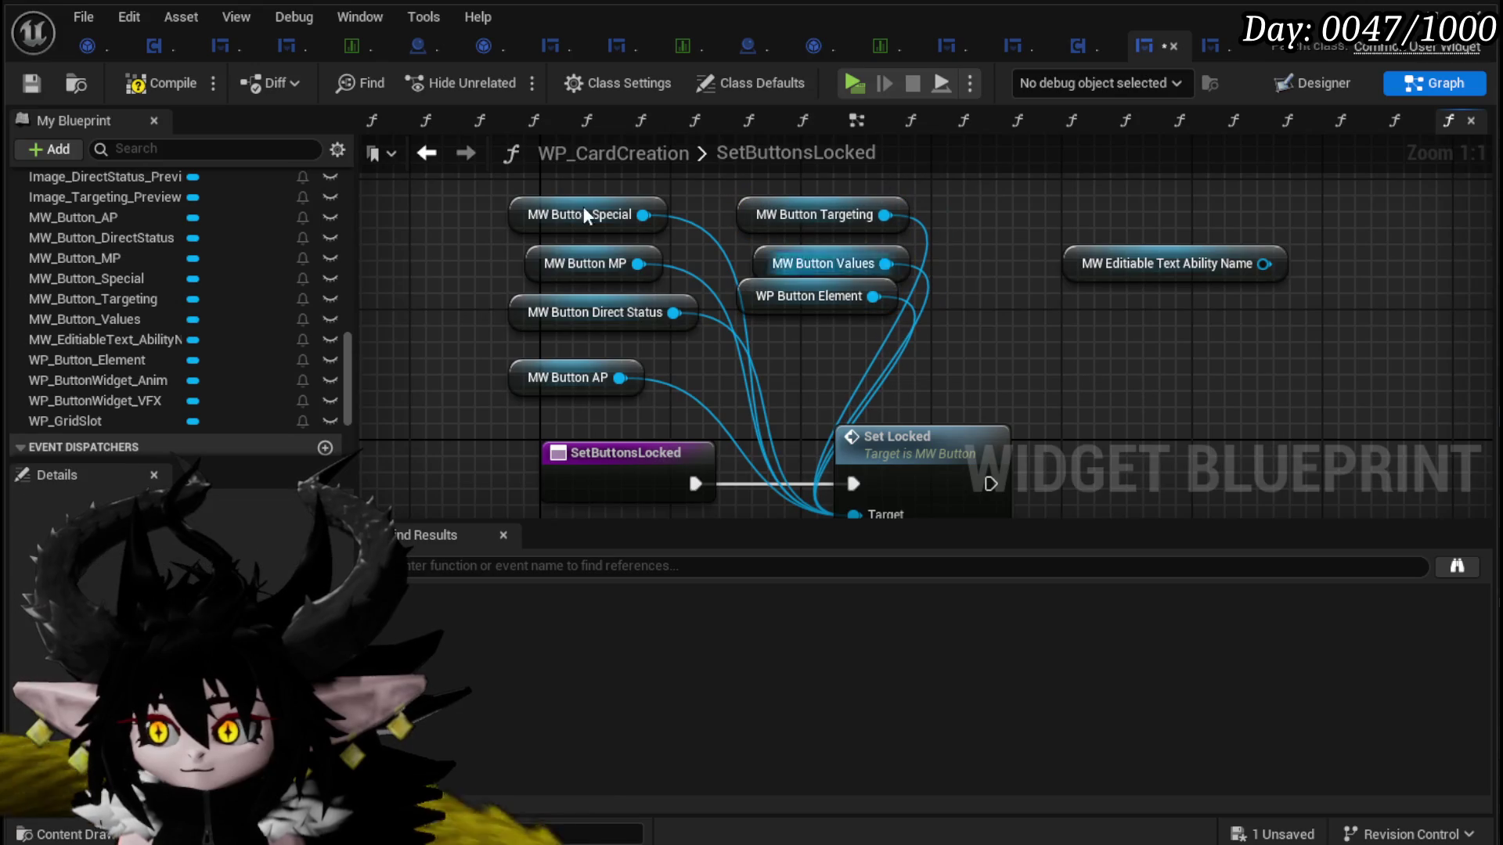
Step: Add a Set Visibility node for the Ability Name text, chained after Set Locked
click(164, 86)
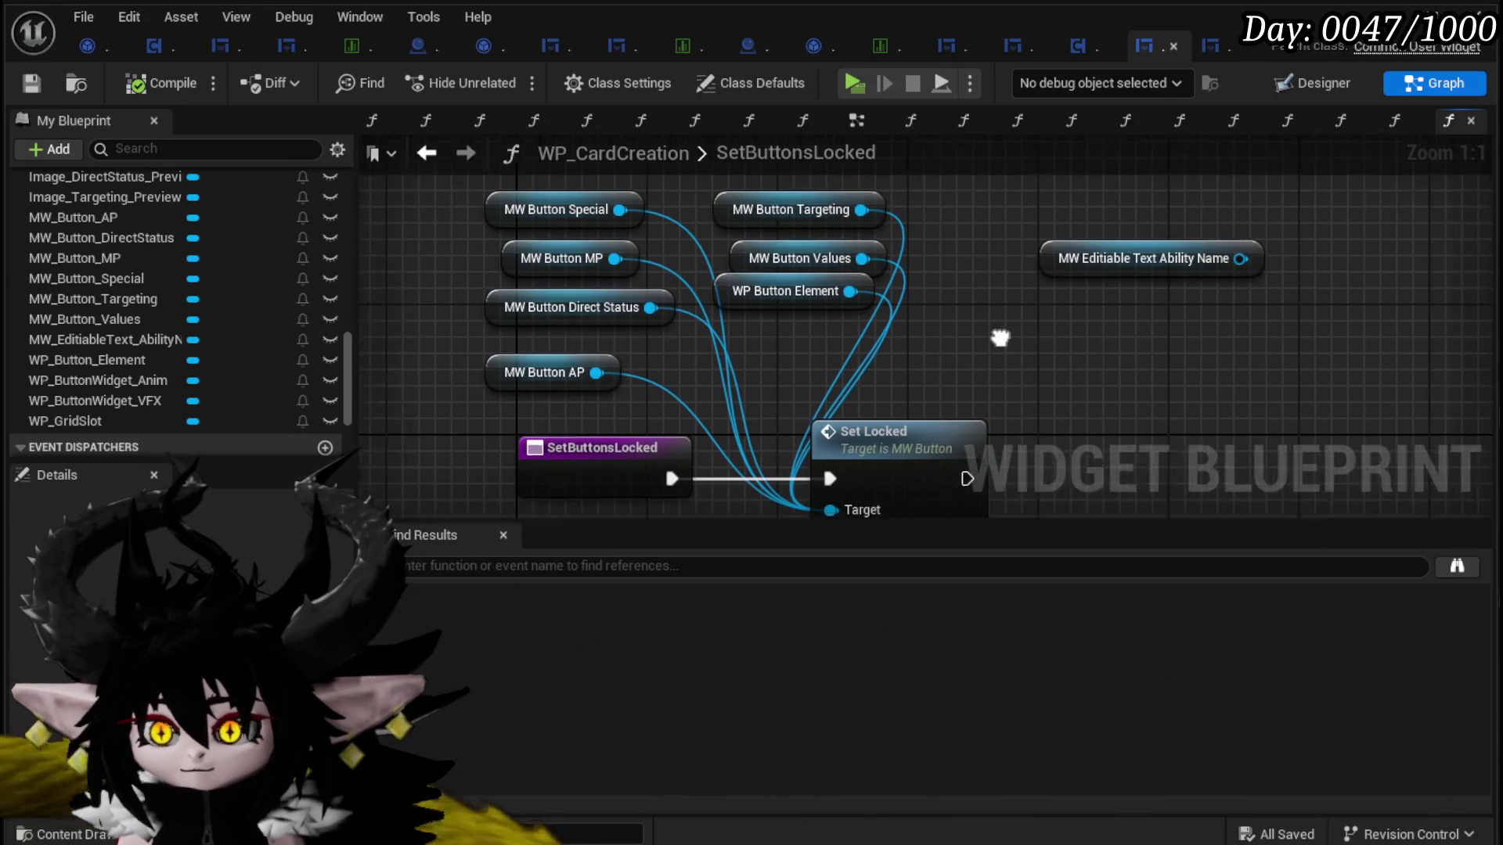
mouse_move(834, 225)
mouse_down()
mouse_move(724, 243)
mouse_move(893, 248)
mouse_move(930, 346)
mouse_up()
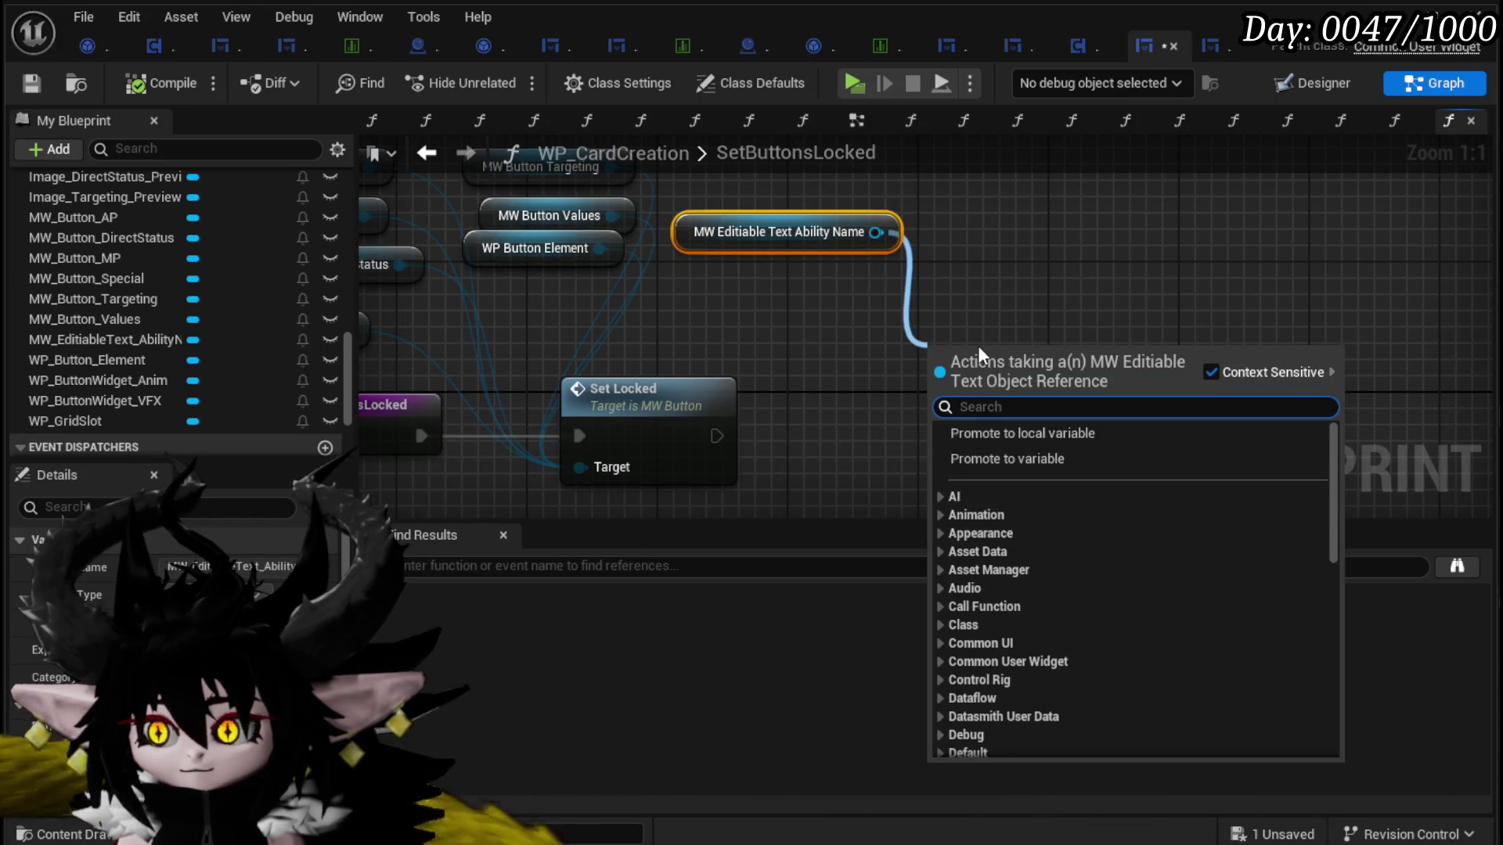
text(Set Non)
key(BackSpace)
key(BackSpace)
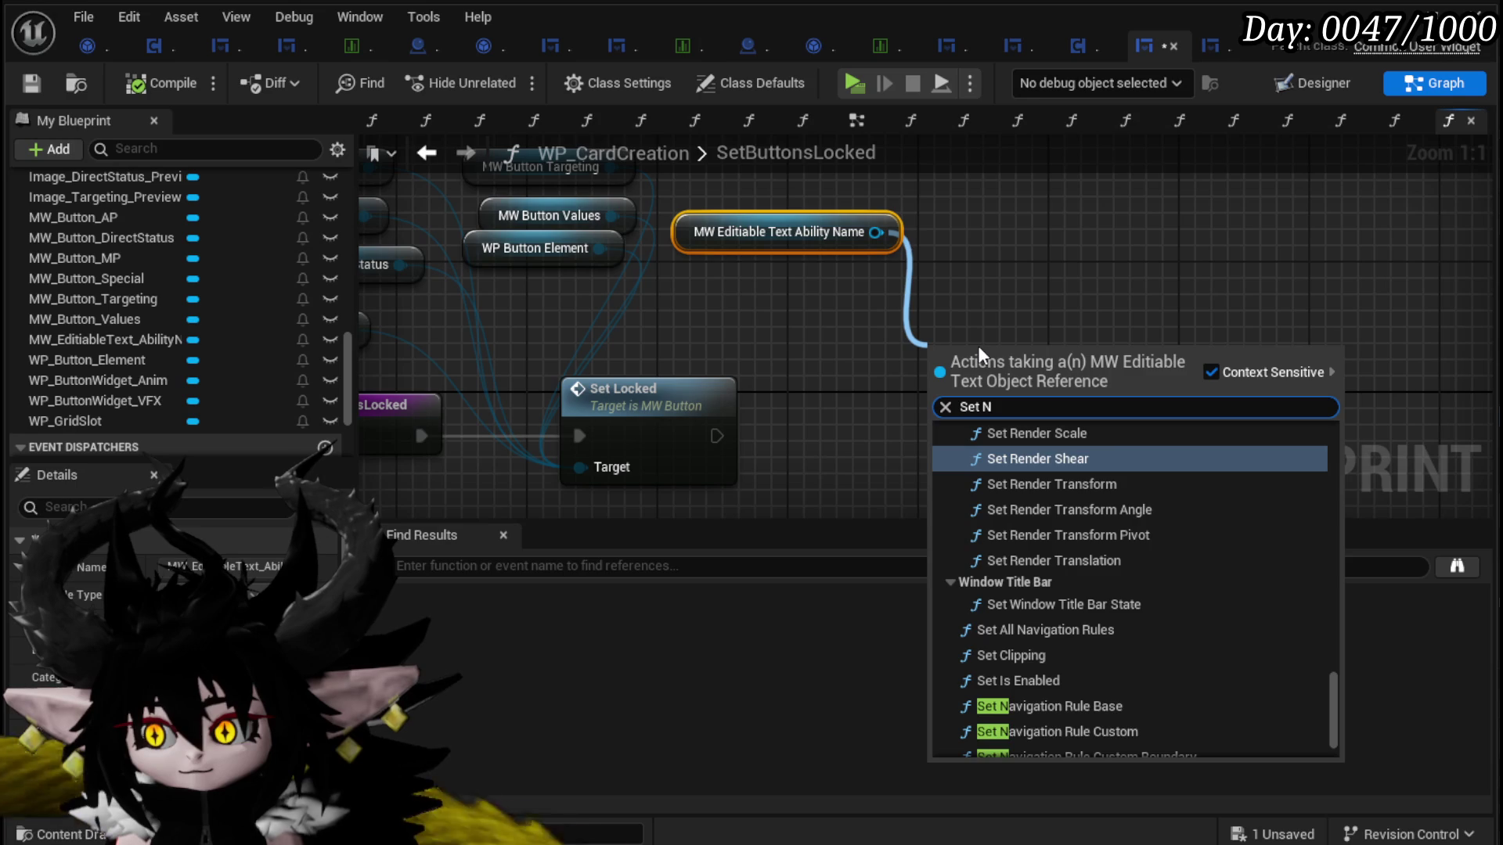
key(BackSpace)
text(Visi)
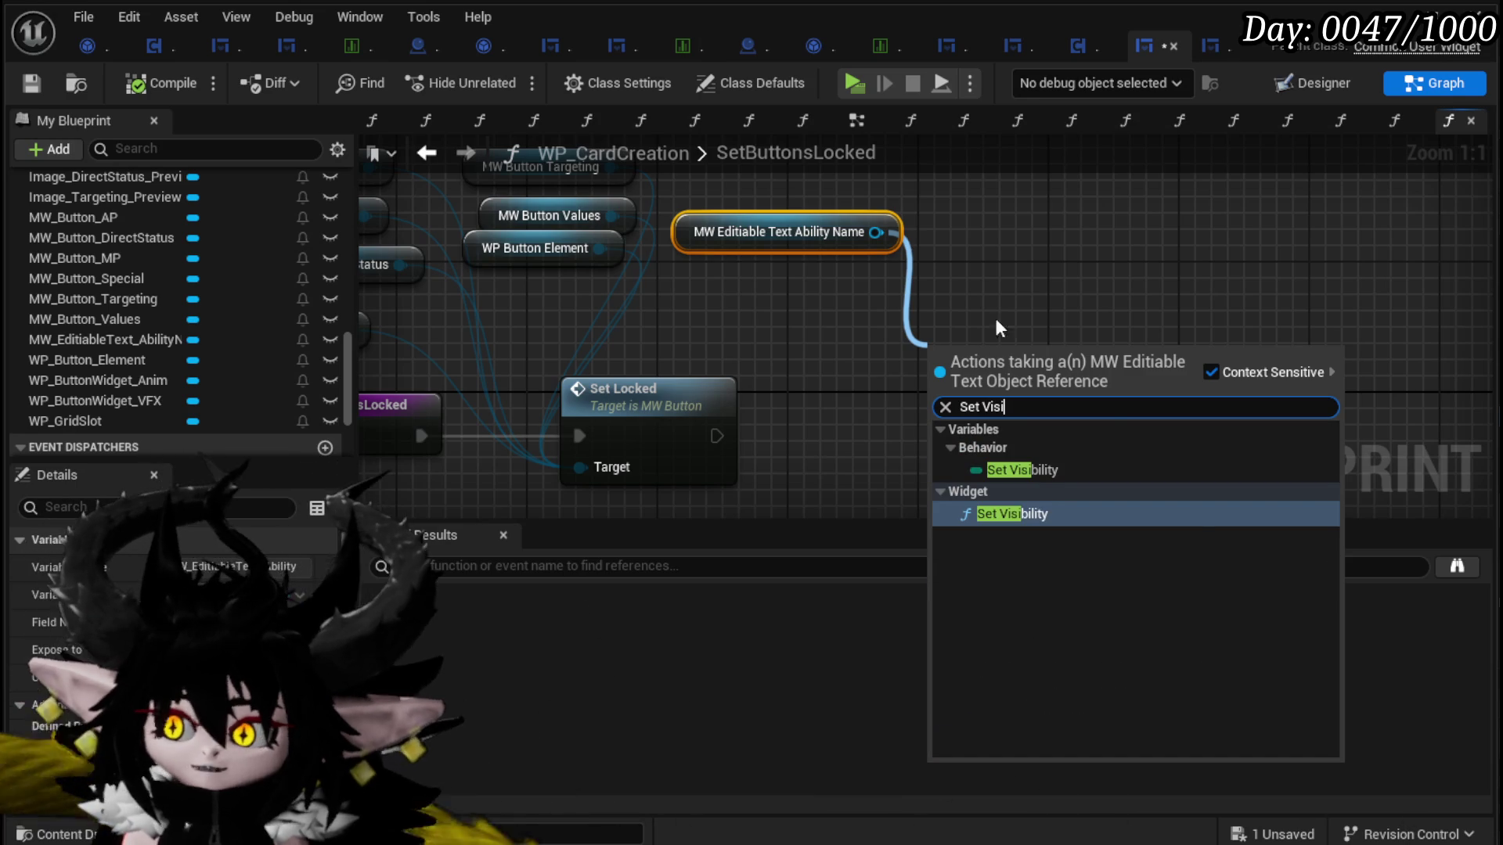
click(984, 516)
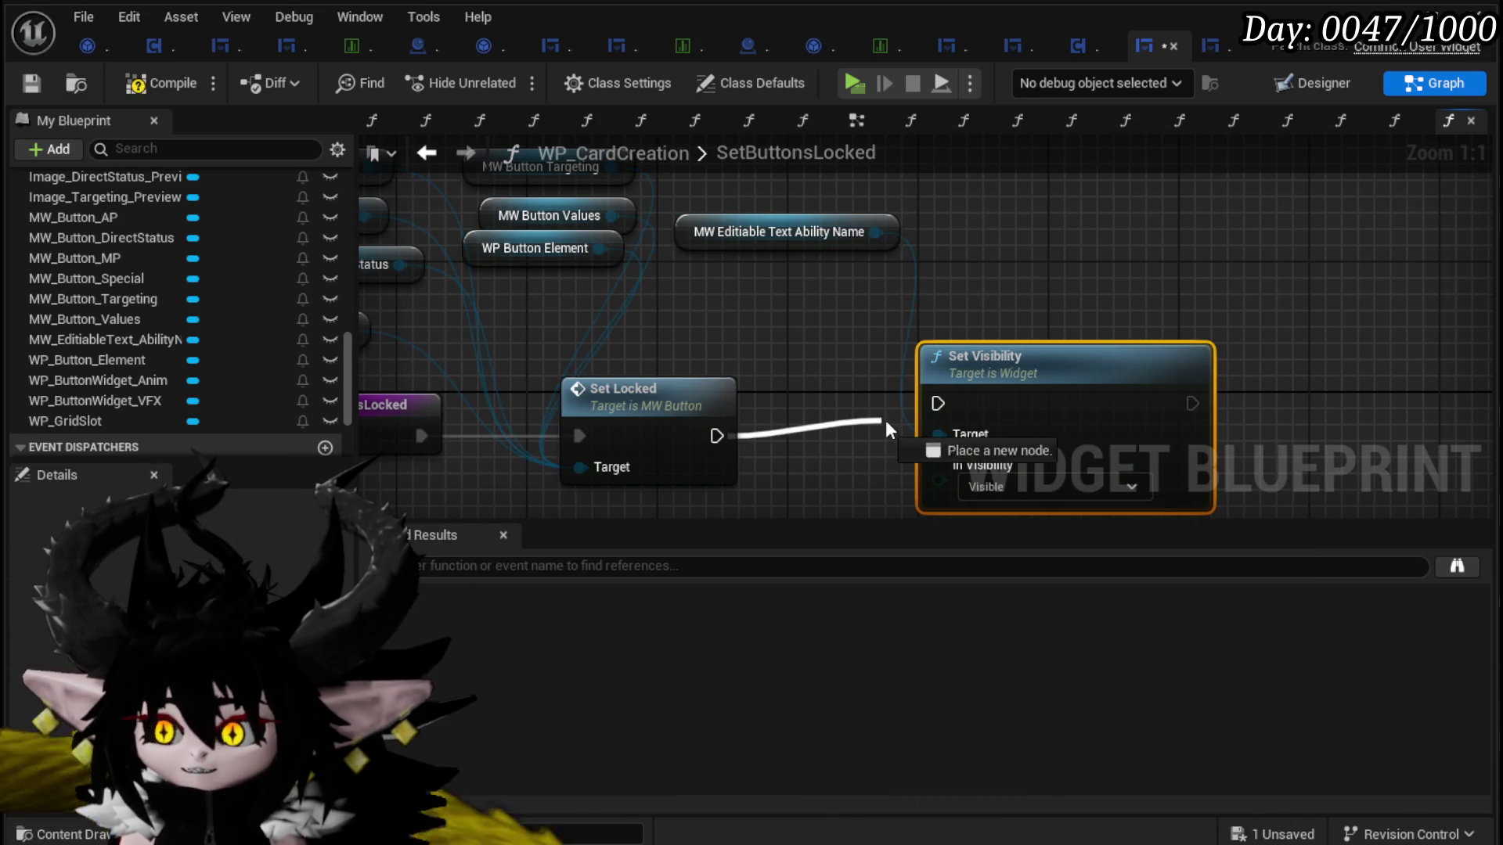
drag(970, 402, 805, 416)
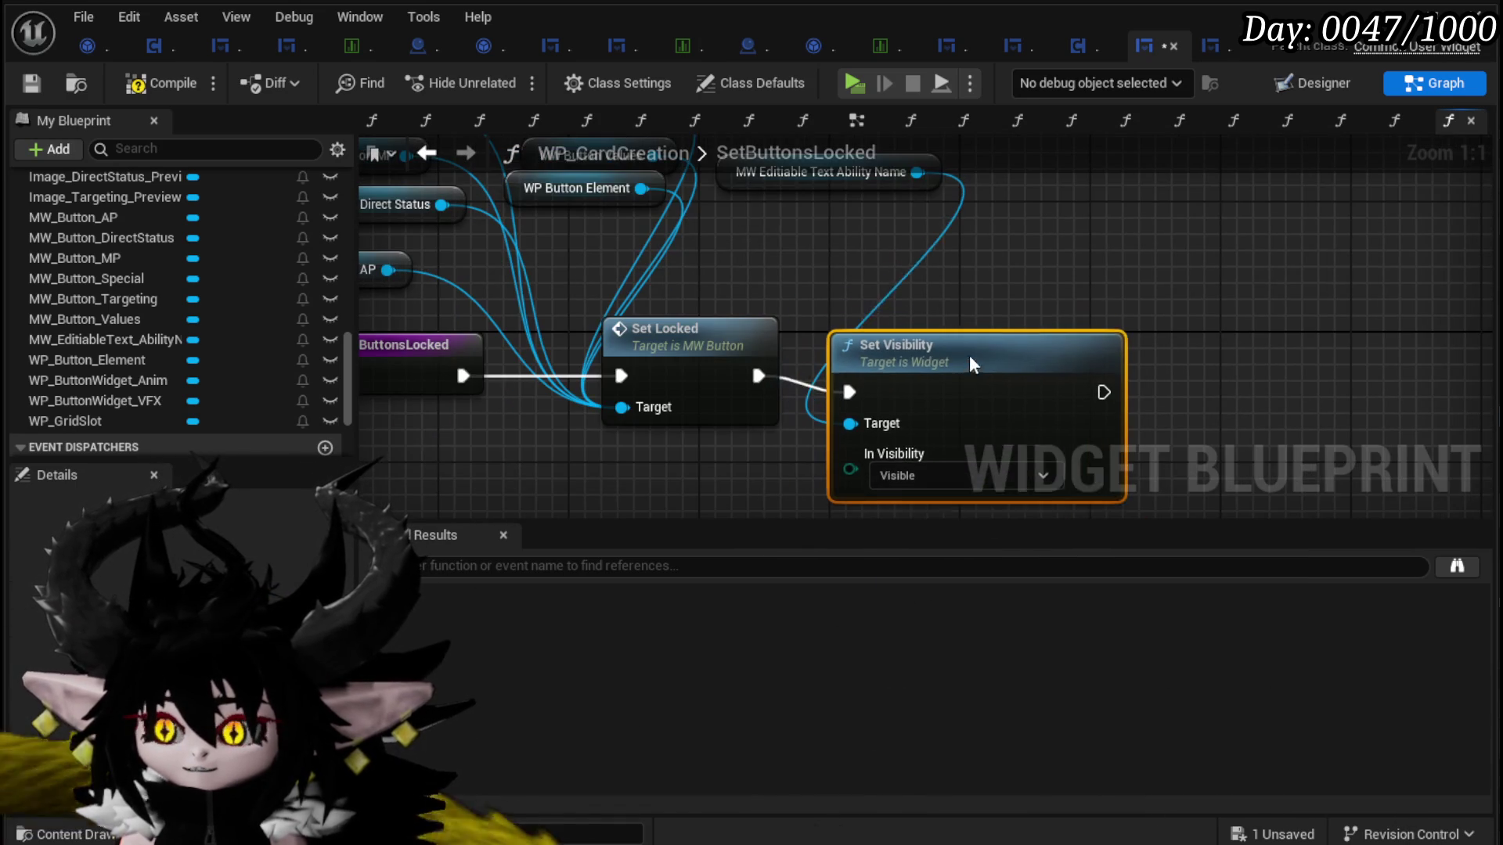
Step: Set its visibility to Not Hit-Testable (Self & All Children), compile, save, and launch Play
click(905, 460)
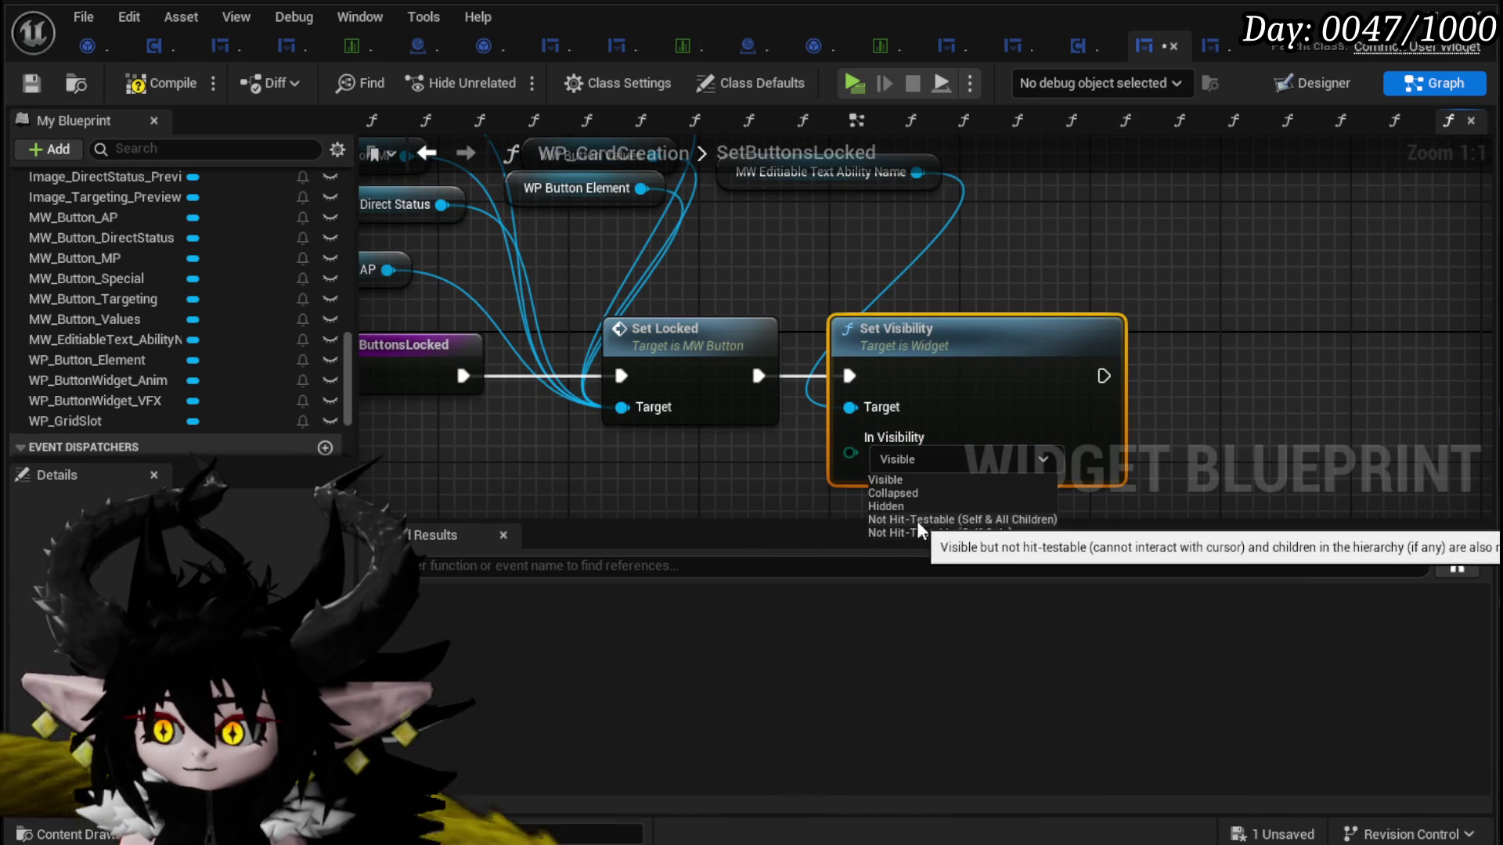
click(915, 533)
click(933, 463)
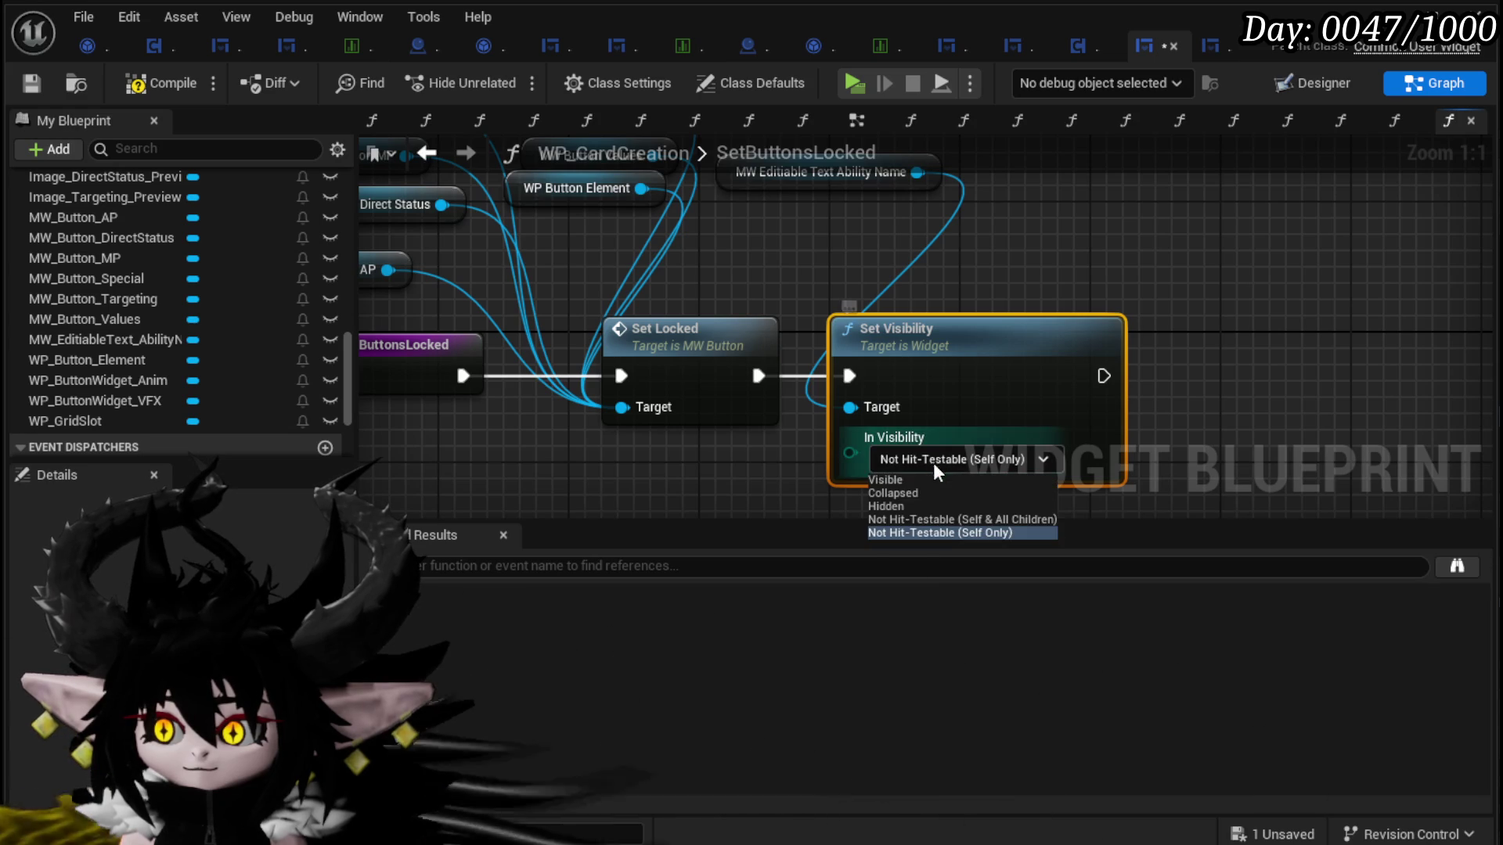
click(919, 519)
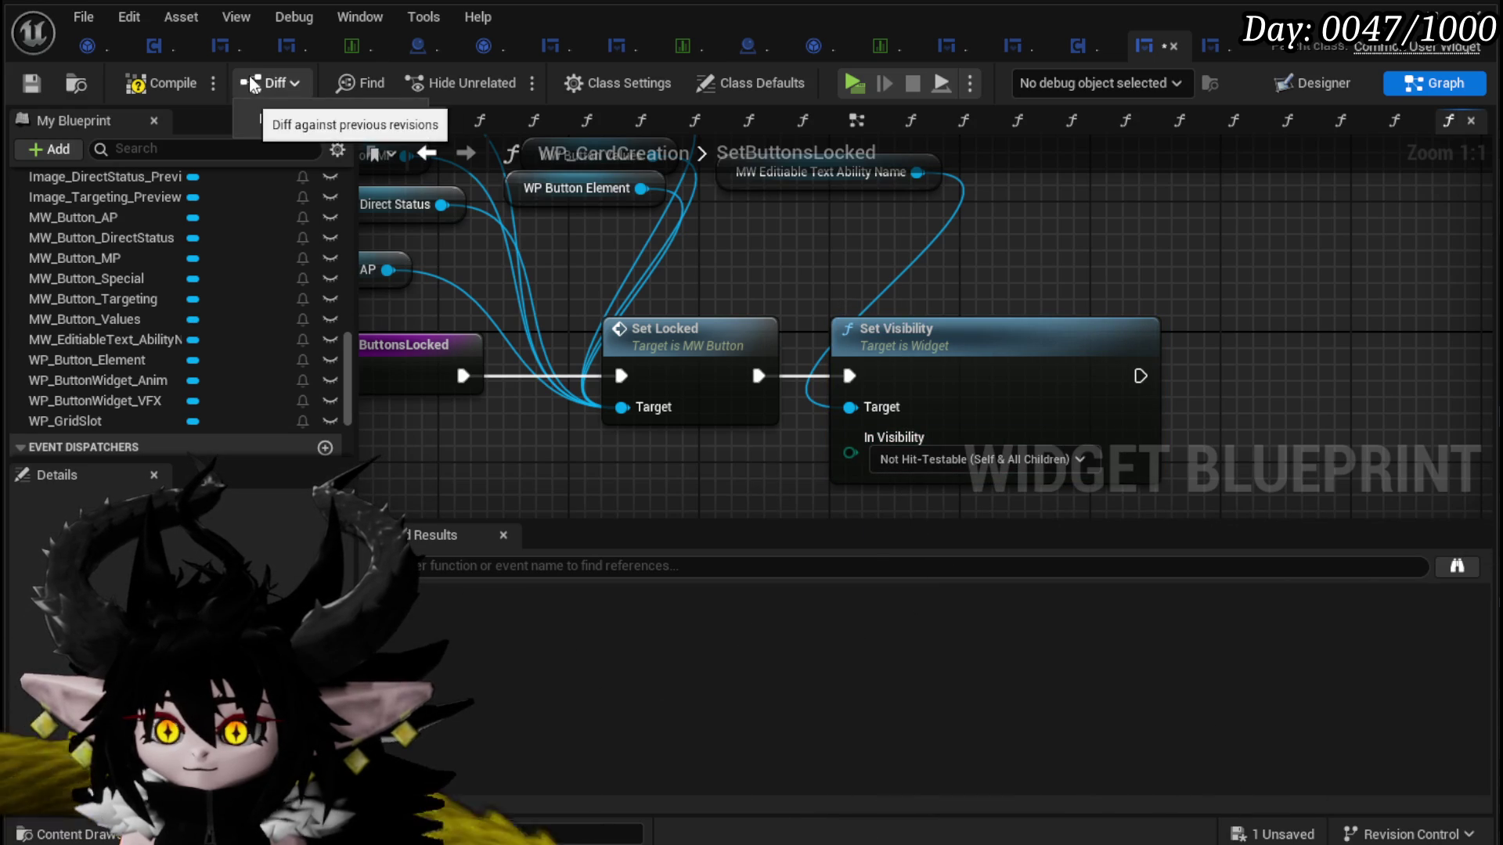
click(180, 79)
click(42, 84)
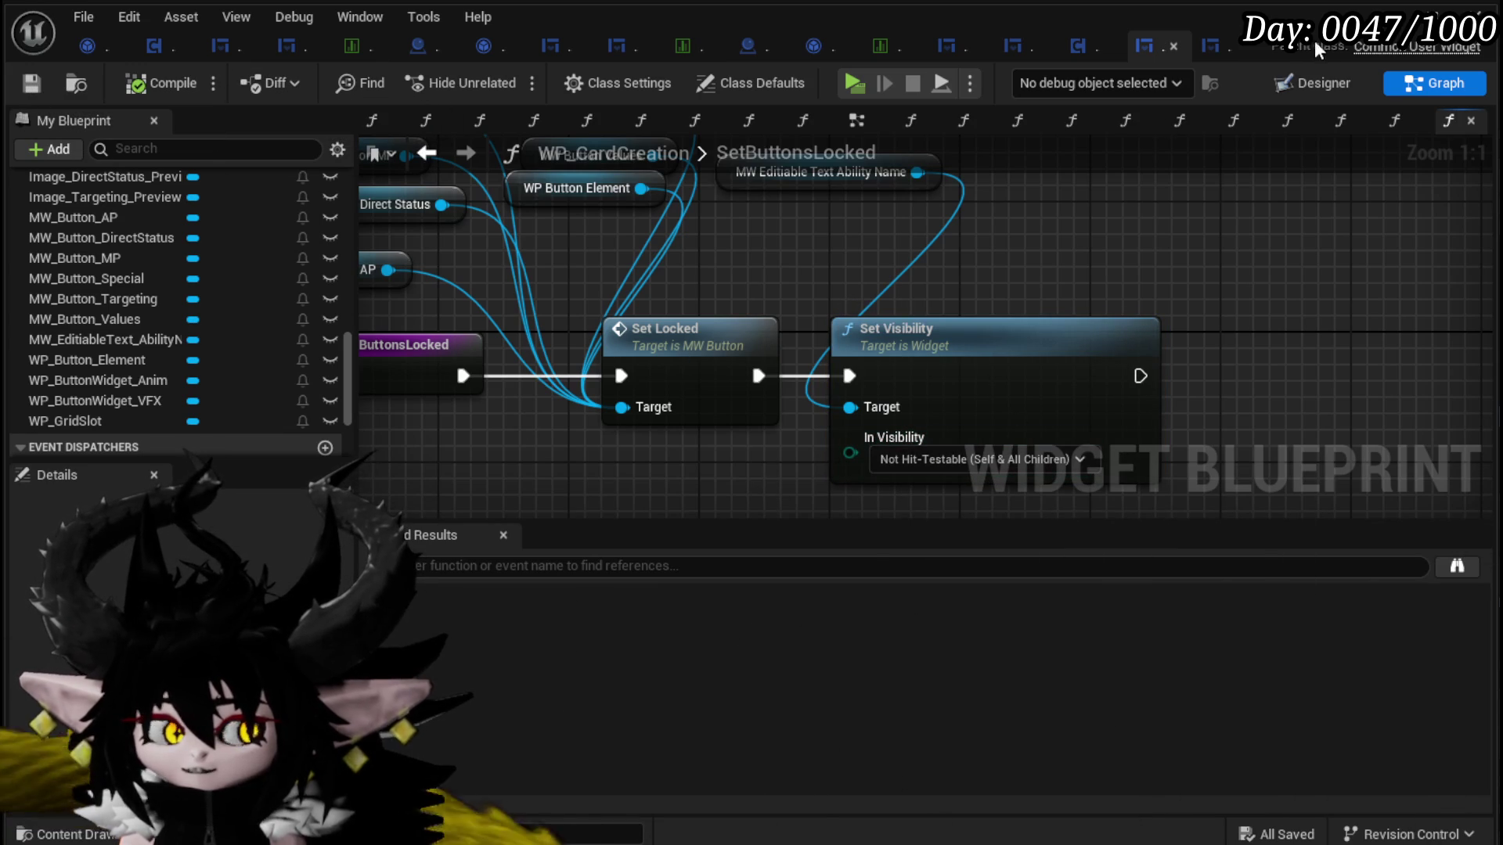
click(1389, 15)
click(517, 77)
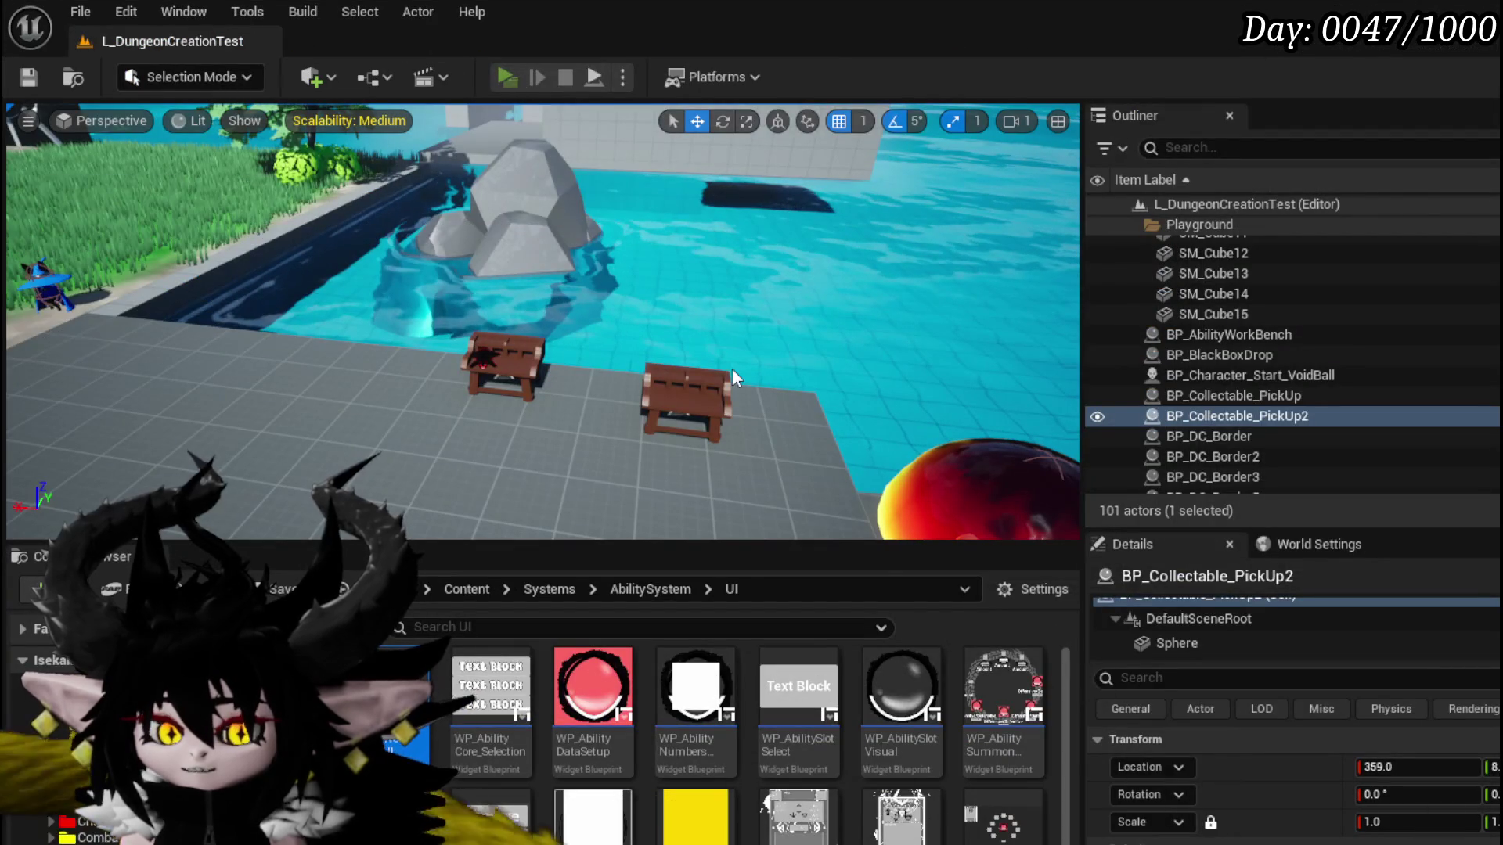
Step: Check the Adrenaline card's options in the in-game inventory, then resume play
key(Tab)
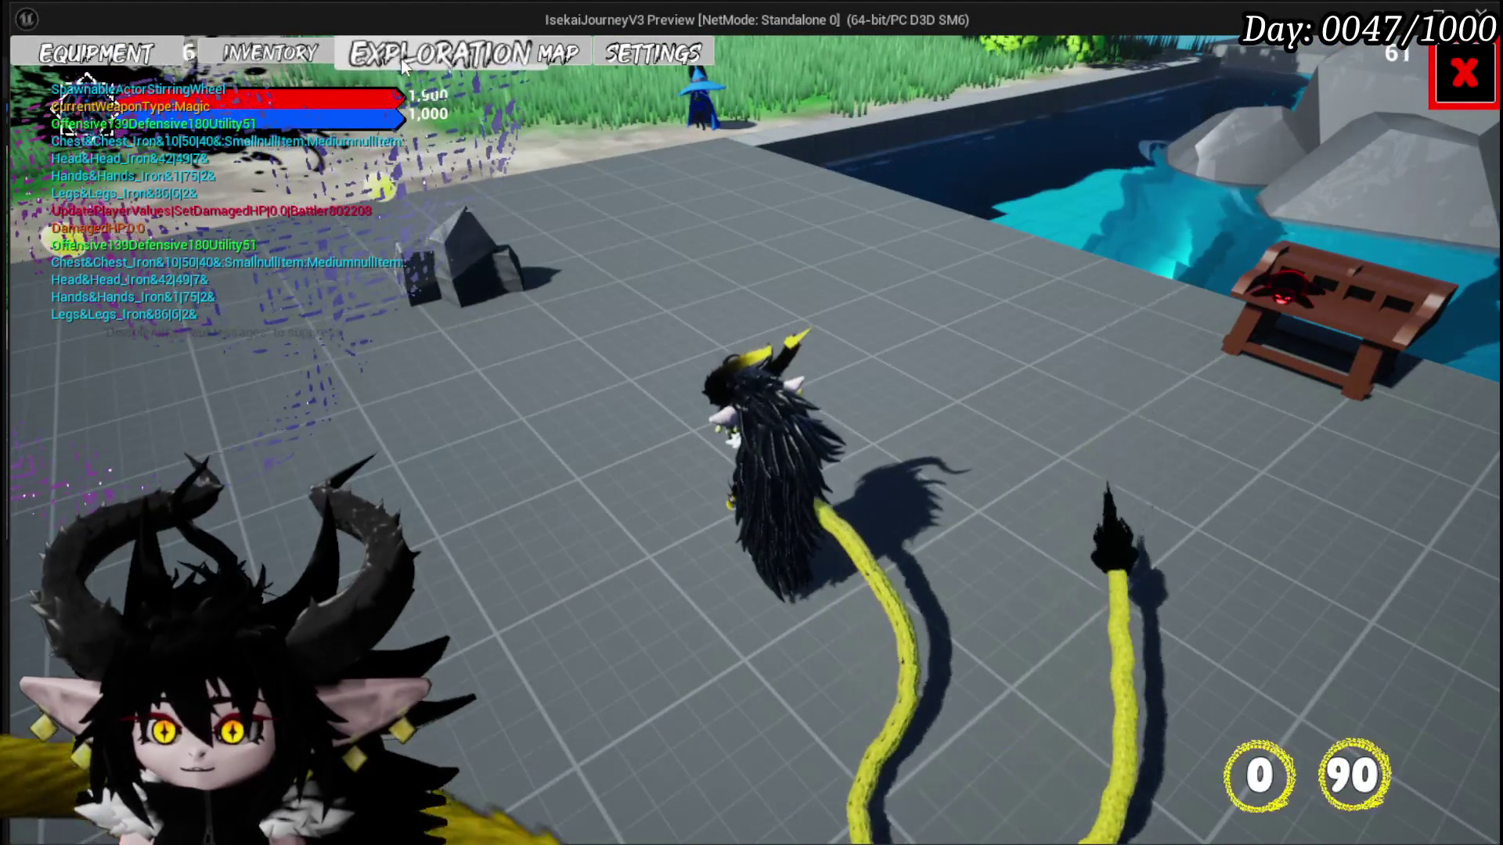
click(227, 54)
click(933, 147)
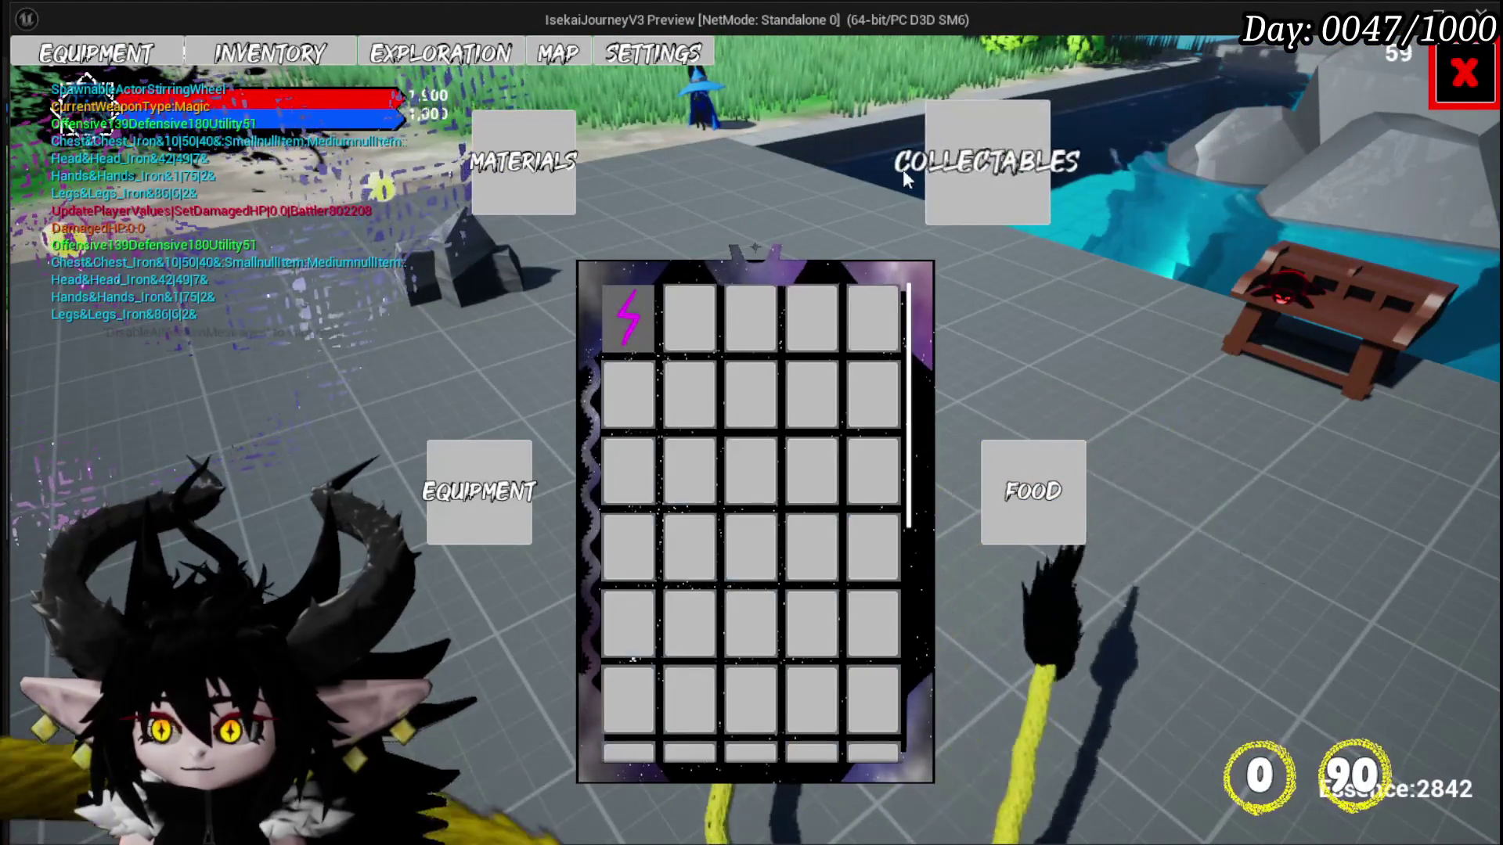
click(628, 317)
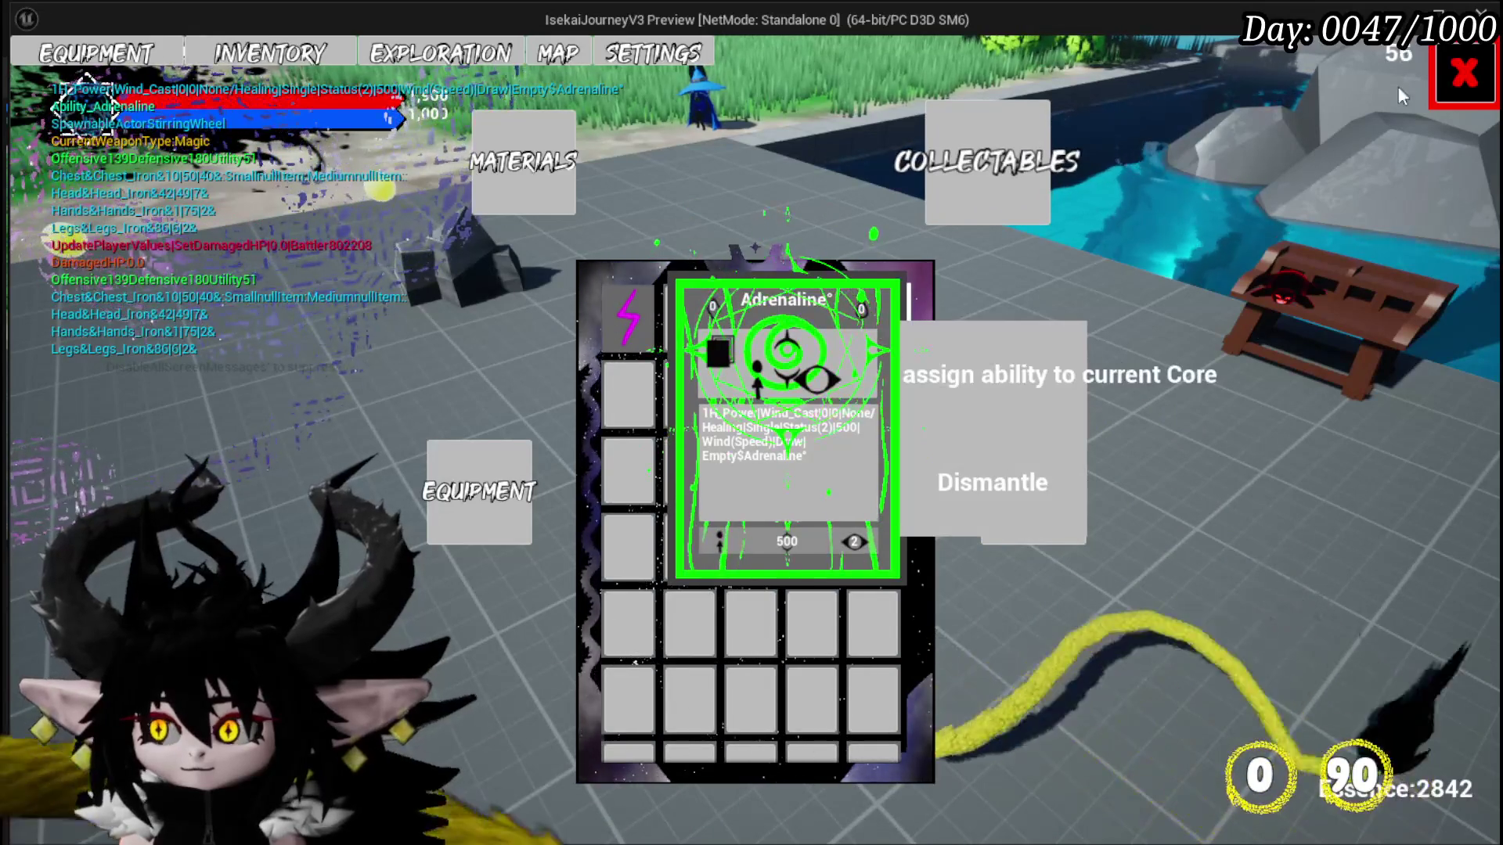
click(1462, 75)
Step: View the saved cores list in the ability editor, stop the preview, and select SetButtonsLocked
key(Tab)
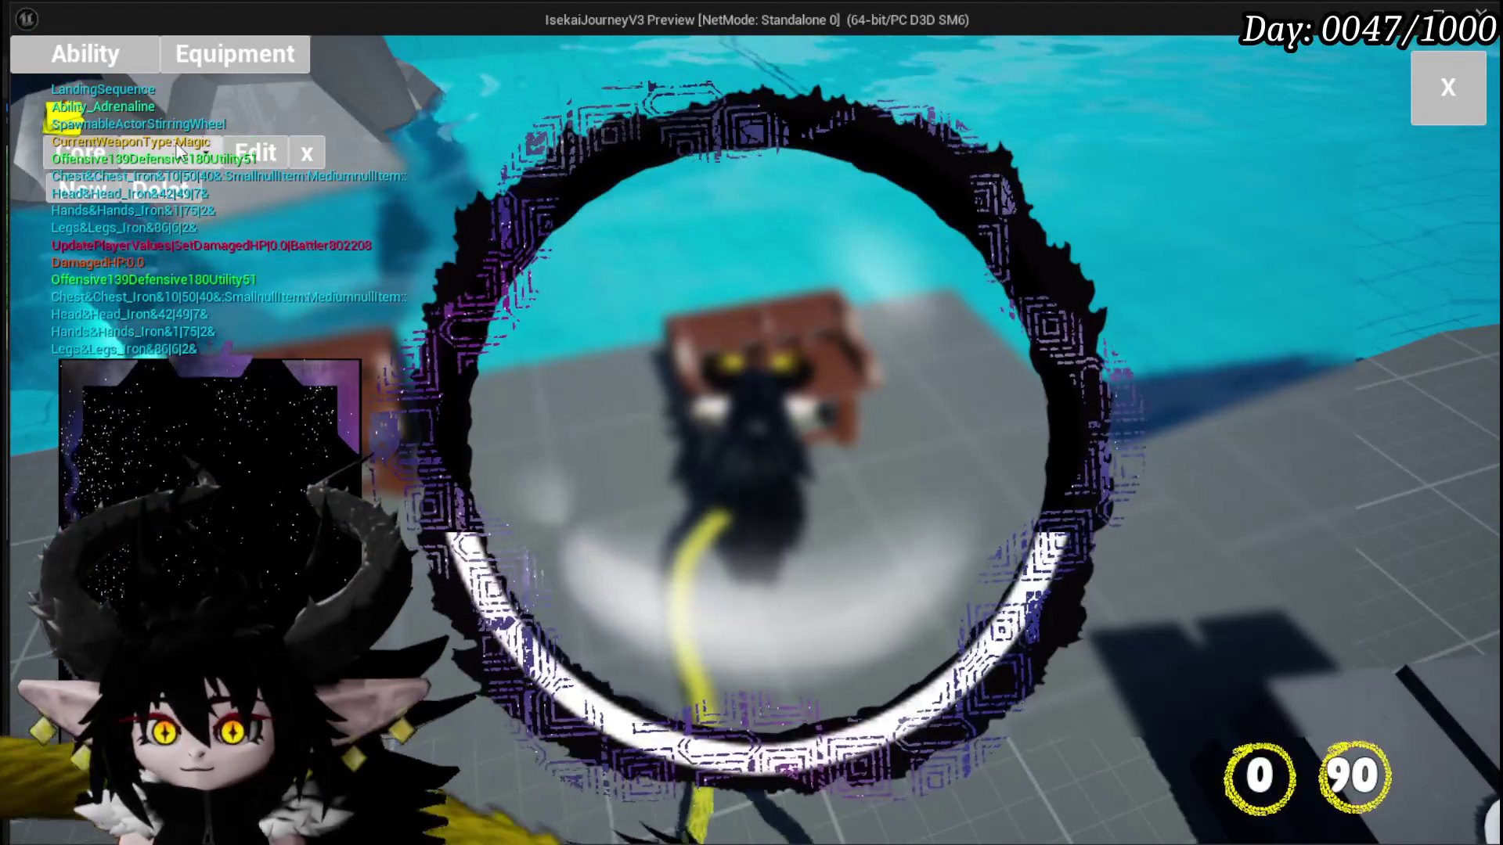
click(208, 156)
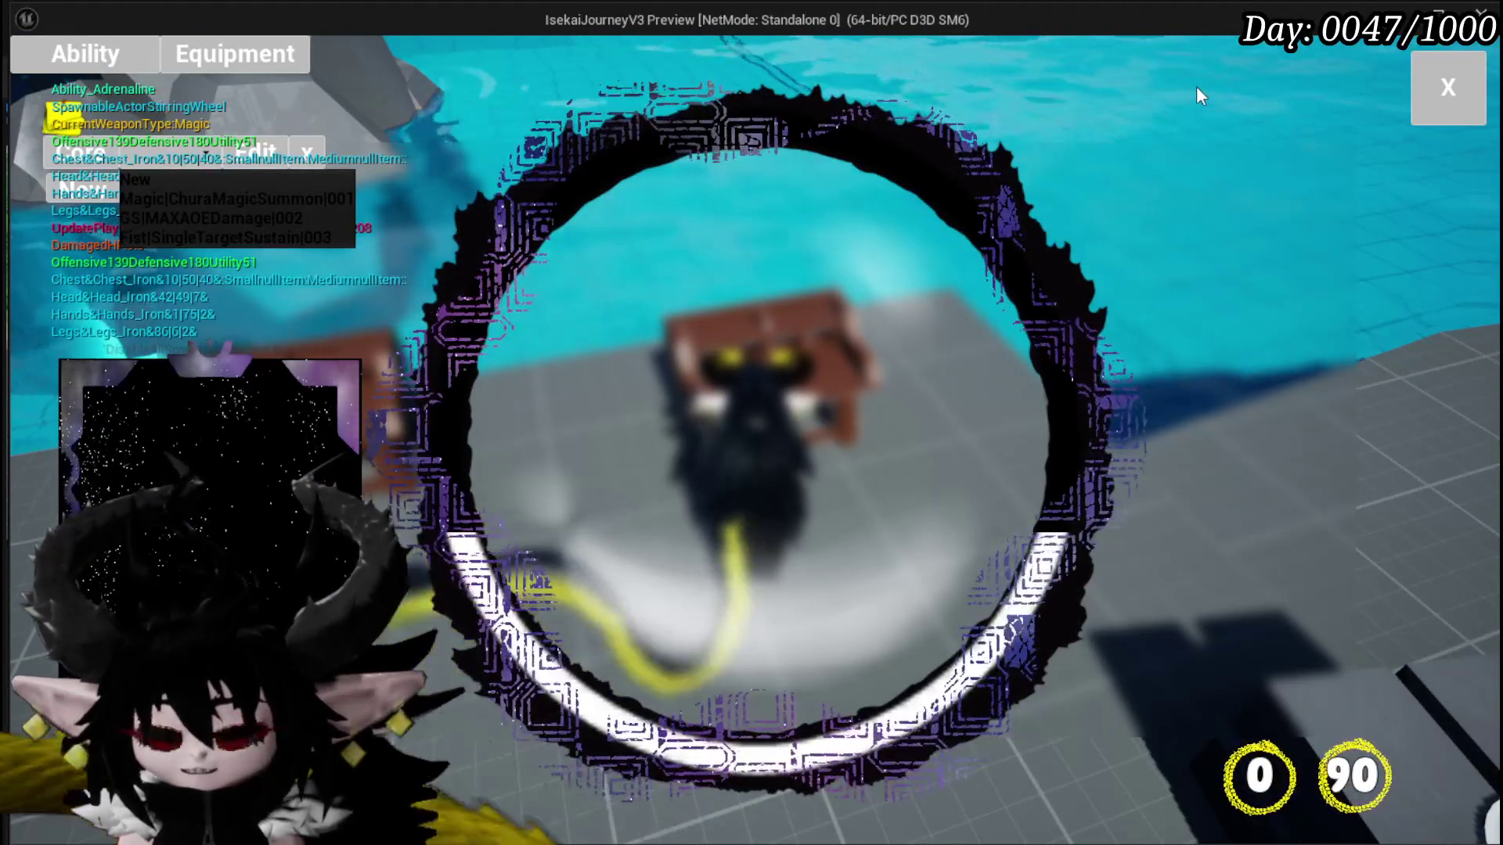
key(Escape)
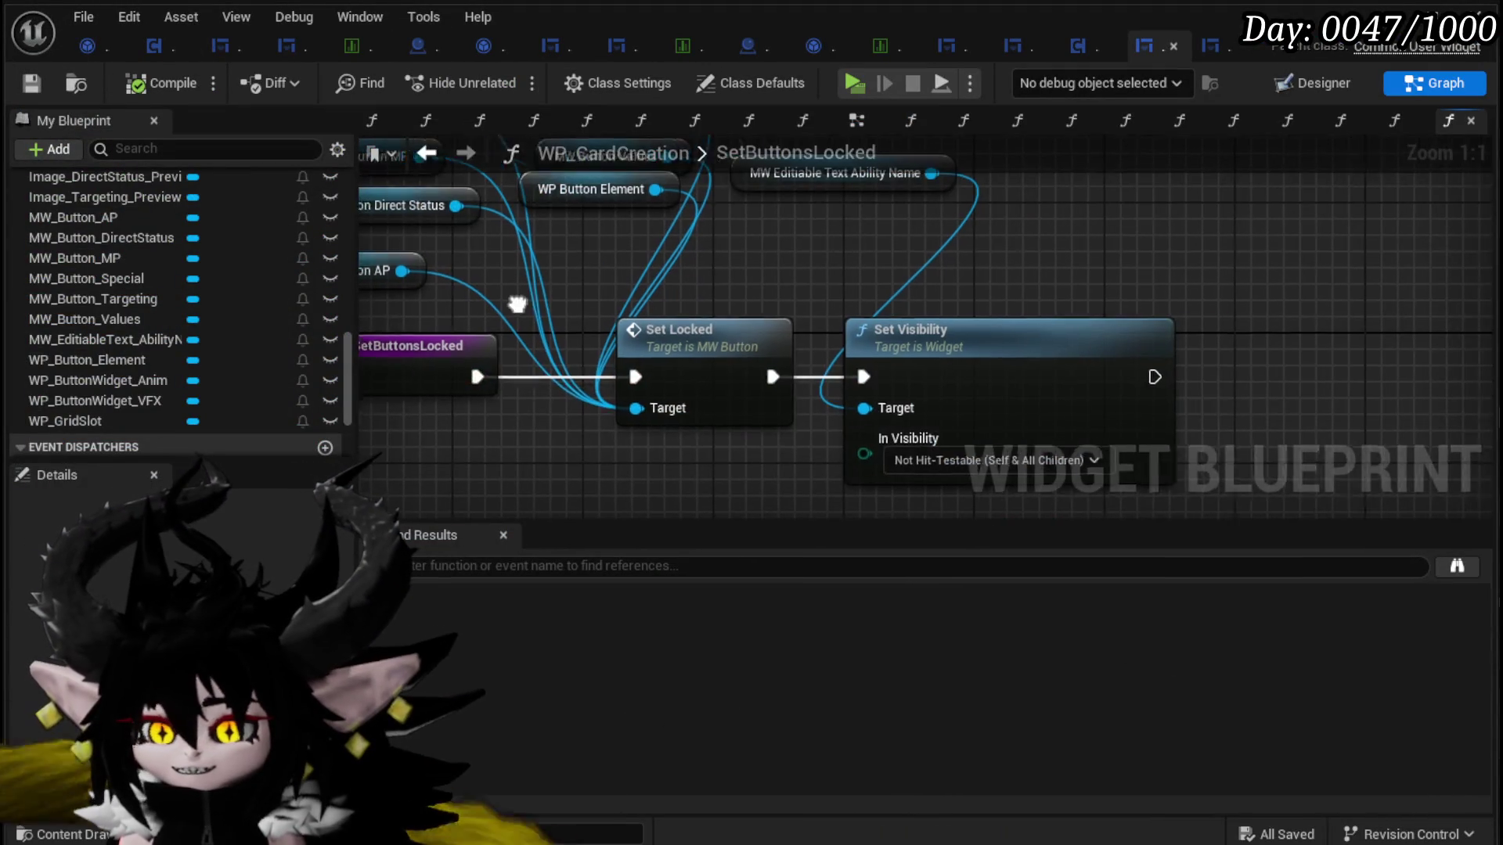
drag(473, 434, 599, 326)
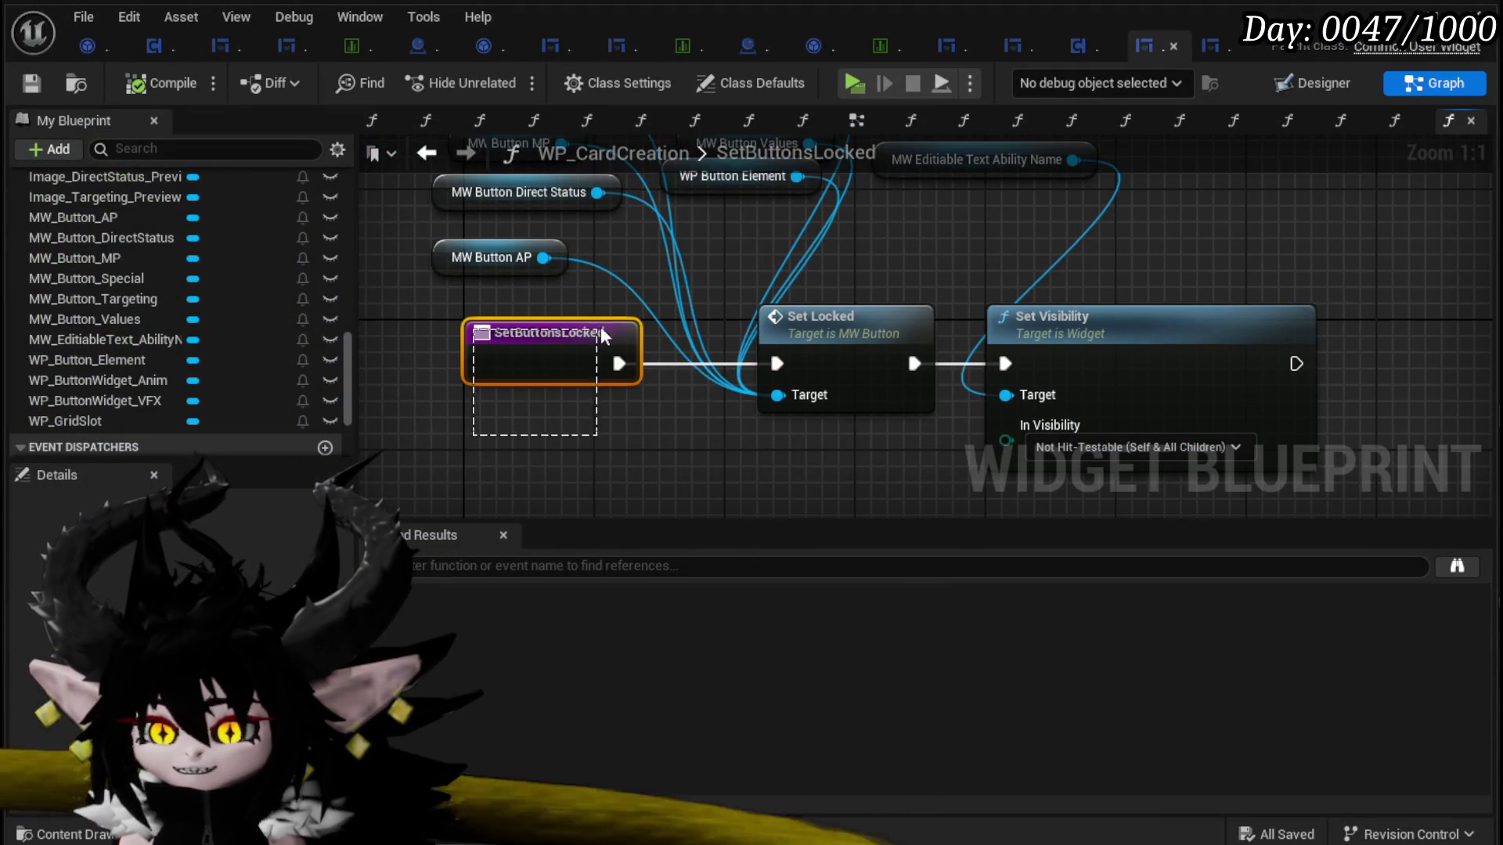
Step: In AbilityWorkBenchUI, add a Set Buttons Locked call on WP Card Creation to the Branch True path
click(1011, 47)
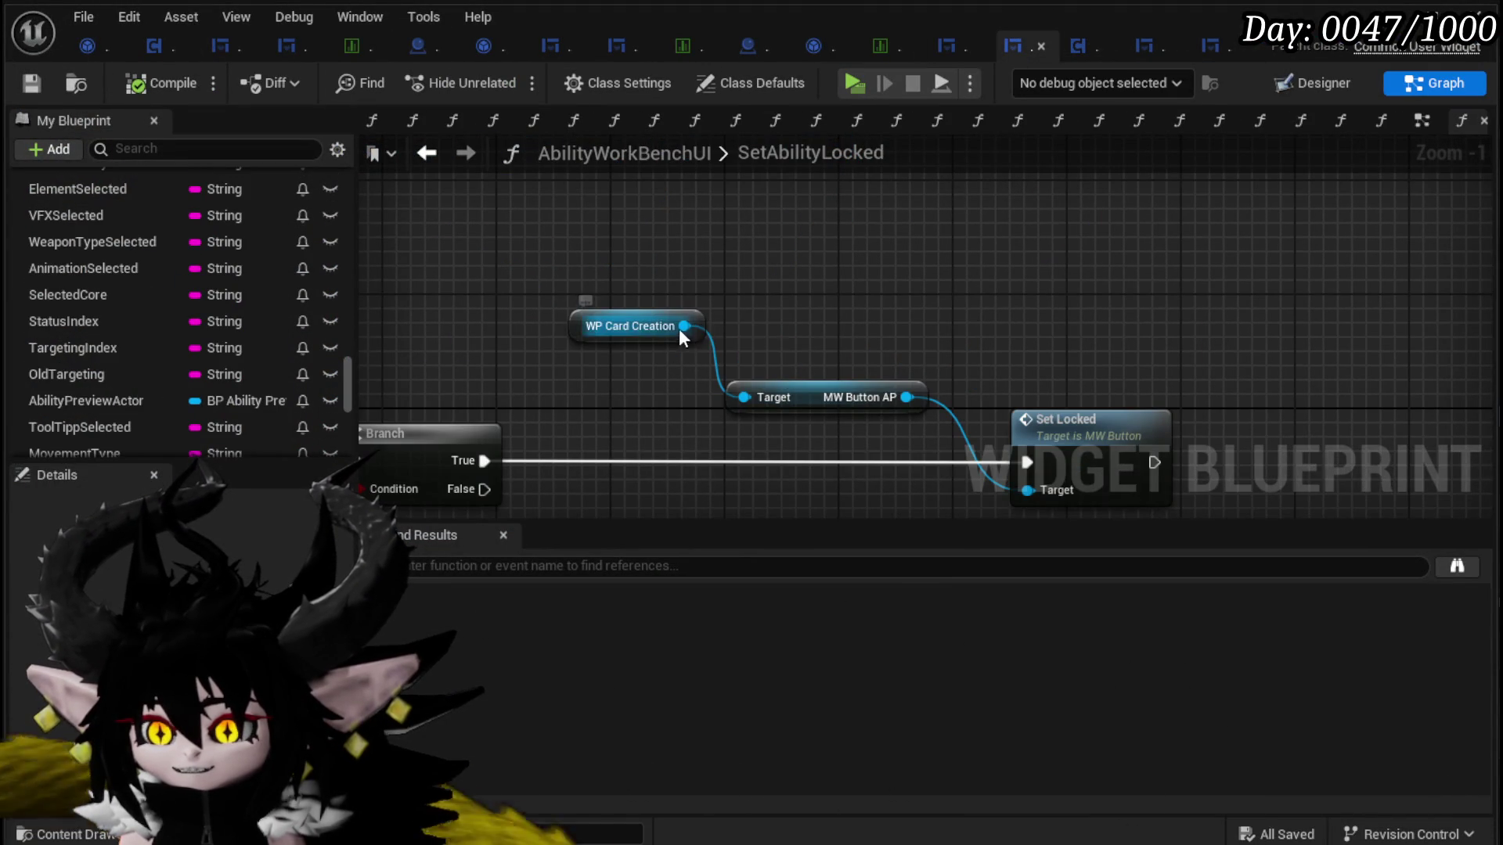
drag(681, 331, 922, 289)
text(Set Bu)
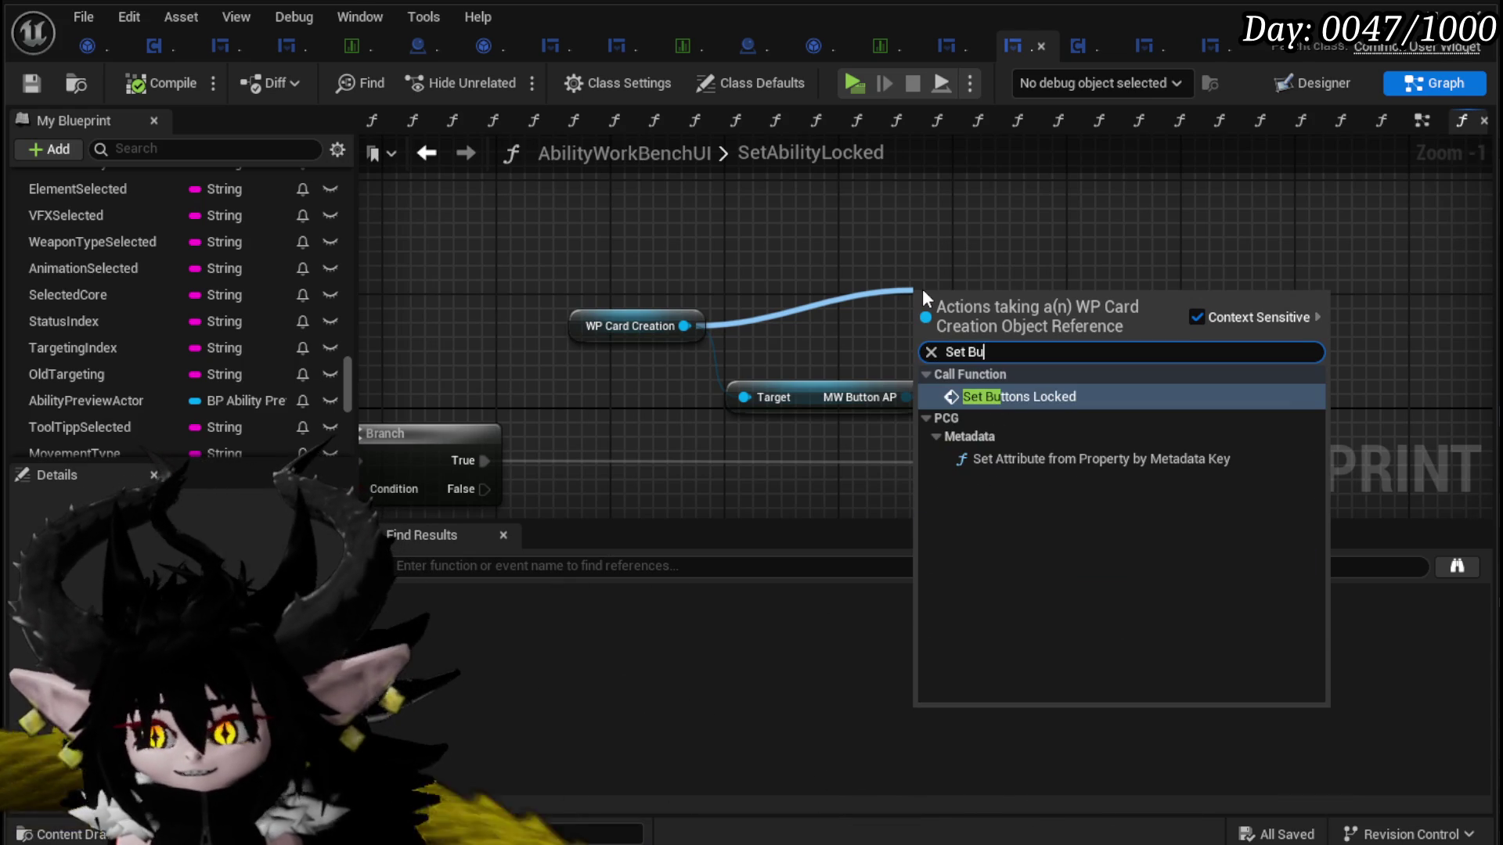
click(1018, 397)
drag(1033, 338, 716, 436)
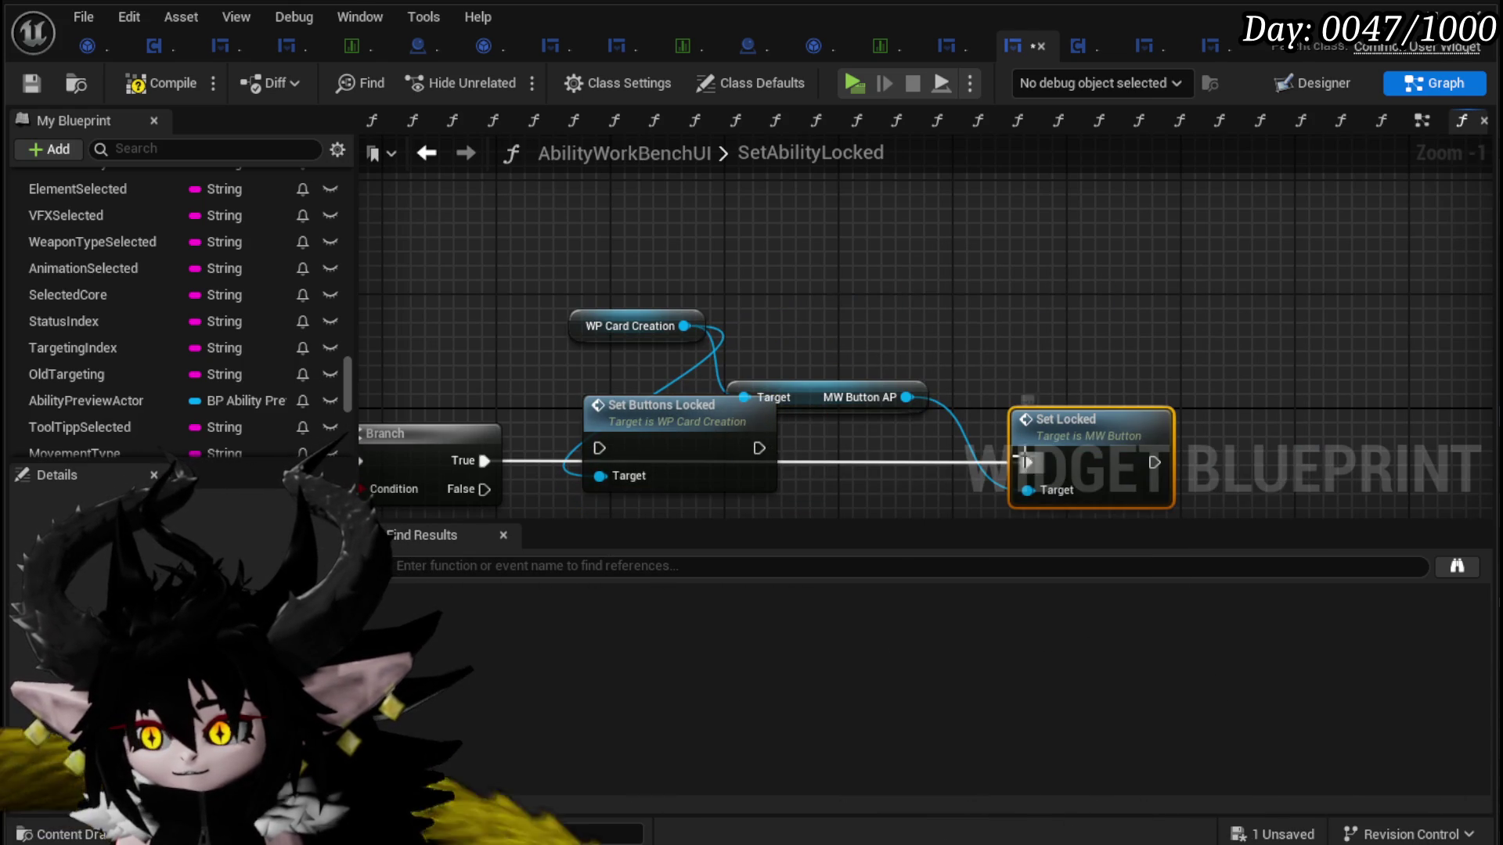
mouse_move(483, 461)
mouse_down()
mouse_move(607, 444)
mouse_move(581, 440)
mouse_move(572, 460)
mouse_up()
Step: Tidy the WP Card Creation and MW Button AP nodes beside the chain, then save
drag(588, 330, 589, 374)
drag(1023, 354, 1281, 325)
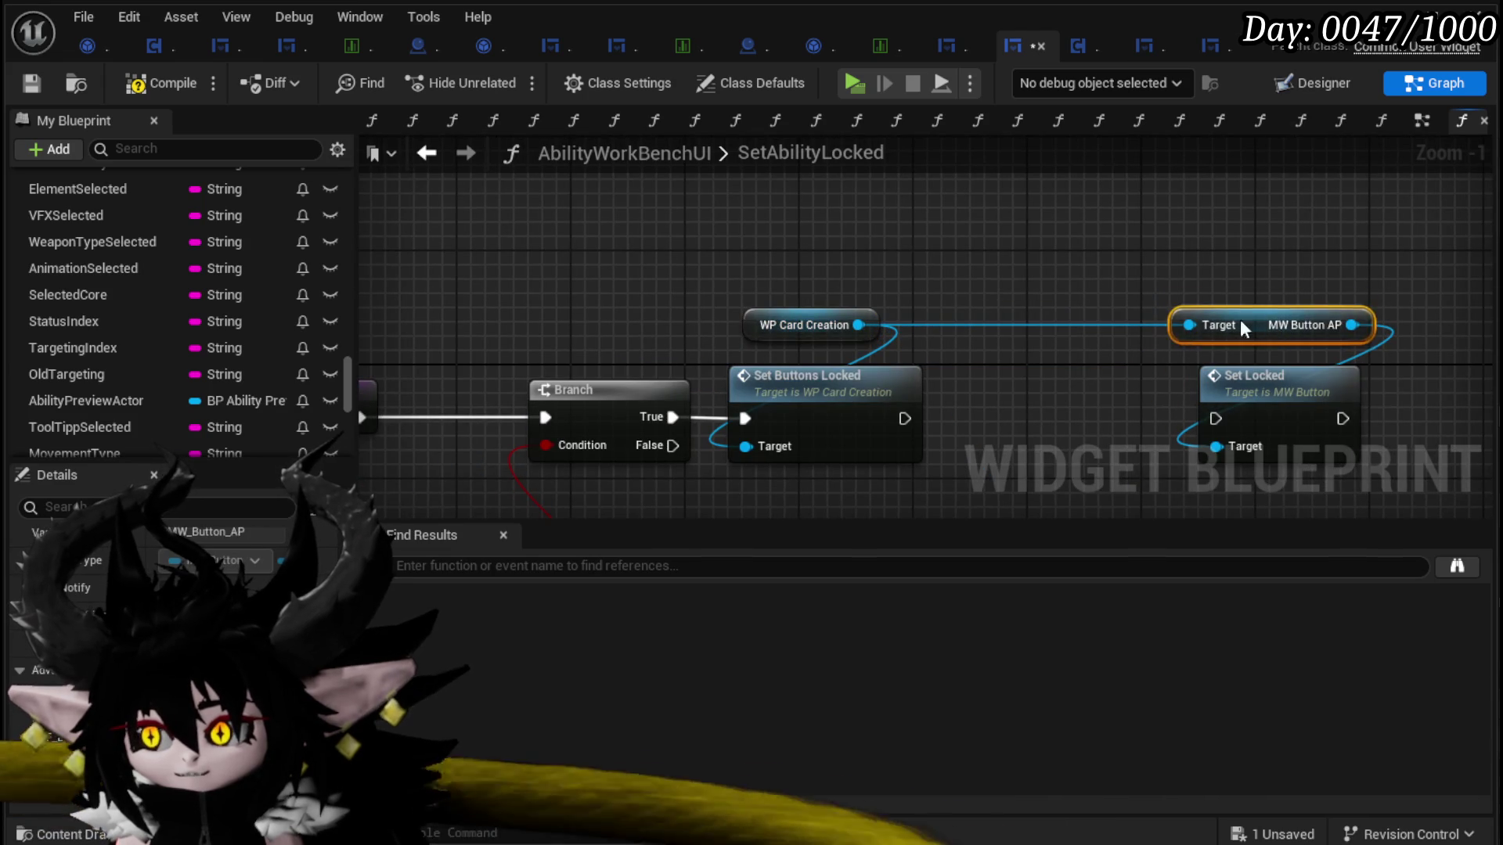
click(29, 86)
scroll(127, 321, up, 4)
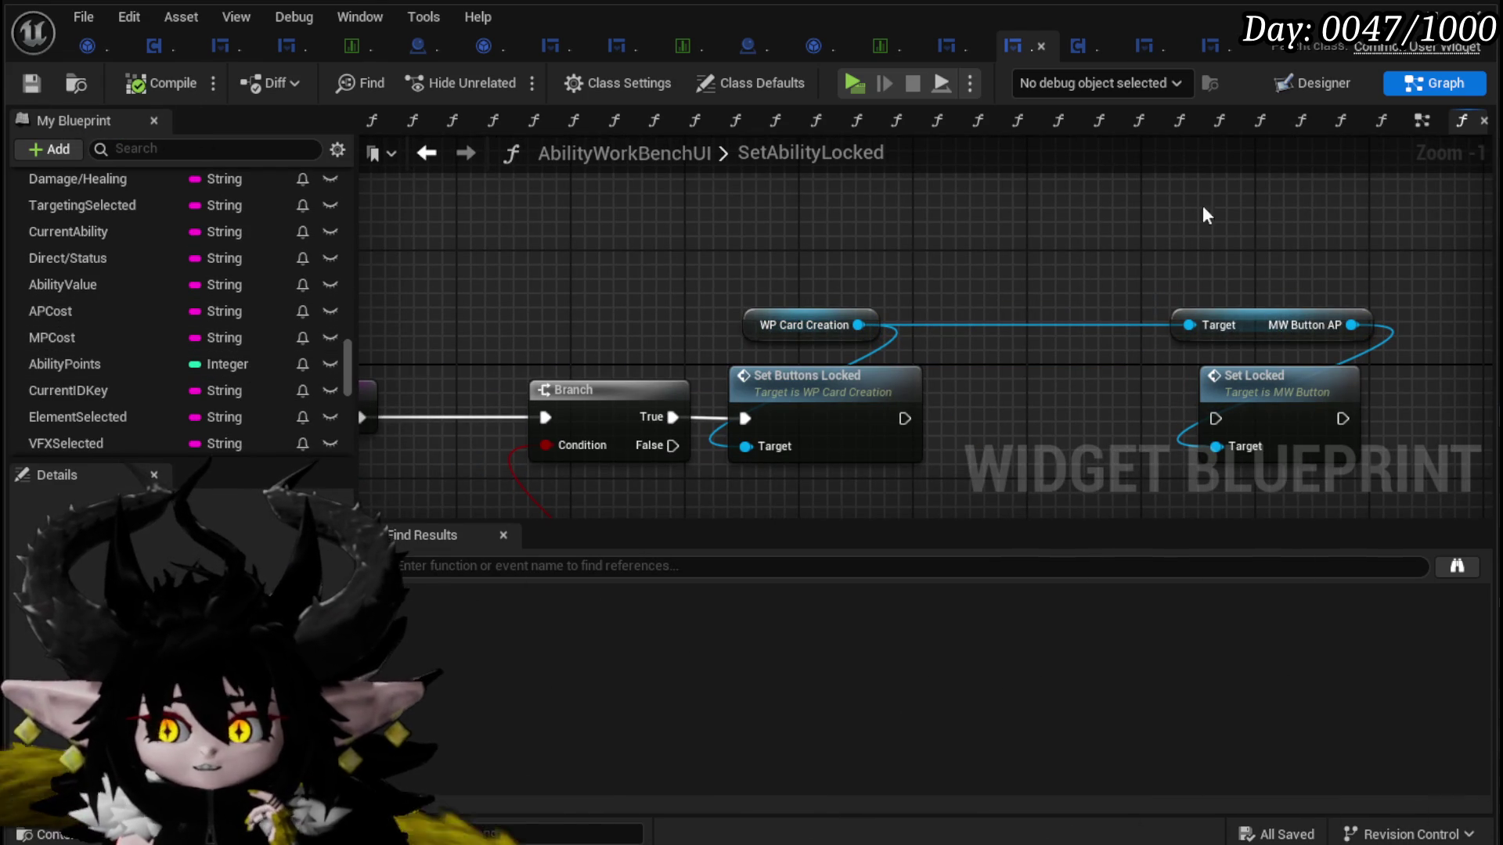
Step: Look over the EventGraph's animation, Branch, Print String and Ability Points nodes
click(1421, 121)
scroll(1017, 258, down, 4)
scroll(1007, 357, up, 1)
scroll(947, 374, up, 6)
mouse_move(1034, 383)
mouse_down()
mouse_move(517, 332)
mouse_move(965, 457)
mouse_move(1029, 315)
mouse_move(935, 314)
mouse_up()
scroll(848, 334, down, 1)
mouse_move(848, 334)
mouse_down()
mouse_move(912, 407)
mouse_move(997, 298)
mouse_up()
mouse_move(624, 356)
mouse_down()
mouse_move(523, 385)
mouse_move(679, 335)
mouse_move(541, 391)
mouse_move(660, 341)
mouse_up()
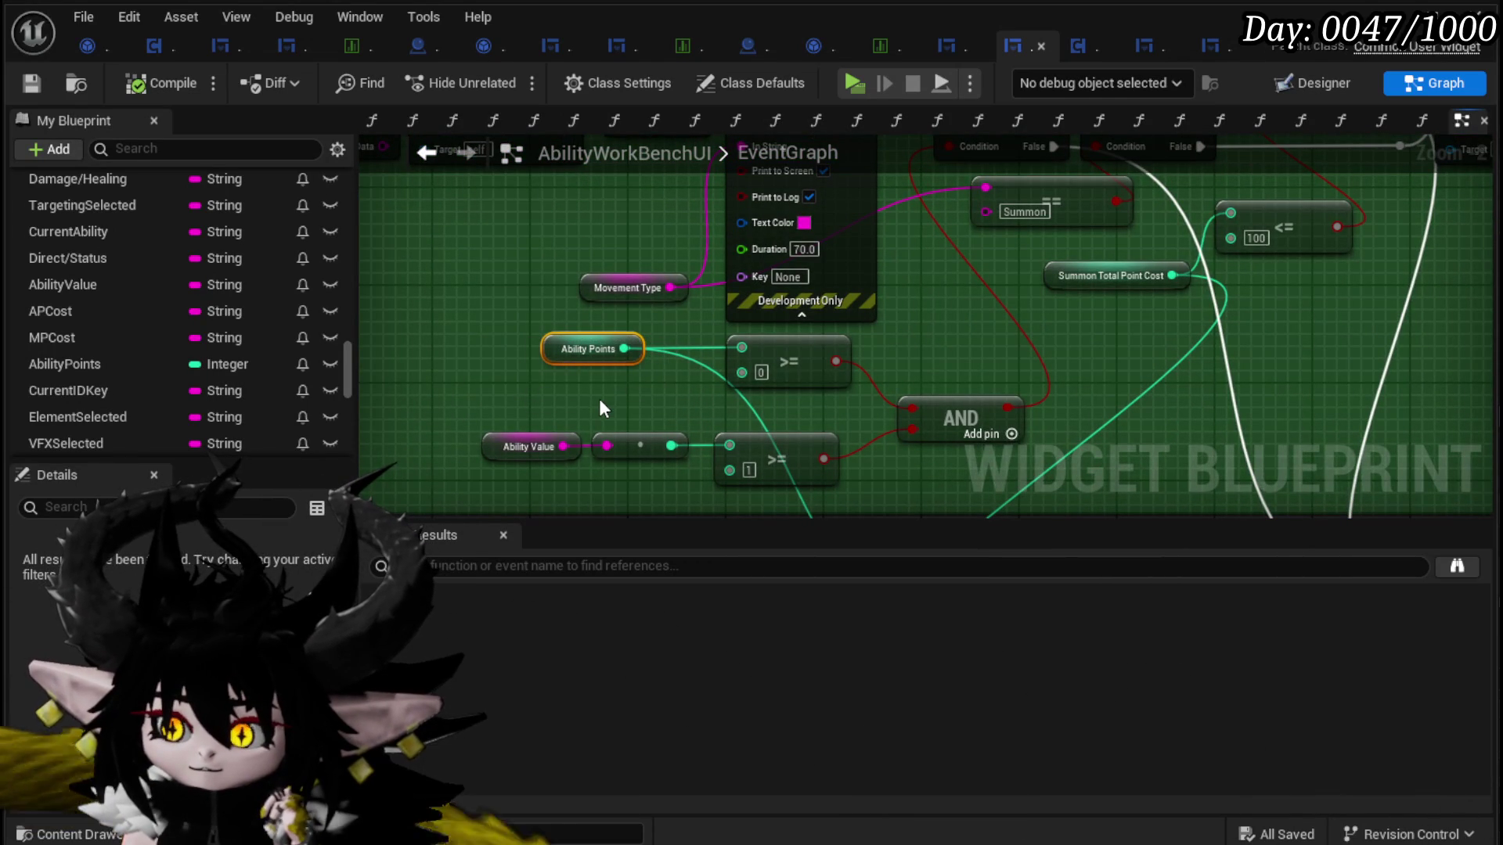
mouse_move(601, 407)
mouse_down()
mouse_move(548, 468)
mouse_move(548, 436)
mouse_move(572, 435)
mouse_move(582, 490)
mouse_move(376, 415)
mouse_move(422, 438)
mouse_move(646, 205)
mouse_move(632, 426)
mouse_up()
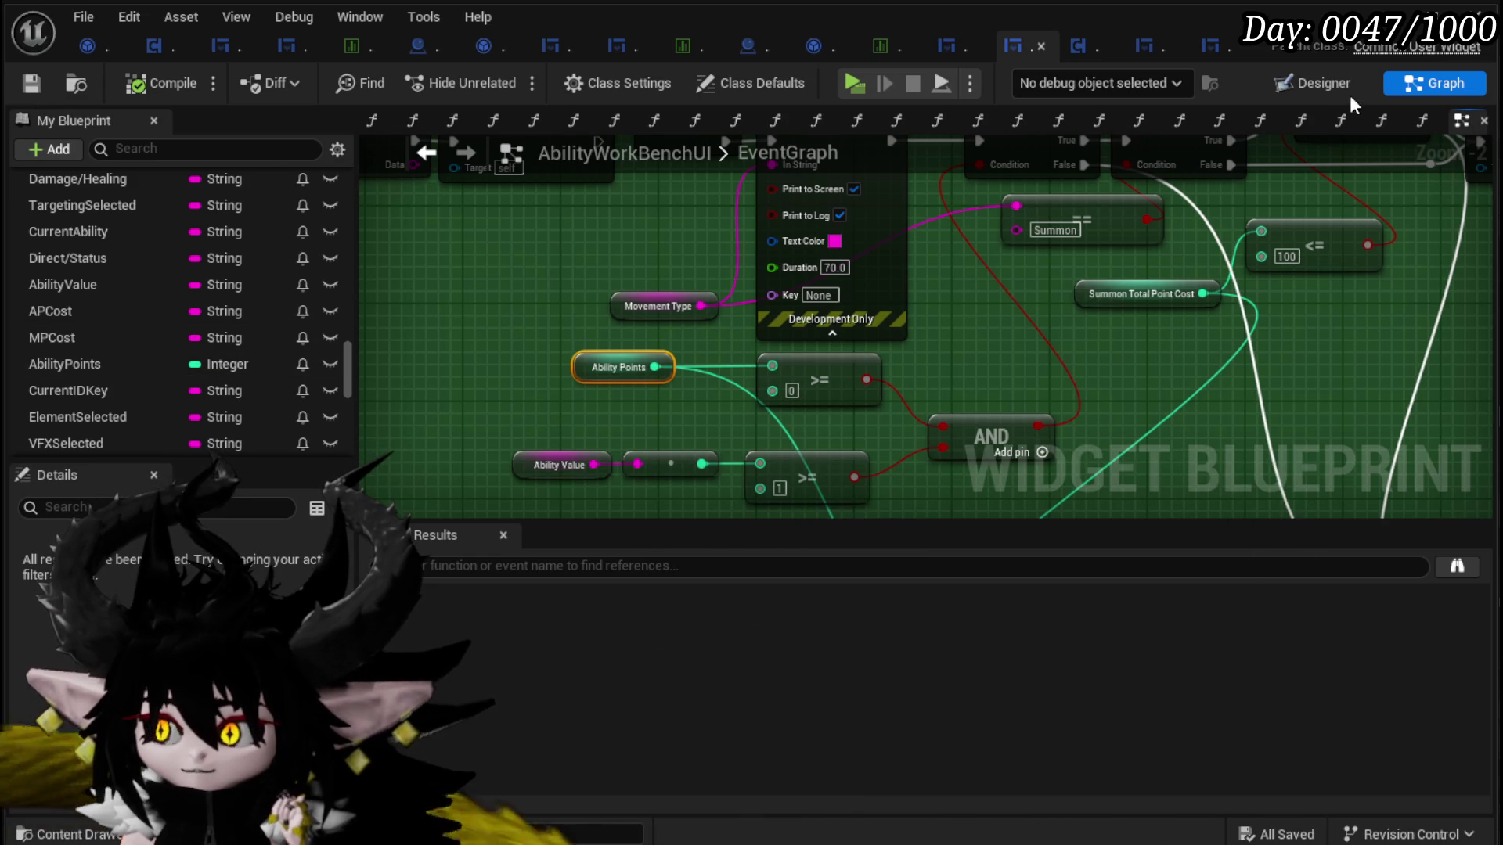
Step: Toggle Designer and Graph, then close the graph tabs to the right of EventGraph
click(1309, 87)
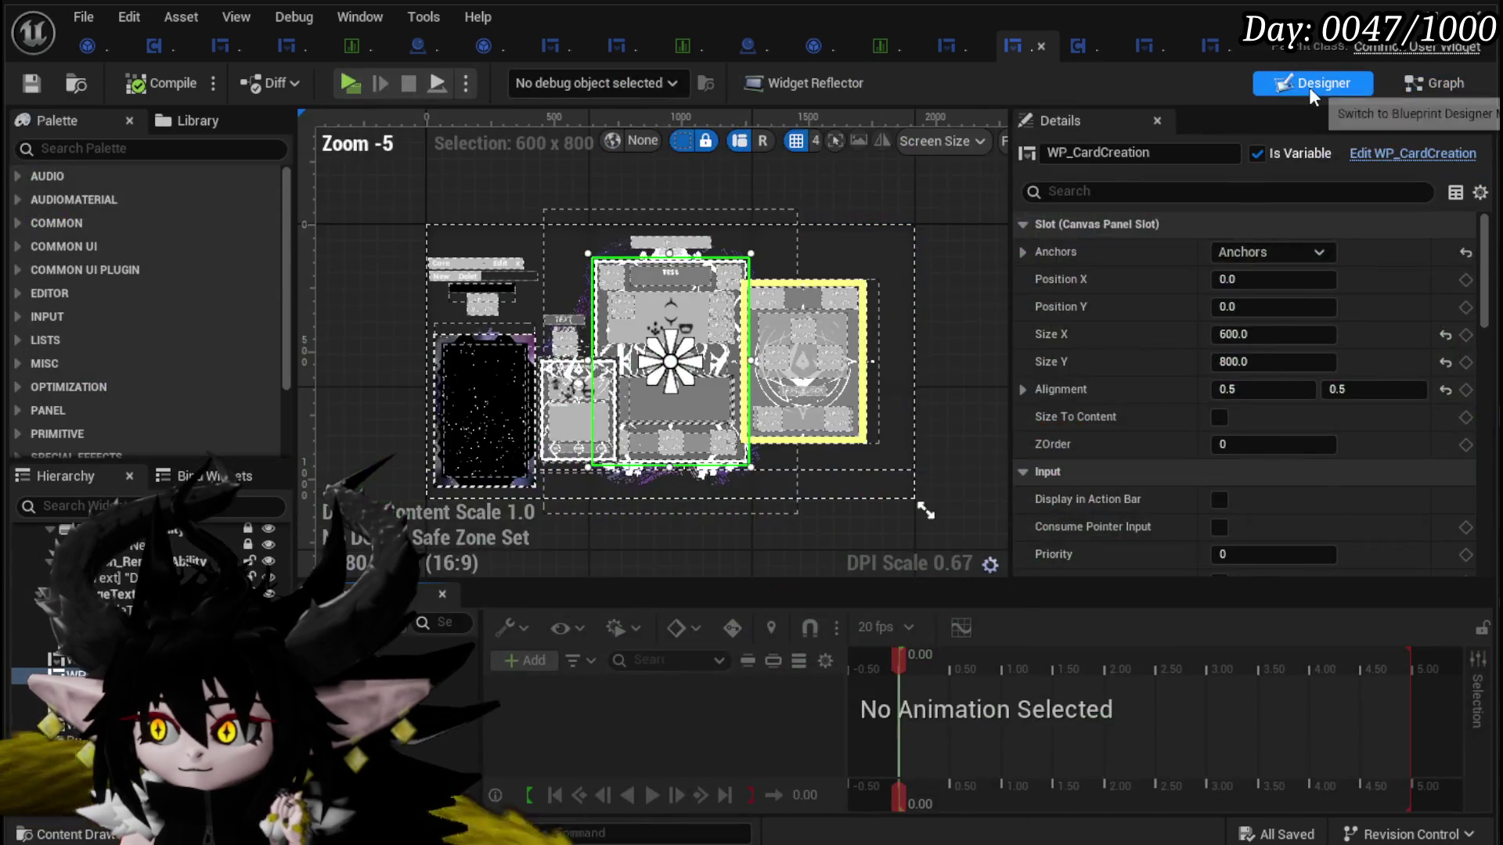
double_click(796, 248)
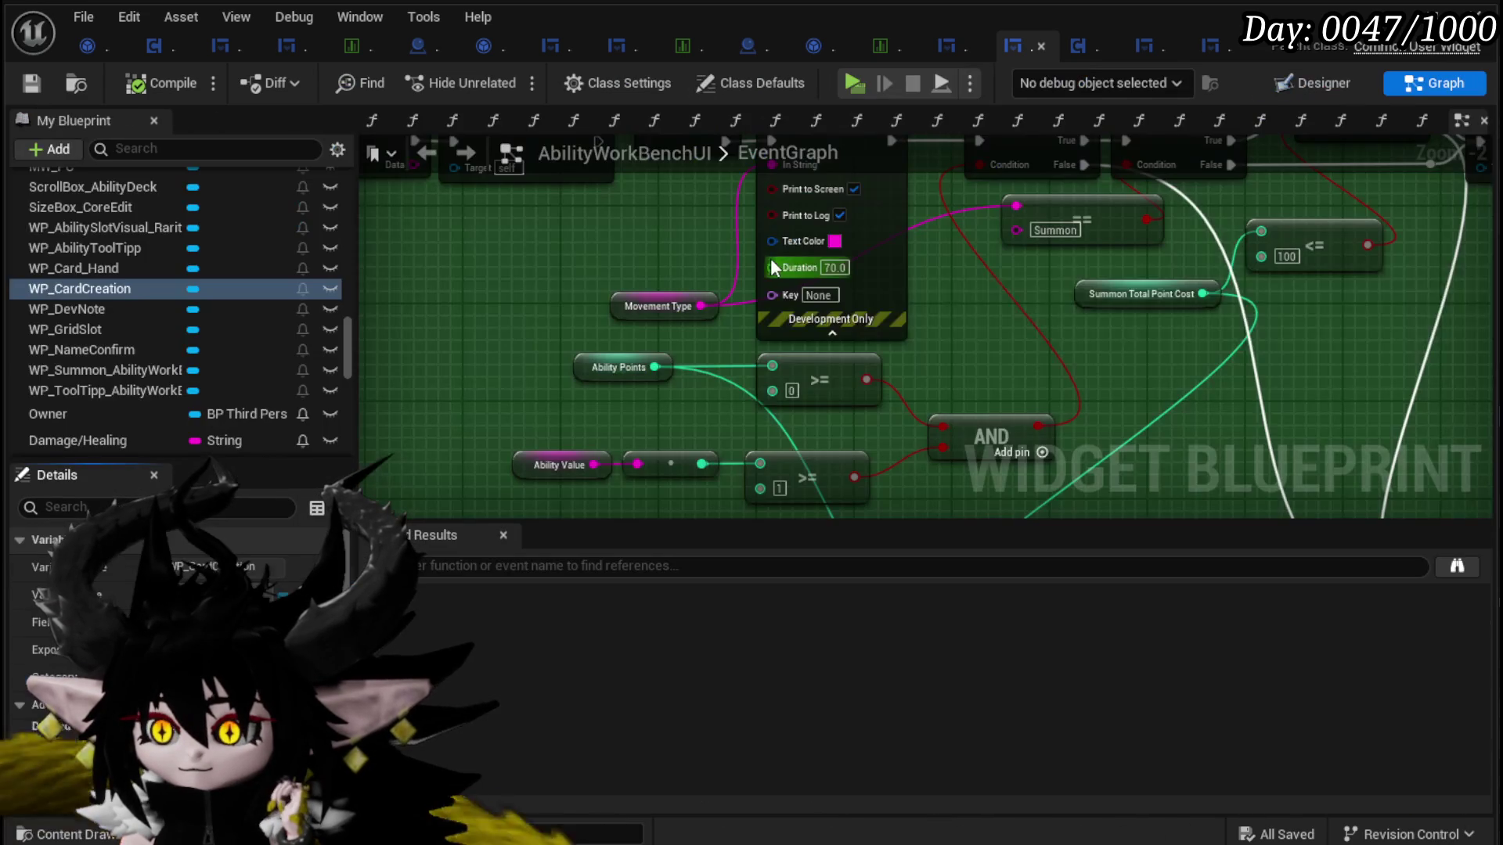
scroll(320, 243, up, 5)
scroll(289, 239, down, 5)
mouse_move(517, 453)
mouse_down()
mouse_move(501, 336)
mouse_move(512, 253)
mouse_move(448, 249)
mouse_up()
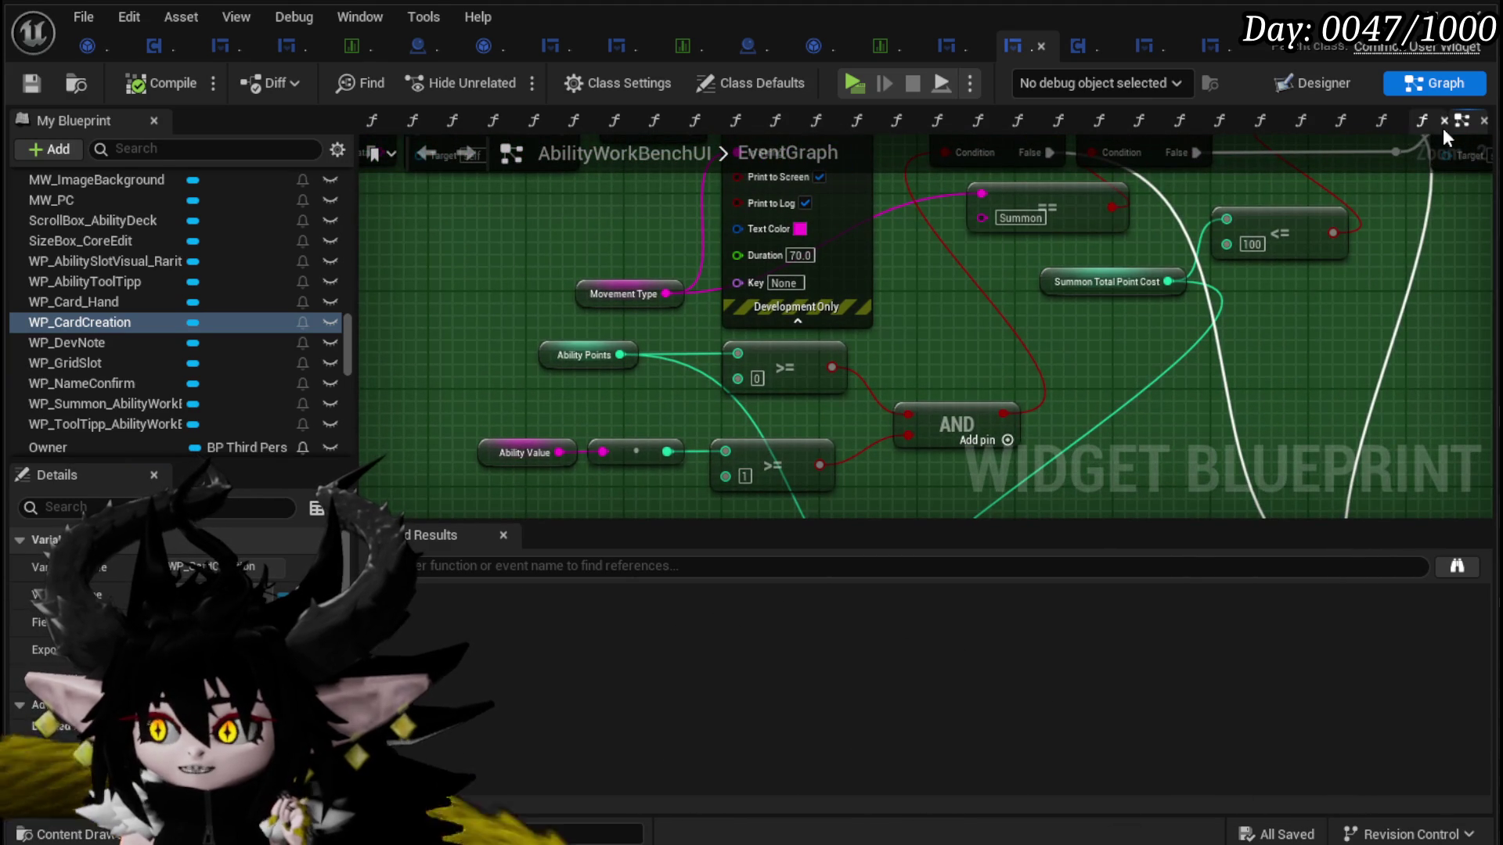
mouse_move(1470, 129)
mouse_down()
mouse_move(462, 134)
mouse_move(380, 121)
mouse_up()
right_click(381, 120)
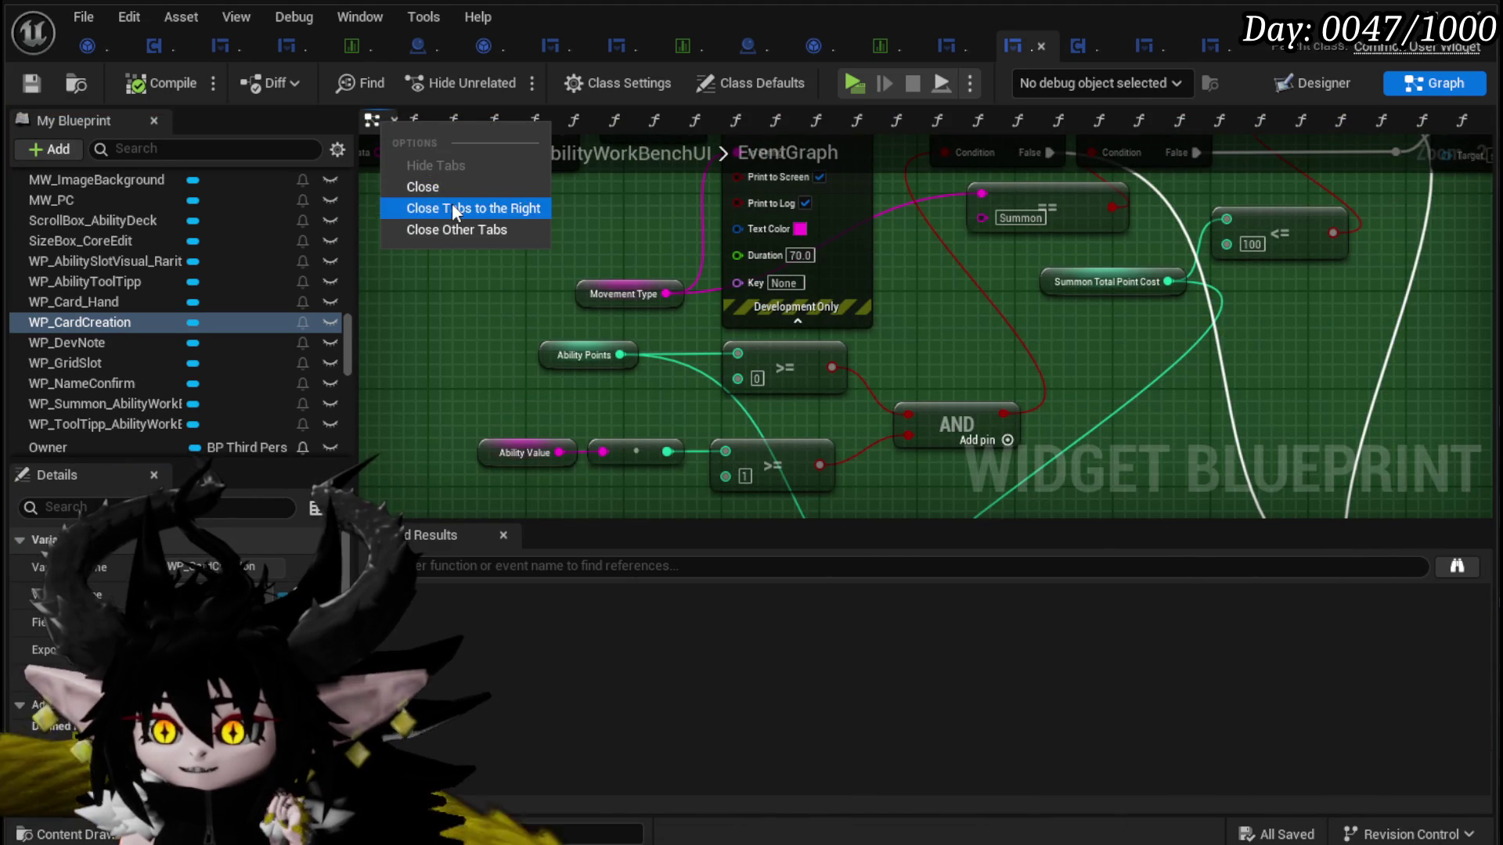
scroll(208, 266, up, 5)
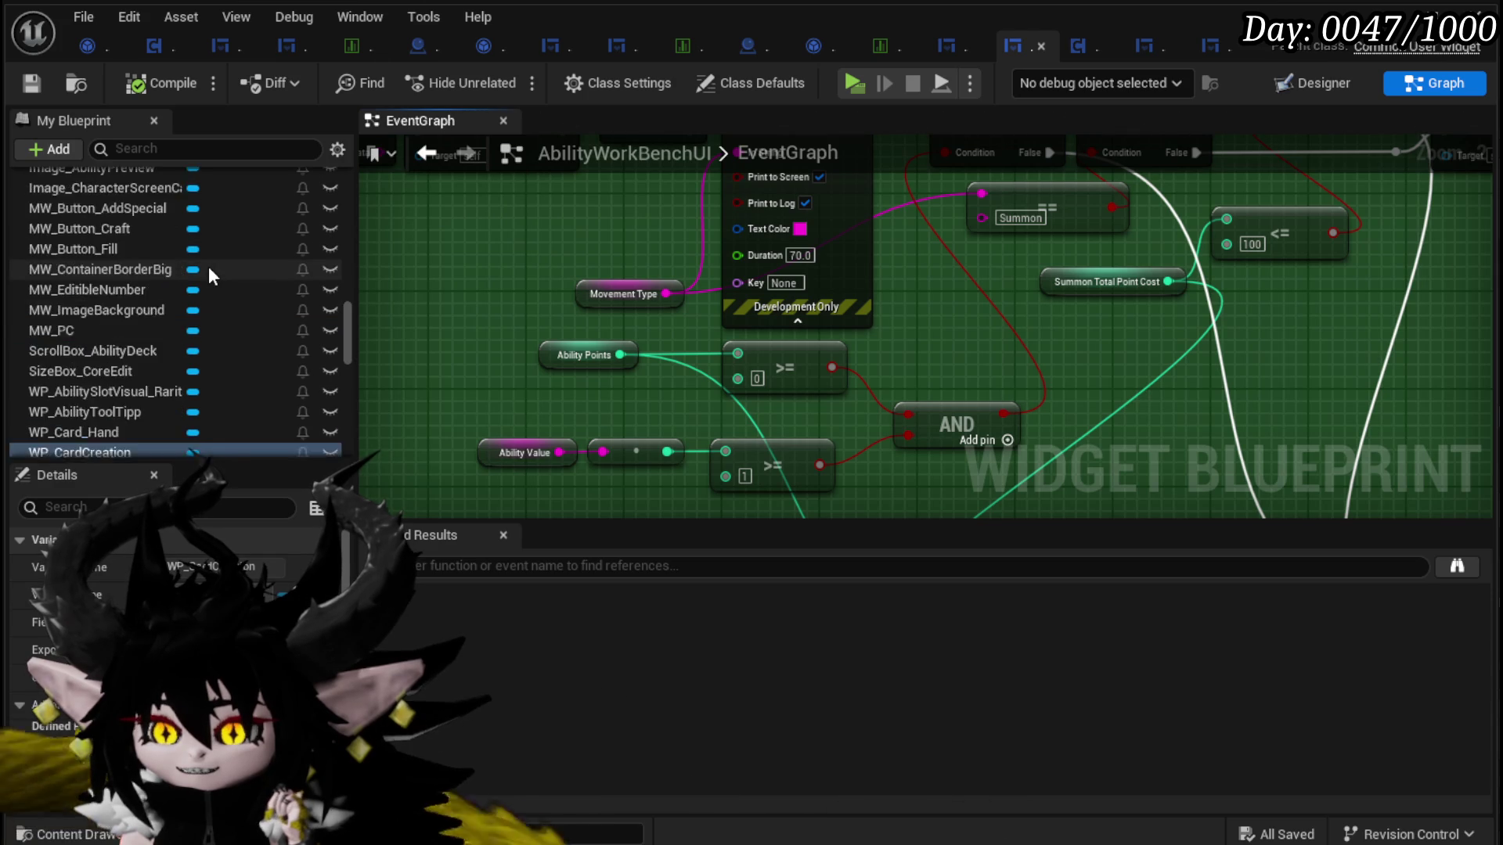
Step: In SetAbilityLocked, add a Set AbilityPoints to 0 after Set Buttons Locked, then compile and save
scroll(209, 261, up, 10)
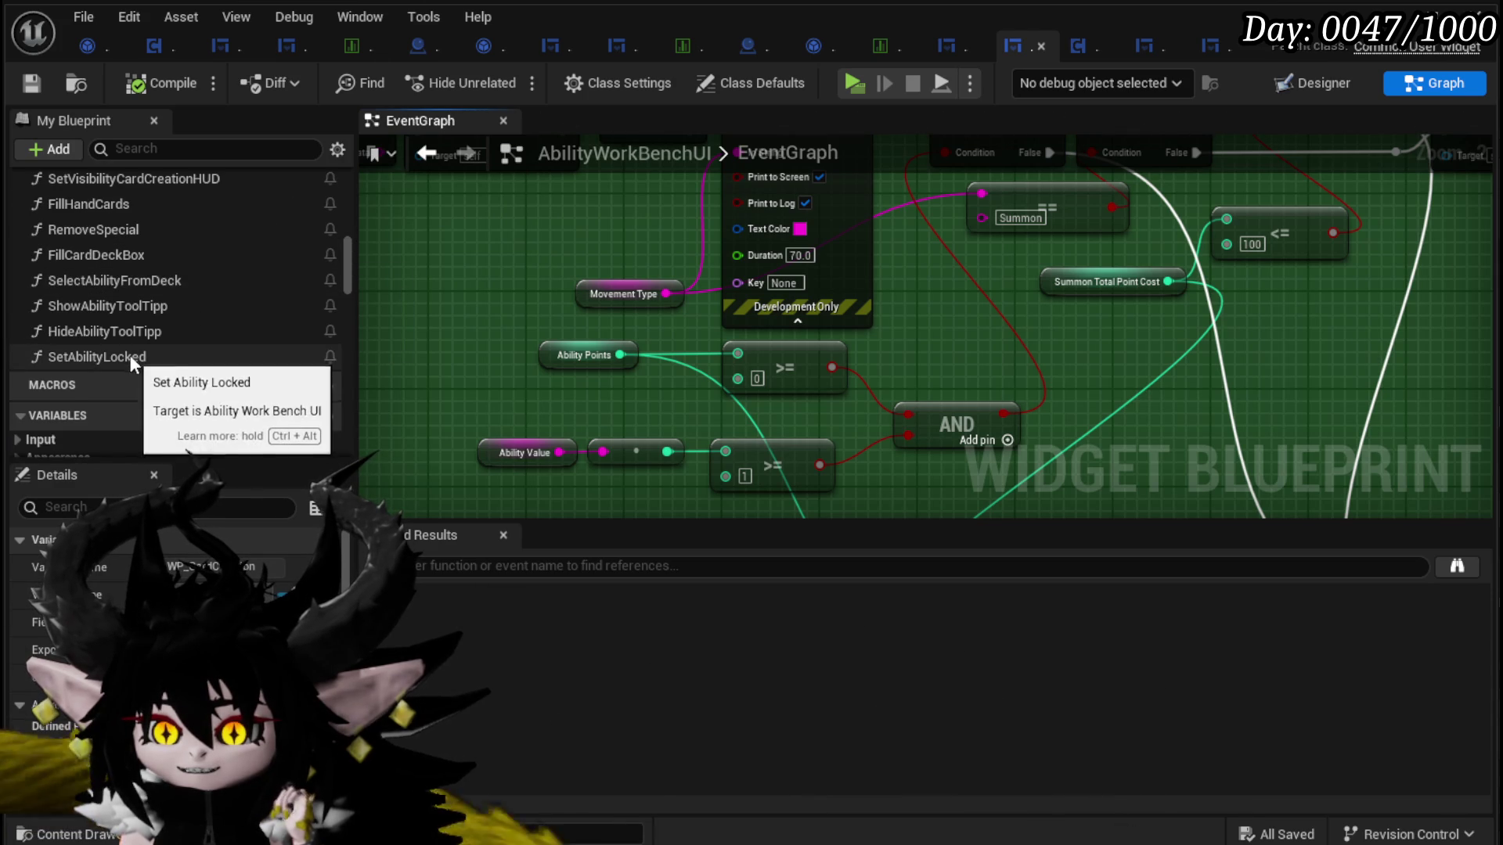
double_click(127, 356)
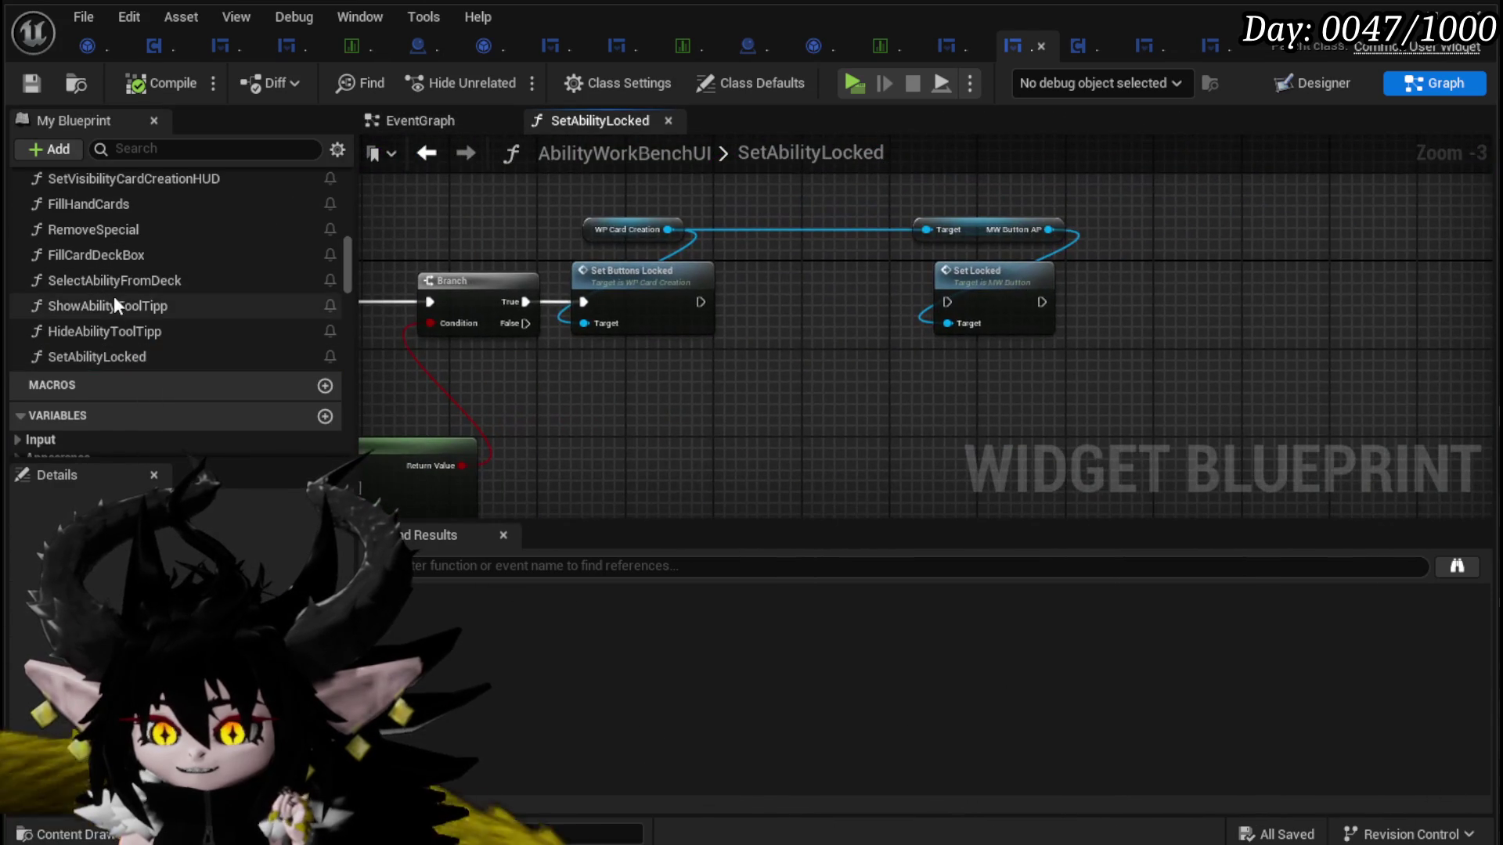
scroll(70, 342, down, 3)
scroll(169, 349, down, 15)
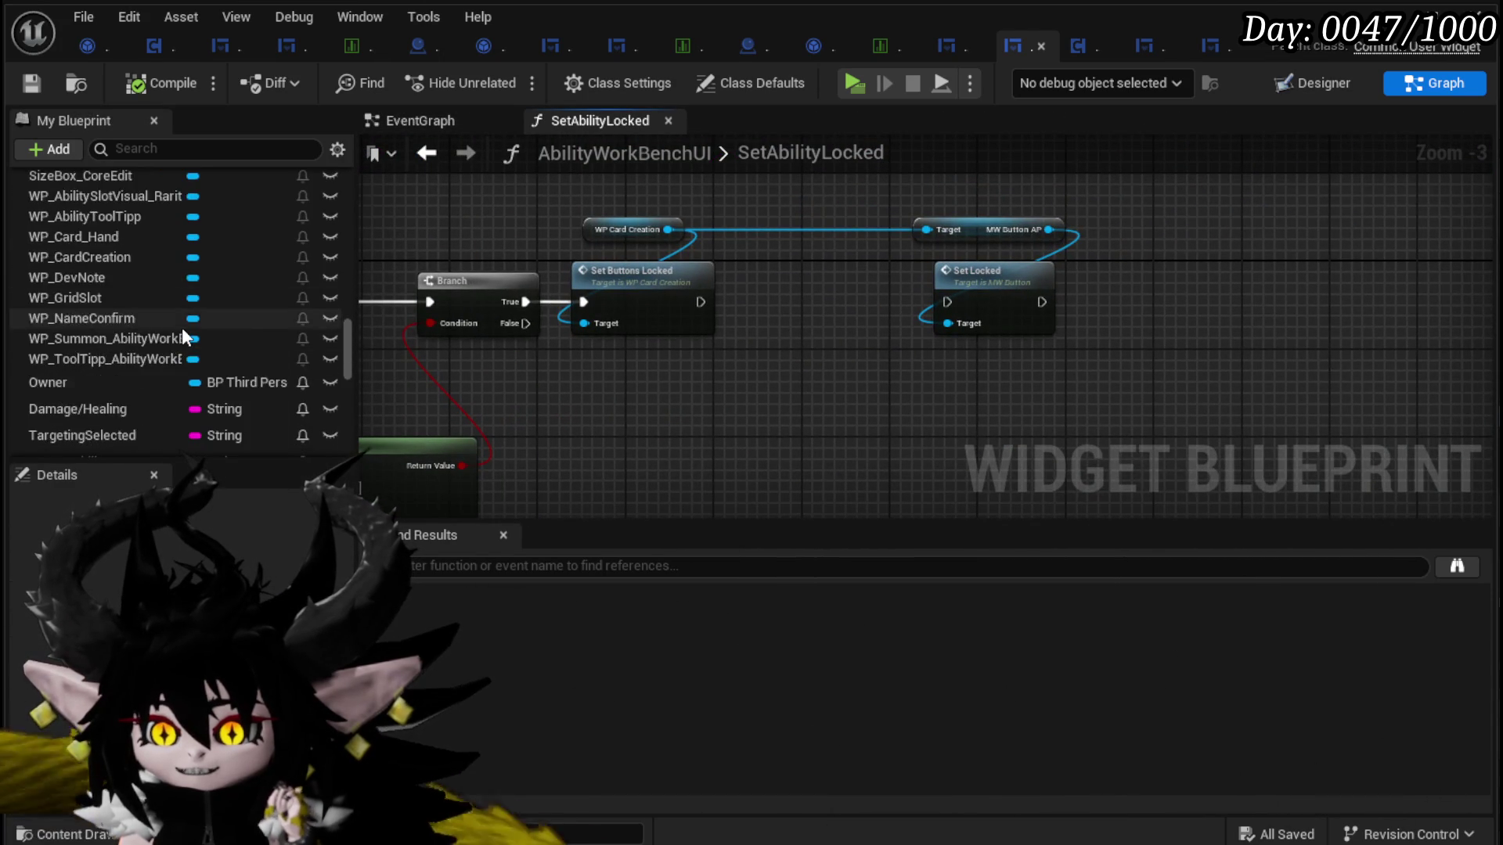
scroll(195, 316, down, 5)
drag(106, 205, 885, 316)
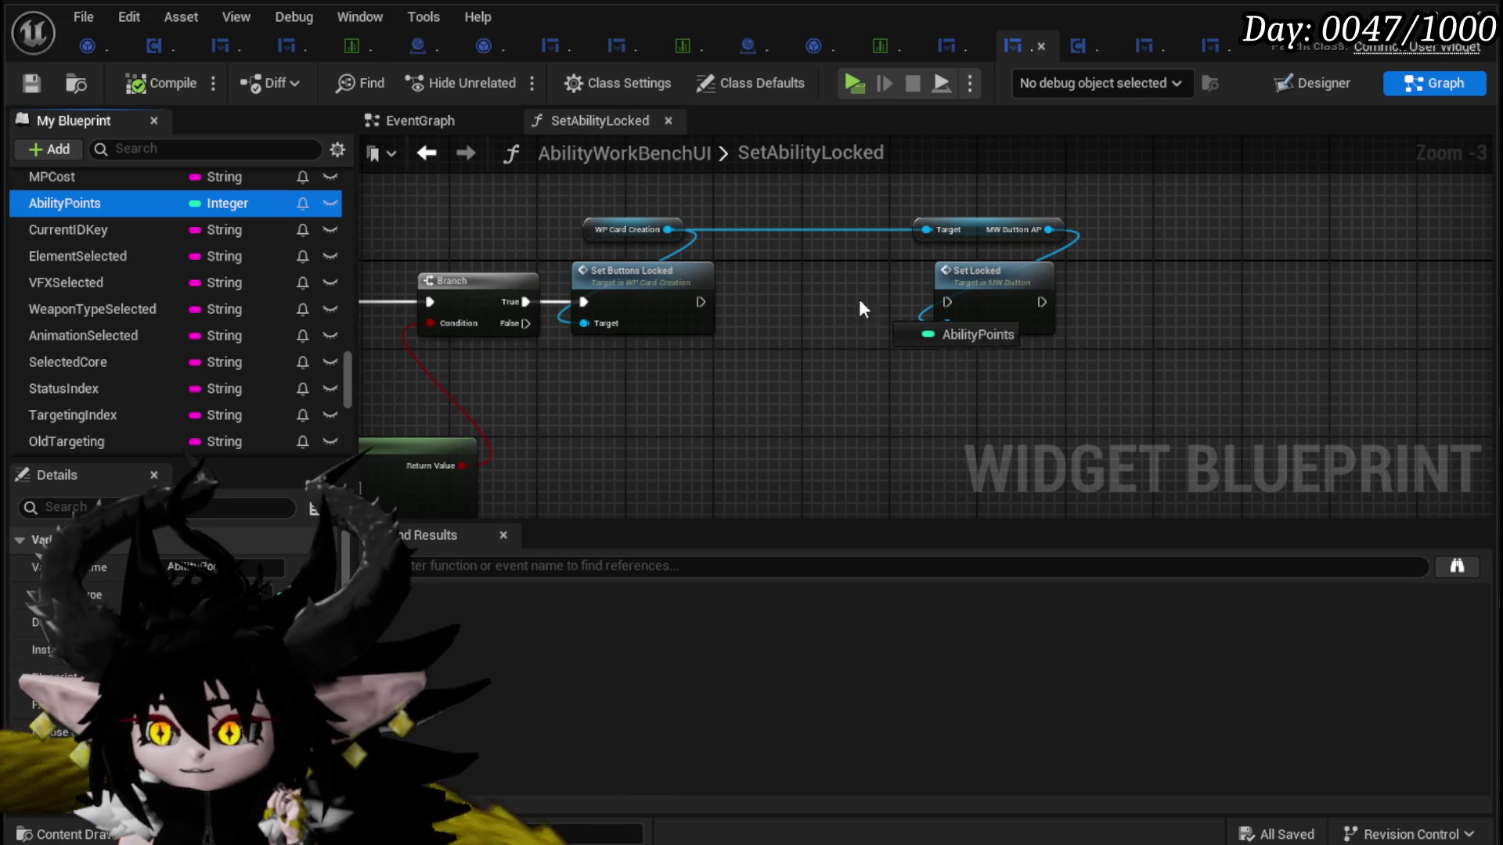
drag(765, 280, 793, 301)
click(824, 344)
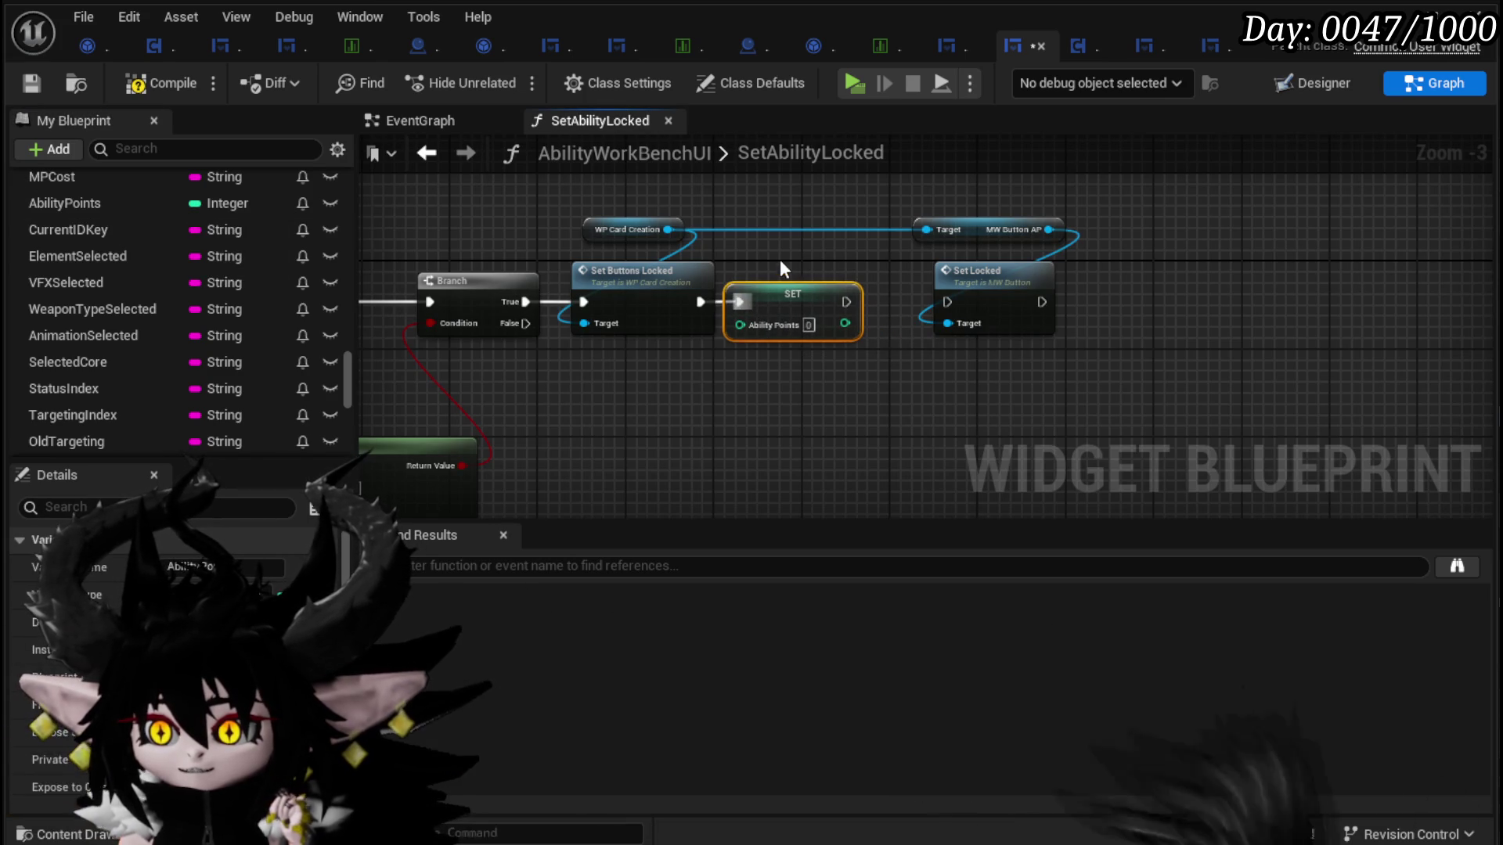
click(30, 83)
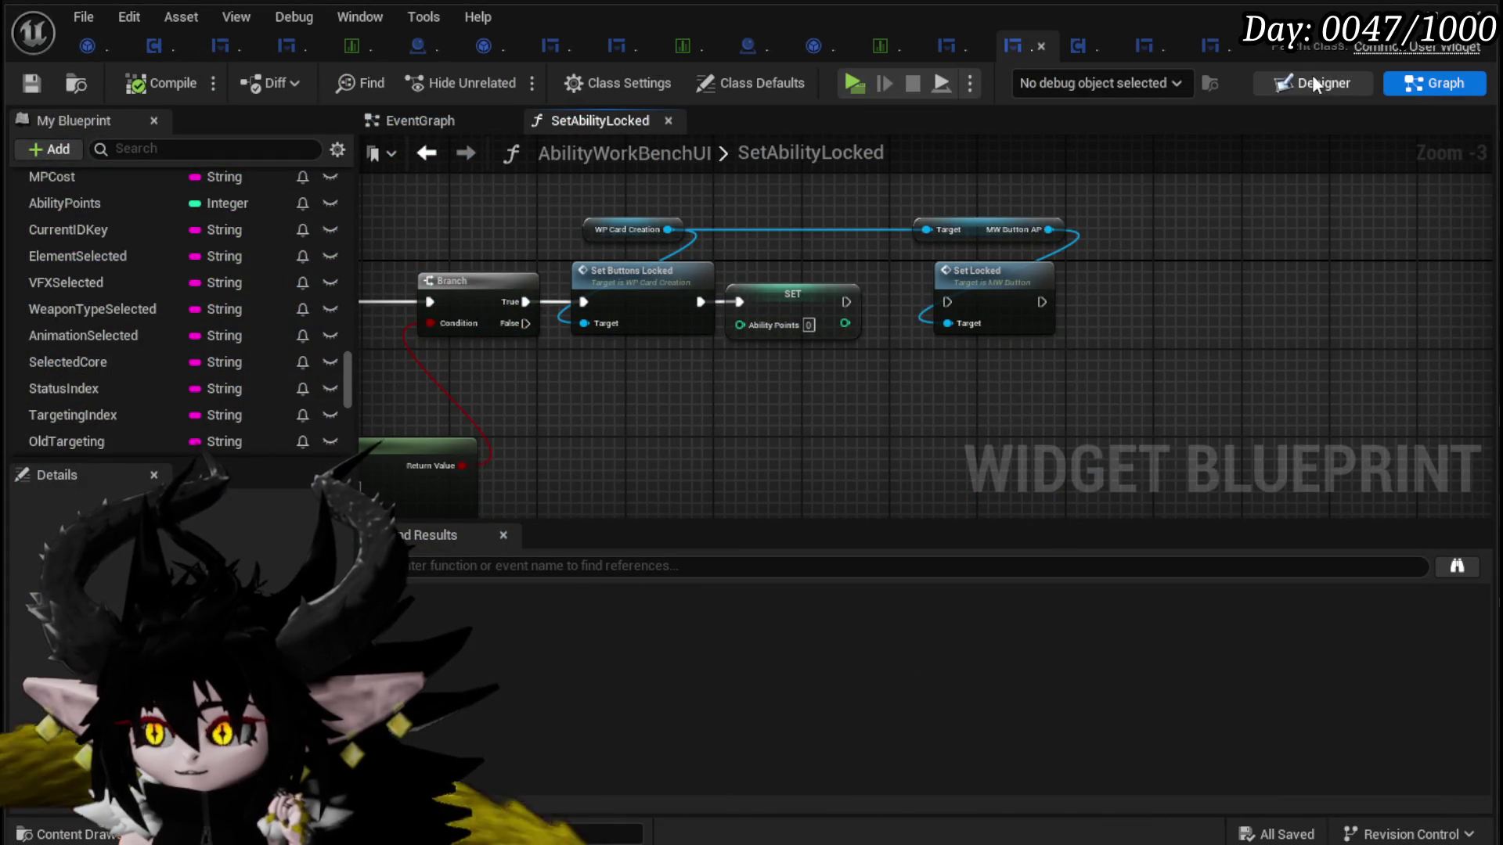
Step: Locate MW_PC in the Designer, then add an MW_PC reference with a Set Text node in the graph
click(1315, 83)
scroll(548, 243, up, 4)
click(550, 242)
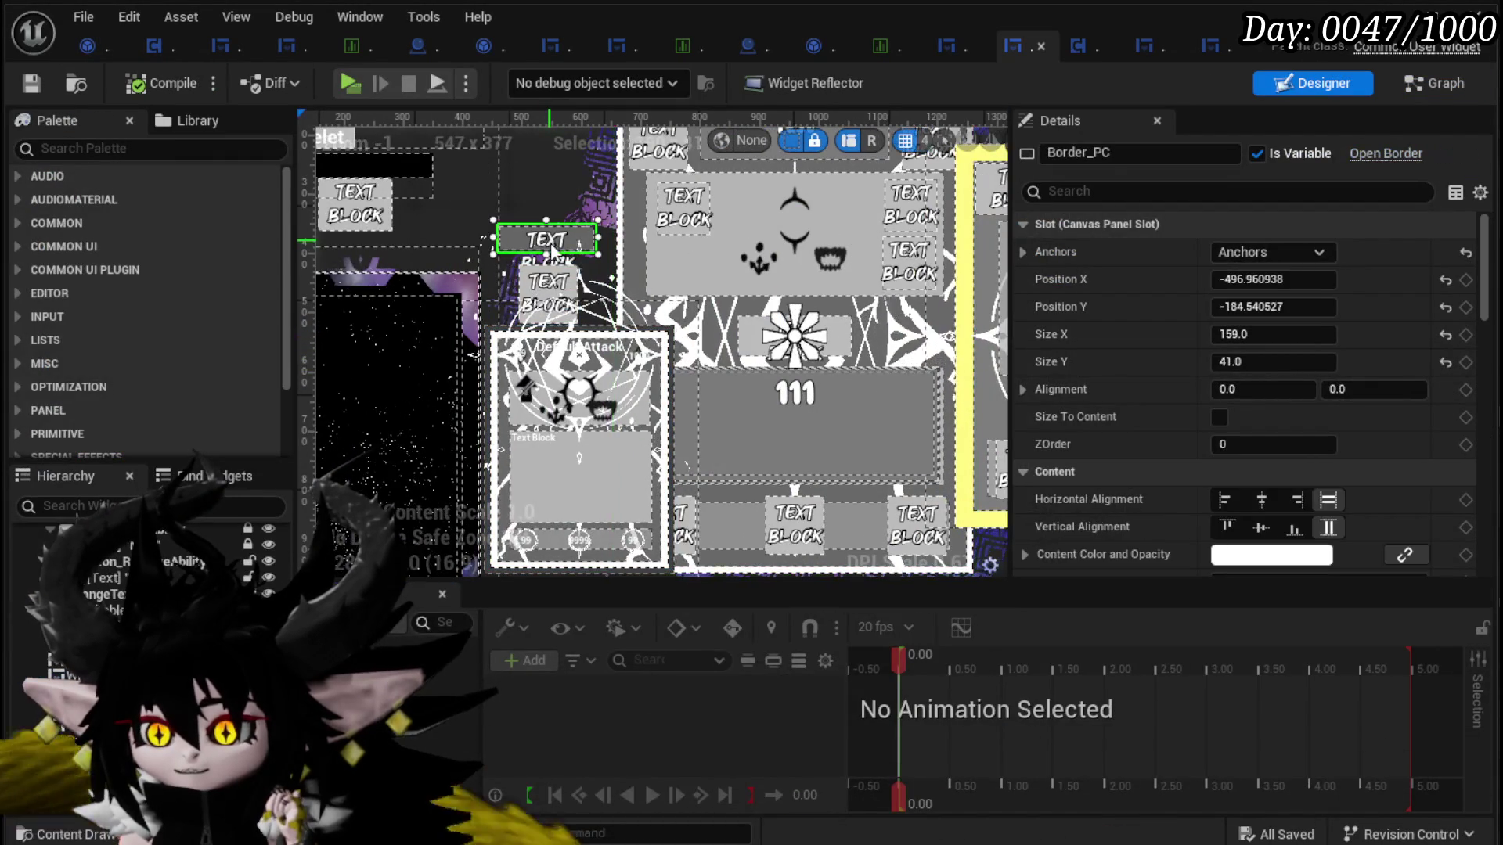
click(548, 241)
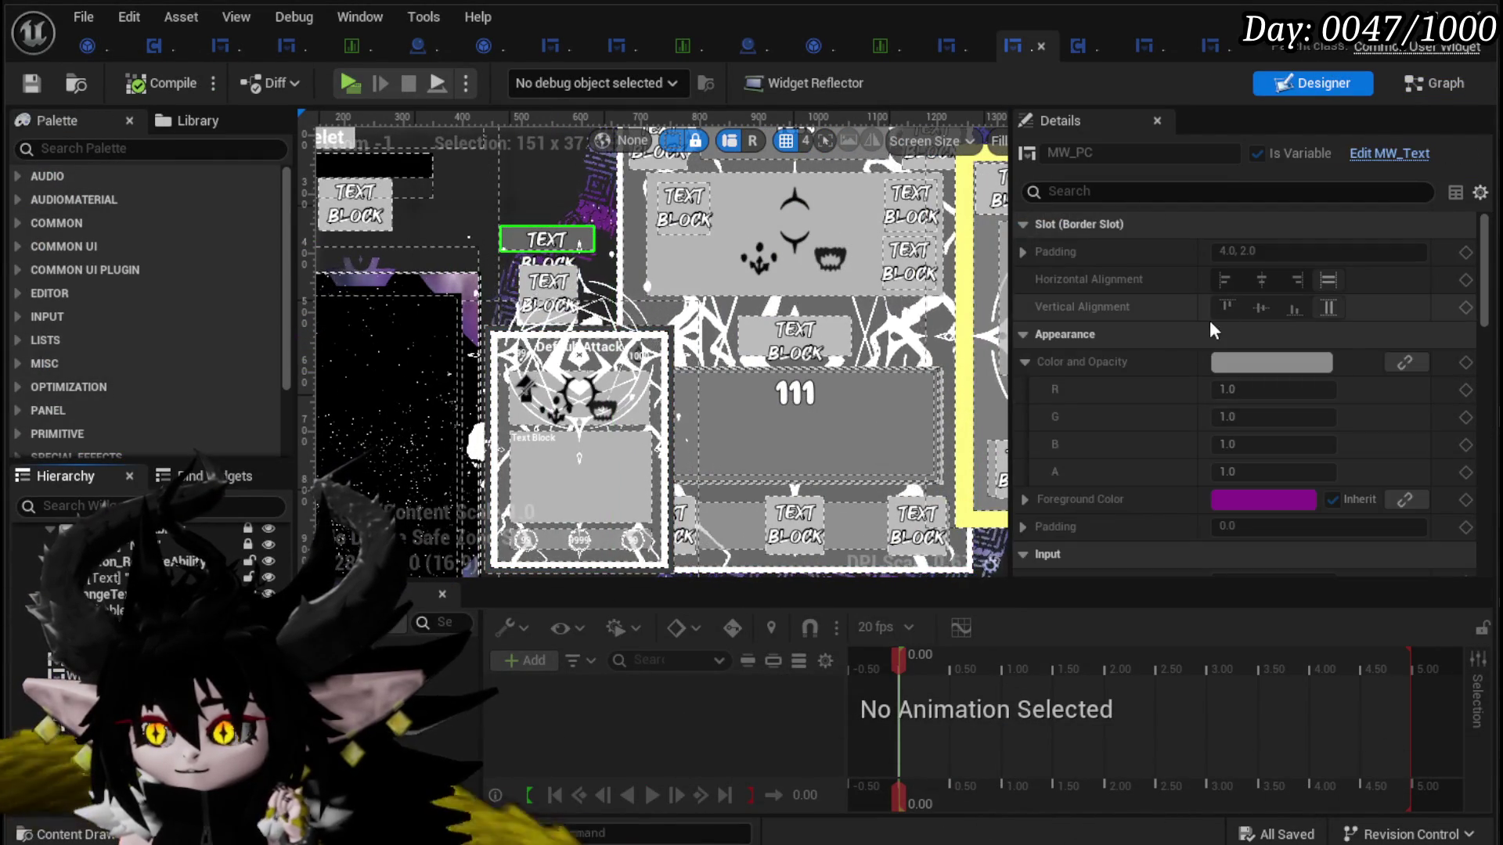
click(1435, 83)
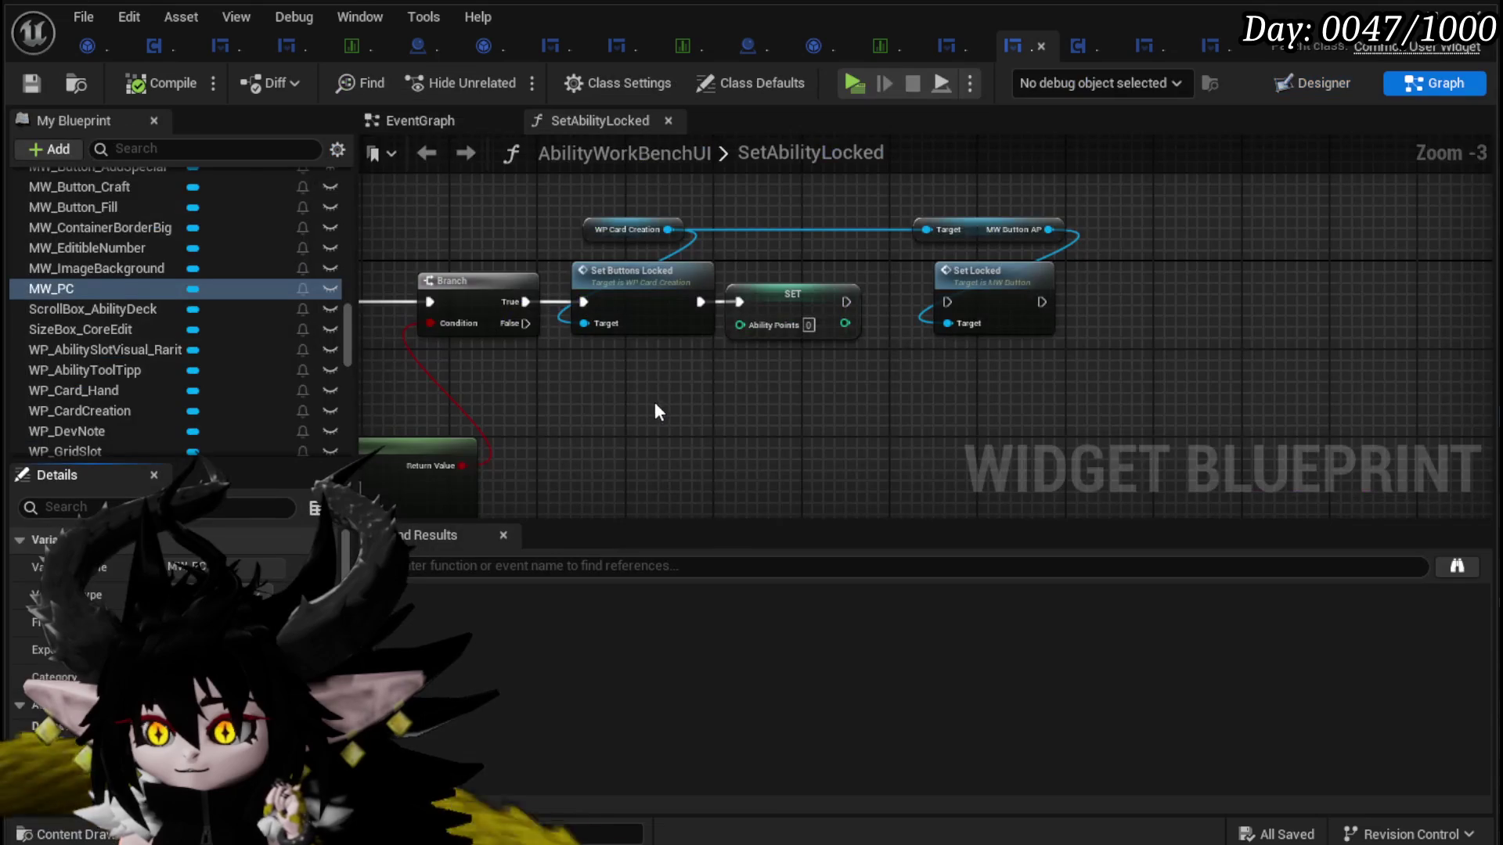
click(636, 415)
mouse_move(655, 372)
mouse_down()
mouse_move(696, 395)
mouse_move(723, 389)
mouse_up()
text(Set Text)
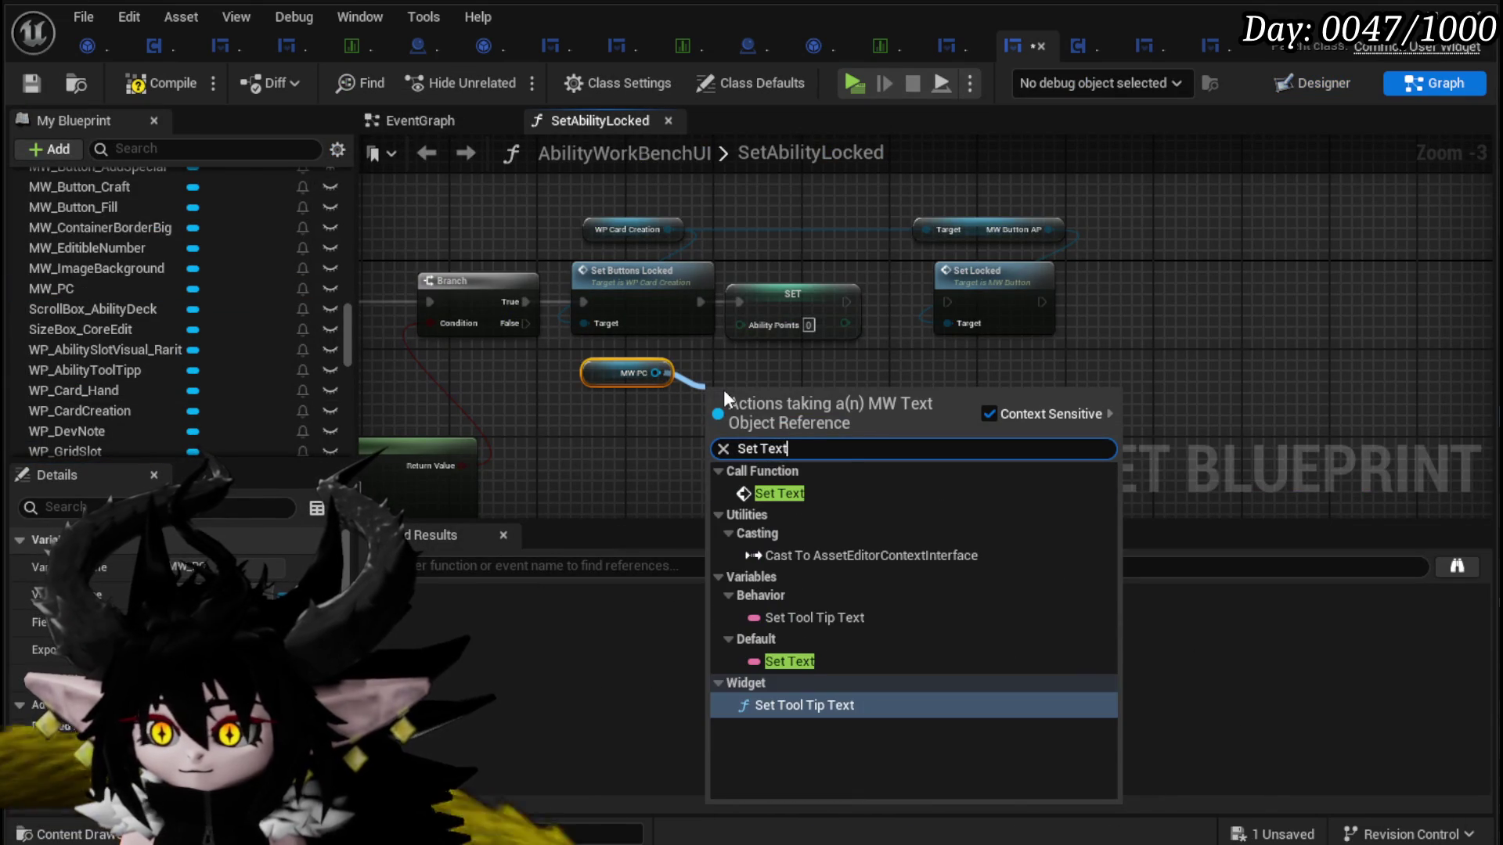
click(795, 496)
Step: Rearrange the Set Locked nodes, feed Set Text from a To Text (Integer) node, and save
drag(782, 423, 949, 292)
drag(844, 368, 983, 357)
mouse_move(777, 379)
mouse_down()
mouse_move(756, 360)
mouse_move(765, 426)
mouse_up()
drag(732, 353, 789, 462)
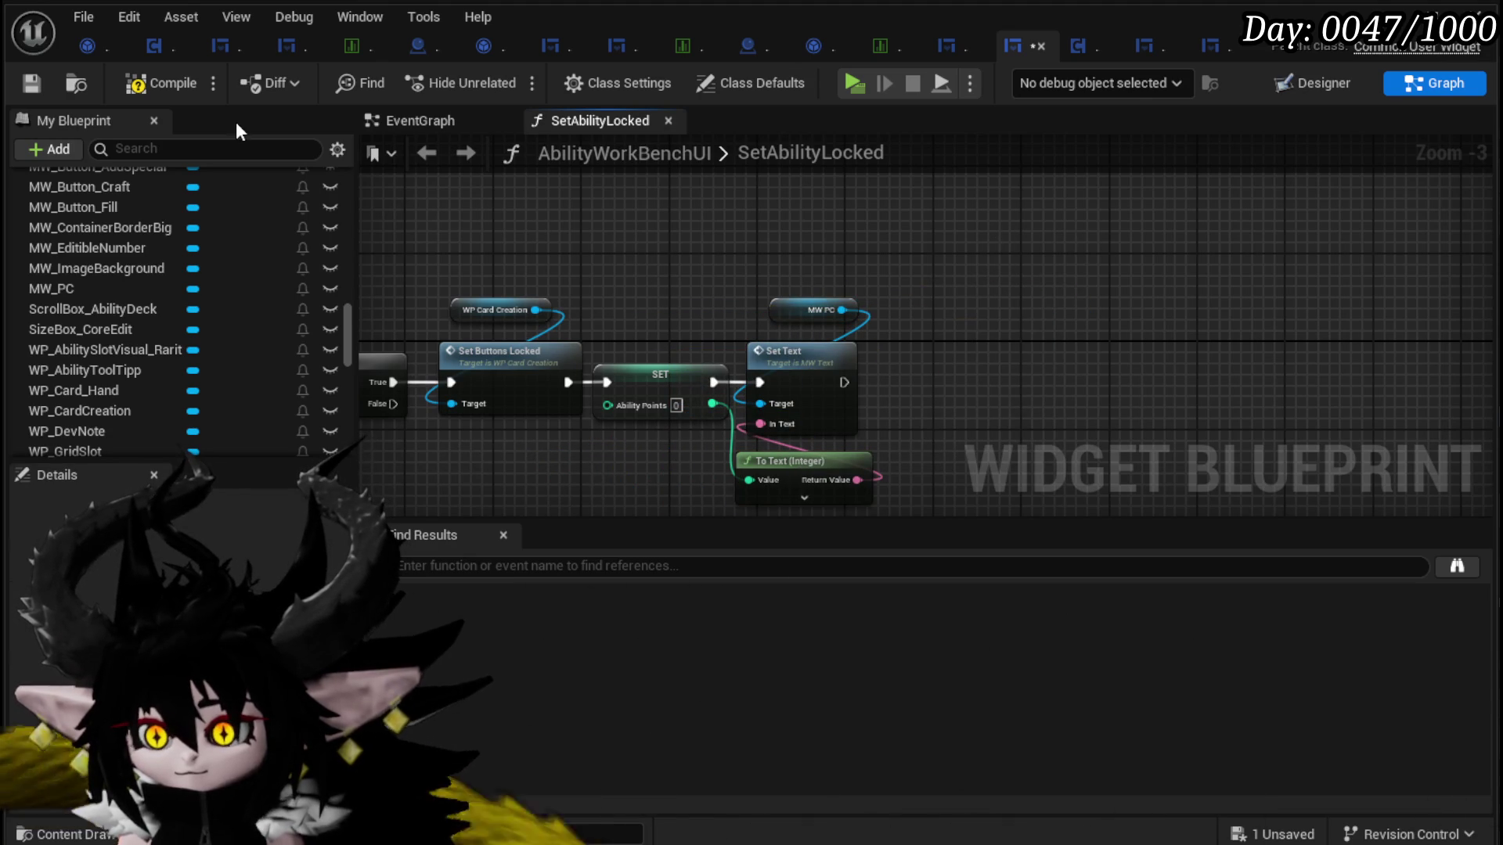
click(28, 84)
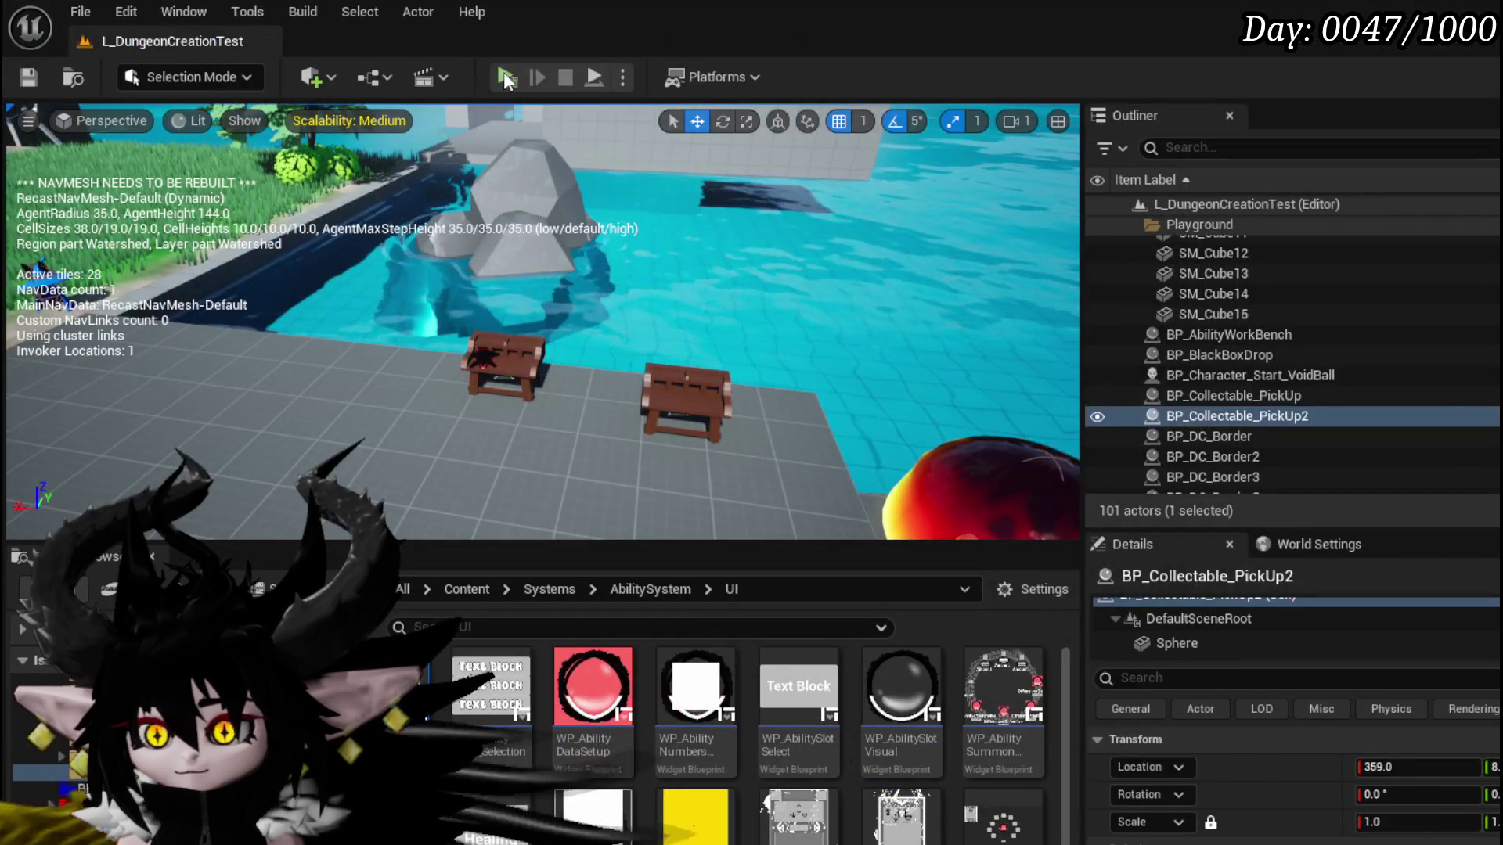
Step: Launch the game preview and assign the Adrenaline card from the inventory to the character
click(505, 76)
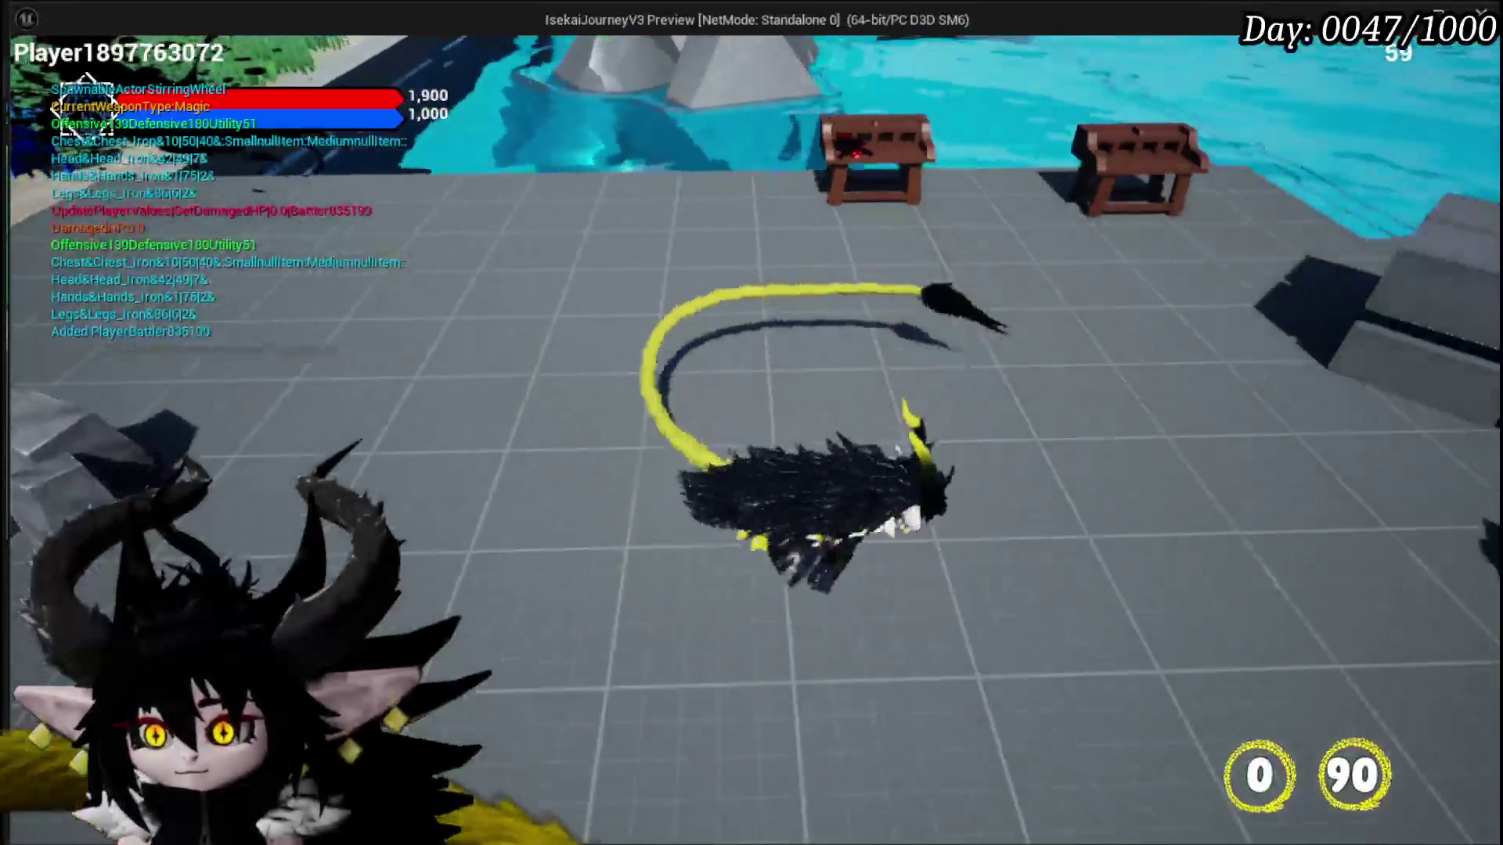
key(Tab)
click(247, 63)
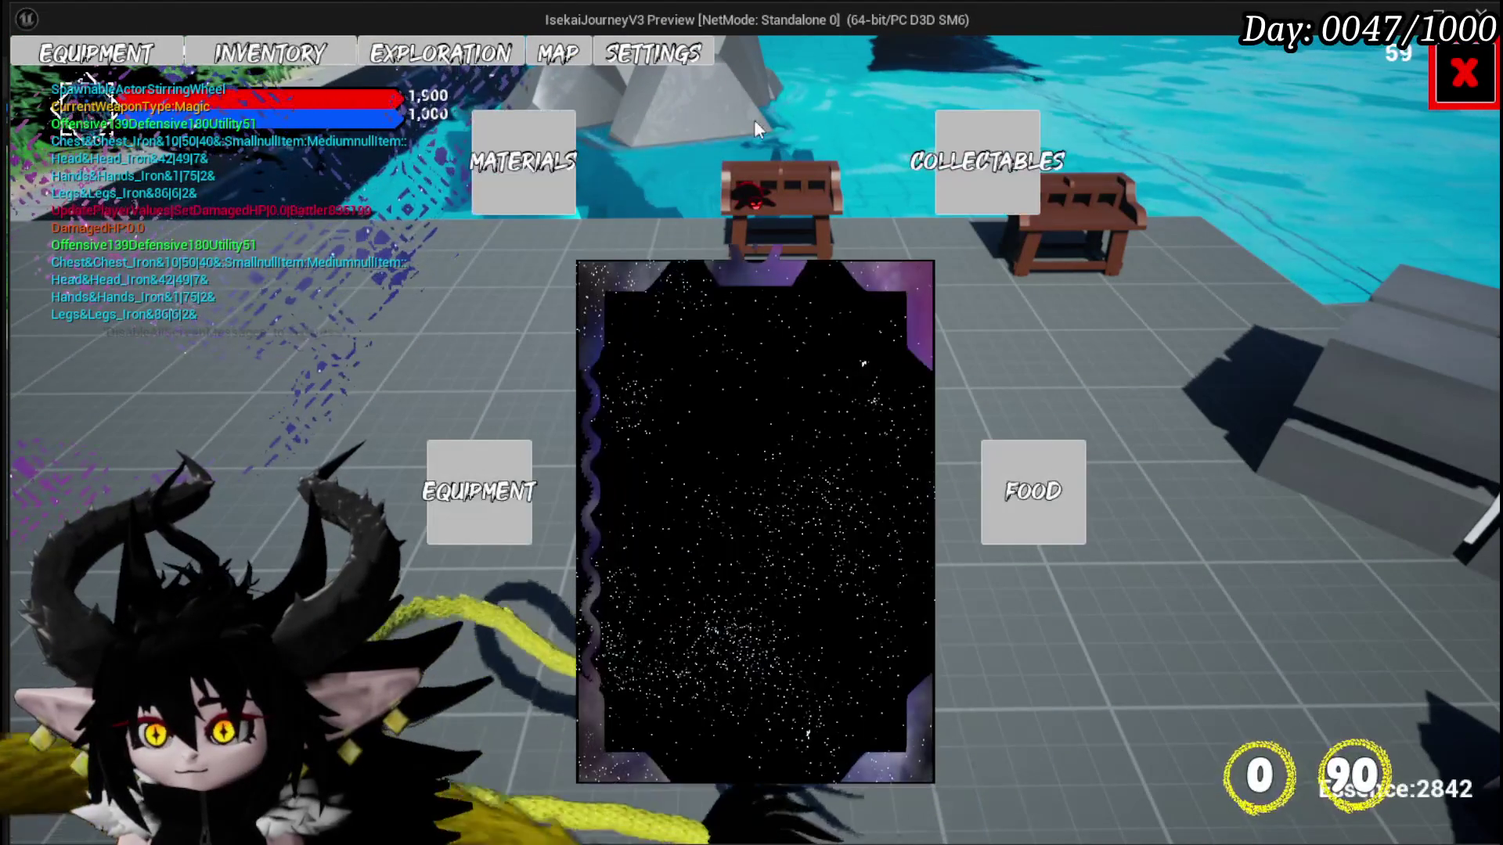
click(636, 312)
click(1016, 341)
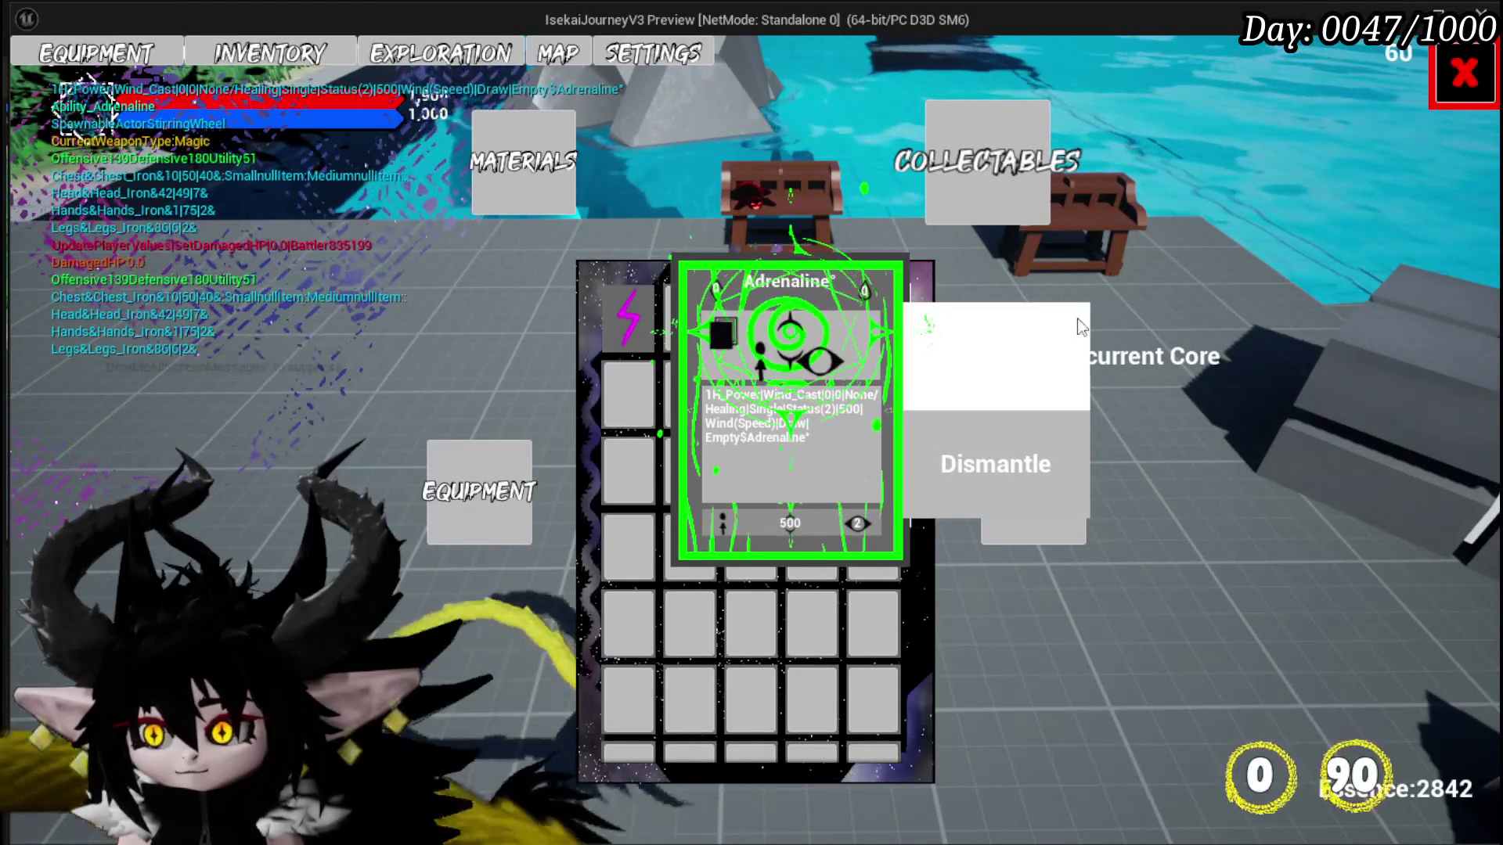
click(1434, 73)
Step: Sit at the bench and open the Adrenaline card from the Magic deck in the ability editor
key(w)
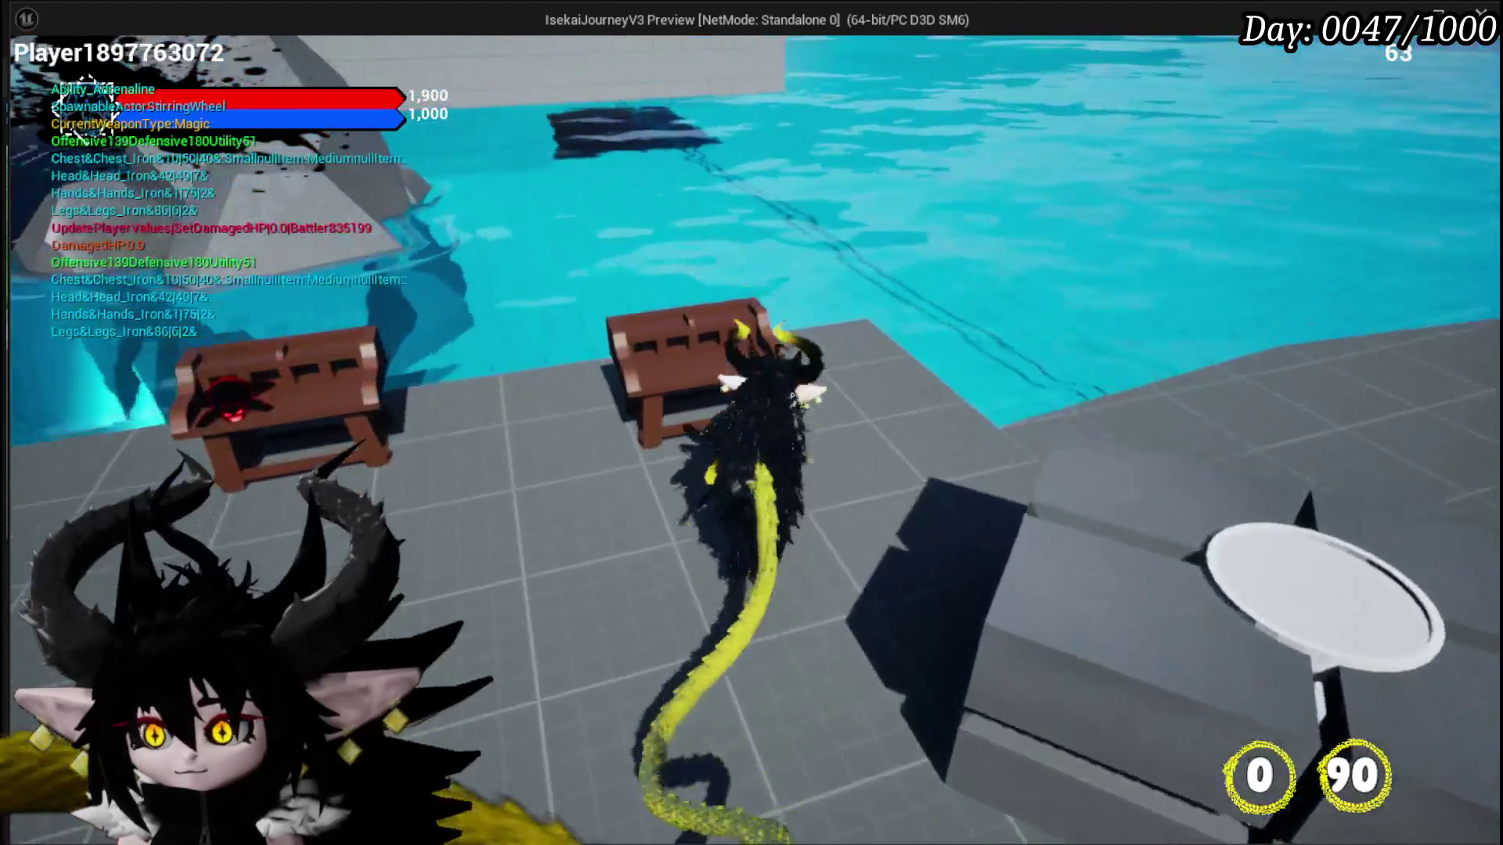
key(e)
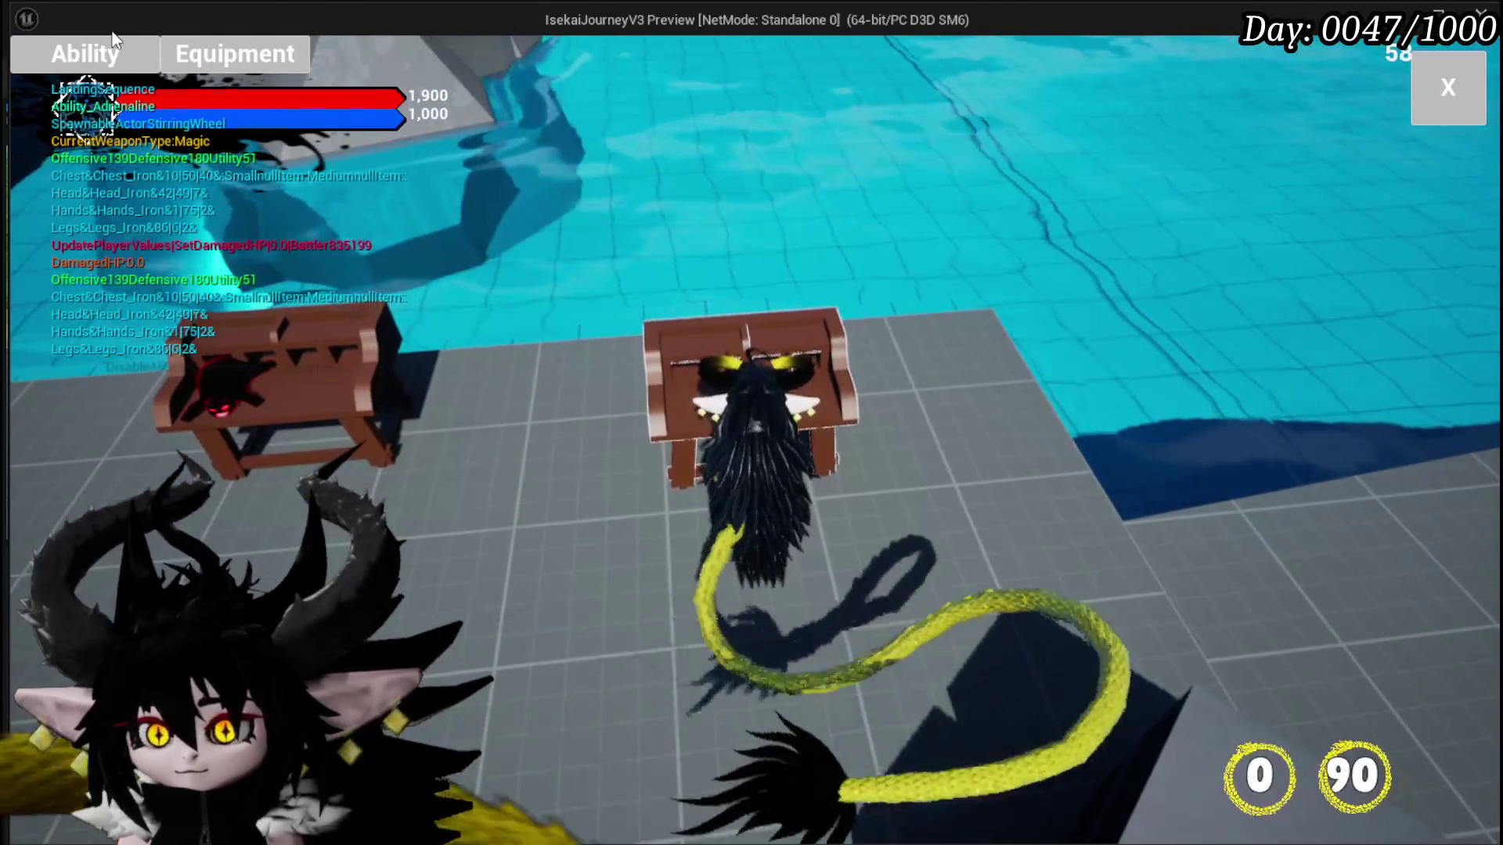
click(85, 53)
click(182, 153)
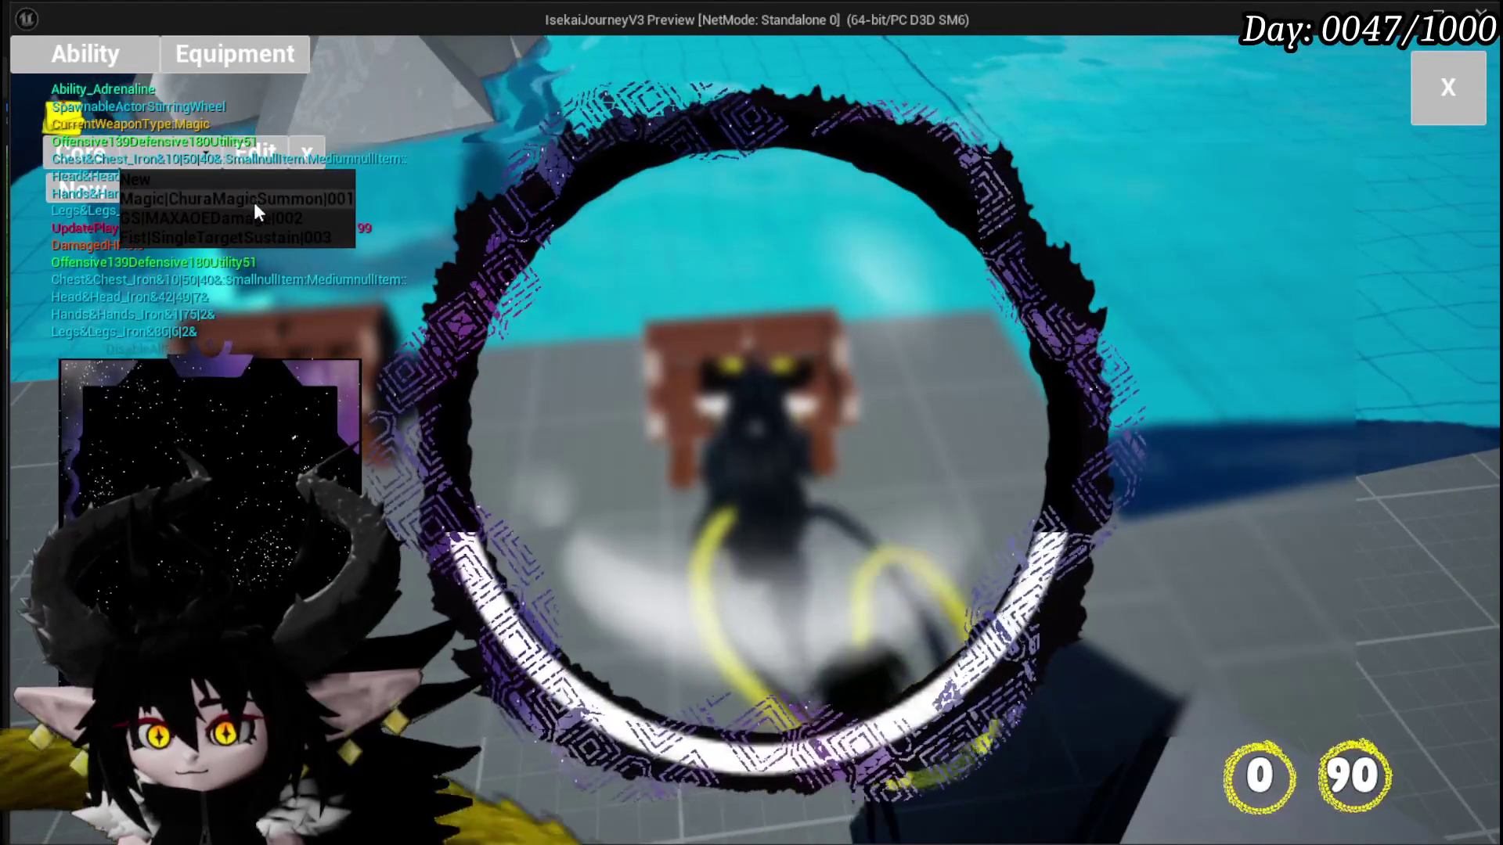
click(254, 201)
scroll(279, 417, down, 5)
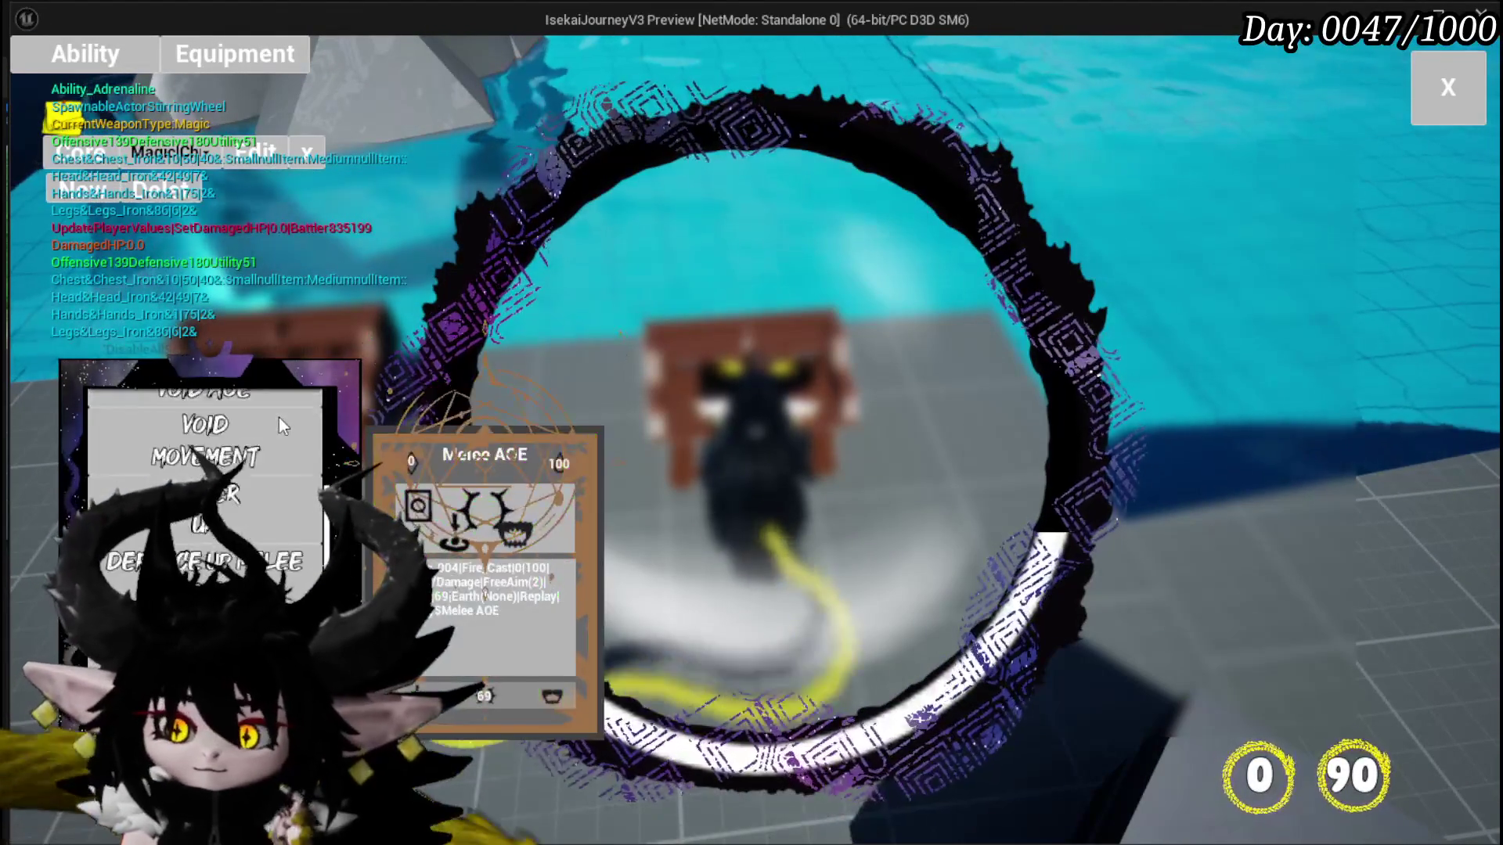
click(204, 444)
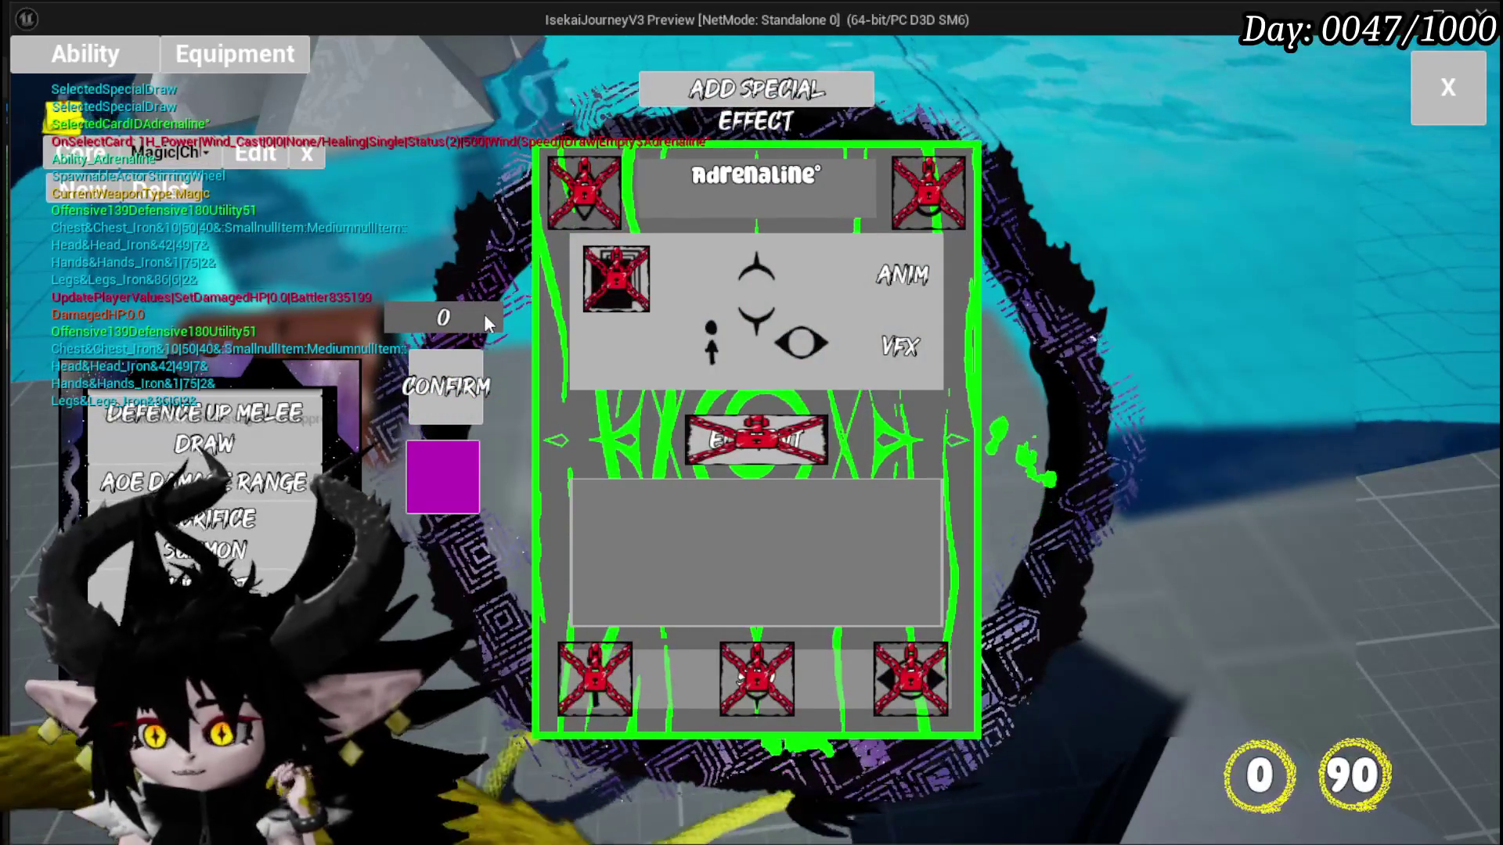
Step: Preview the Nature_EarthSlimeFist, Nature_Cast and Wind_Cast visual effects, then choose Add Special
click(900, 274)
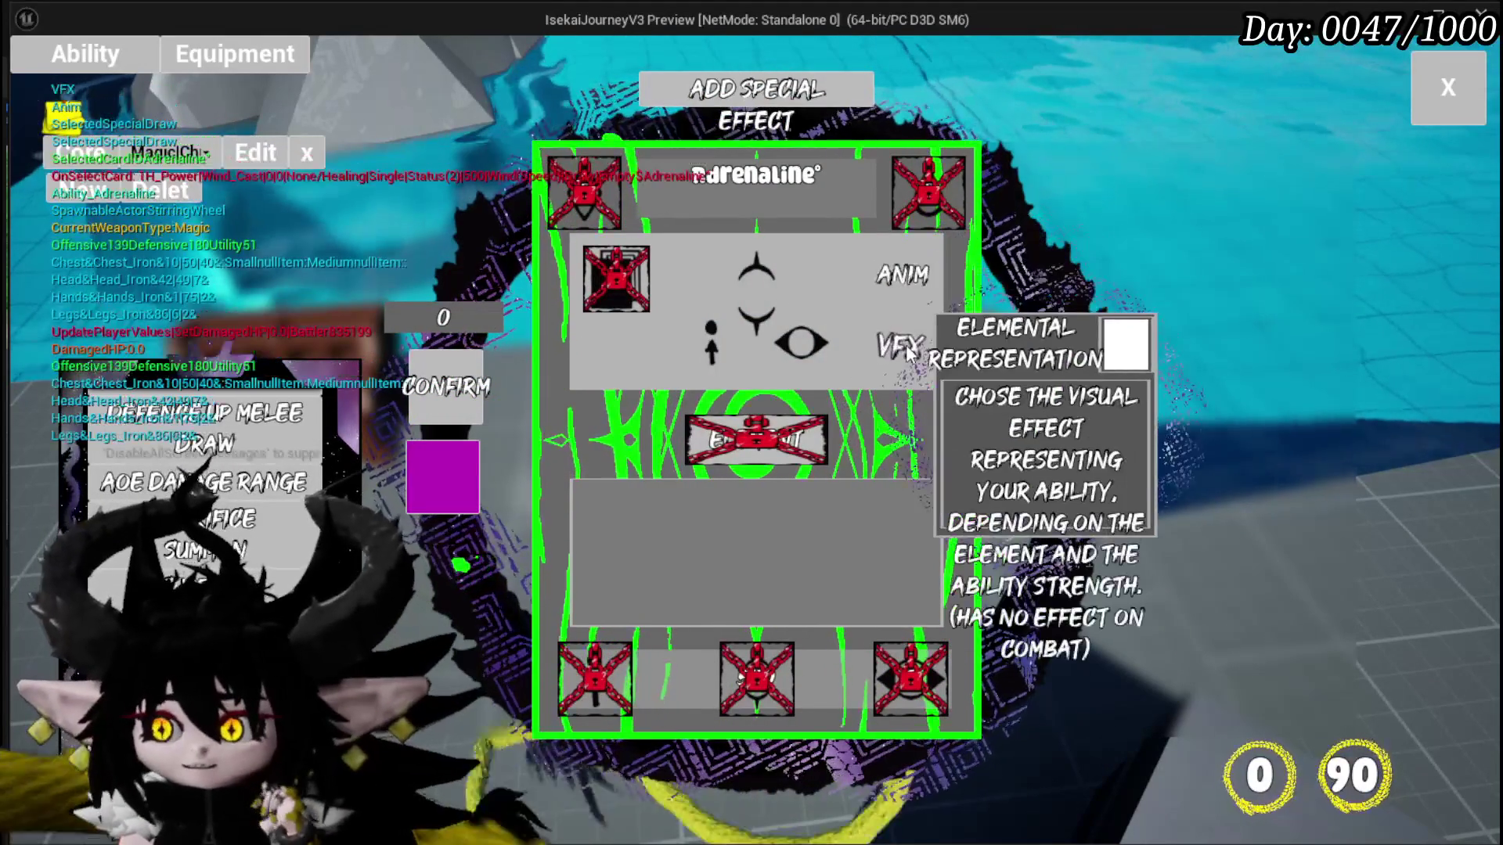
click(901, 345)
click(868, 280)
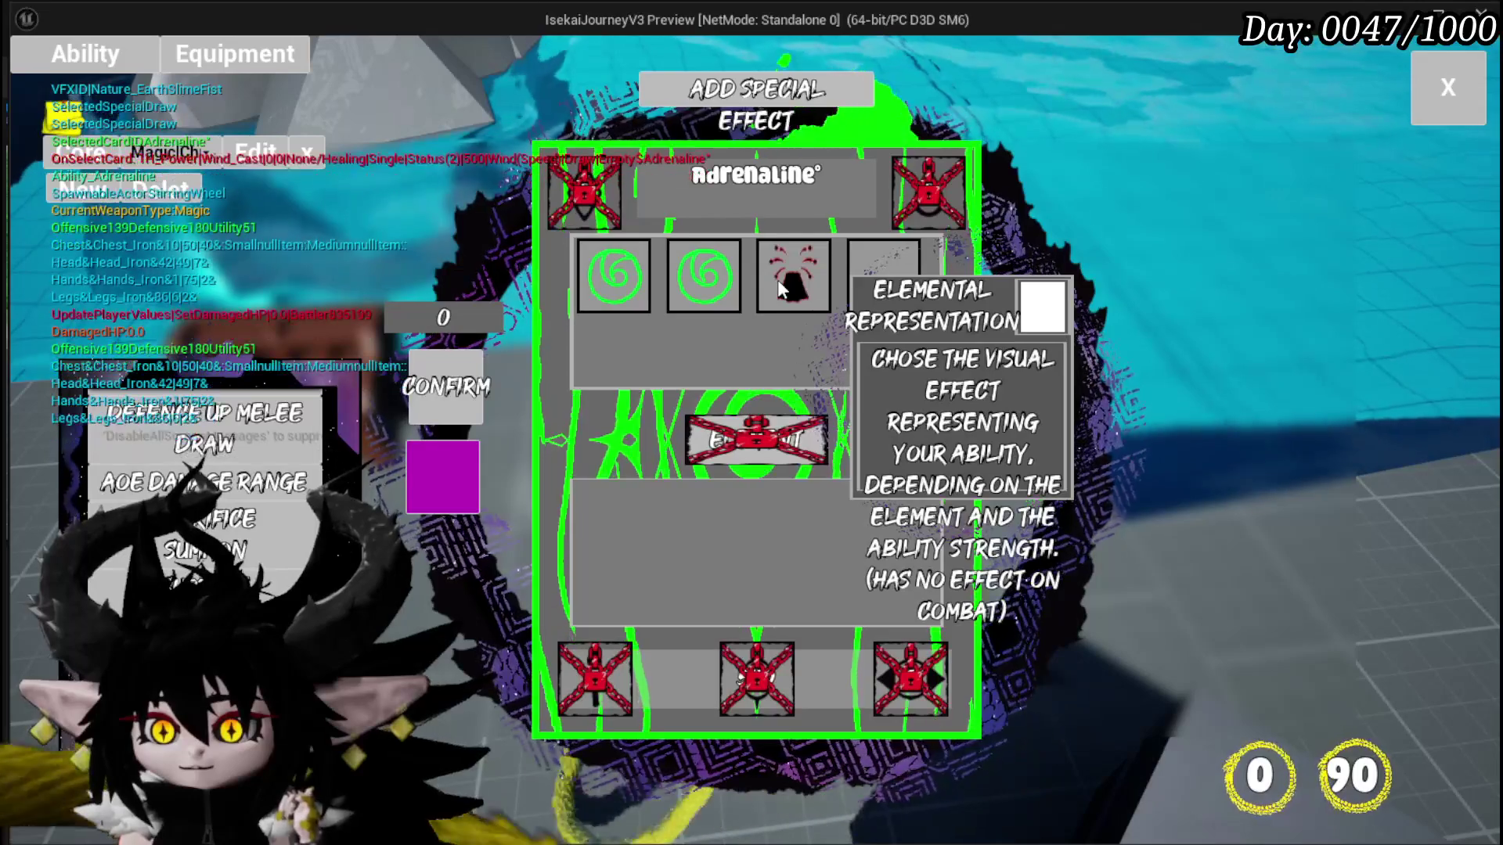
click(779, 282)
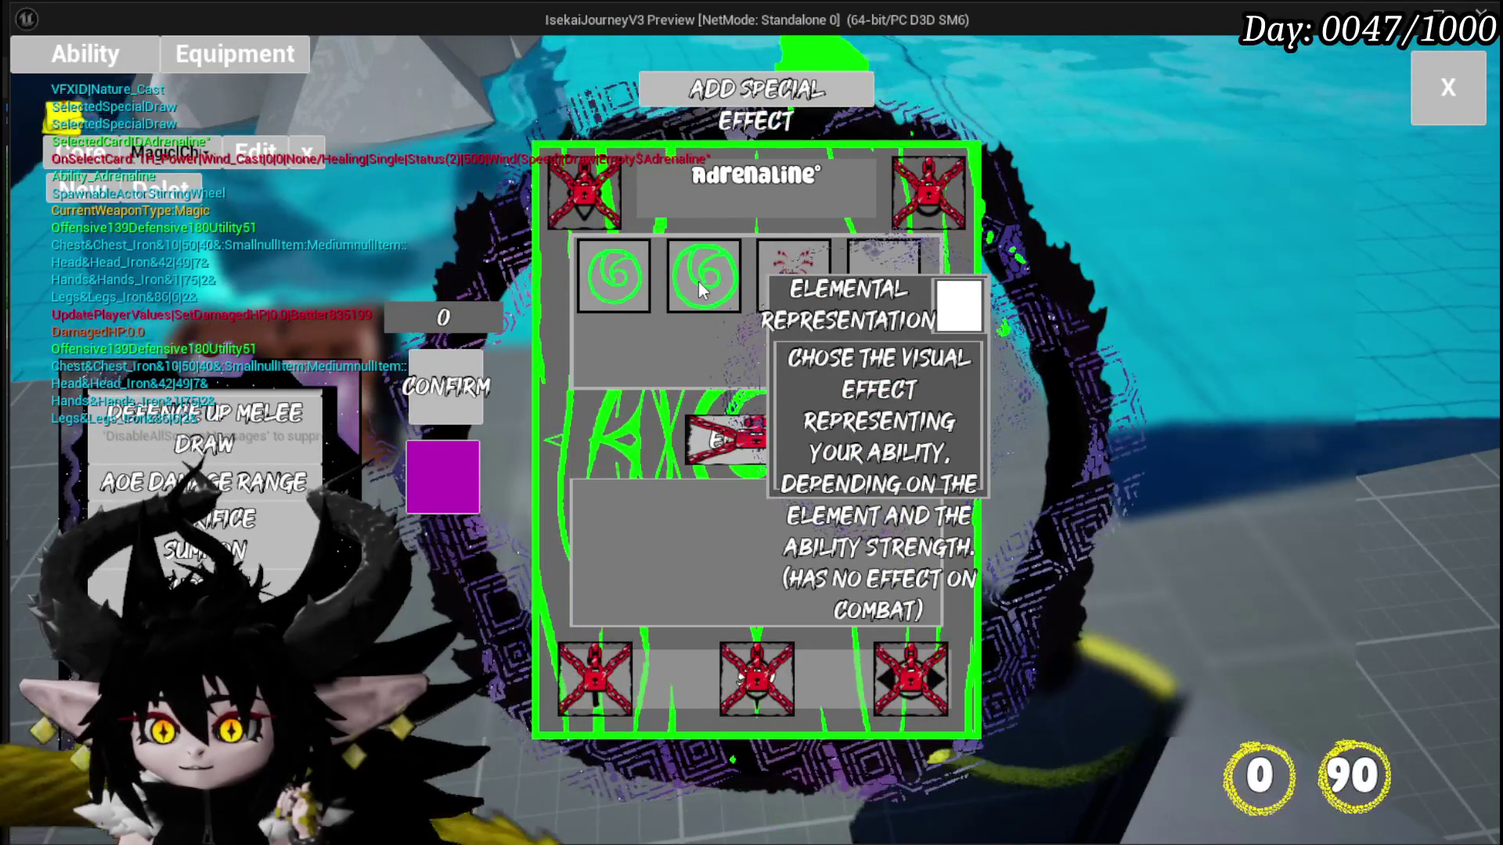
click(704, 290)
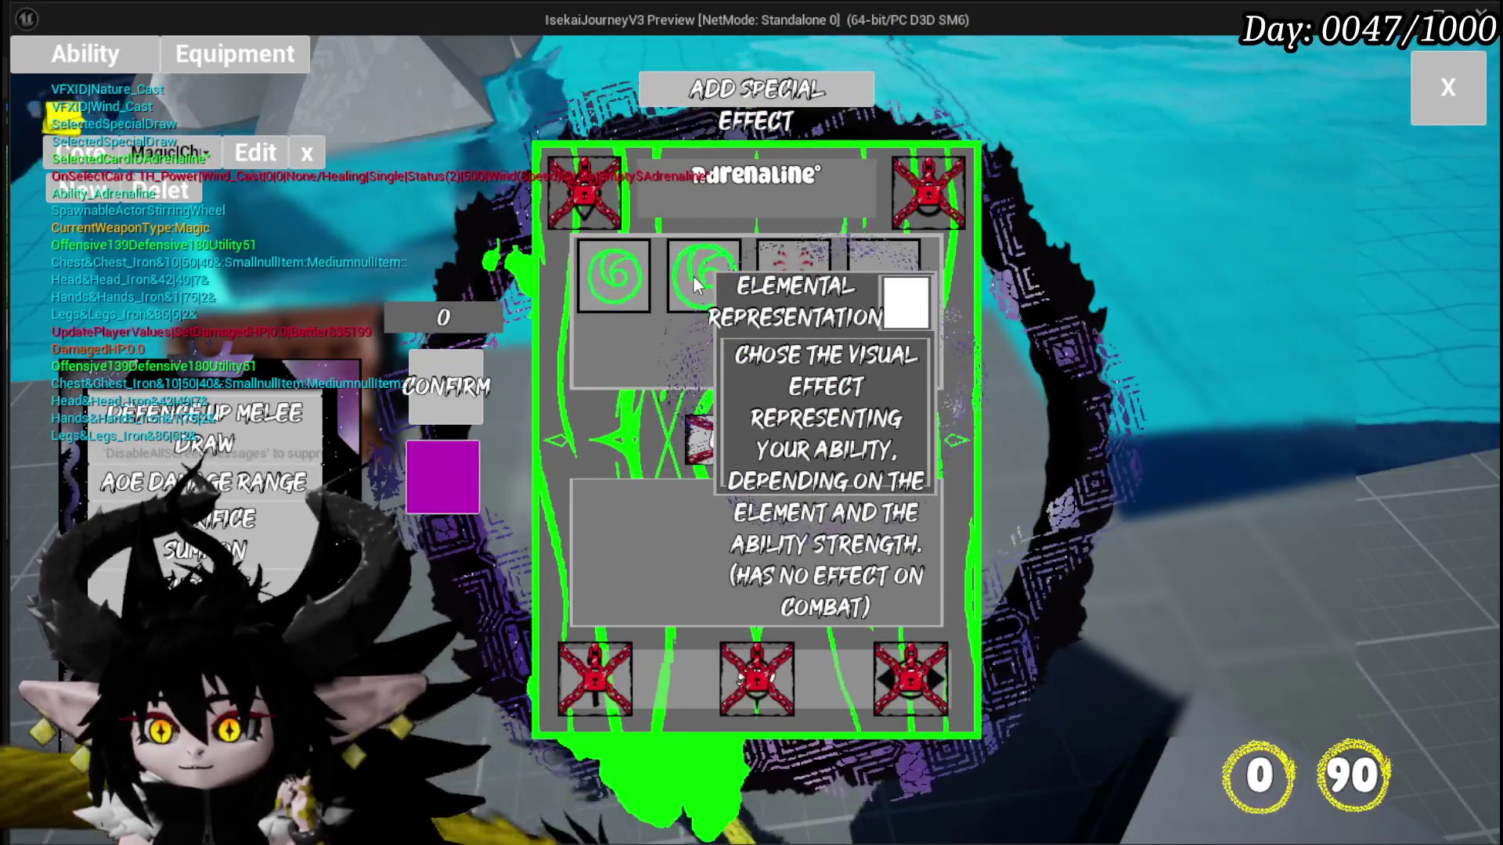
click(660, 371)
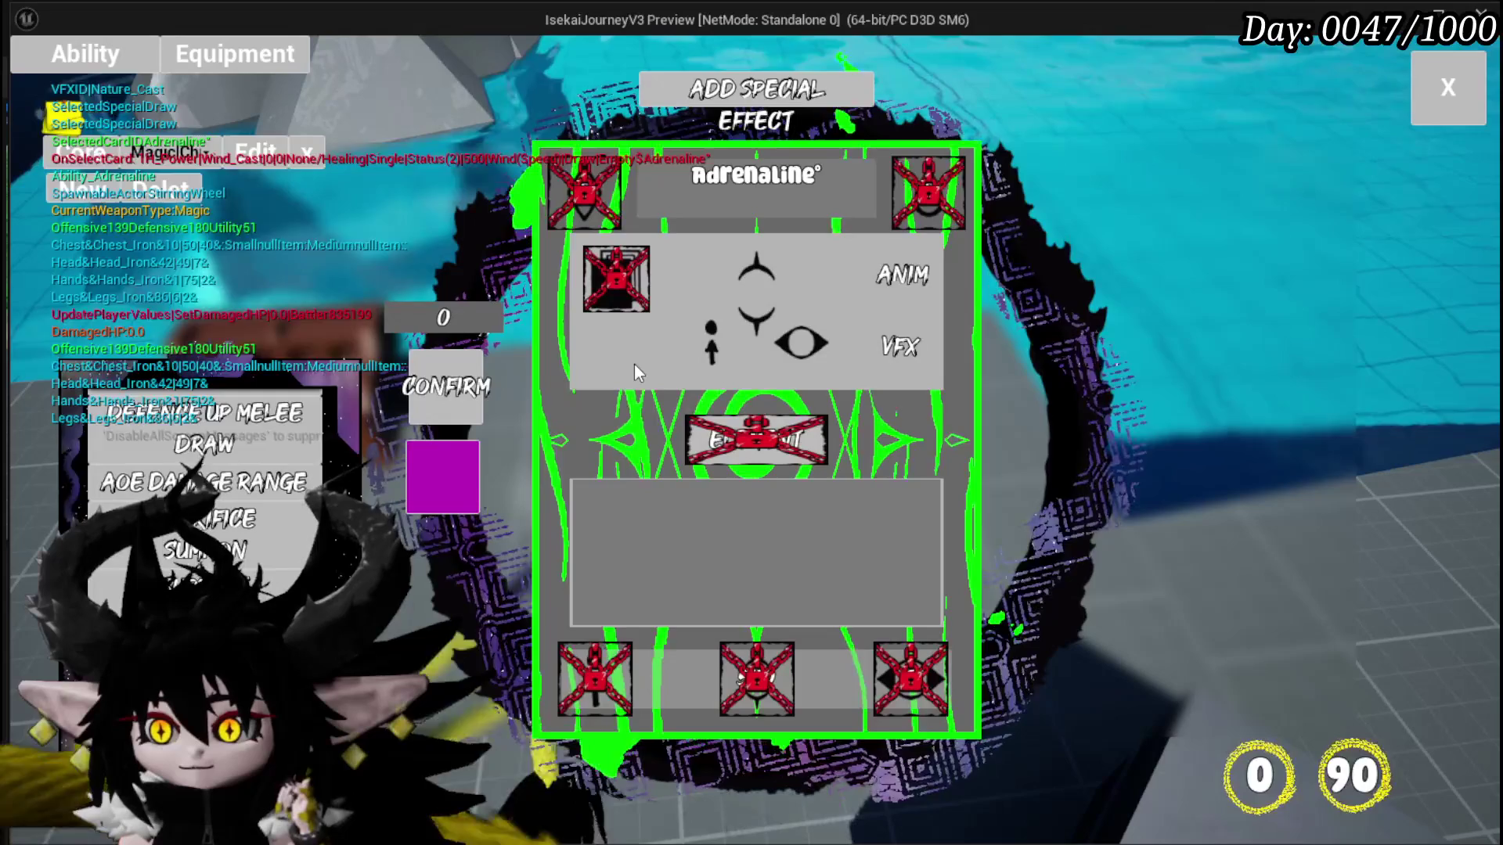
click(751, 94)
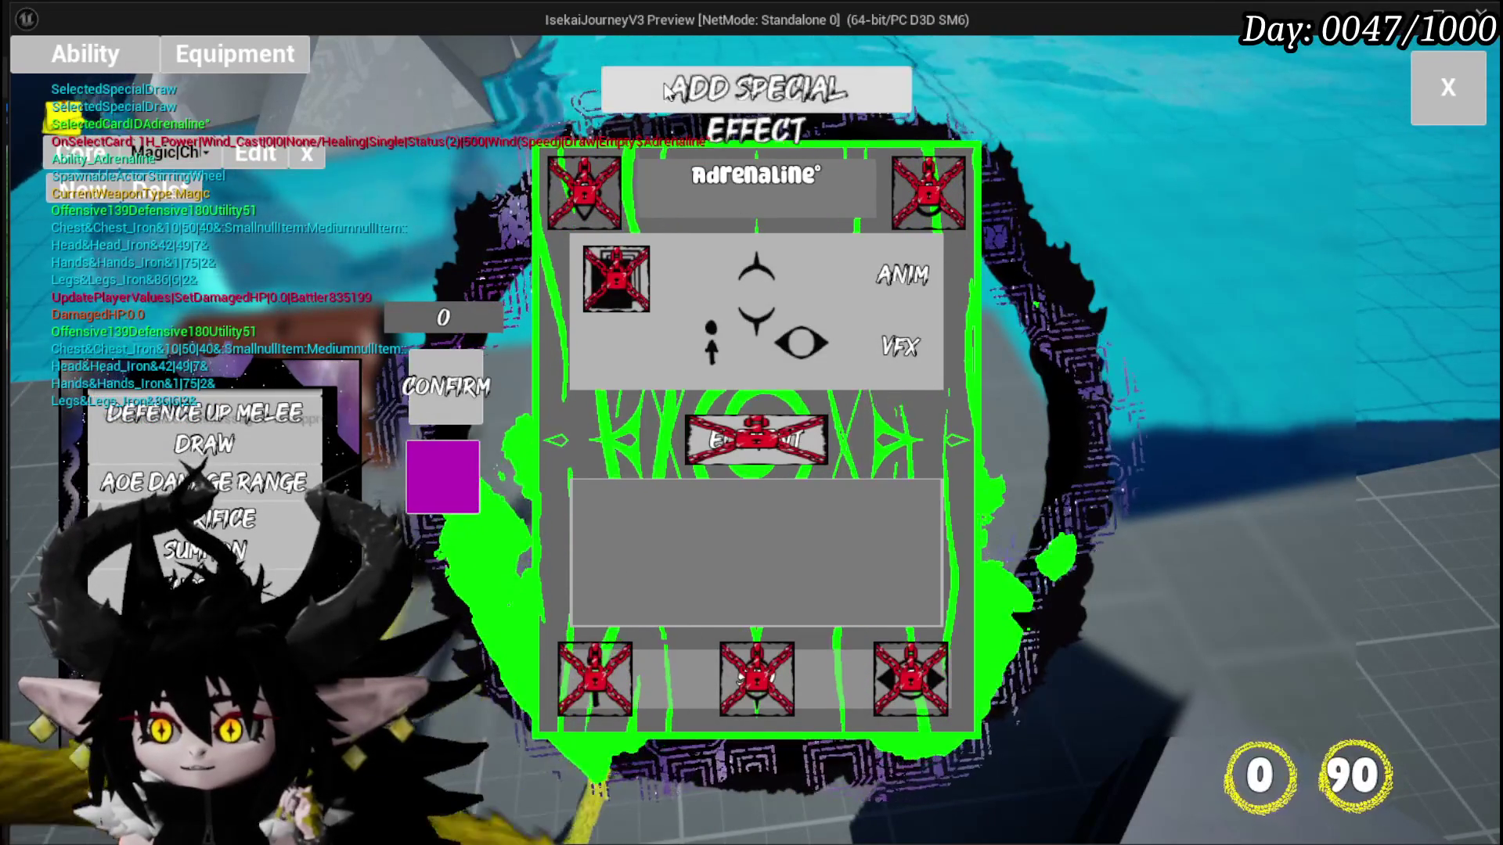
Step: Confirm the Adrenaline card changes, inspect the Defence Up Melee Draw card, and close the editor
click(450, 383)
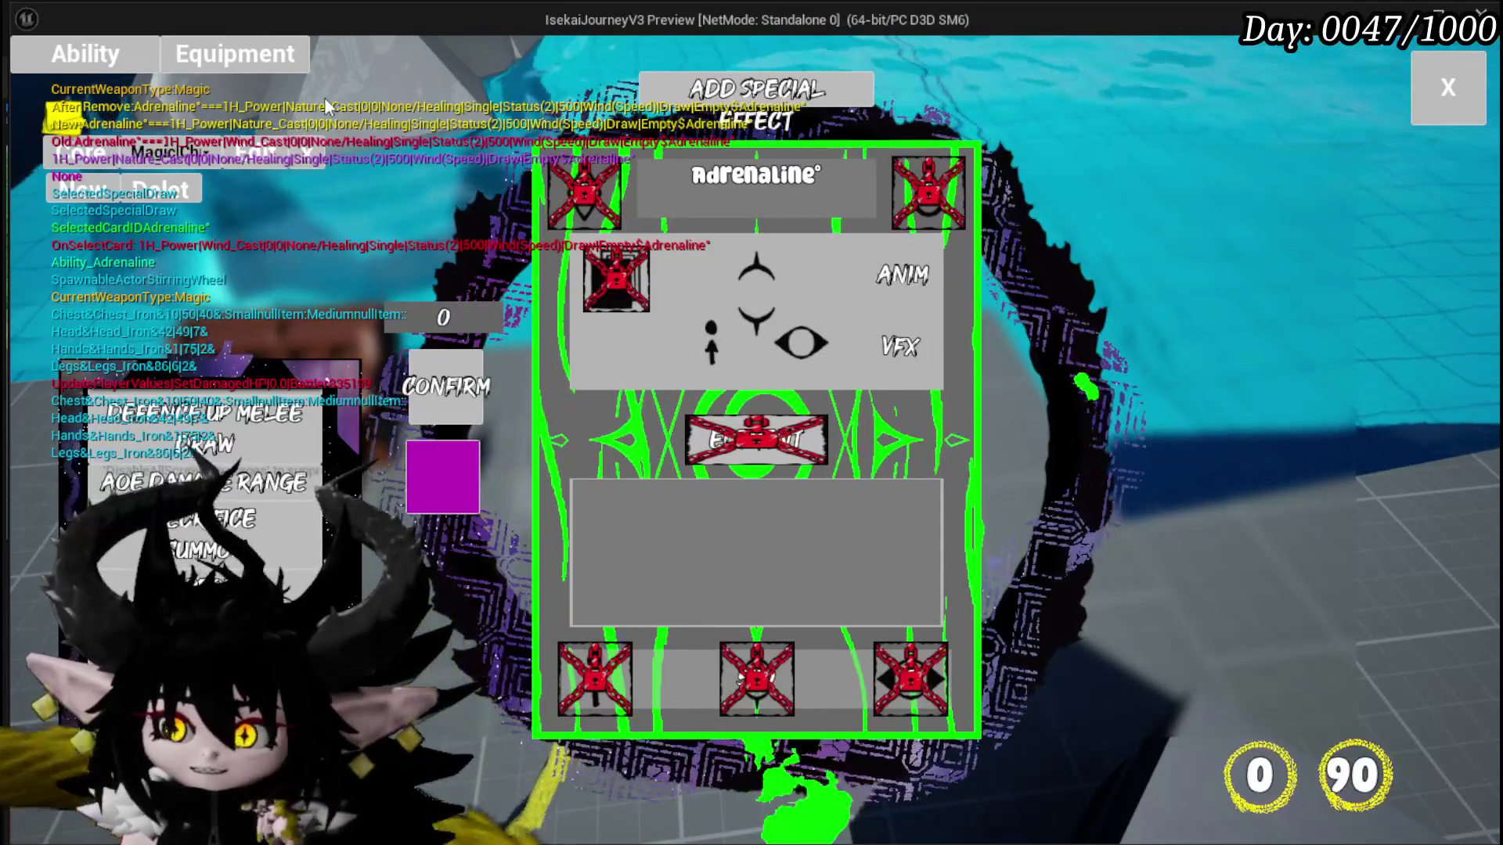
mouse_move(211, 516)
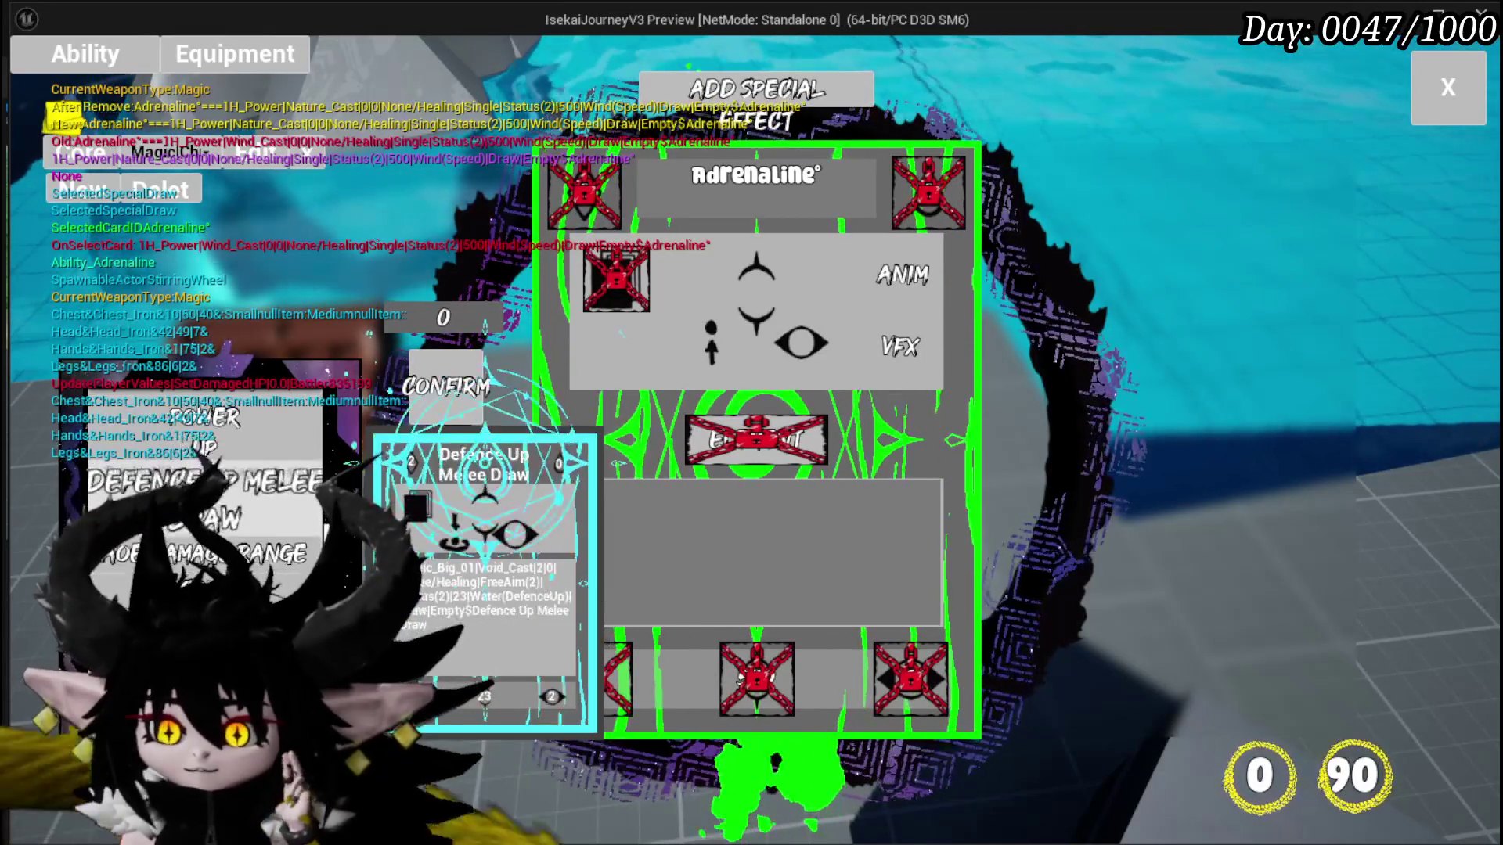
click(204, 415)
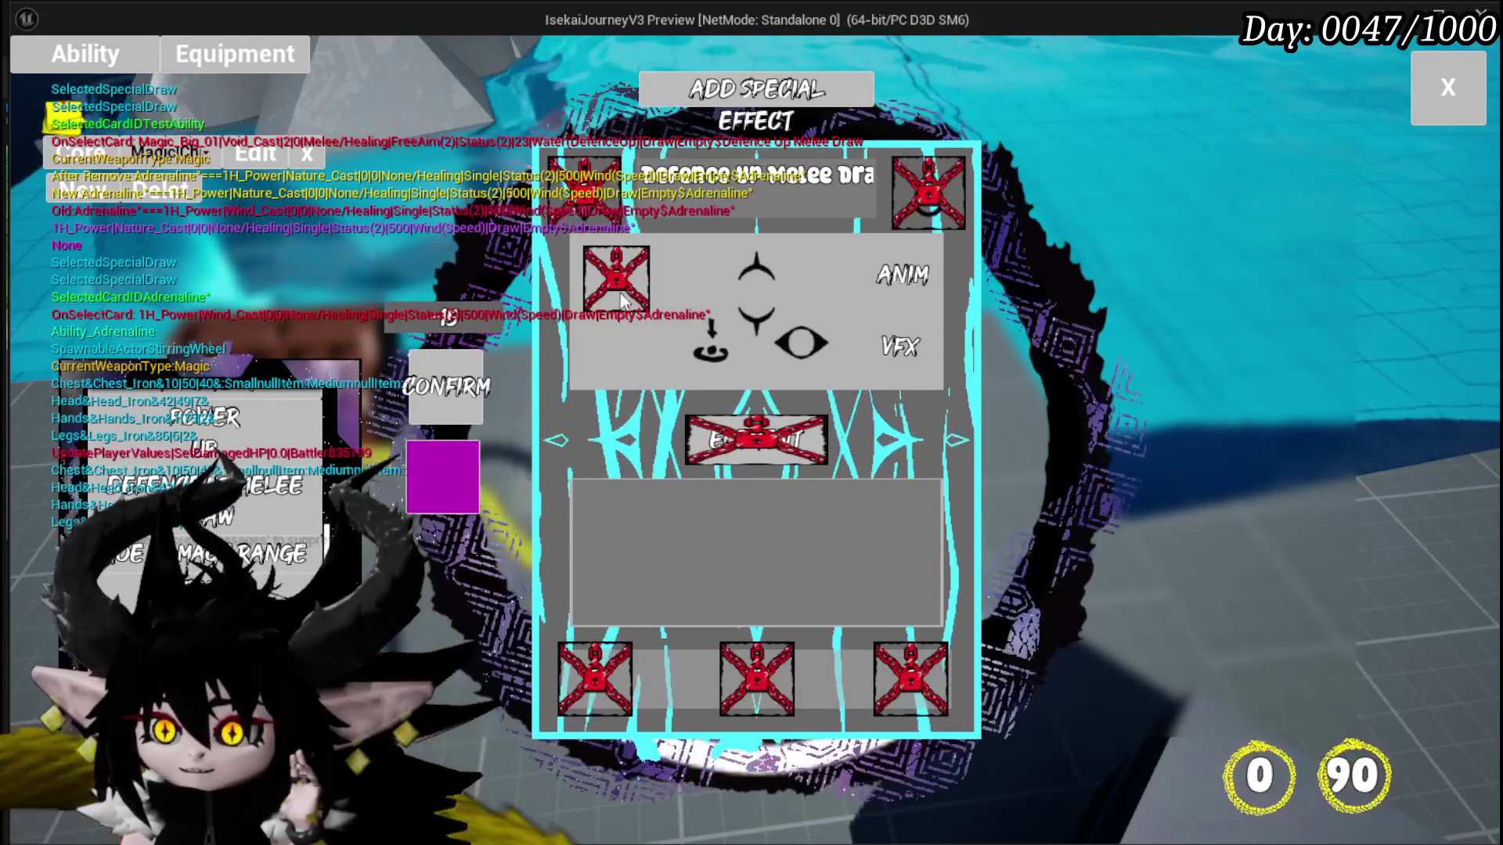
click(949, 192)
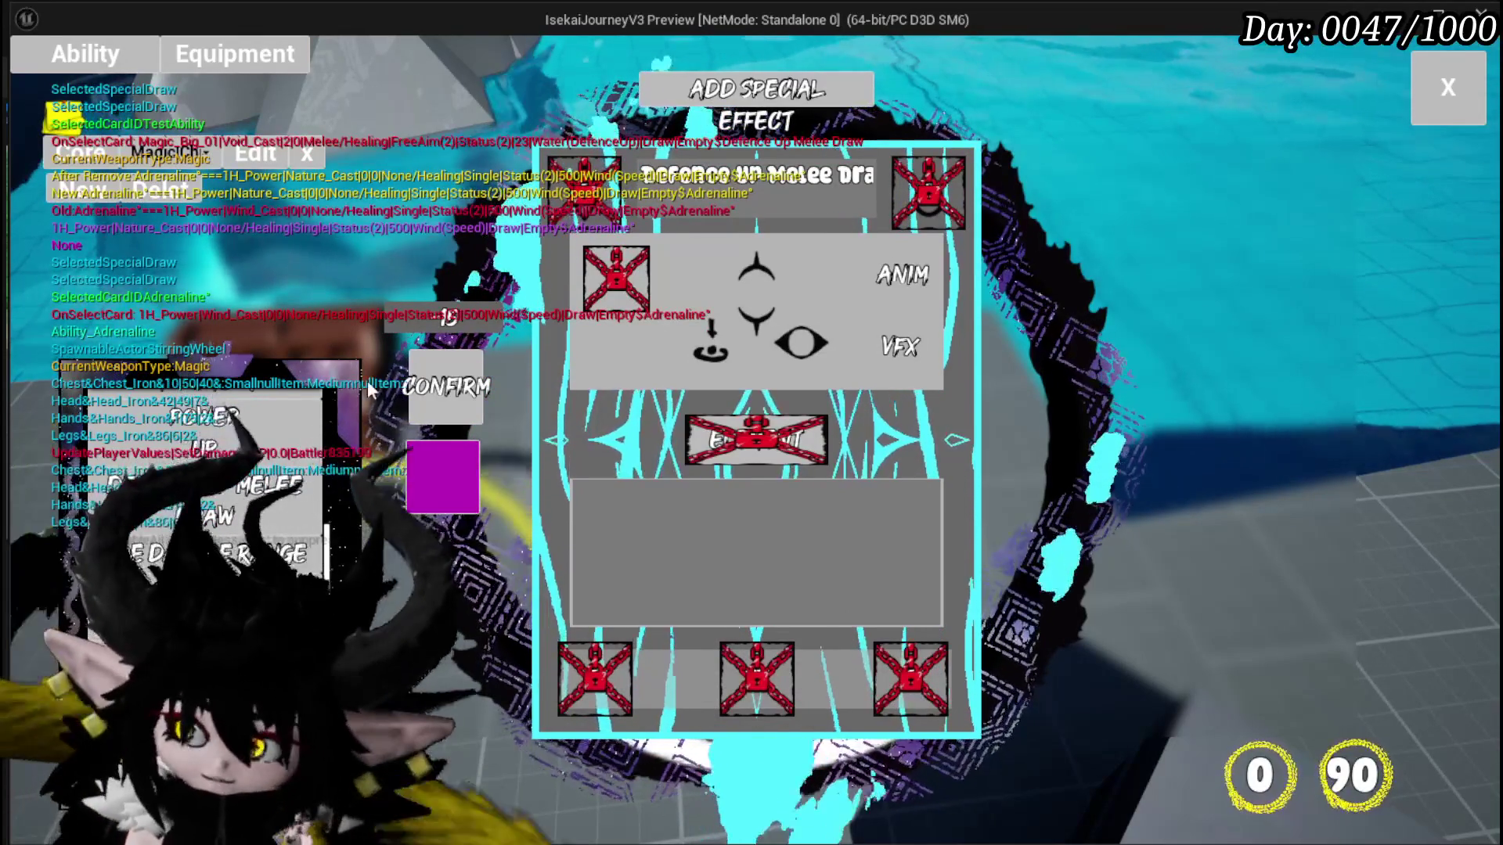
click(1442, 100)
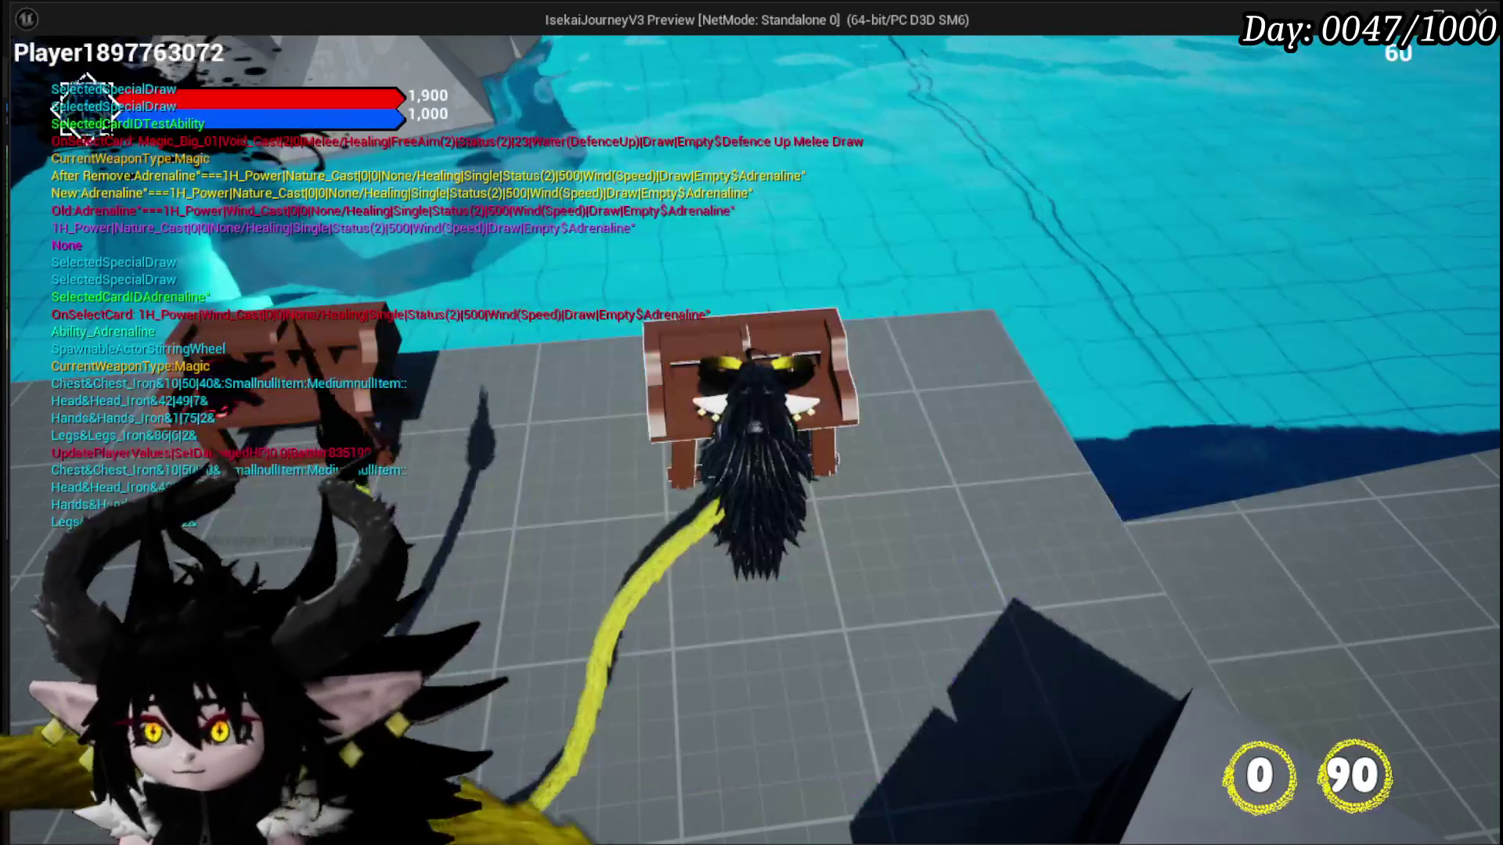
Step: View the Bounce on it Dayo card in the core list, return to gameplay, and open the game menu
click(86, 55)
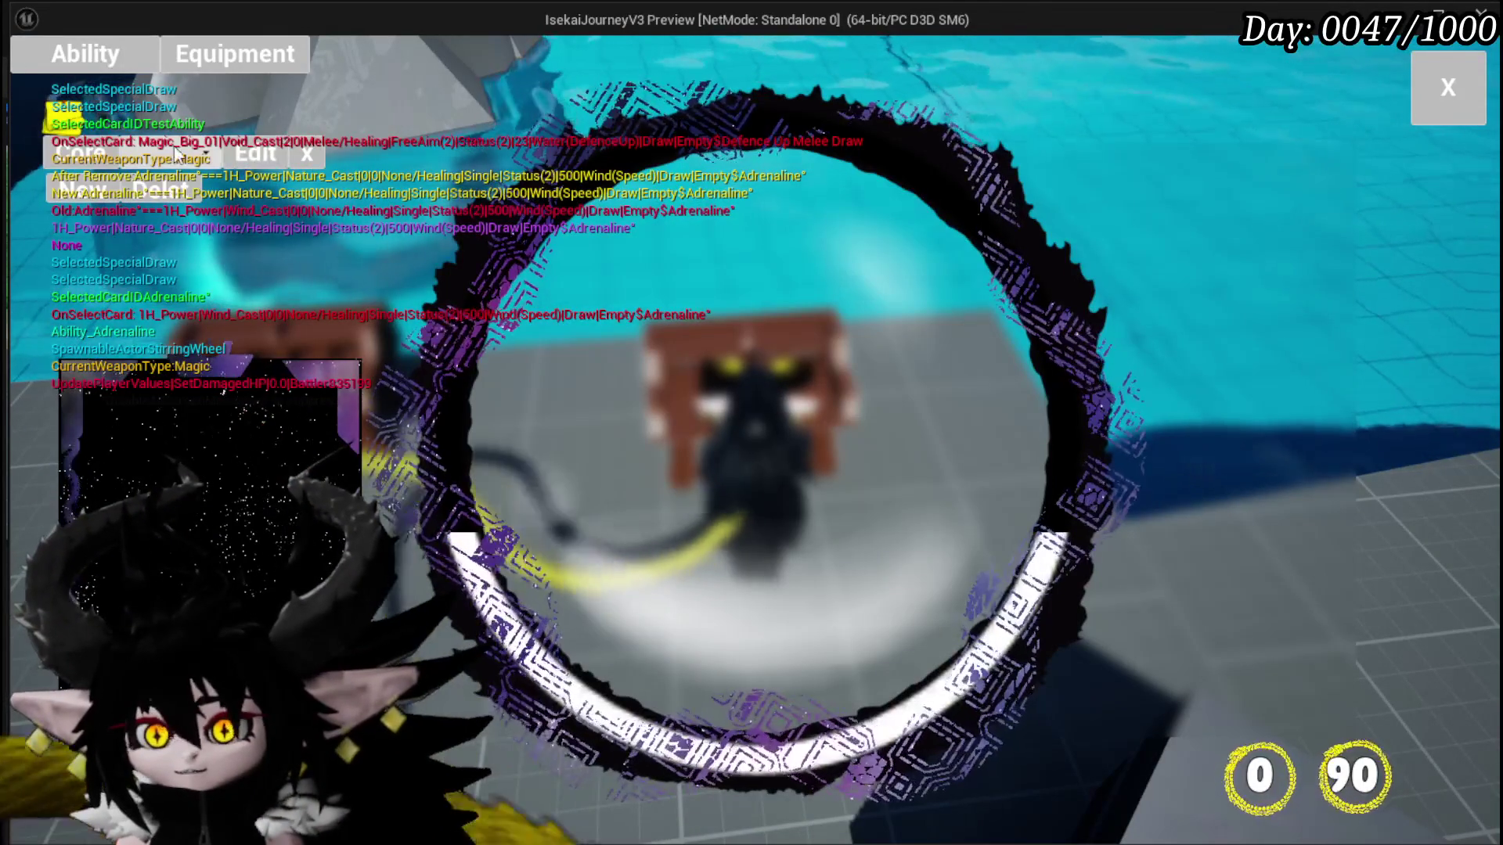
click(214, 150)
click(193, 189)
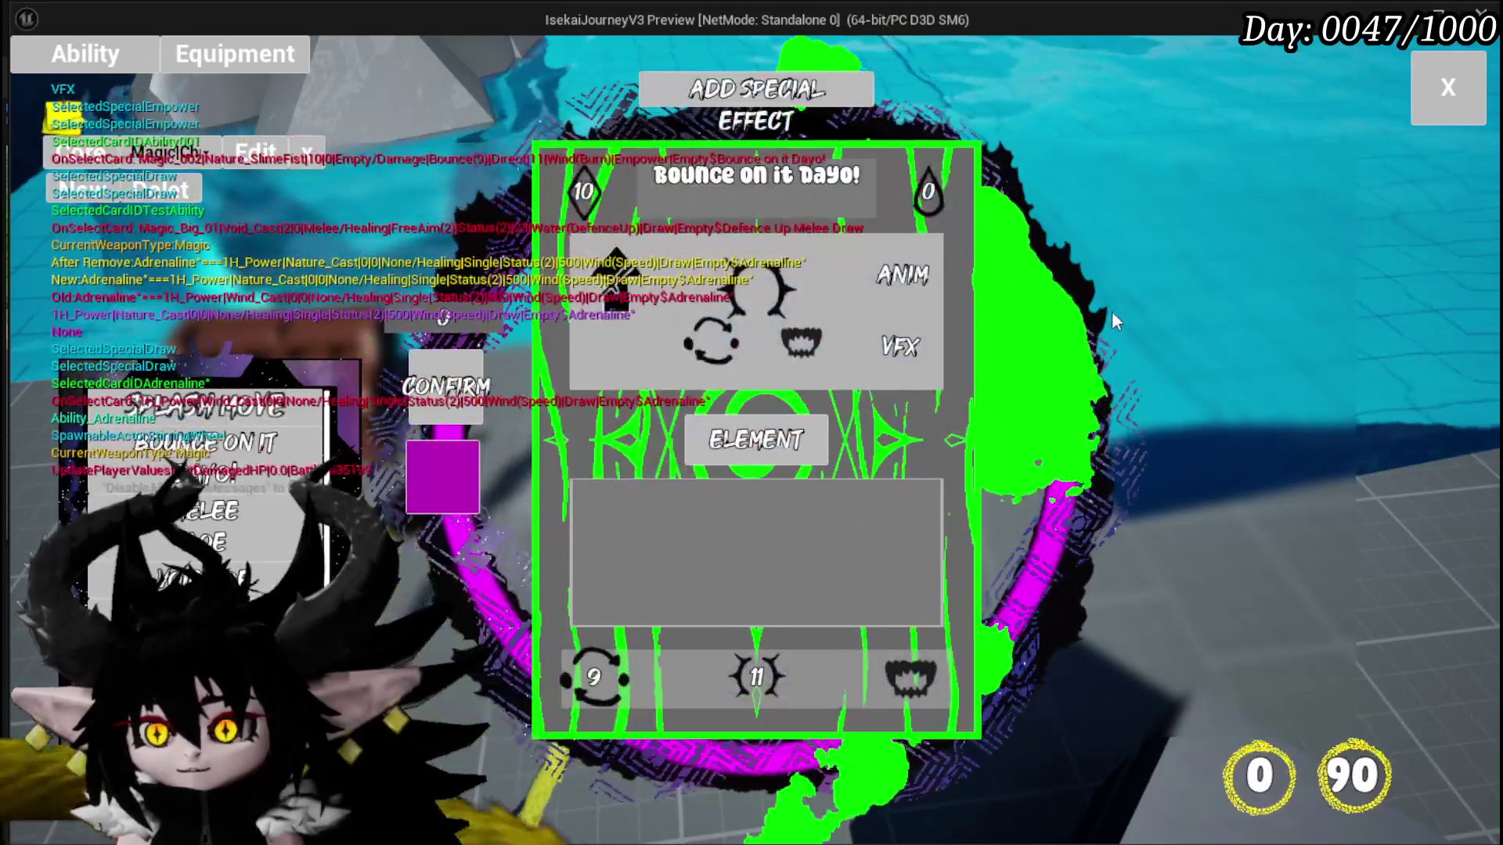
click(1442, 100)
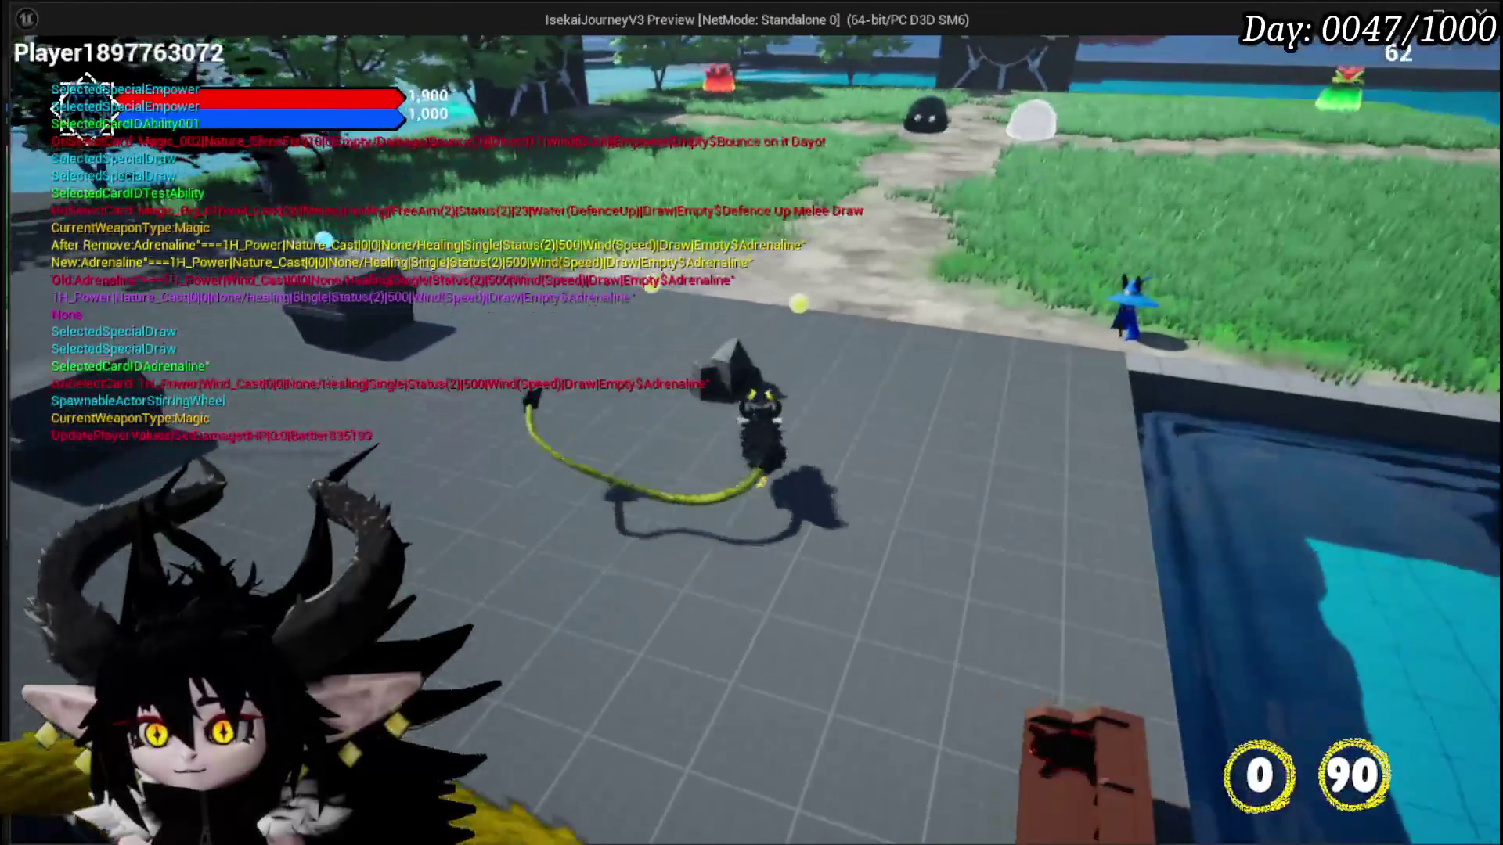
key(Tab)
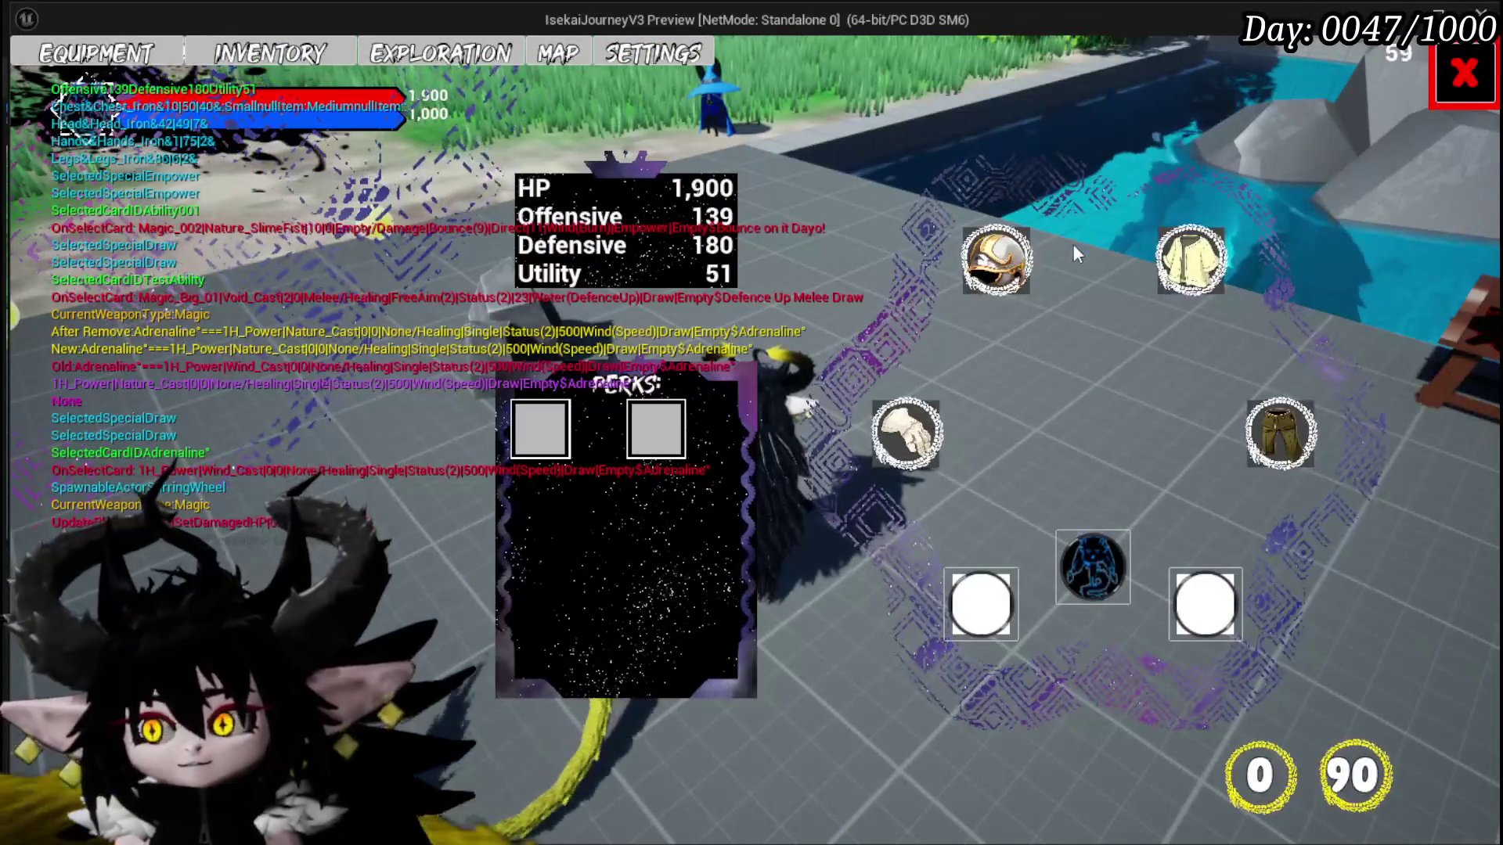
Step: Browse the inventory collectables and inspect the Adrenaline card's details, returning to Equipment
click(270, 53)
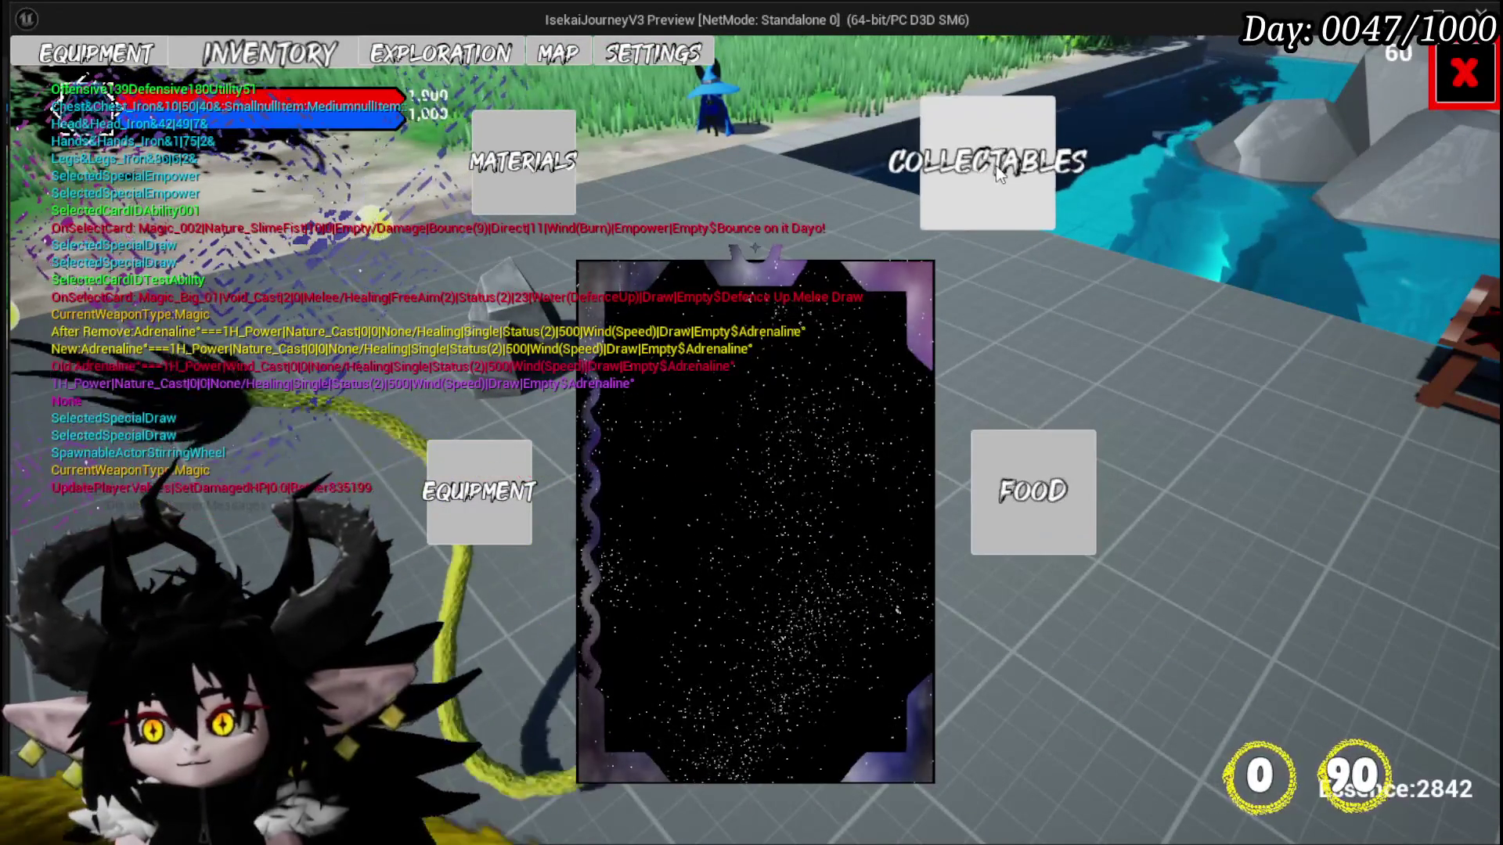
click(996, 166)
click(96, 53)
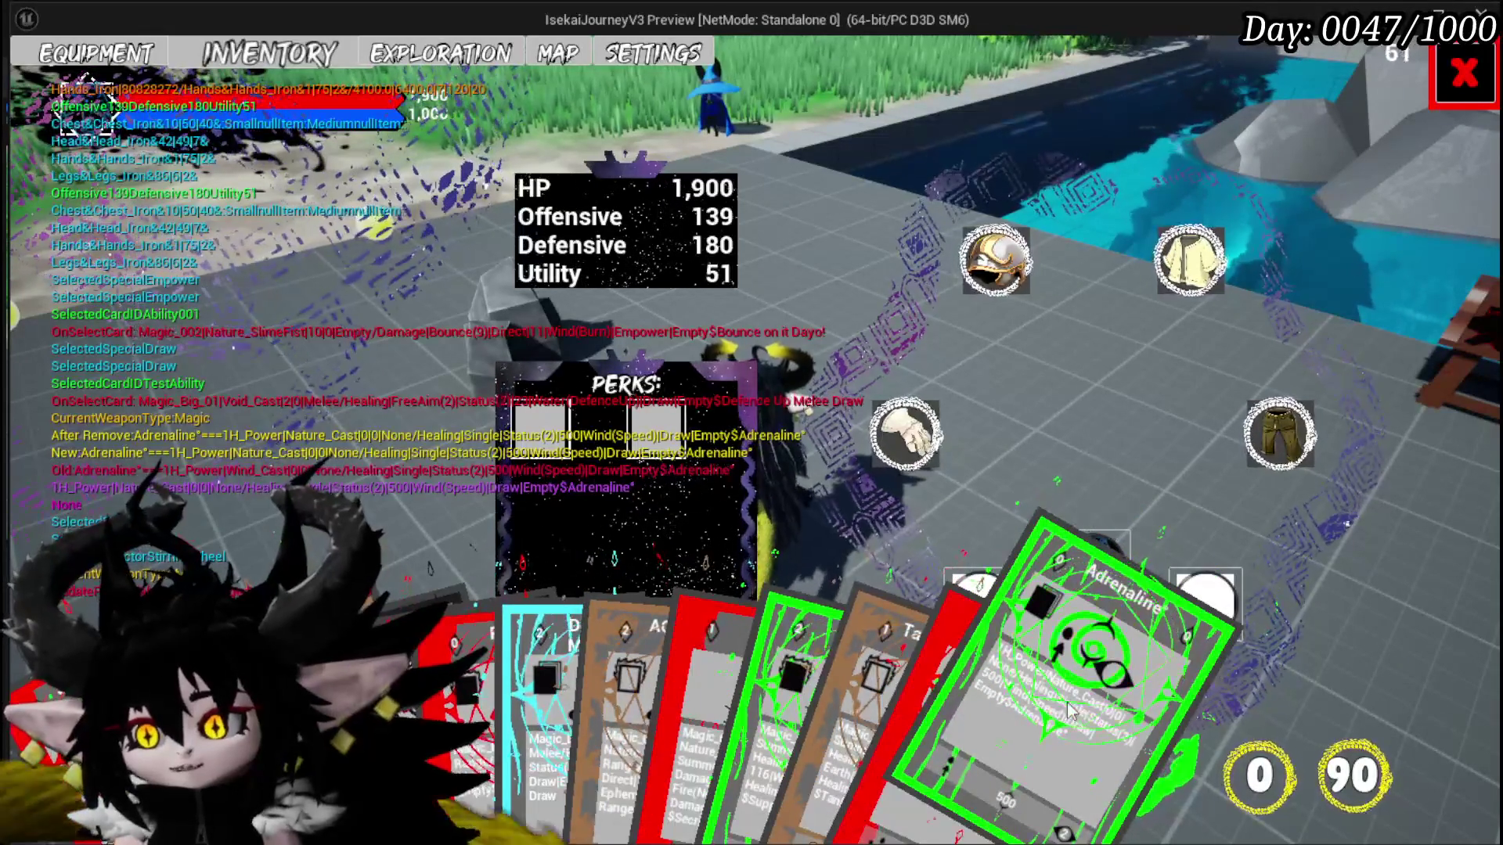
click(266, 51)
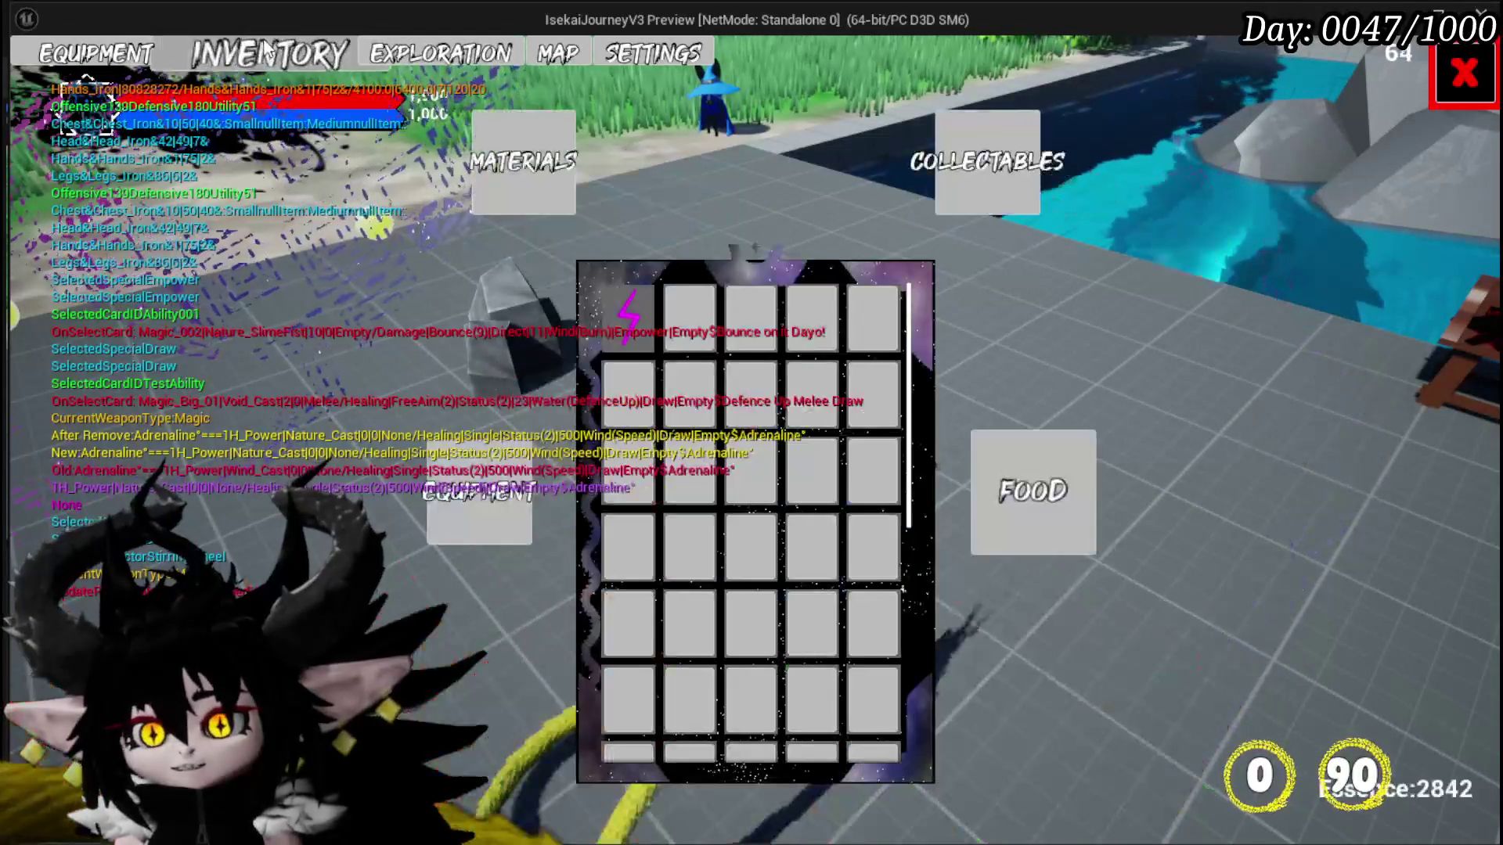
click(759, 325)
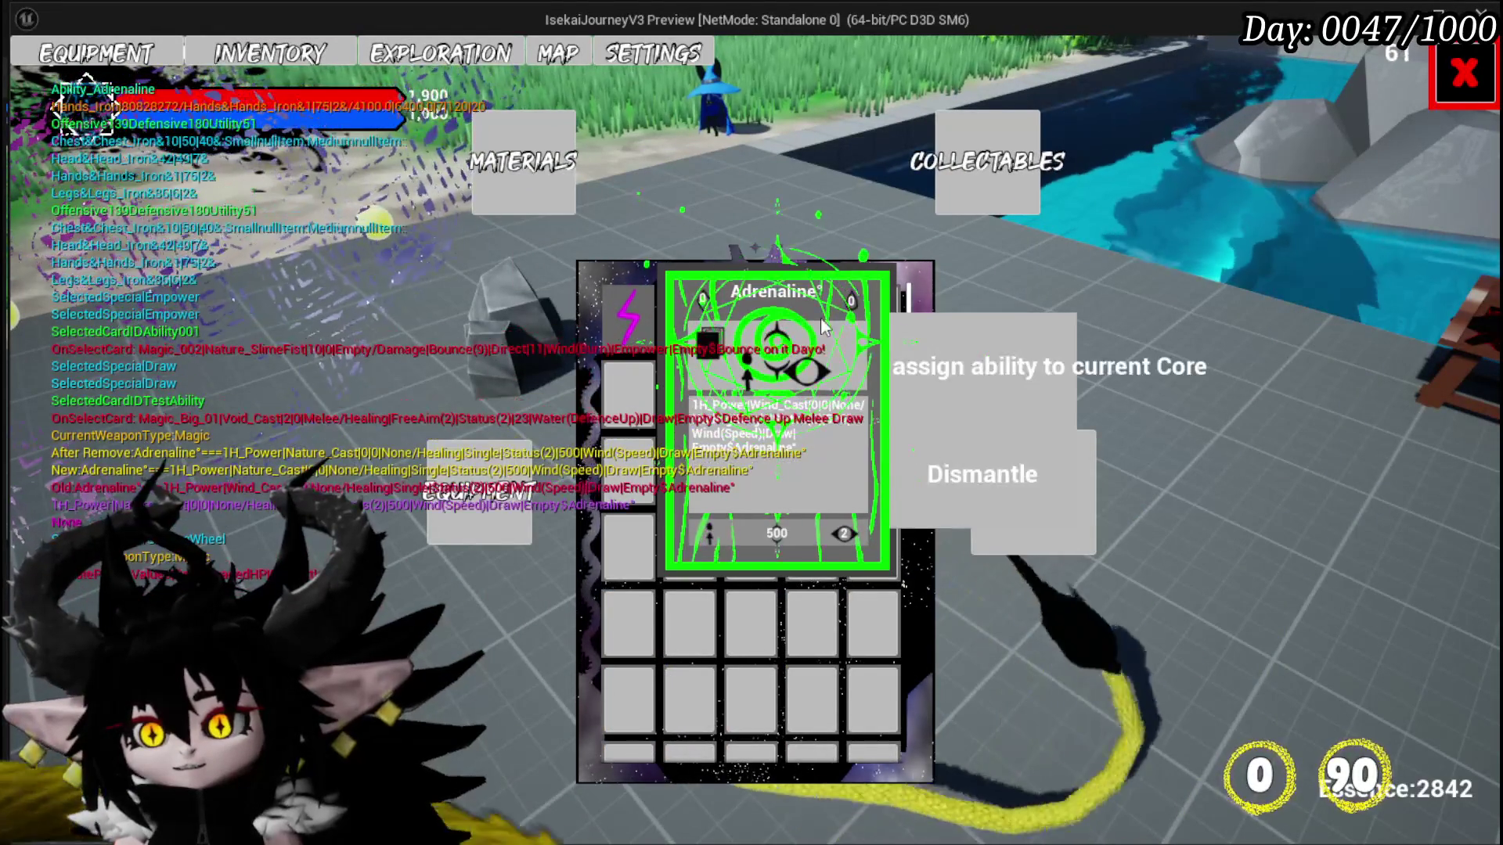
click(88, 52)
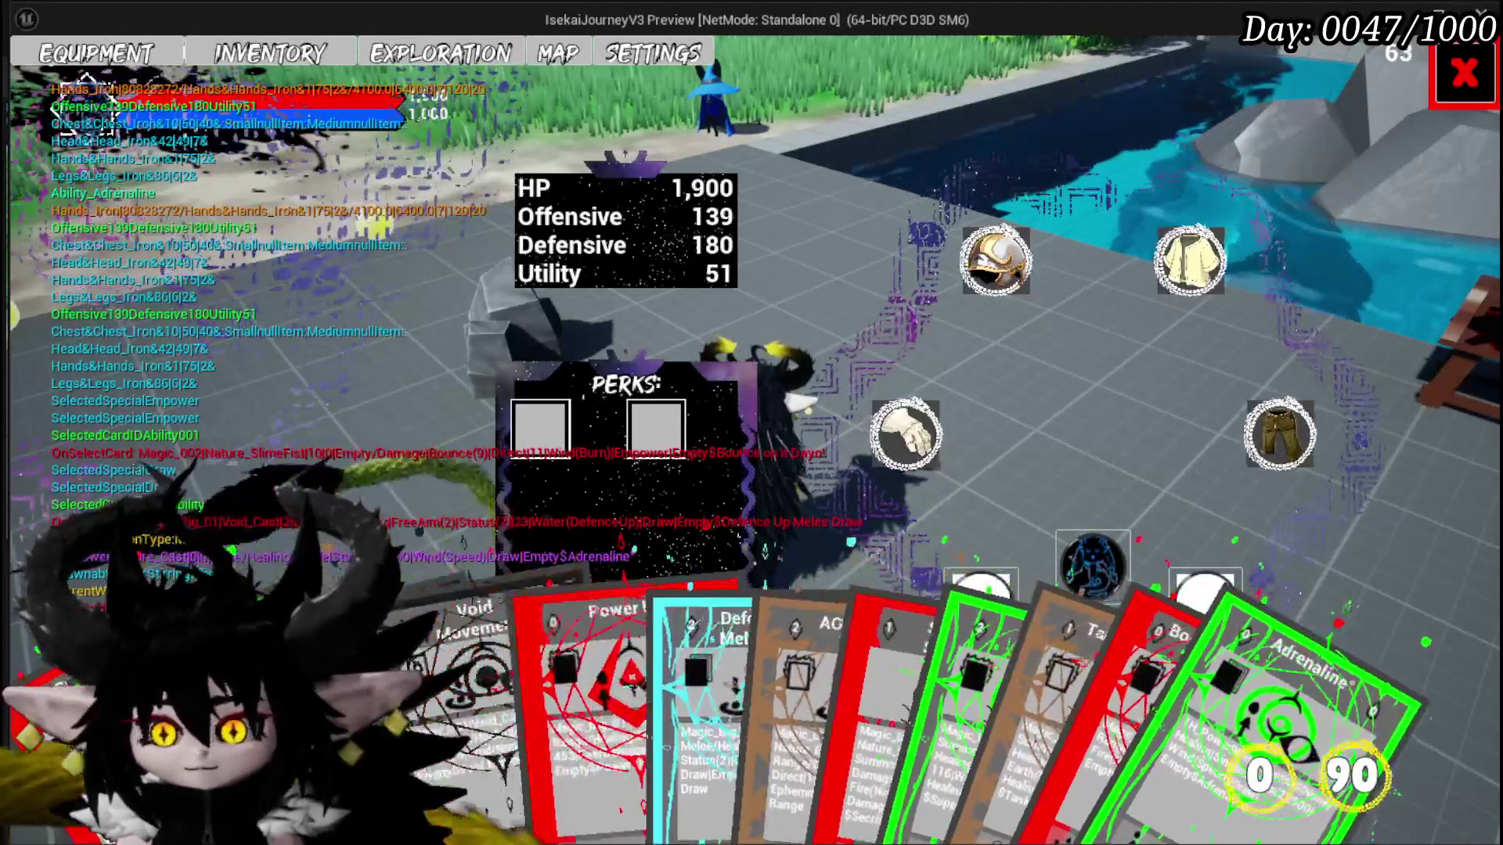
Step: Close the game menu, stop the preview, and save with Ctrl+S
click(1467, 90)
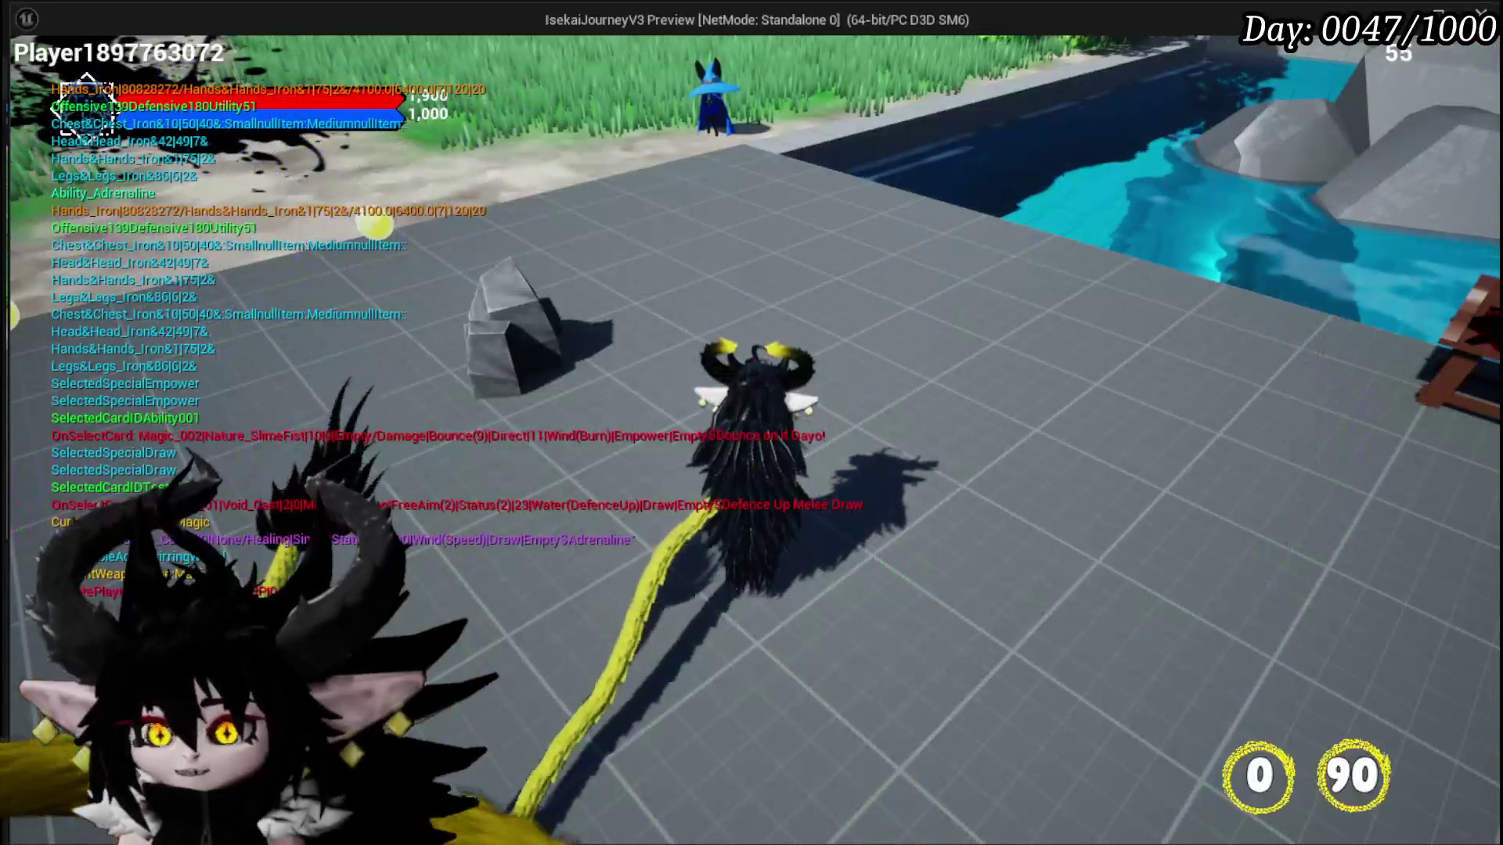
key(Escape)
key(ctrl+s)
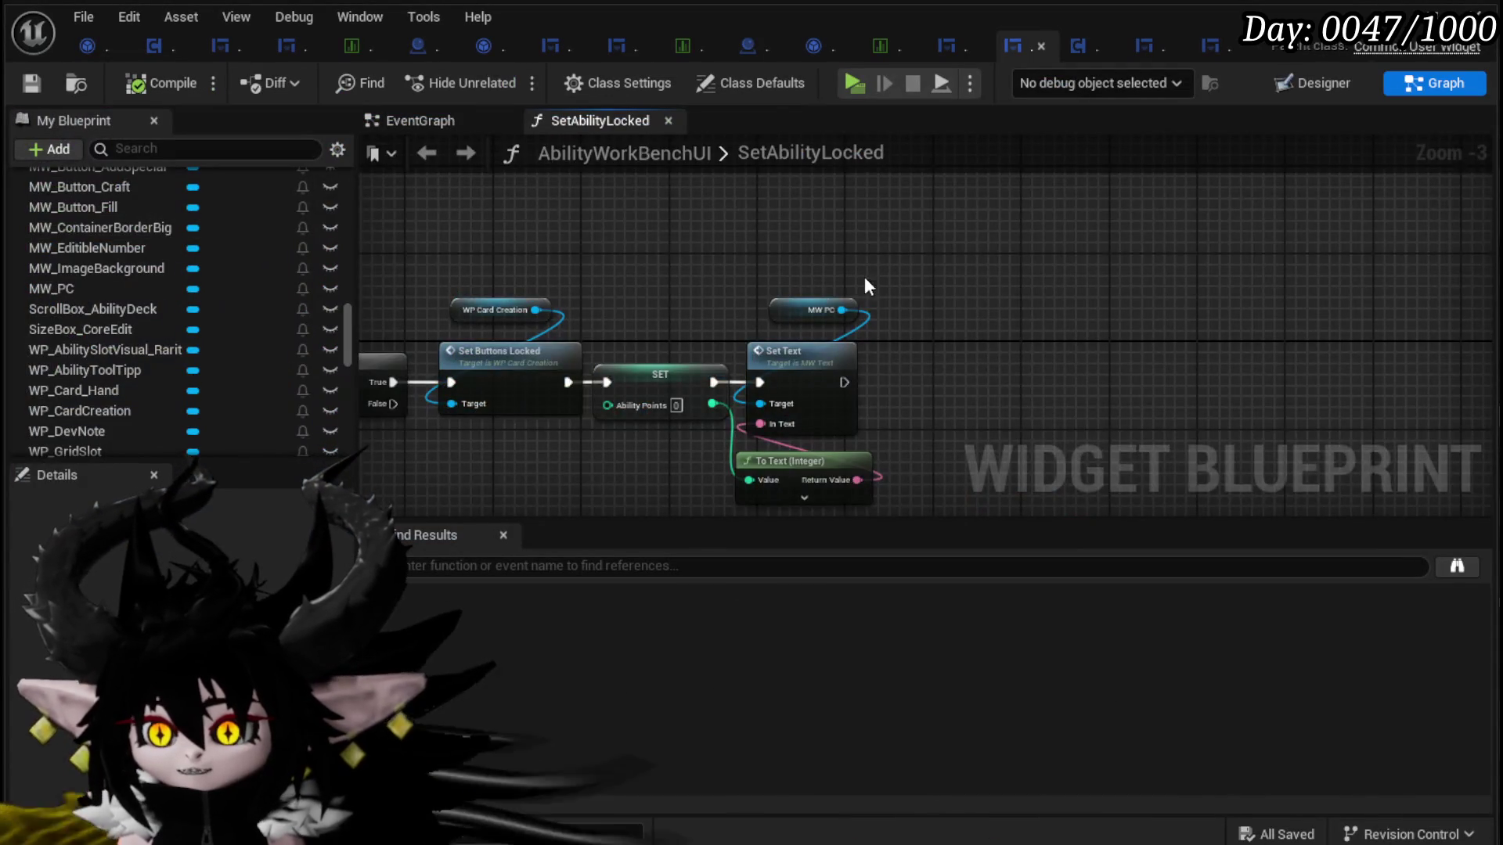
Step: Move the chain of nodes after the Branch up and to the right
drag(866, 286, 1046, 250)
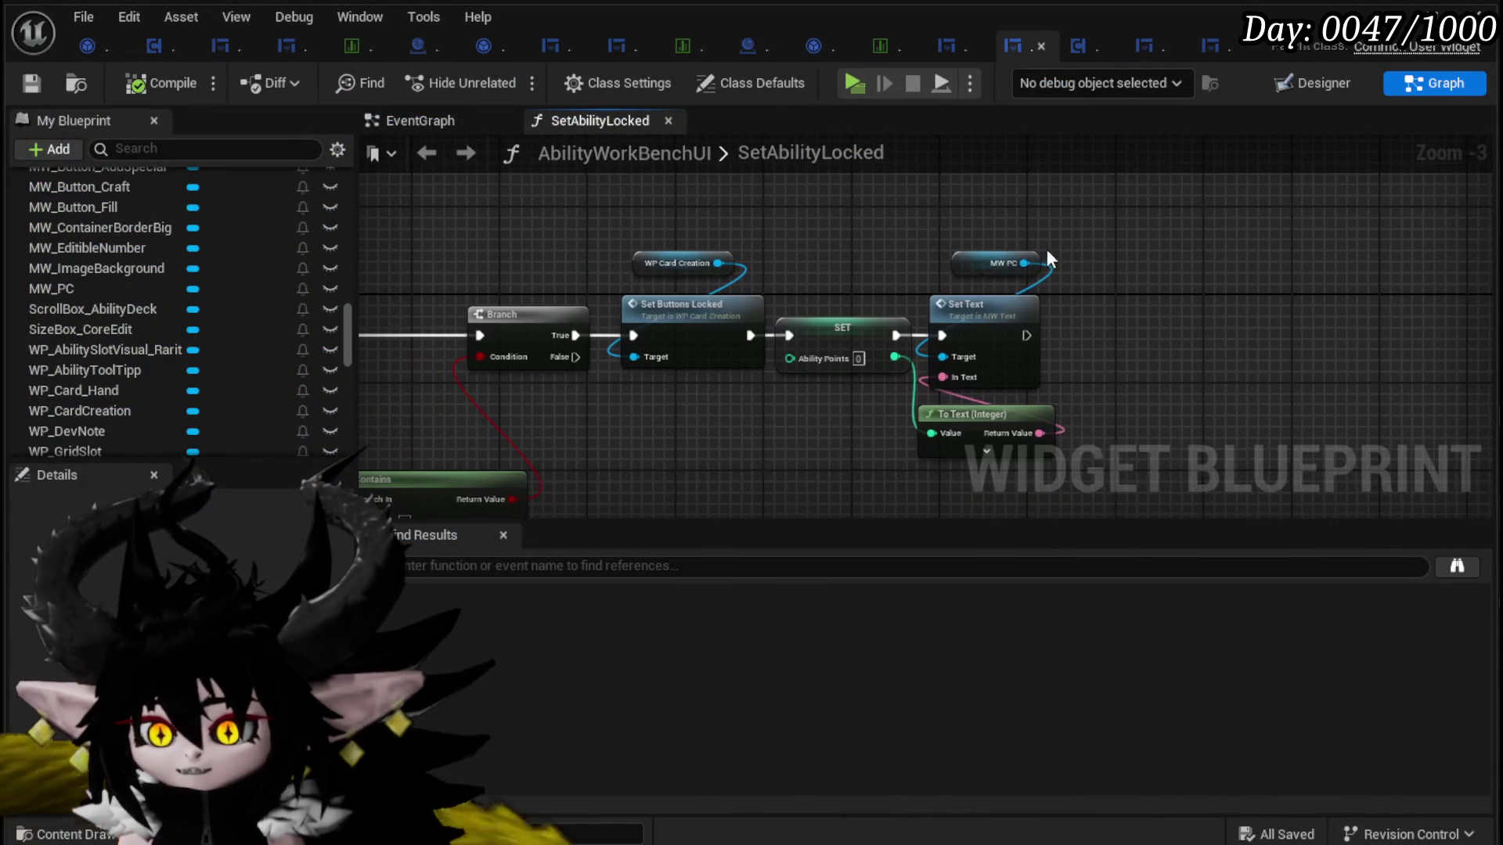
drag(641, 483, 1072, 223)
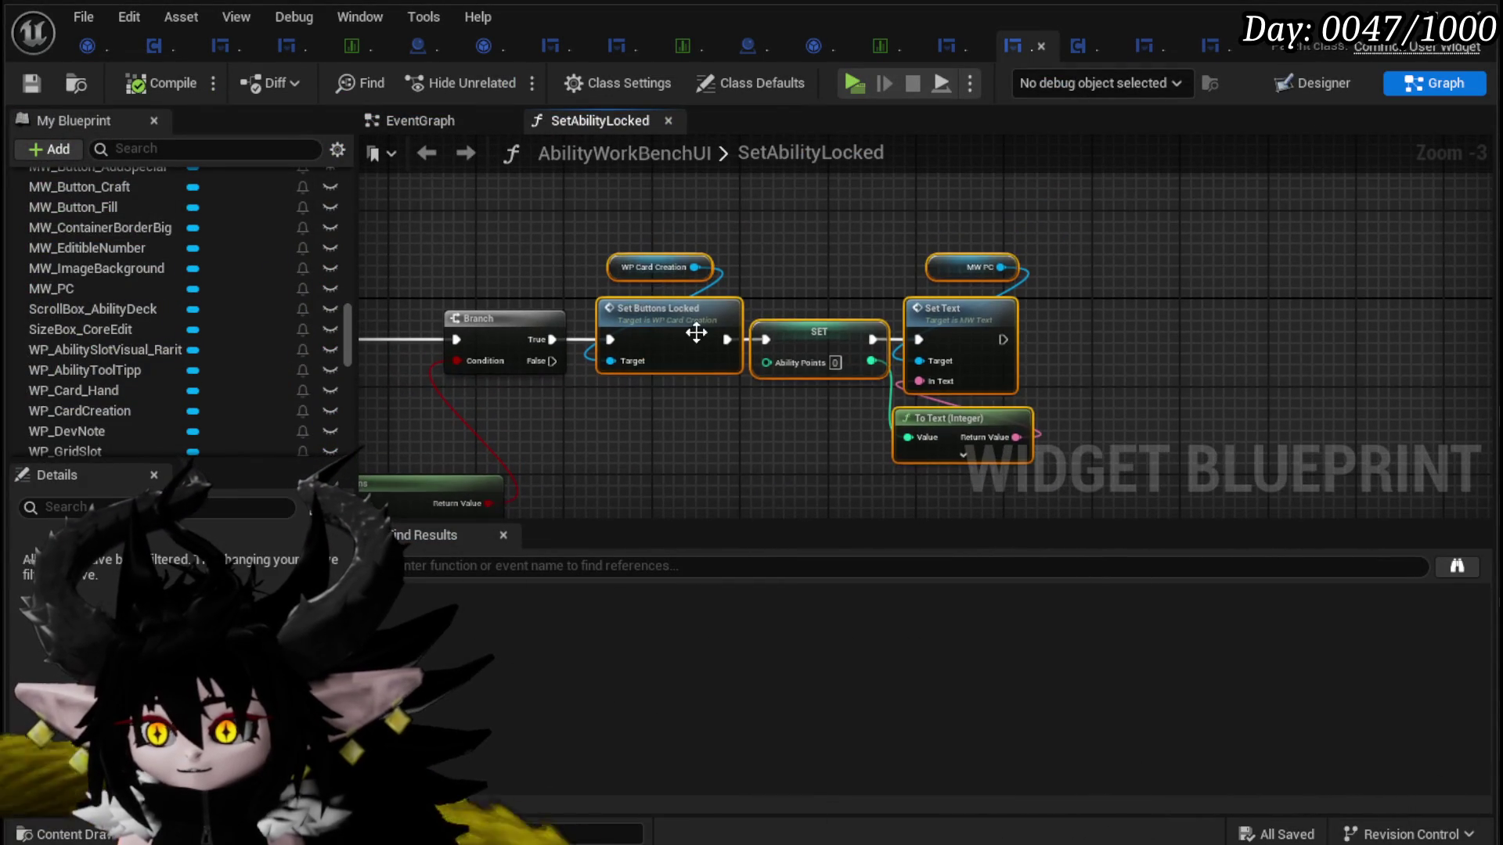
mouse_move(724, 288)
mouse_down()
mouse_move(797, 228)
mouse_move(767, 312)
mouse_move(784, 360)
mouse_move(820, 223)
mouse_up()
Step: In SetButtonsLocked, reposition the Targeting, Values and Element button references and the entry node
double_click(765, 241)
drag(772, 349, 587, 225)
mouse_move(948, 296)
mouse_down()
mouse_move(770, 294)
mouse_move(772, 326)
mouse_up()
drag(896, 317, 982, 420)
mouse_move(679, 413)
mouse_down()
mouse_move(780, 343)
mouse_move(914, 339)
mouse_up()
drag(629, 345, 482, 394)
click(749, 493)
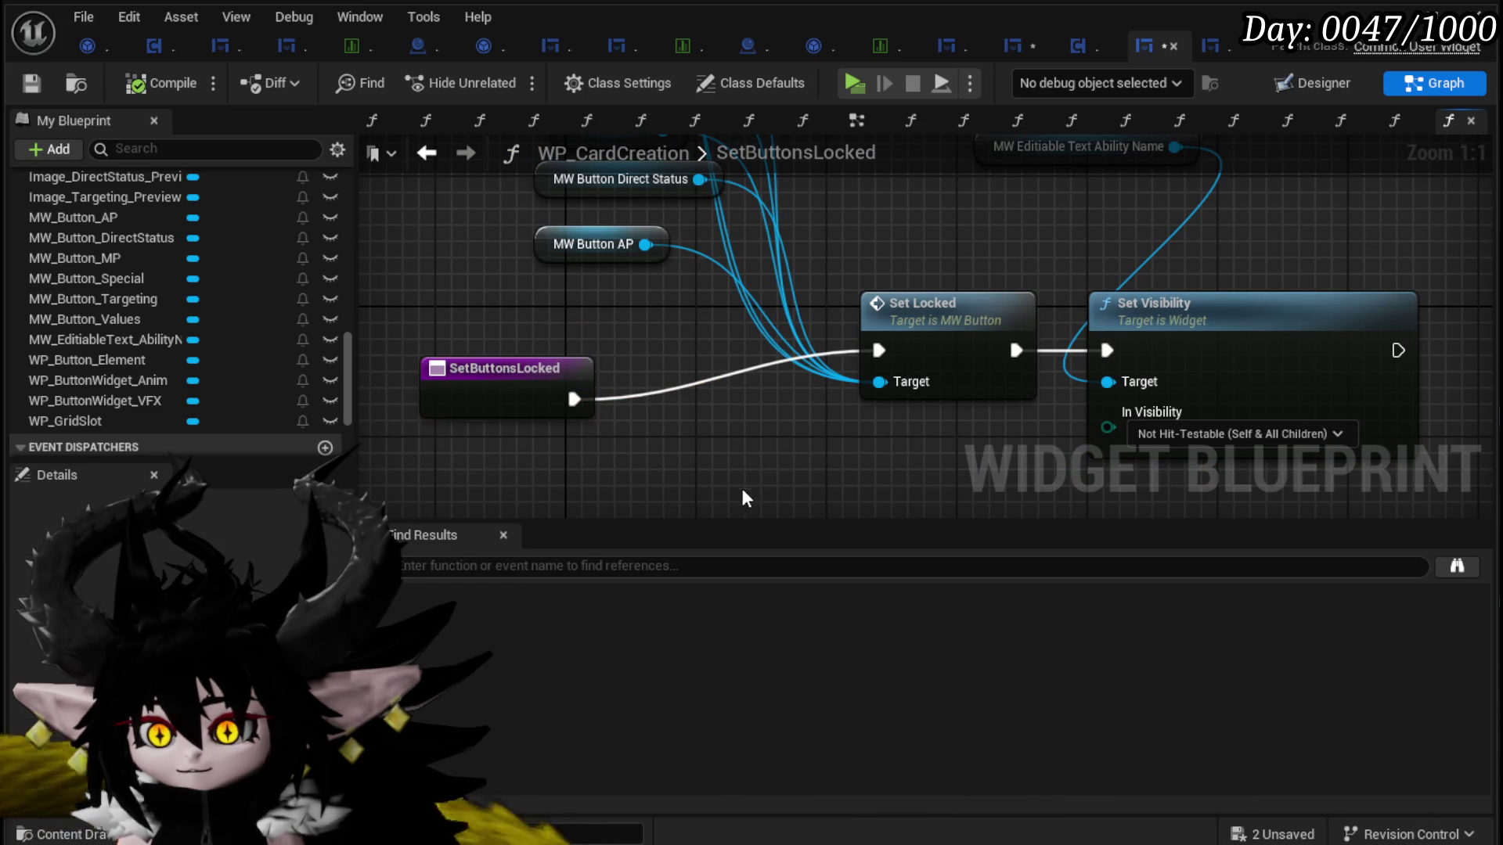
Step: Rename the entry input to Lock Buttons and drive a new Branch with it
click(466, 407)
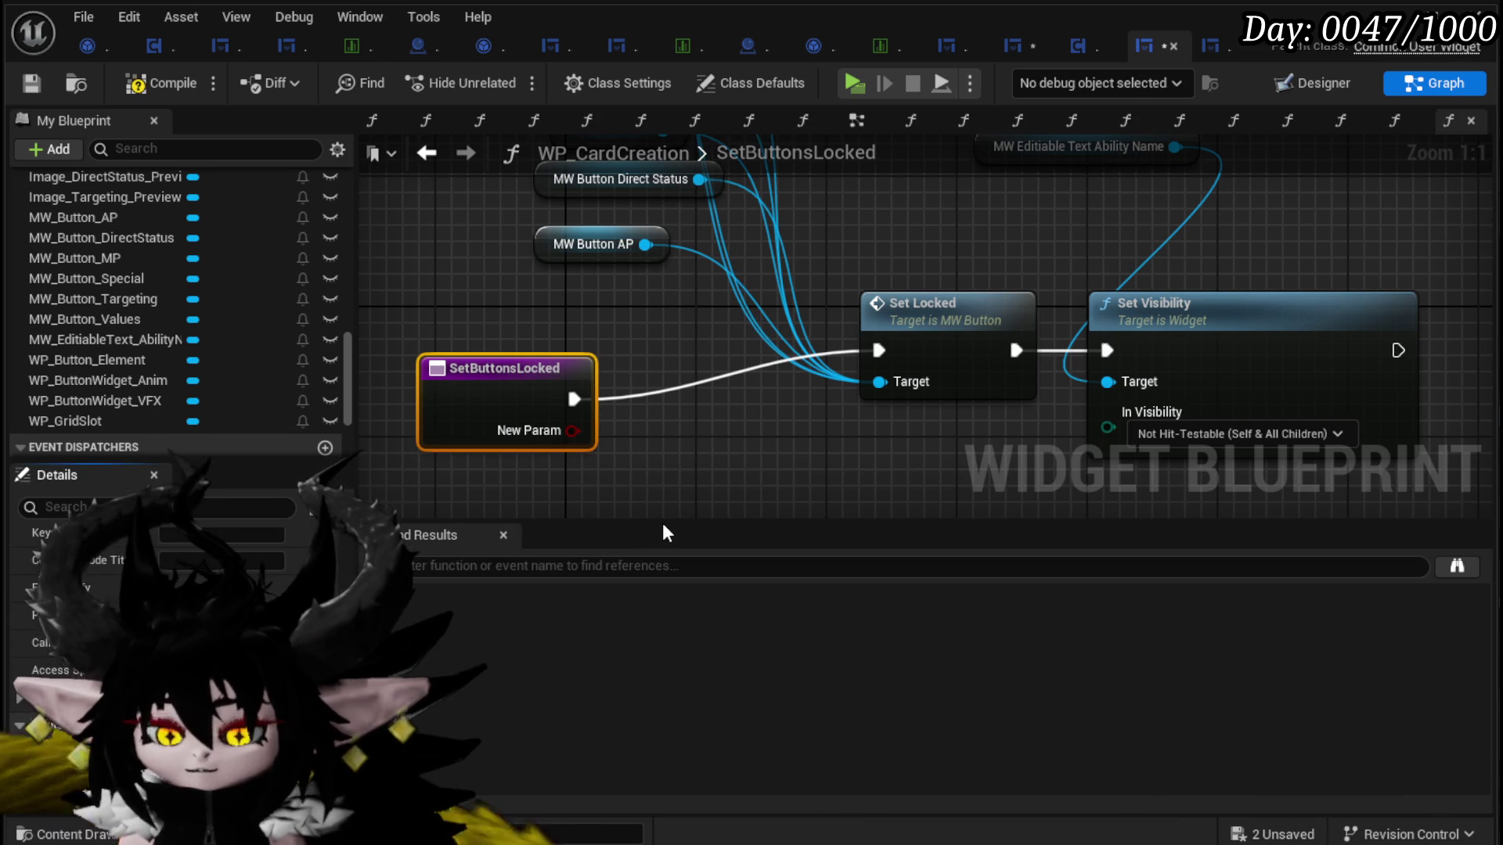
text(Lock)
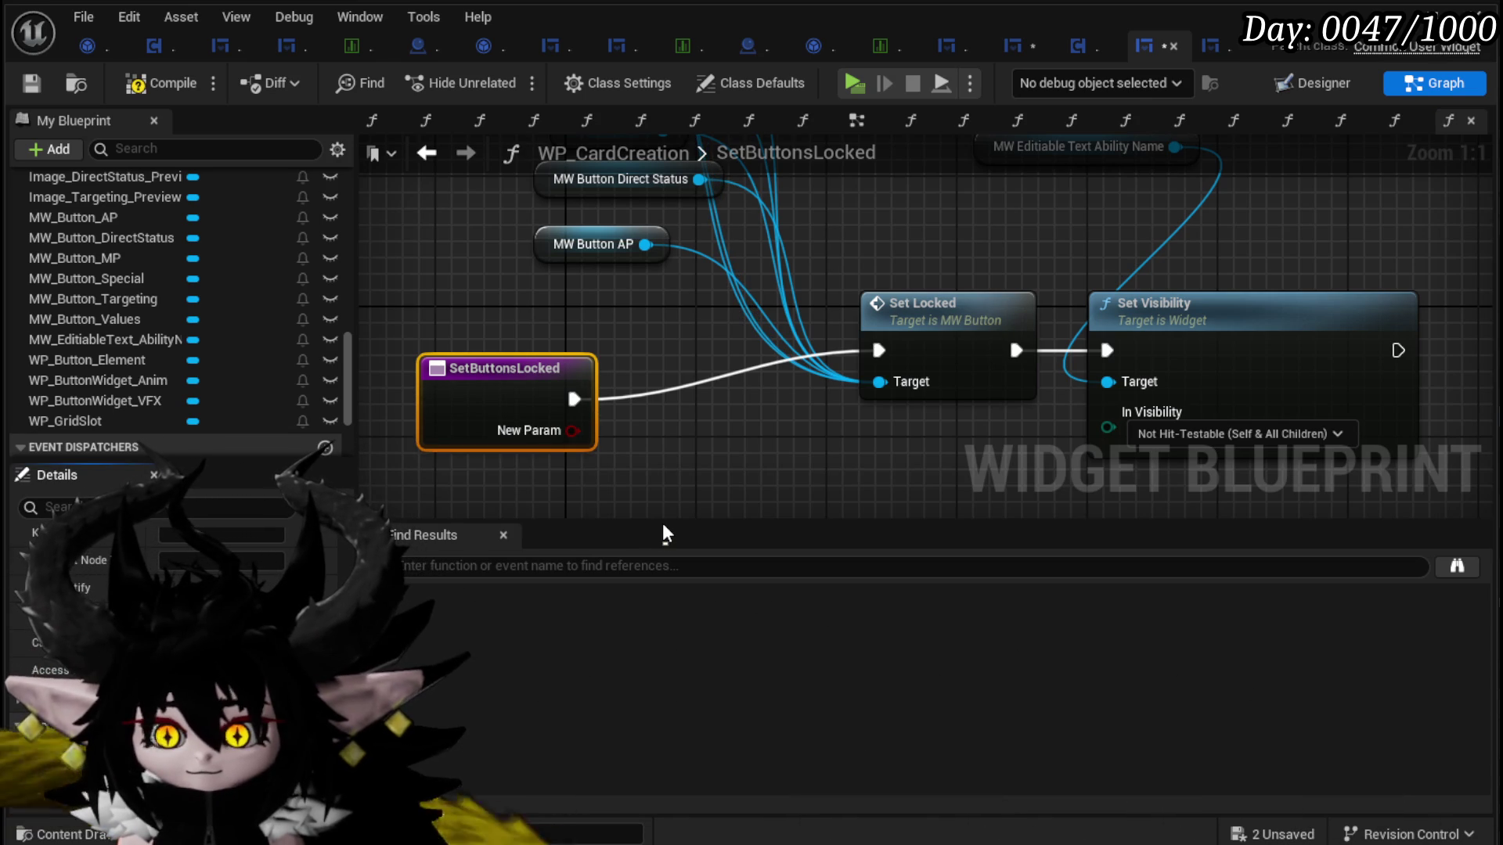
key(Return)
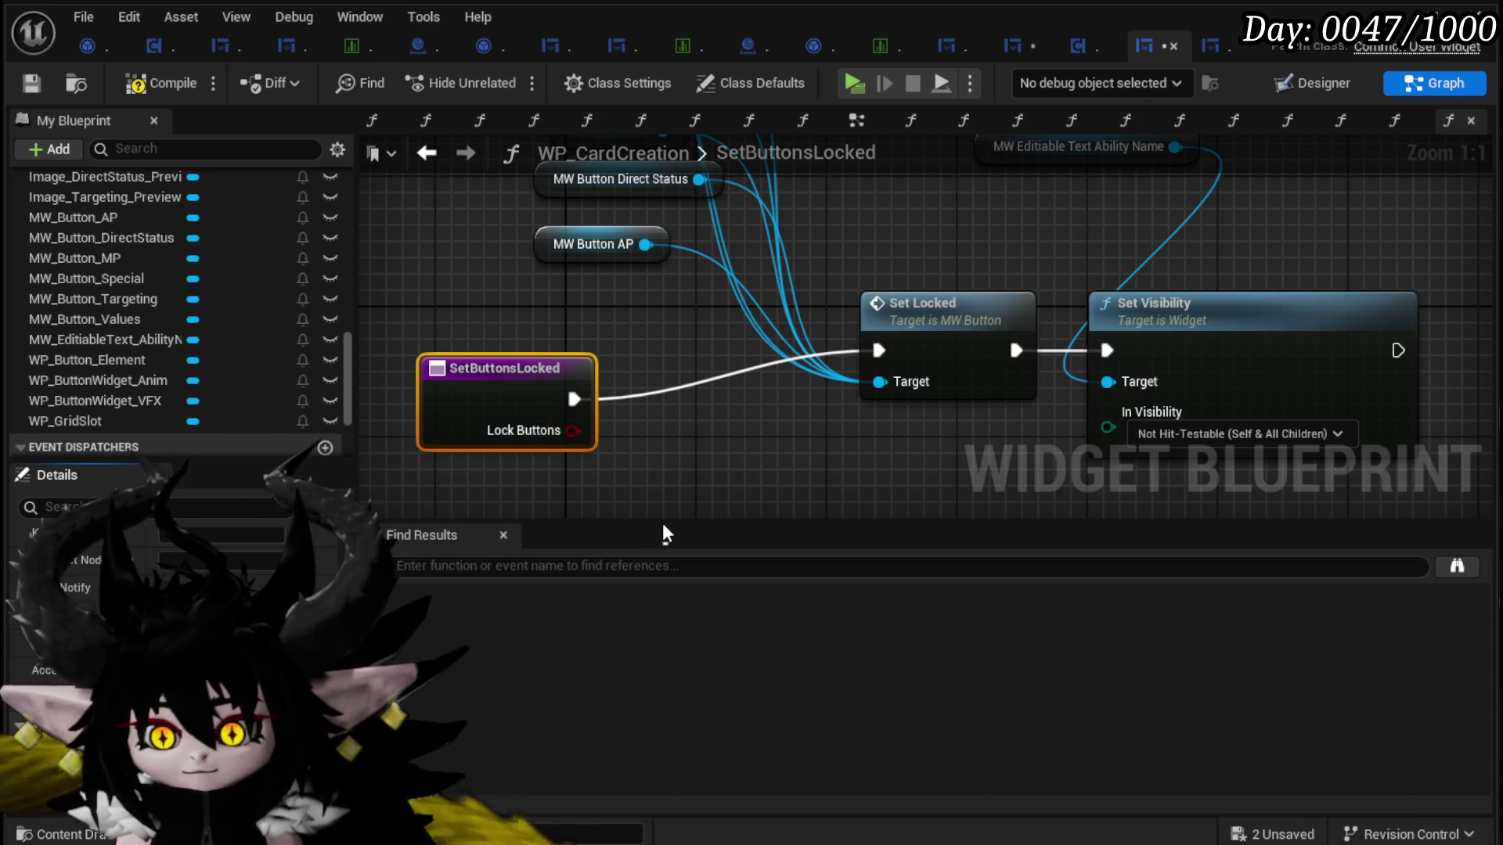
mouse_move(573, 431)
mouse_down()
mouse_move(557, 440)
mouse_move(709, 392)
mouse_move(630, 407)
mouse_up()
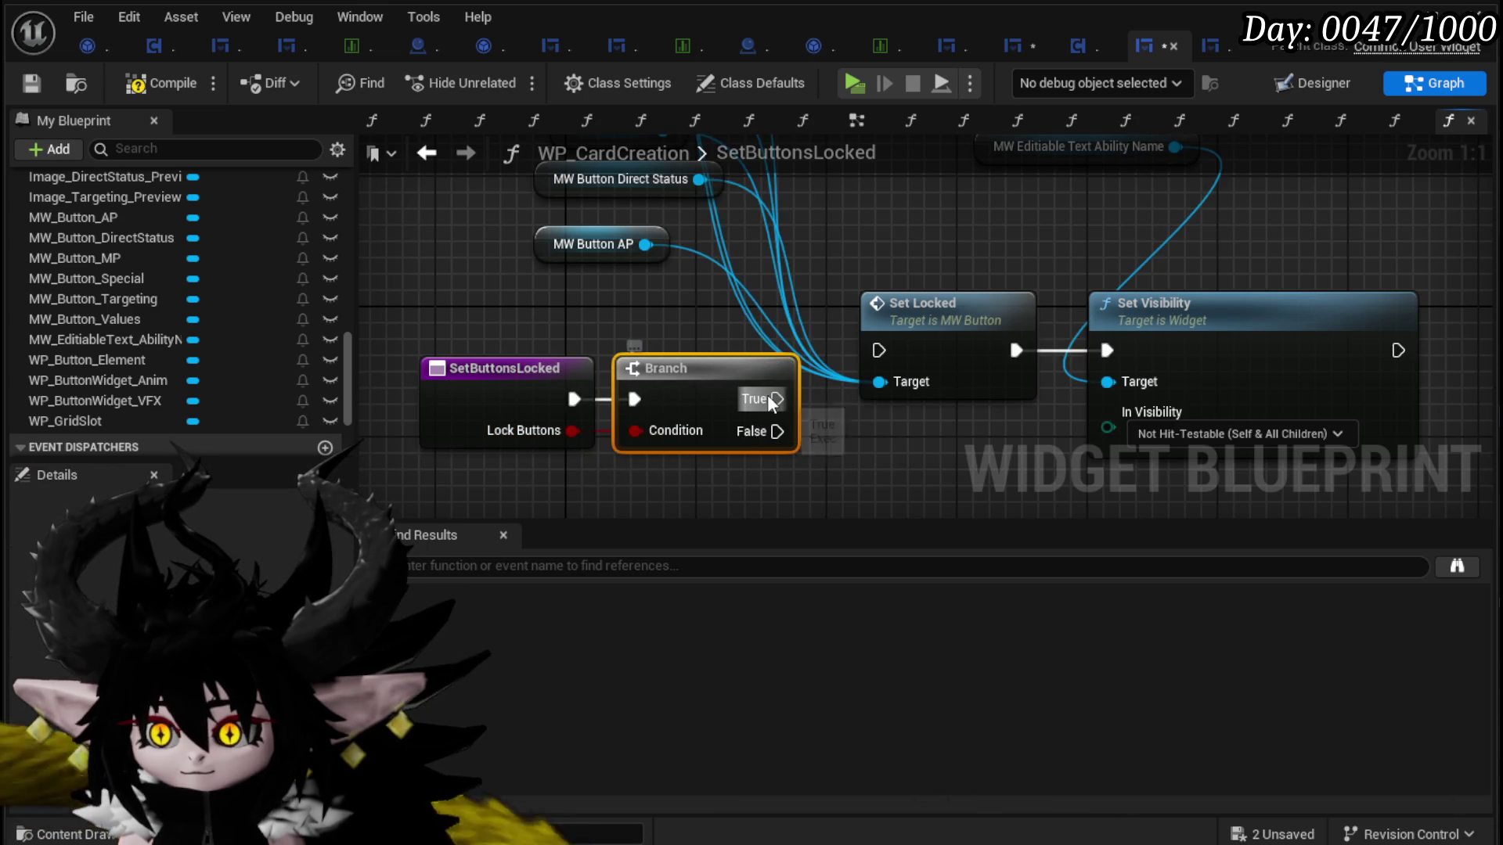
Step: Duplicate the Set Visibility node and set the copy to Visible
drag(1095, 344, 1176, 279)
mouse_move(1124, 438)
mouse_down()
mouse_move(1213, 280)
mouse_move(1013, 423)
mouse_move(975, 299)
mouse_up()
key(ctrl+c)
key(ctrl+v)
click(1072, 444)
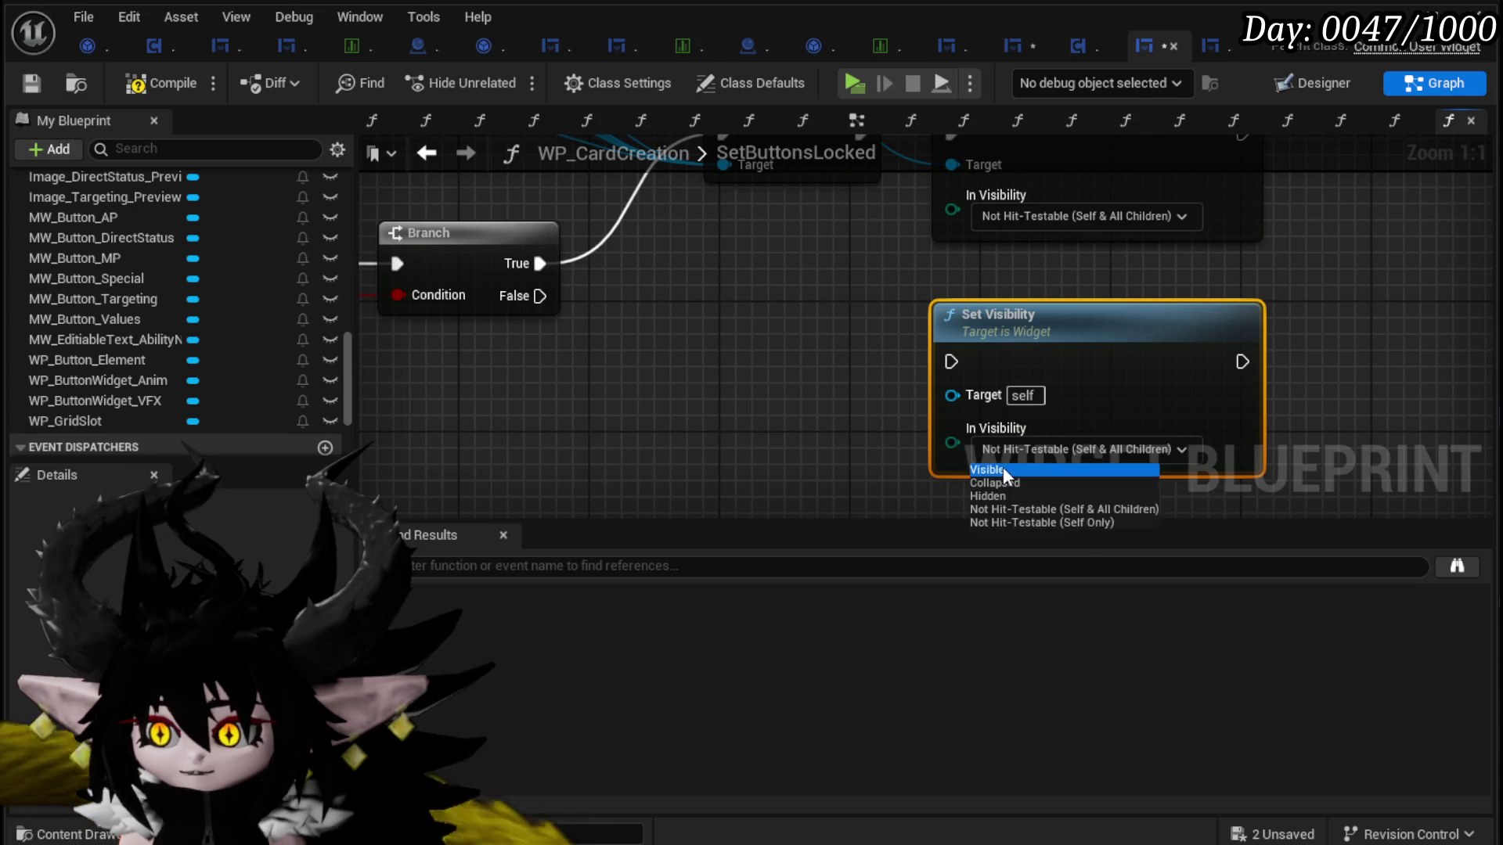
click(1003, 467)
Step: Wire Ability Name text into the new Set Visibility's Target, then open MW_Button's SetLocked
mouse_move(959, 192)
mouse_down()
mouse_move(880, 458)
mouse_move(948, 425)
mouse_move(979, 355)
mouse_up()
scroll(979, 355, down, 1)
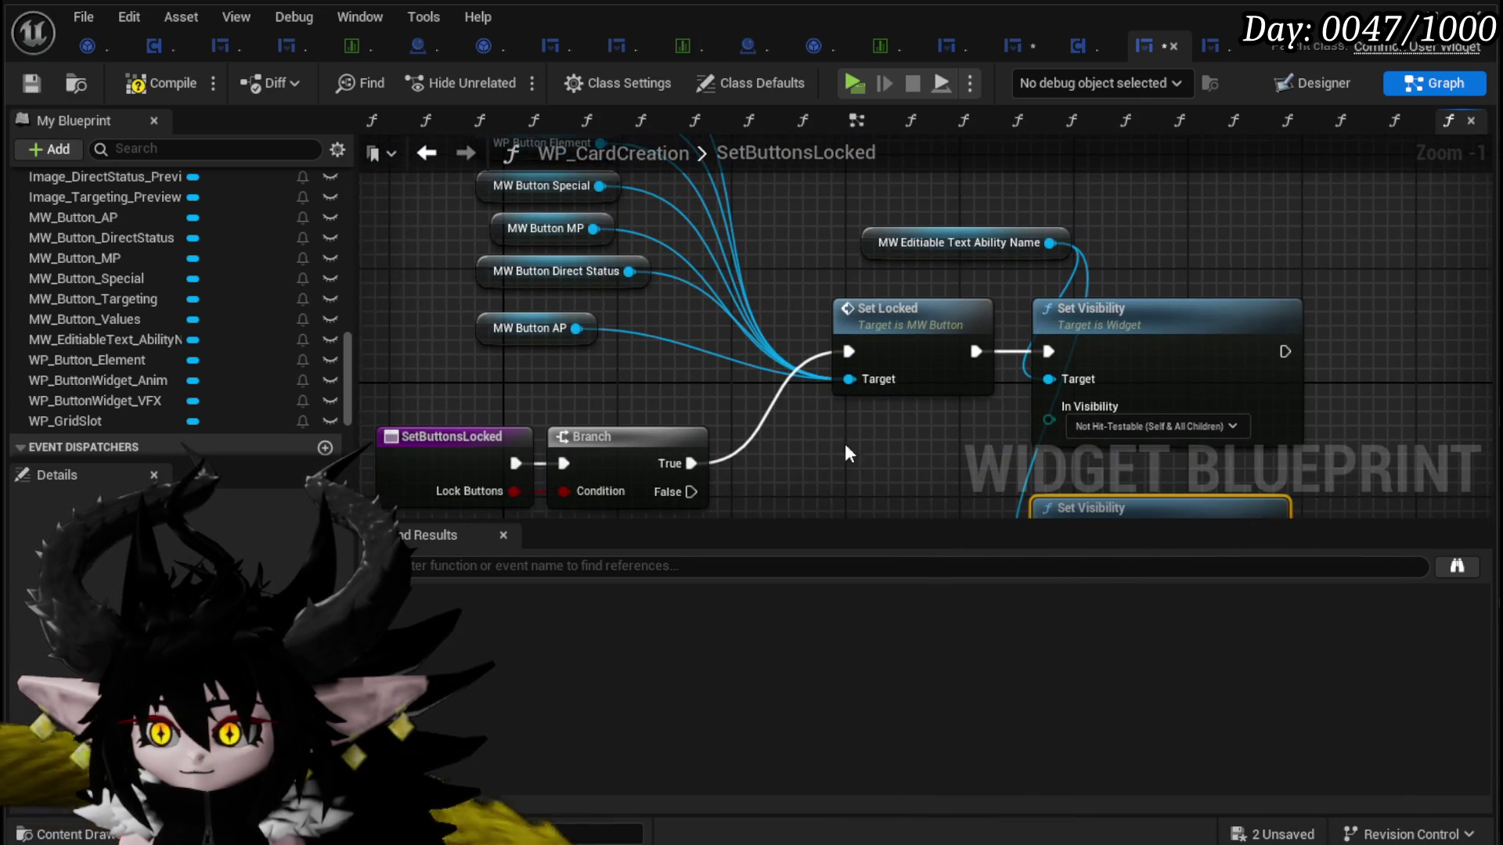
double_click(861, 341)
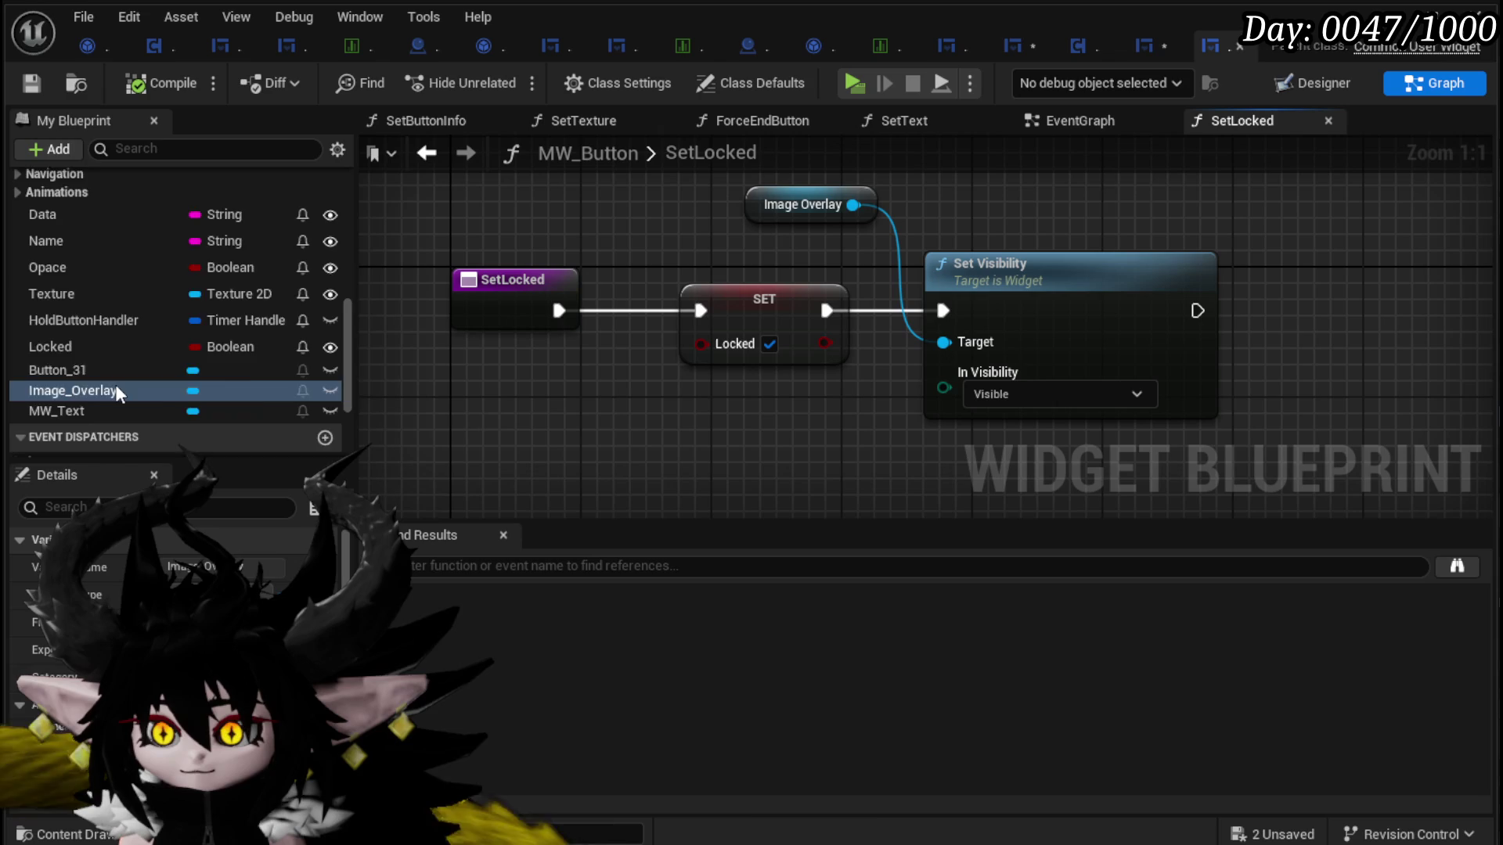
Step: Add a Locked input driving a Branch whose True path runs Set Visibility
scroll(115, 383, up, 10)
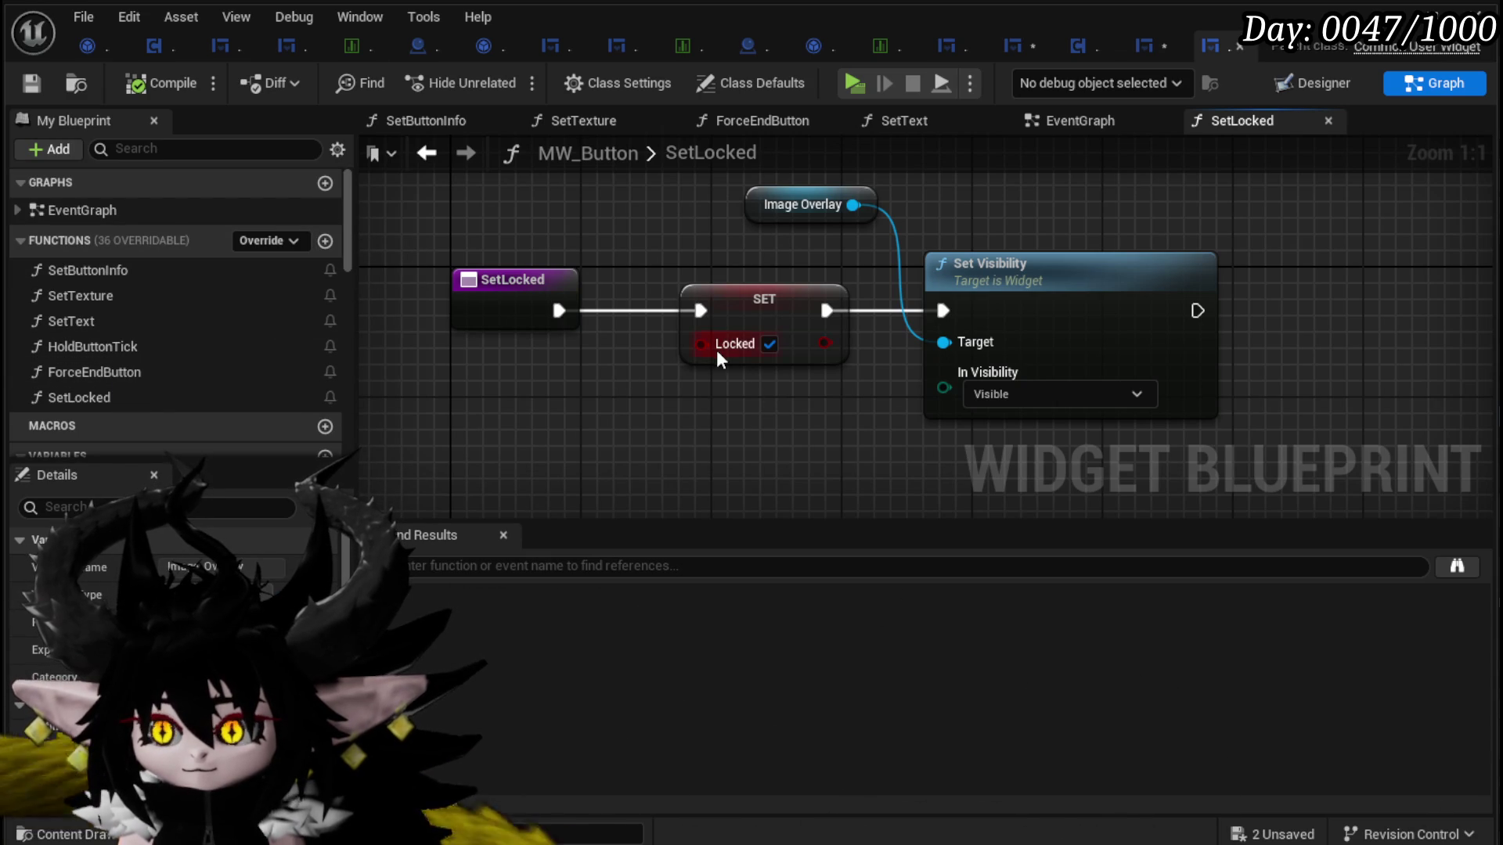
mouse_move(712, 344)
mouse_down()
mouse_move(585, 322)
mouse_move(552, 337)
mouse_up()
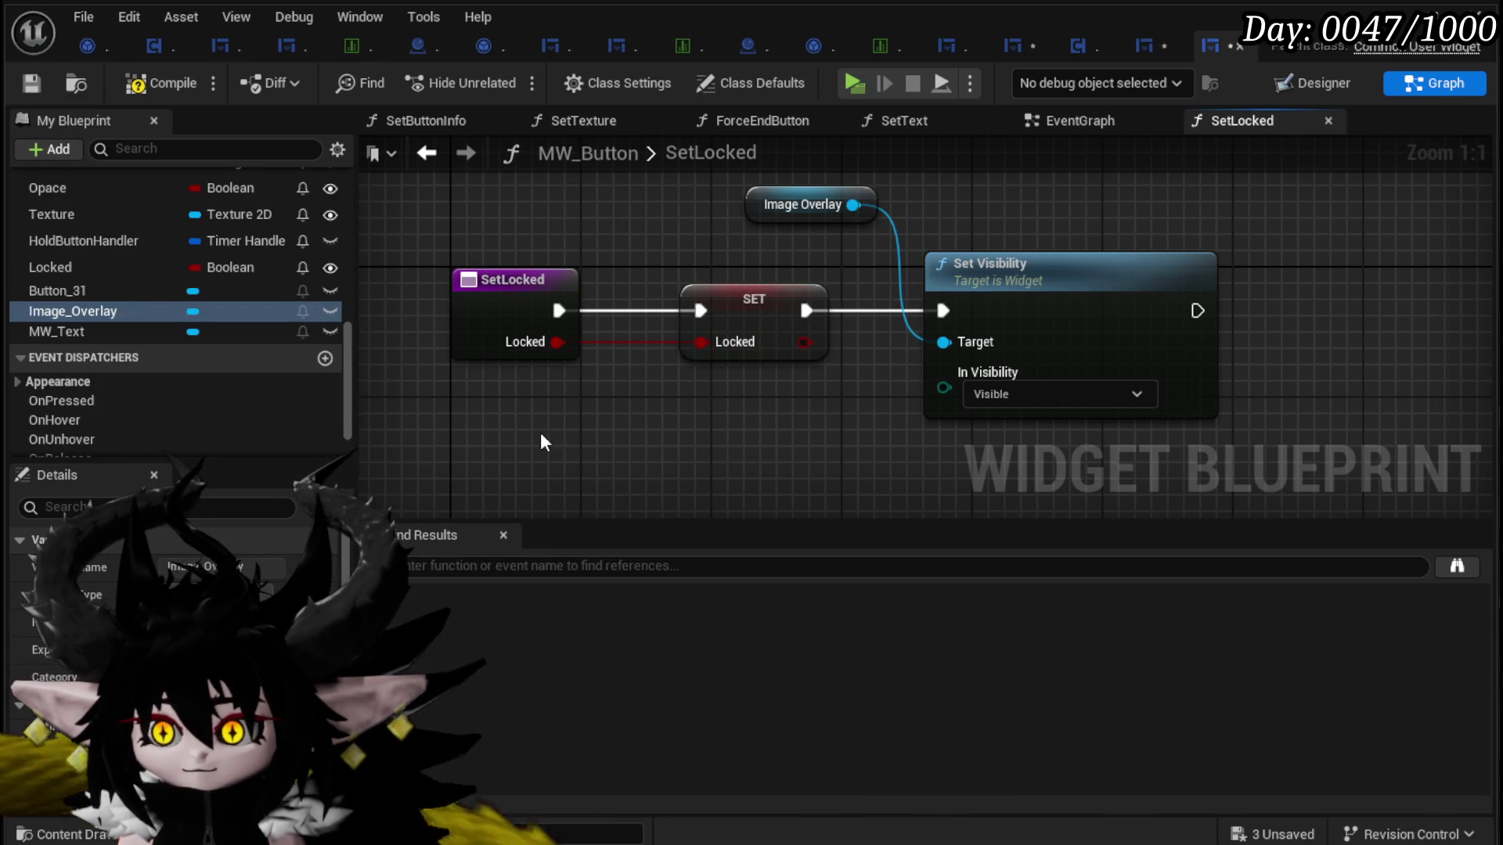
drag(545, 442, 782, 266)
mouse_move(853, 322)
mouse_down()
mouse_move(560, 345)
mouse_move(781, 343)
mouse_up()
mouse_move(566, 329)
mouse_down()
mouse_move(715, 322)
mouse_move(704, 328)
mouse_up()
mouse_move(846, 329)
mouse_down()
mouse_move(1031, 336)
mouse_move(1182, 221)
mouse_up()
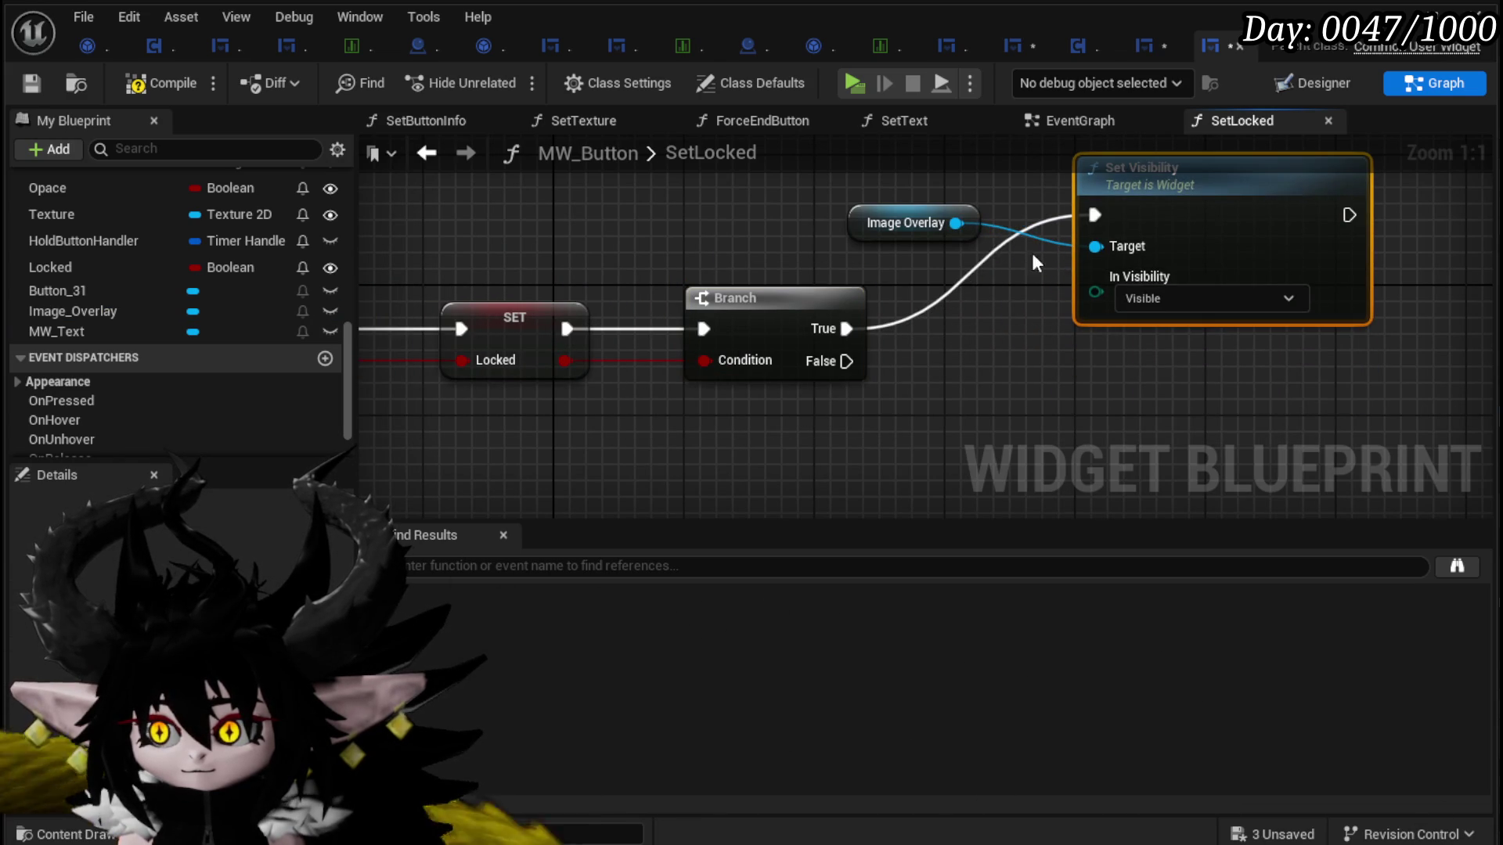
Step: Add a second Set Visibility on the False path that collapses Image Overlay
key(ctrl+c)
key(ctrl+v)
mouse_move(950, 226)
mouse_down()
mouse_move(1094, 407)
mouse_move(1094, 445)
mouse_up()
click(1052, 410)
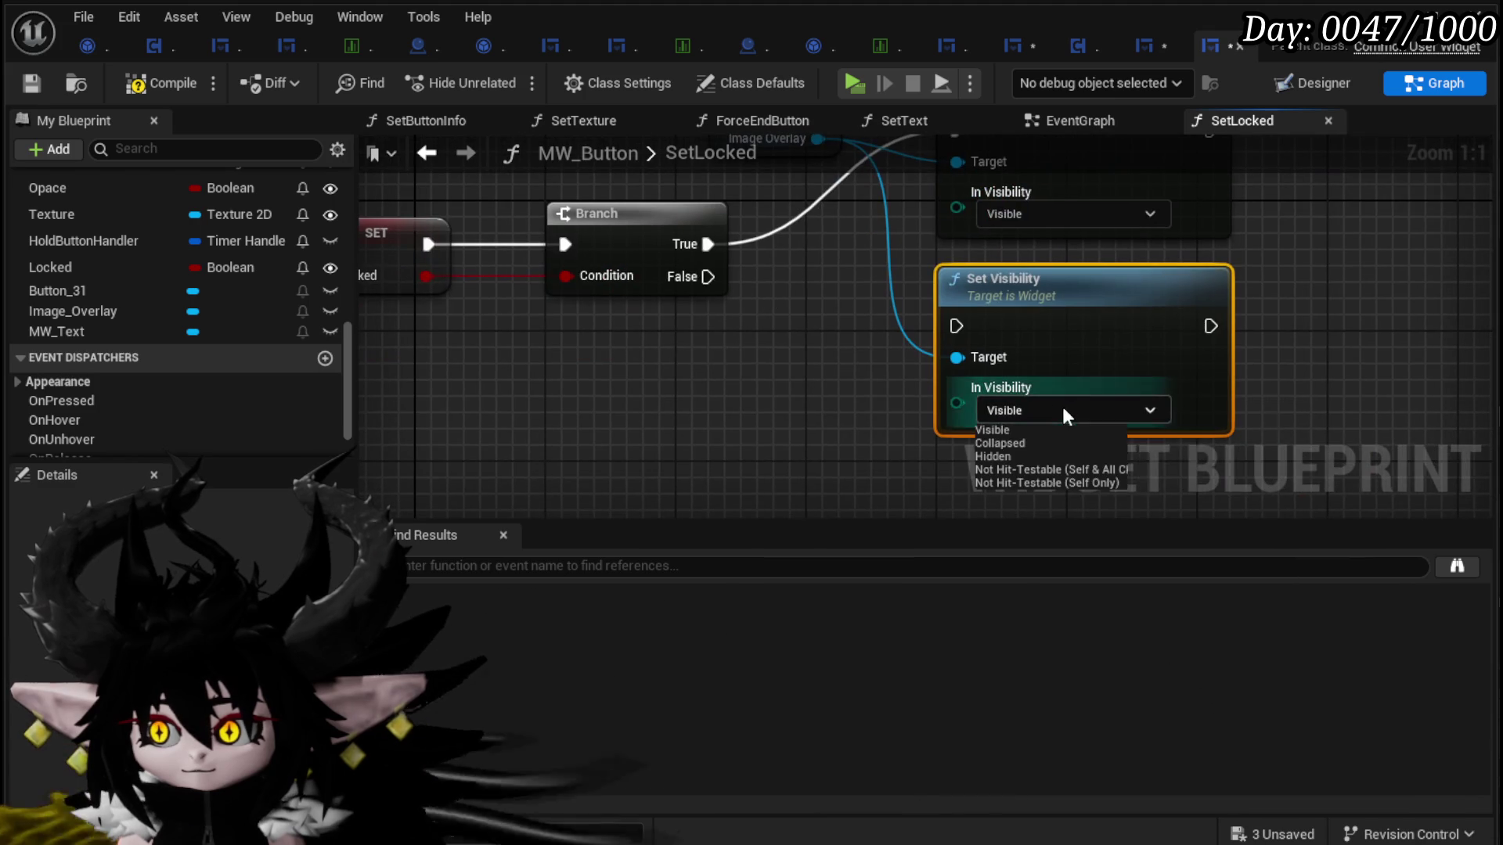
click(1016, 444)
mouse_move(1010, 313)
mouse_down()
mouse_move(1040, 358)
mouse_move(1022, 381)
mouse_up()
Step: Compile MW_Button, save all unsaved assets, and return to WP_CardCreation
scroll(1022, 380, down, 2)
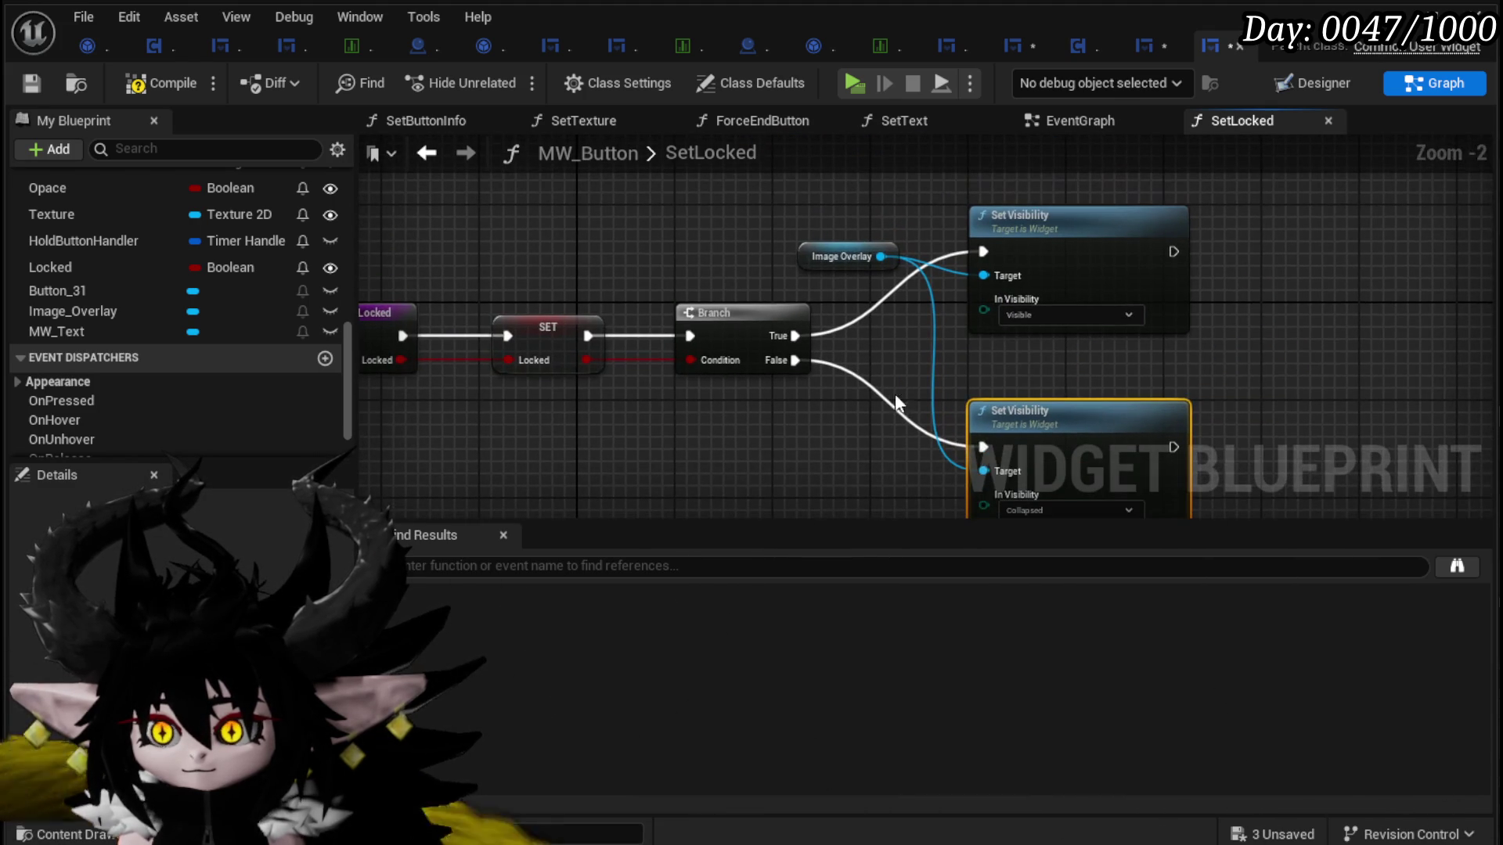
click(23, 81)
click(1248, 835)
click(1131, 764)
click(1145, 47)
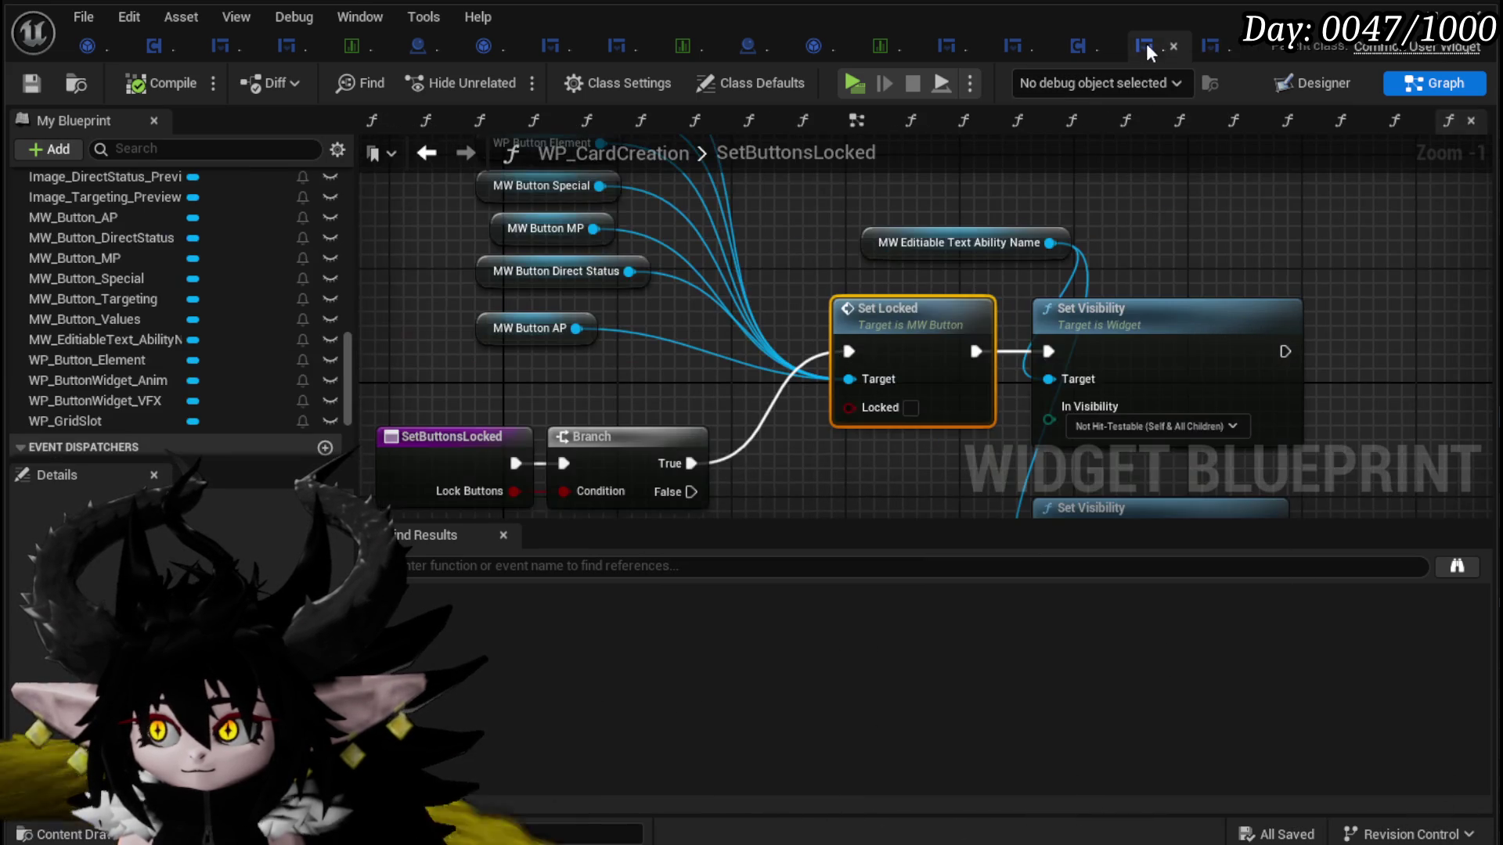
Step: Feed Lock Buttons into Set Locked and add a second Set Locked on the False path
drag(866, 322, 869, 320)
key(ctrl+c)
key(ctrl+v)
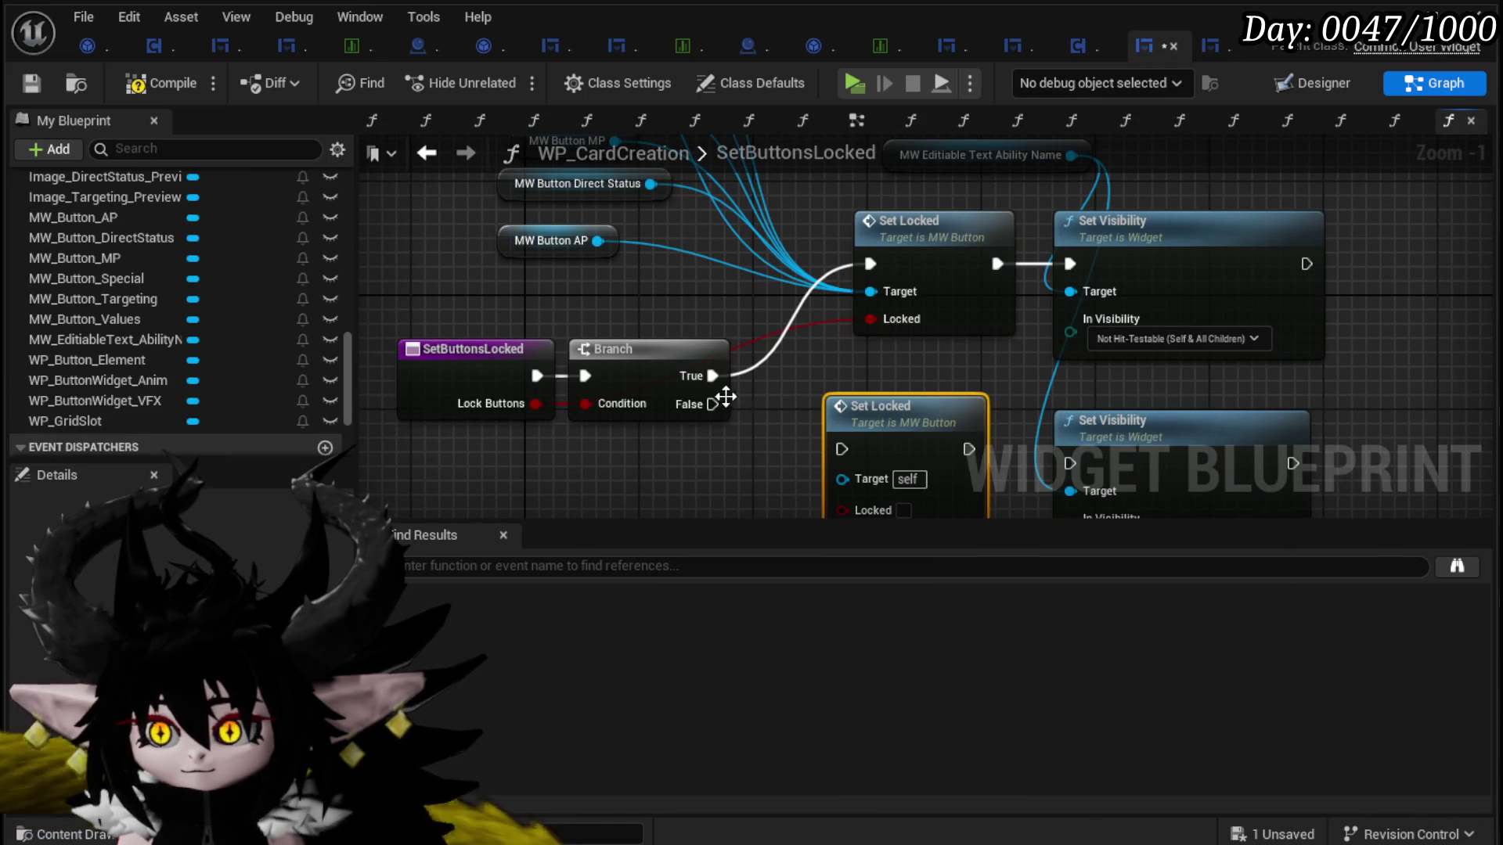
drag(839, 453, 840, 451)
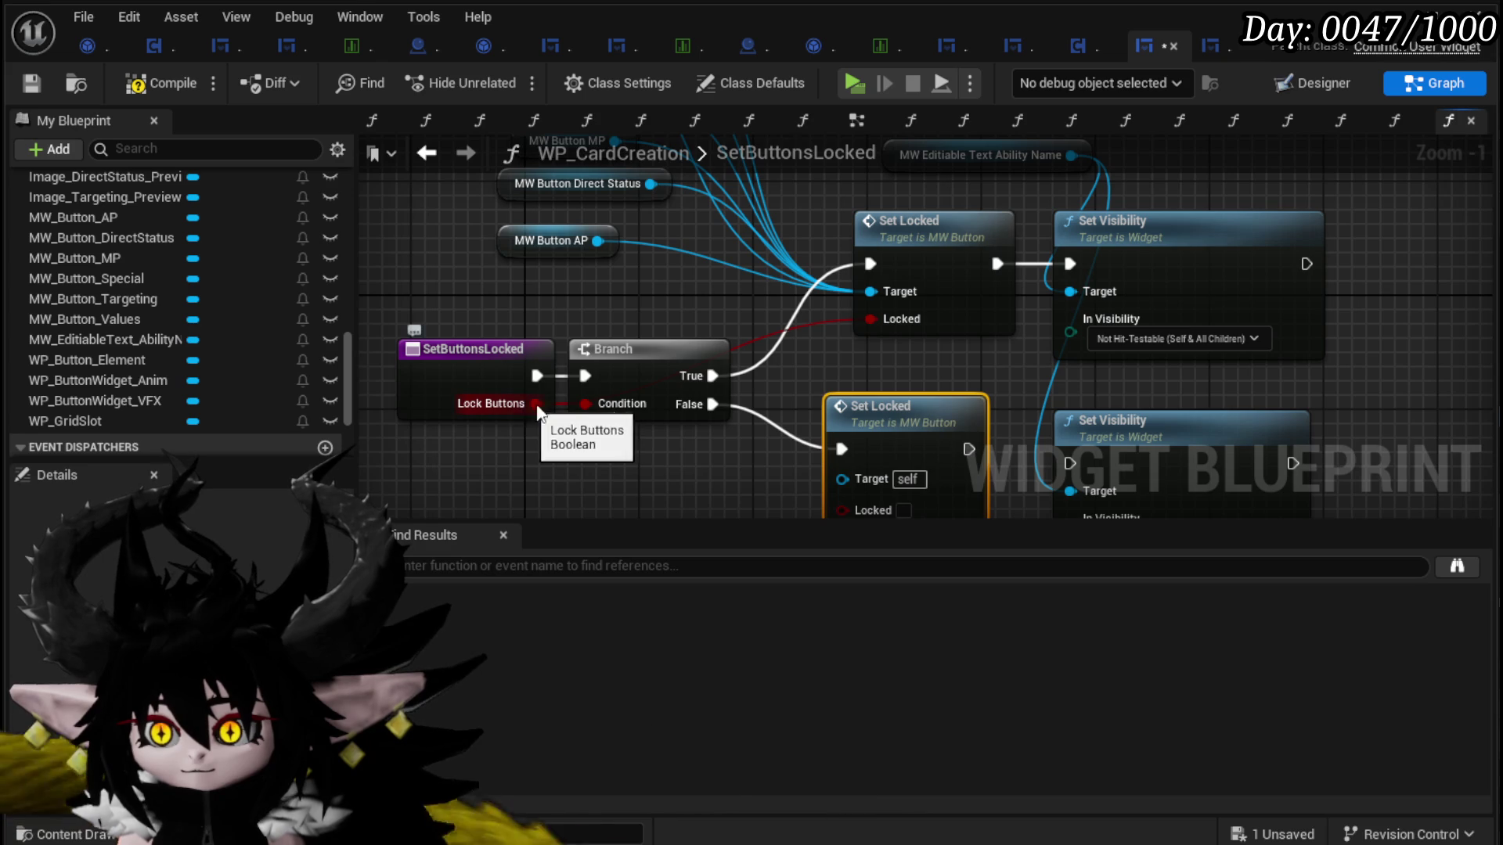
mouse_move(862, 350)
mouse_down()
mouse_move(806, 313)
mouse_move(743, 307)
mouse_up()
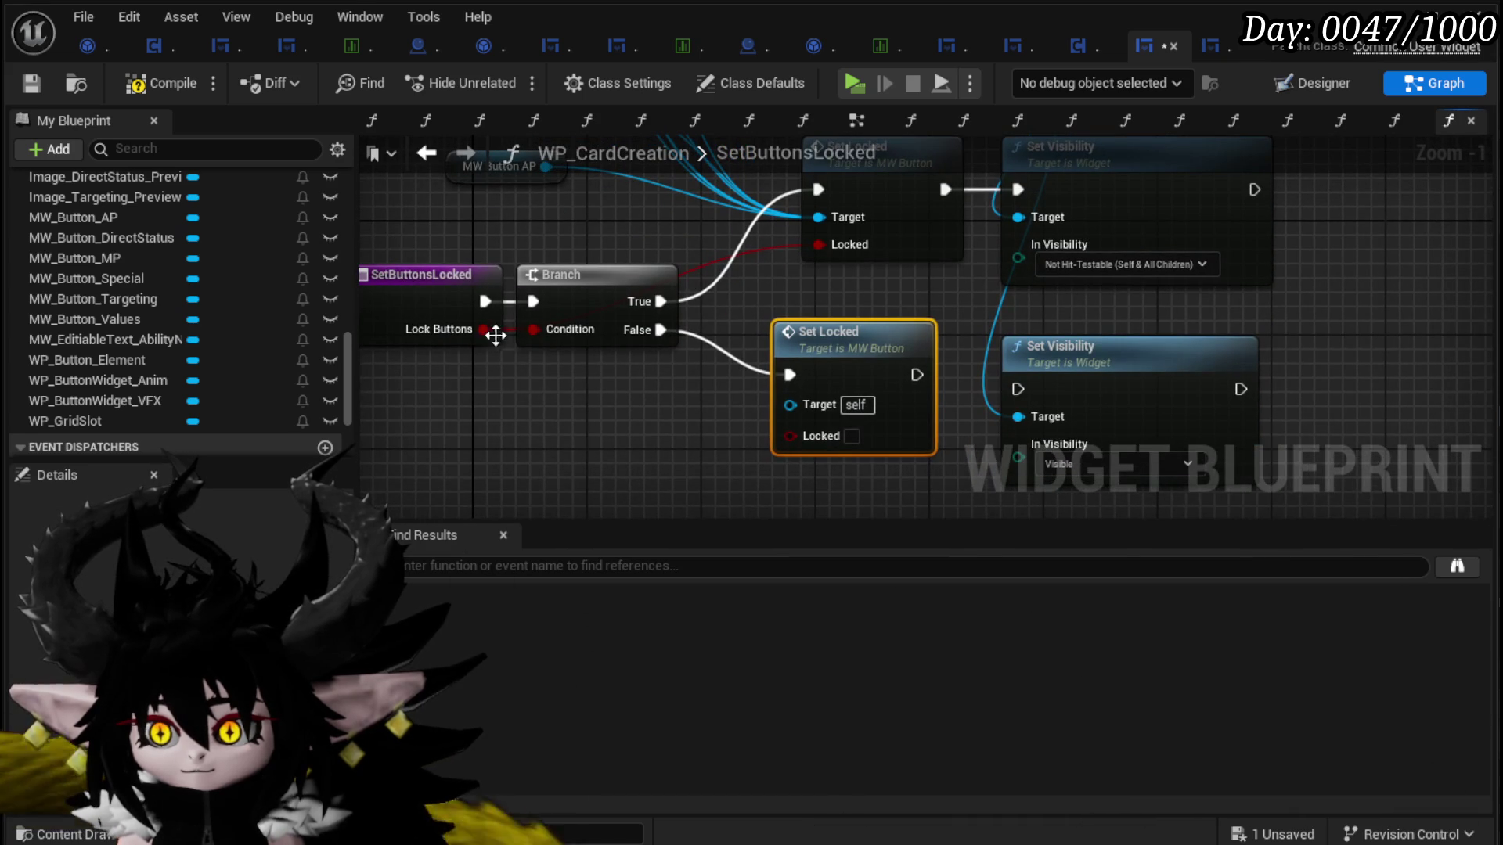
drag(485, 330, 804, 435)
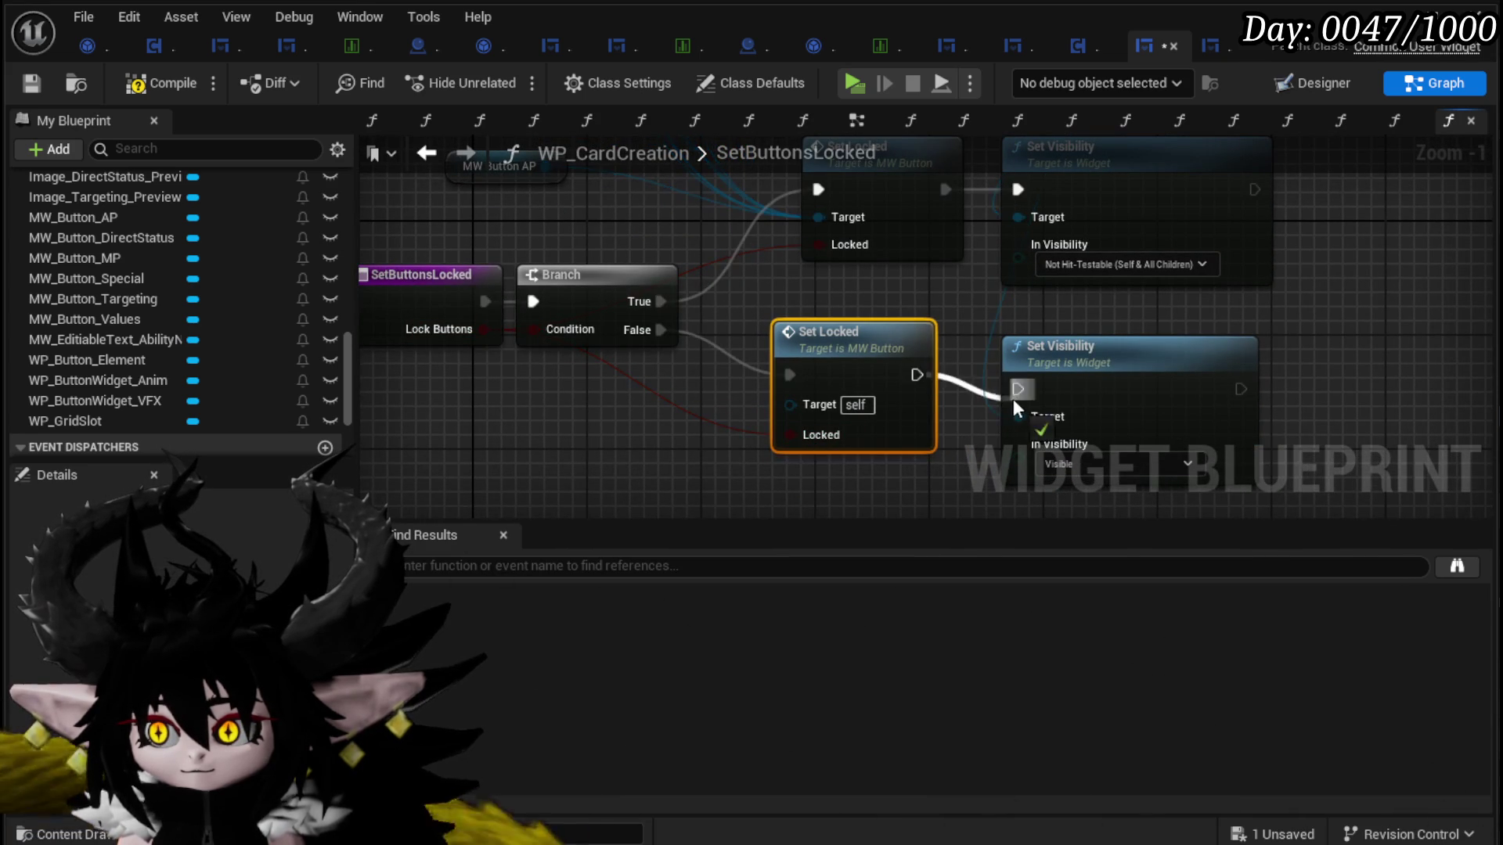
Step: Link the new Set Locked to the lower Set Visibility and button targets, then save
drag(1011, 398, 1017, 389)
click(1094, 368)
click(885, 351)
scroll(845, 297, down, 2)
mouse_move(845, 298)
mouse_down()
mouse_move(831, 350)
mouse_move(852, 392)
mouse_up()
drag(831, 328, 833, 473)
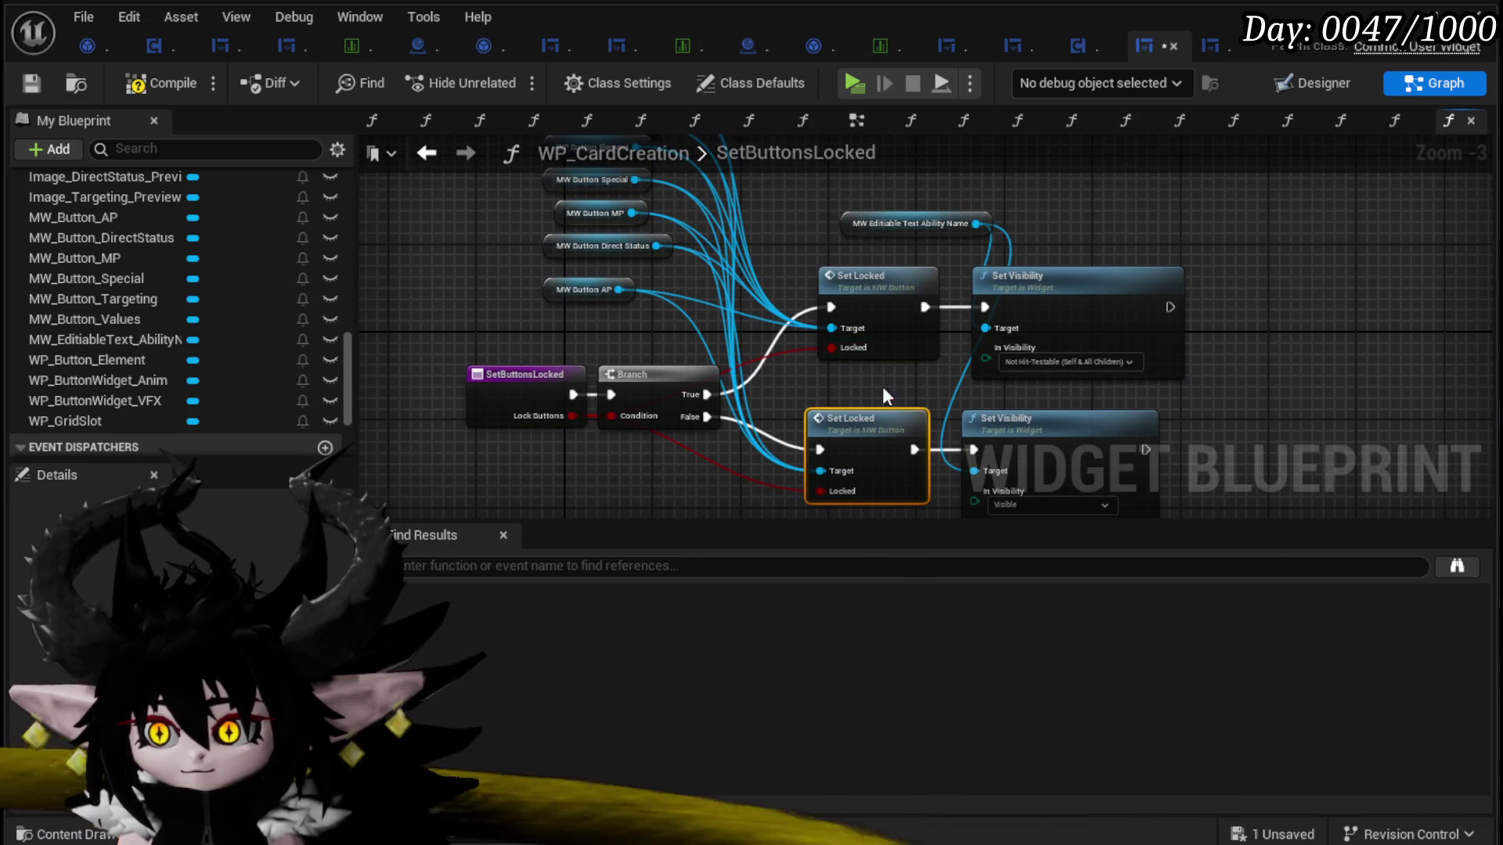
click(29, 84)
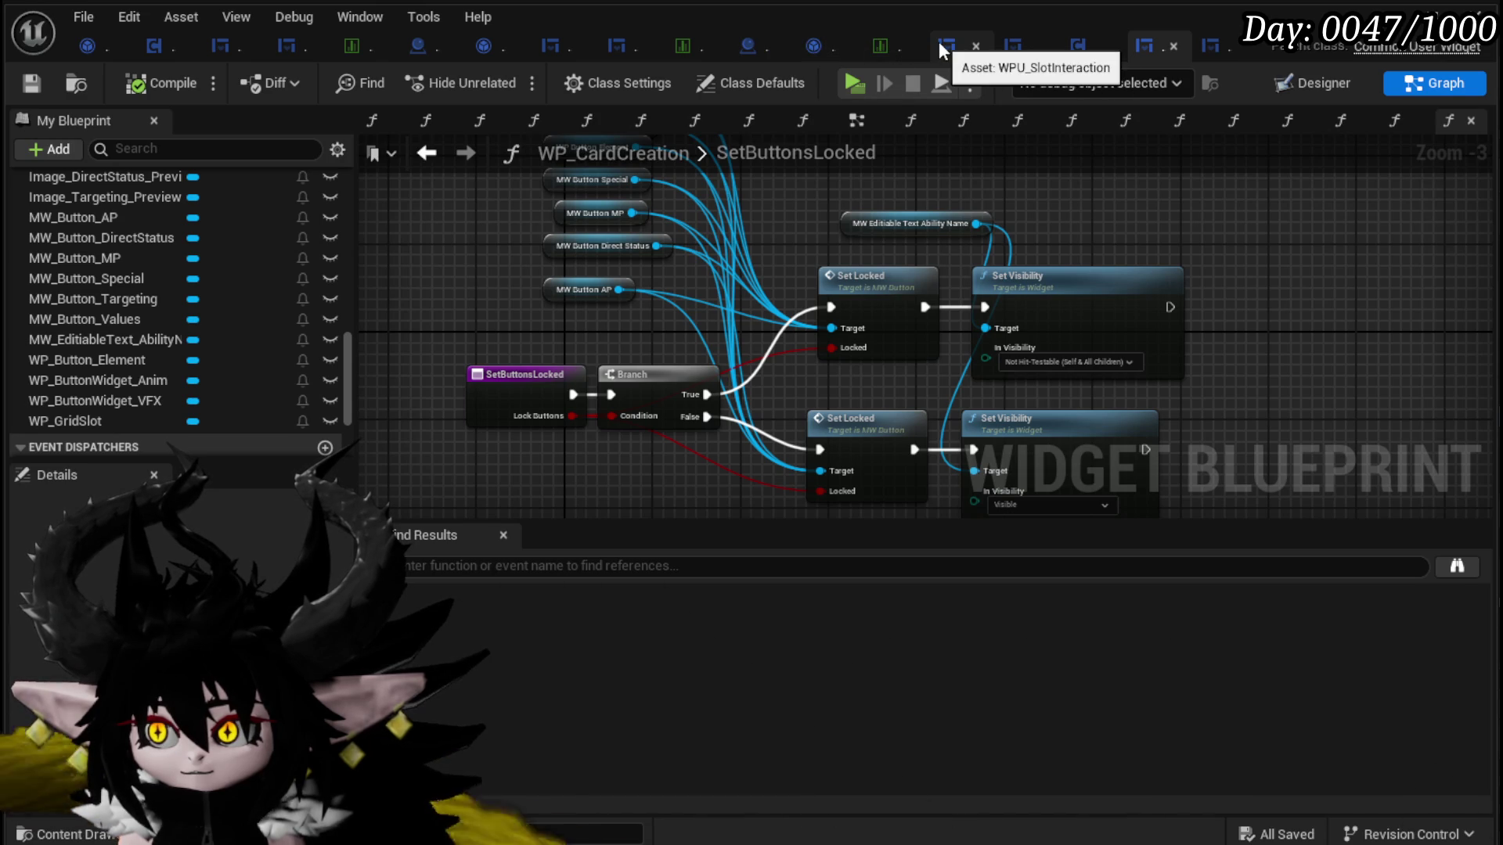
click(1021, 48)
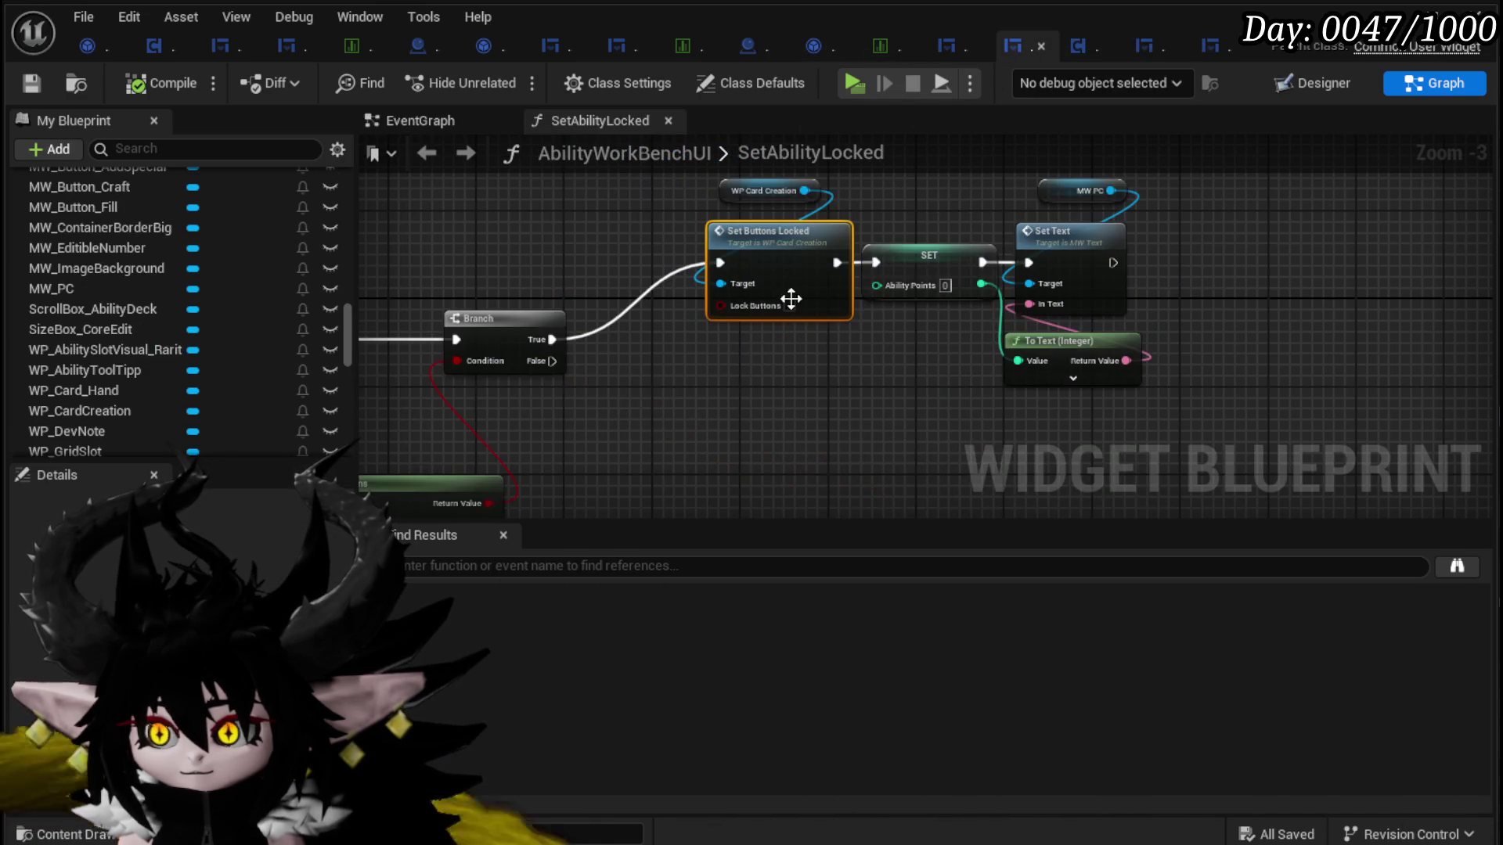
Step: Add a duplicate Set Buttons Locked on the Branch's False path with Lock Buttons unticked
drag(696, 360, 723, 393)
click(817, 337)
key(ctrl+c)
key(ctrl+v)
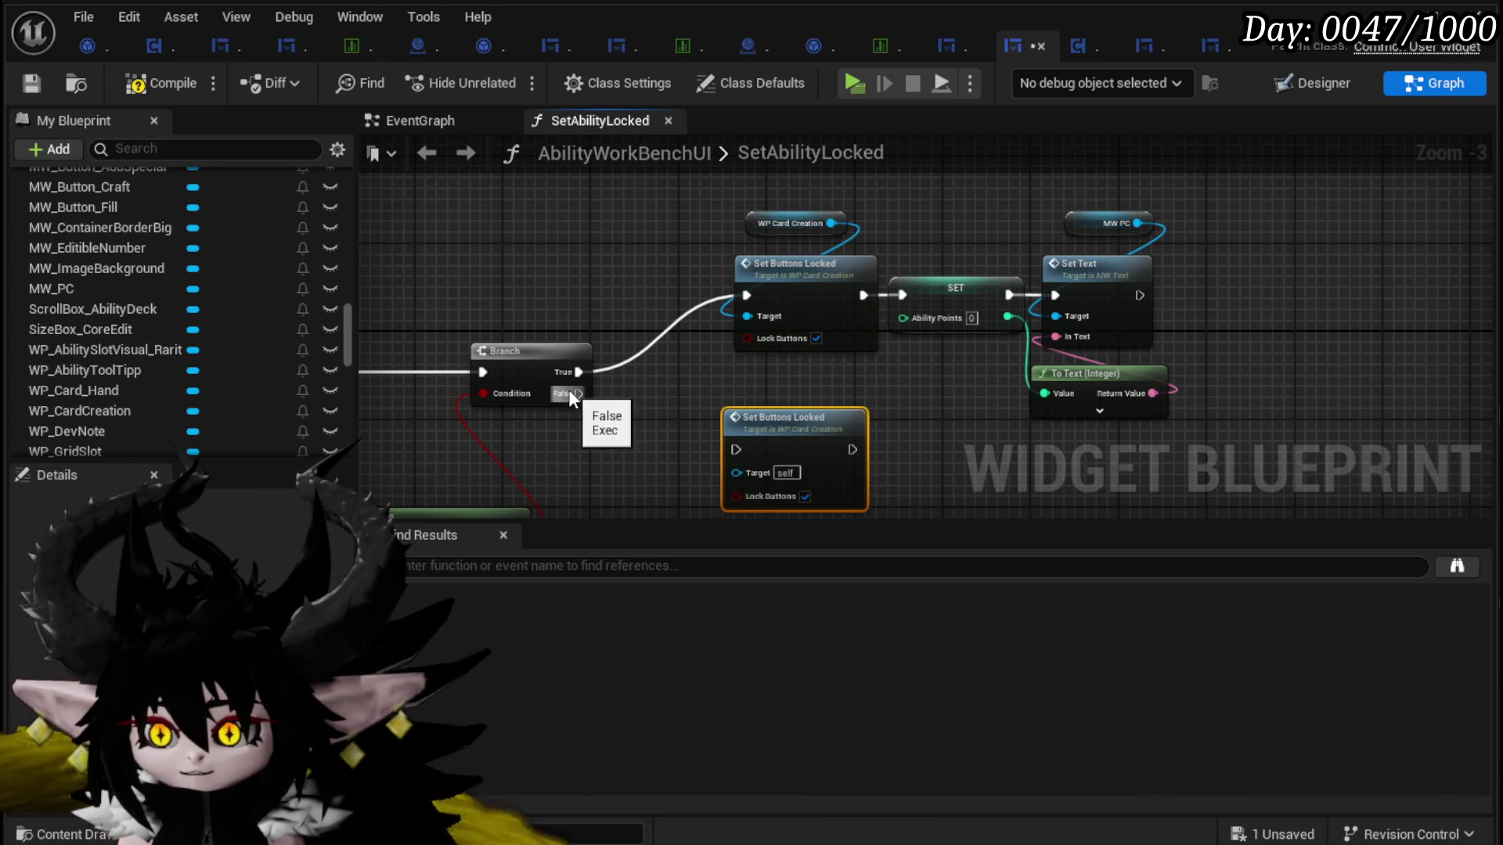
drag(739, 449, 737, 449)
click(807, 496)
drag(942, 445, 933, 391)
drag(781, 378, 770, 423)
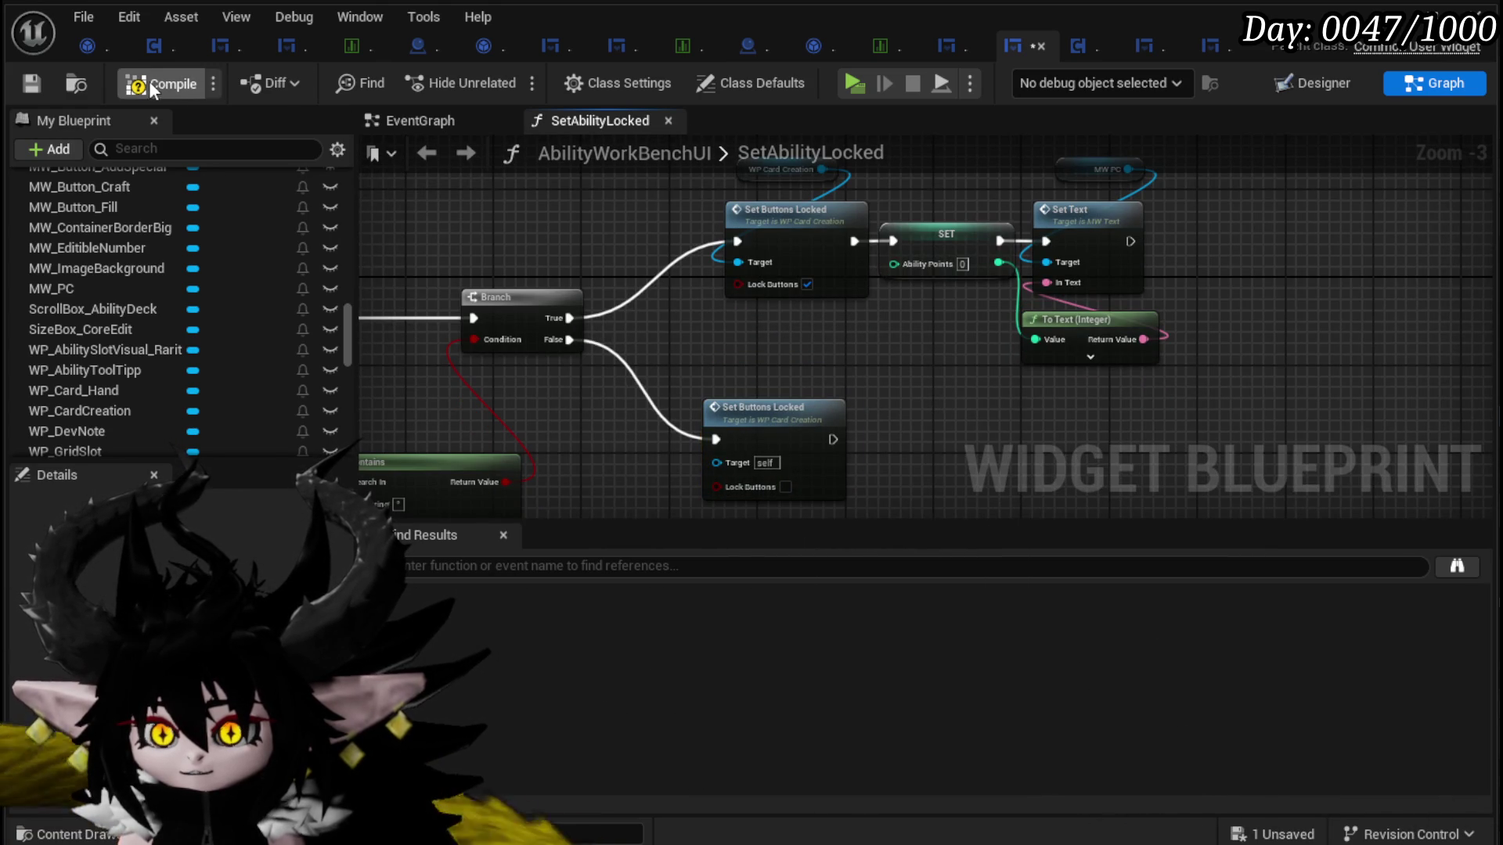
Step: Plug a copied WP Card Creation getter into the duplicate's Target, then compile and save
click(40, 82)
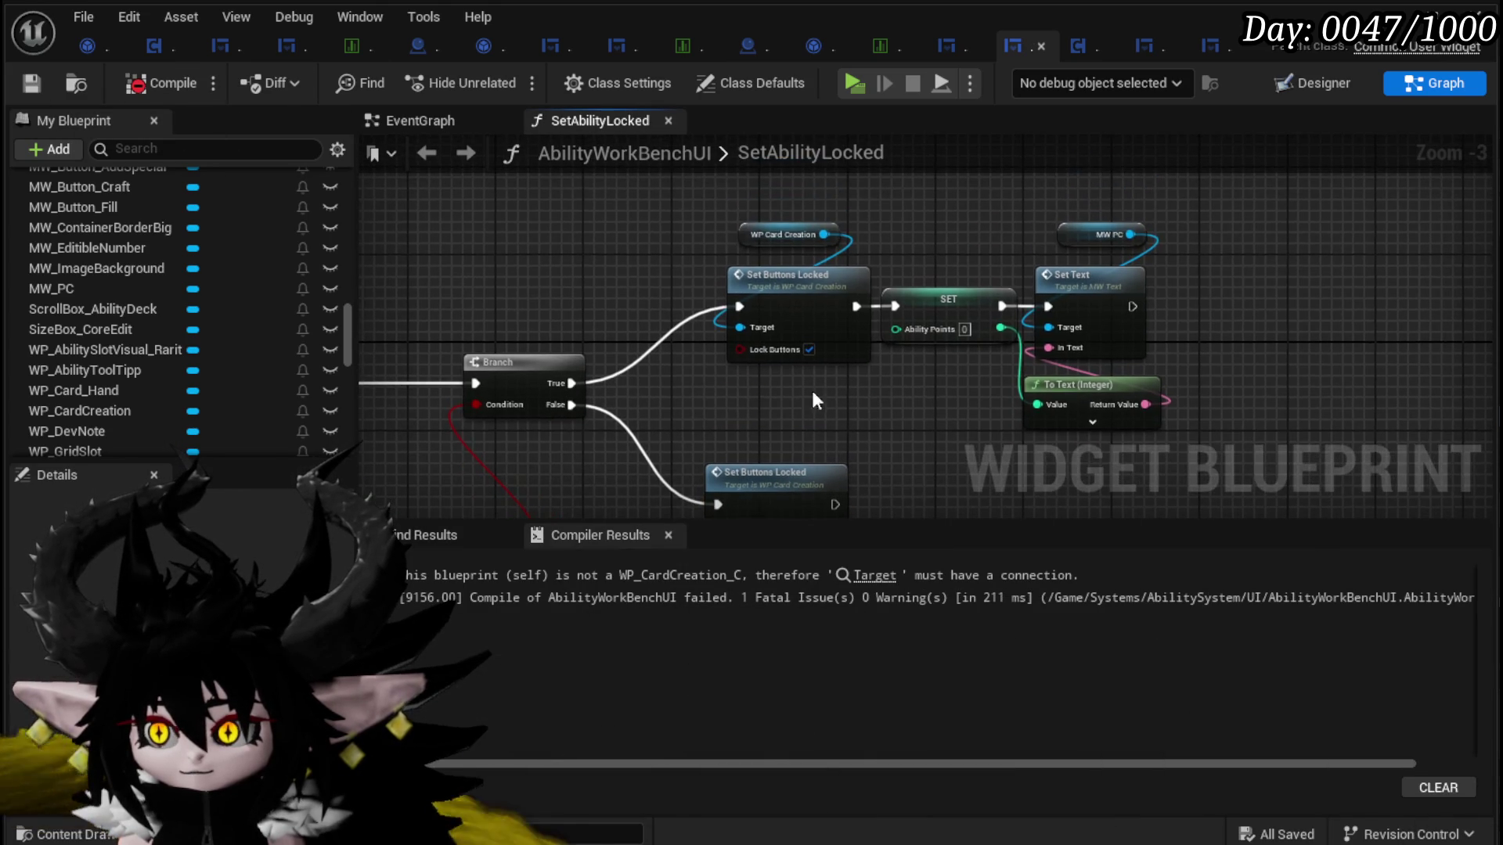
click(782, 234)
key(ctrl+c)
key(ctrl+v)
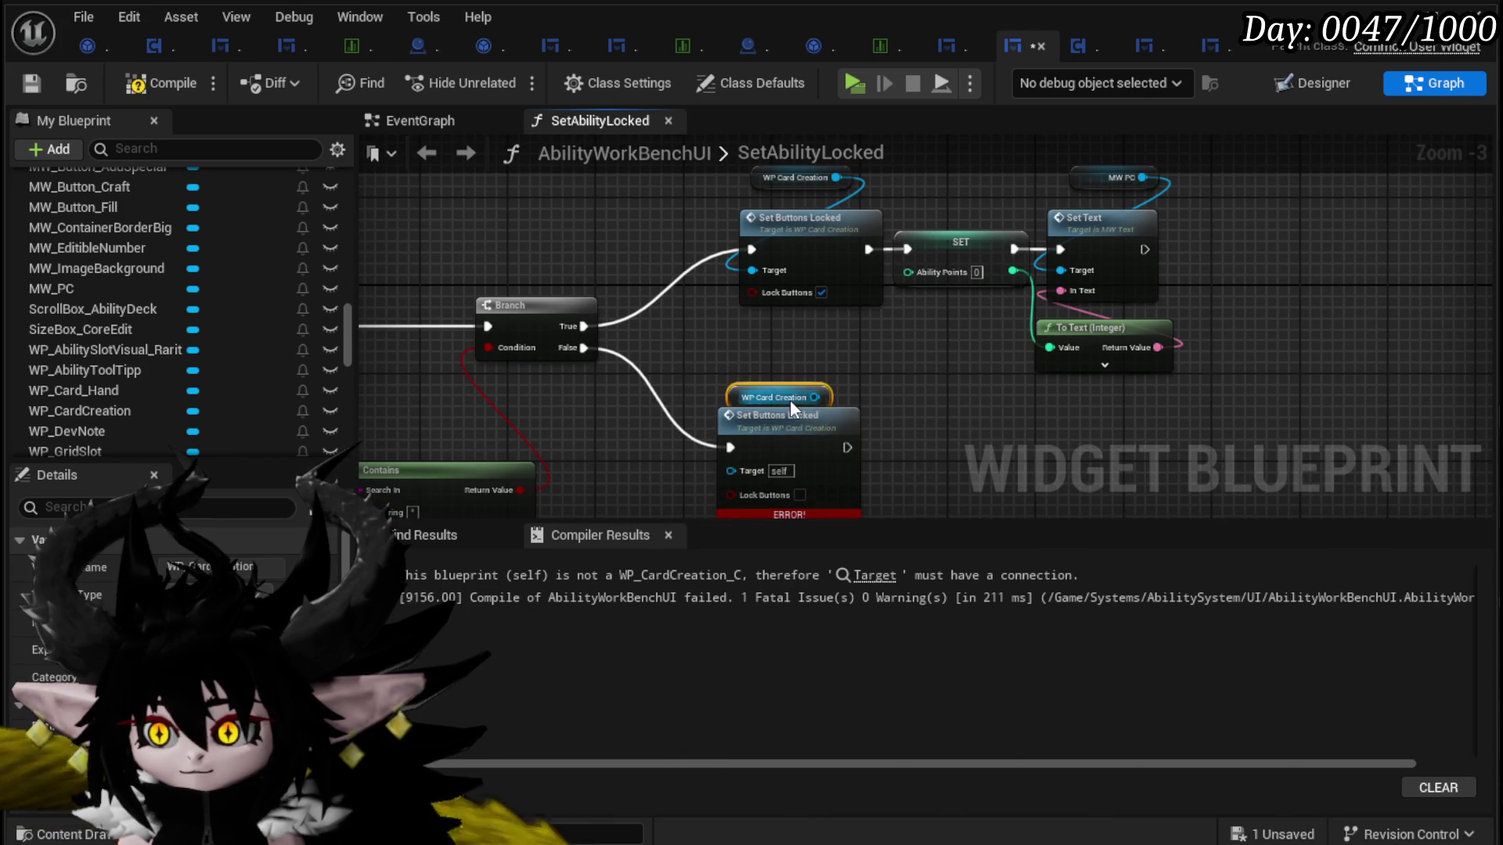
drag(815, 385, 740, 473)
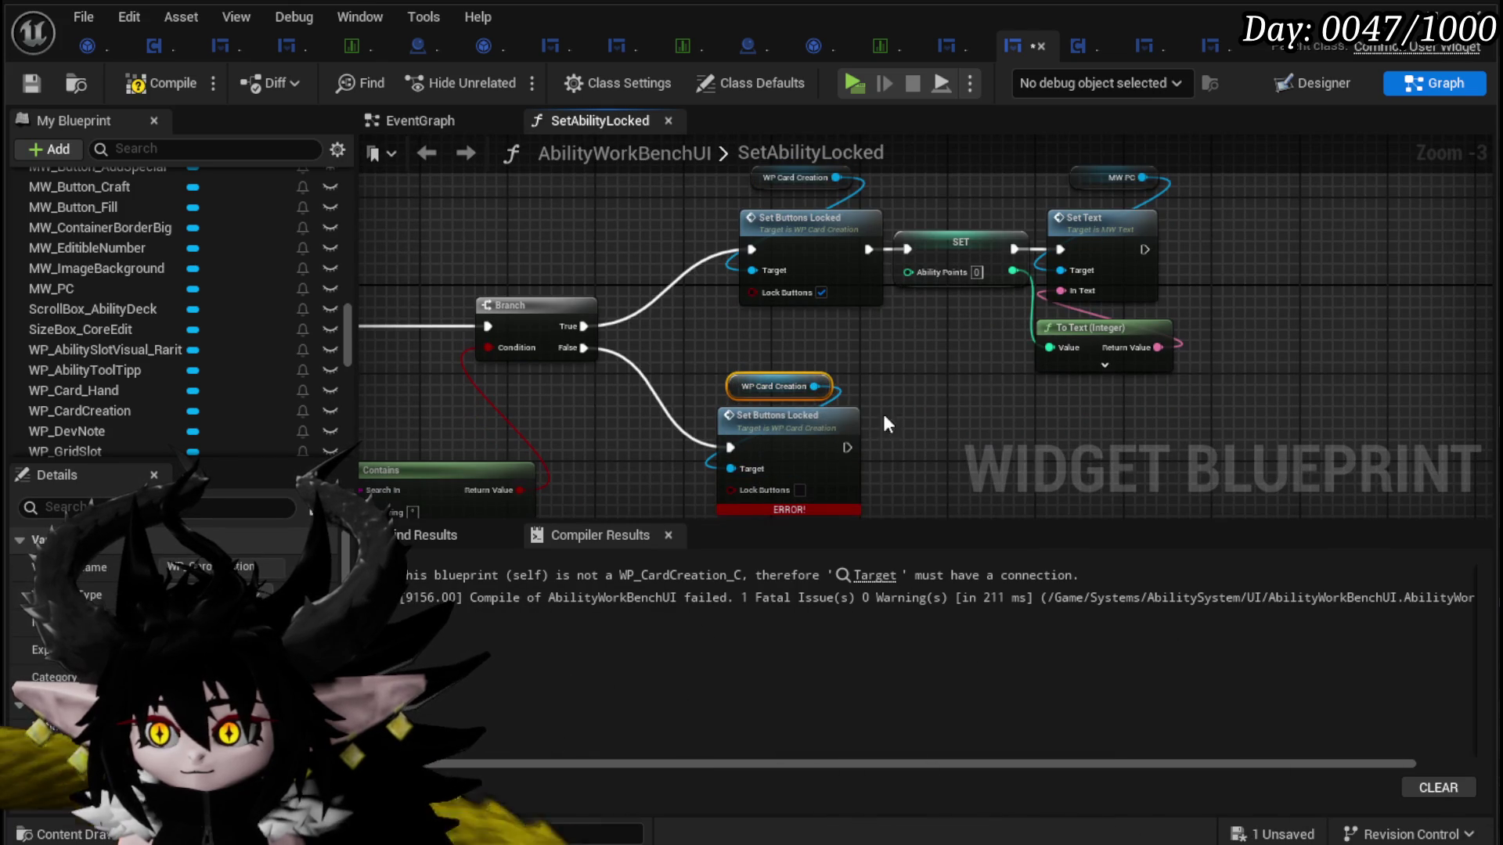
click(25, 87)
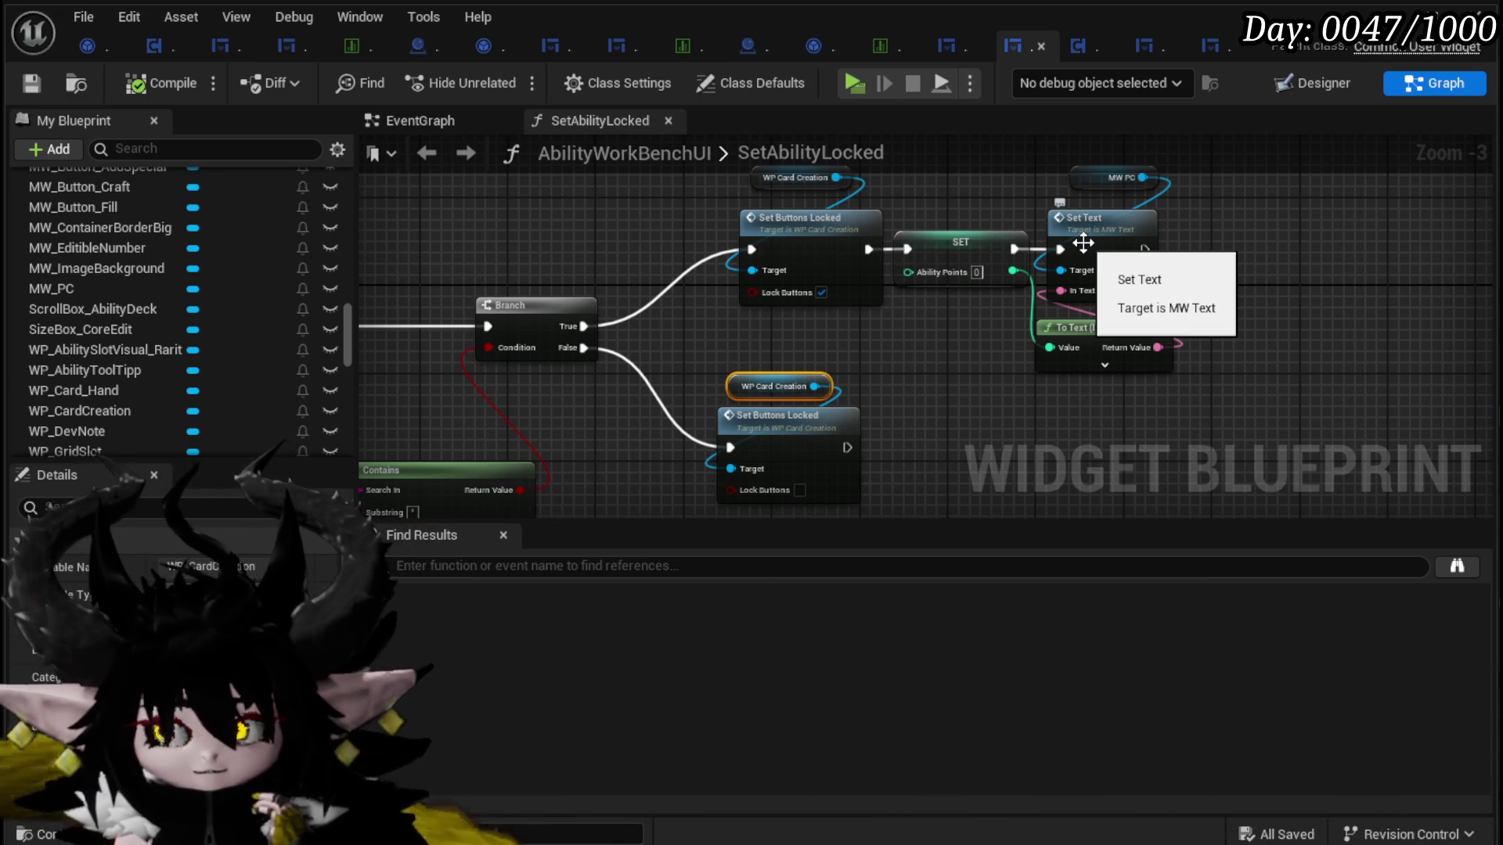
click(1312, 82)
Step: Select the Add Special button in the widget Designer to locate its variable
scroll(805, 210, up, 4)
click(503, 227)
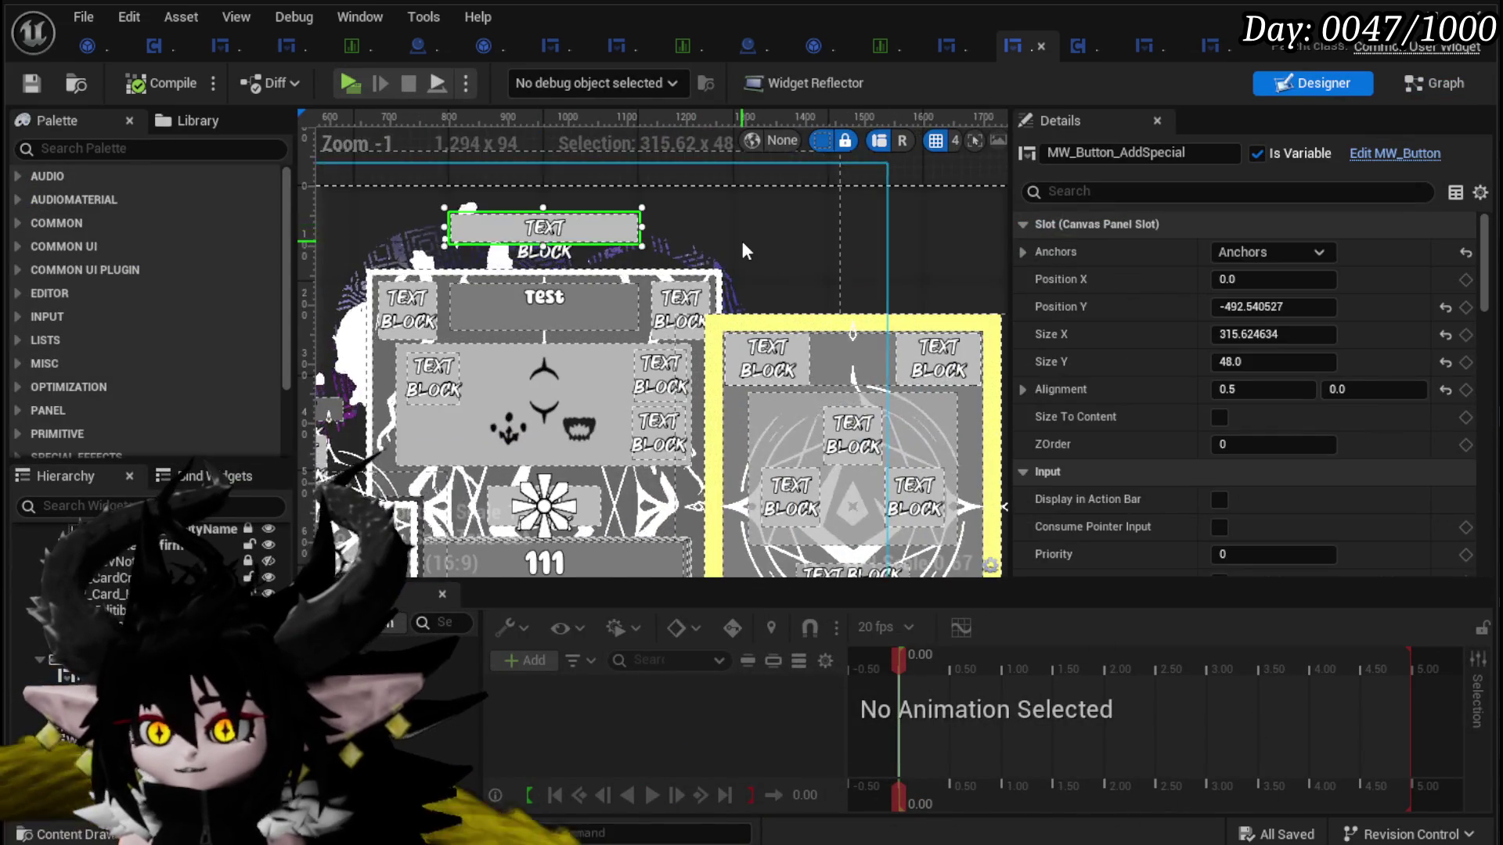
scroll(740, 238, down, 2)
mouse_move(585, 410)
mouse_down()
mouse_move(626, 299)
mouse_move(643, 312)
mouse_up()
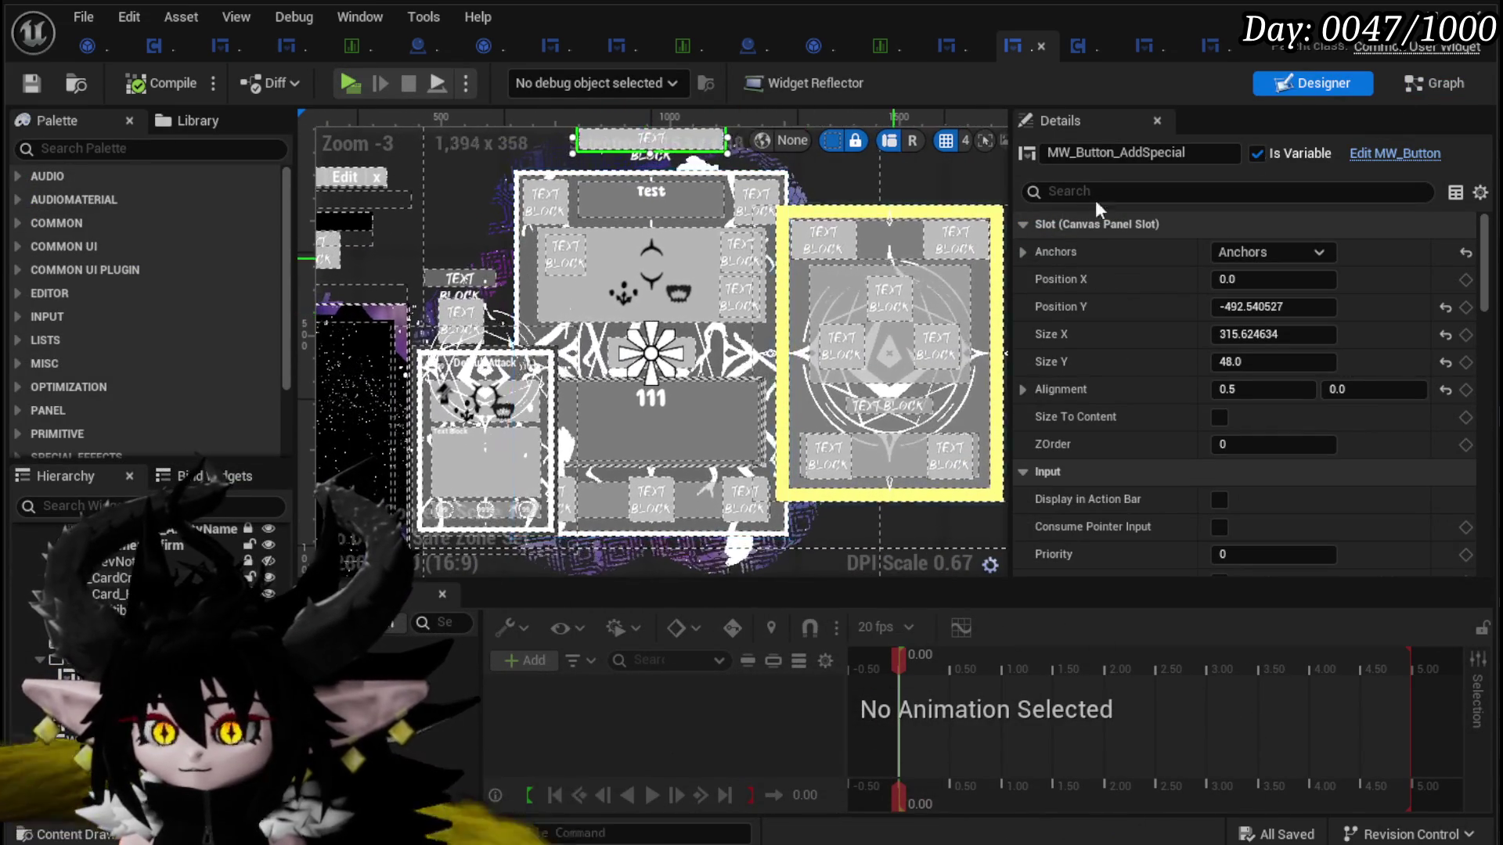
click(1415, 95)
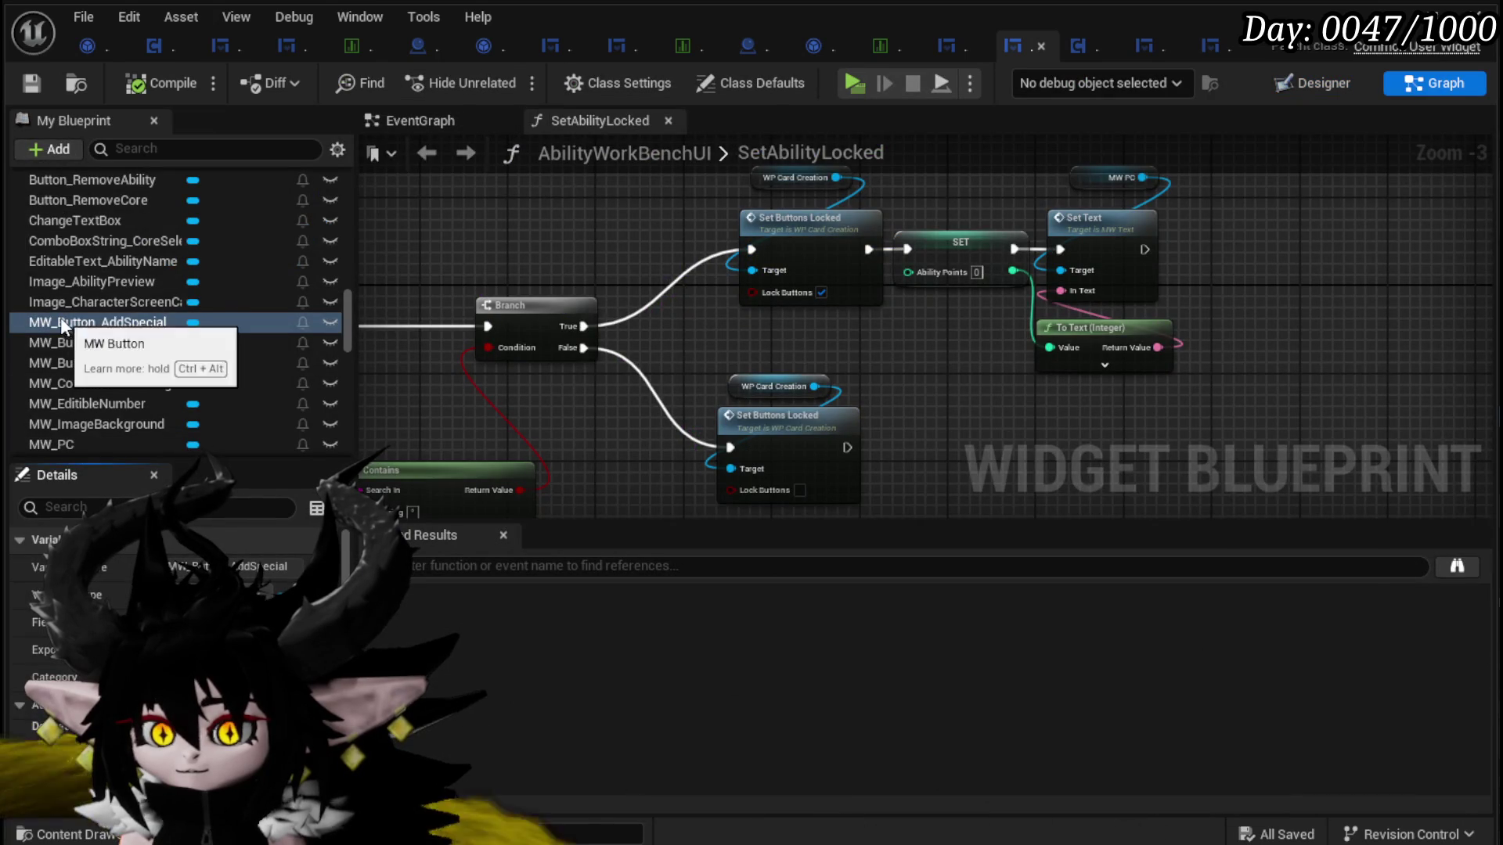
Step: Add a MW_Button_AddSpecial getter feeding a Set Visibility set to Collapsed
drag(829, 317, 869, 365)
click(869, 365)
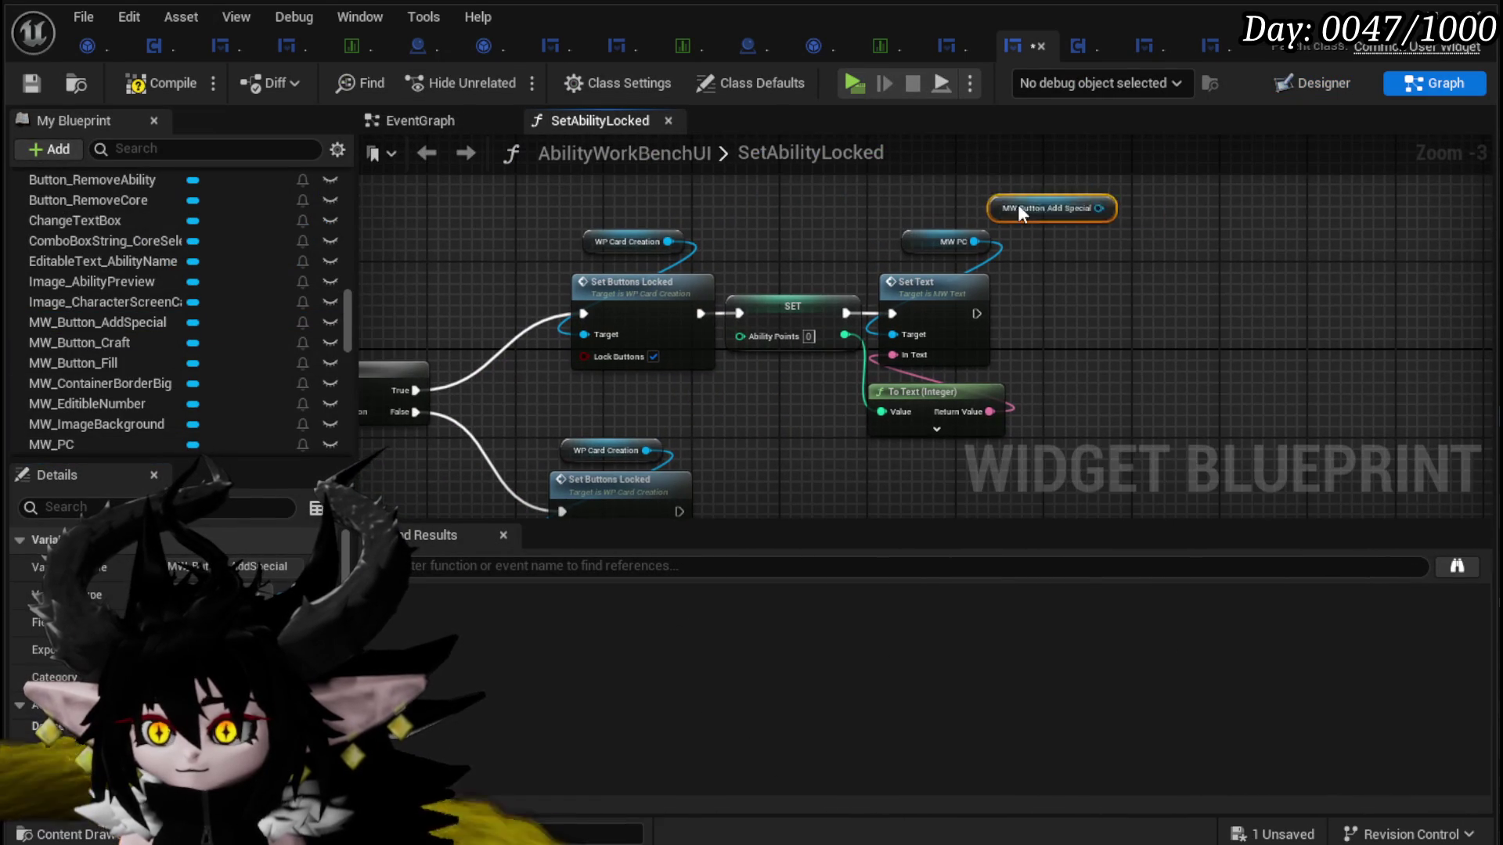
drag(967, 202, 1072, 293)
text(Set)
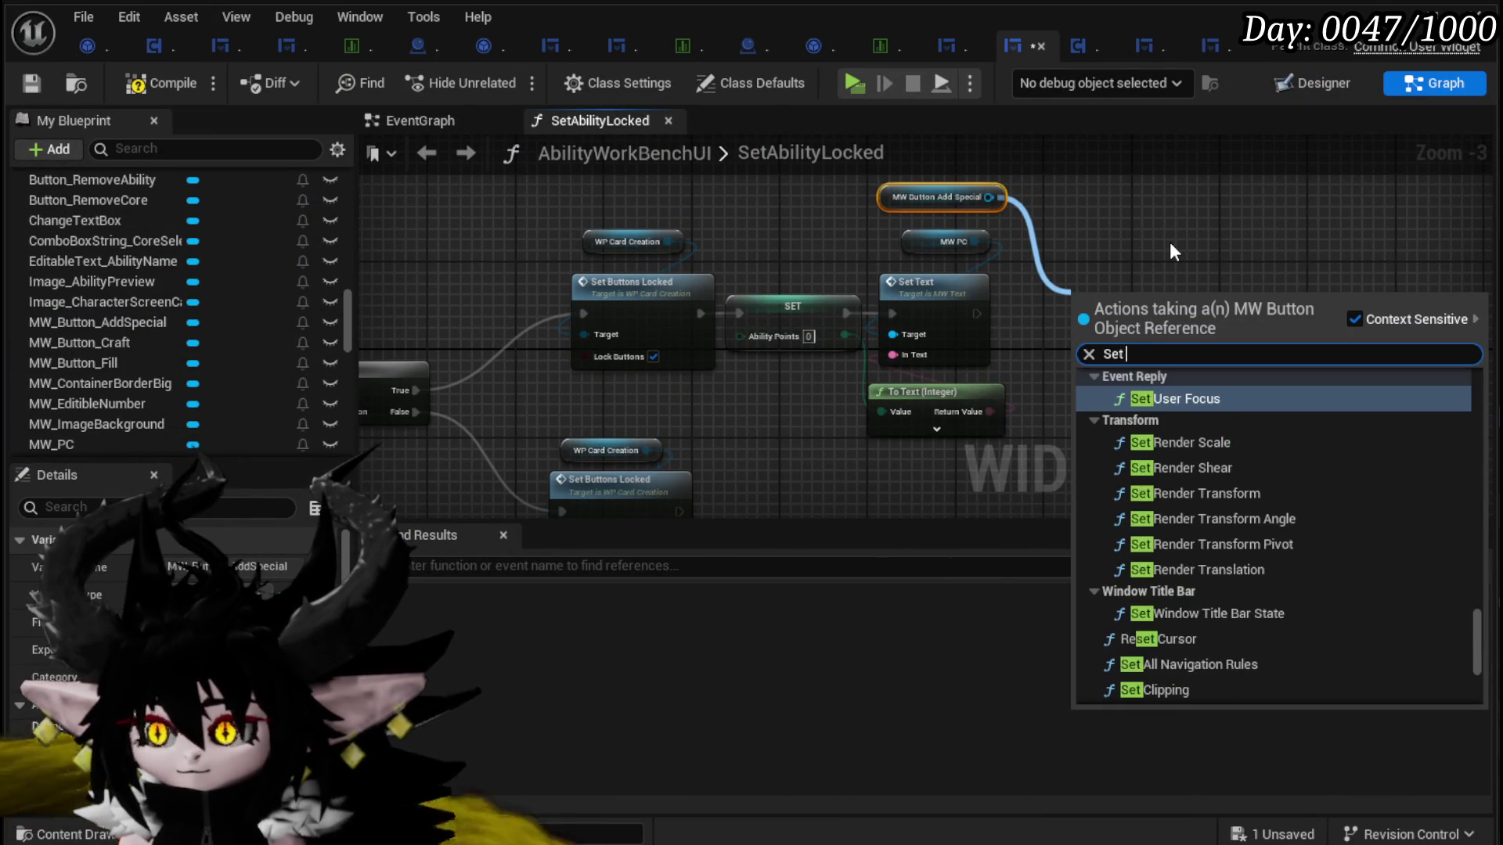
text( Visi)
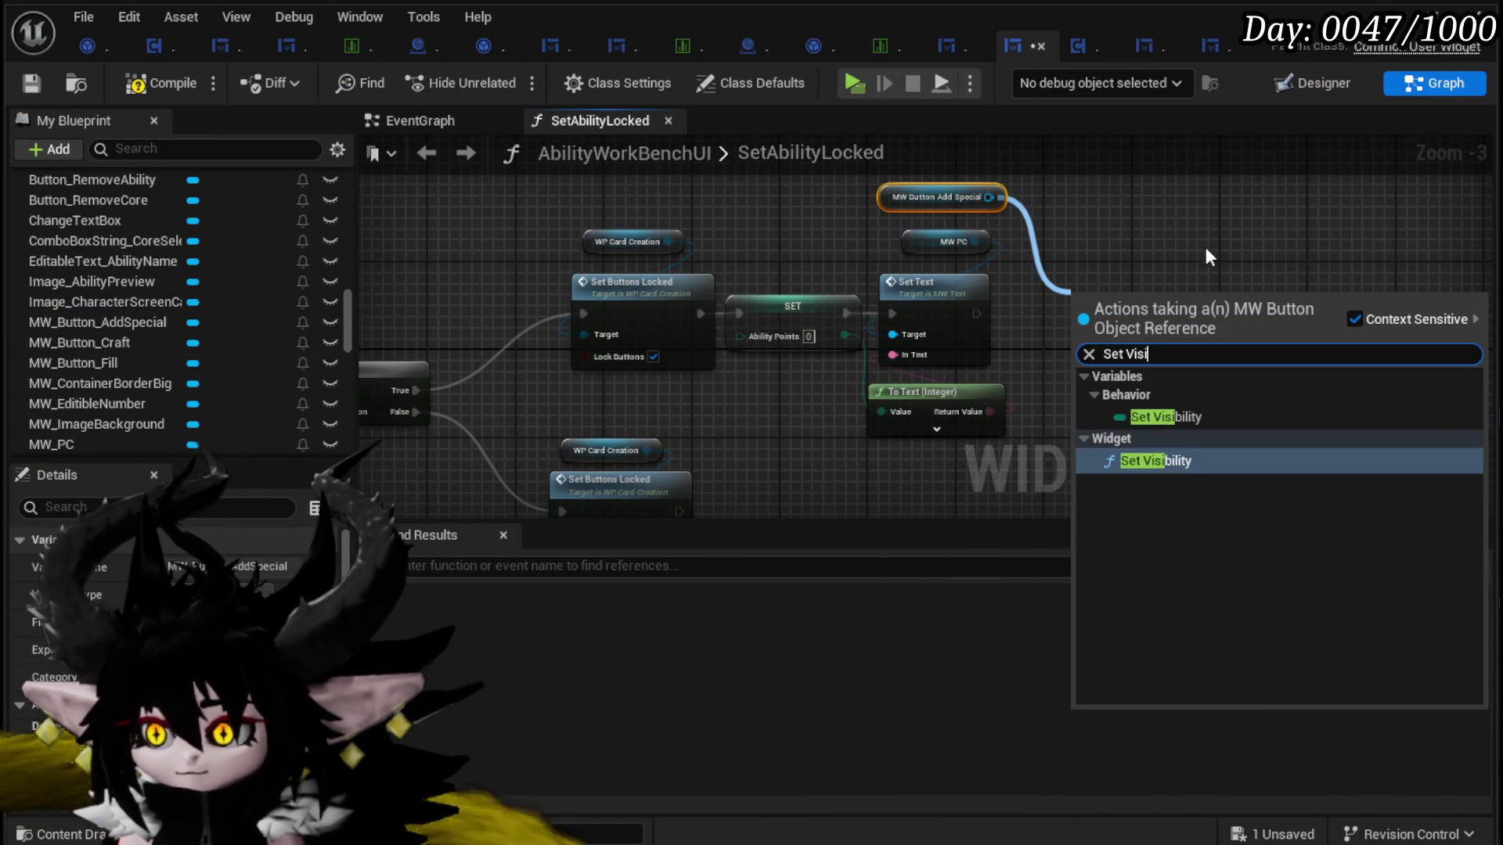
click(1161, 457)
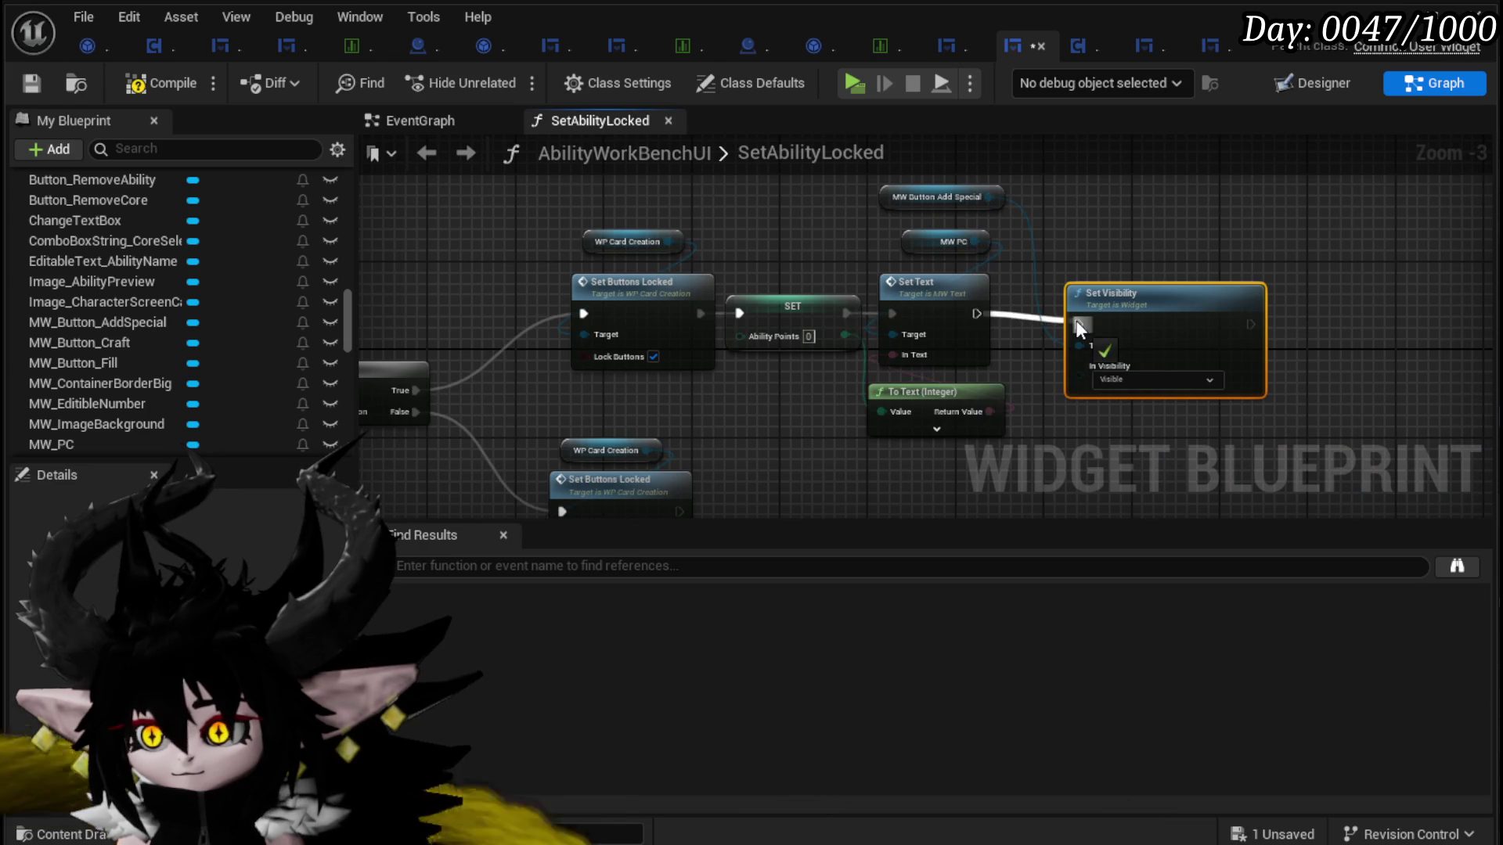
click(1128, 382)
click(1119, 410)
drag(1125, 310, 1091, 299)
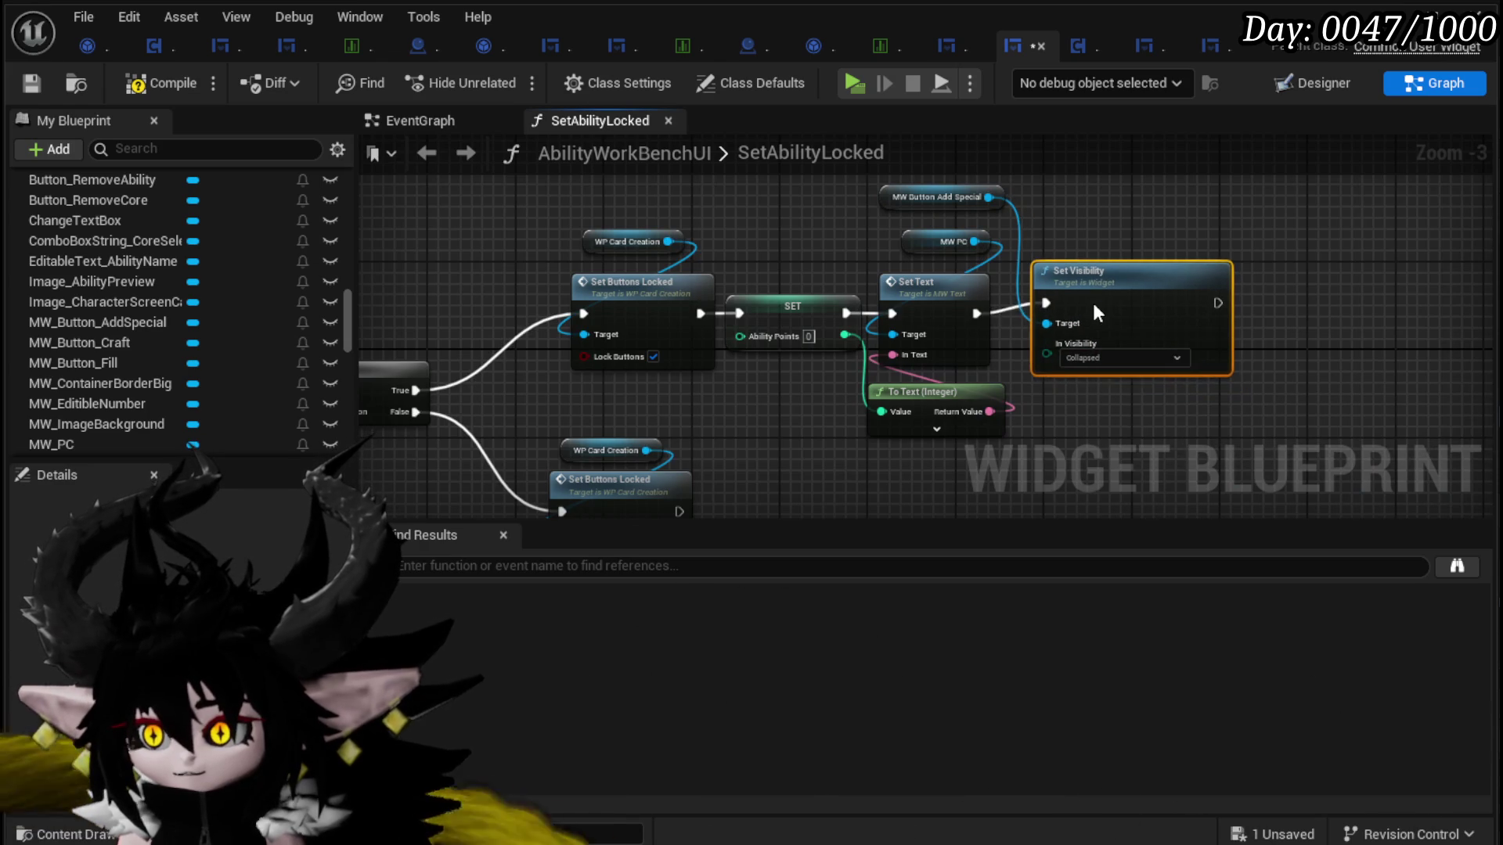
Step: Add a Visible Set Visibility for Add Special on the unlock path, compile, save, and play standalone
drag(1130, 238, 1158, 167)
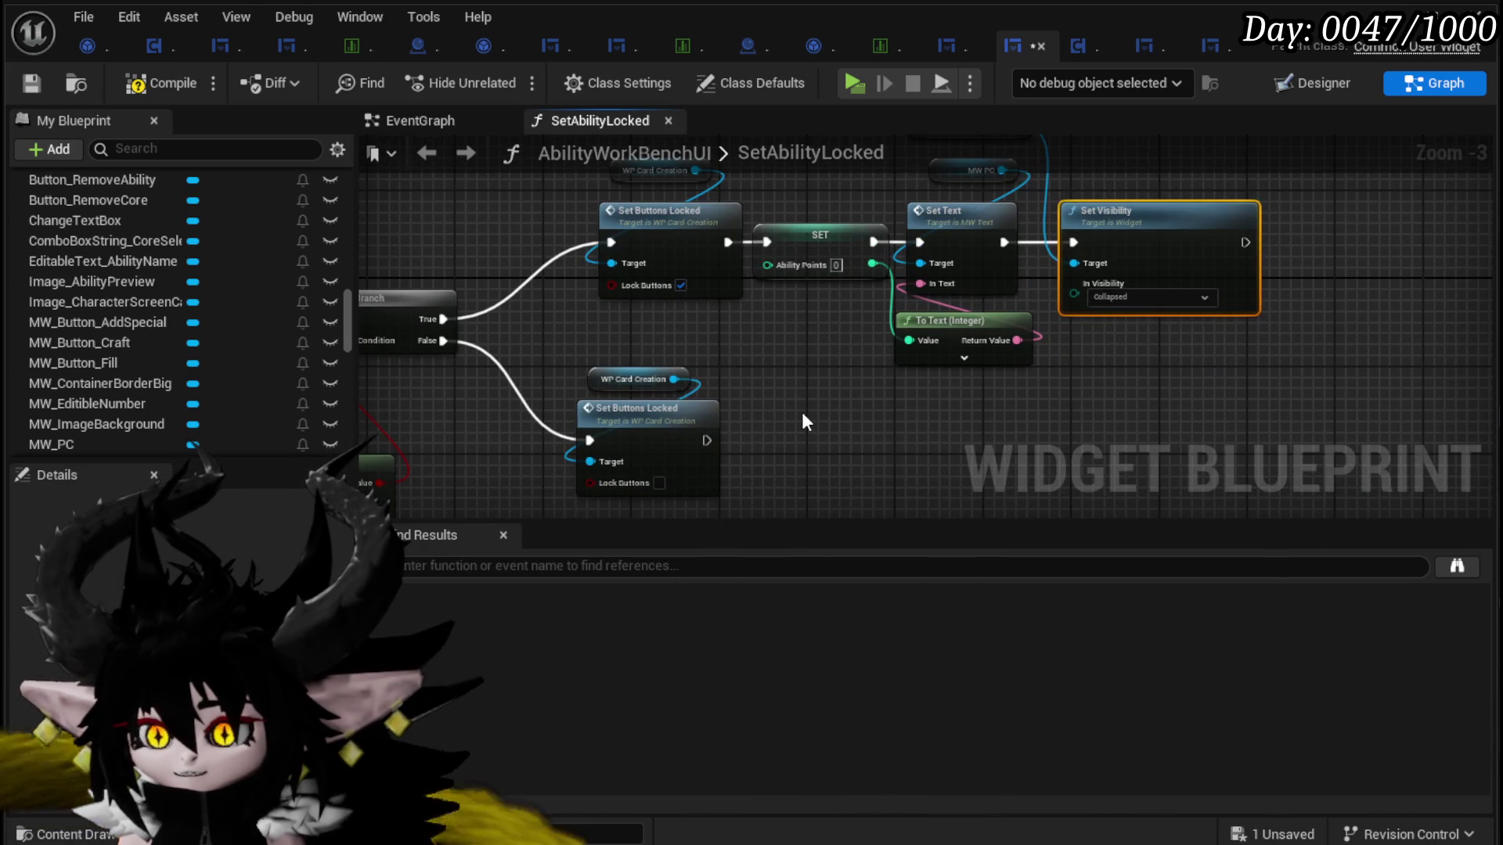
mouse_move(696, 439)
mouse_down()
mouse_move(766, 462)
mouse_move(810, 418)
mouse_move(1112, 429)
mouse_up()
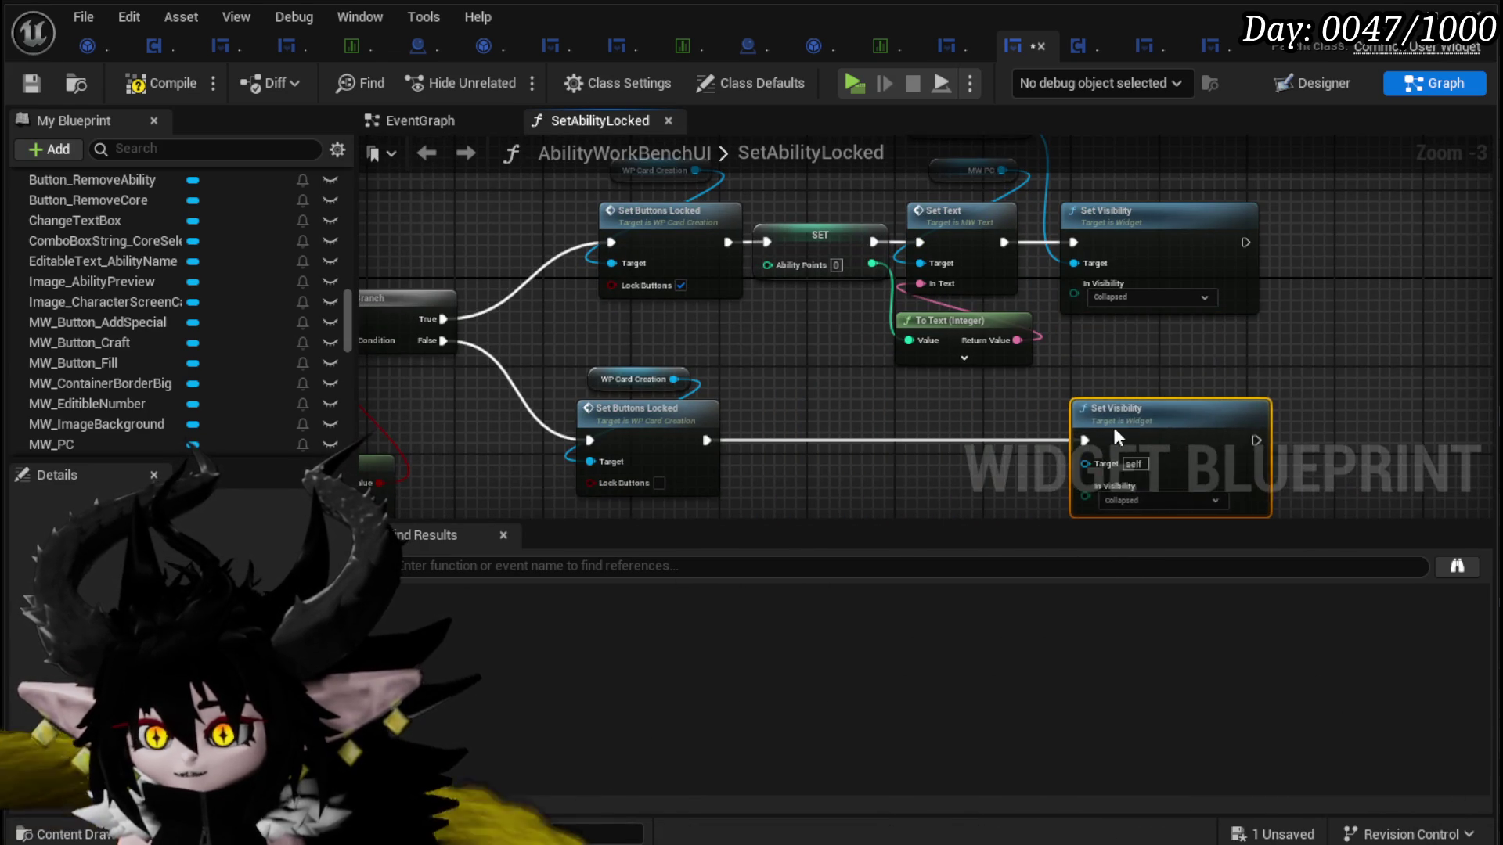
drag(1139, 515, 1090, 603)
mouse_move(958, 221)
mouse_down()
mouse_move(986, 503)
mouse_move(1054, 423)
mouse_up()
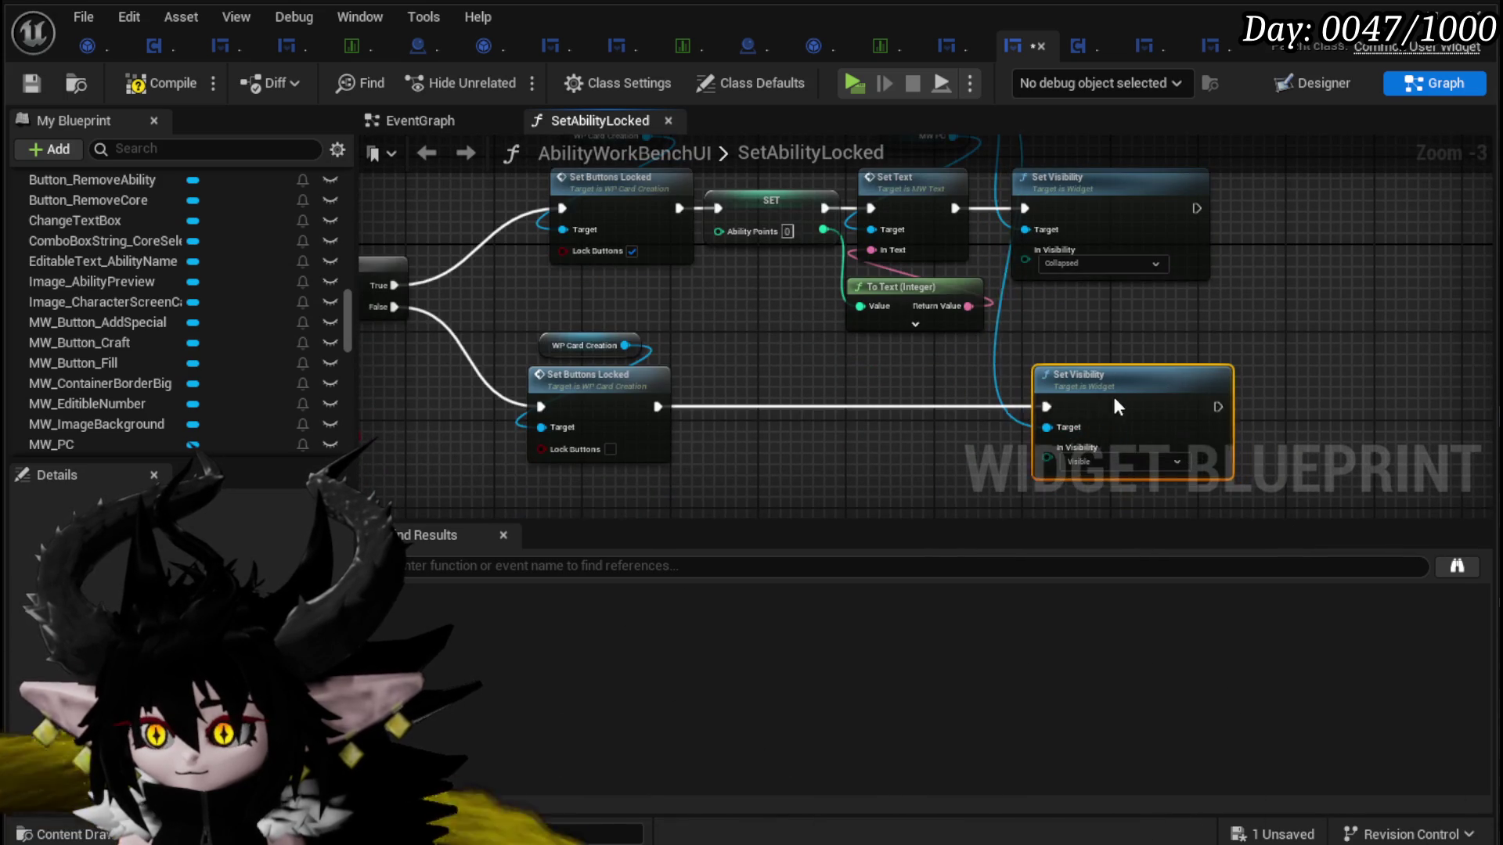
click(35, 88)
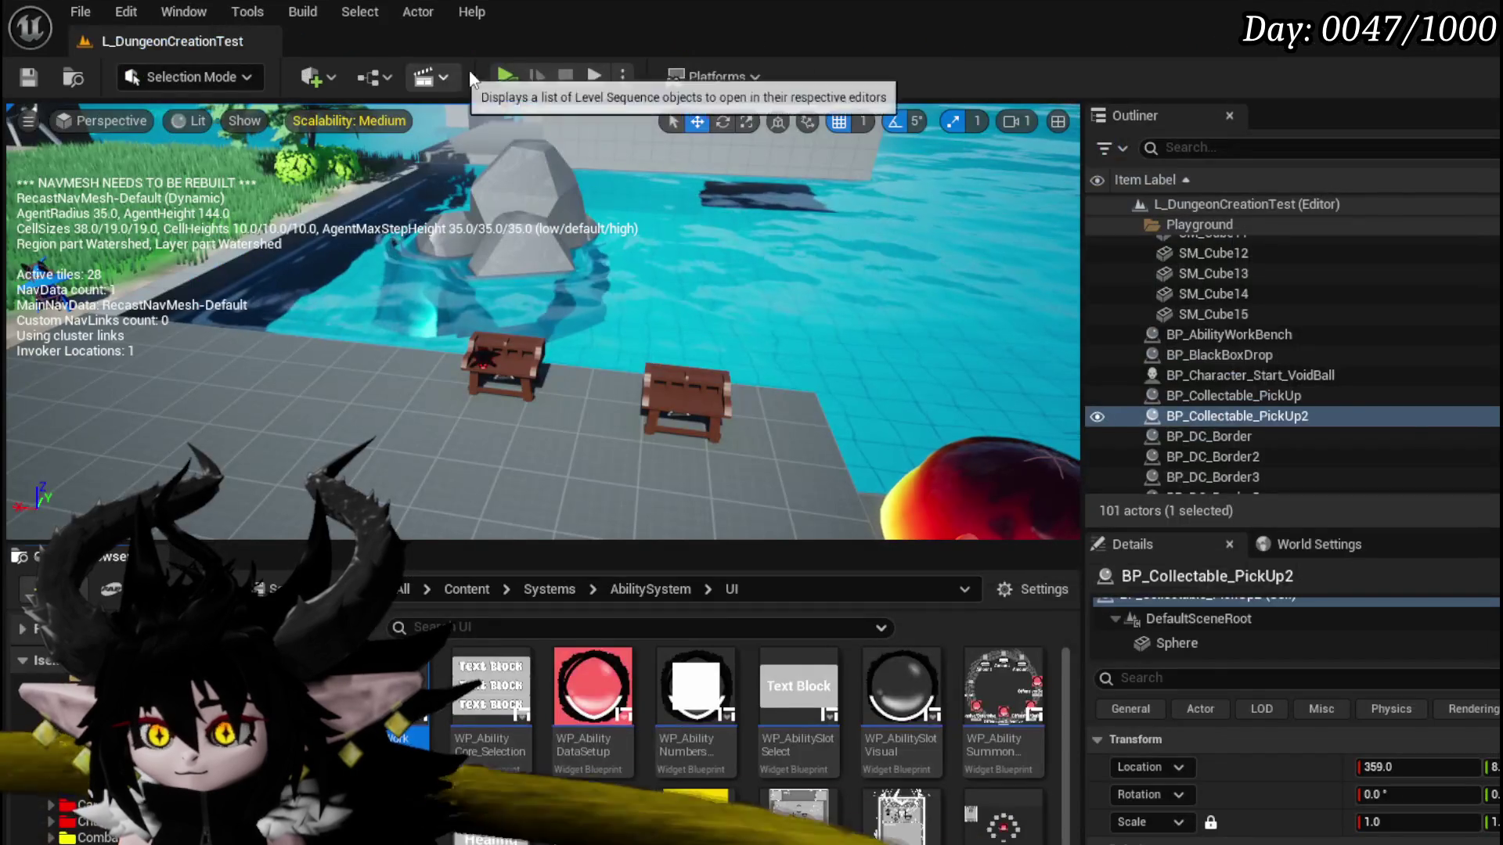
click(496, 69)
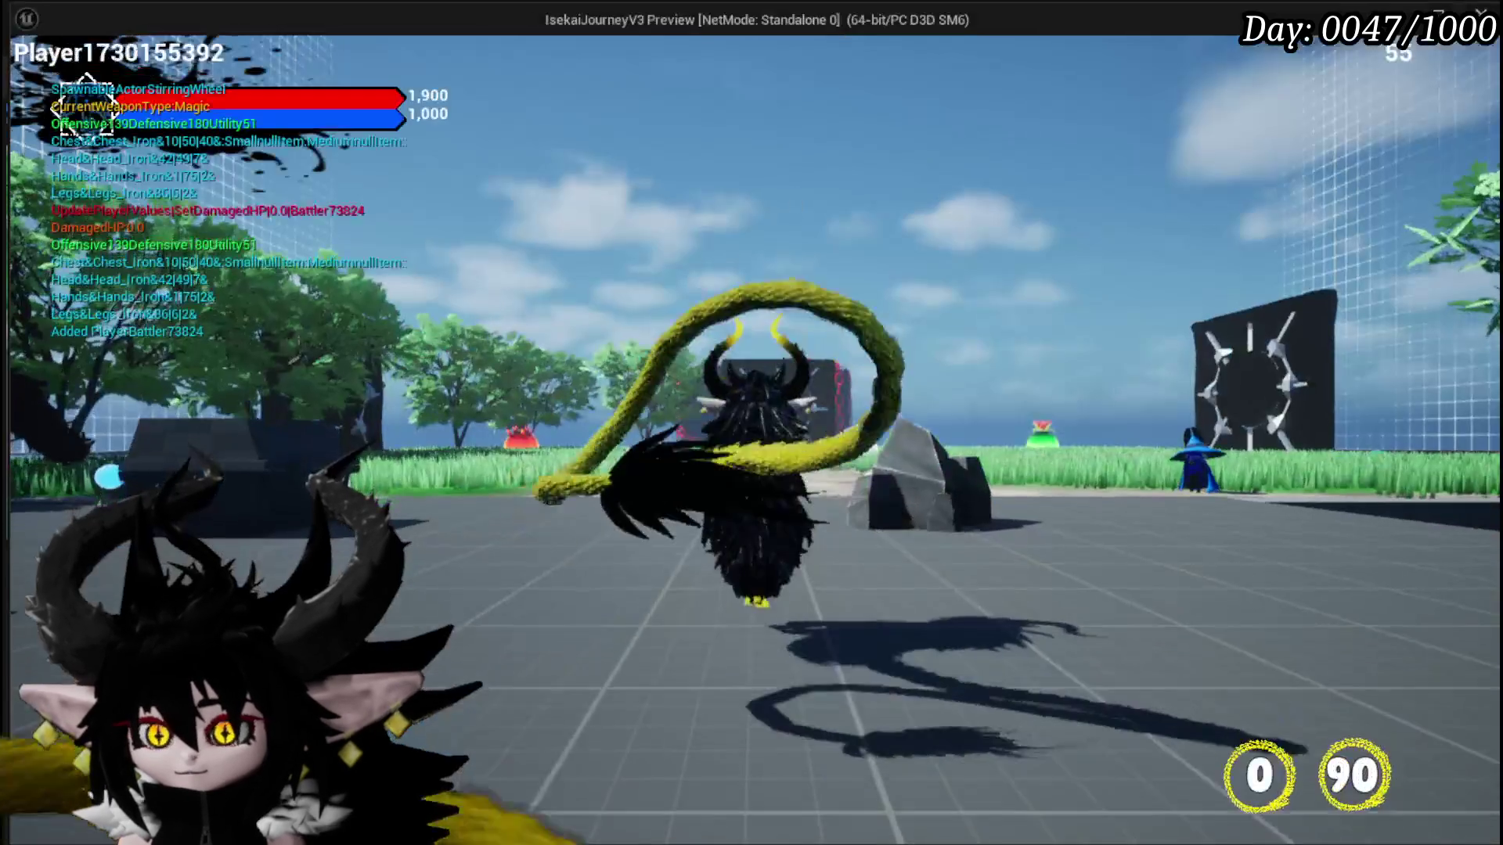
Step: Assign the Adrenaline item from the inventory to the current Core
key(Tab)
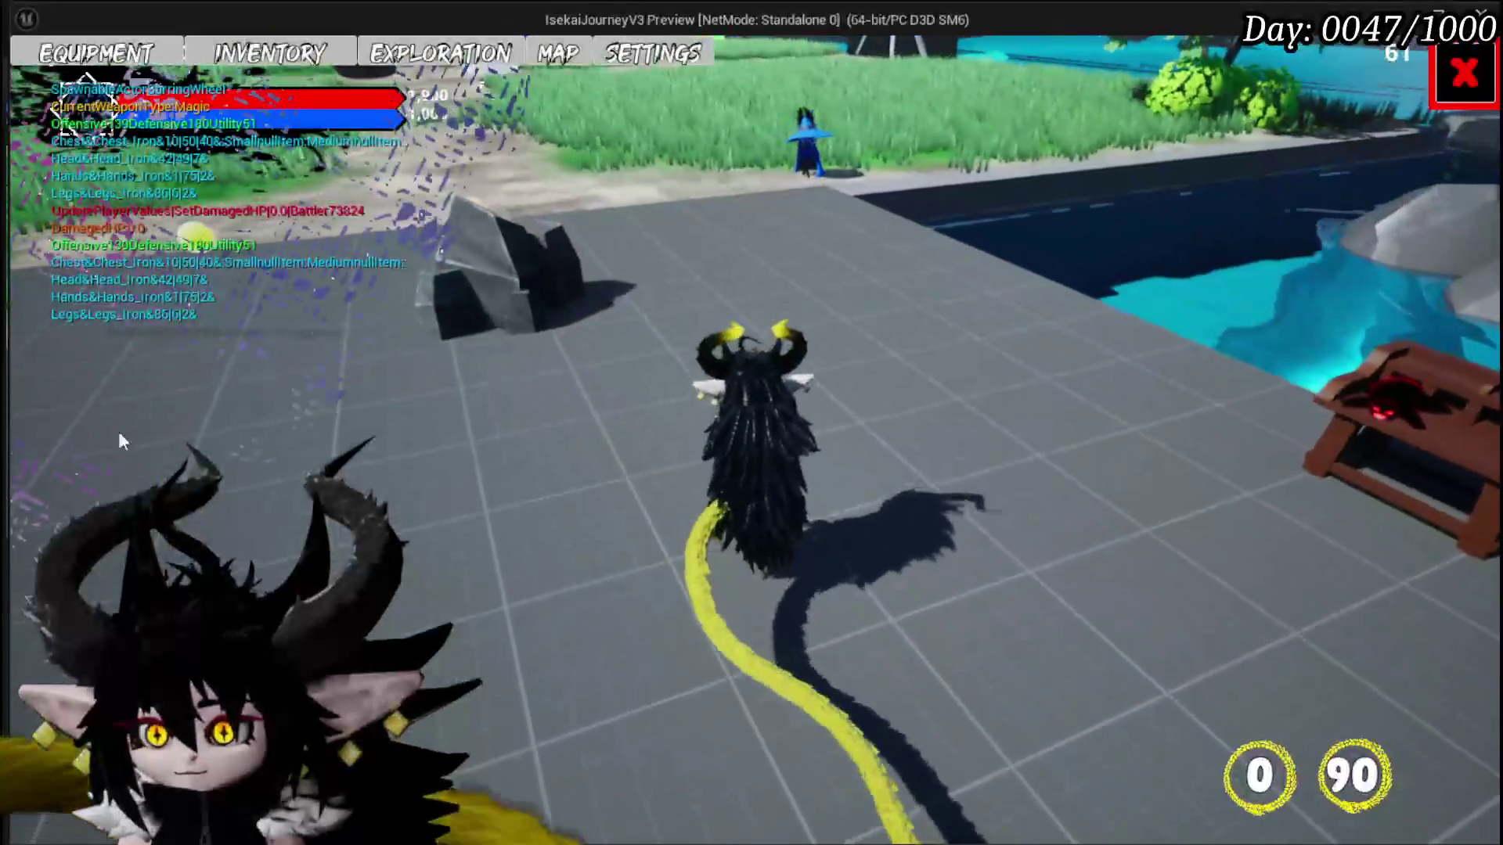
click(269, 53)
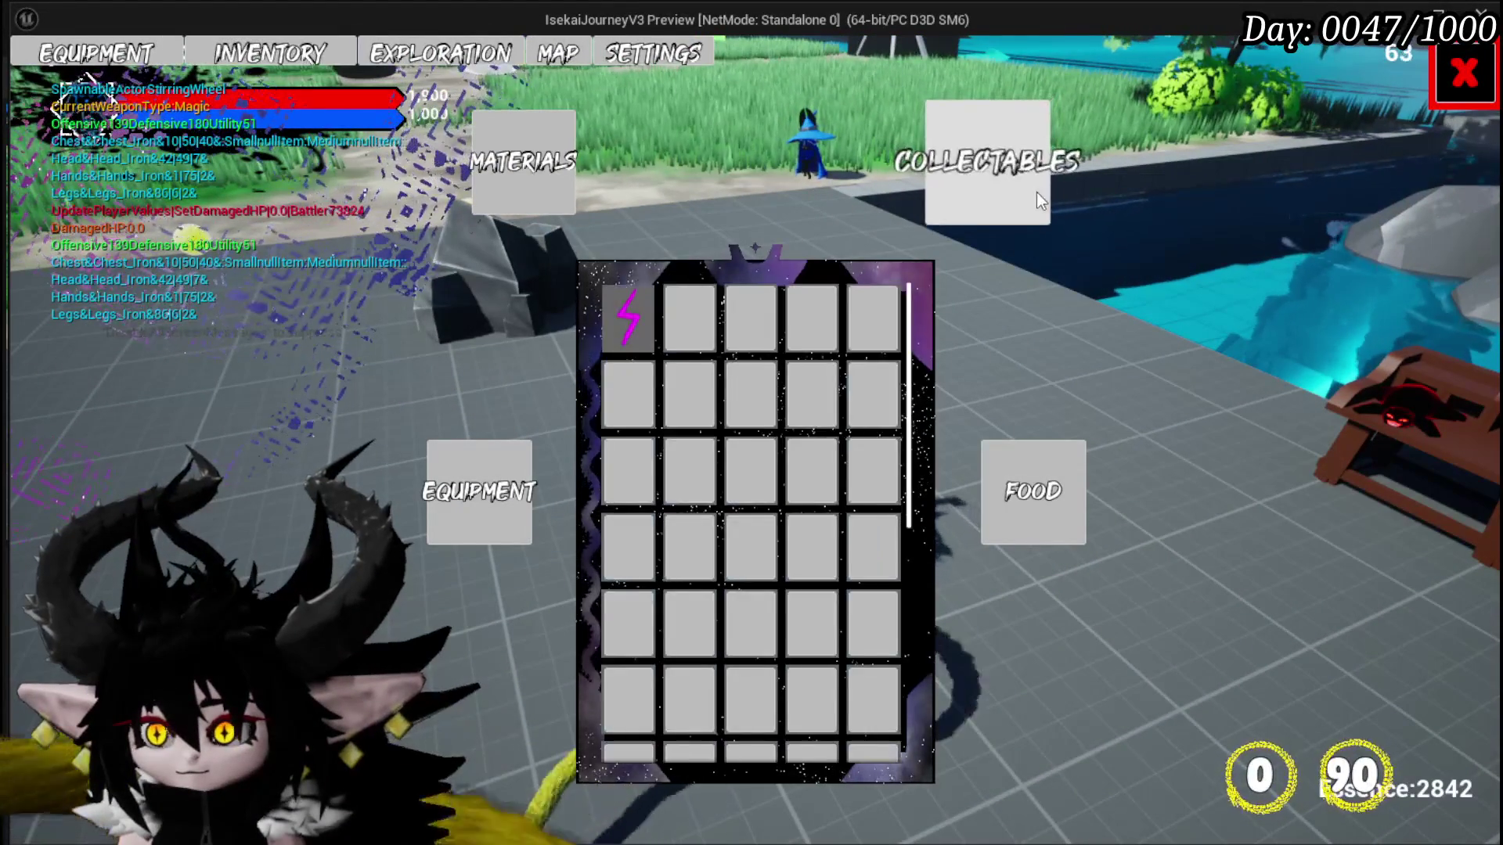
click(647, 307)
click(1016, 327)
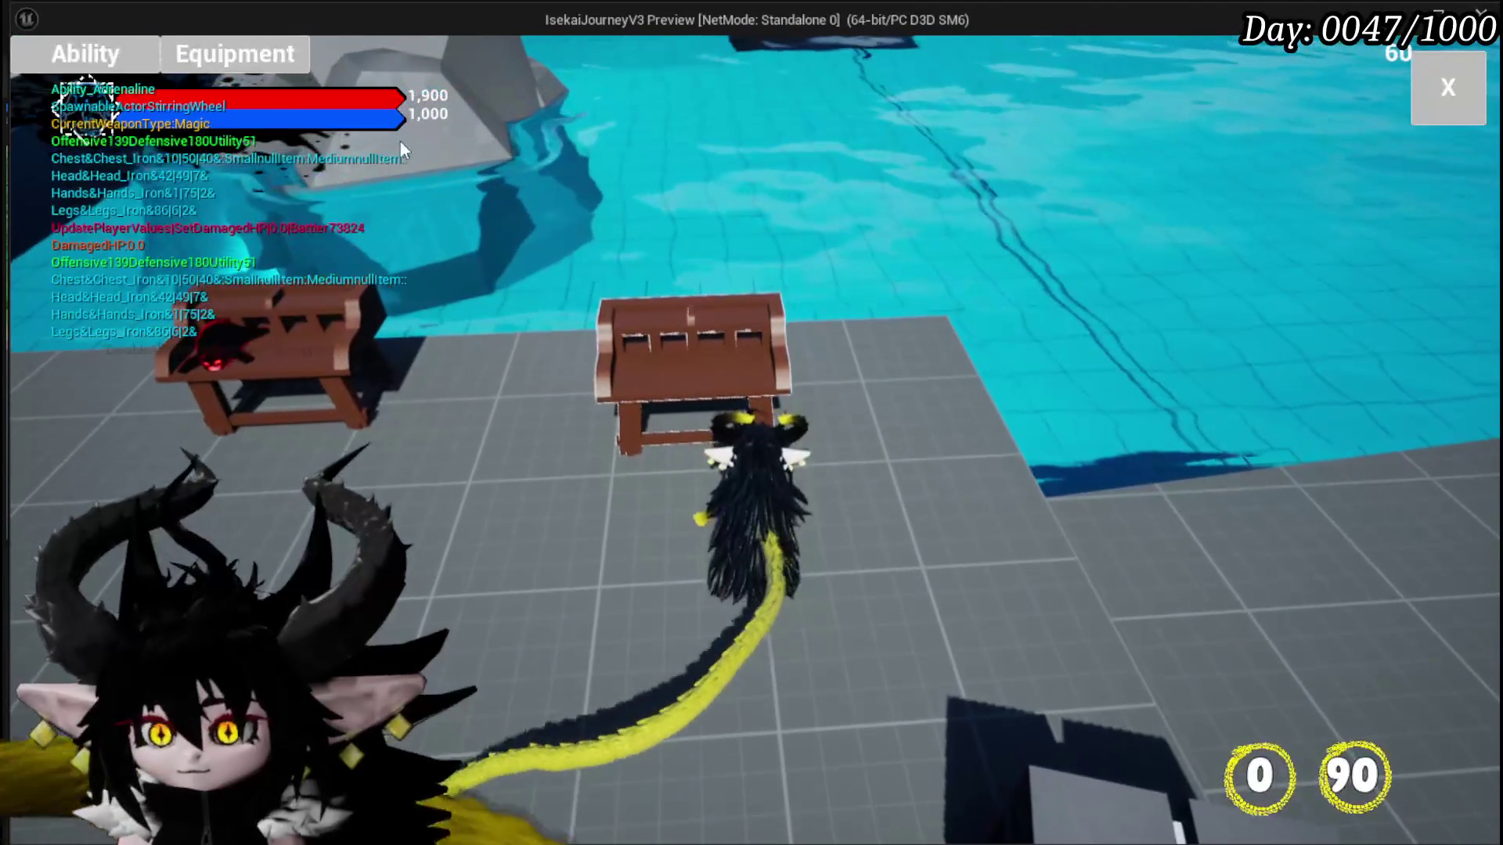
Step: In the Core's ability list, open the Adrenaline card, then the Support Summon card
click(101, 58)
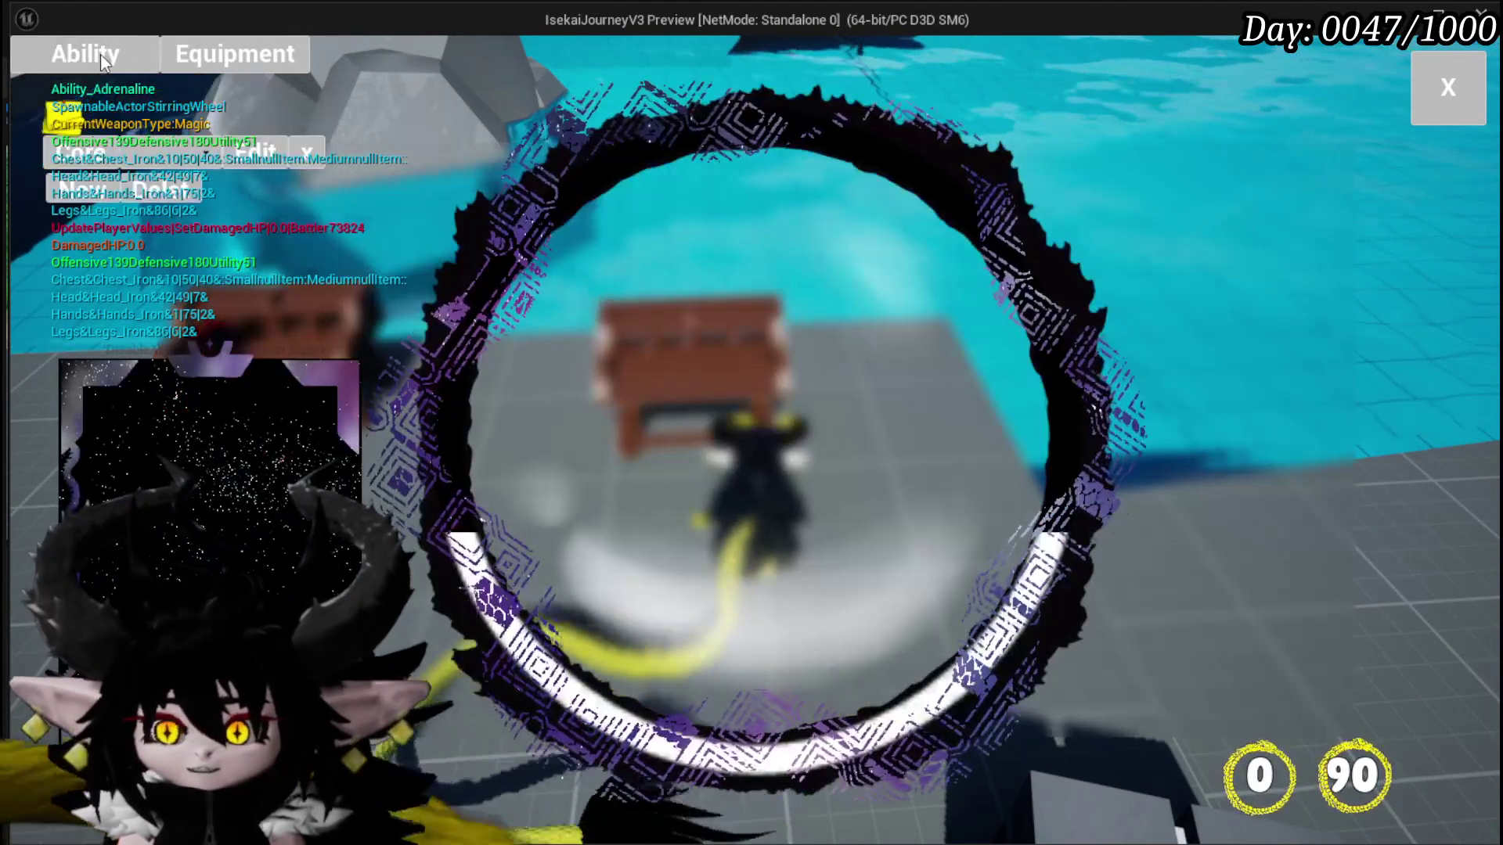
click(202, 205)
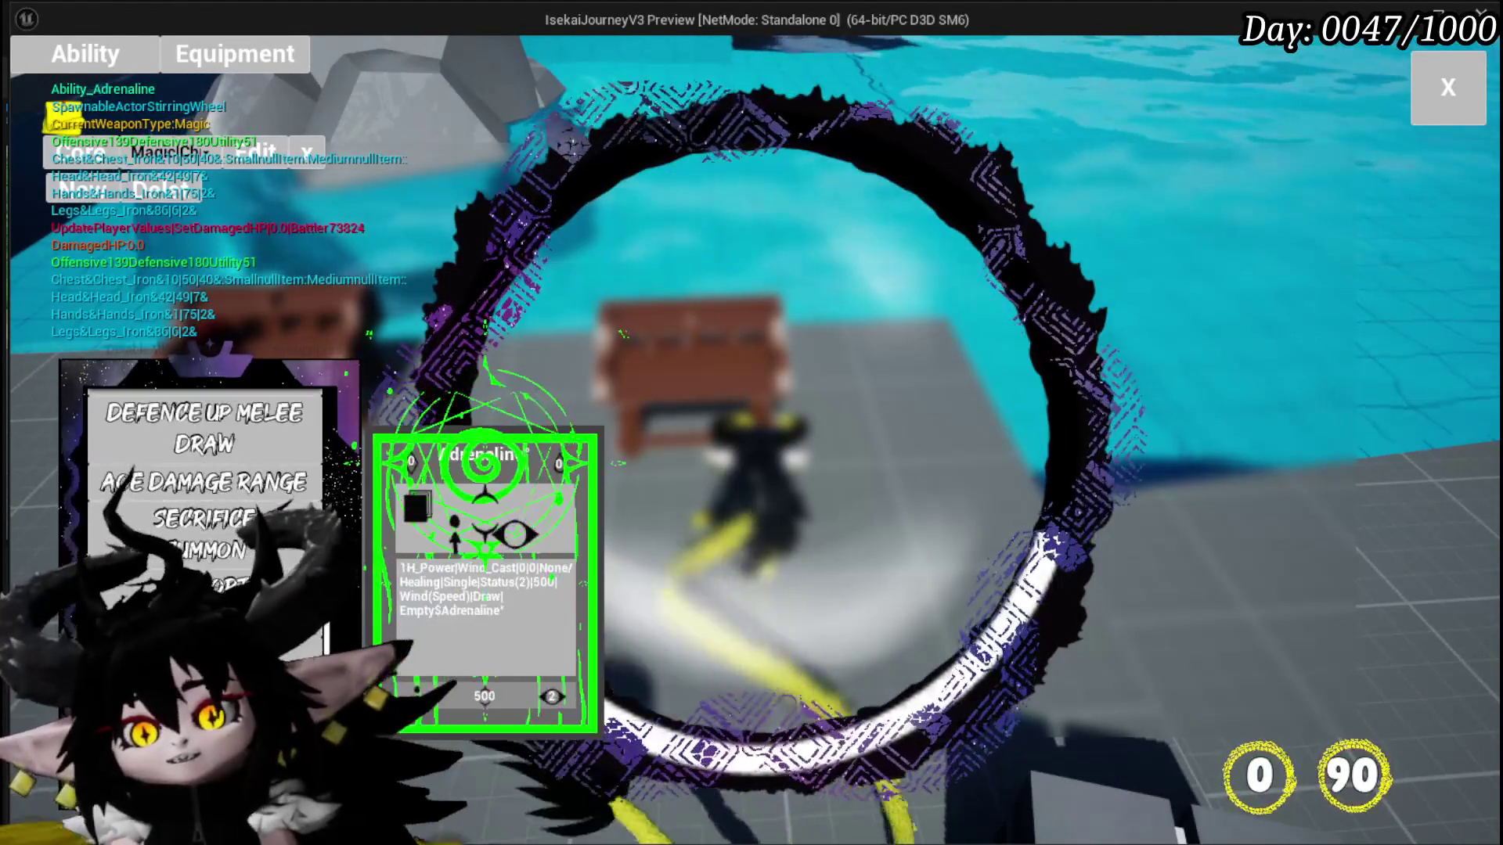
click(435, 462)
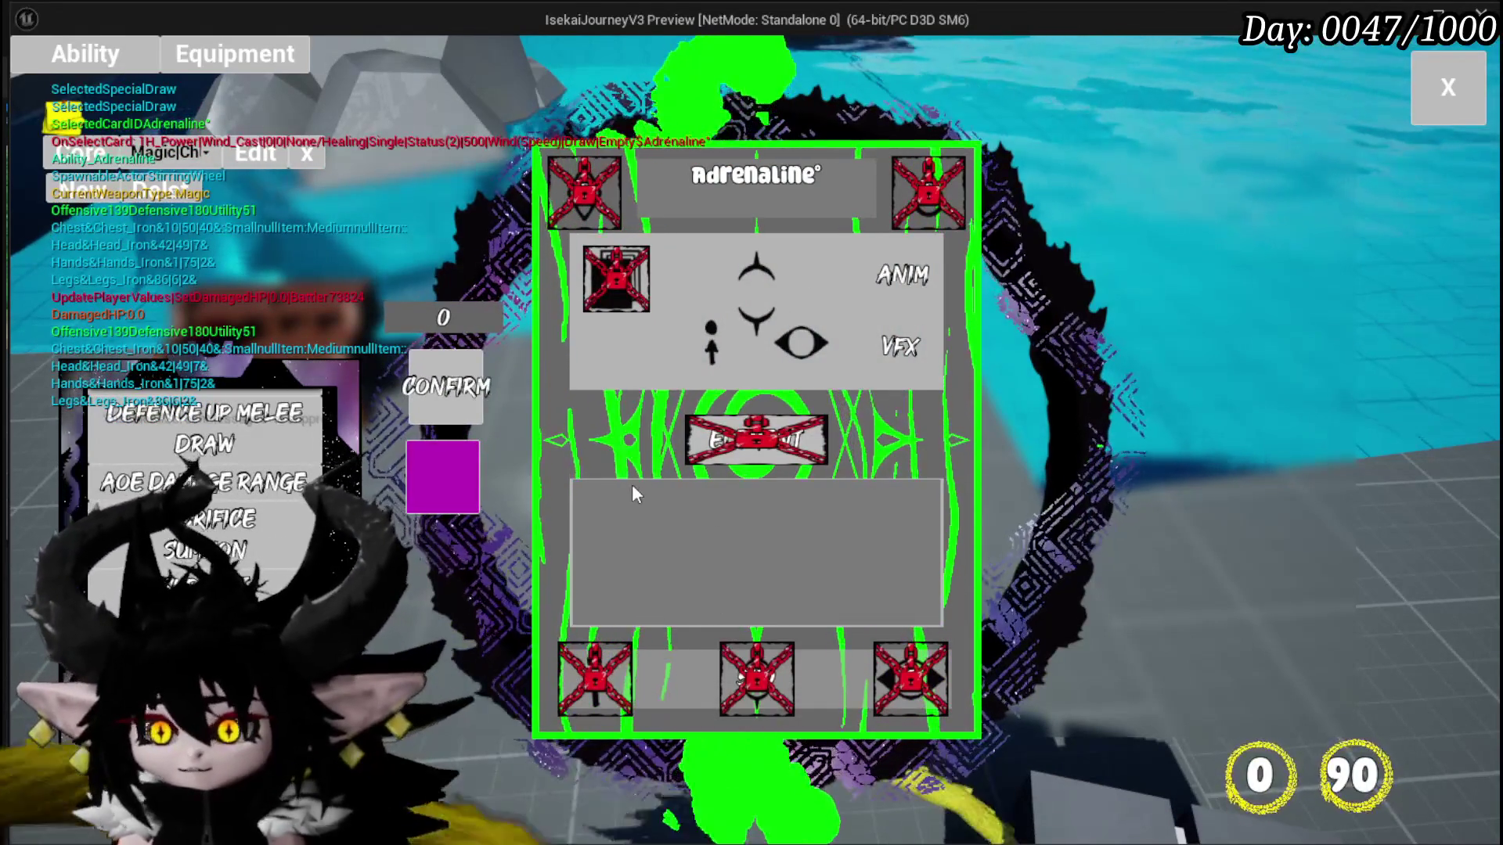
mouse_move(179, 546)
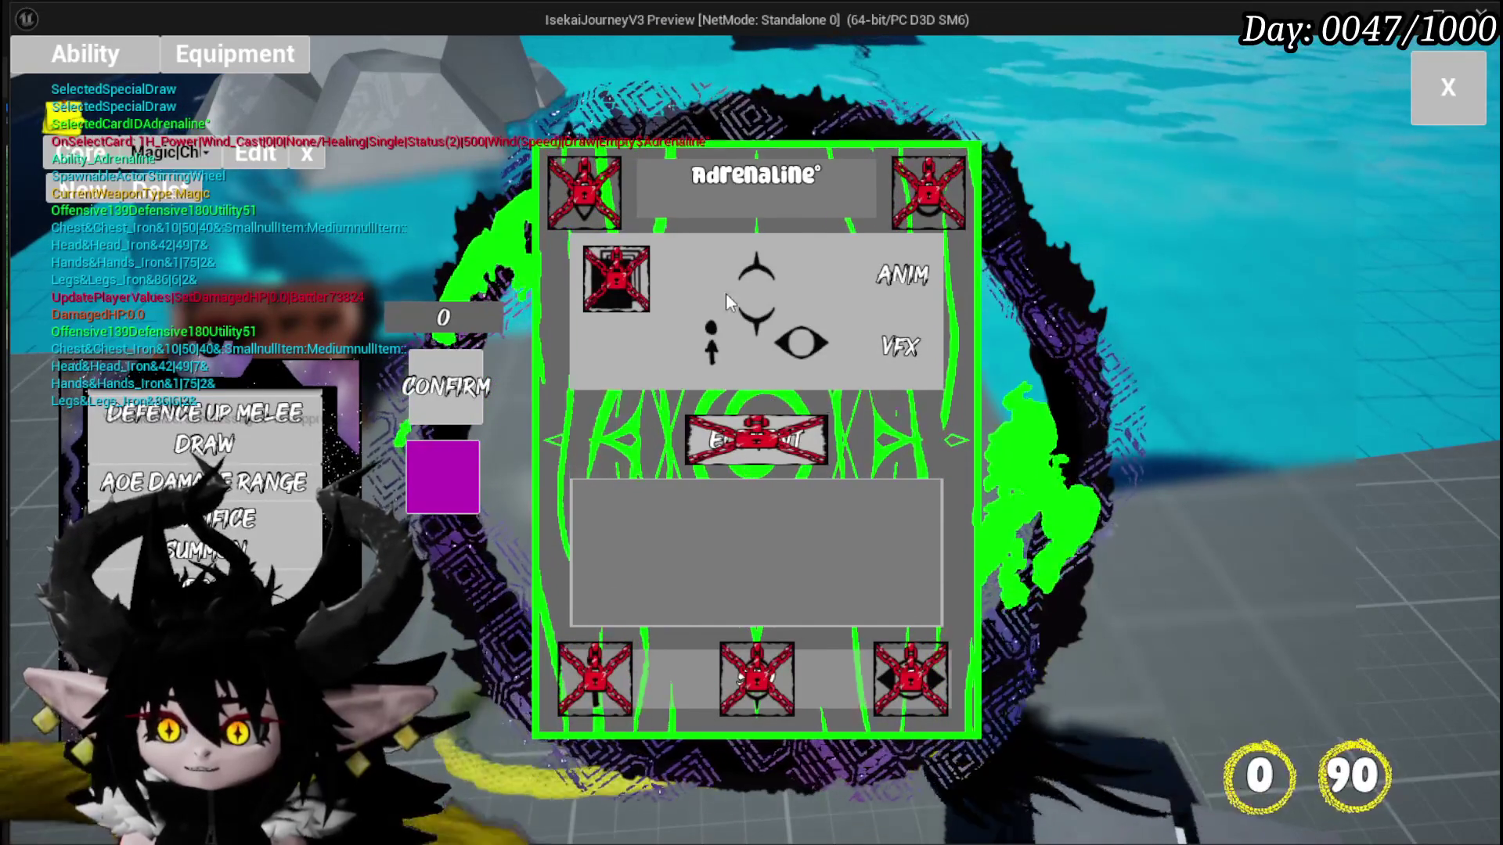
click(179, 546)
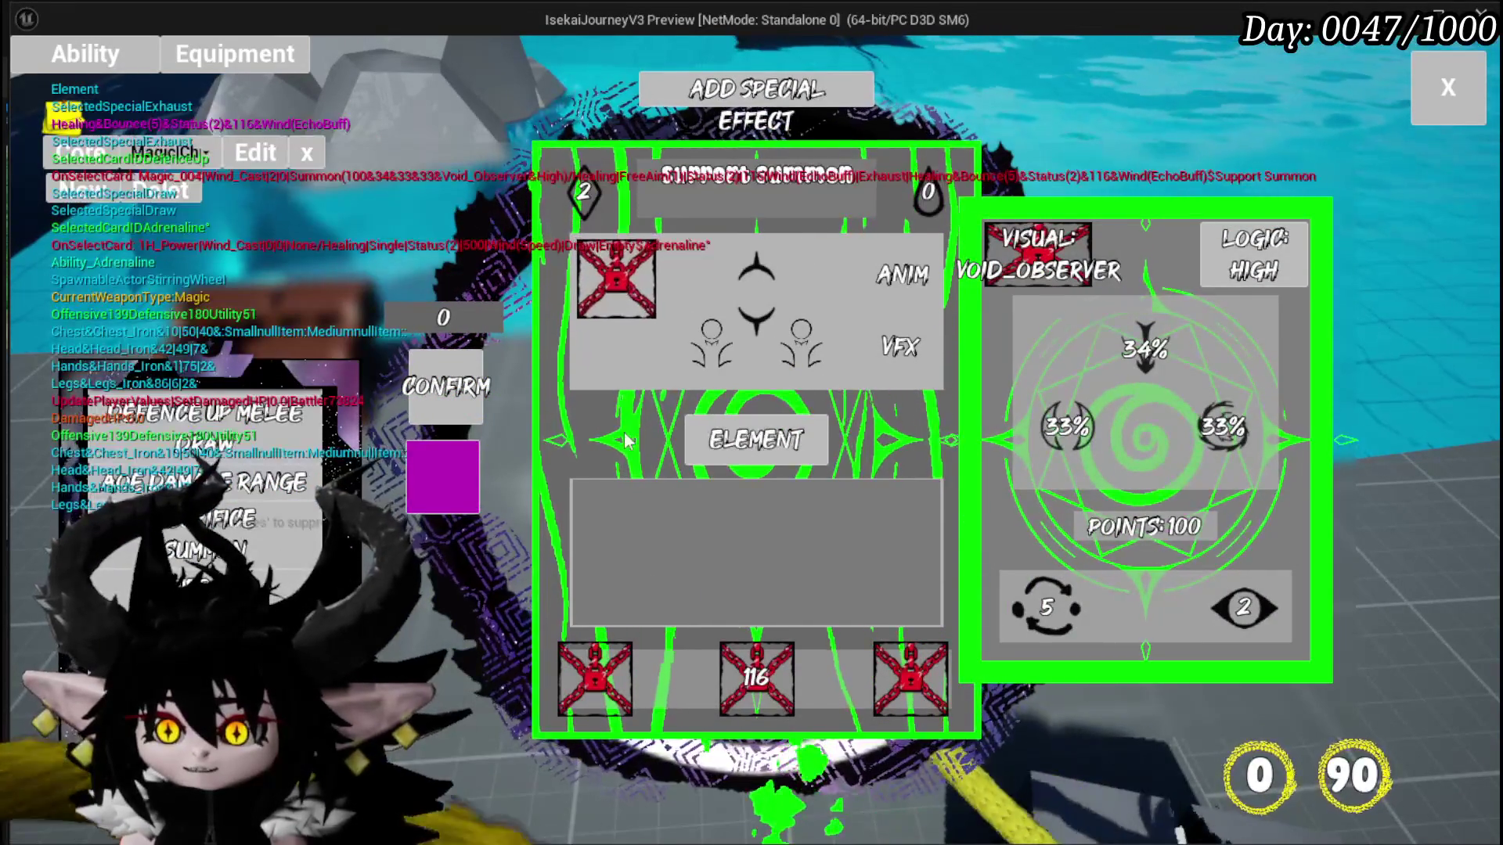
Step: Close the card editing panel and stop the game preview with Esc
mouse_move(758, 700)
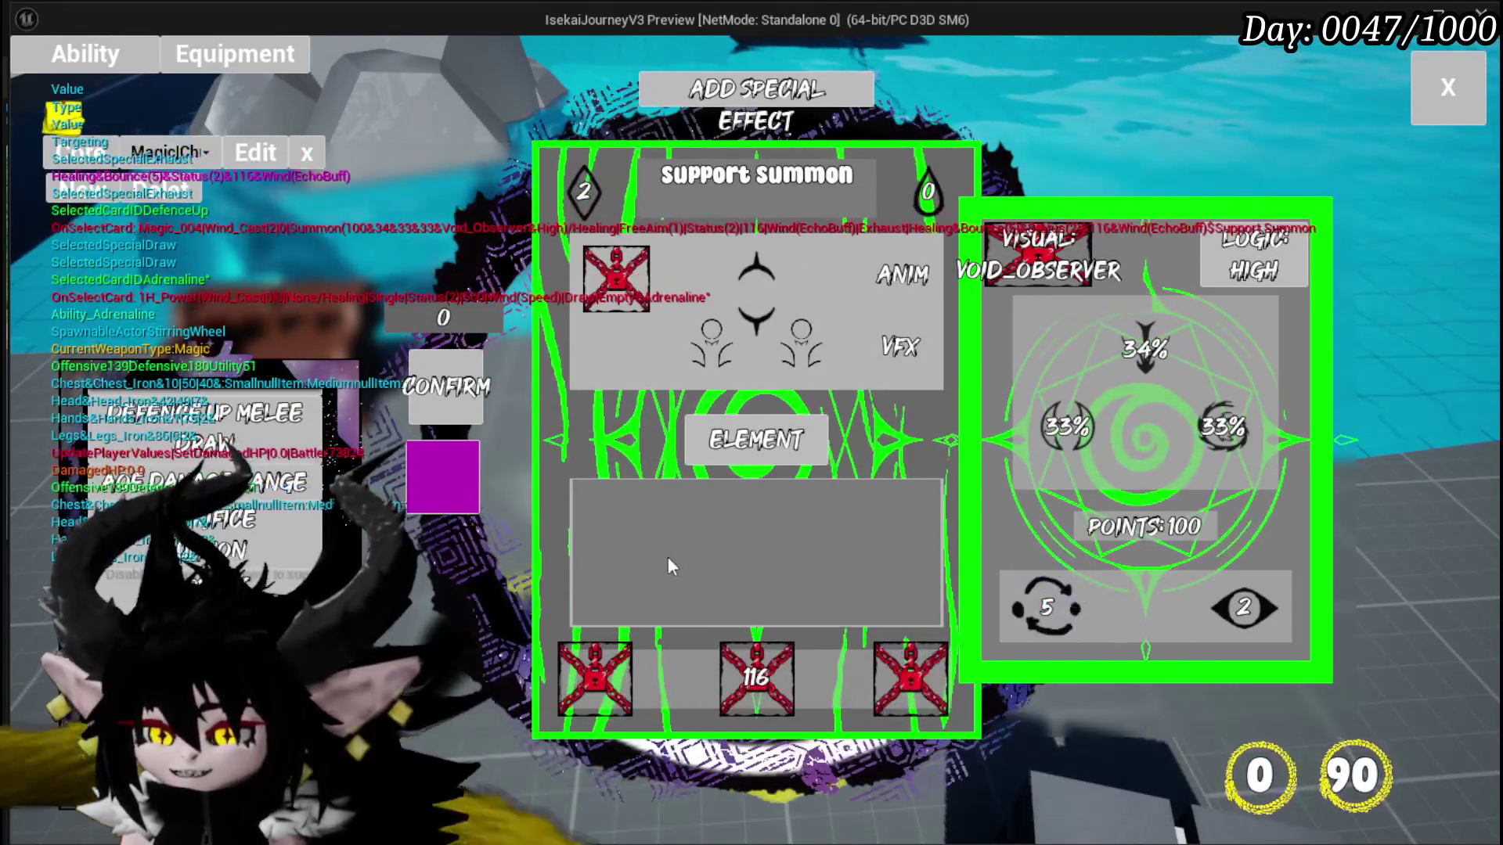
mouse_move(1061, 259)
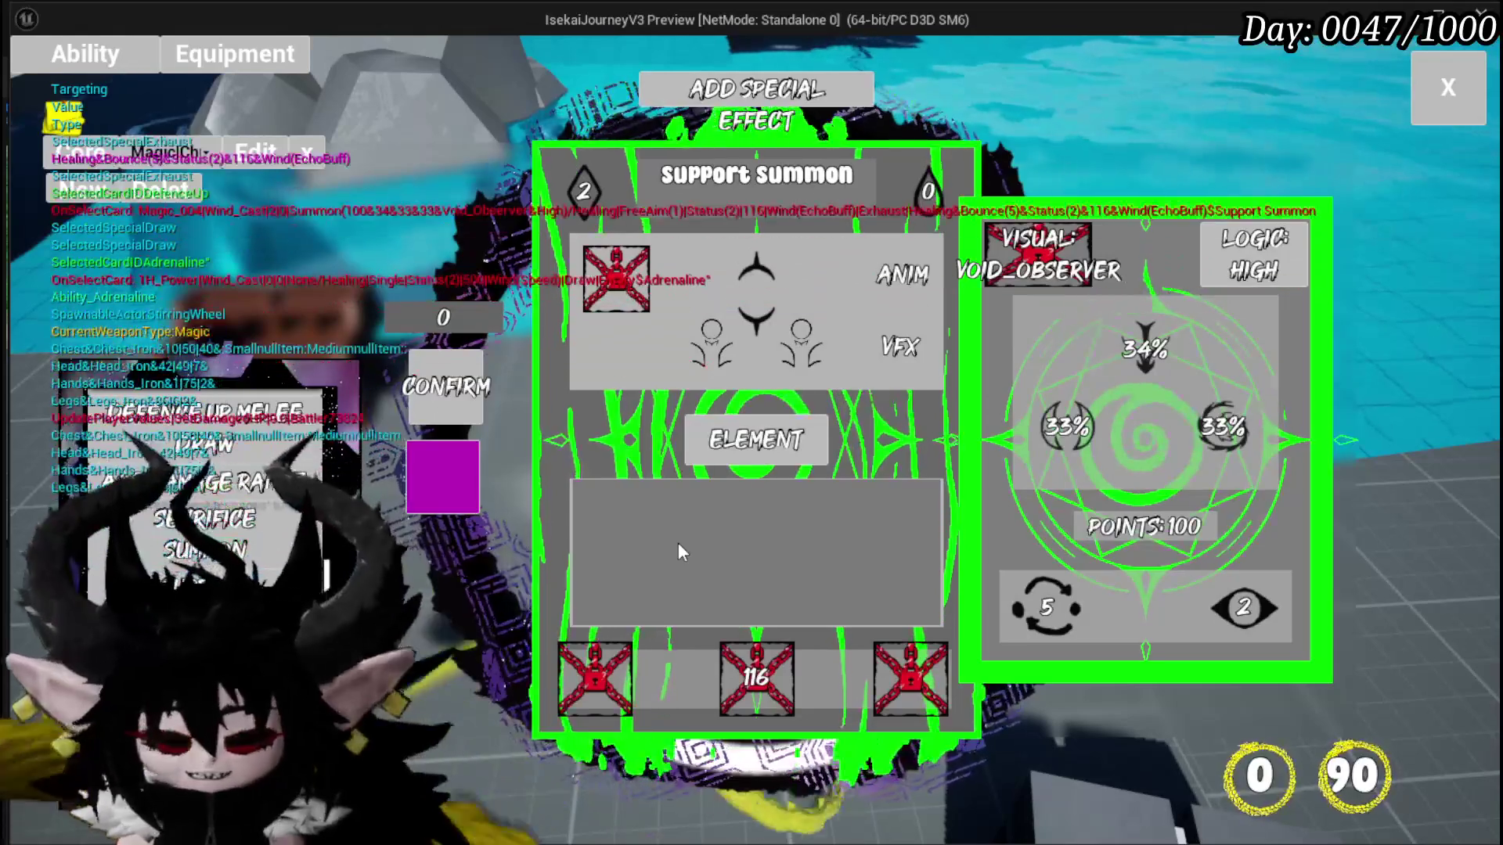
click(1447, 125)
key(Escape)
Step: Save all changes and open WP_CardCreation's SetButtonsLocked from the AbilityWorkBenchUI graph
click(19, 79)
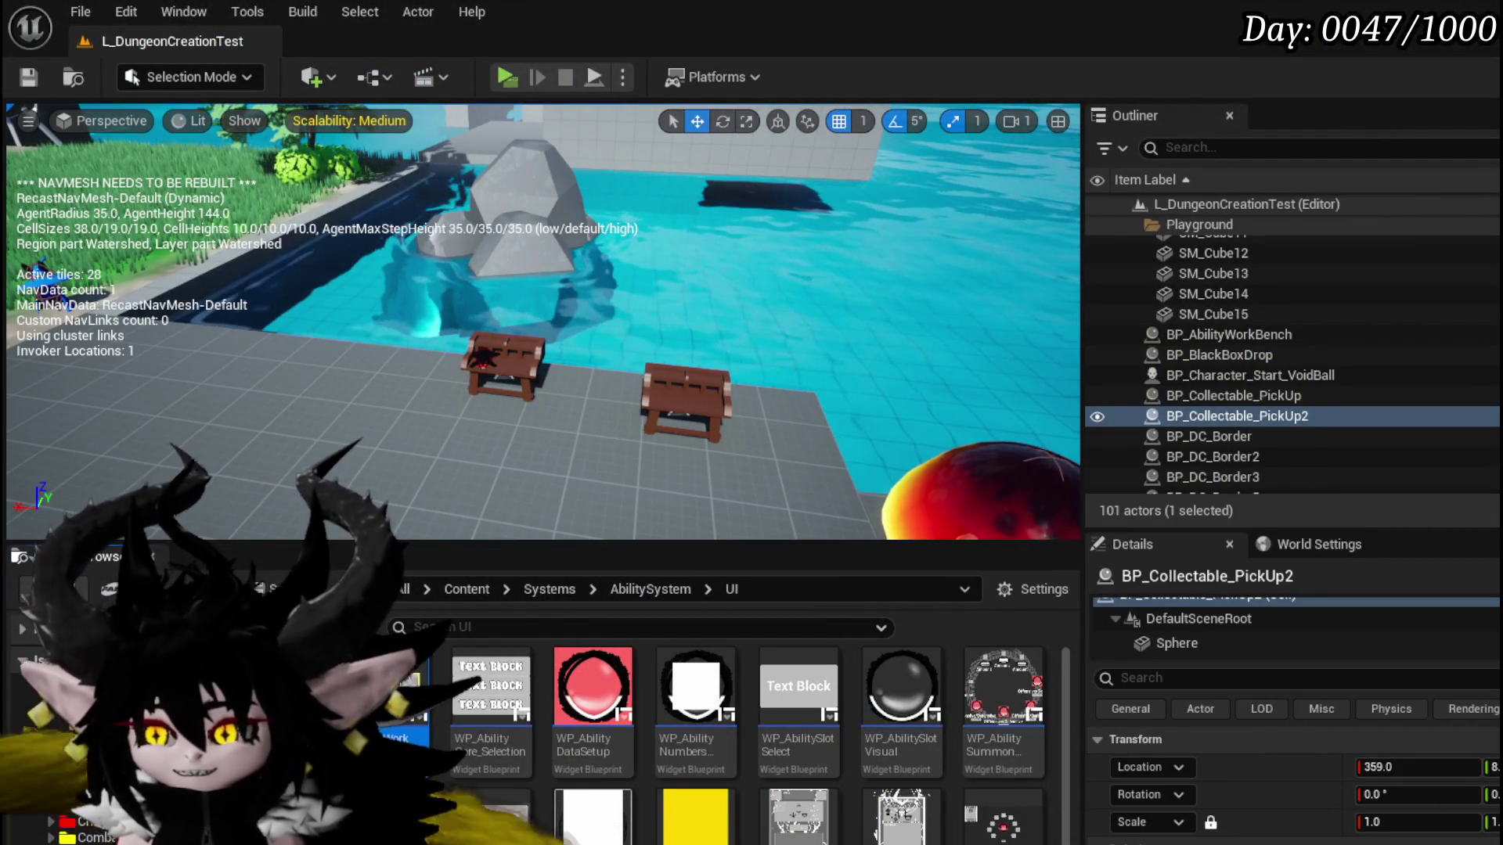
key(alt+Tab)
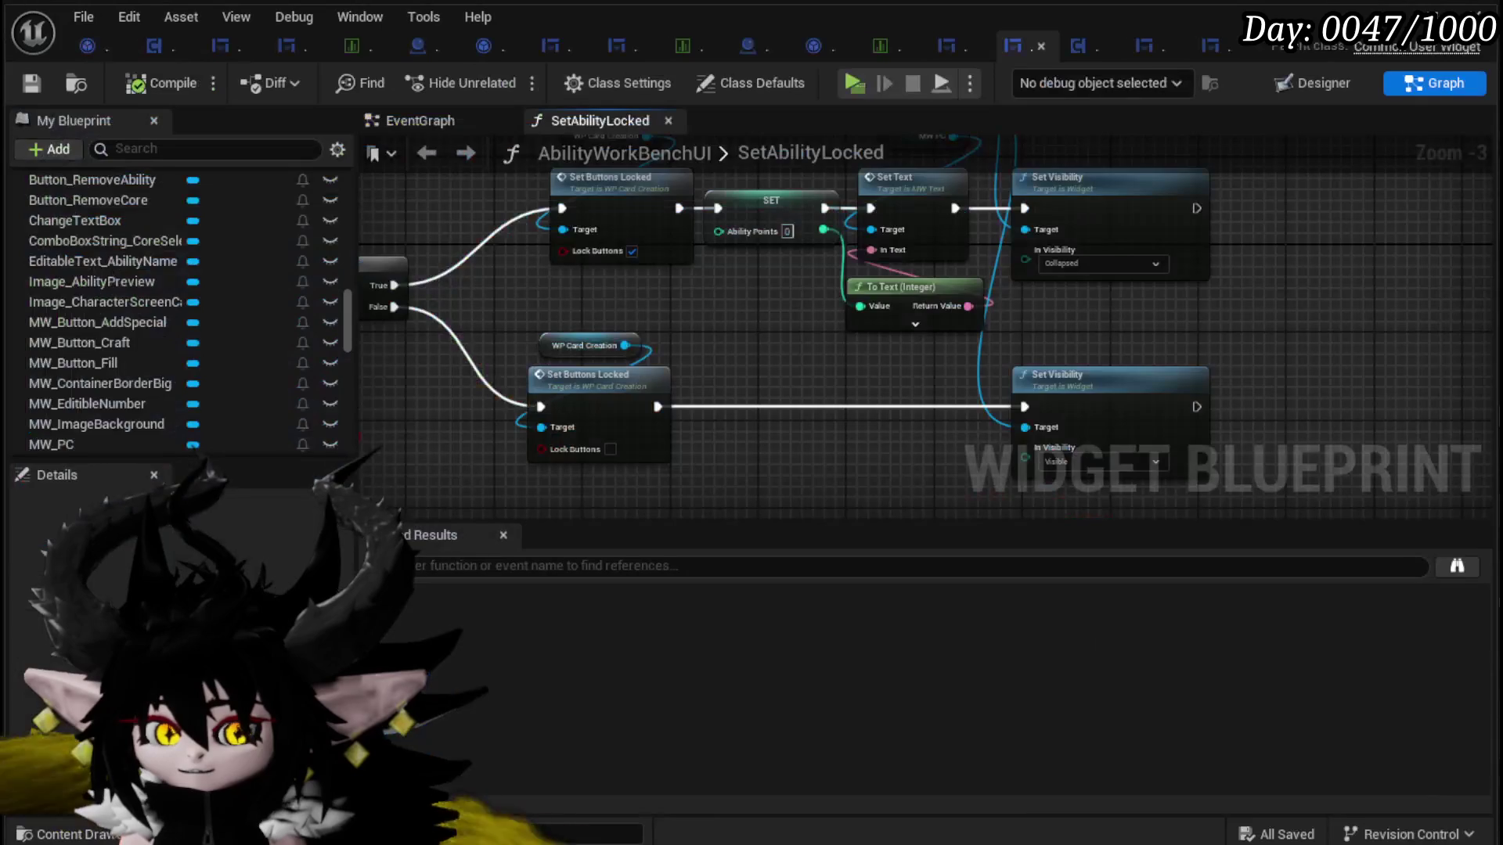
mouse_move(744, 291)
mouse_down()
mouse_move(990, 301)
mouse_move(941, 300)
mouse_up()
double_click(836, 399)
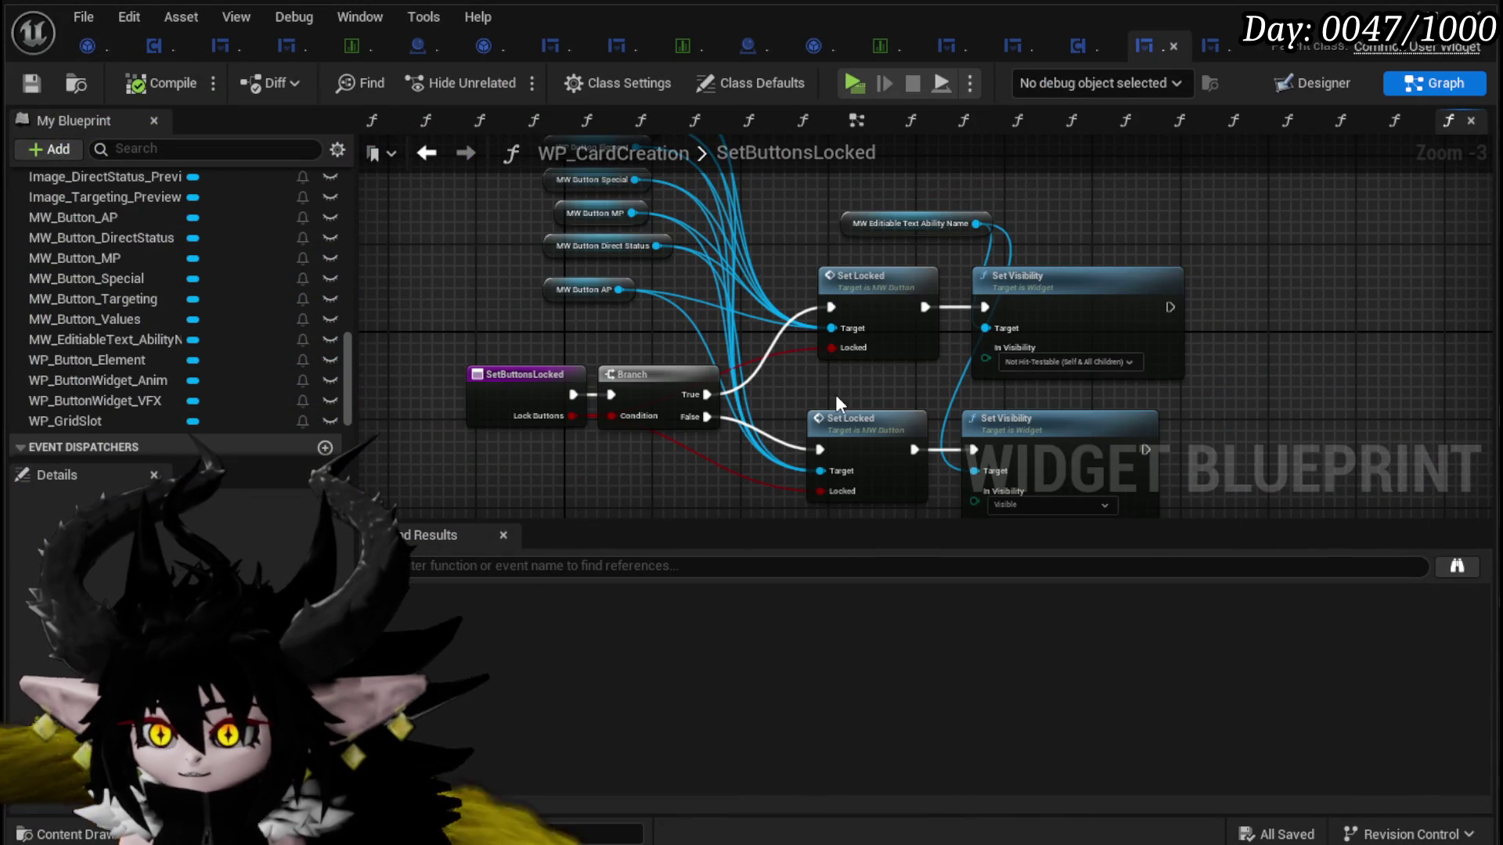
Step: Connect MW Button Targeting, Values, WP Button Element and MW Button MP to the lower Set Locked
drag(852, 438, 847, 316)
drag(1005, 347, 1041, 542)
mouse_move(533, 439)
mouse_down()
mouse_move(674, 274)
mouse_move(763, 206)
mouse_up()
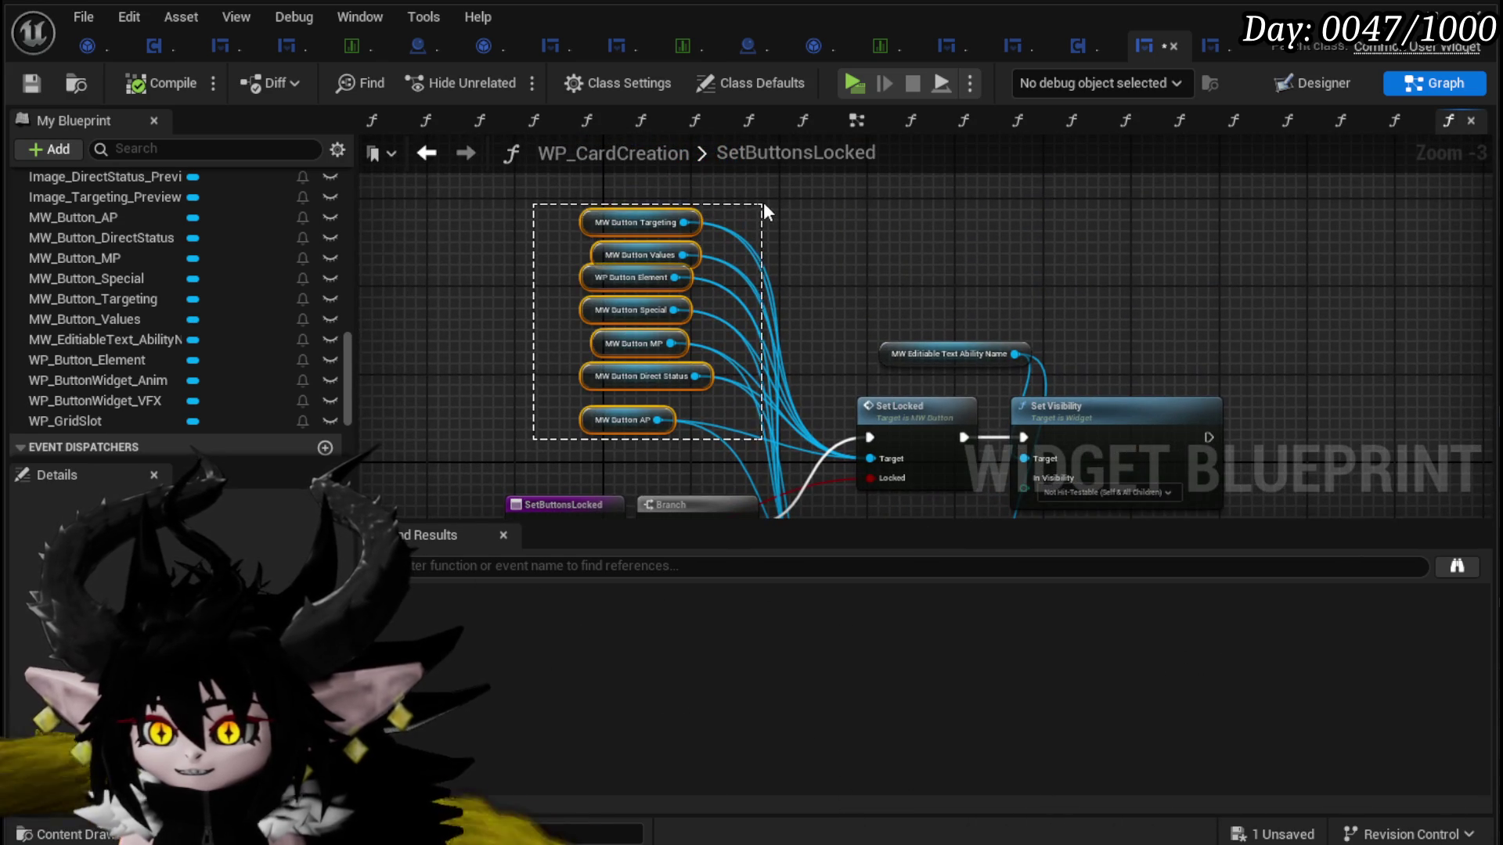
drag(781, 283, 768, 44)
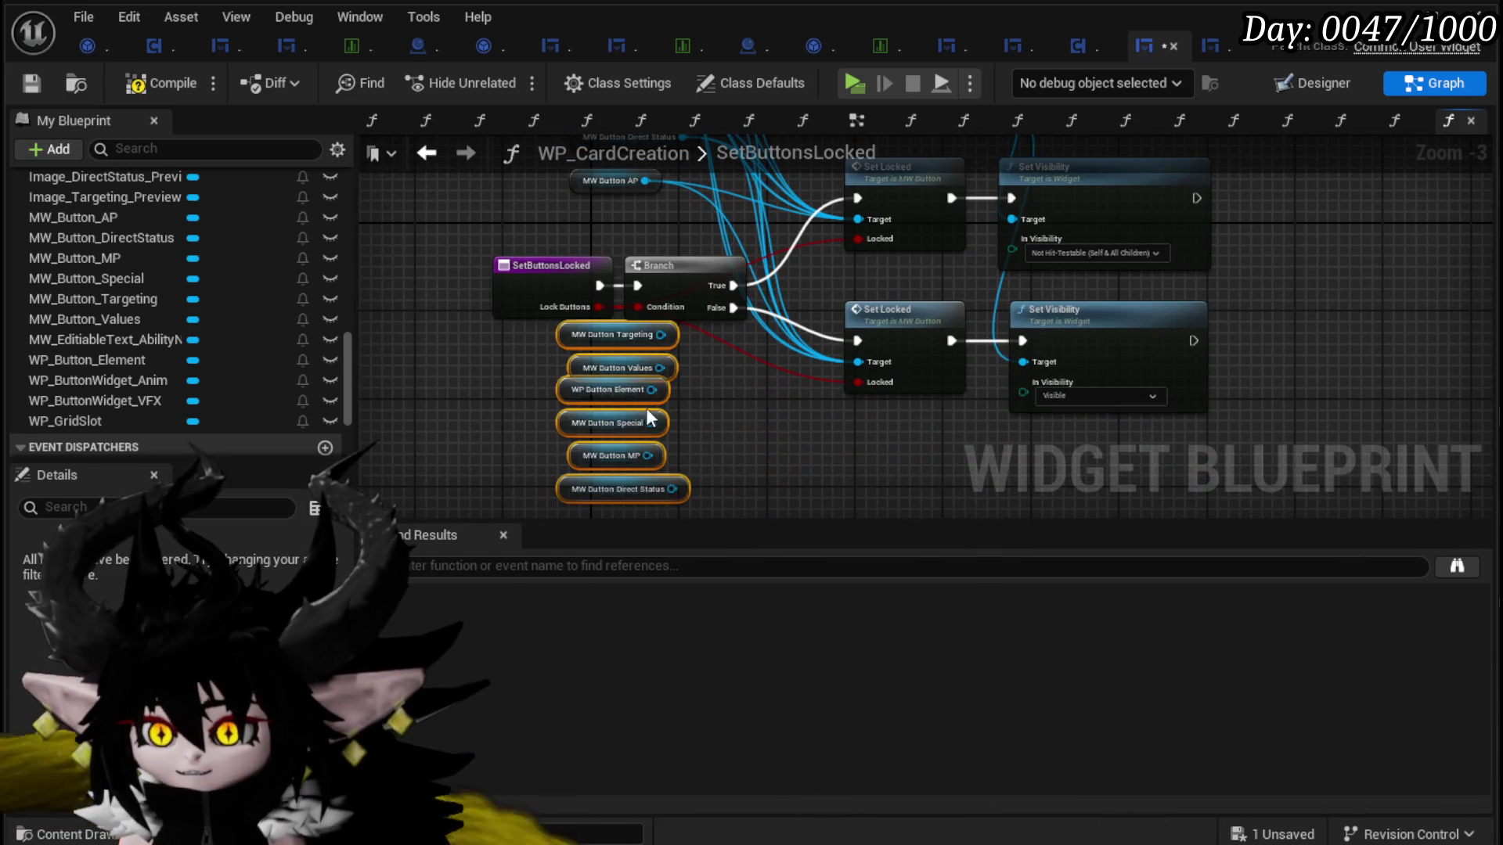
alt+click(880, 359)
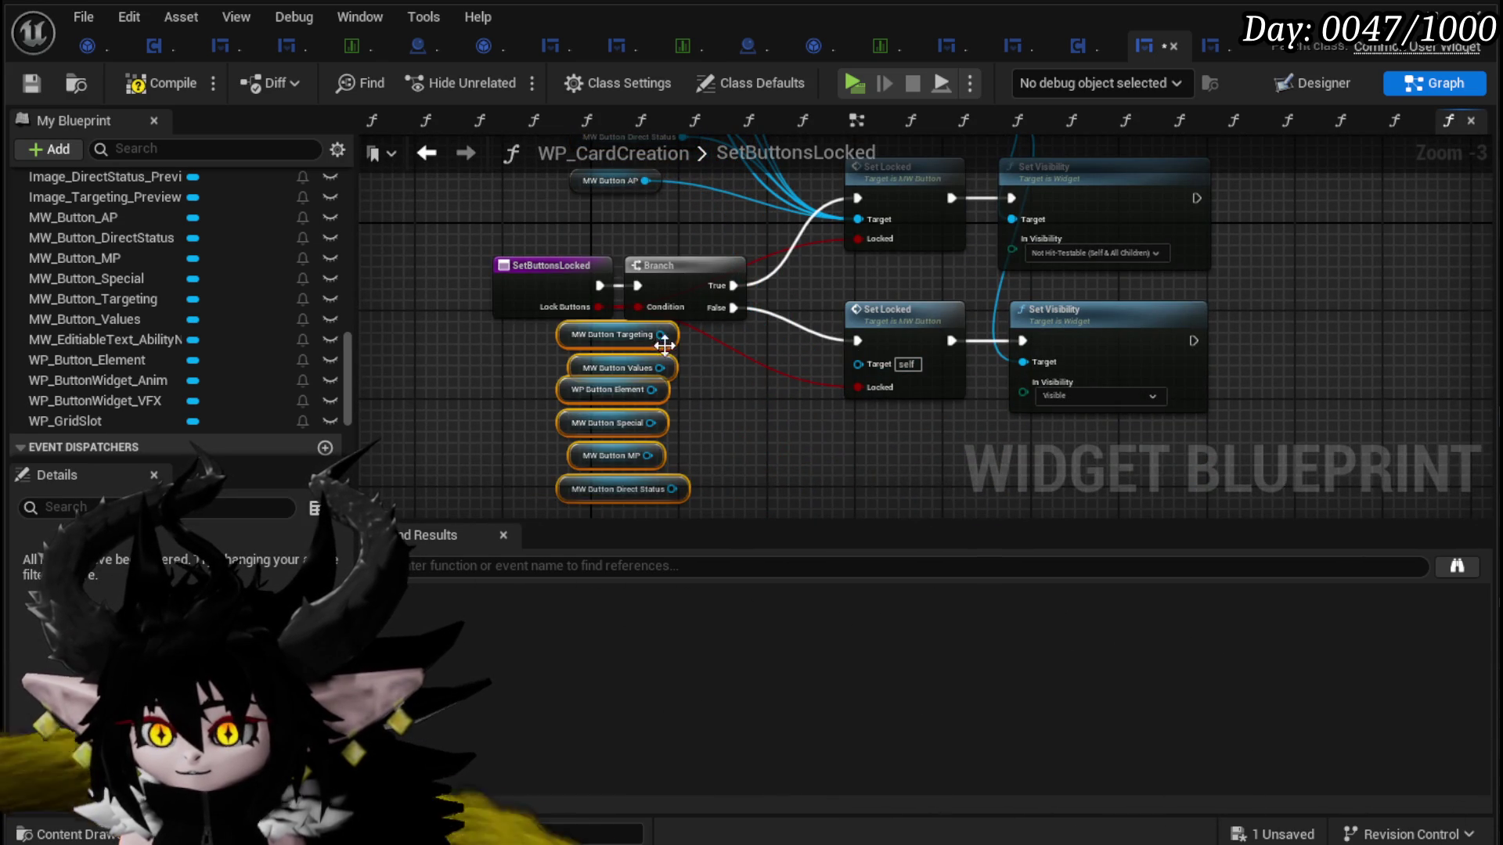
mouse_move(857, 351)
mouse_down()
mouse_move(885, 360)
mouse_move(858, 363)
mouse_up()
drag(661, 368, 848, 364)
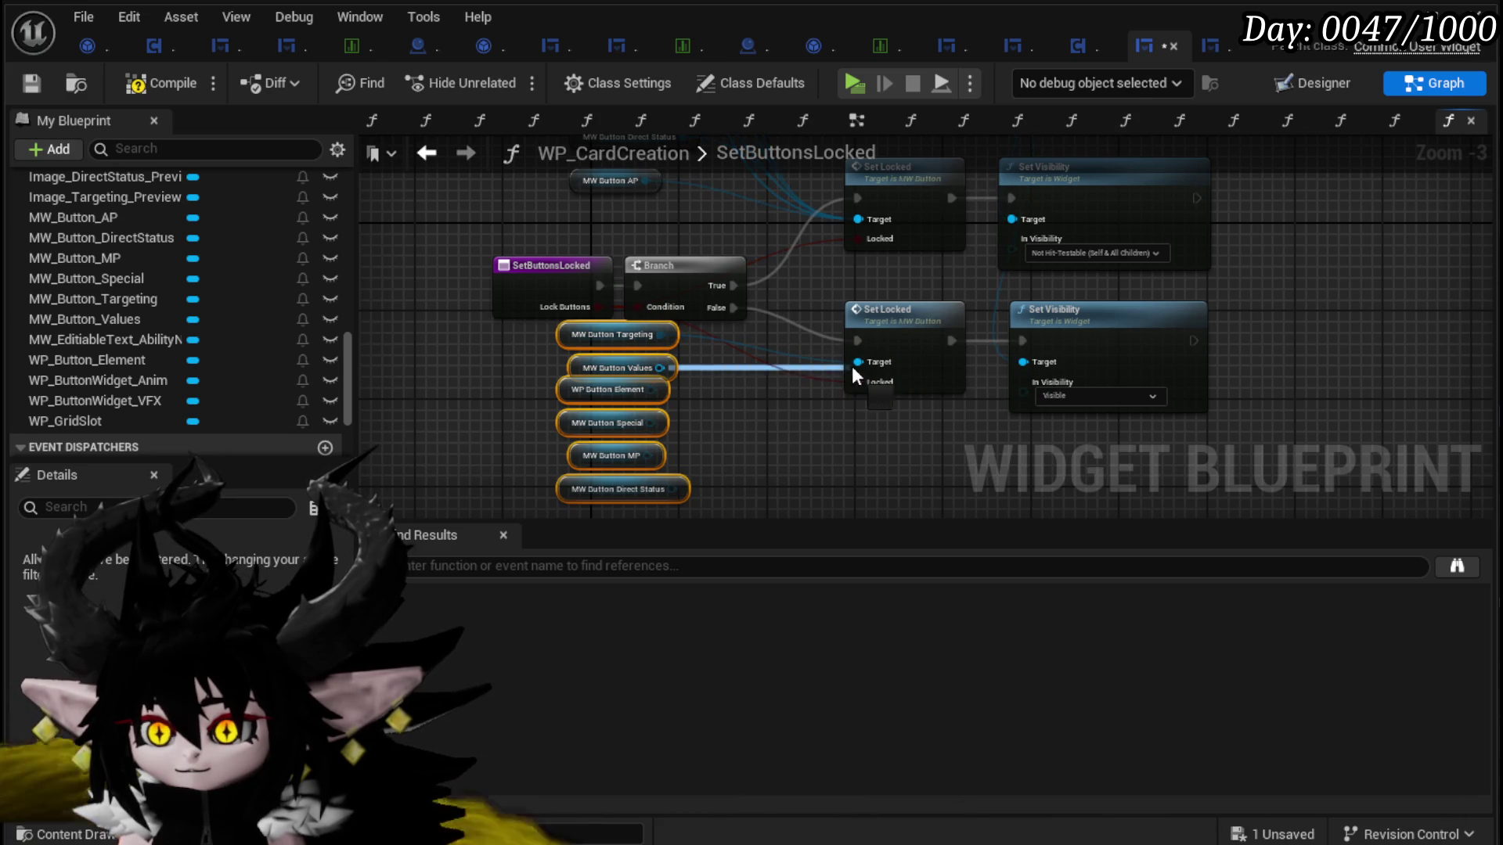
mouse_move(651, 389)
mouse_down()
mouse_move(870, 371)
mouse_move(862, 362)
mouse_up()
drag(681, 488, 862, 359)
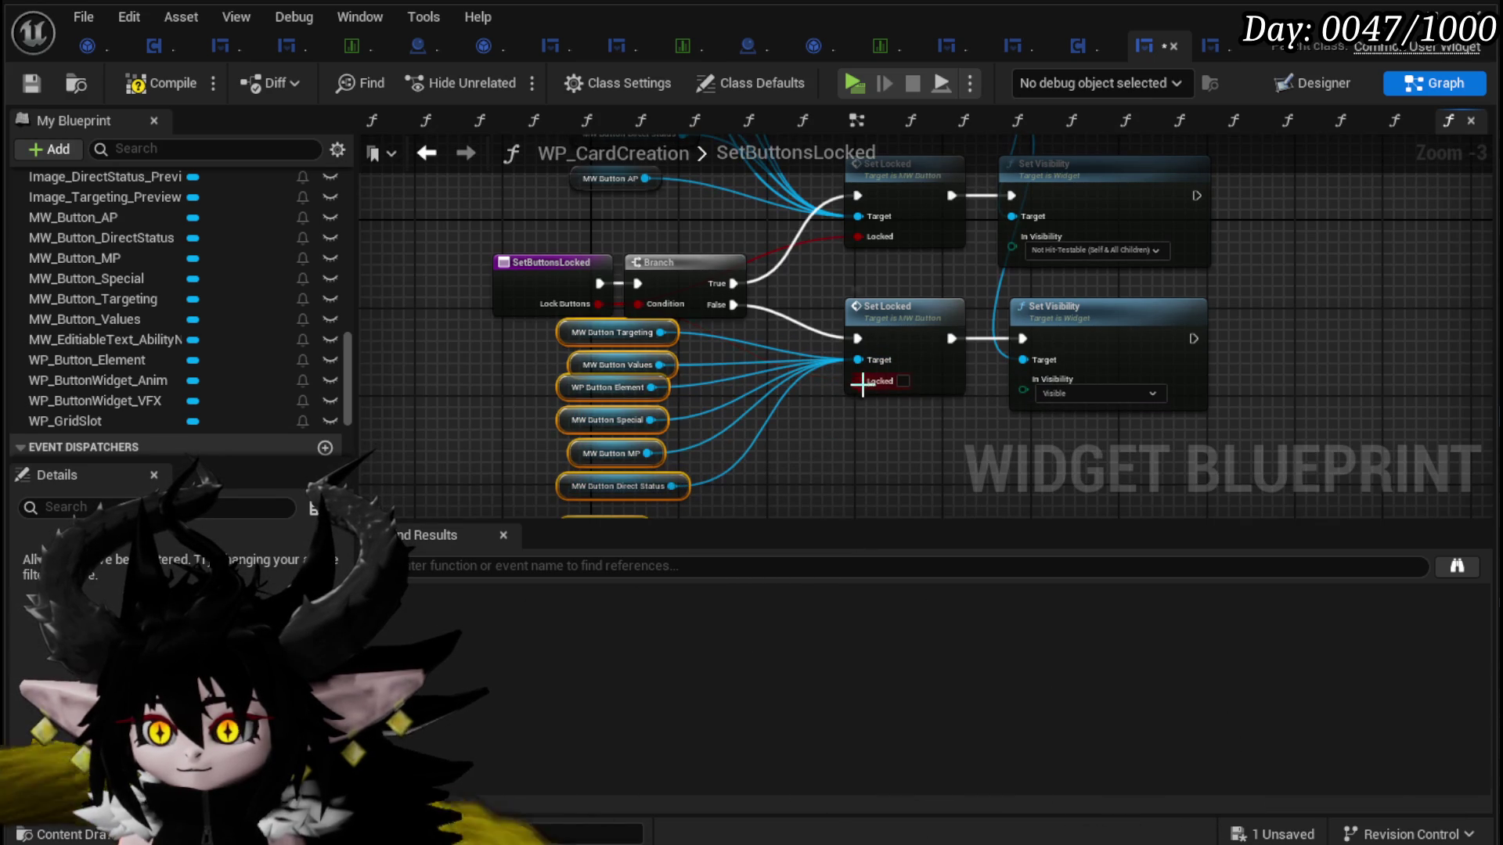
Step: Tick Locked on the upper Set Locked, wire MW Button AP to the lower one, compile and save
alt+click(859, 237)
click(903, 238)
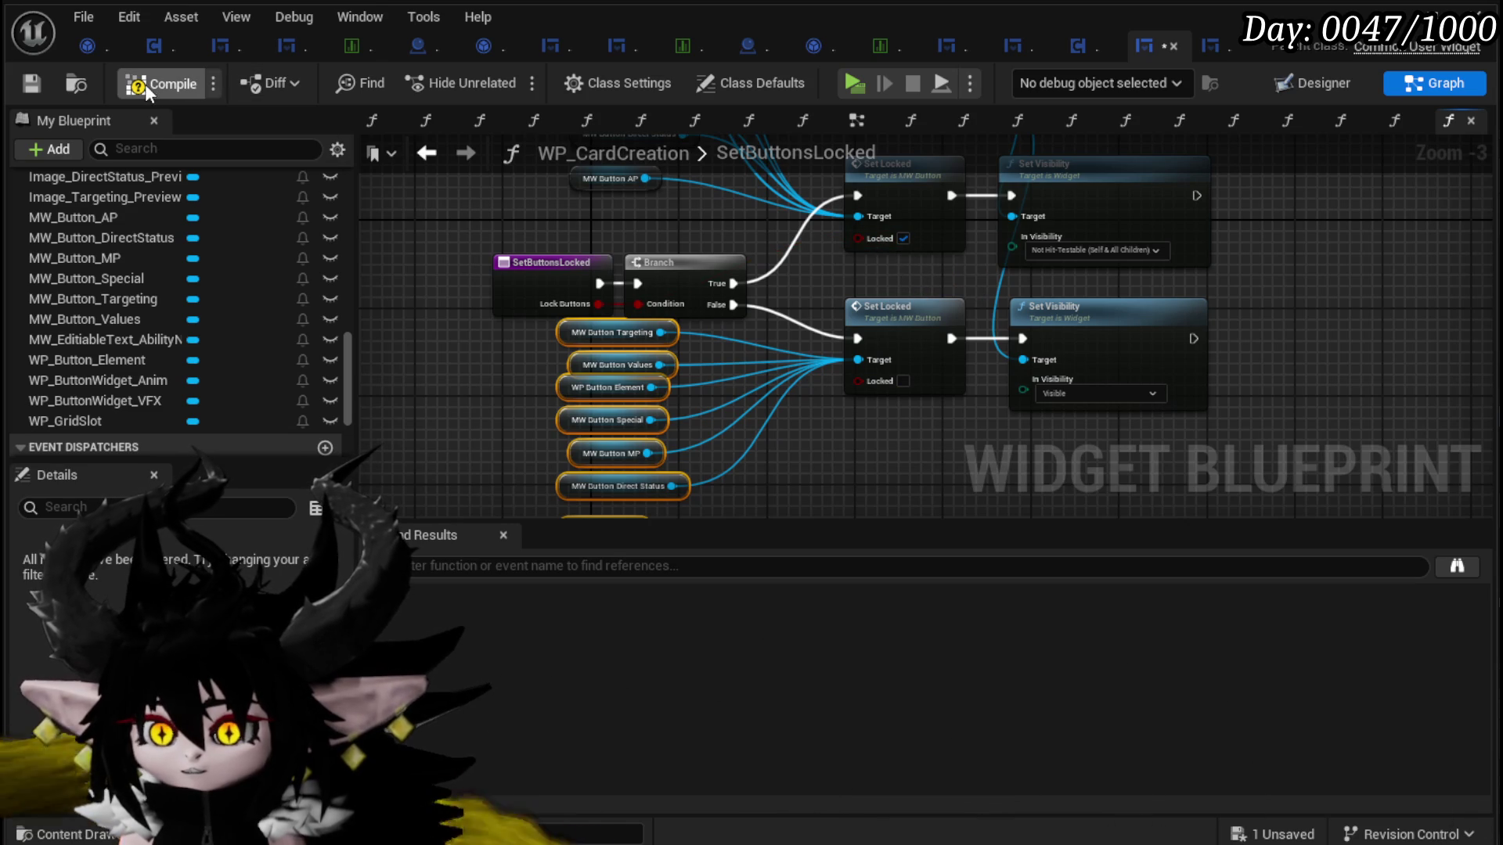
click(30, 85)
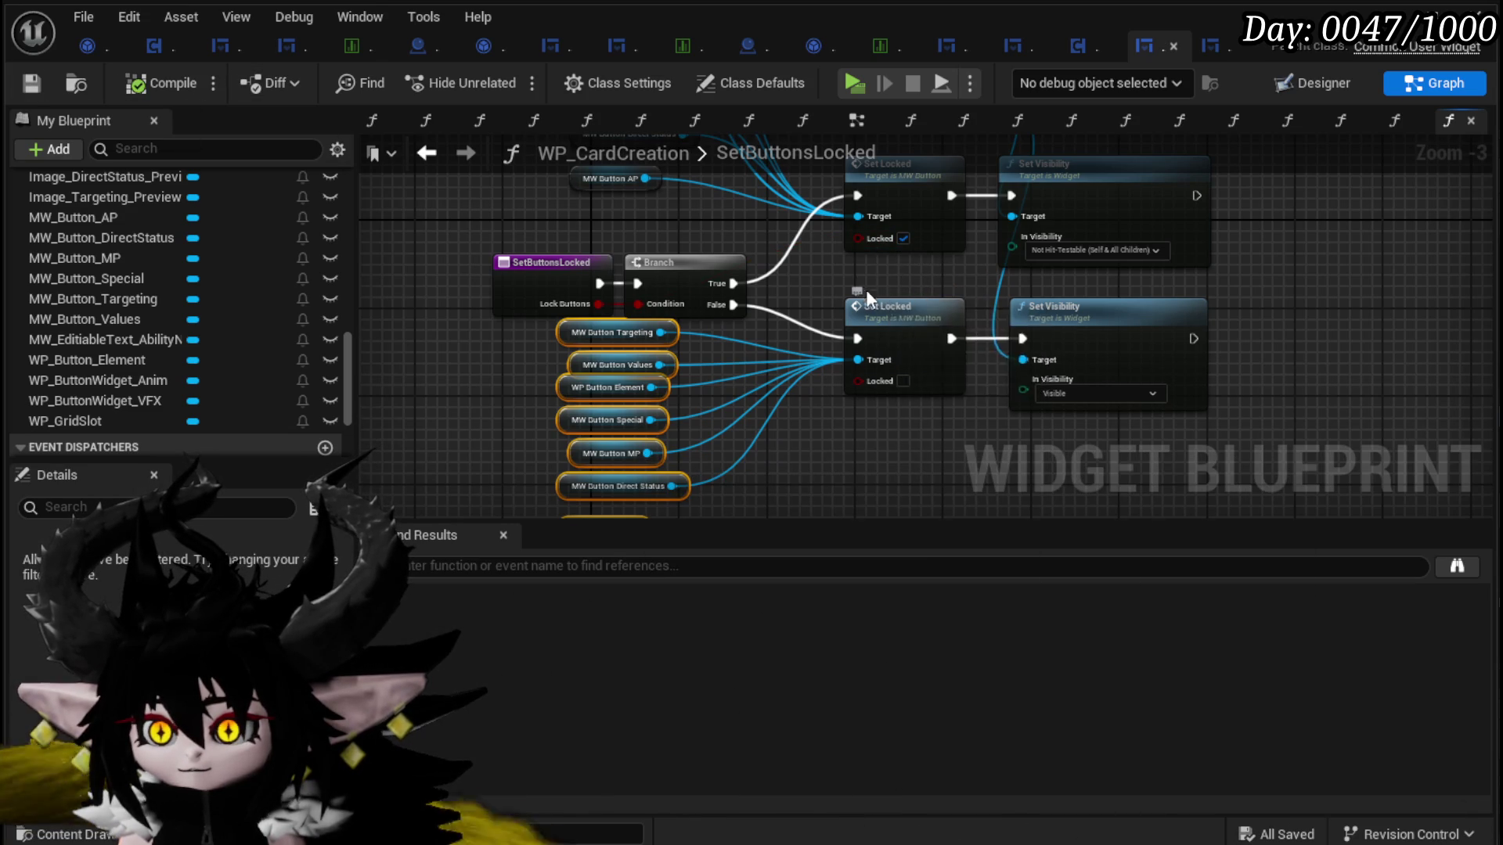
drag(872, 296, 805, 202)
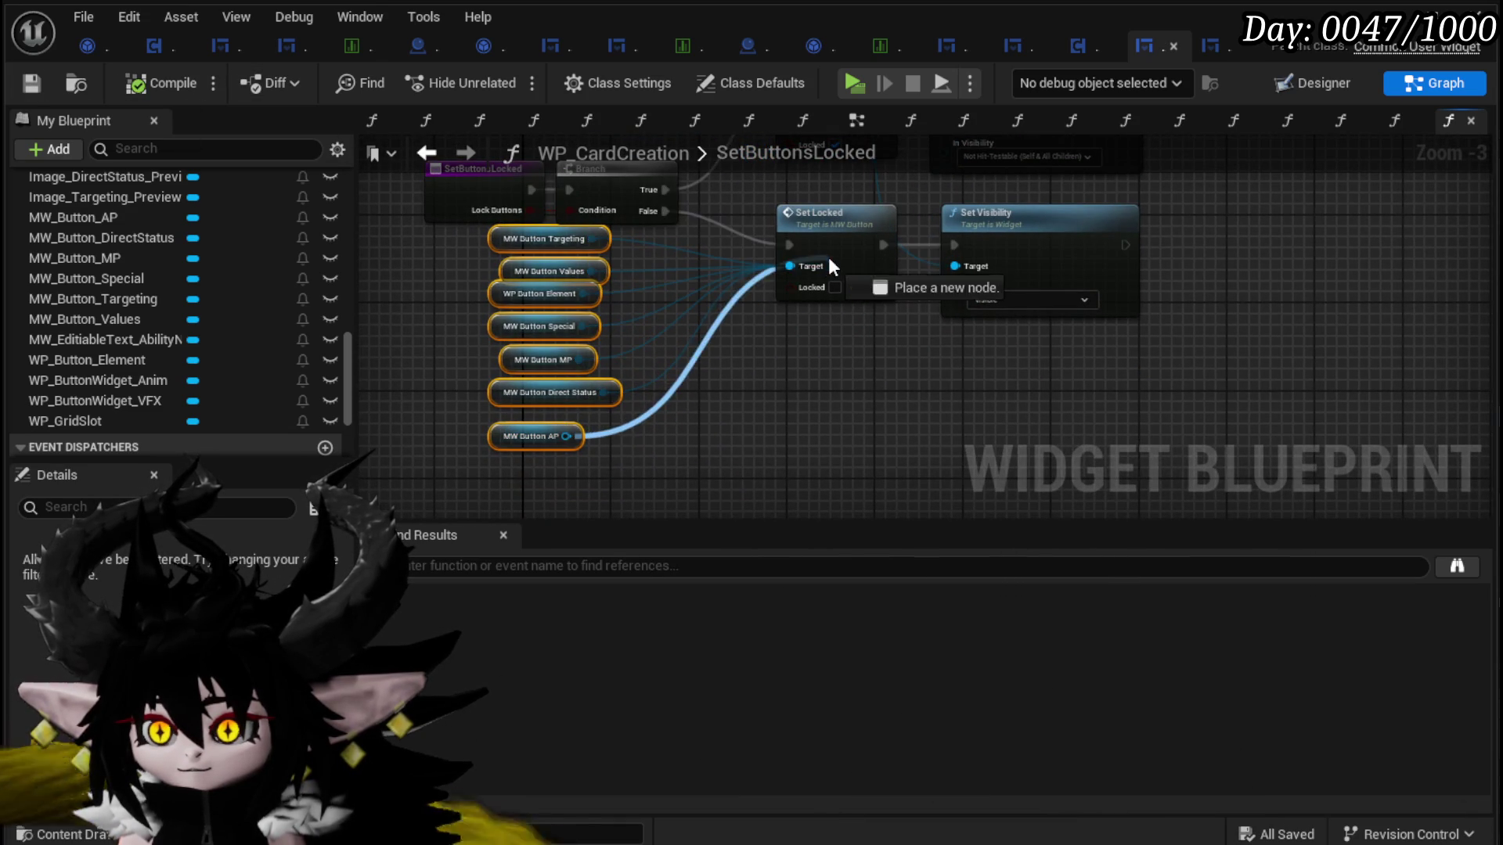
mouse_move(781, 408)
mouse_down()
mouse_move(795, 477)
mouse_move(738, 378)
mouse_move(706, 368)
mouse_move(733, 439)
mouse_up()
click(160, 83)
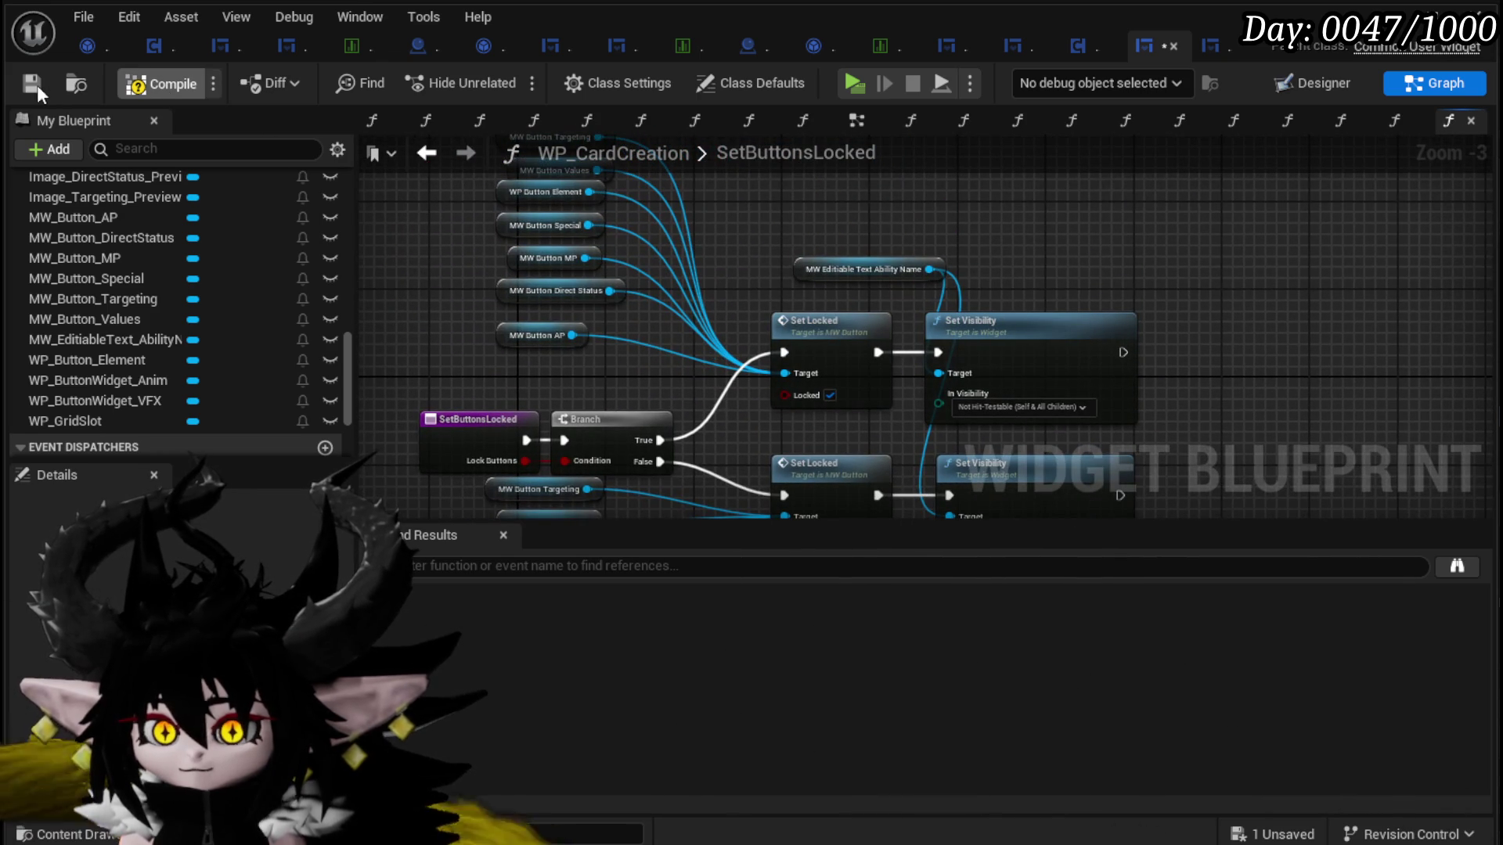
click(33, 83)
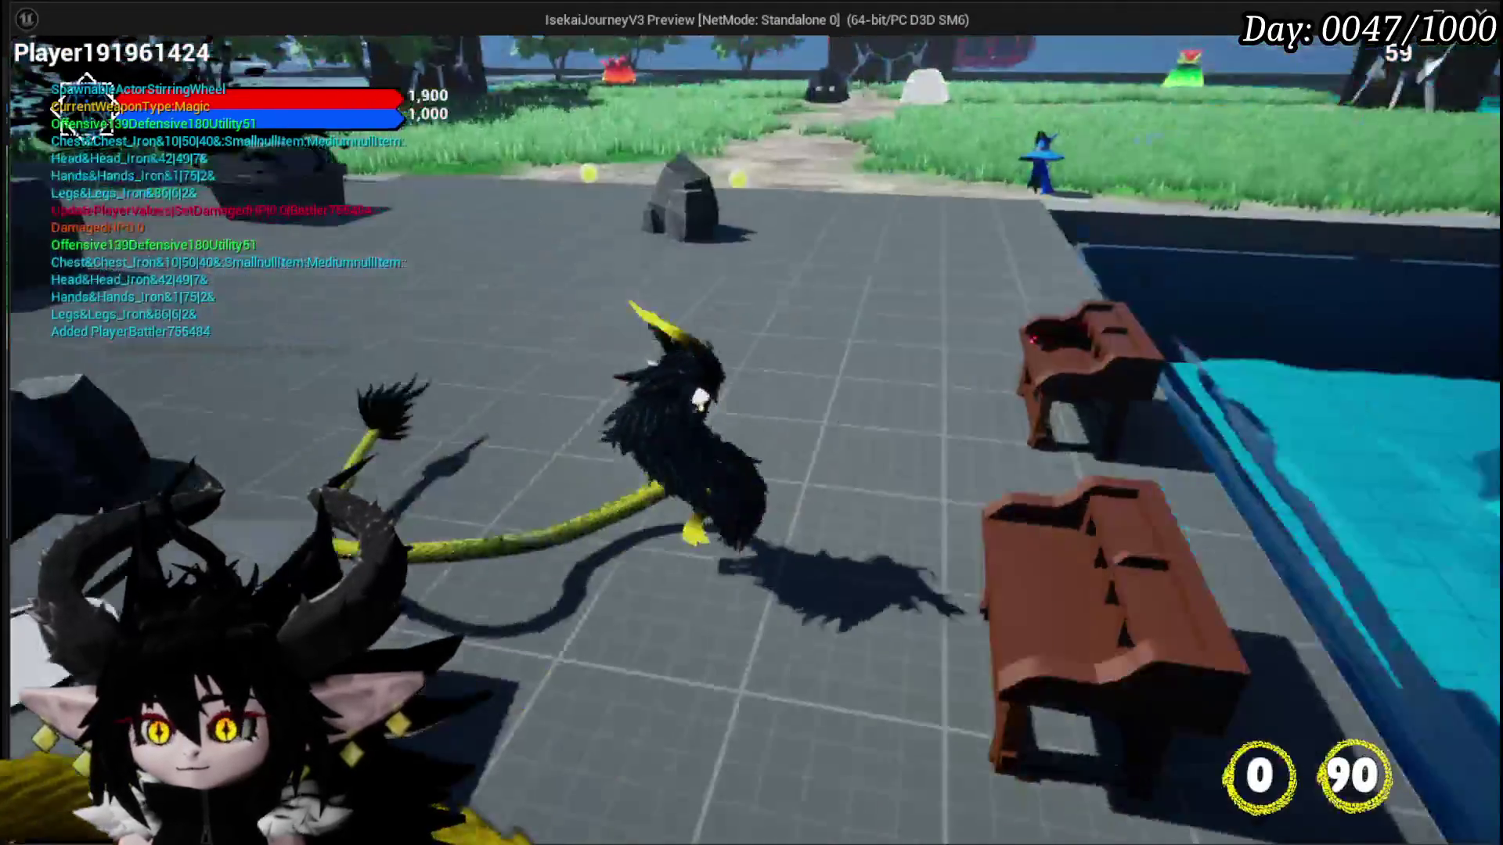
Step: Check the Adrenaline card's details among the inventory's ability cards
key(Tab)
click(298, 64)
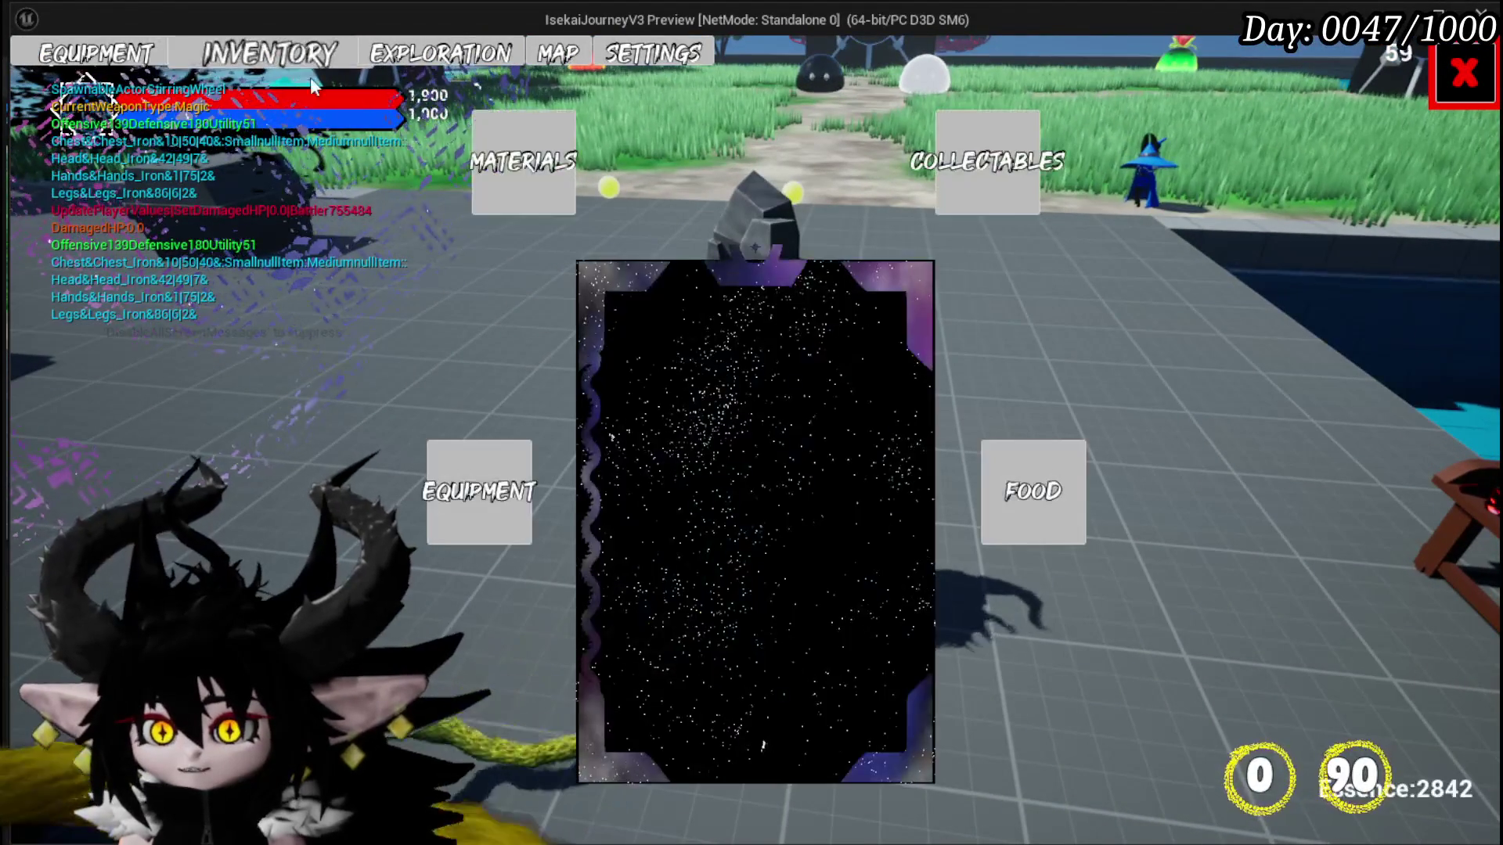
click(1020, 207)
click(628, 316)
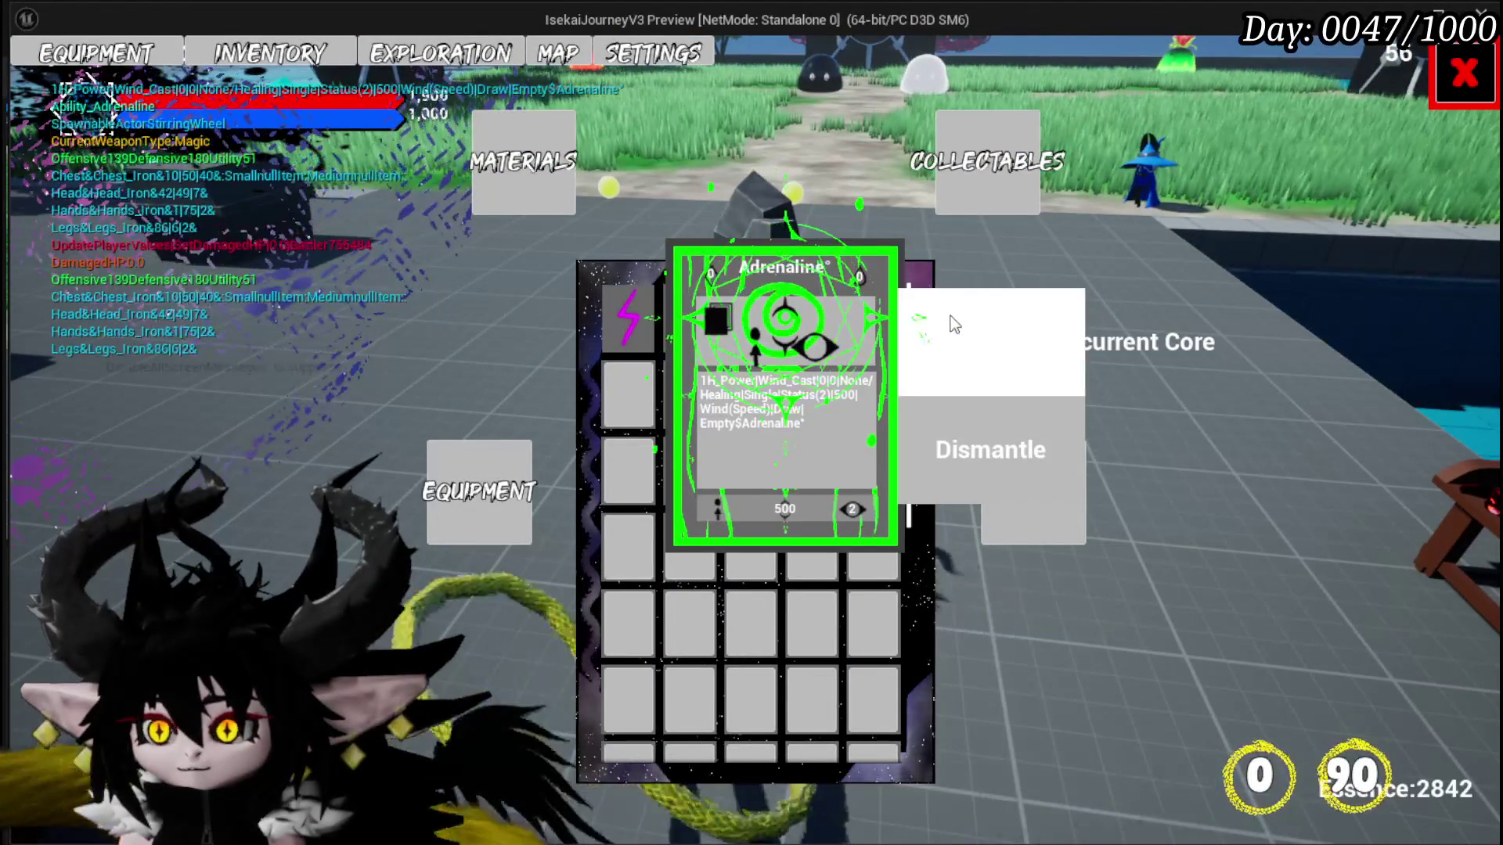
click(1462, 75)
Step: At the ability workbench, open the Magic core's Bounce on it Dayo! for editing
key(w)
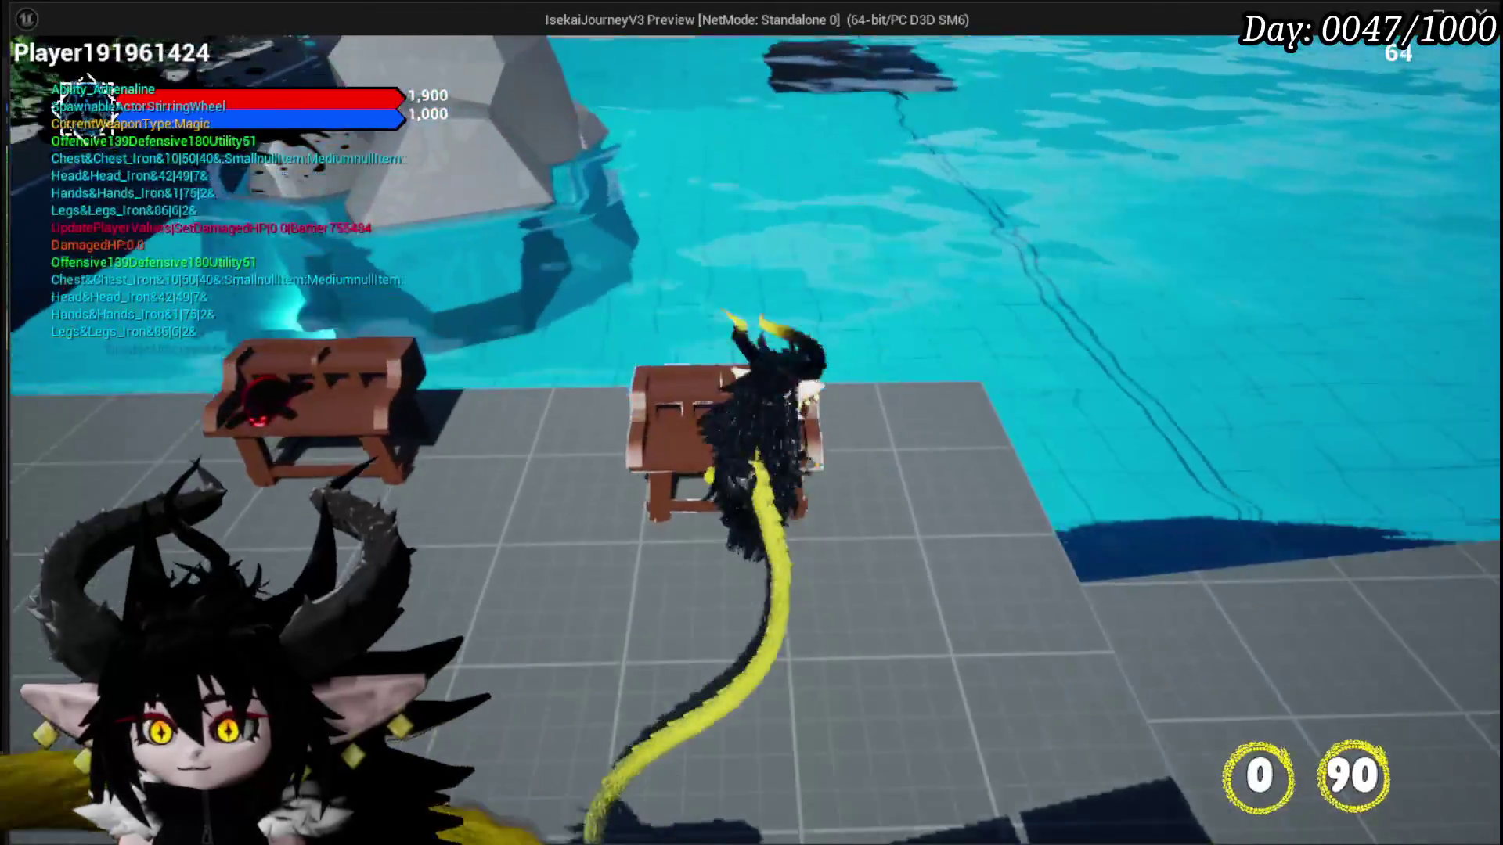
key(s)
key(i)
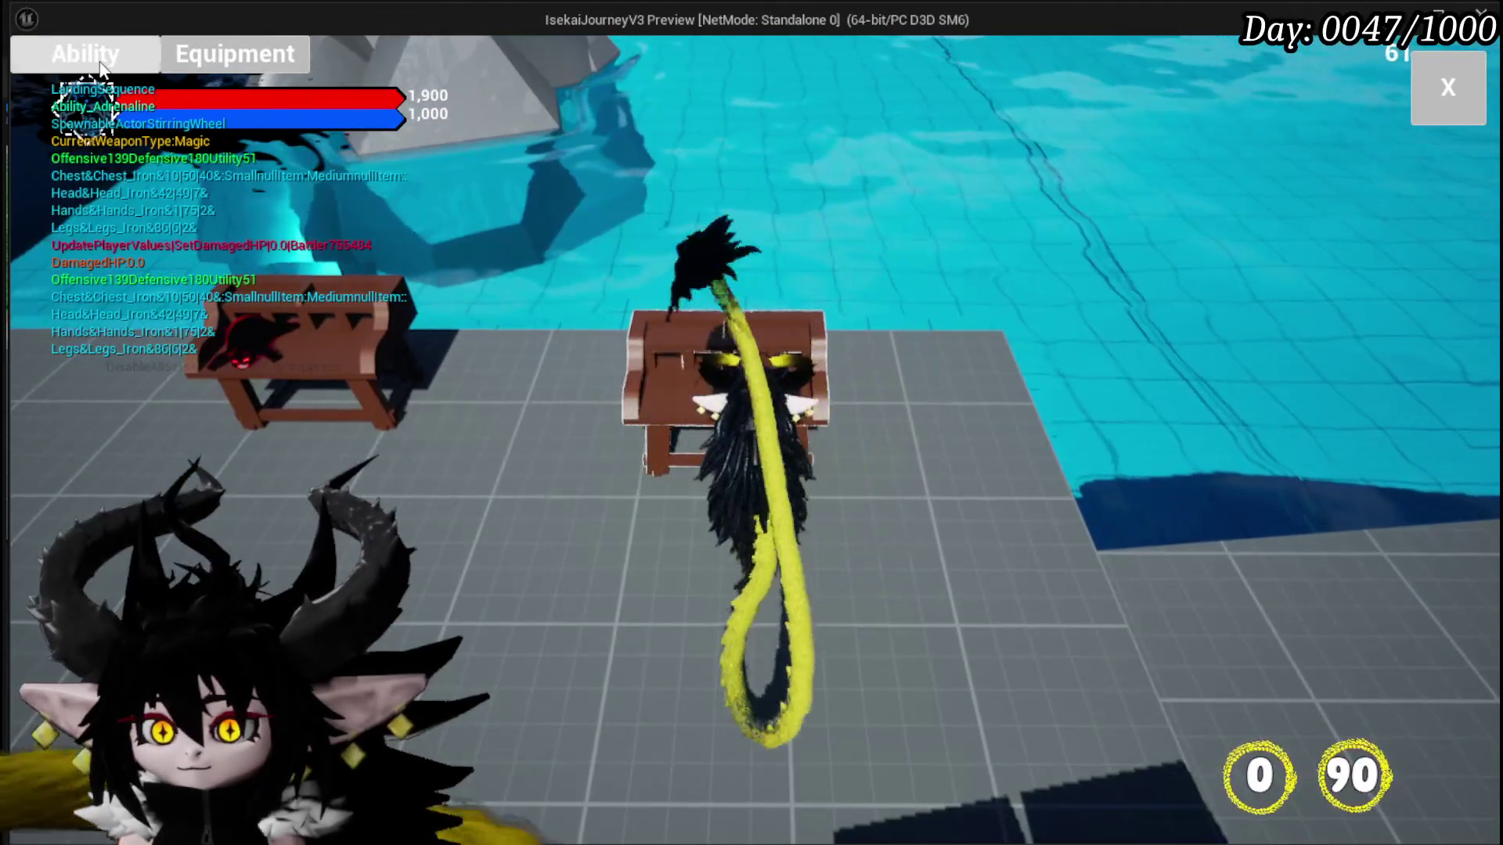
click(100, 69)
click(175, 149)
click(196, 202)
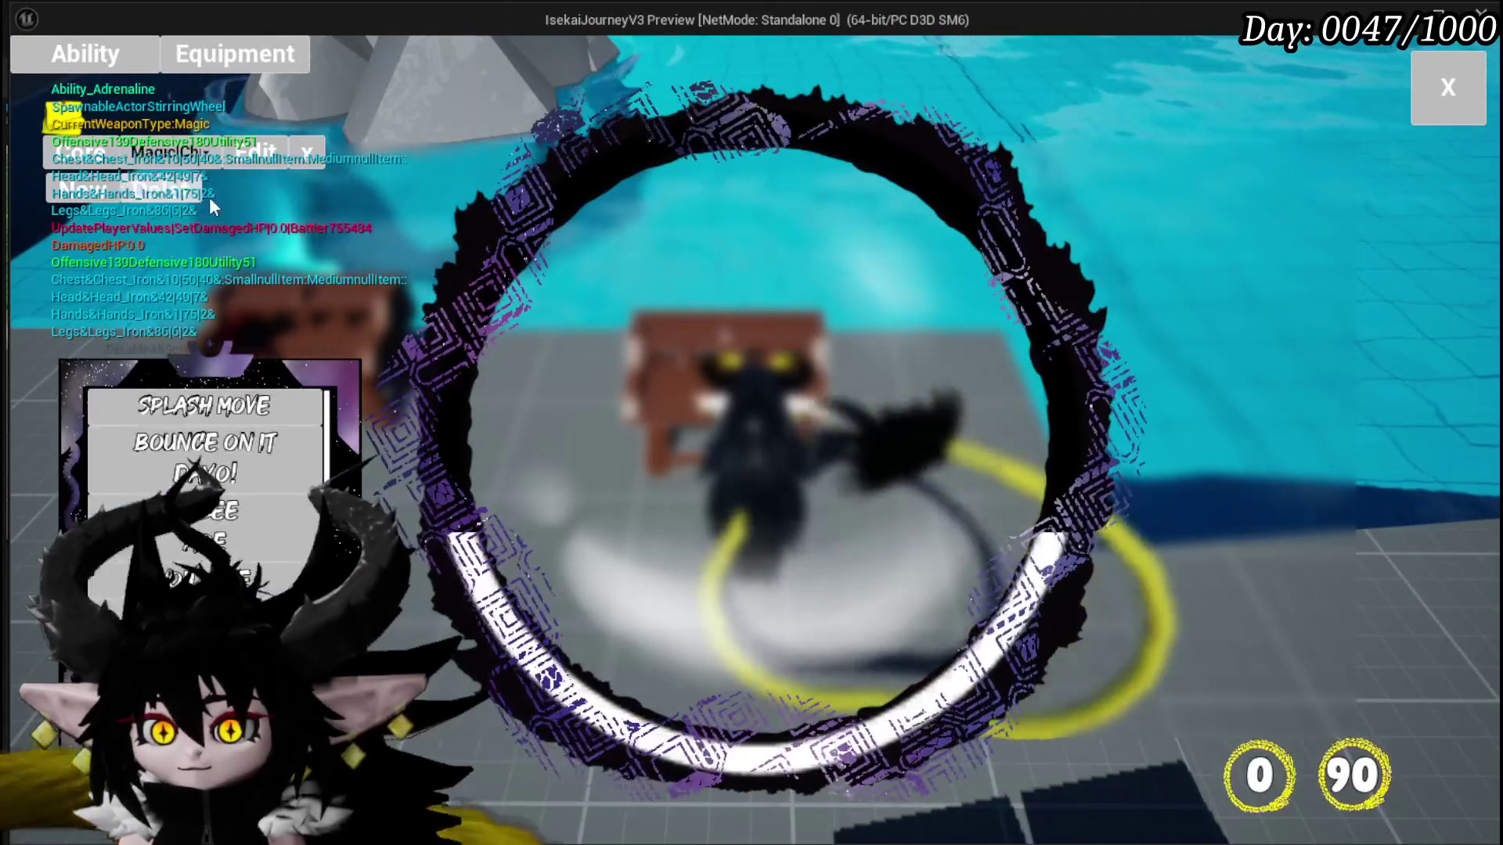
click(208, 442)
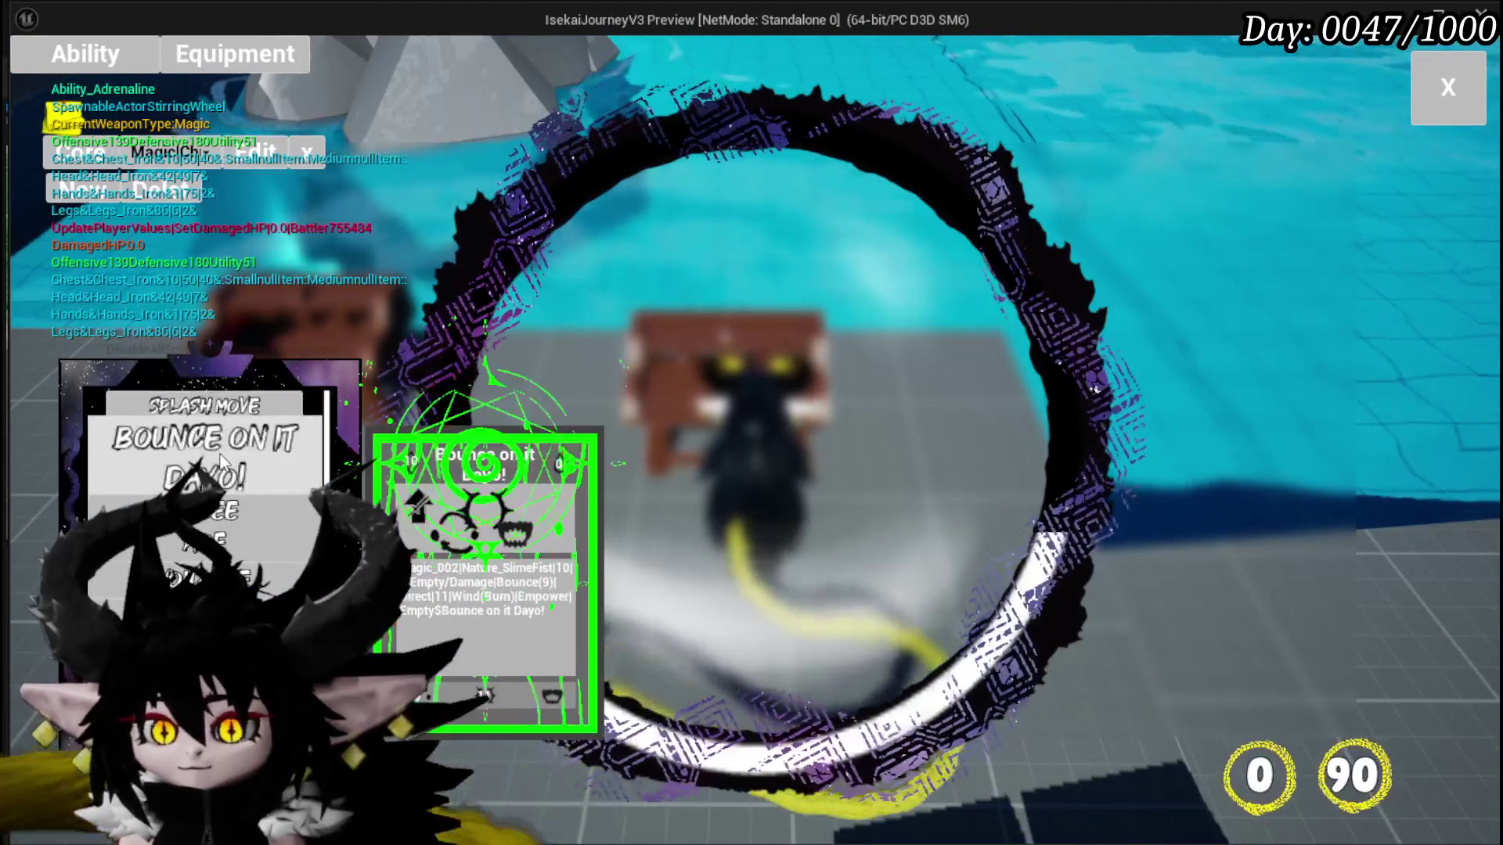
Step: Inspect the Adrenaline and AOE Damage Range cards, picking the 104 value slot, then exit the preview
scroll(204, 485, down, 3)
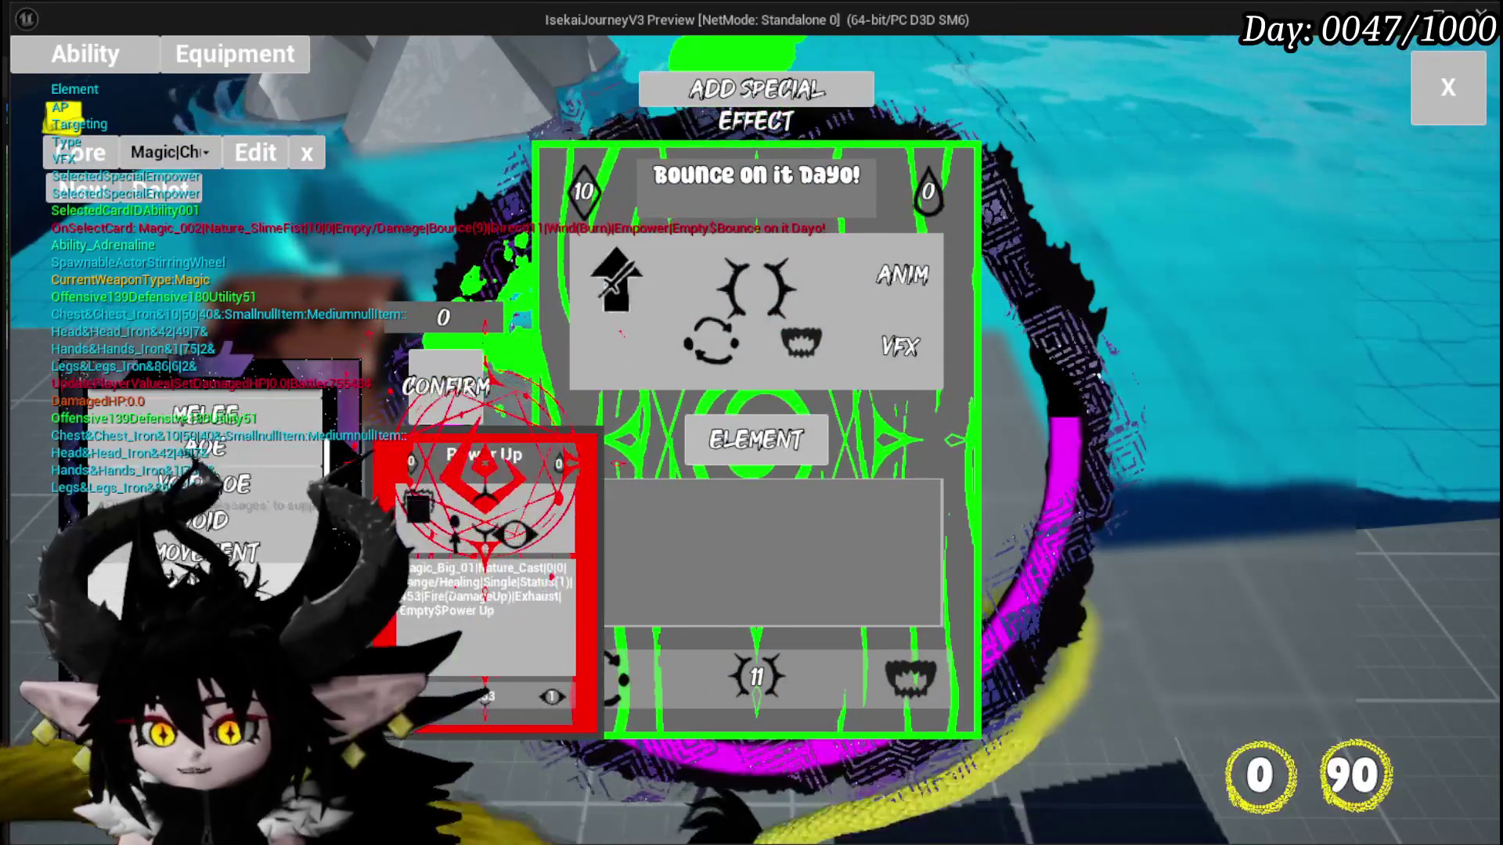
click(485, 509)
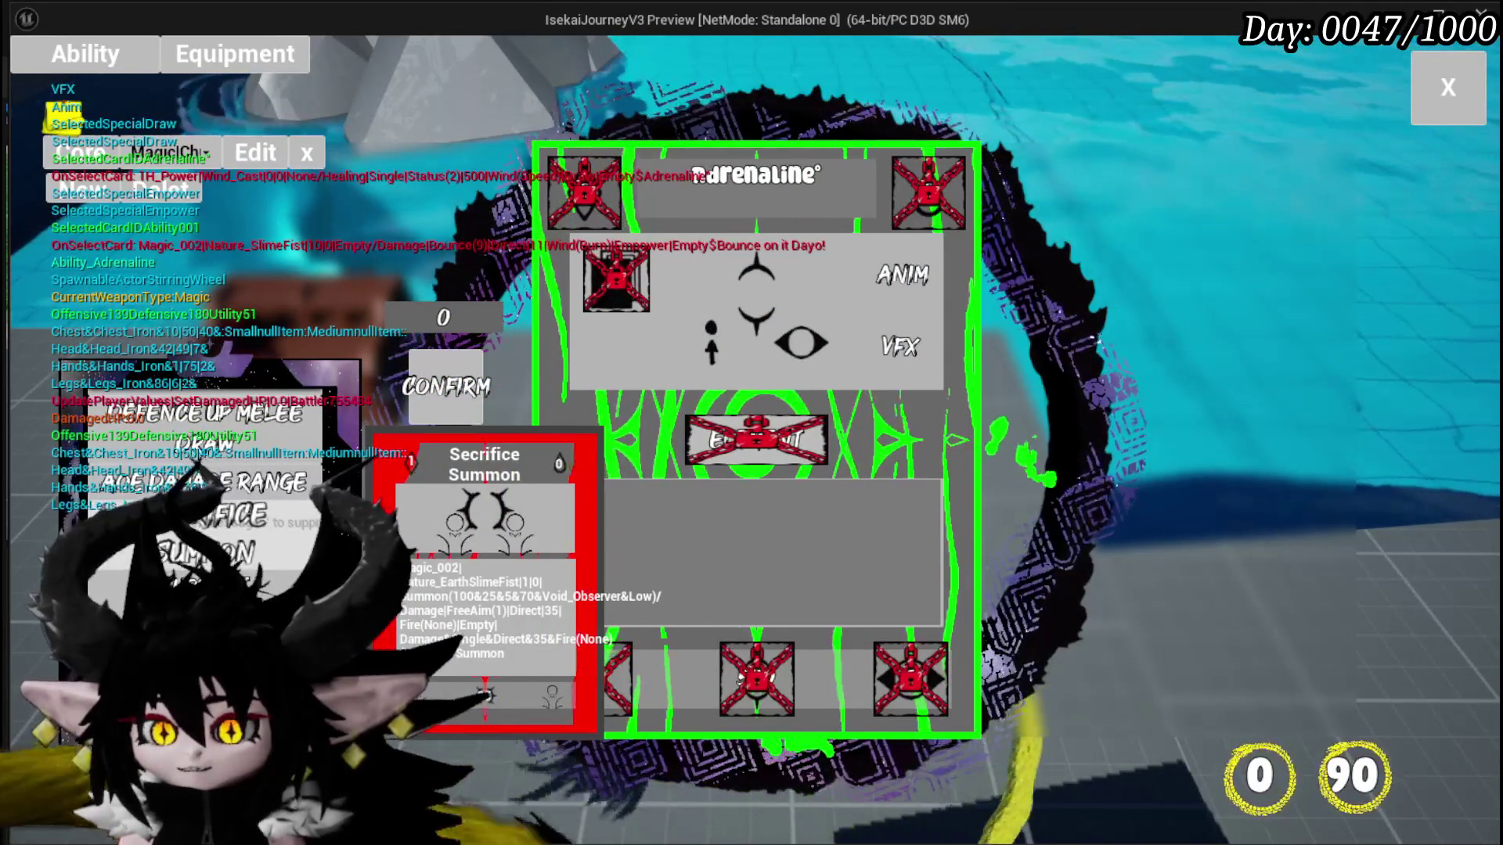
scroll(203, 485, up, 1)
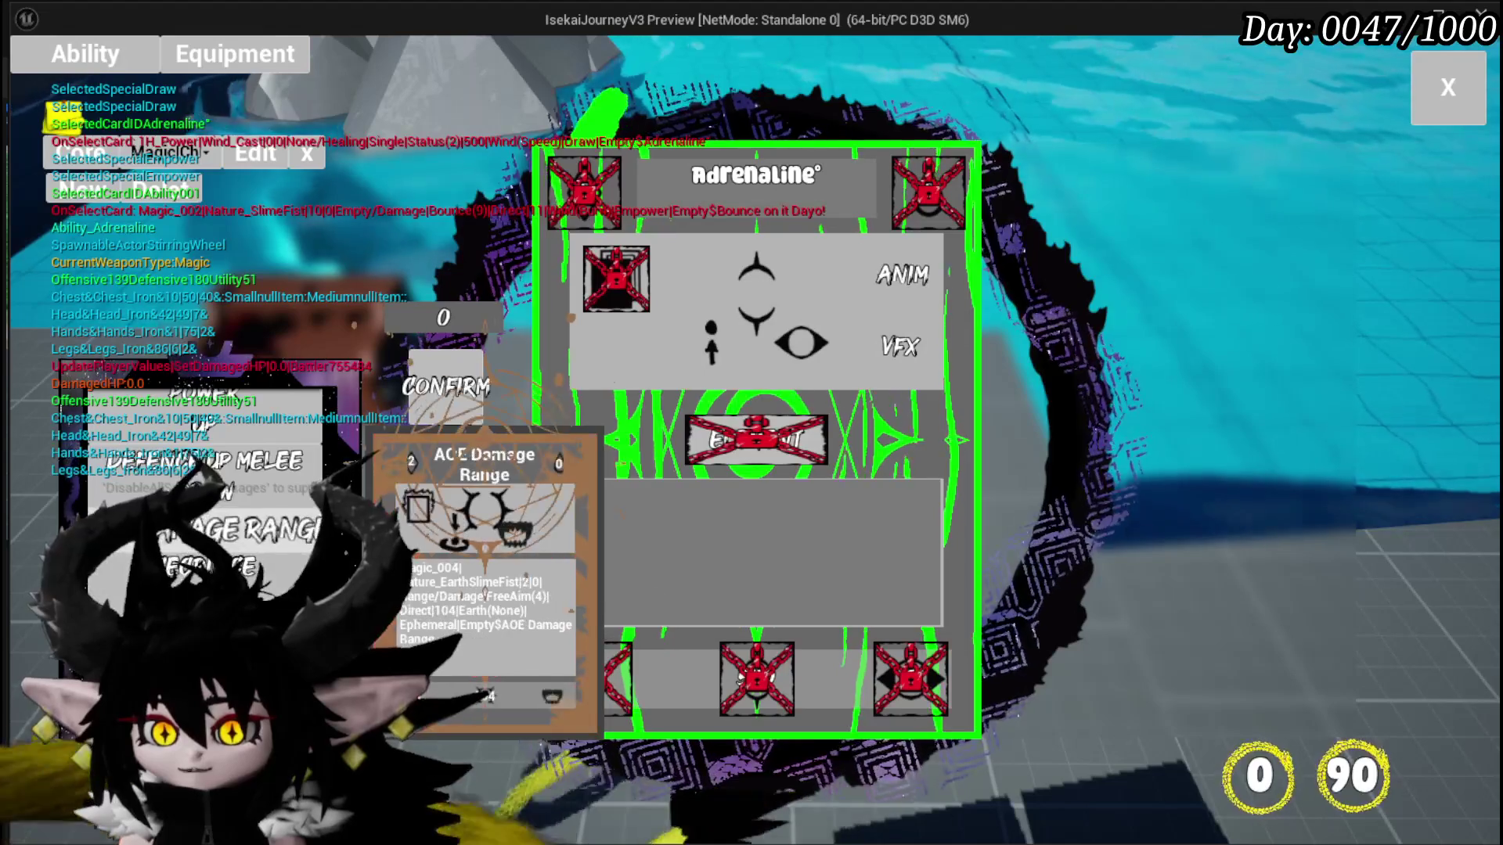
click(485, 508)
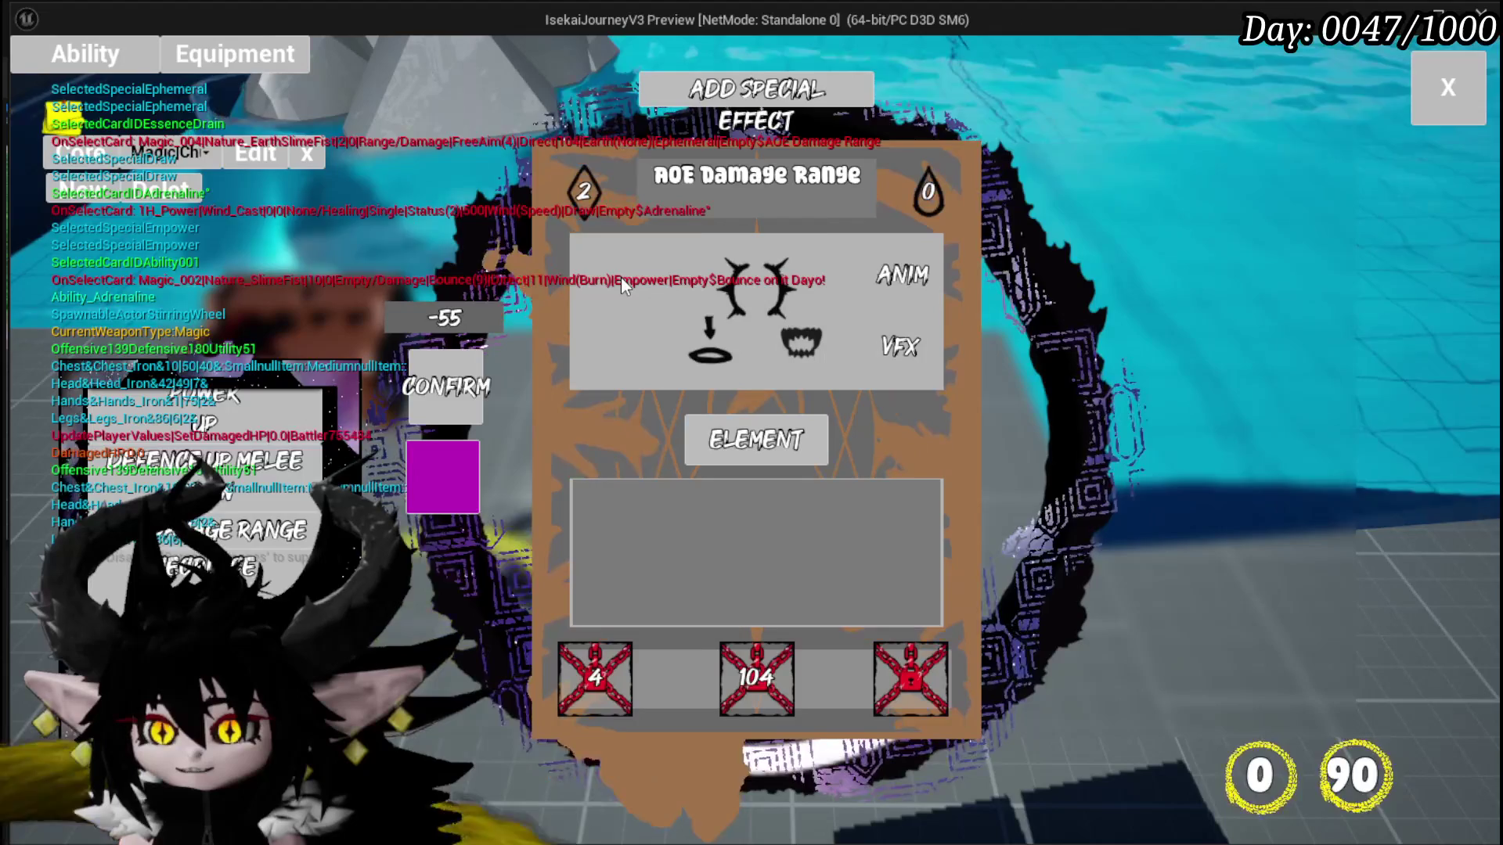
click(621, 283)
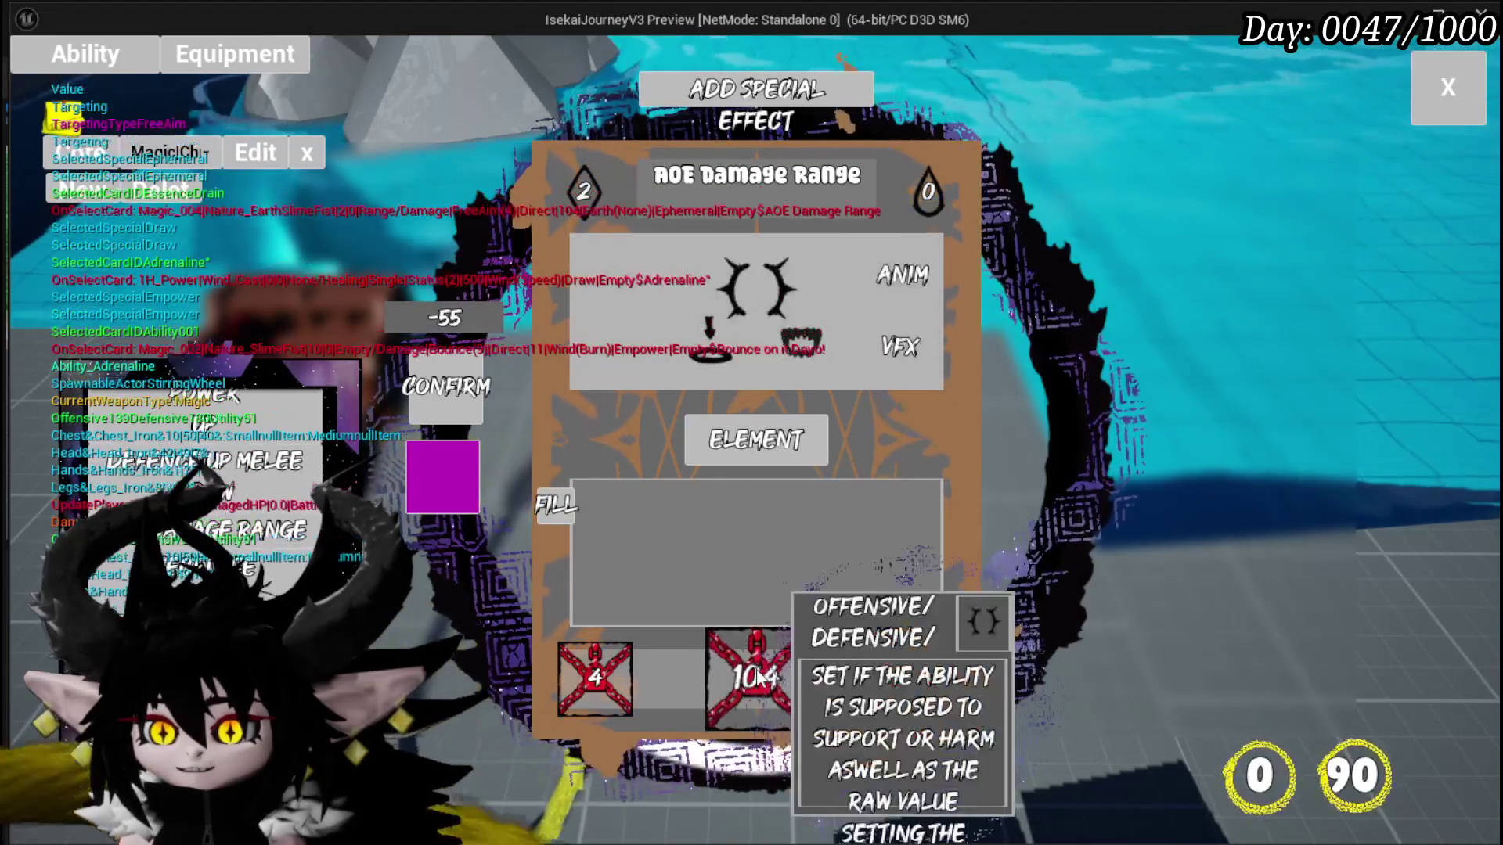
click(924, 678)
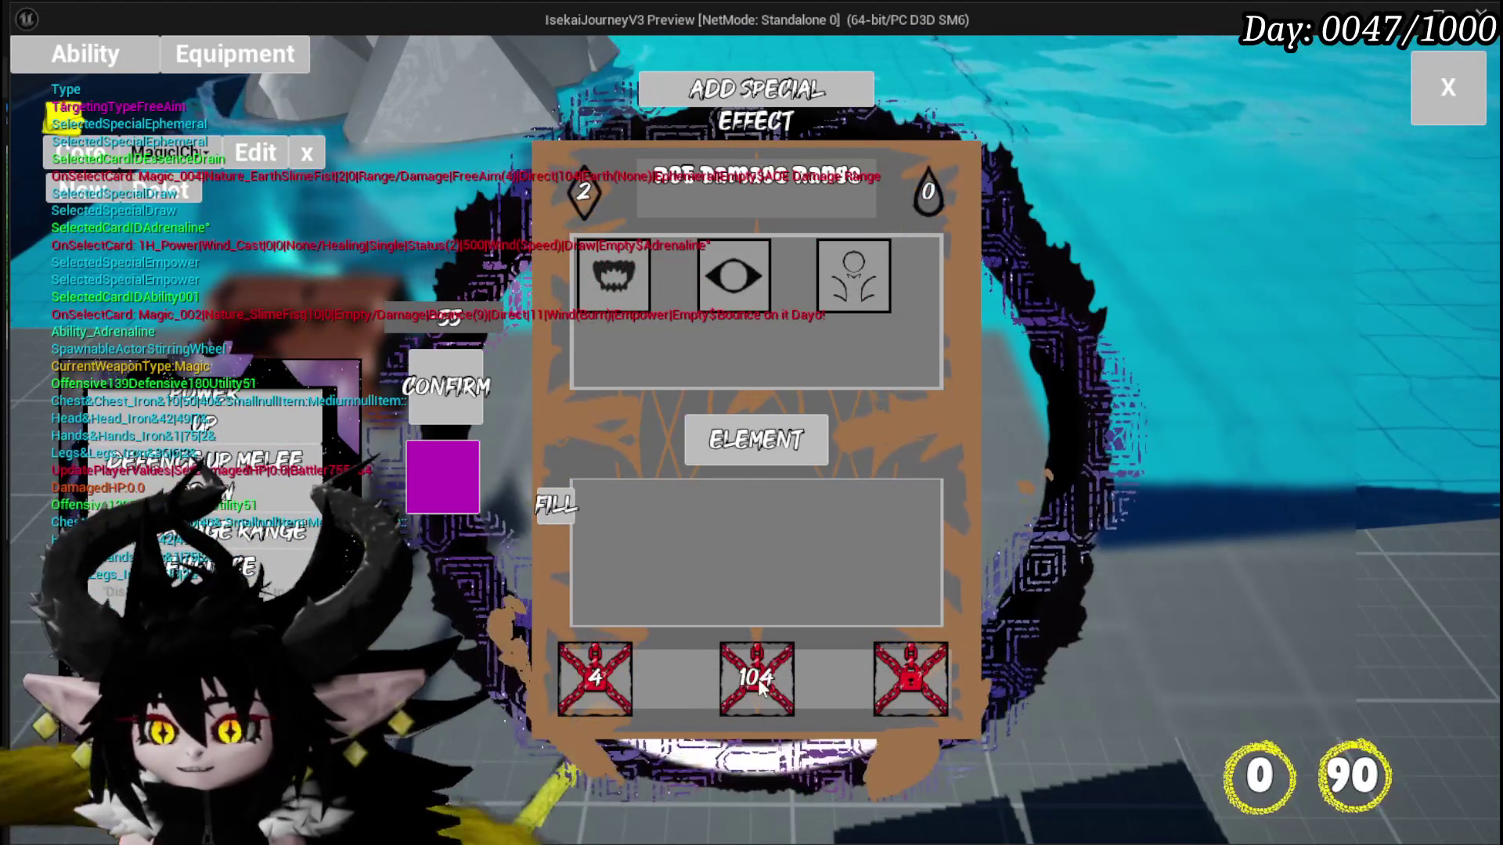
click(756, 681)
mouse_move(593, 678)
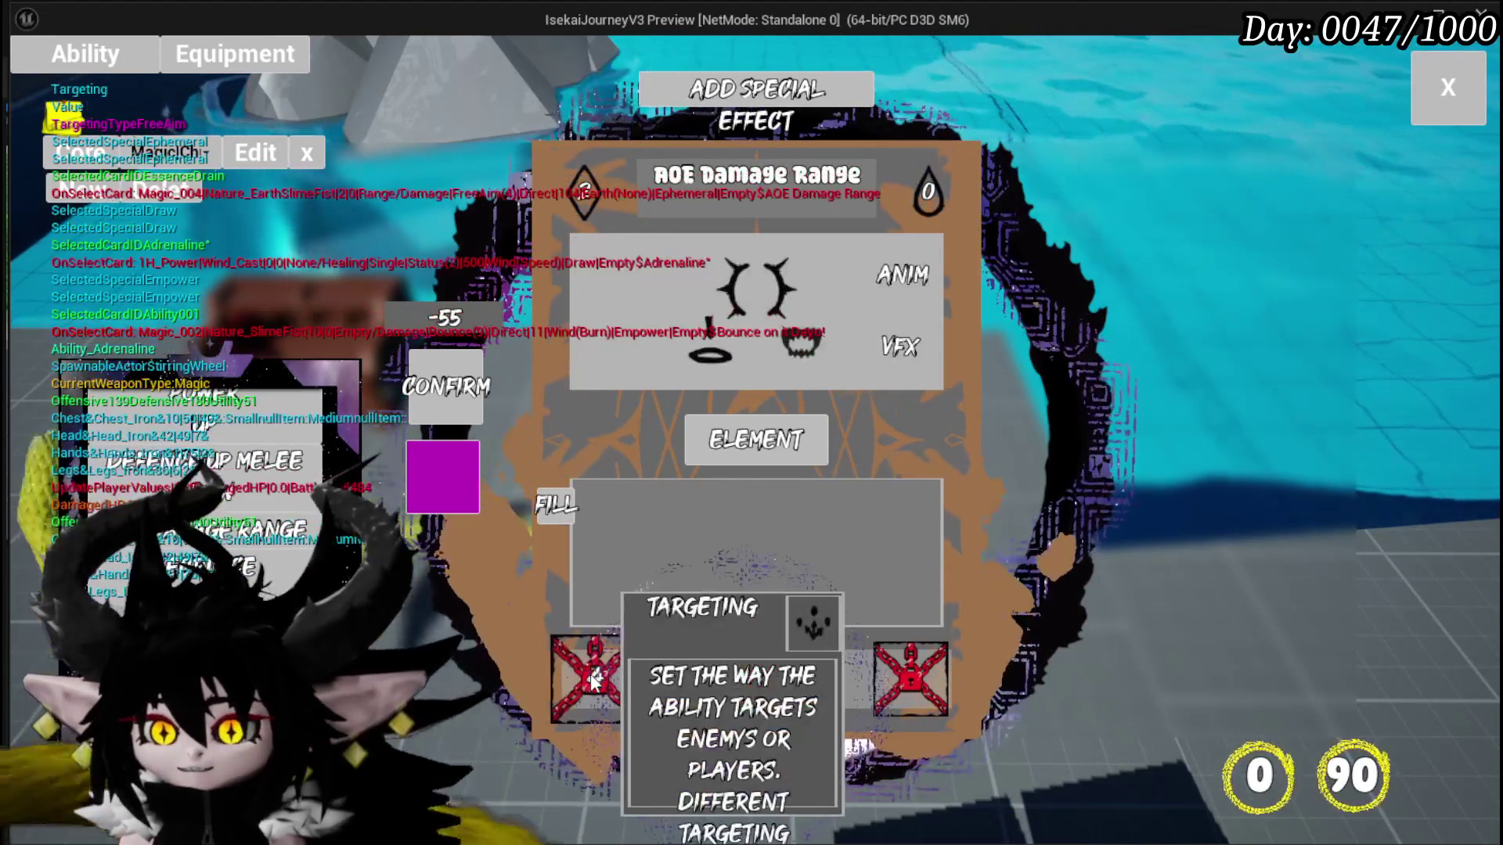
key(Escape)
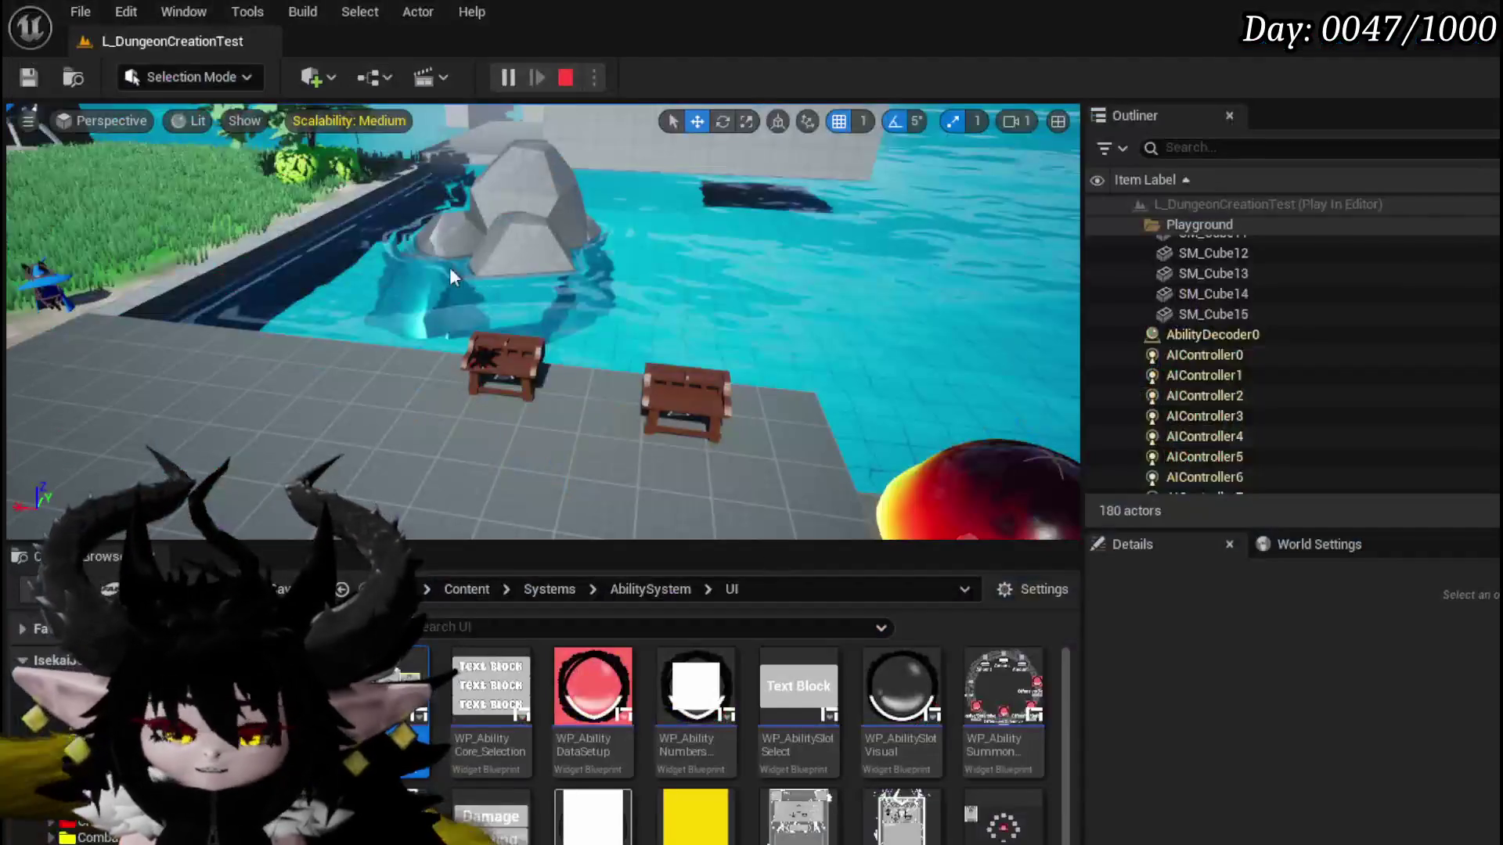
key(ctrl+s)
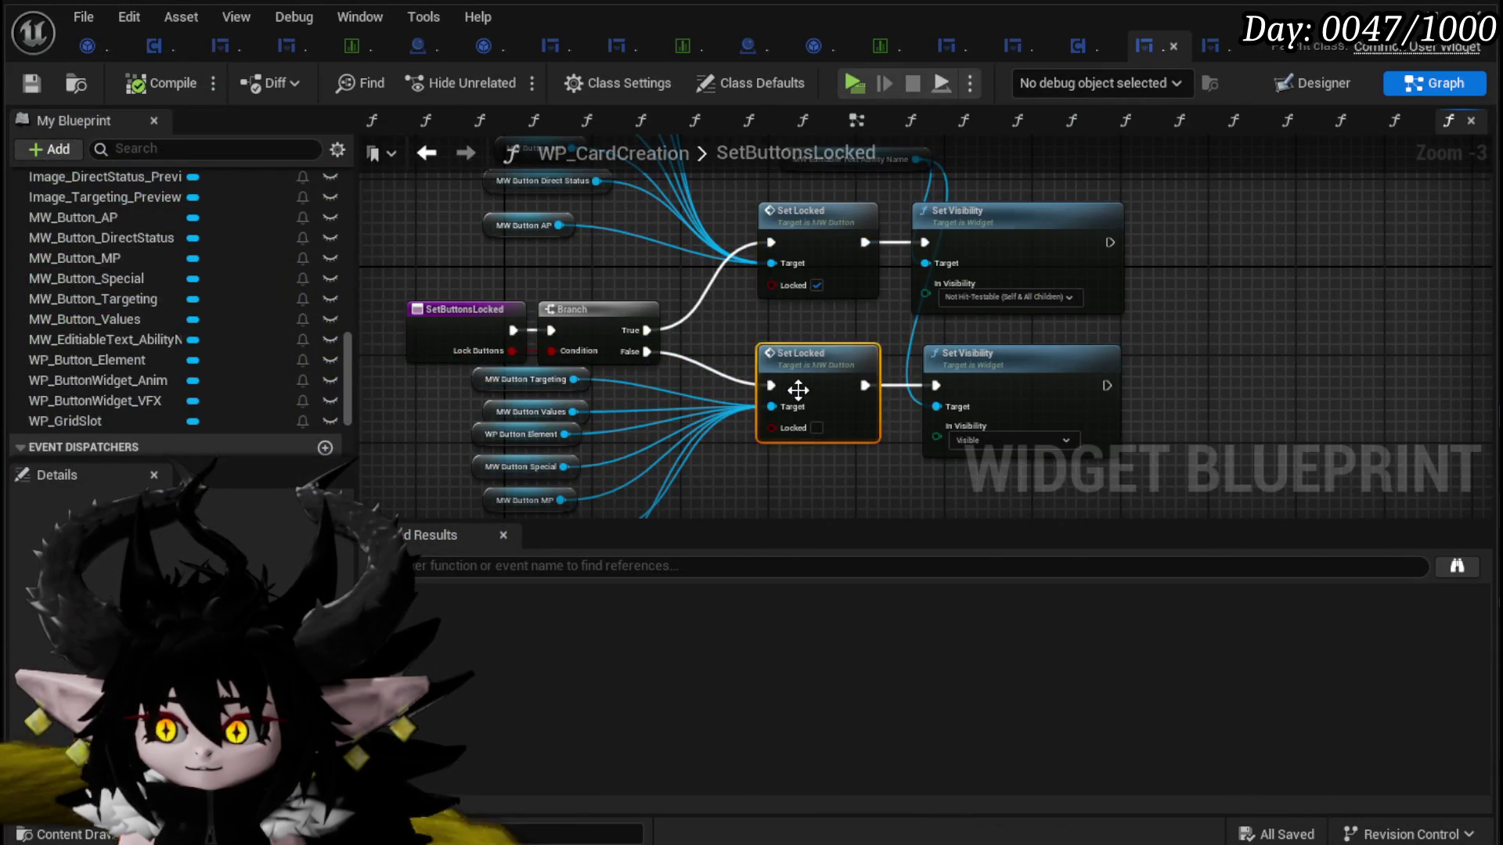
double_click(798, 389)
scroll(669, 308, up, 1)
click(669, 308)
click(730, 241)
click(1072, 120)
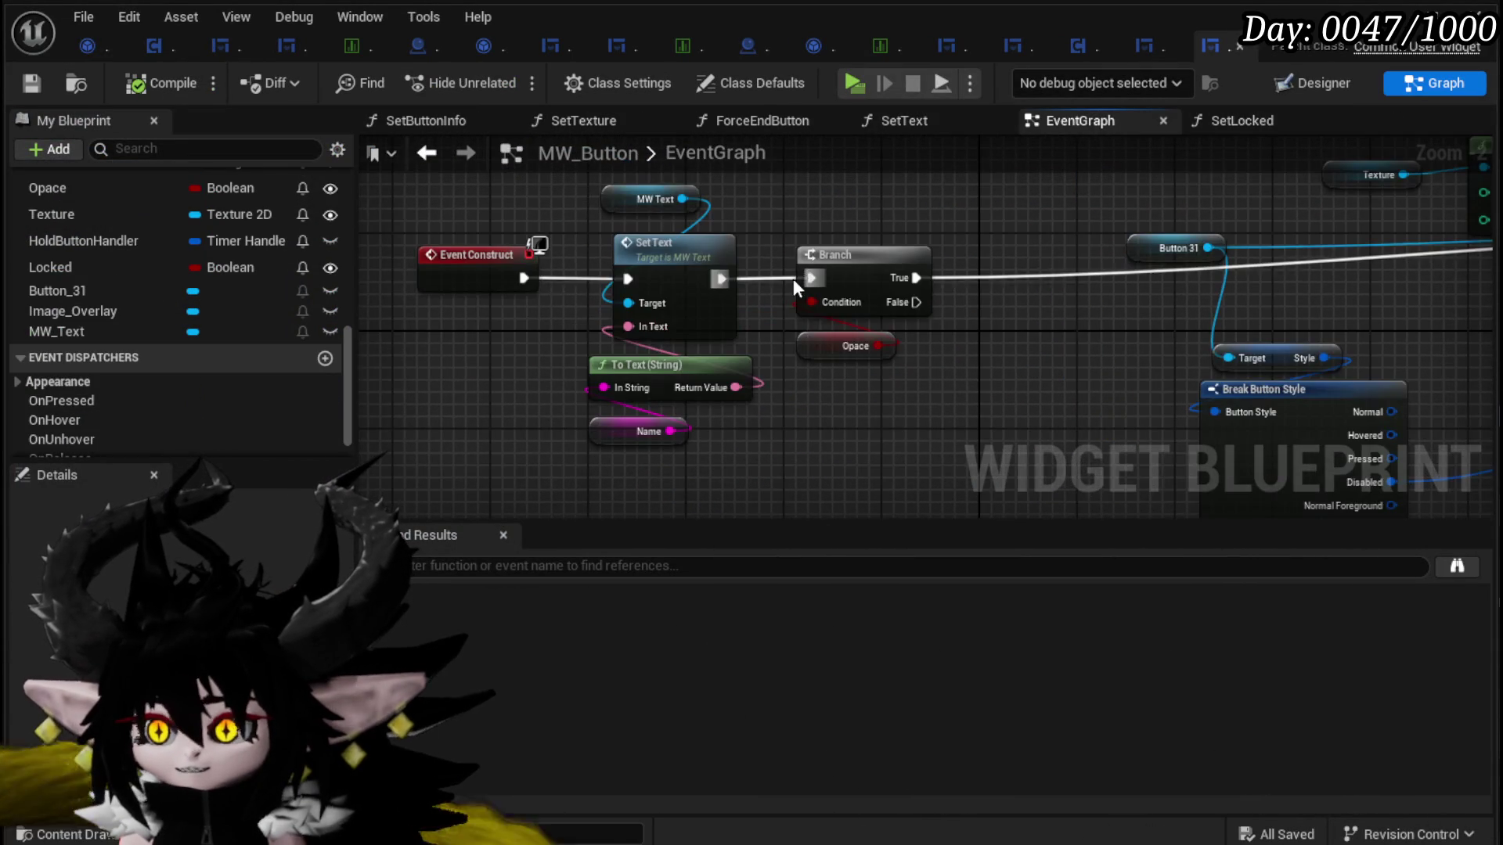
mouse_move(972, 208)
mouse_down()
mouse_move(824, 238)
mouse_move(552, 360)
mouse_move(974, 398)
mouse_move(936, 349)
mouse_up()
scroll(892, 360, down, 2)
scroll(889, 362, up, 3)
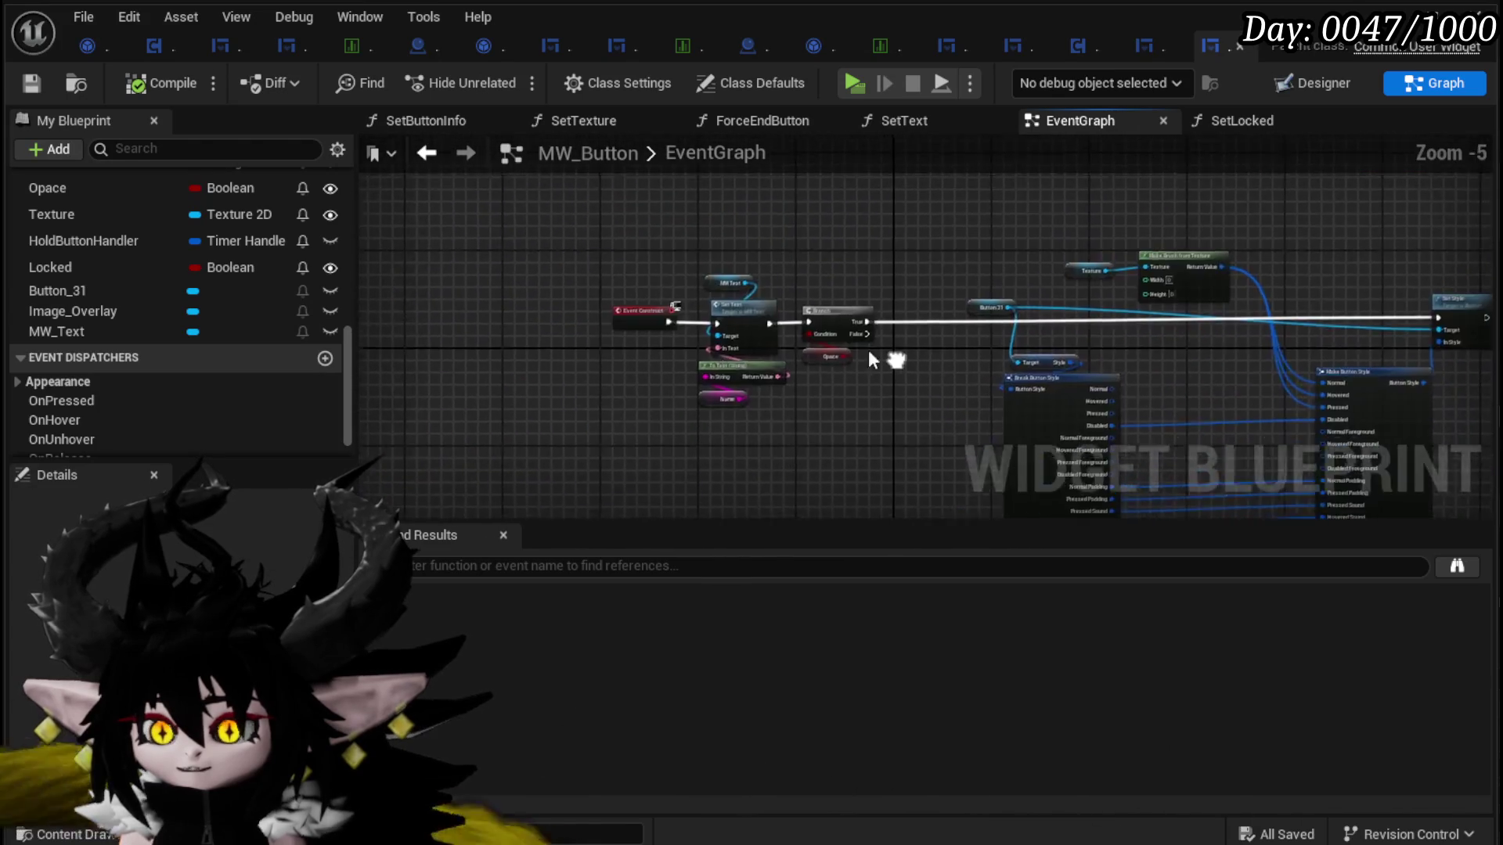
scroll(711, 362, down, 2)
mouse_move(711, 363)
mouse_down()
mouse_move(570, 338)
mouse_move(738, 331)
mouse_move(895, 415)
mouse_move(1126, 295)
mouse_up()
scroll(894, 415, up, 2)
scroll(772, 260, down, 3)
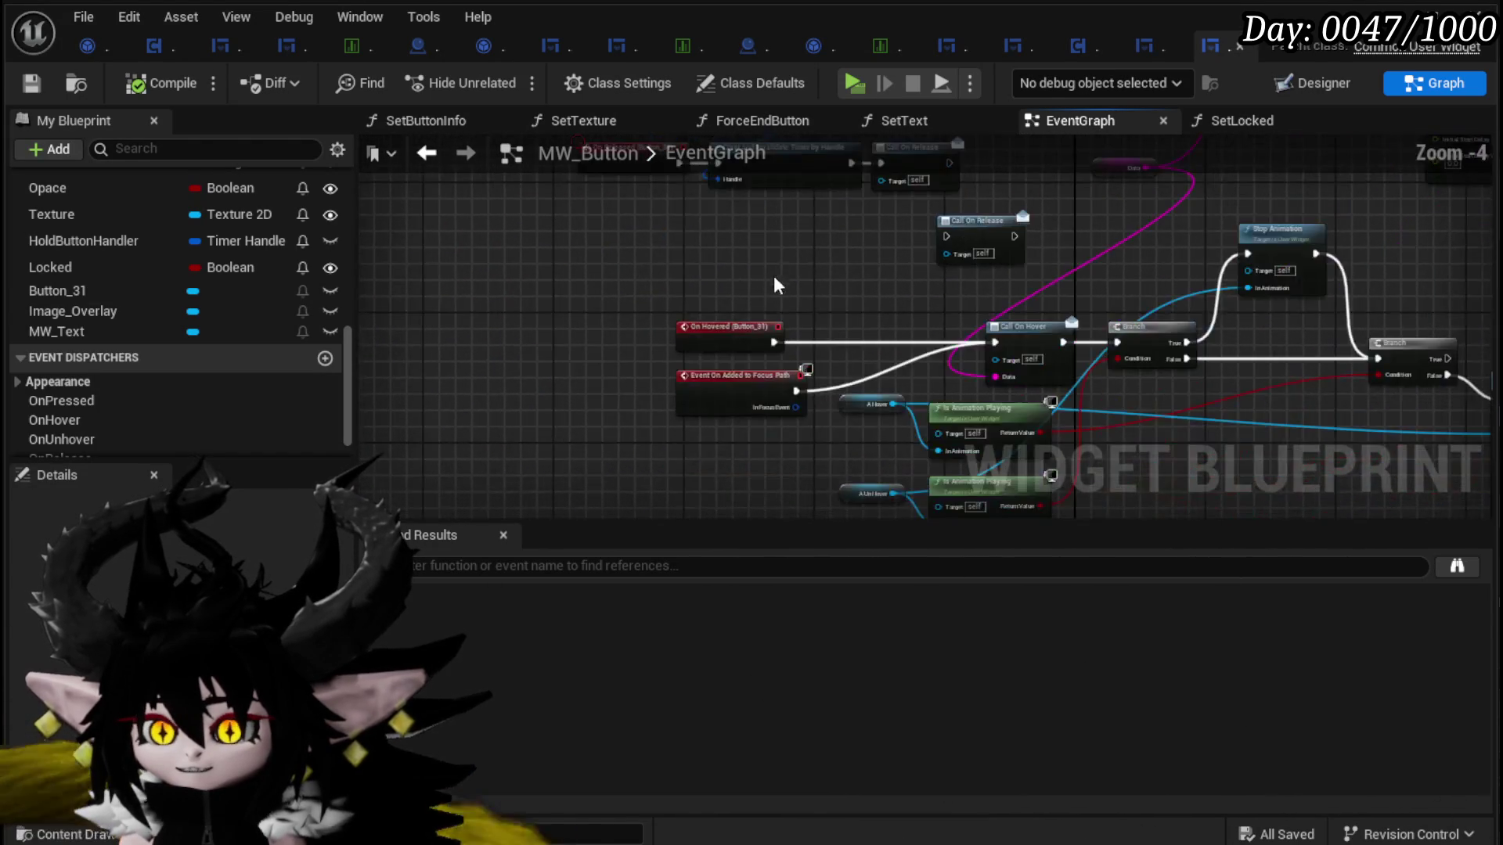
scroll(796, 316, up, 1)
mouse_move(797, 316)
mouse_down()
mouse_move(790, 203)
mouse_move(704, 258)
mouse_move(657, 336)
mouse_move(547, 274)
mouse_move(688, 439)
mouse_move(317, 326)
mouse_move(609, 309)
mouse_up()
scroll(655, 335, down, 3)
scroll(609, 309, up, 4)
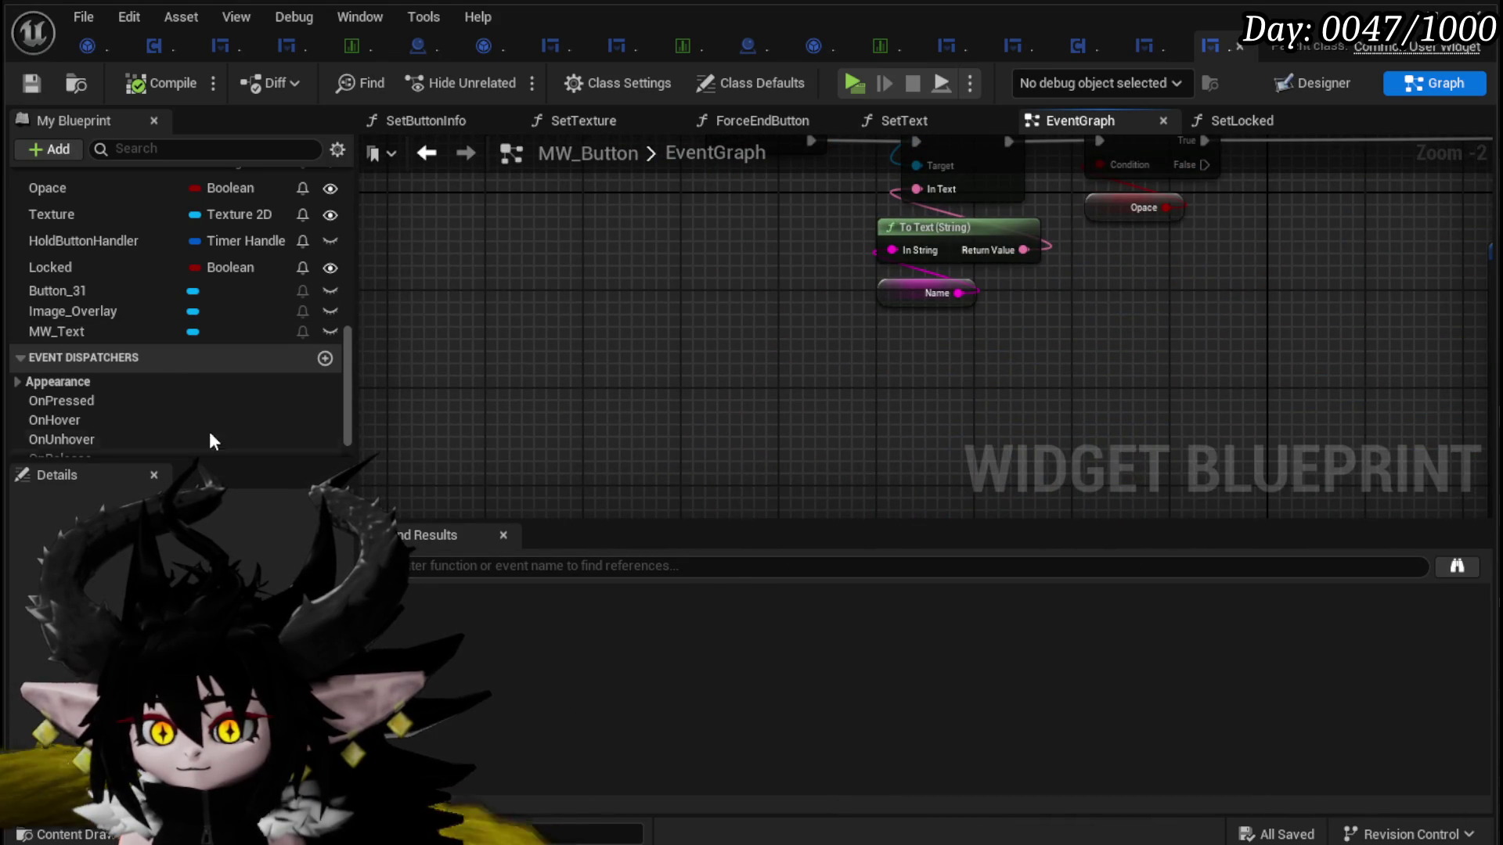
scroll(158, 344, up, 3)
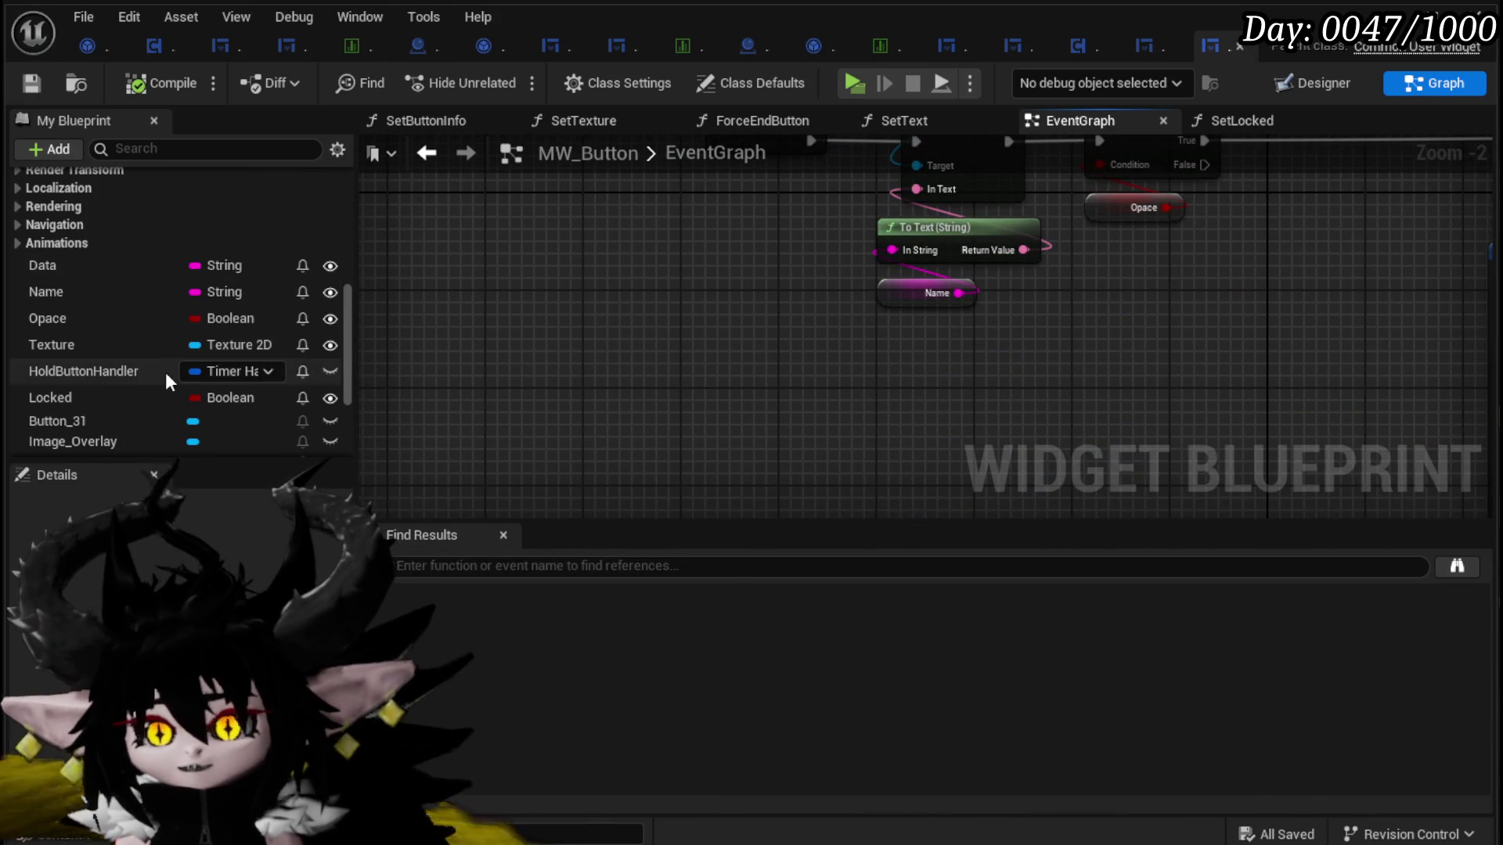
Step: Search the blueprint for 'Lock' and jump to SetTexture's Make Brush from Texture node
click(503, 566)
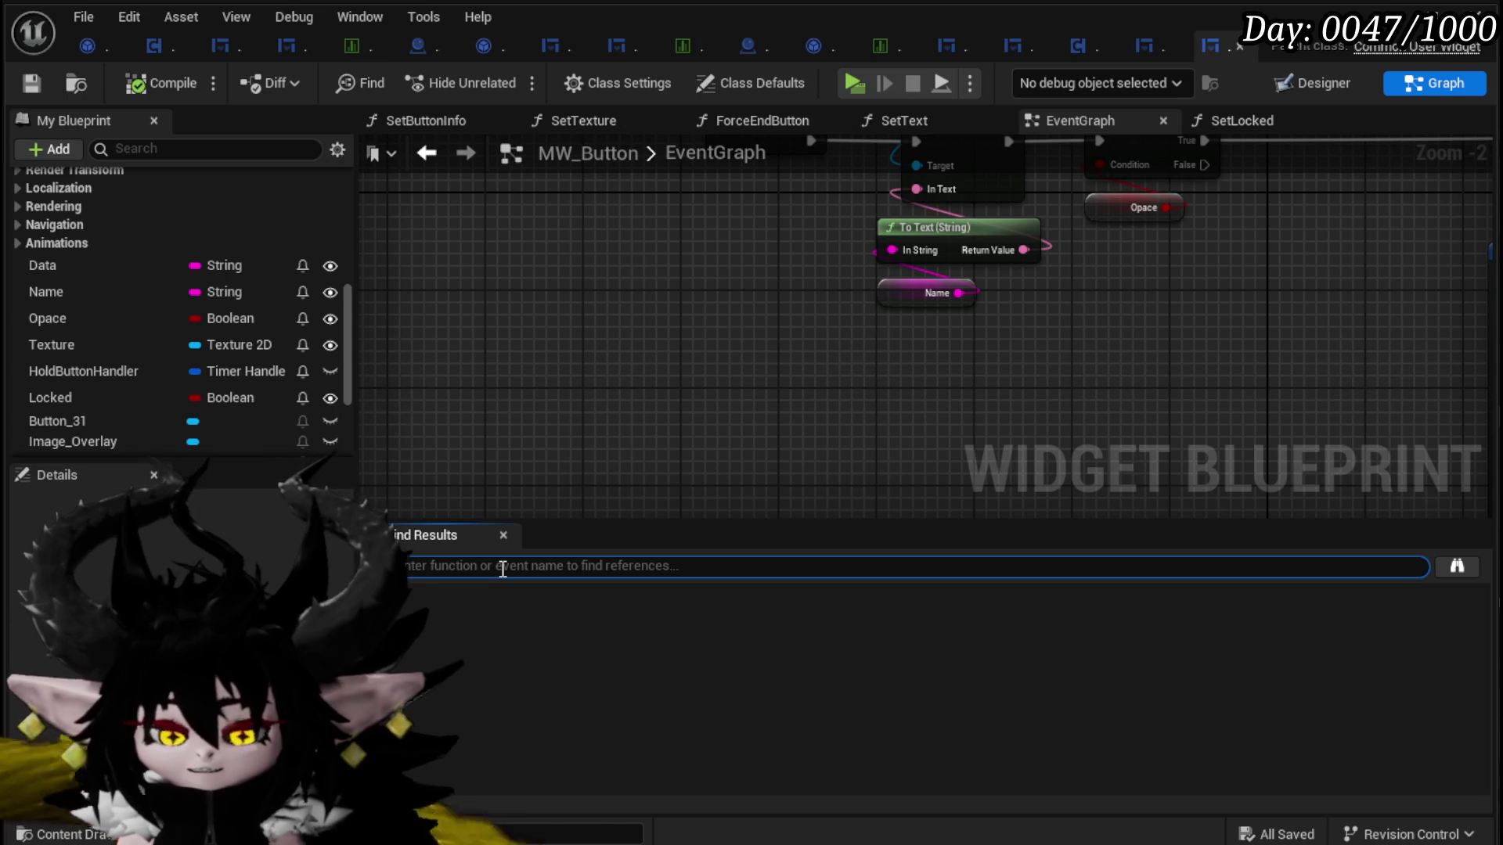
text(Lock)
key(Return)
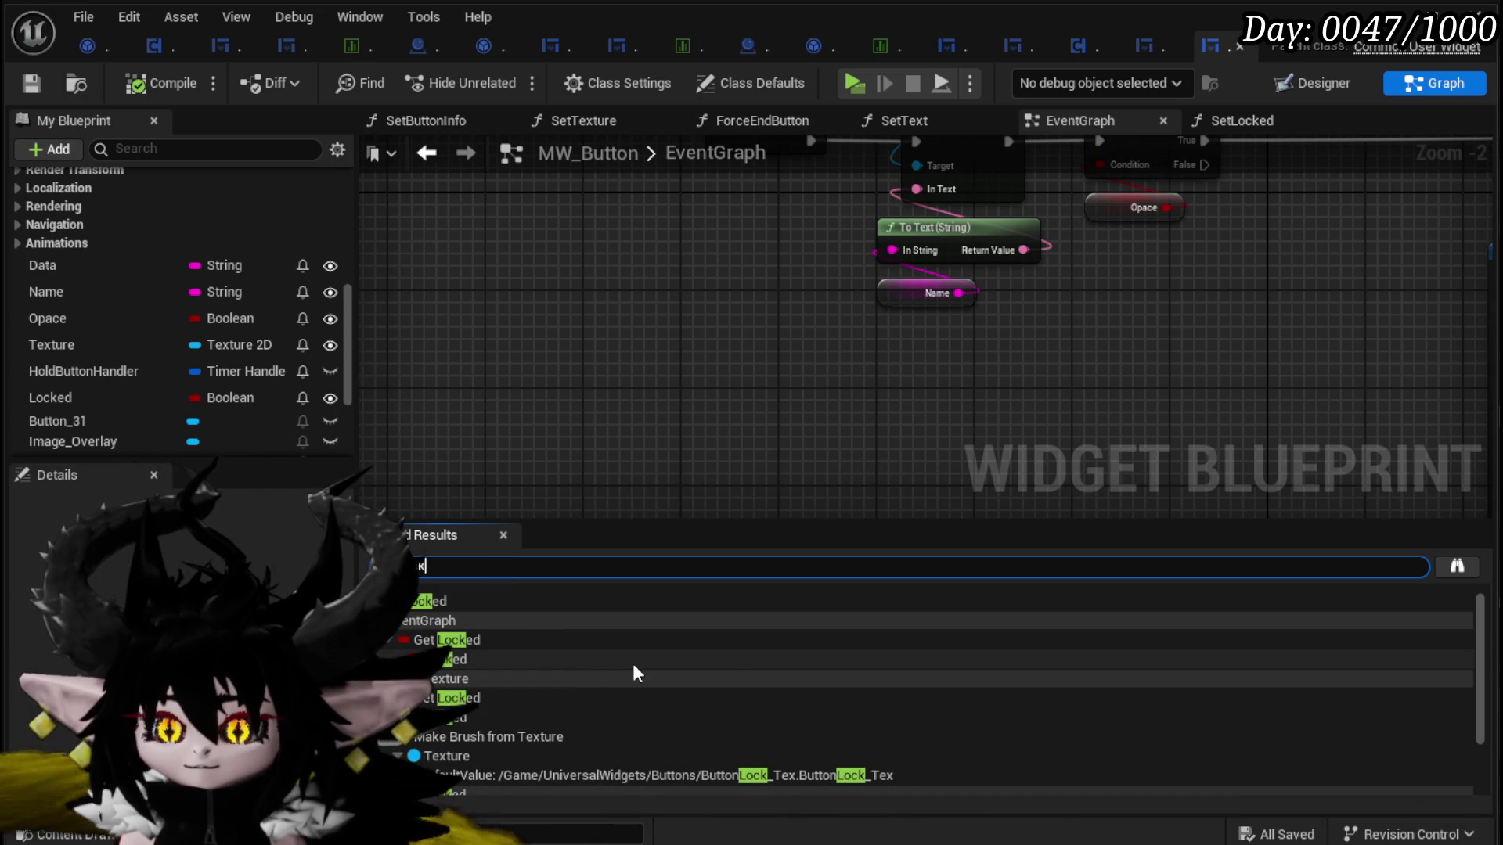
scroll(632, 664, down, 3)
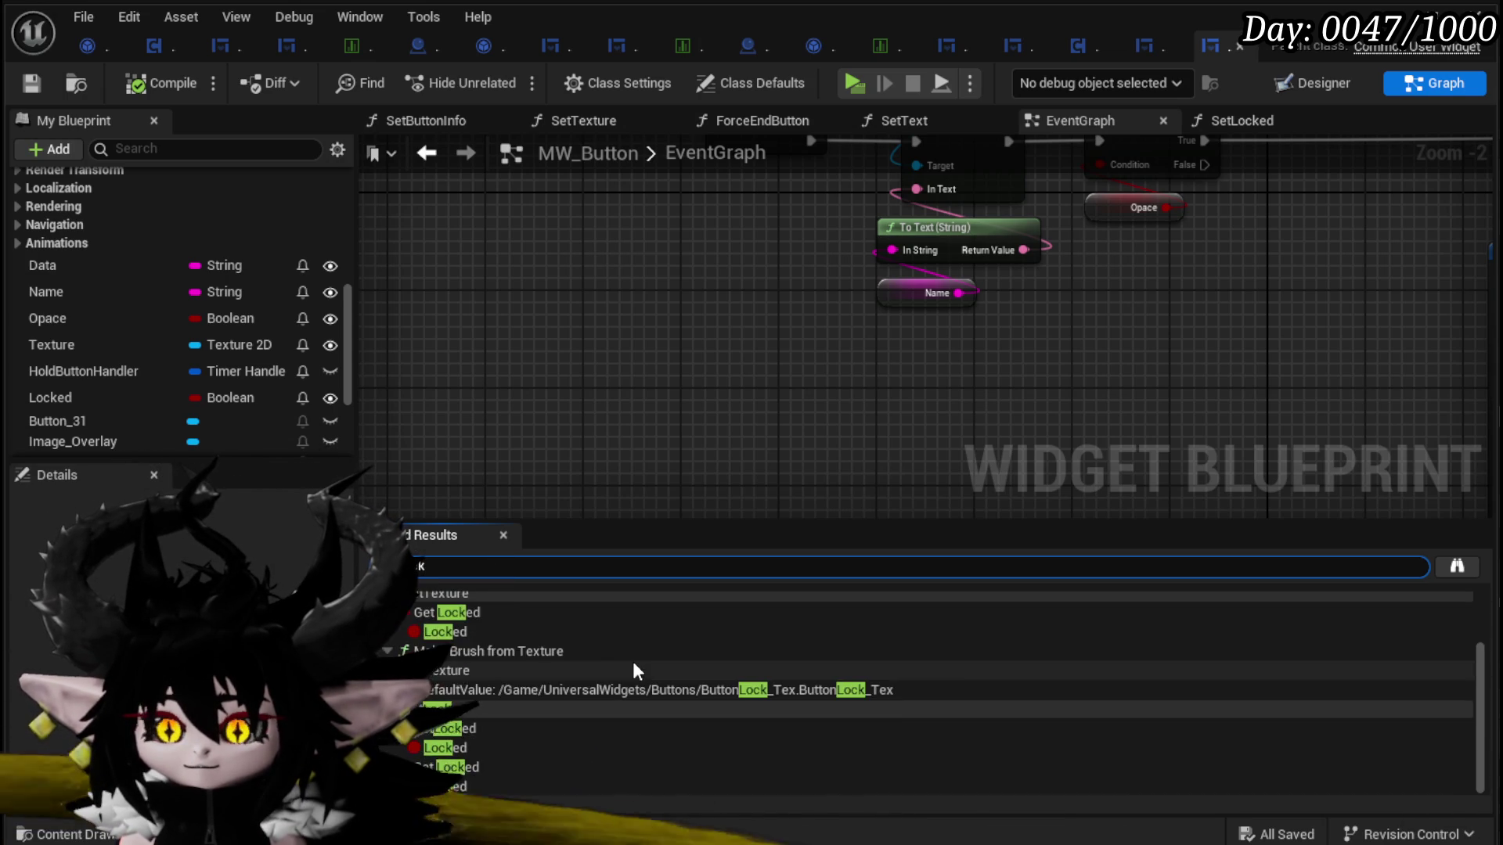
click(477, 730)
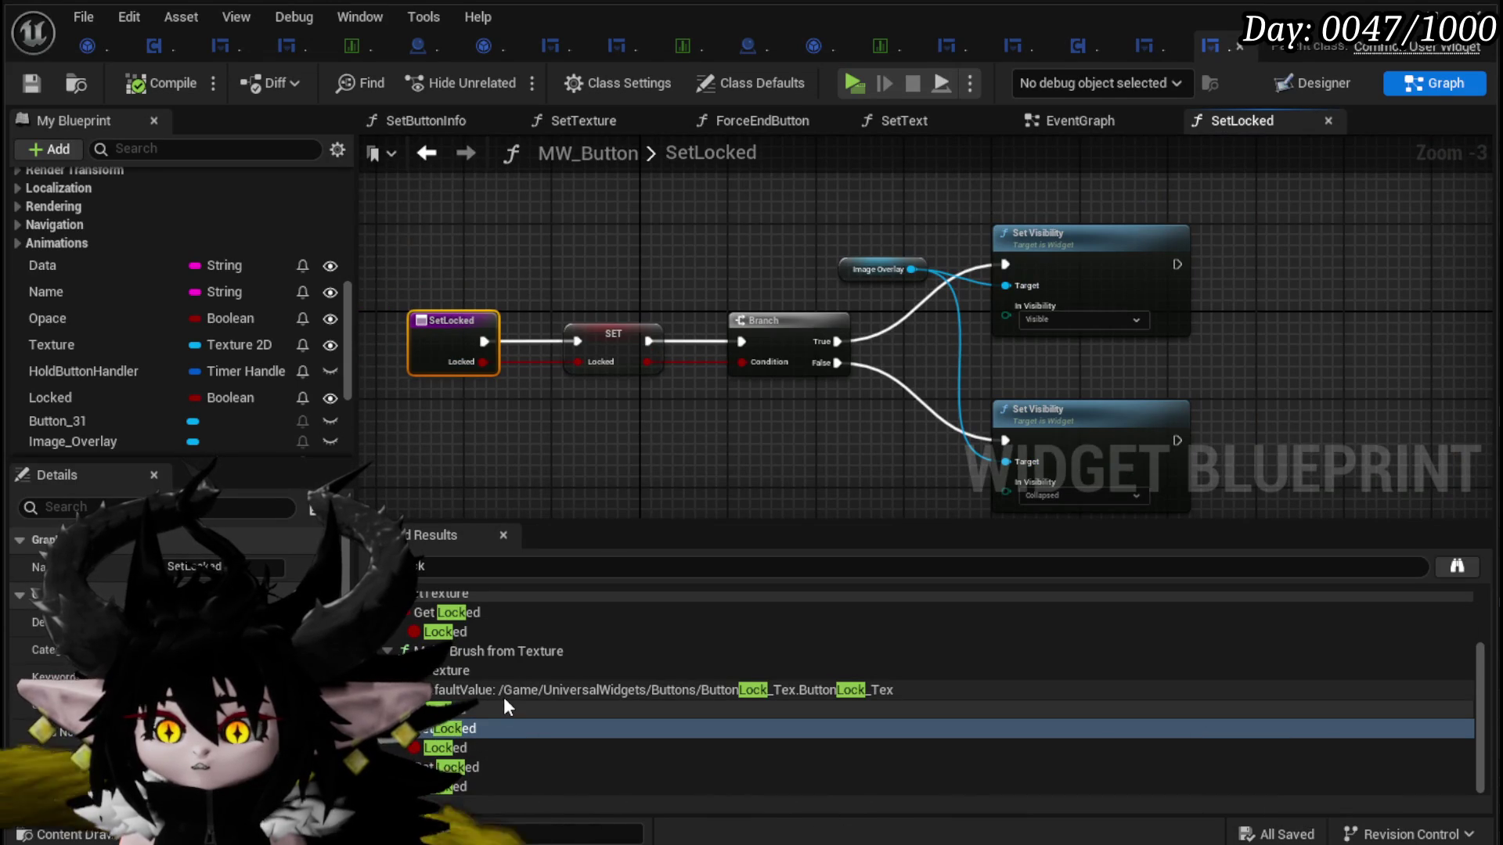
click(496, 651)
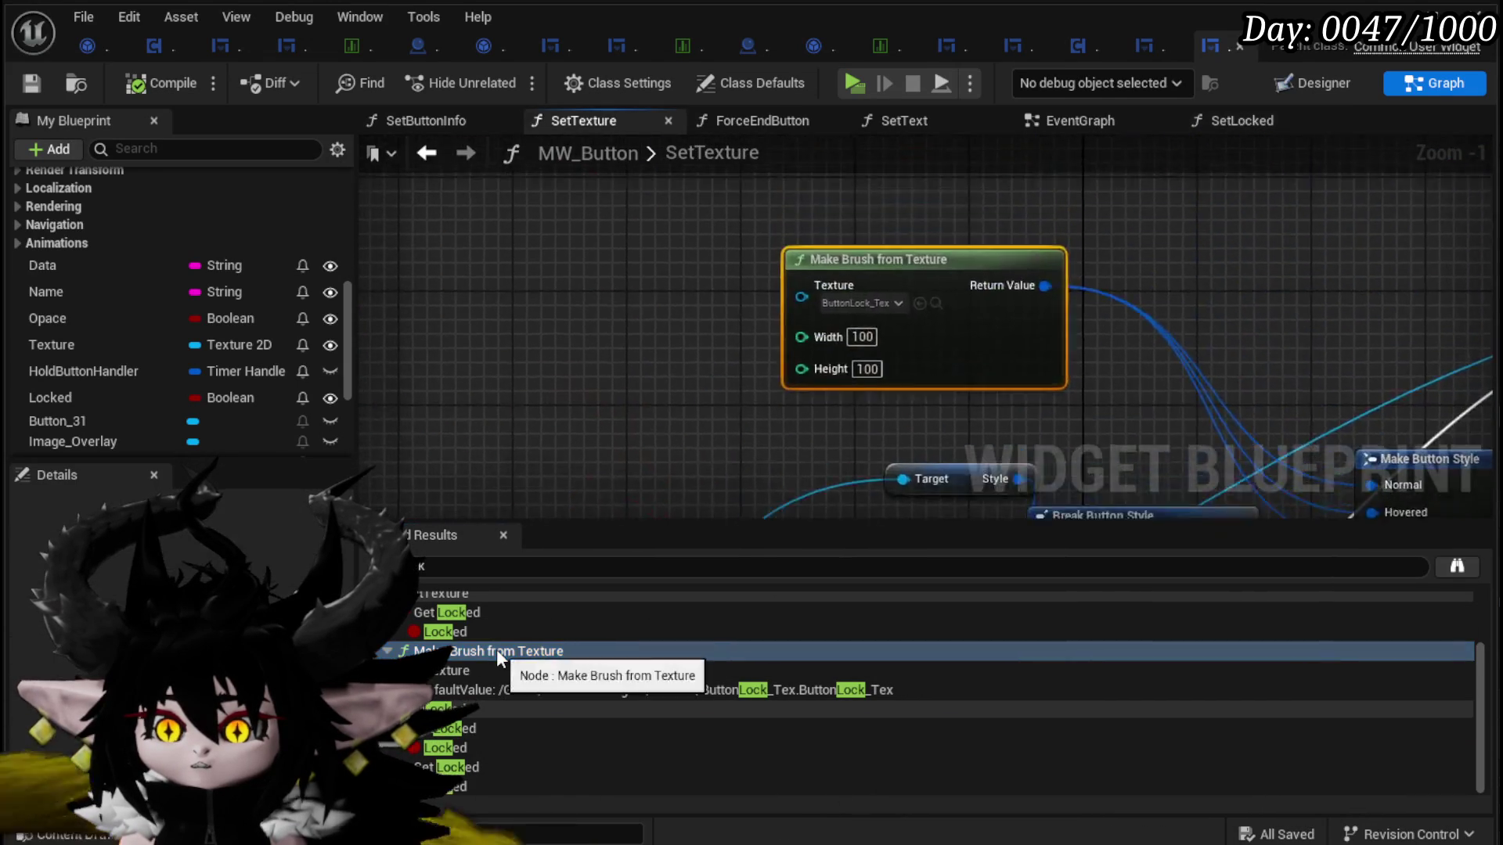
Step: Arrange the Locked getter above the Branch node in SetTexture
scroll(798, 335, down, 2)
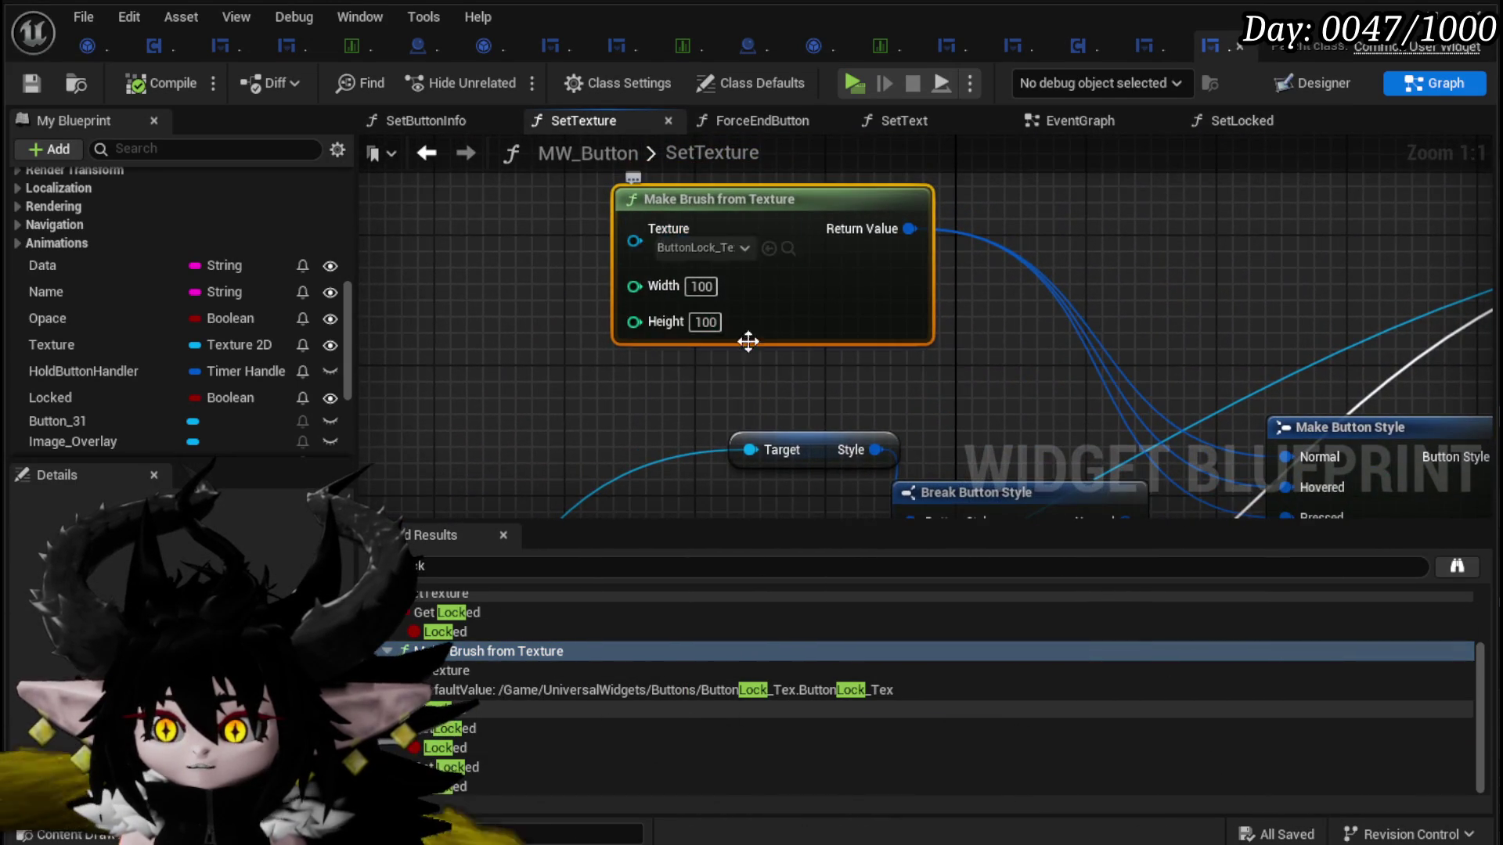
scroll(912, 228, down, 1)
drag(912, 228, 1030, 76)
drag(715, 344, 546, 418)
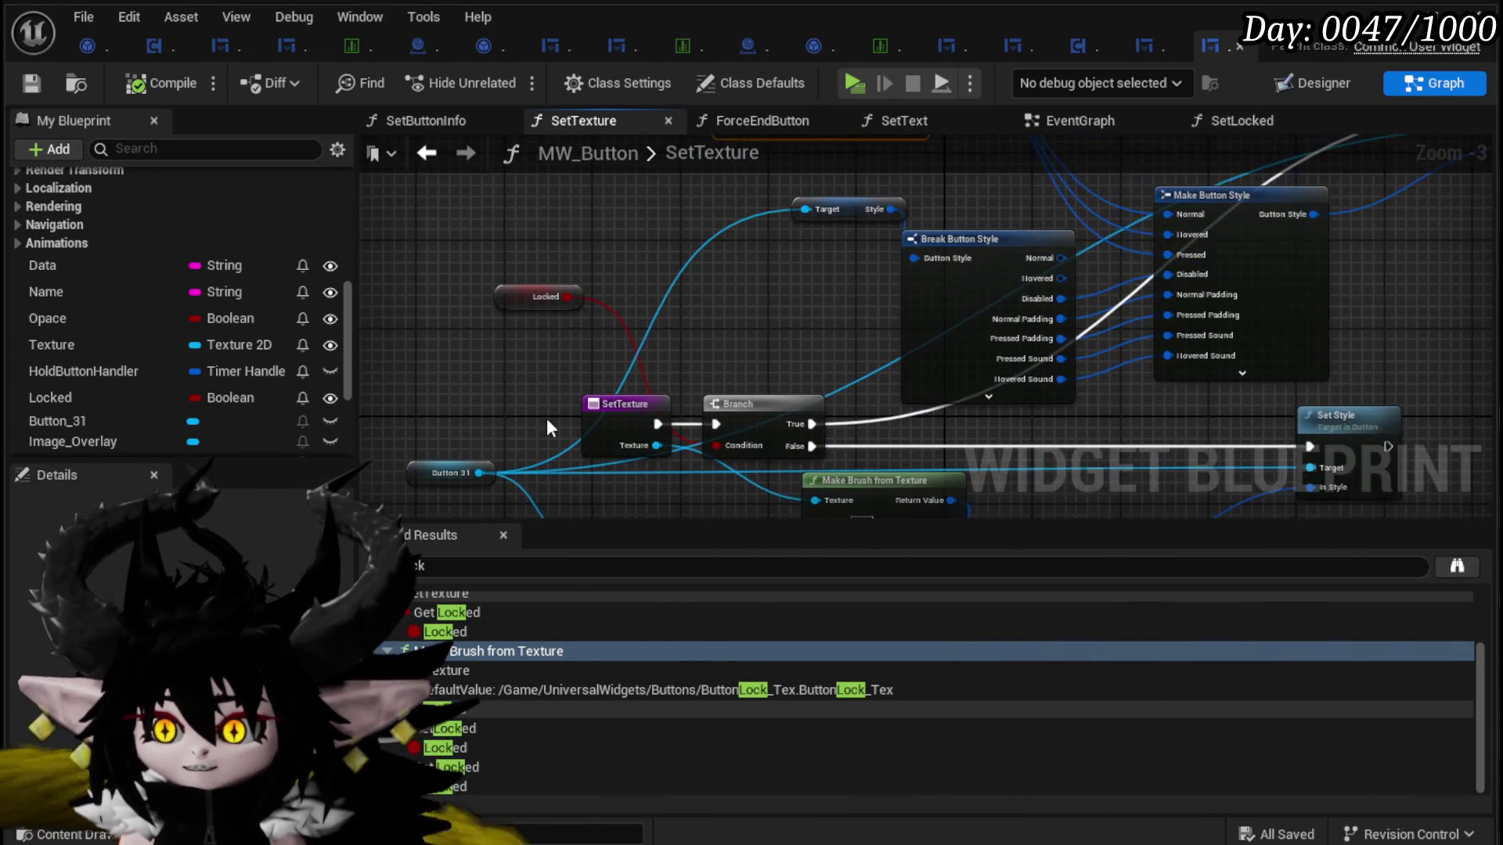
mouse_move(508, 286)
mouse_down()
mouse_move(753, 364)
mouse_move(594, 317)
mouse_move(448, 331)
mouse_up()
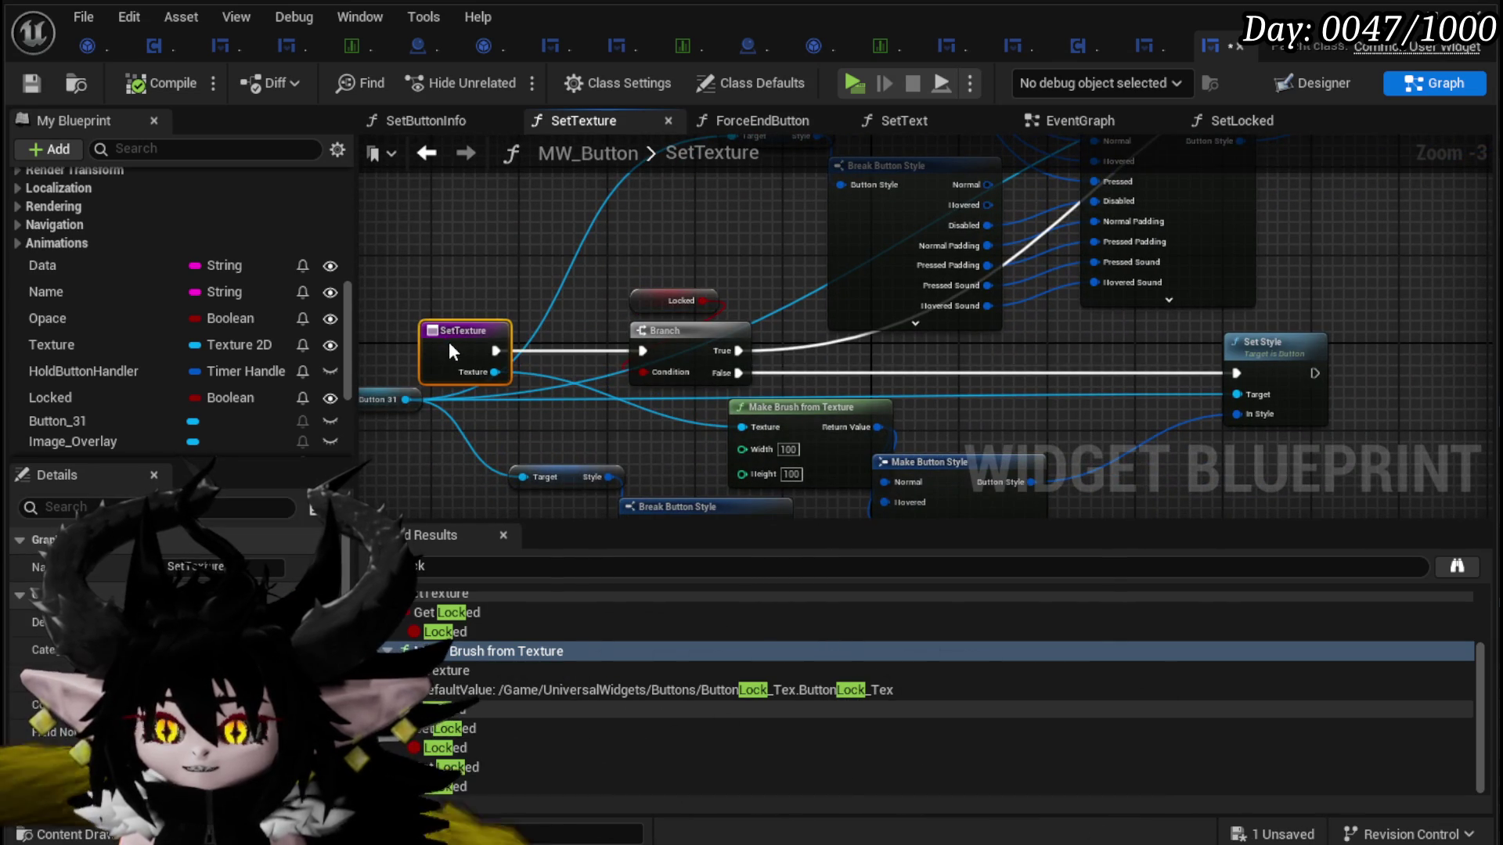
mouse_move(654, 297)
mouse_down()
mouse_move(576, 275)
mouse_move(635, 288)
mouse_move(633, 274)
mouse_up()
mouse_move(549, 342)
mouse_down()
mouse_move(350, 331)
mouse_move(597, 368)
mouse_move(1299, 406)
mouse_move(1288, 399)
mouse_move(1393, 344)
mouse_up()
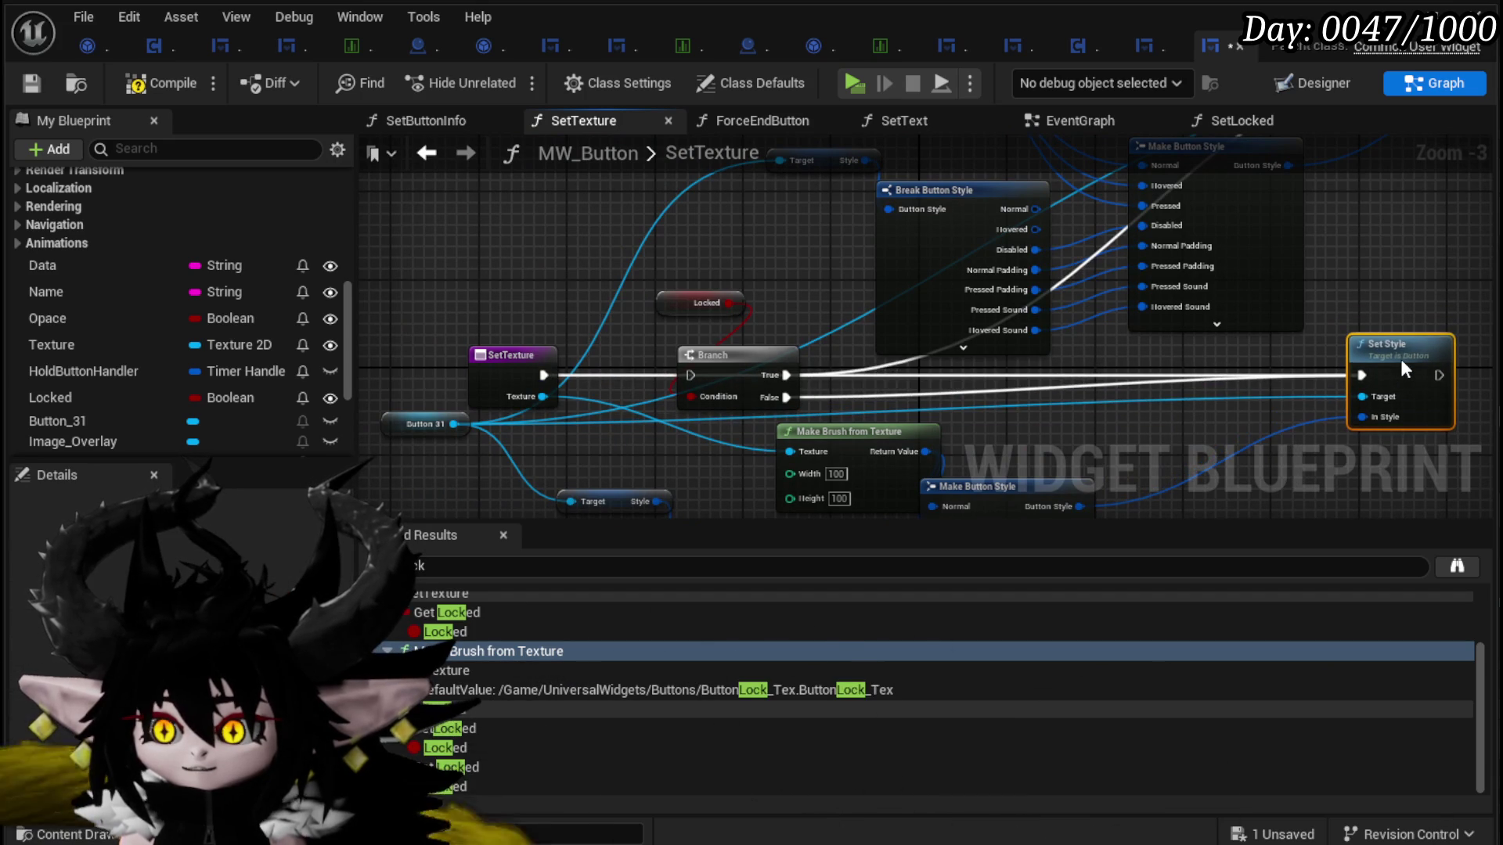
mouse_move(708, 264)
mouse_down()
mouse_move(740, 368)
mouse_move(740, 290)
mouse_up()
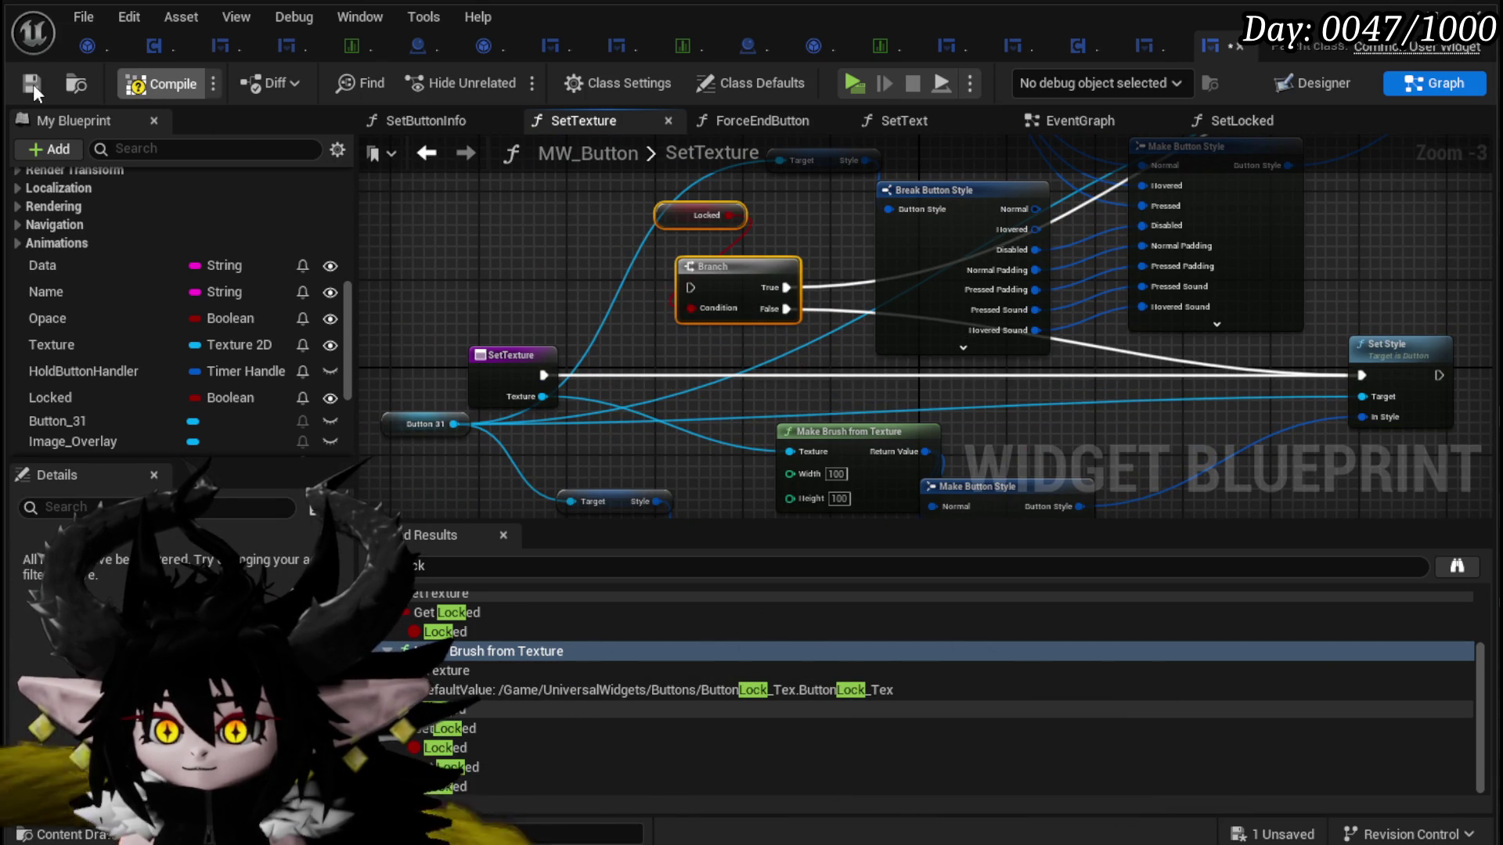
Step: Shift the Locked and Branch nodes left and save the MW_Button blueprint
click(33, 83)
mouse_move(661, 338)
mouse_down()
mouse_move(473, 274)
mouse_move(594, 327)
mouse_up()
click(706, 275)
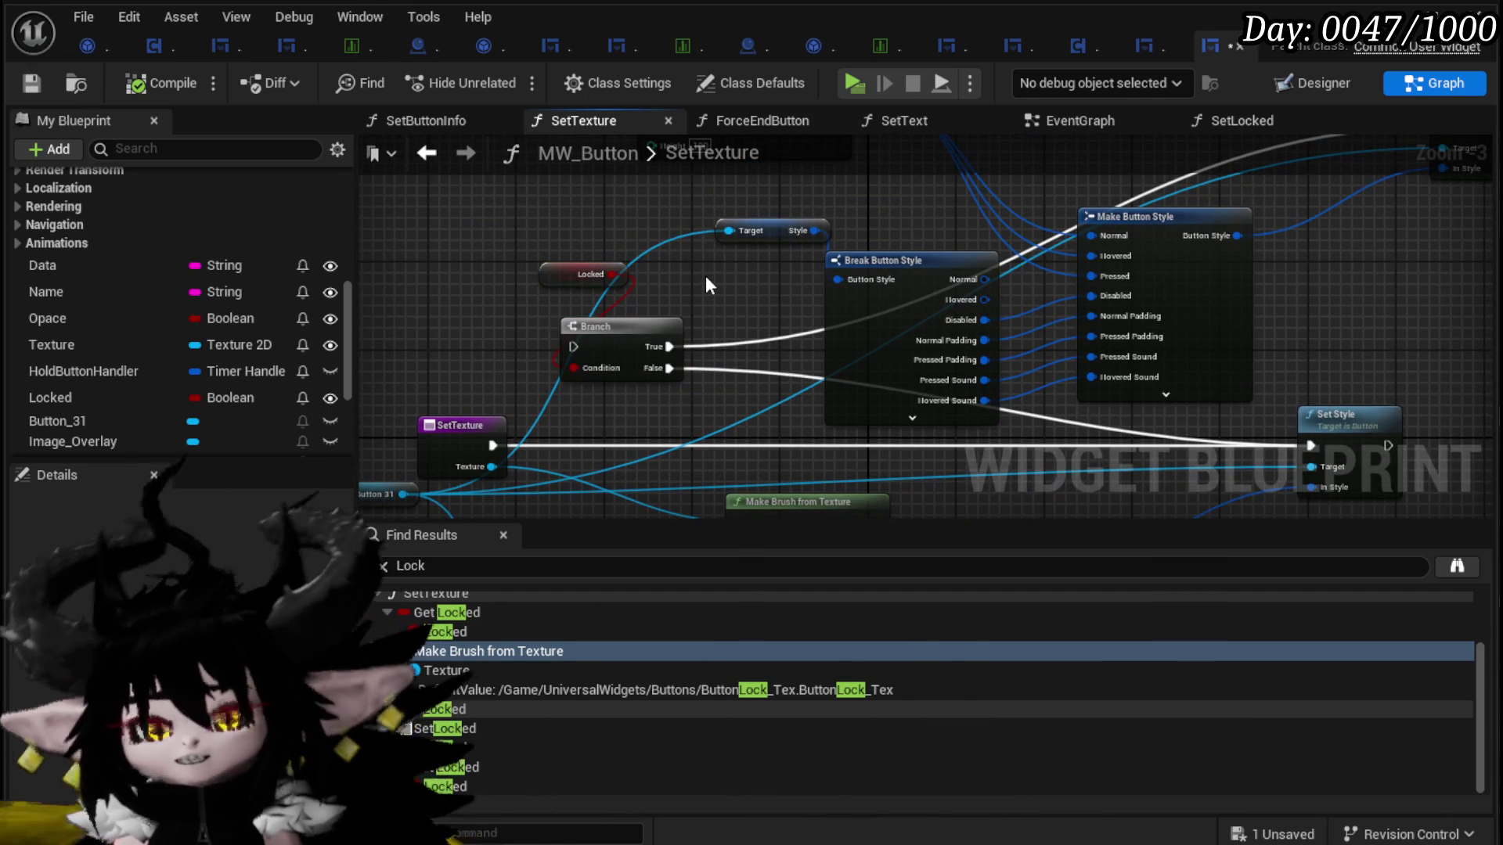
key(ctrl+z)
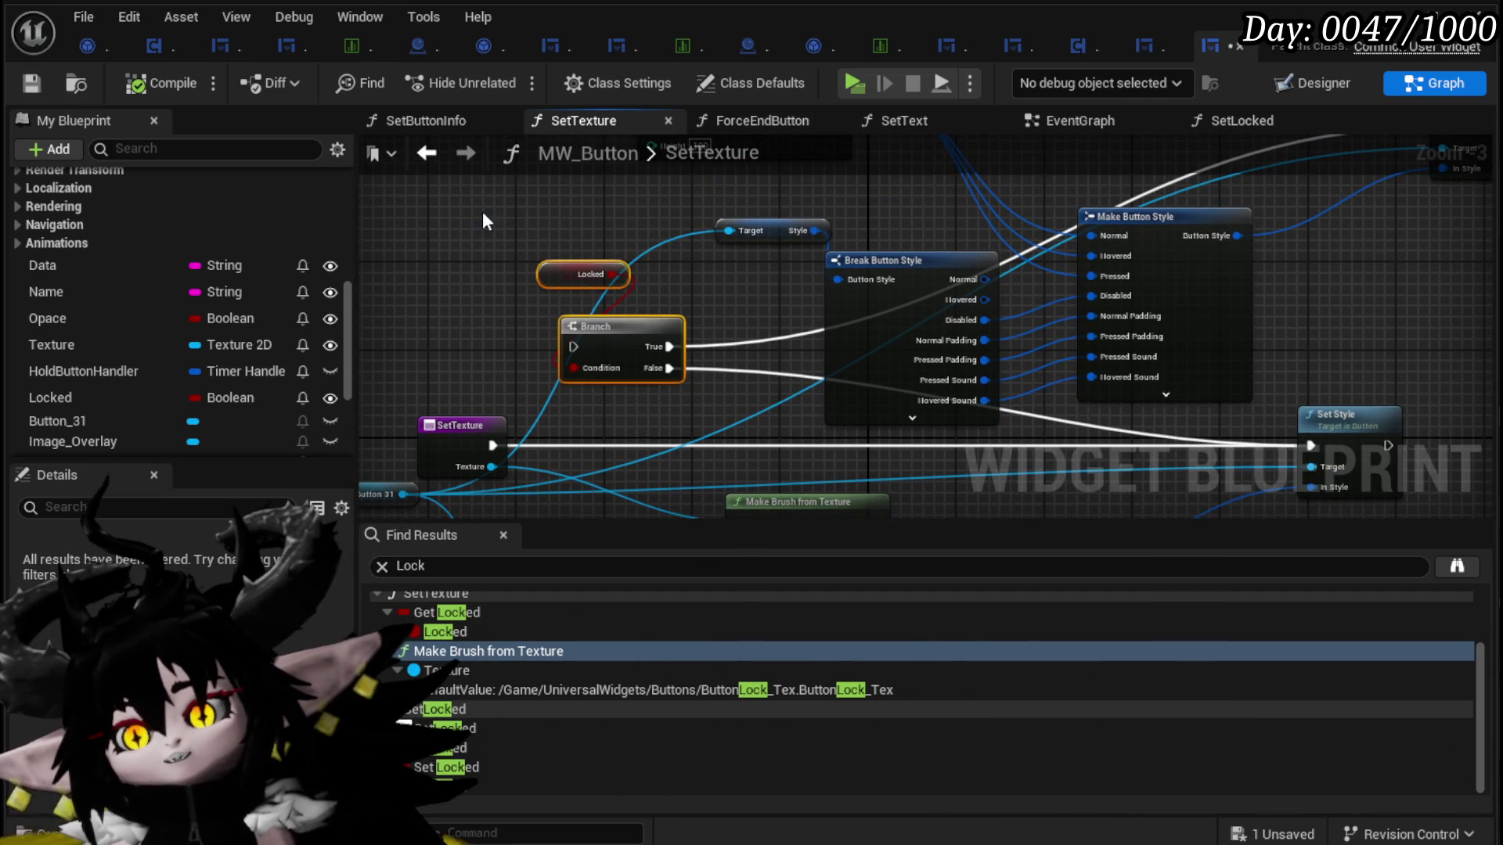
click(23, 91)
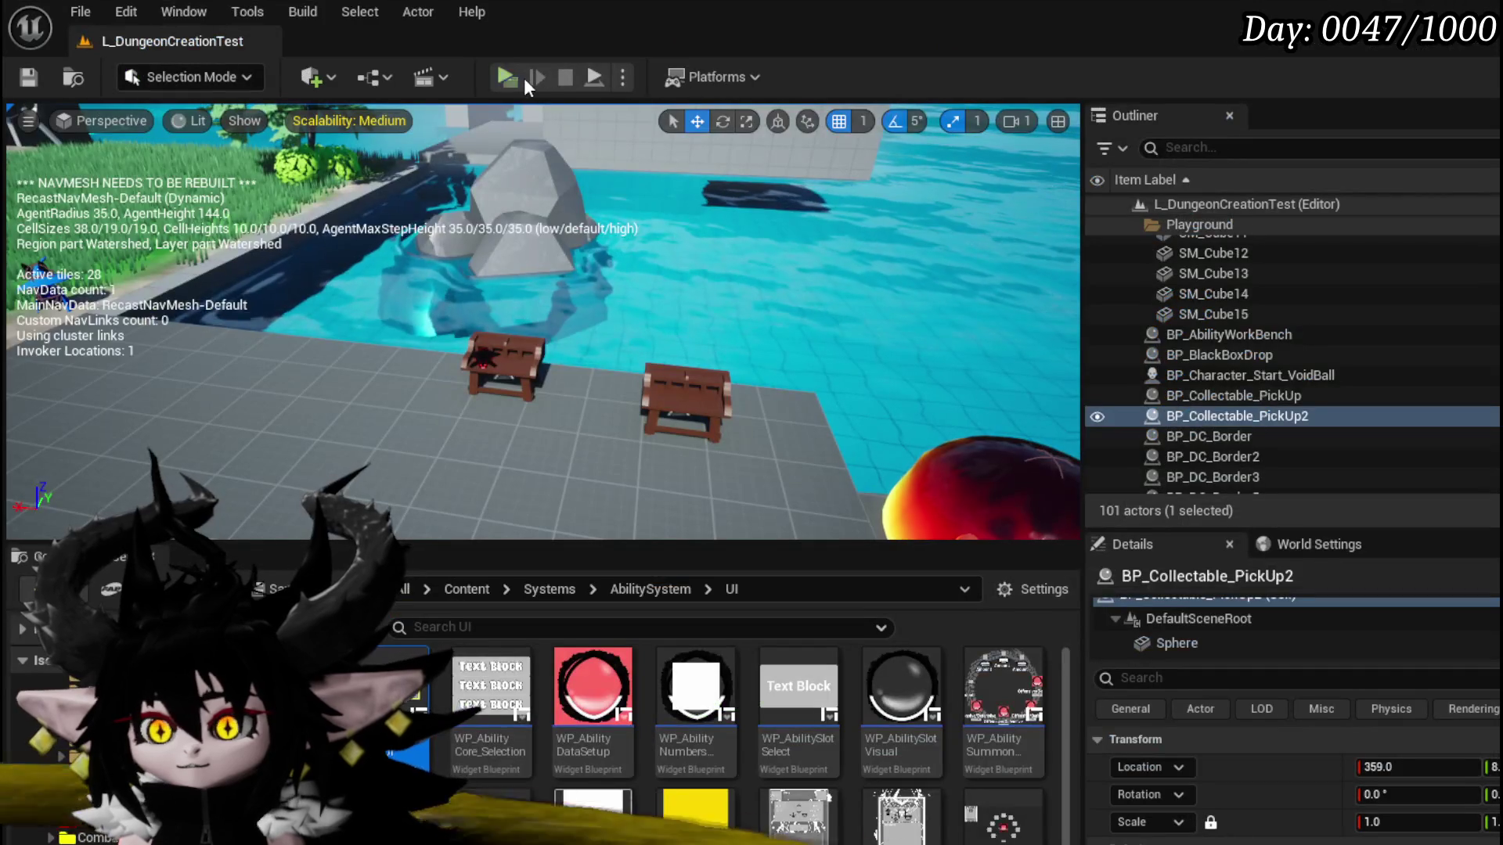
Step: Launch the standalone preview and assign the Adrenaline card to the current core from the inventory
click(524, 78)
key(w)
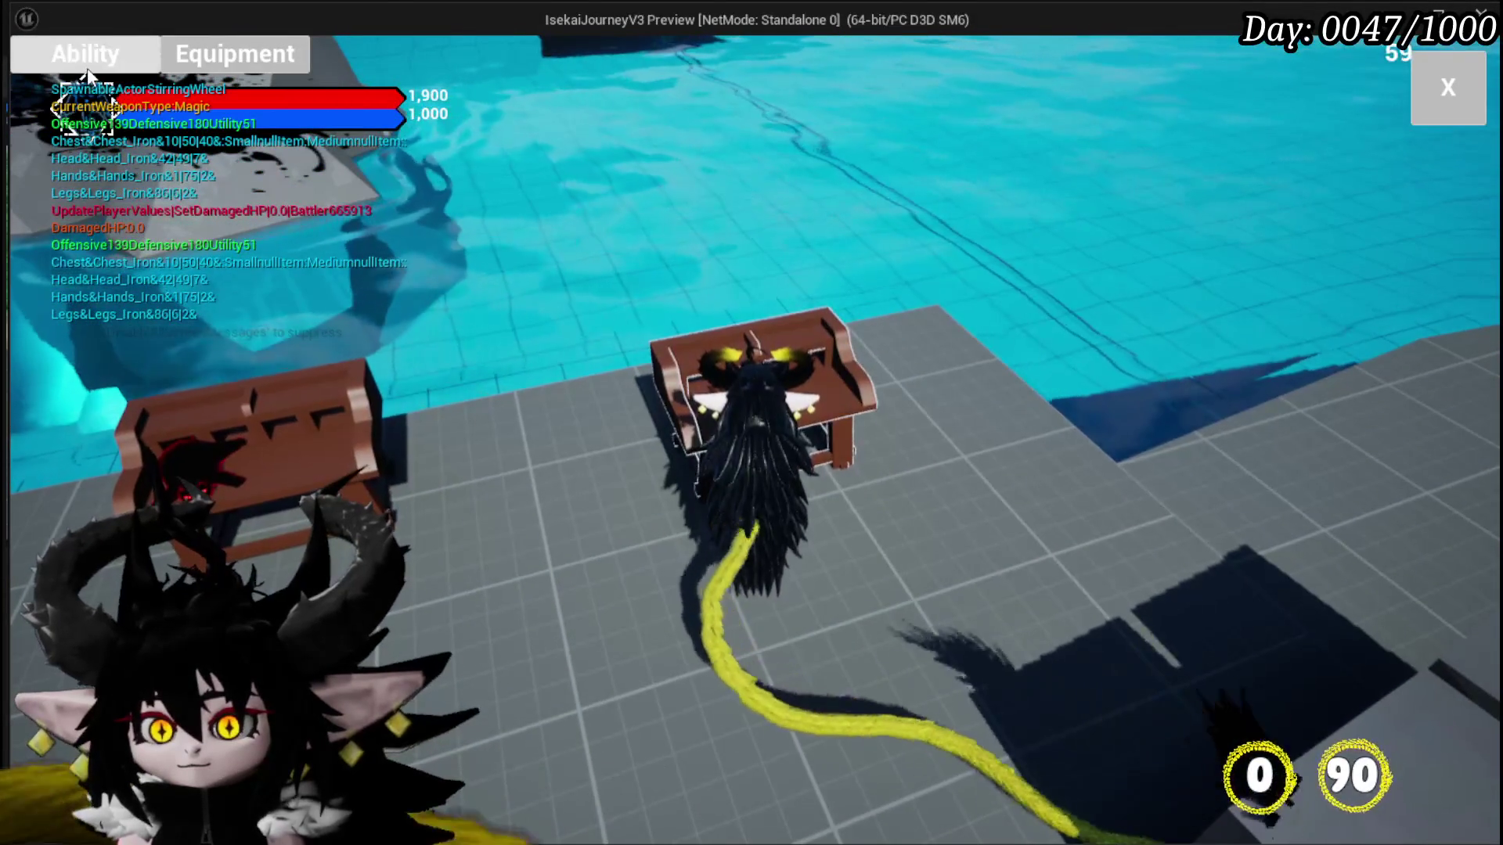
click(87, 68)
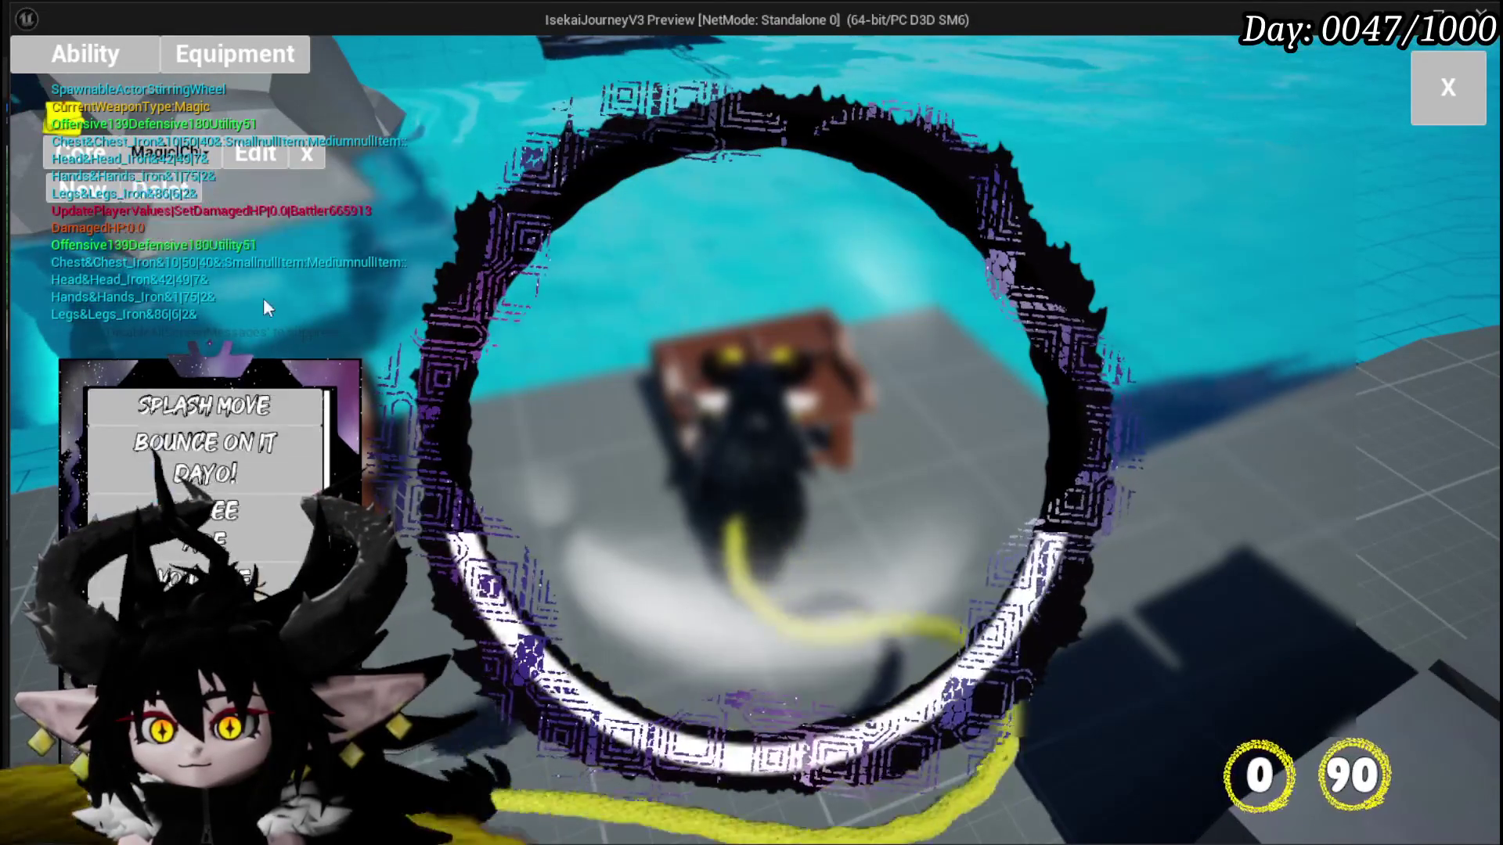
key(Tab)
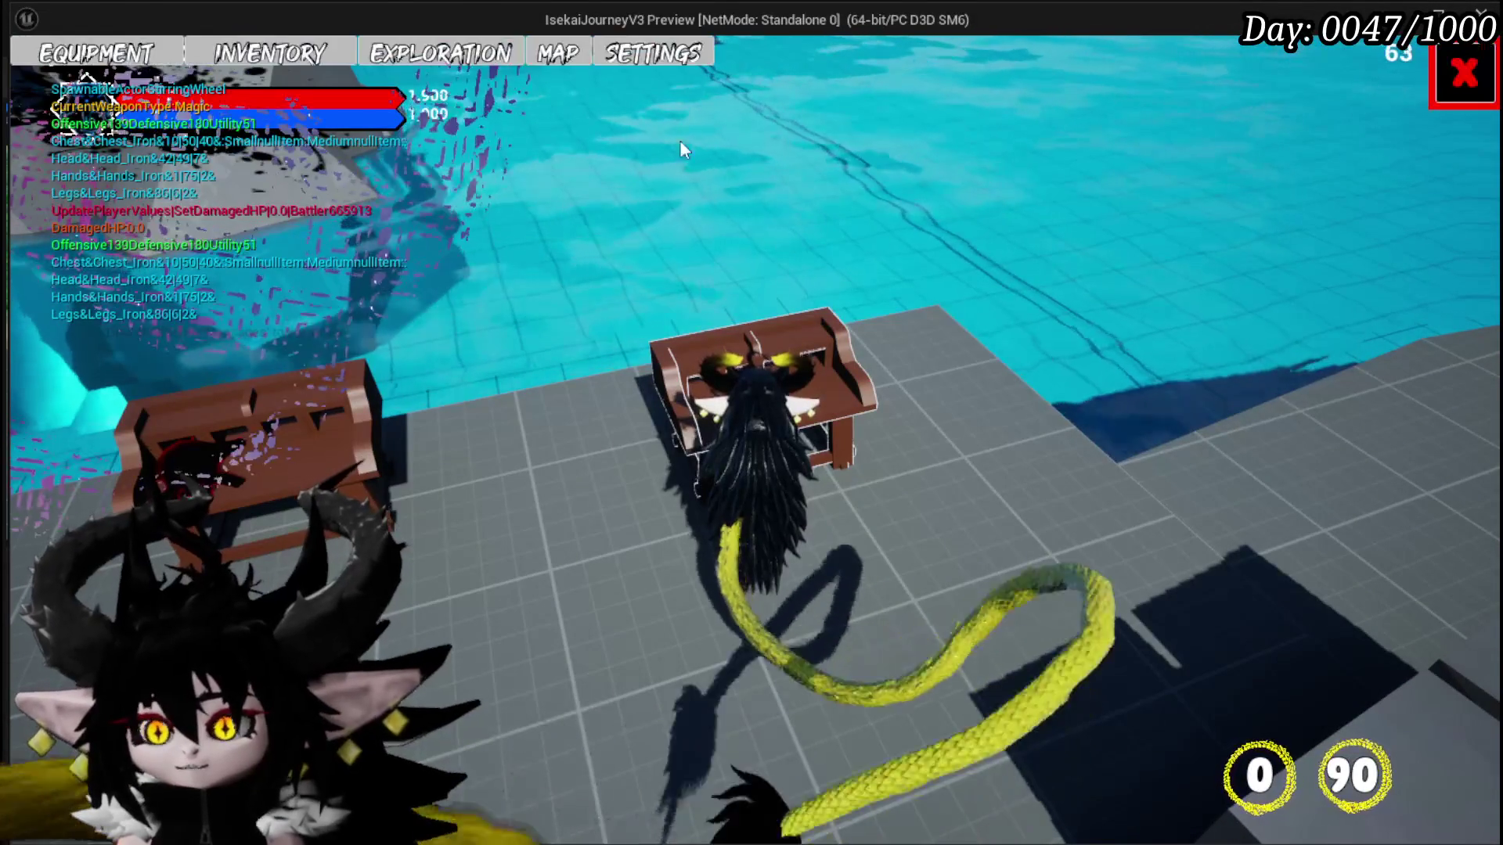
click(270, 53)
click(622, 330)
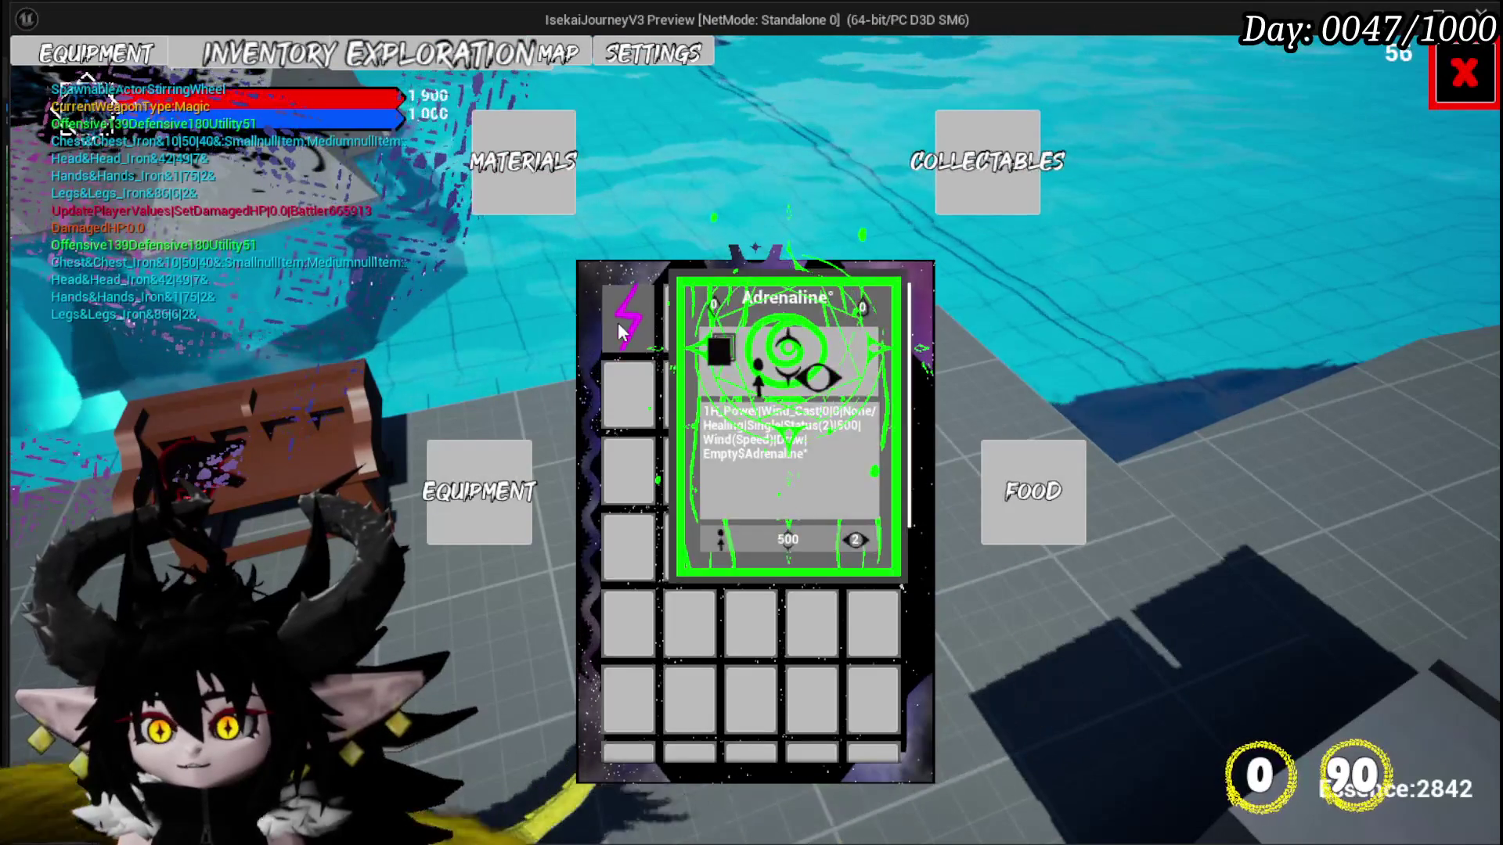
click(900, 321)
click(983, 364)
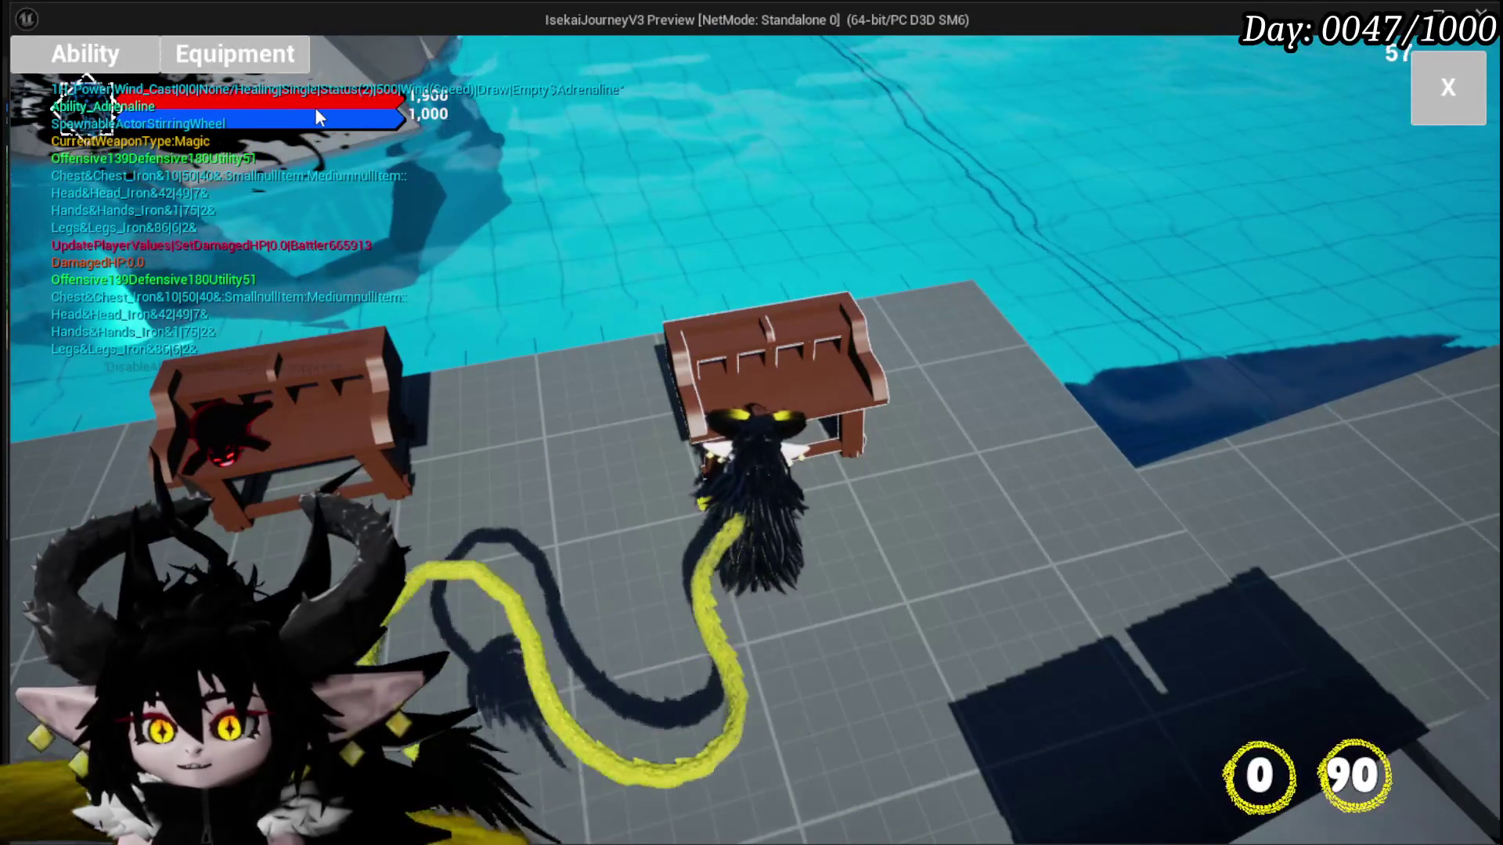
Step: Edit the current core's spells, opening Adrenaline and then the Sacrifice Summon card
click(85, 54)
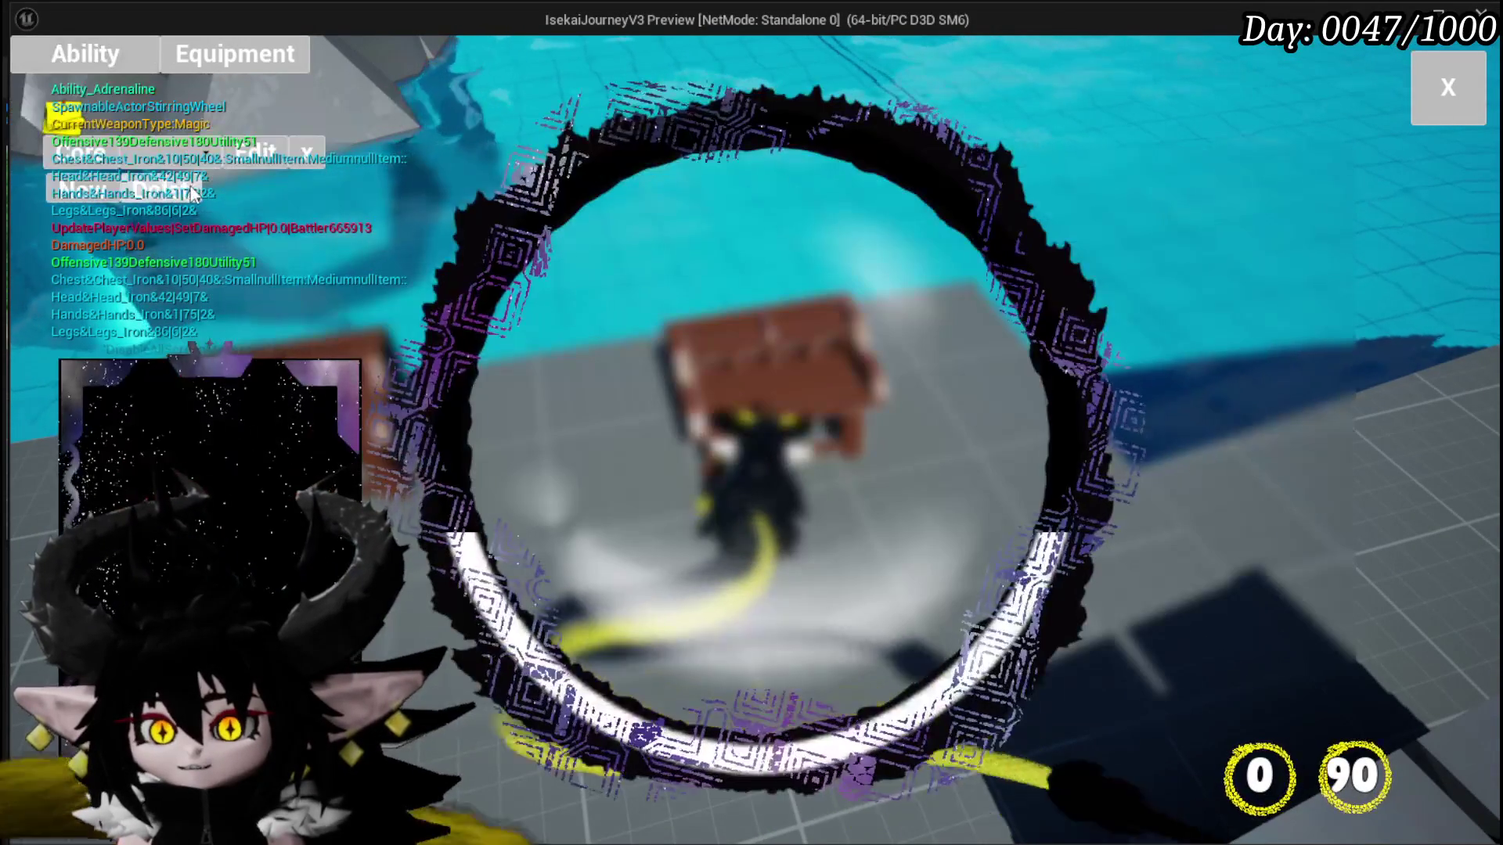
click(167, 152)
click(213, 195)
click(239, 507)
scroll(246, 547, down, 5)
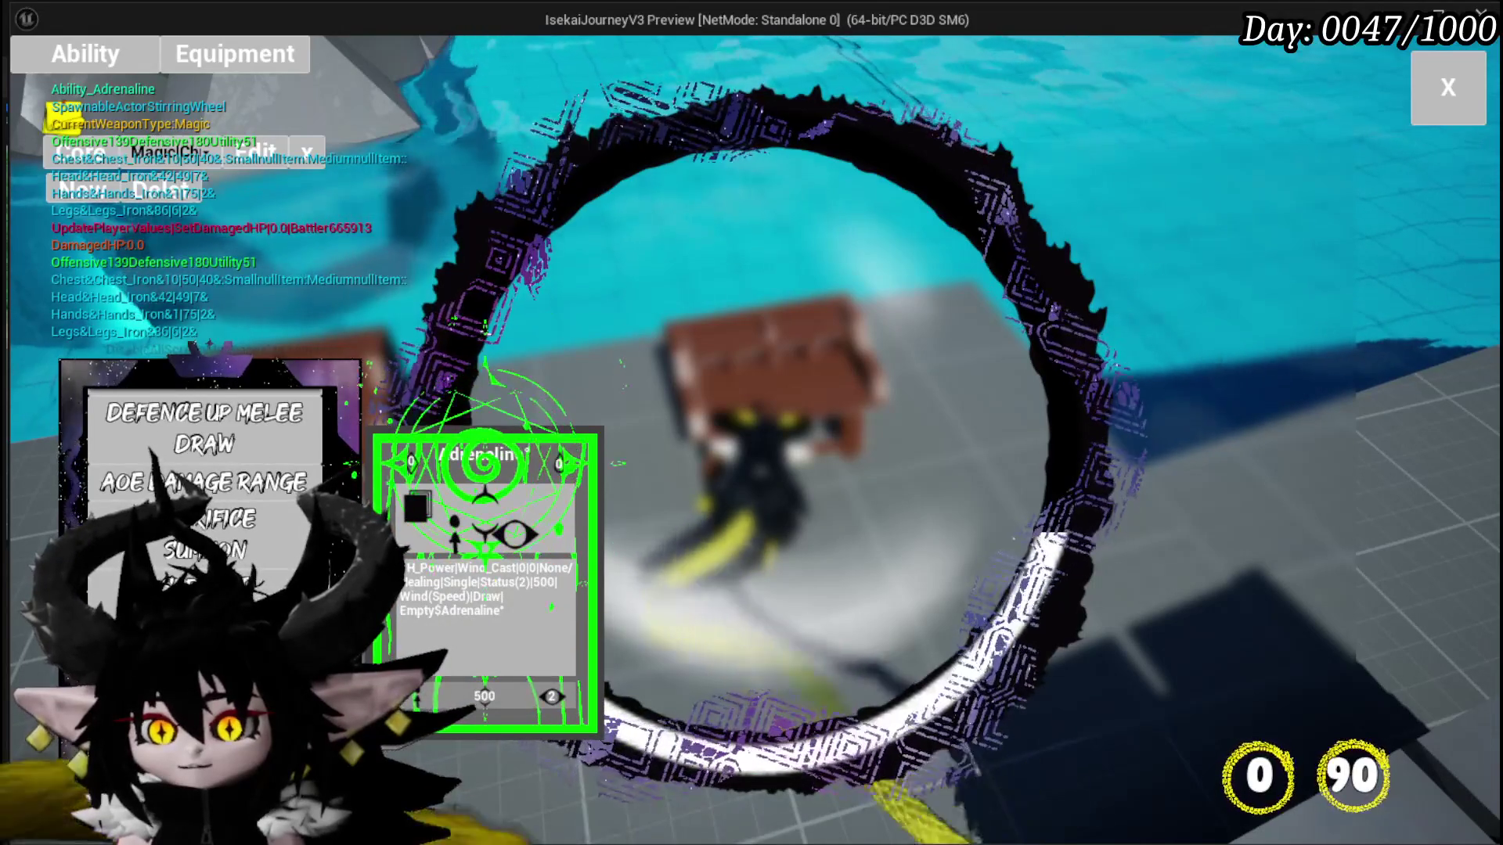
click(485, 579)
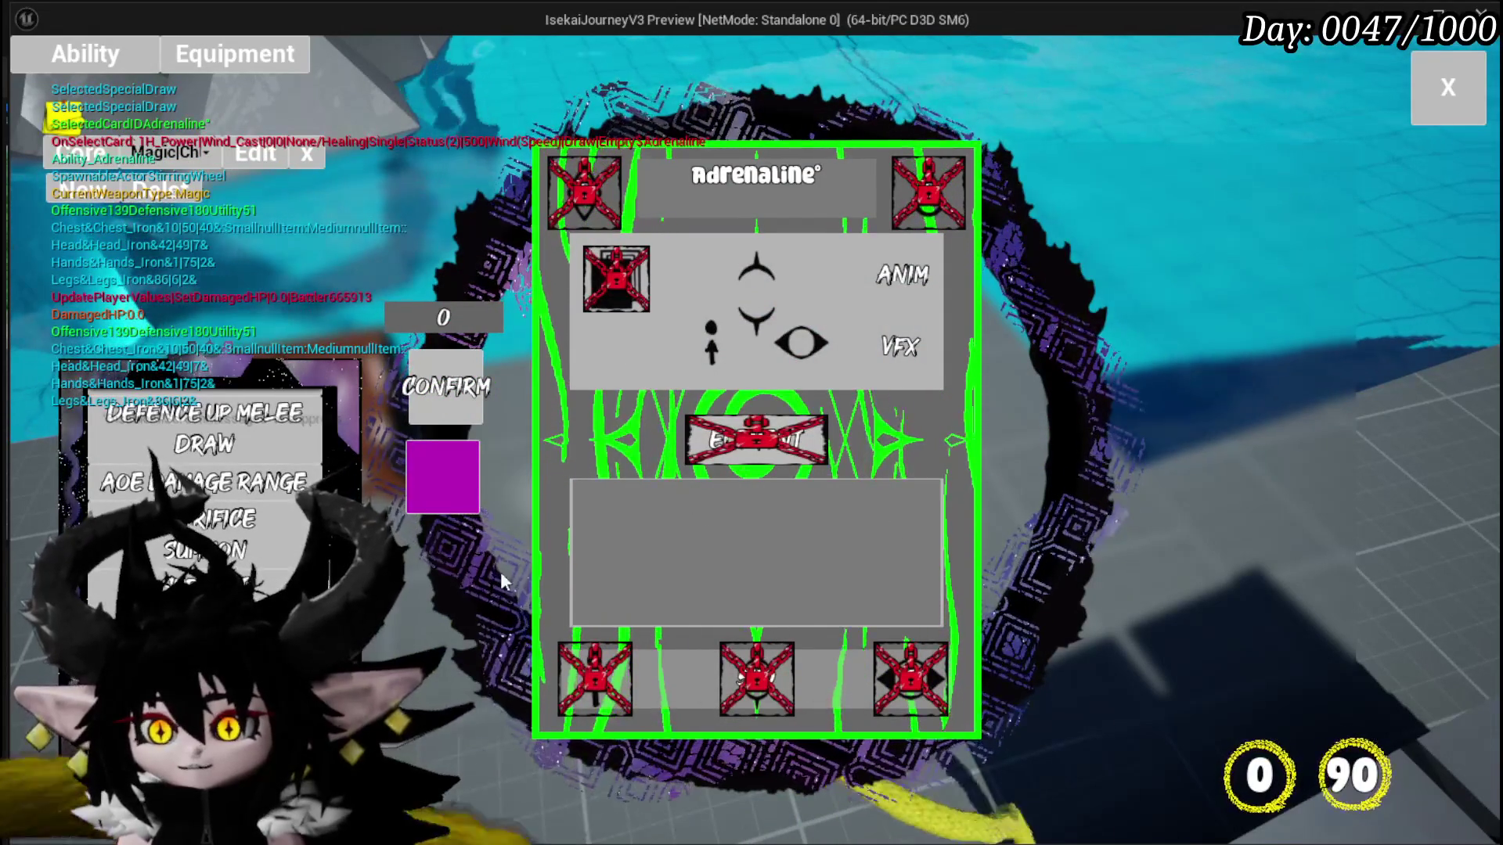
click(211, 519)
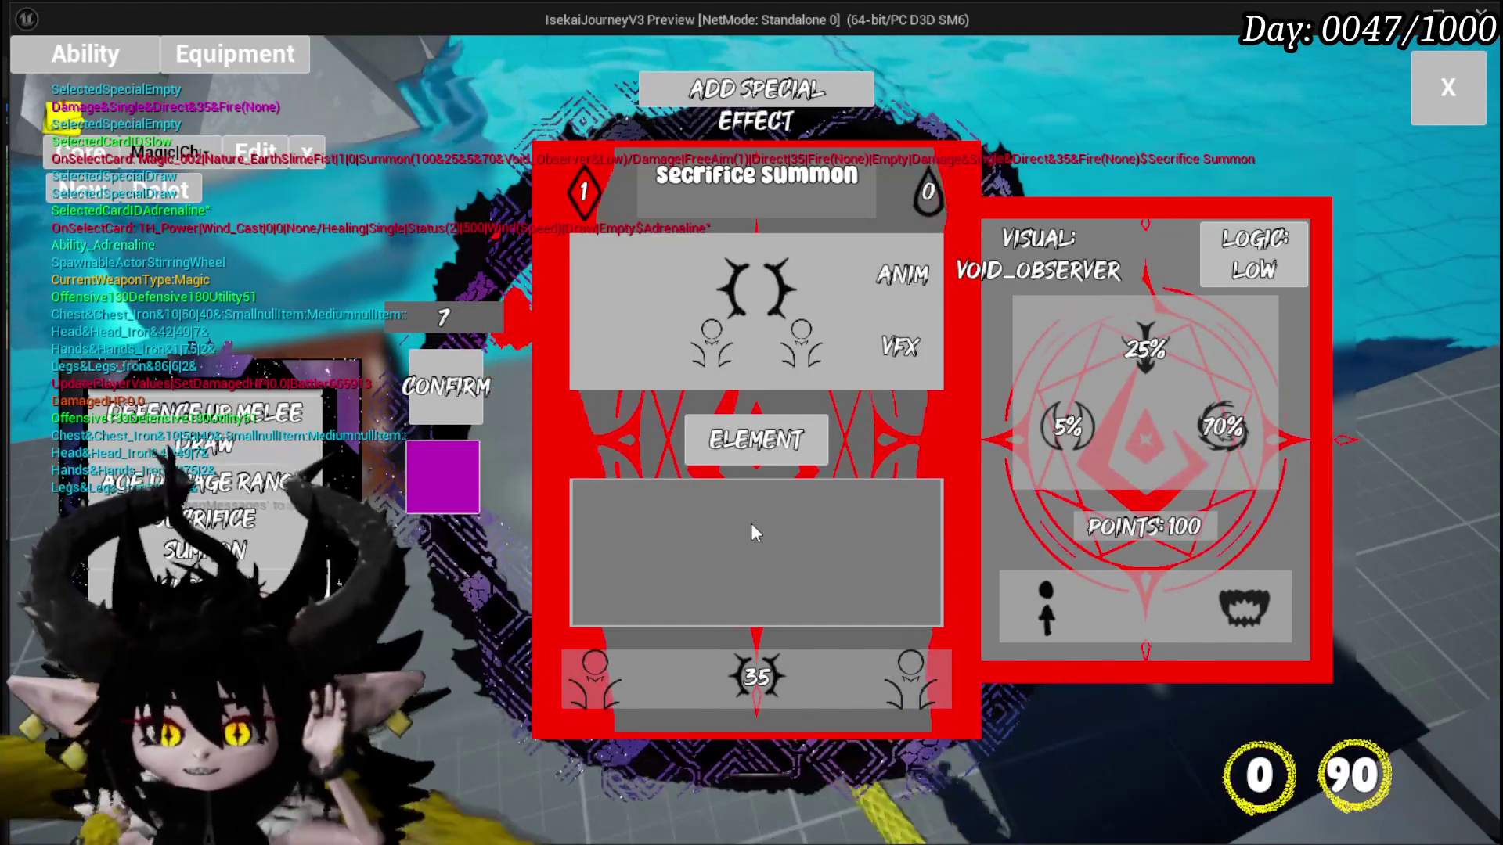
Step: Bring Adrenaline back into the card editor and close the ability panel to resume play
click(777, 348)
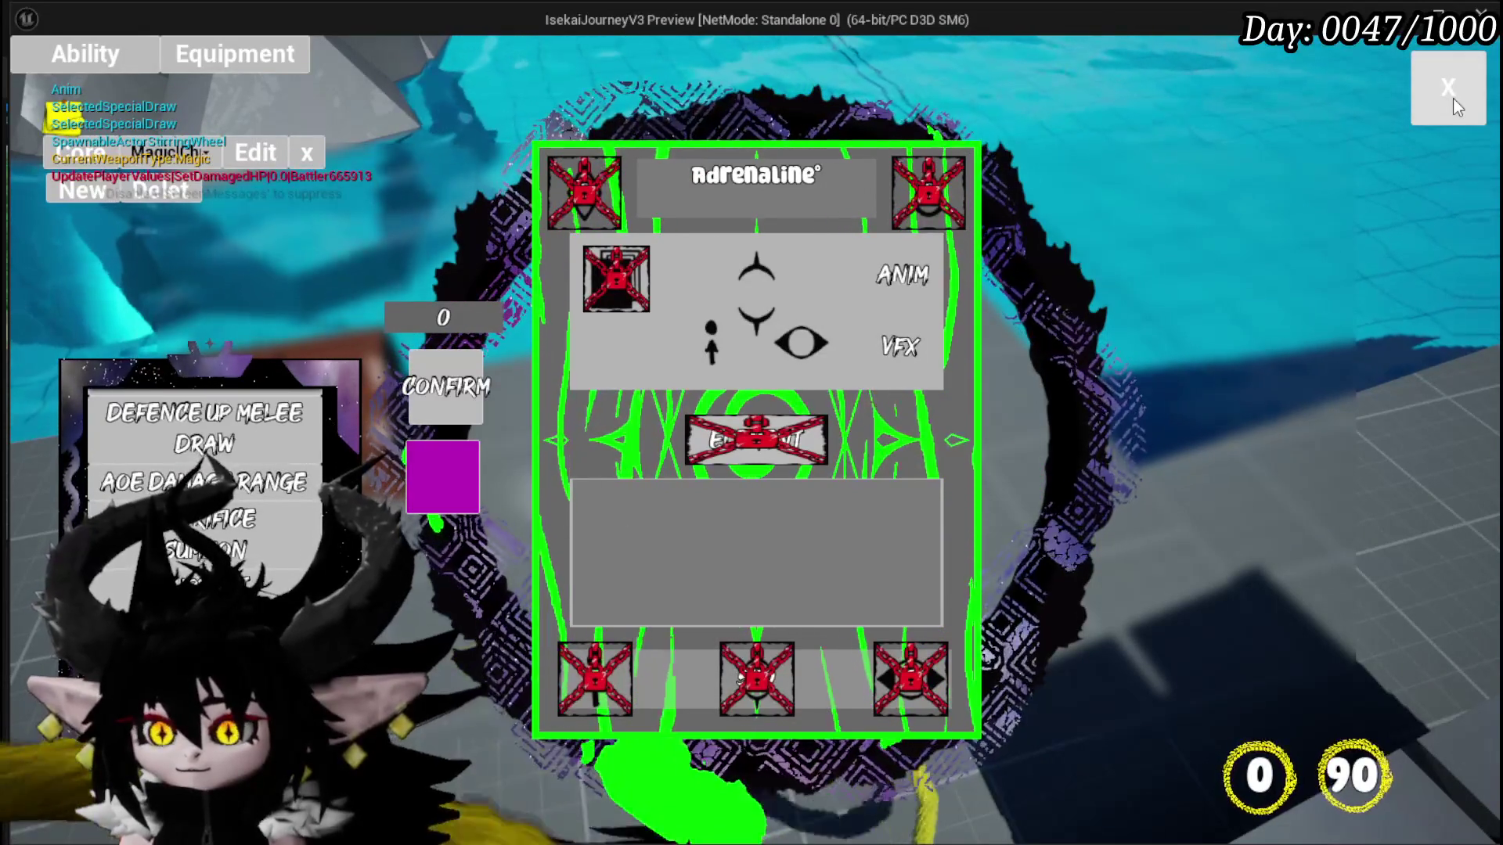
click(1453, 97)
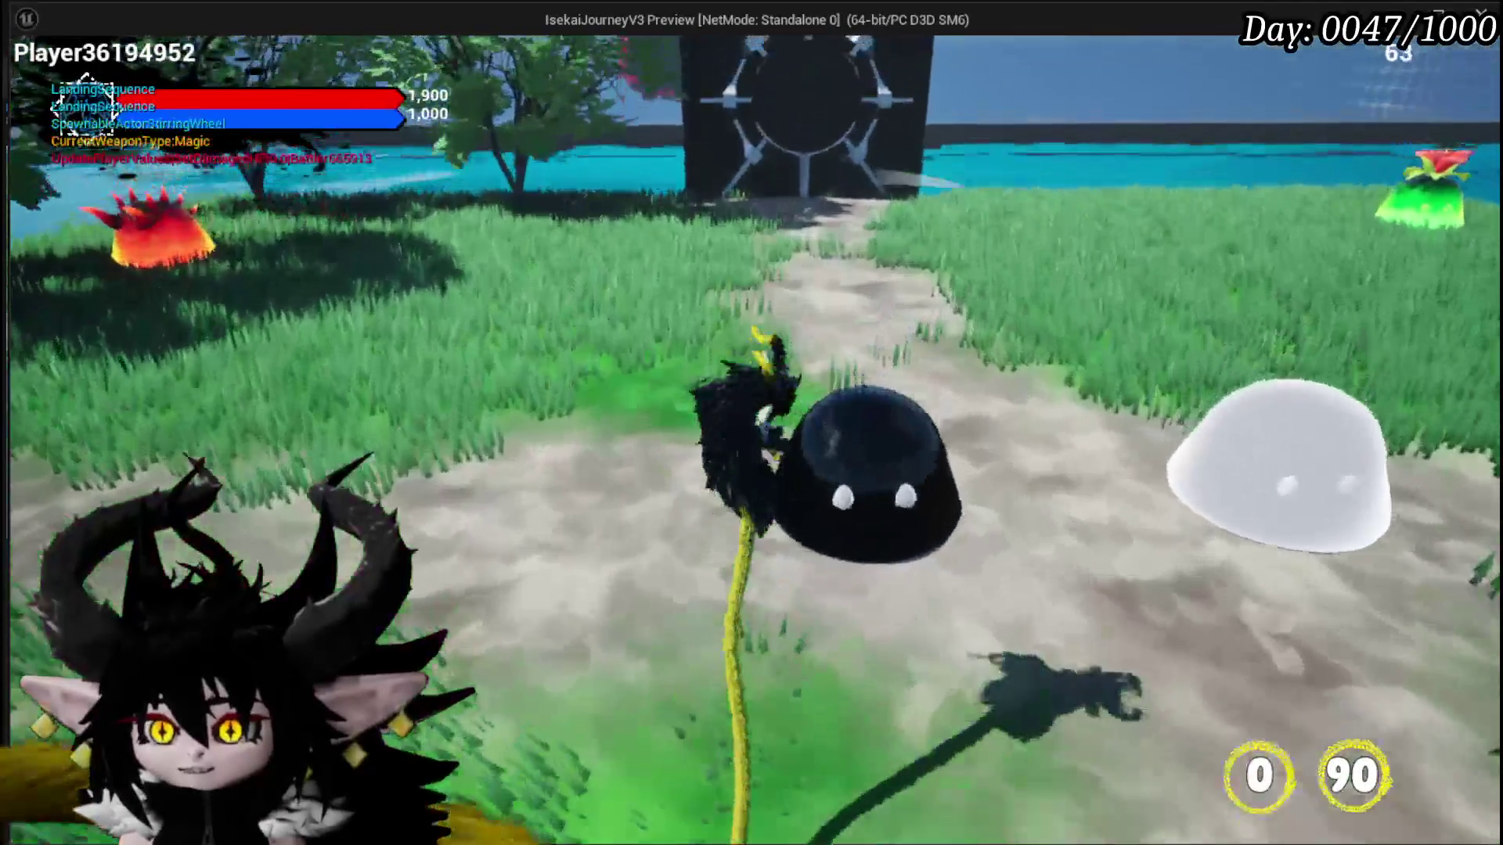
Step: Fight the fire slimes by playing Adrenaline then Boooooom, and stop the preview
key(w)
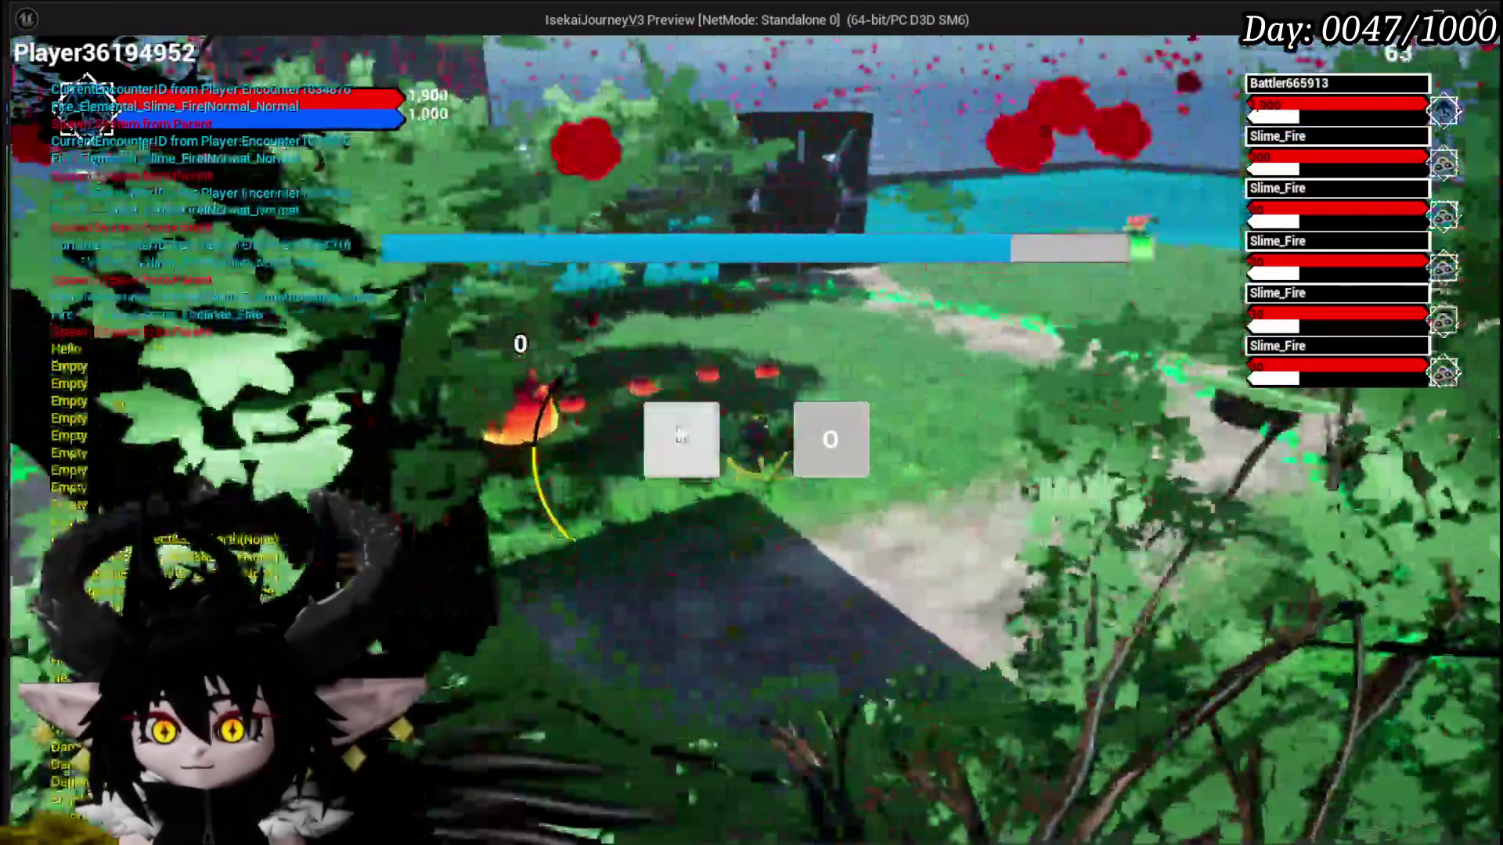
click(680, 435)
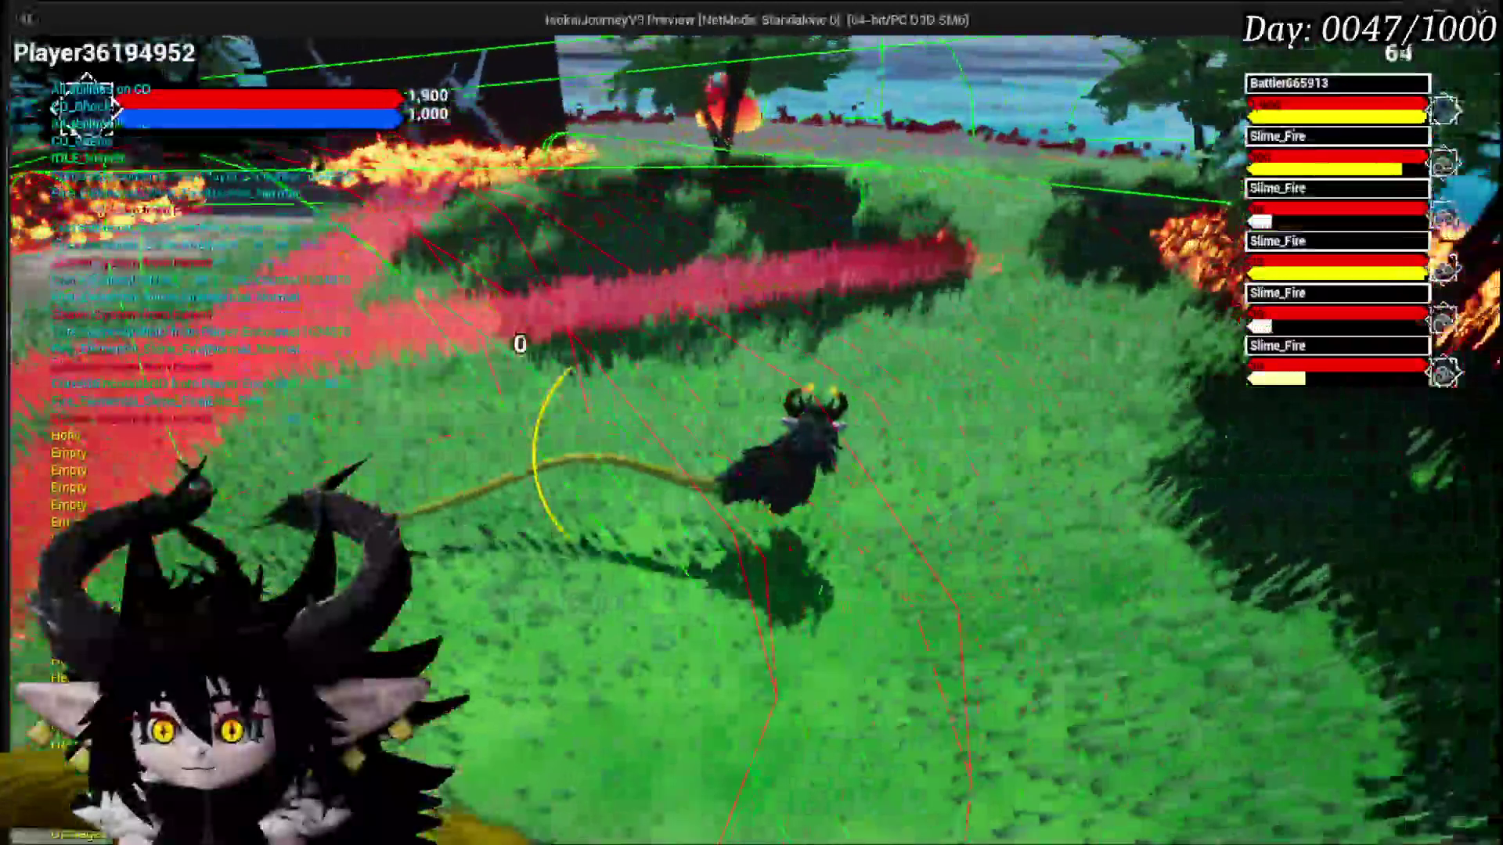
key(Tab)
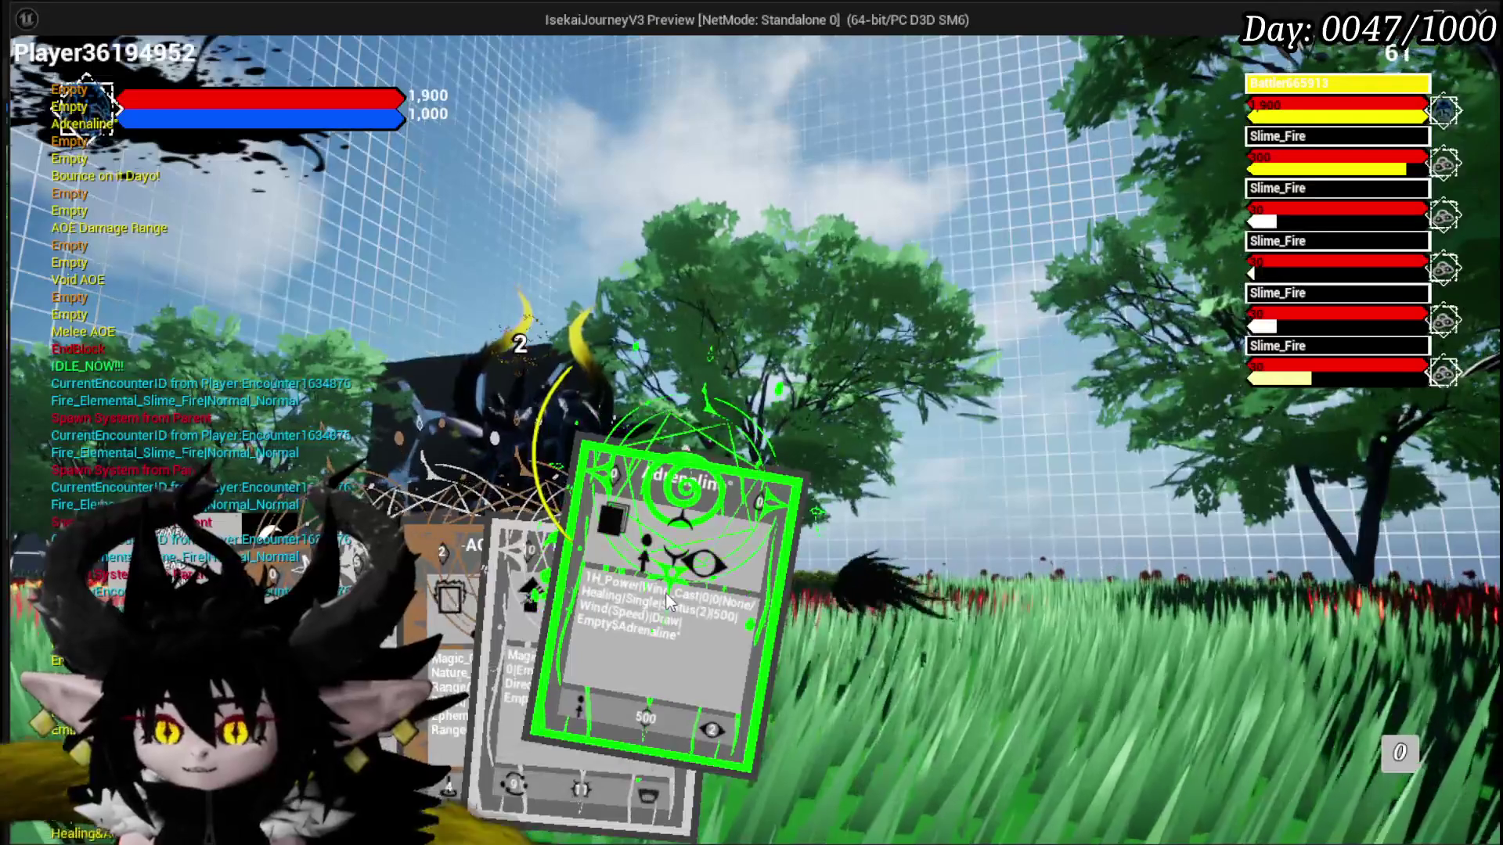
click(666, 600)
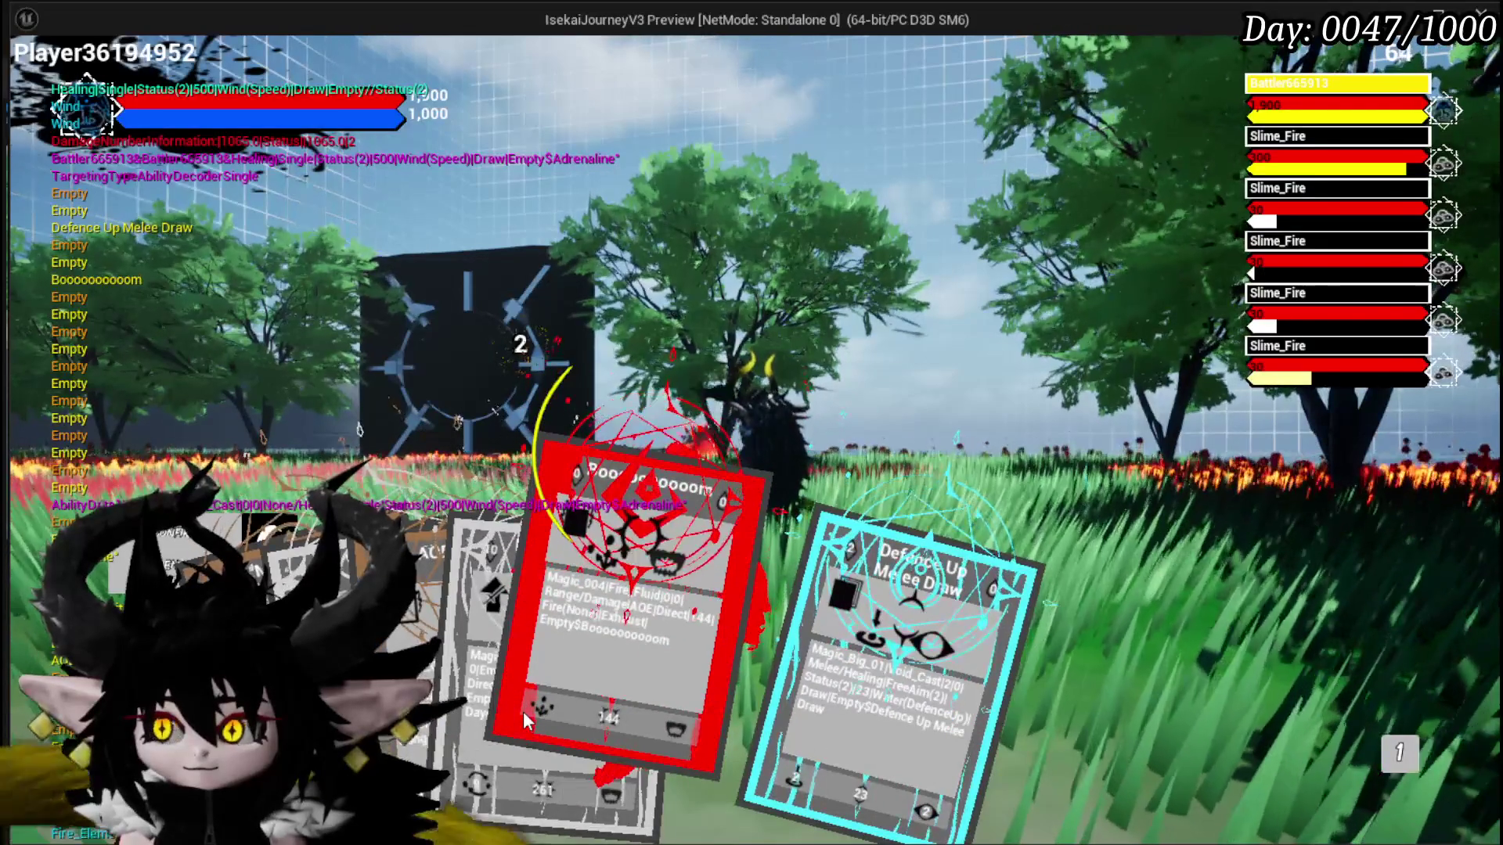
click(523, 714)
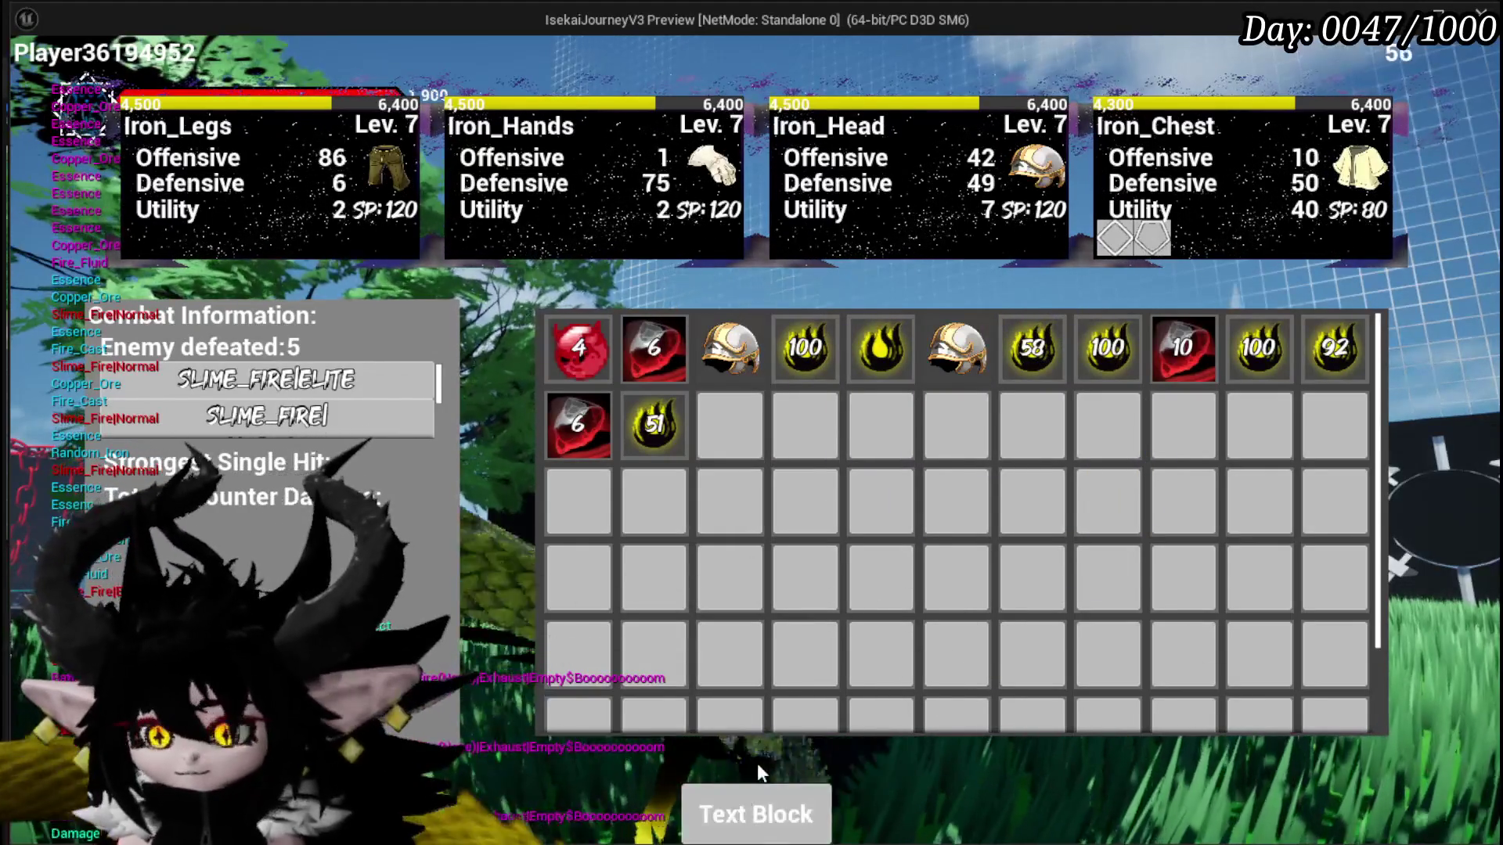
key(Escape)
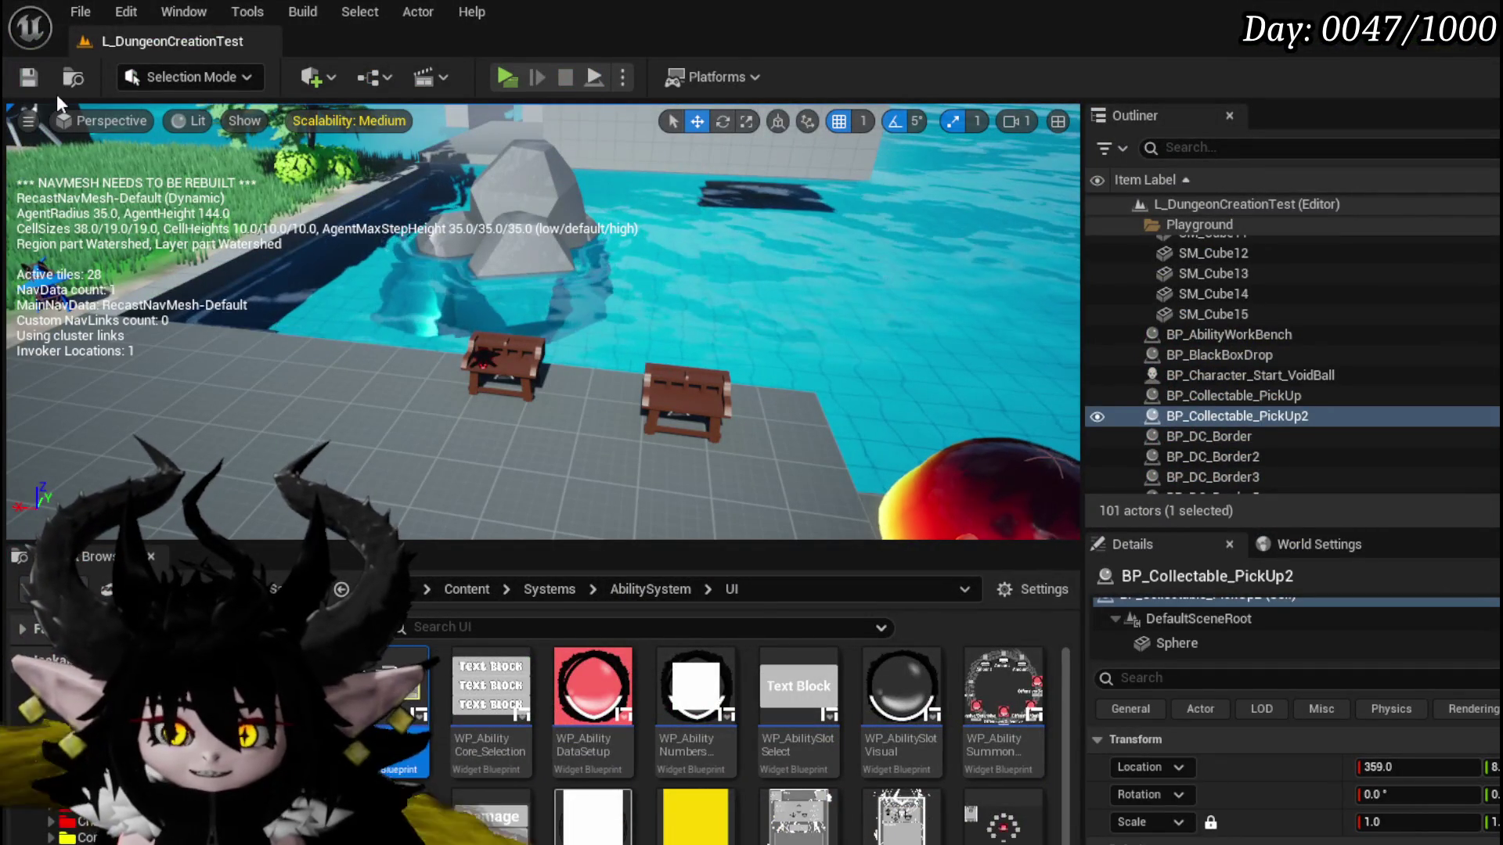
Step: Save all modified assets and open the WP_ActionSelection widget blueprint
click(28, 76)
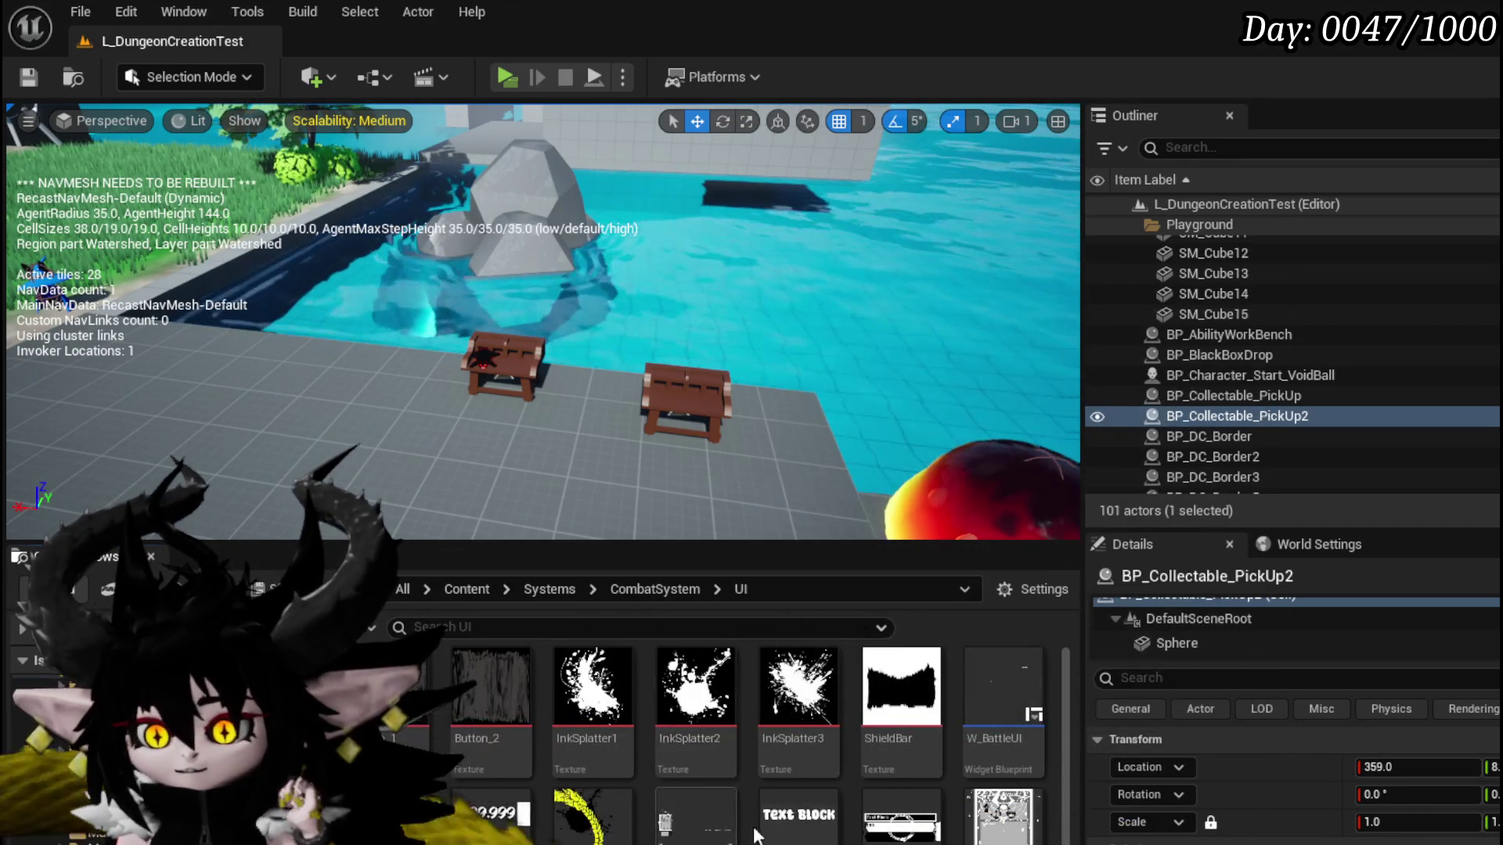
double_click(662, 828)
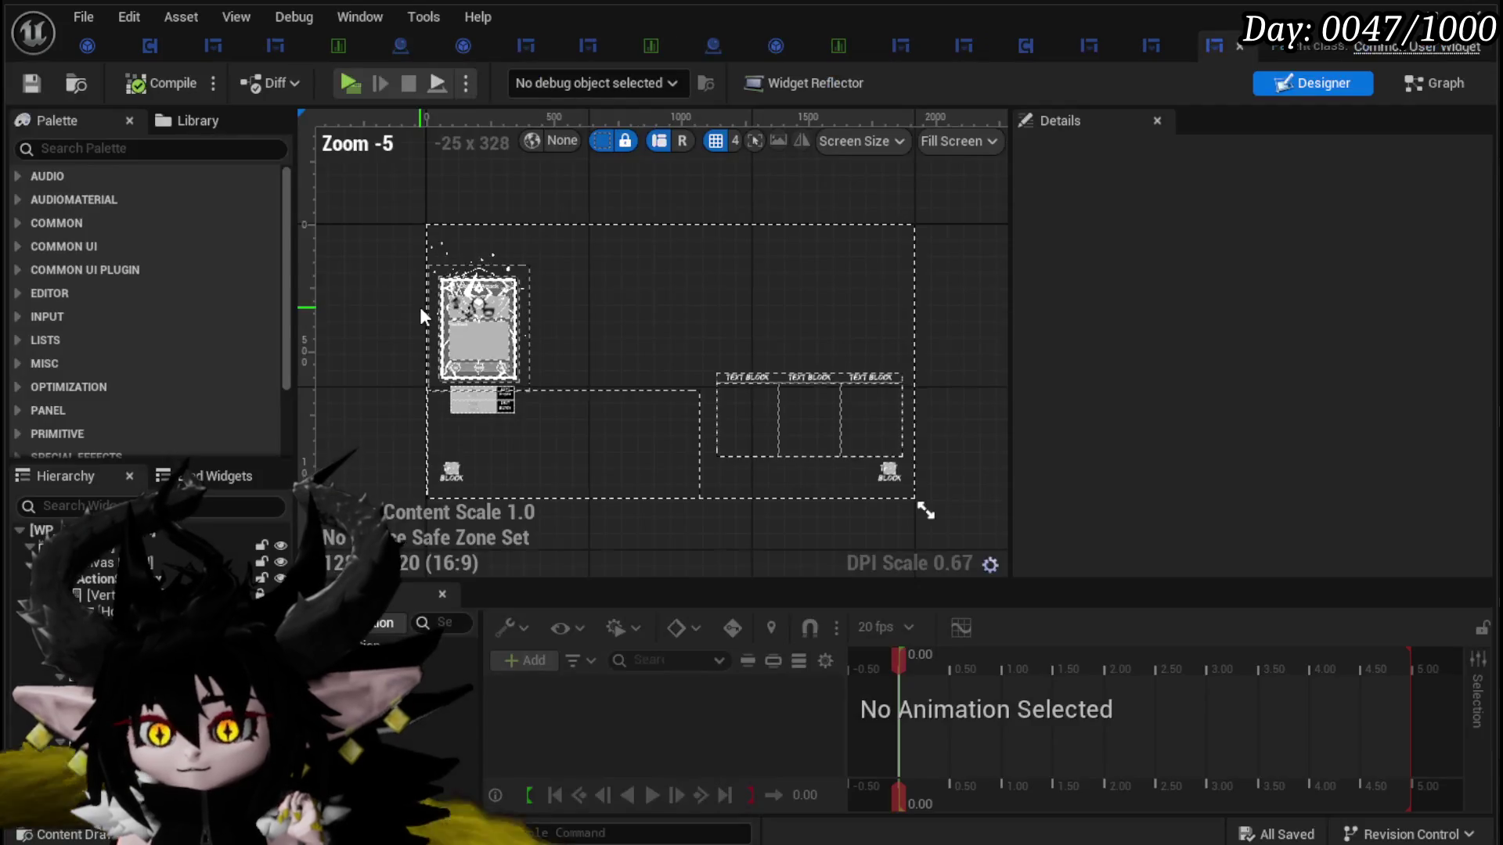
Step: Show WP_ActionSelection's EventGraph and survey its node network
click(1428, 85)
scroll(506, 312, down, 5)
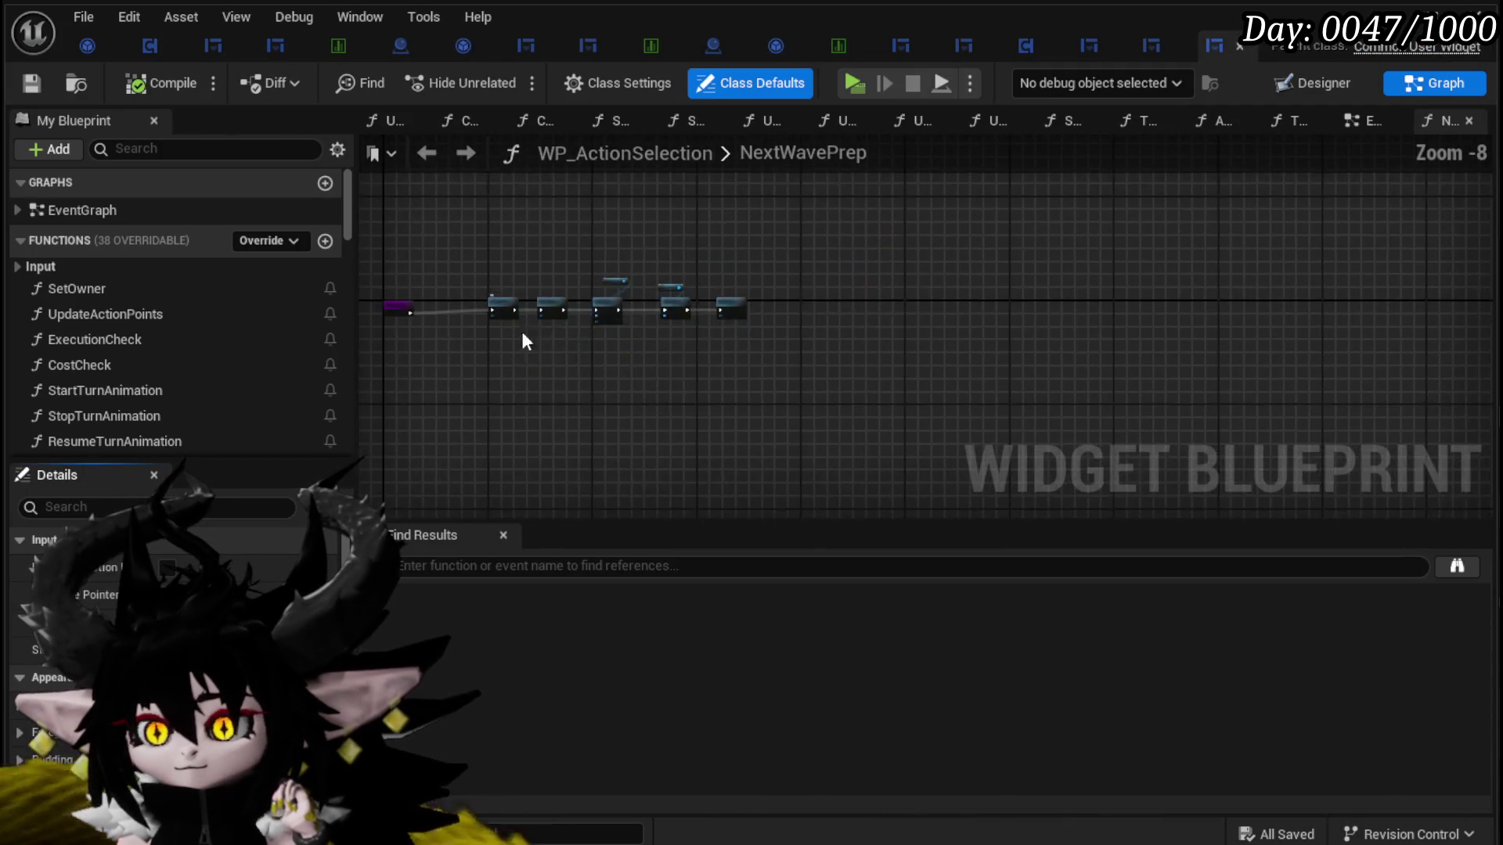
click(1362, 120)
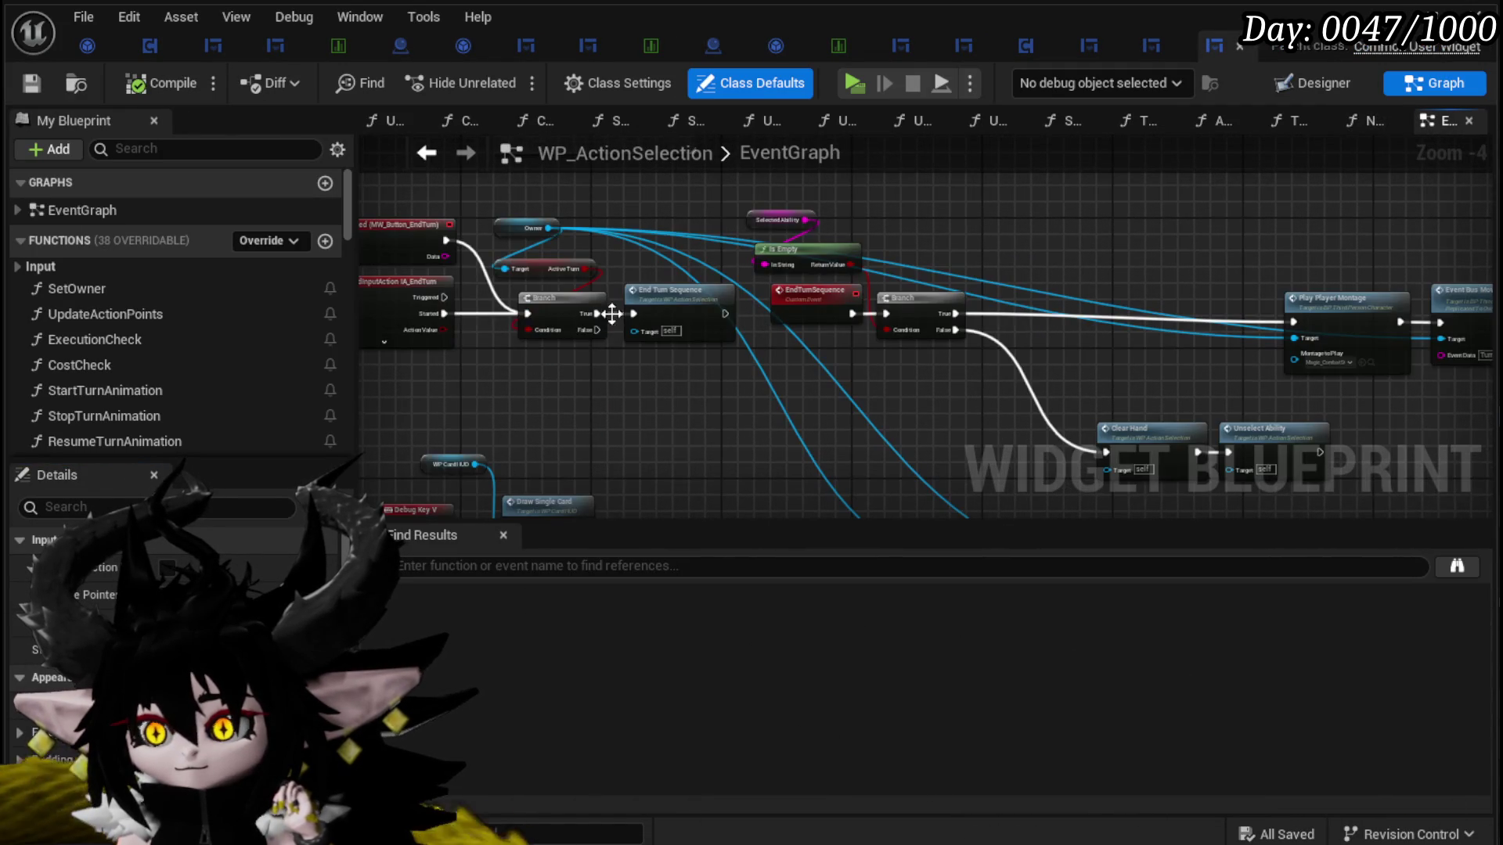
mouse_move(753, 361)
mouse_down()
mouse_move(734, 346)
mouse_move(542, 368)
mouse_up()
scroll(856, 279, down, 7)
drag(898, 412, 1127, 450)
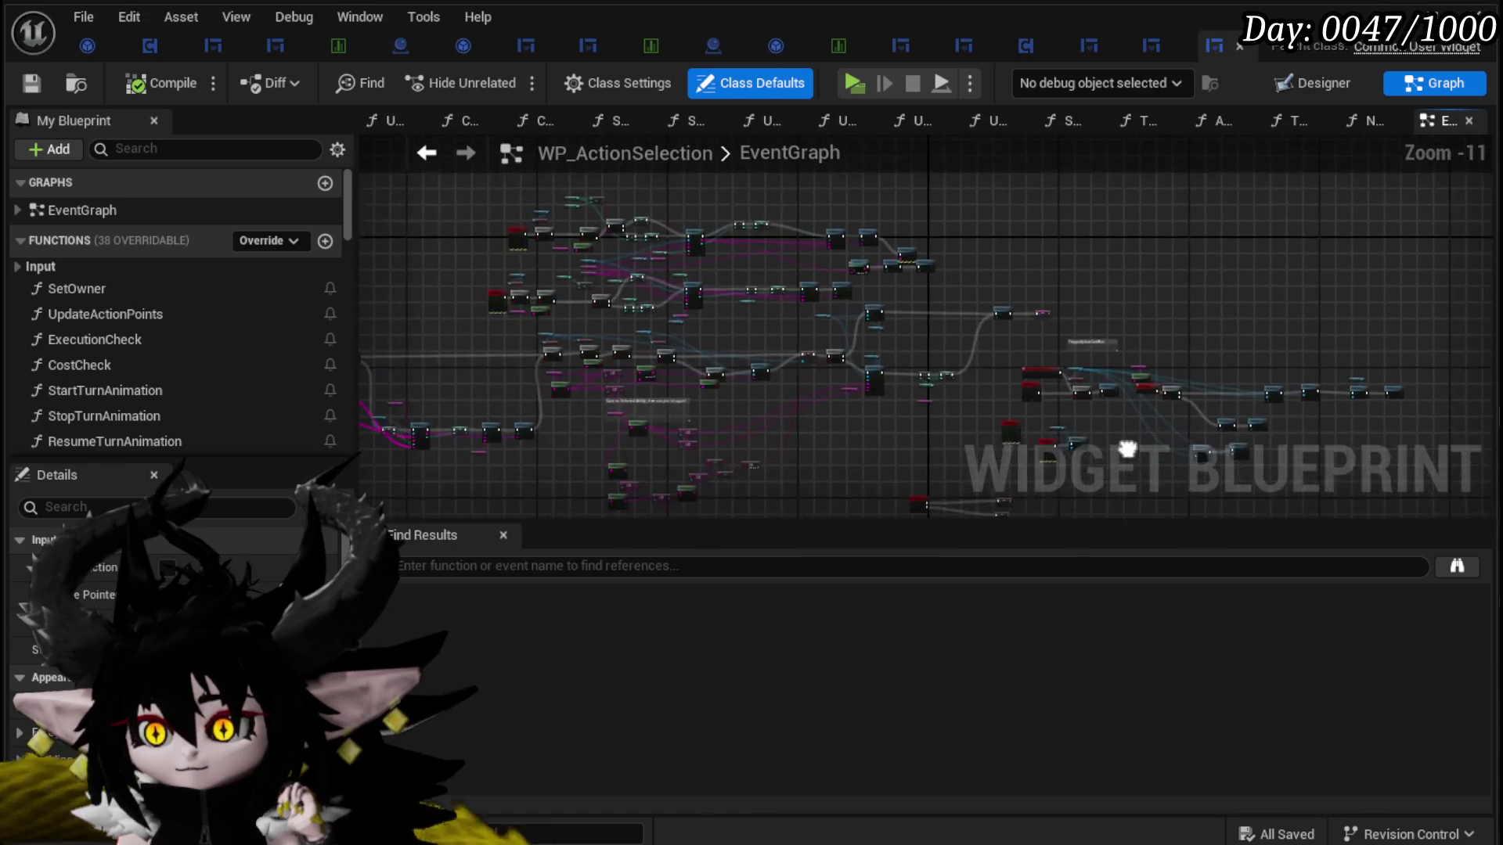
scroll(1127, 450, up, 2)
scroll(970, 332, up, 1)
scroll(973, 338, up, 4)
scroll(922, 359, up, 4)
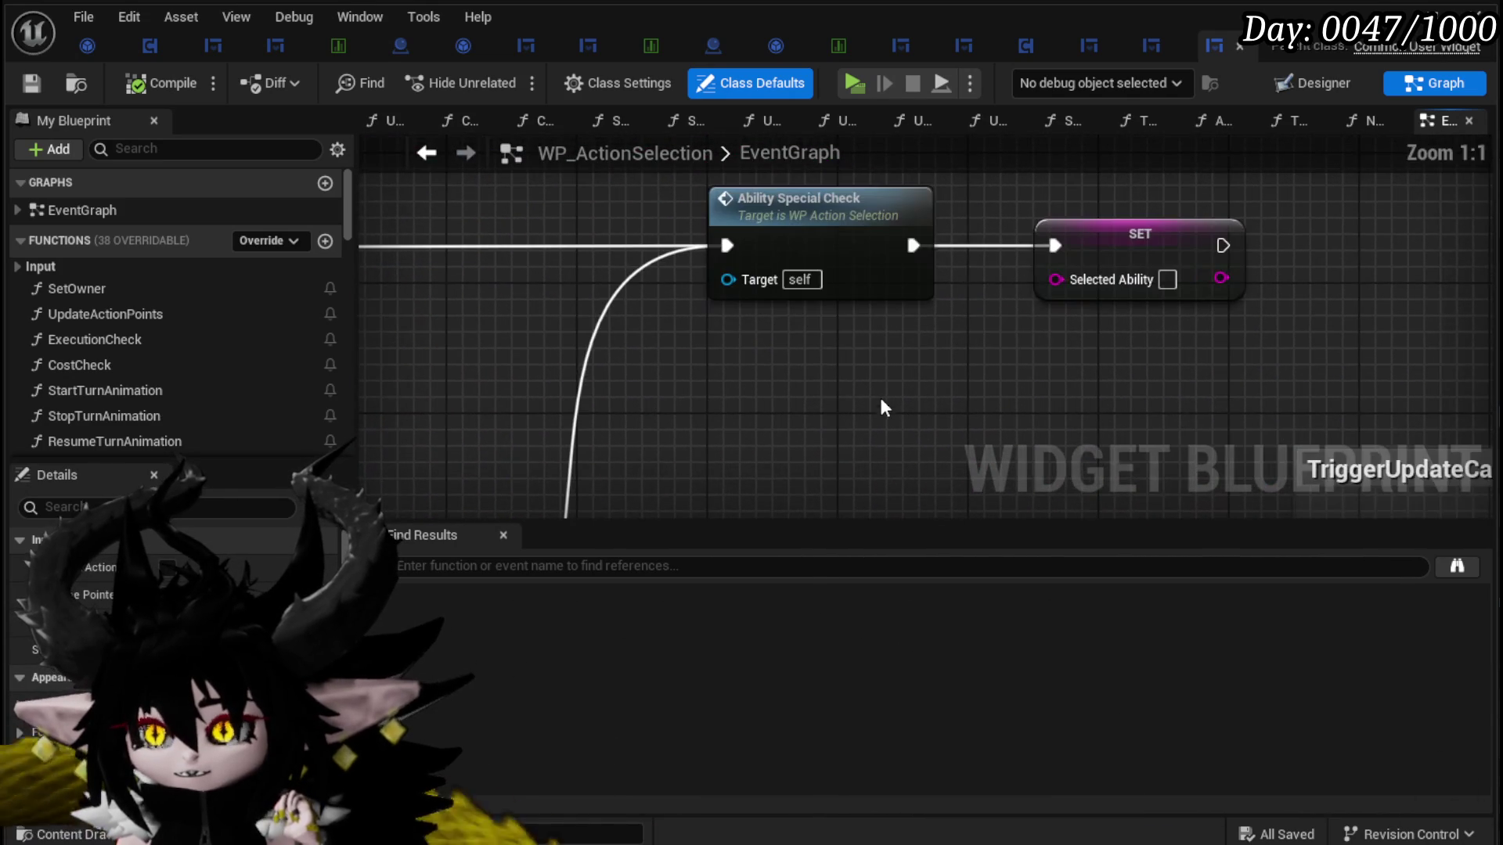
Step: Open the AbilitySpecialCheck graph and follow Trigger Play Special into its function
double_click(825, 242)
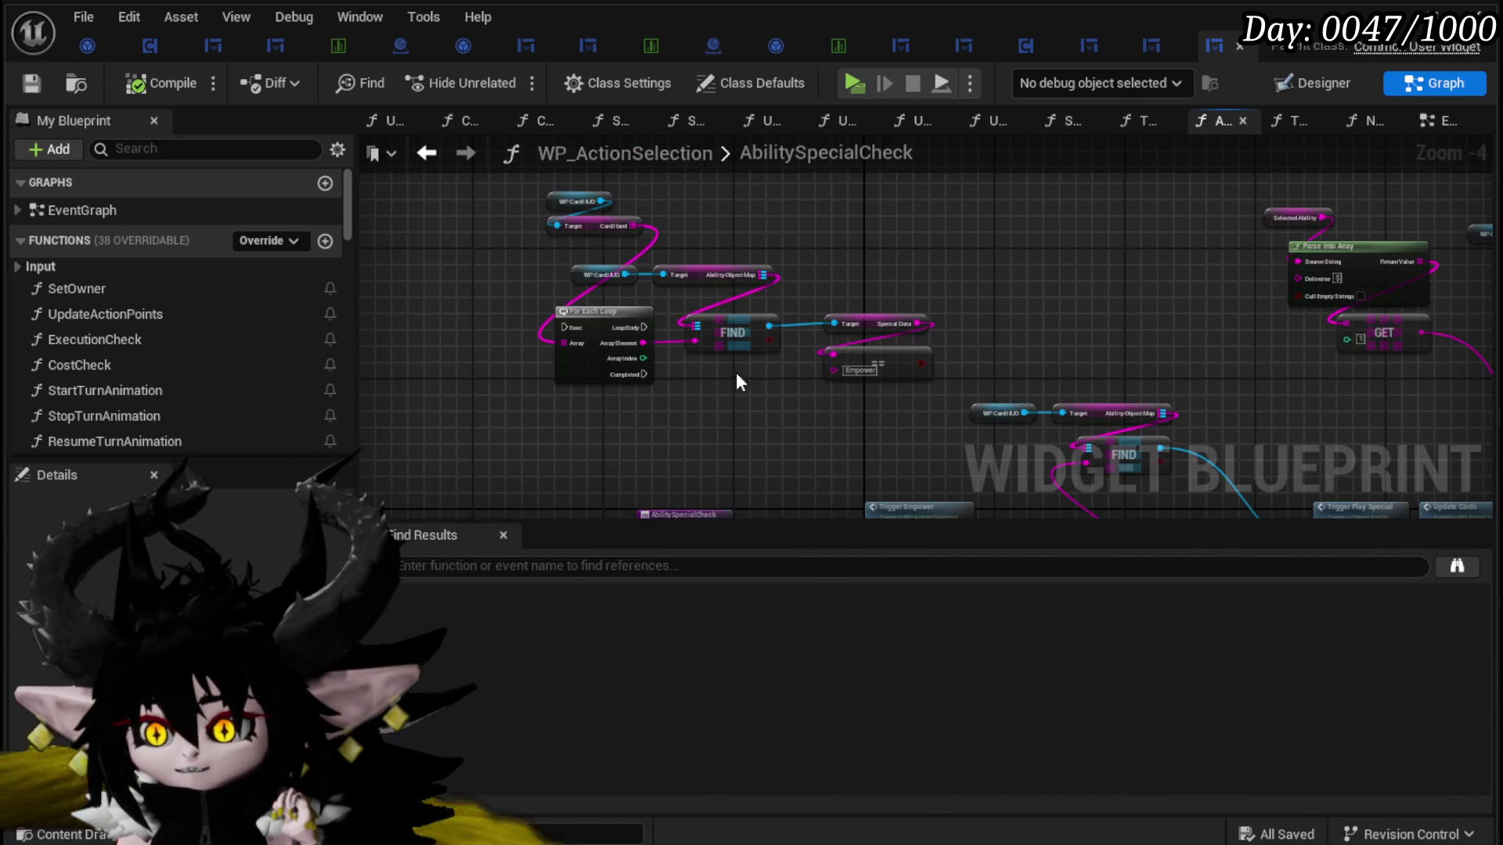
scroll(735, 375, up, 3)
scroll(595, 438, down, 2)
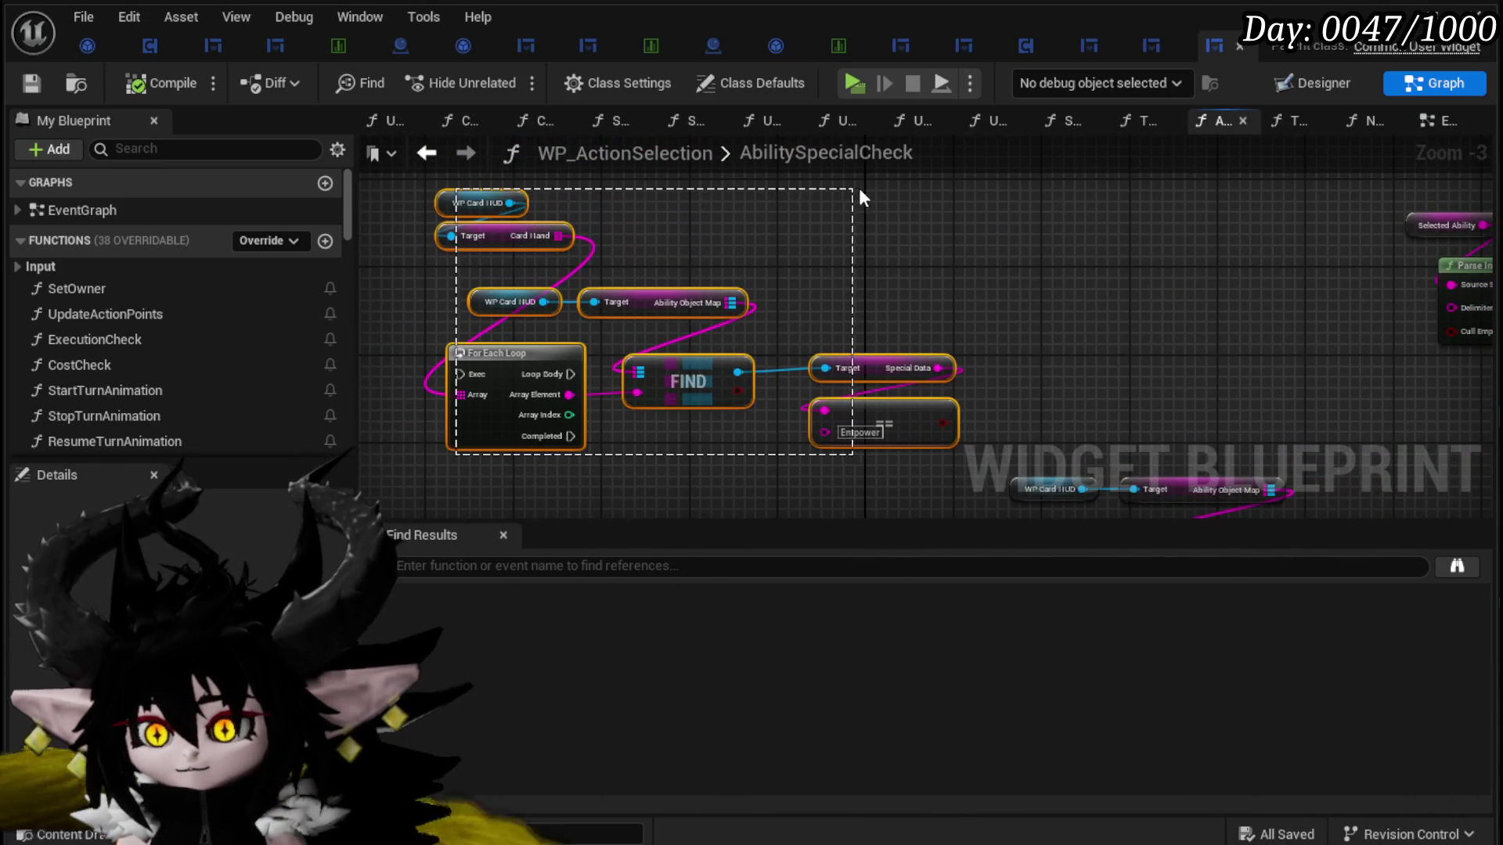
mouse_move(879, 232)
mouse_down()
mouse_move(848, 412)
mouse_move(590, 219)
mouse_move(482, 212)
mouse_move(471, 226)
mouse_up()
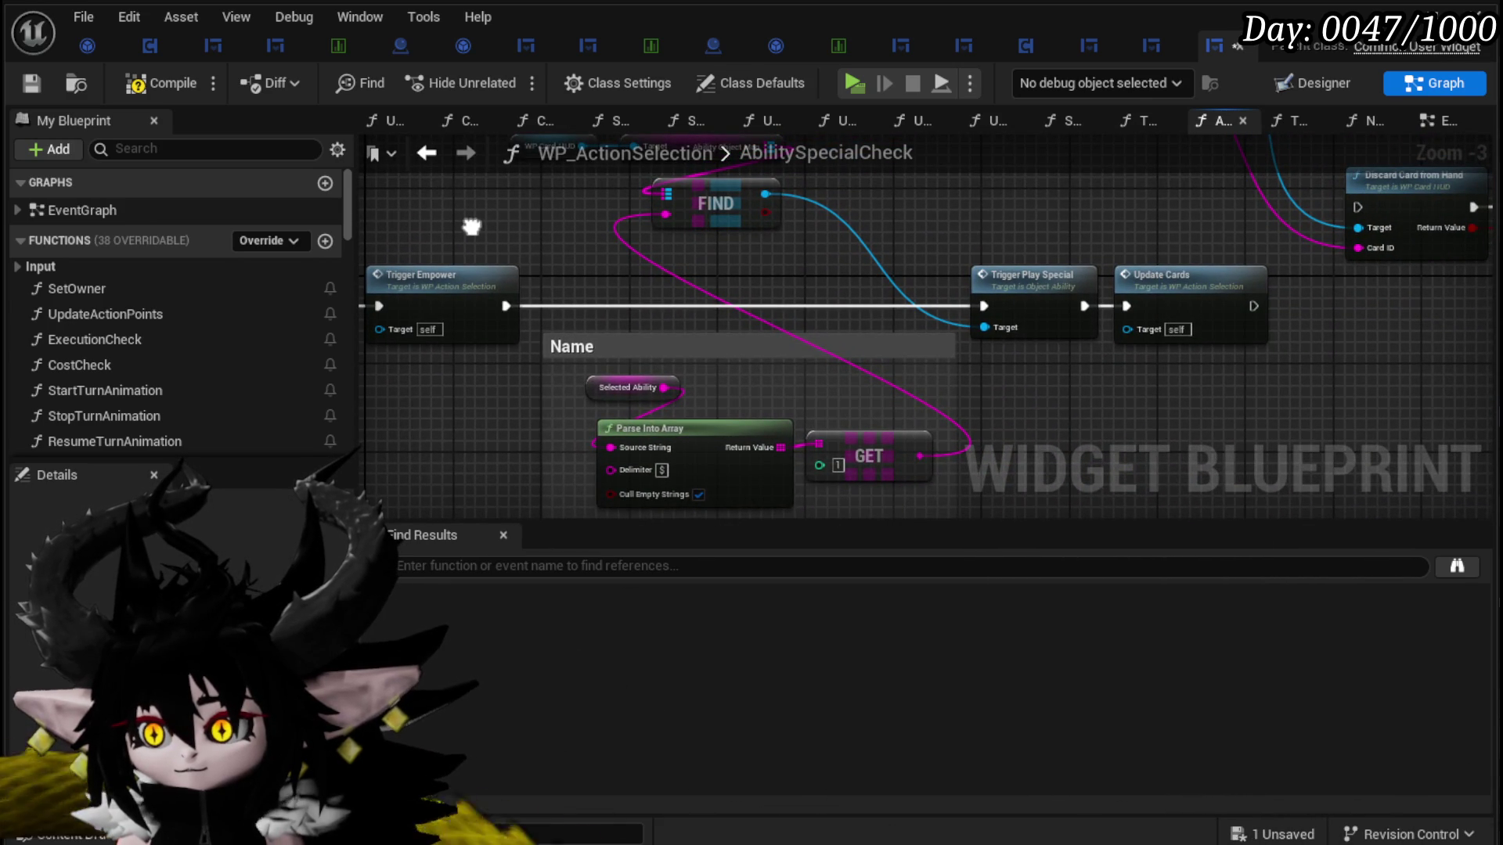
mouse_move(471, 227)
mouse_down()
mouse_move(493, 251)
mouse_move(512, 201)
mouse_move(489, 313)
mouse_up()
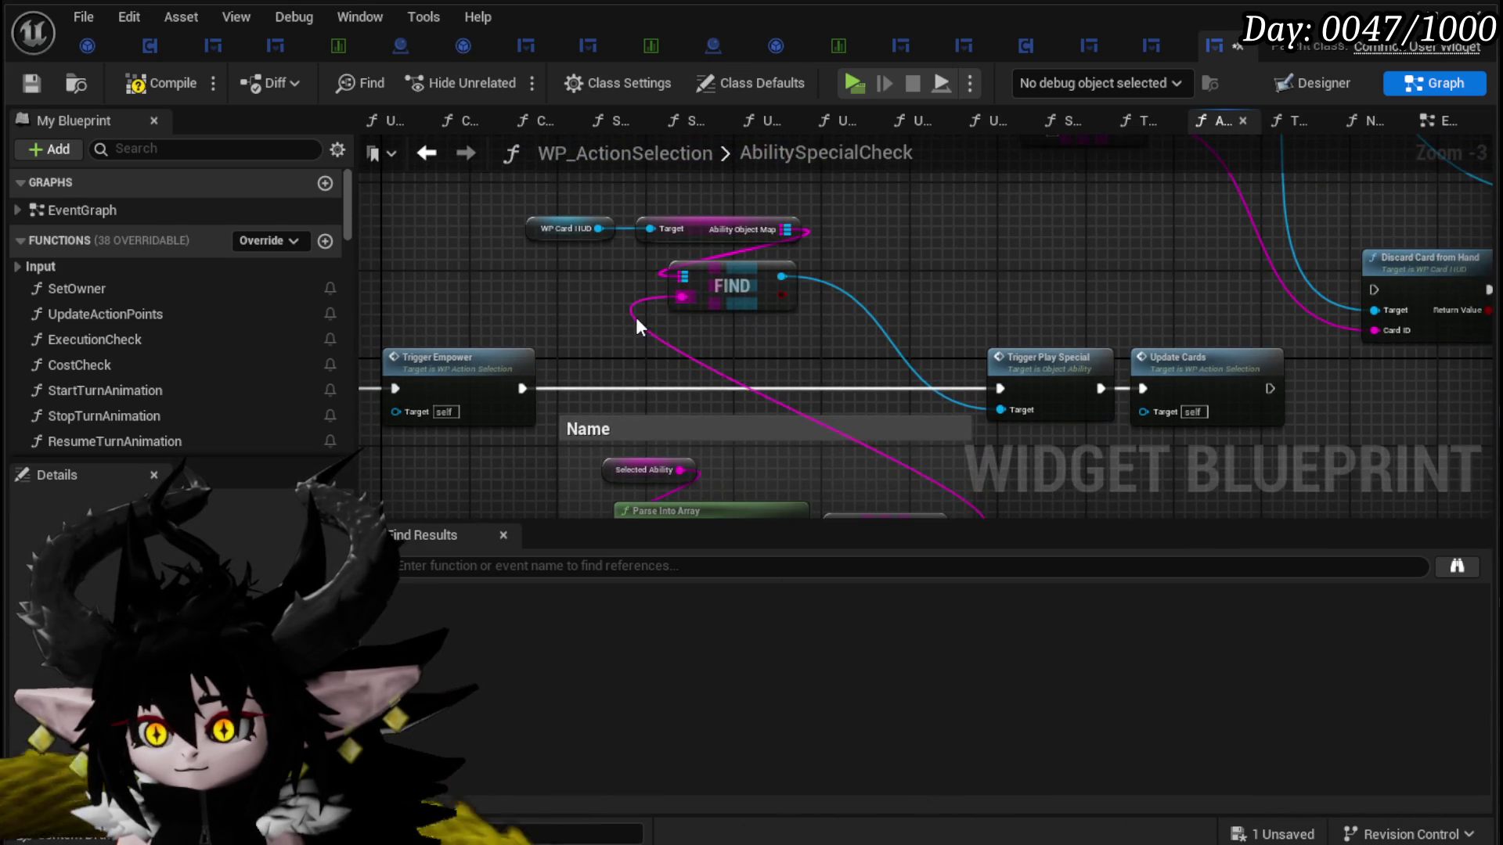
drag(635, 324, 508, 264)
click(604, 224)
drag(906, 293, 849, 254)
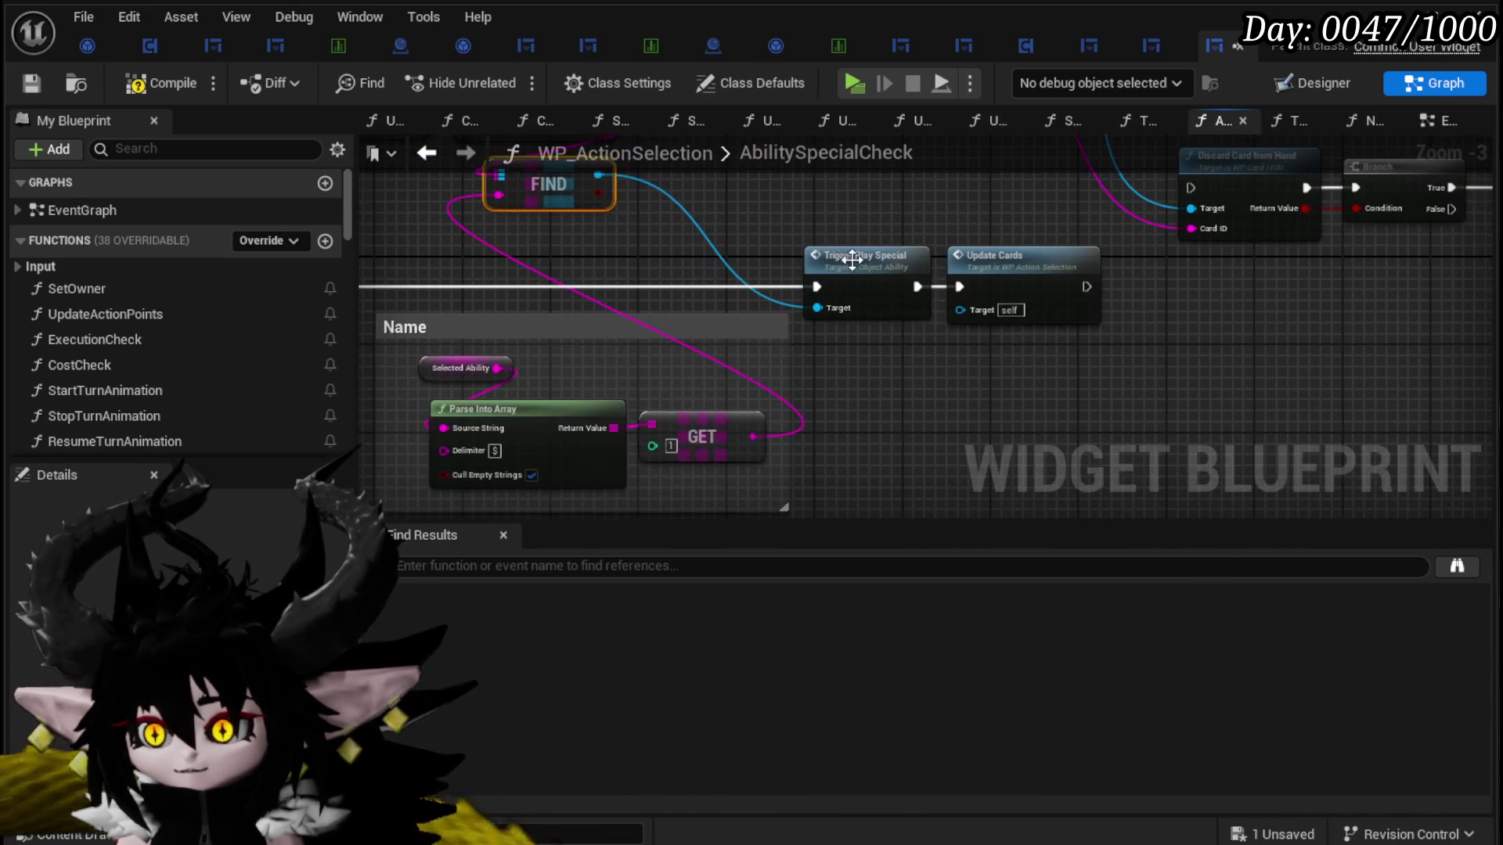
double_click(855, 267)
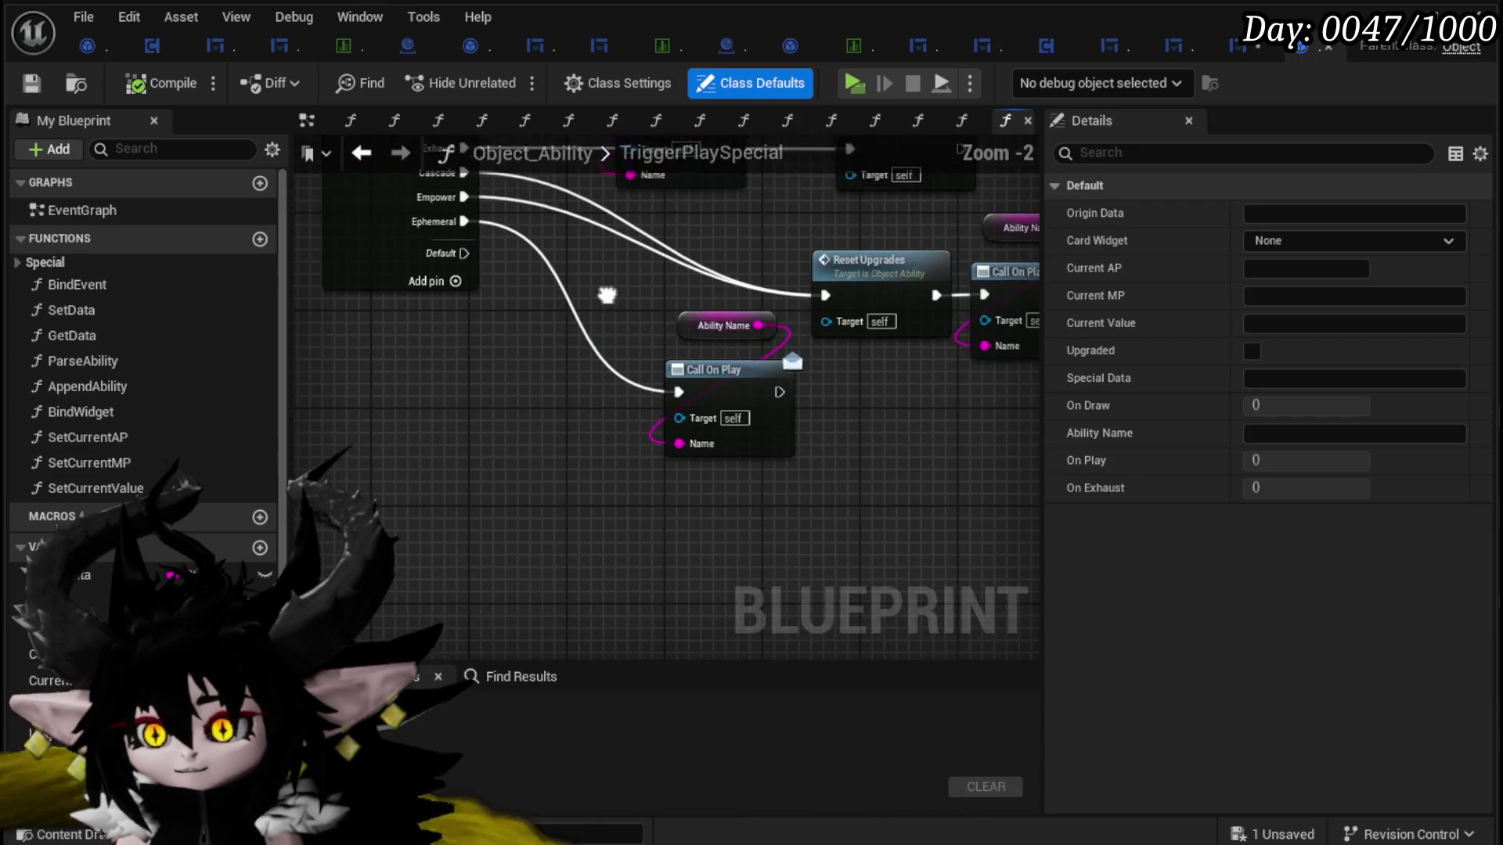
Step: Move the TriggerPlaySpecial entry node left and reframe around Call On Play and Switch on String
scroll(622, 345, down, 1)
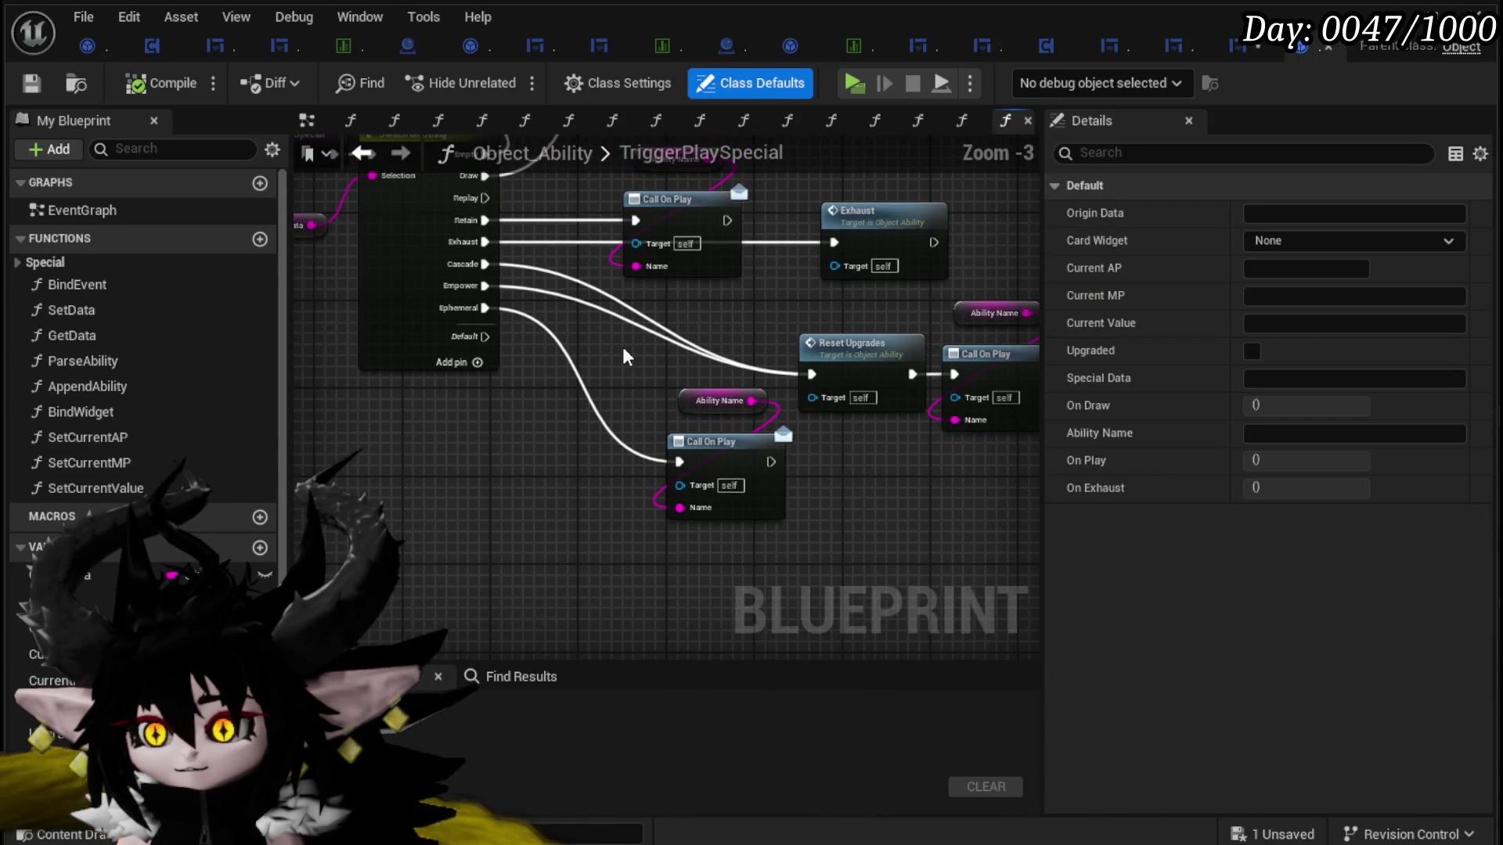
drag(391, 213, 569, 325)
mouse_move(419, 288)
mouse_down()
mouse_move(568, 305)
mouse_move(344, 274)
mouse_move(111, 379)
mouse_move(96, 439)
mouse_up()
mouse_move(460, 233)
mouse_down()
mouse_move(590, 309)
mouse_move(622, 291)
mouse_move(636, 252)
mouse_move(592, 224)
mouse_up()
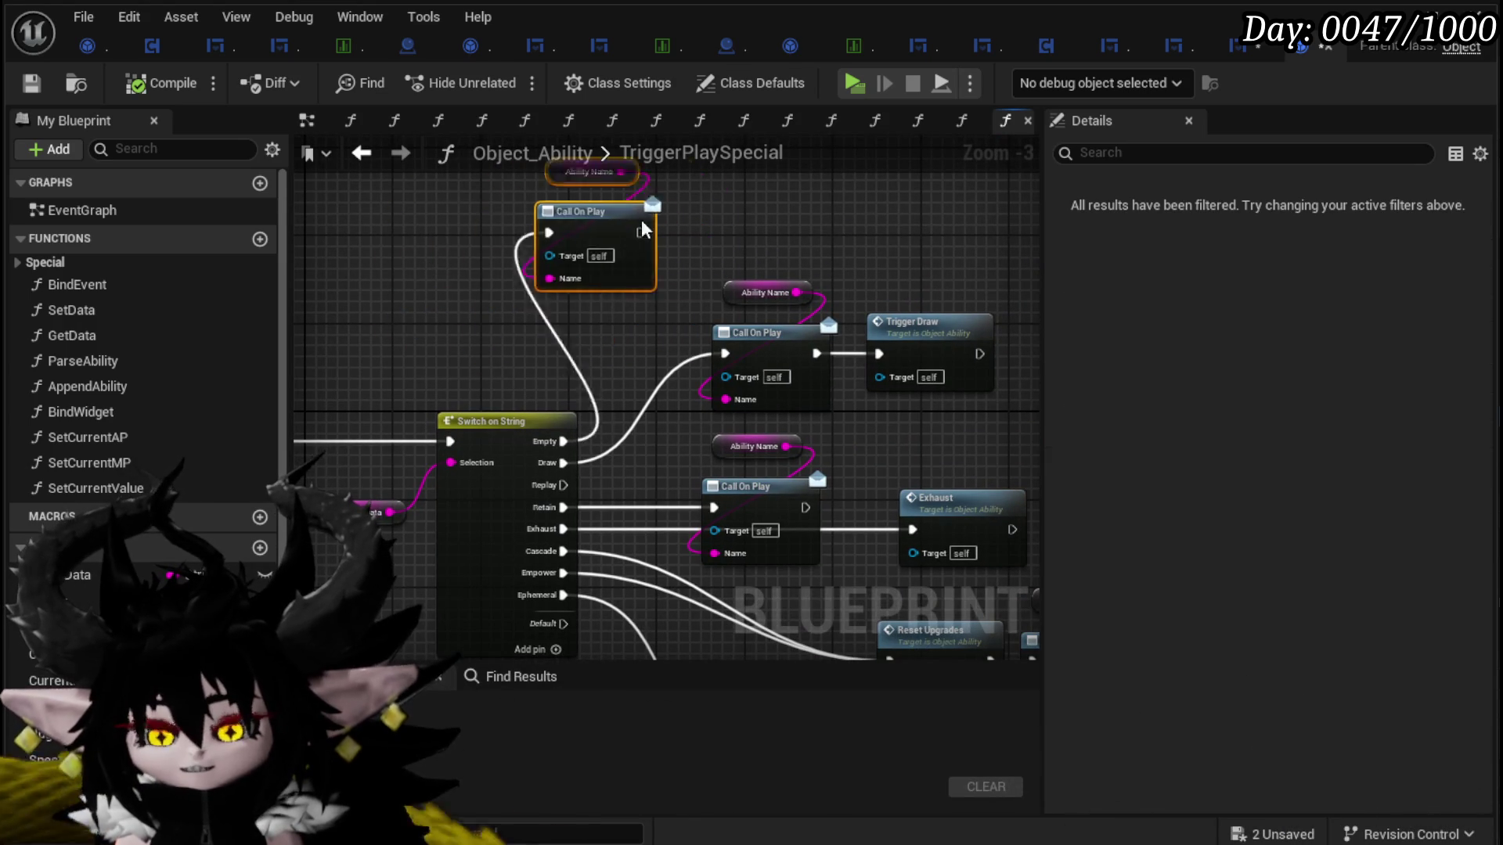
drag(767, 201, 634, 235)
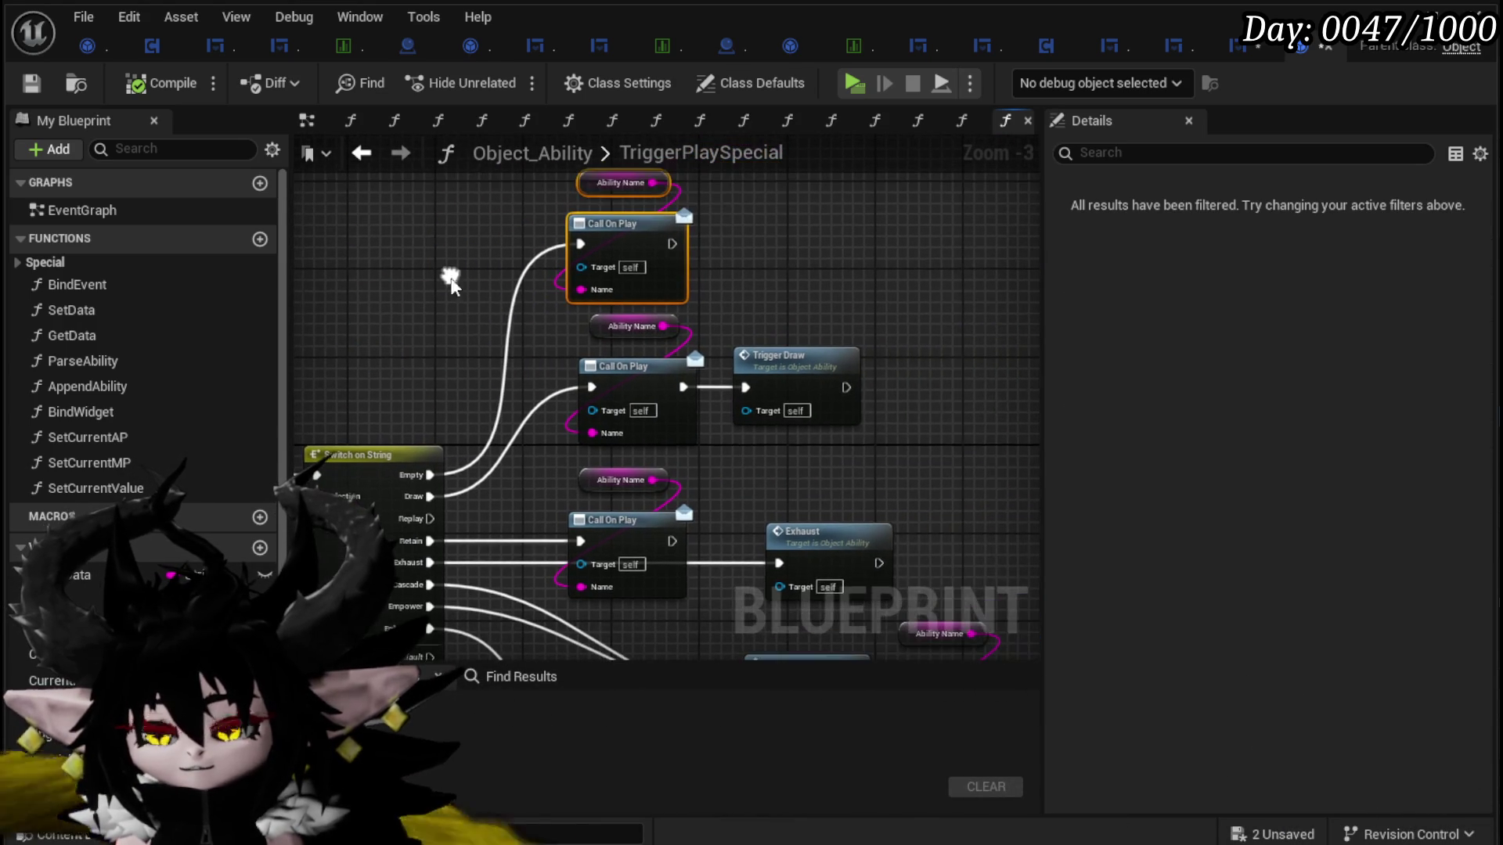
mouse_move(523, 323)
mouse_down()
mouse_move(438, 313)
mouse_move(622, 243)
mouse_move(670, 245)
mouse_up()
Step: Place the Special Data getter above Switch on String and wrap it in a comment box
mouse_move(476, 447)
mouse_down()
mouse_move(608, 308)
mouse_move(491, 296)
mouse_up()
click(550, 293)
mouse_move(719, 317)
mouse_down()
mouse_move(705, 260)
mouse_move(751, 296)
mouse_up()
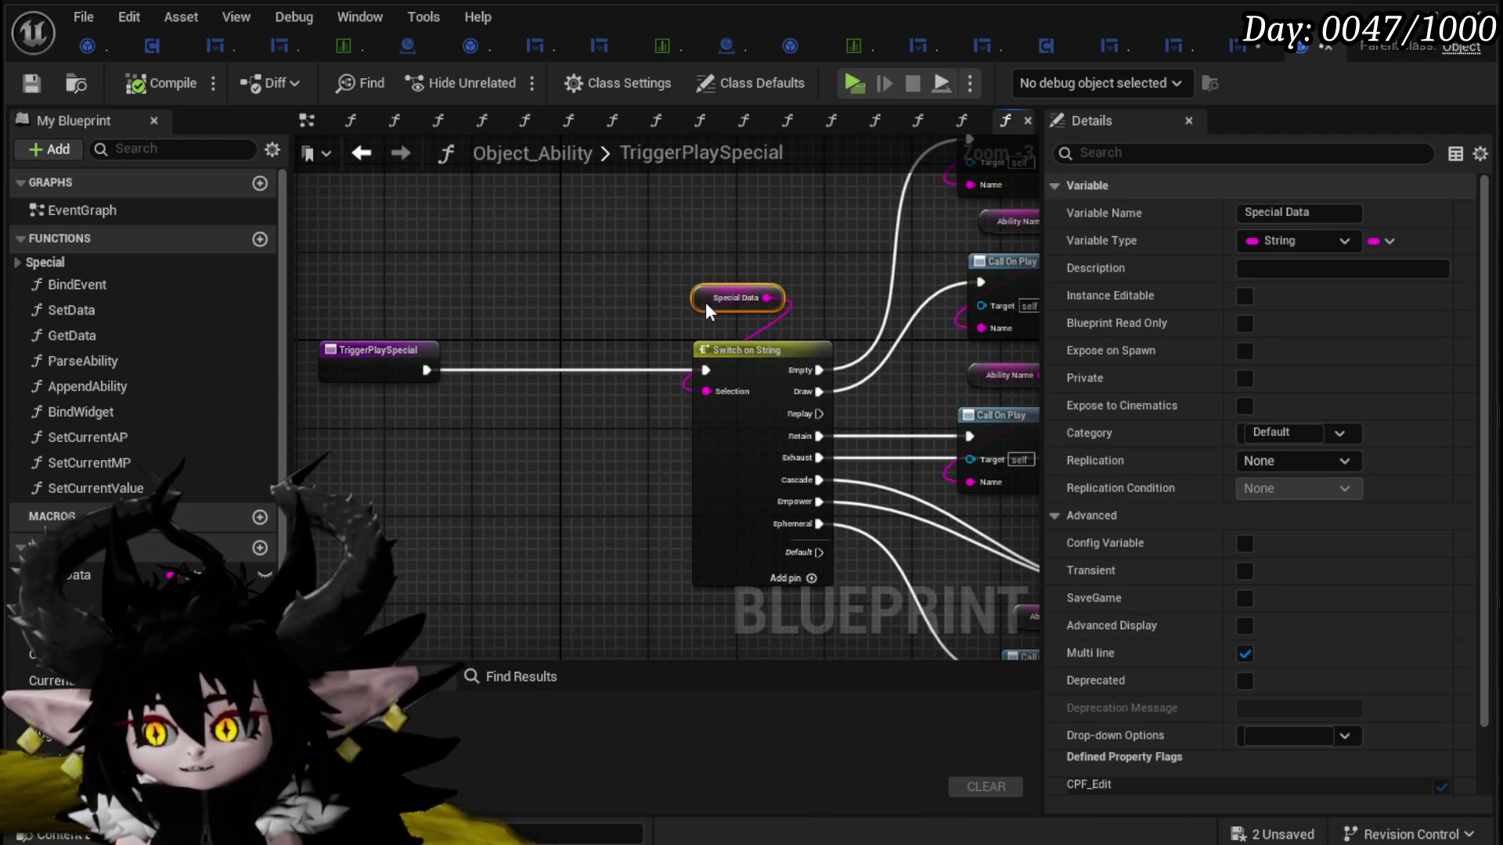
drag(642, 266, 602, 343)
key(c)
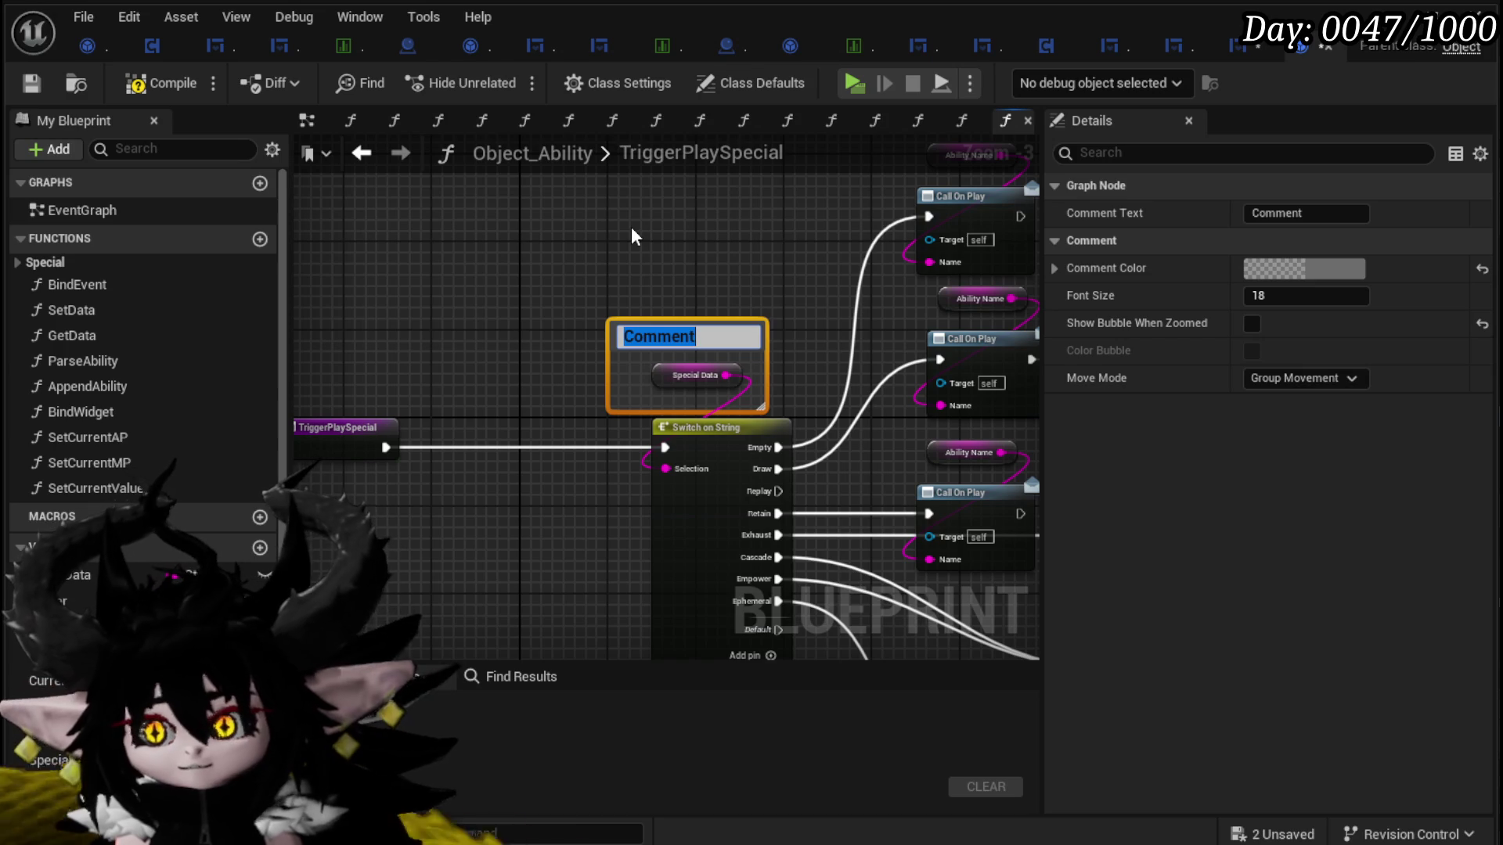
Step: Title the comment 'Appended |Draw&Exhaust&Ephemeral|'
text(Appended)
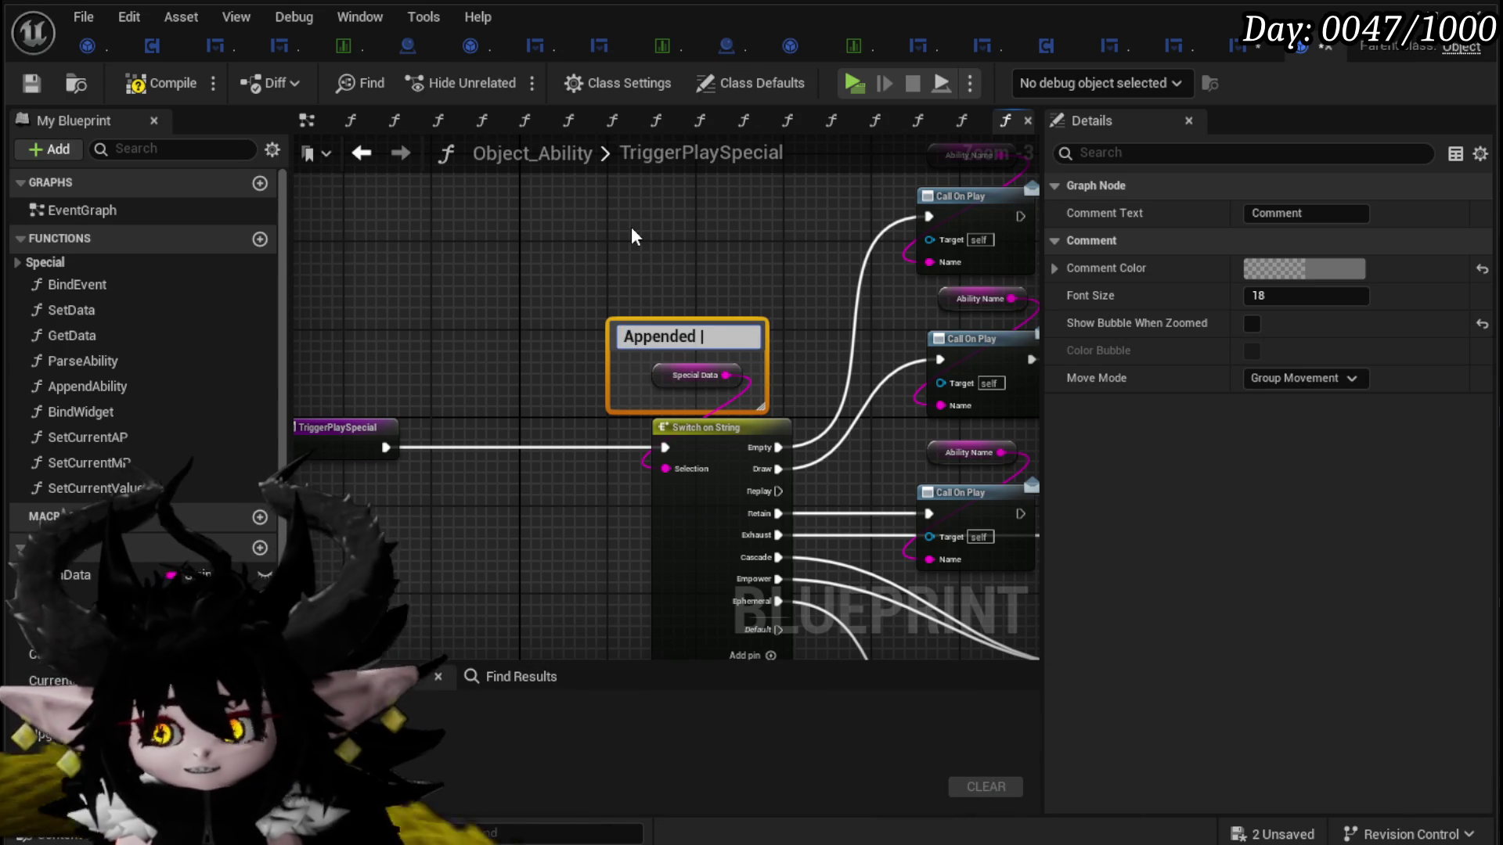
text( Draw)
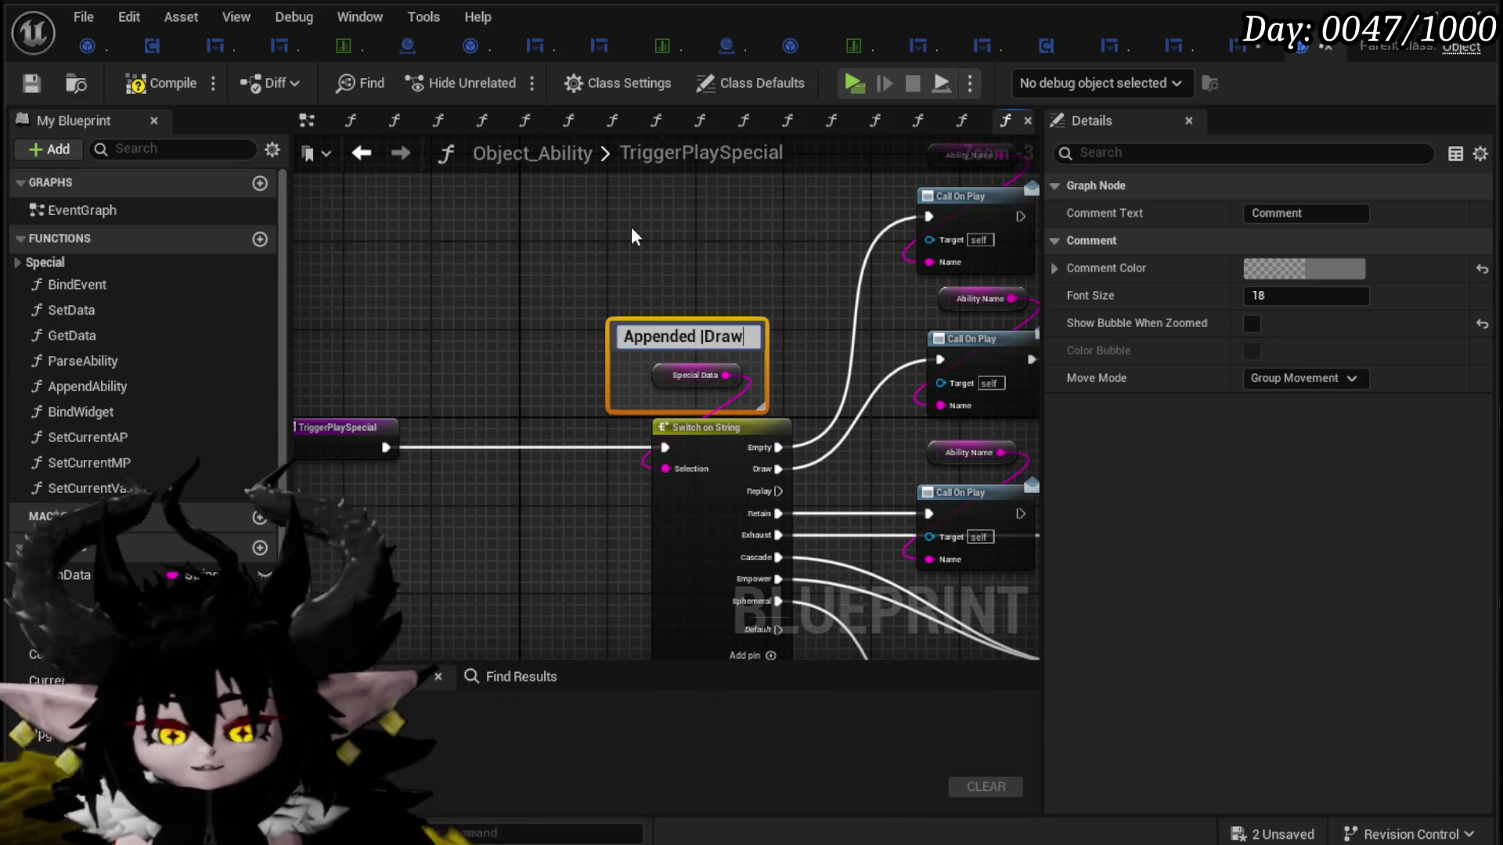
text(: Exh)
key(BackSpace)
key(BackSpace)
key(BackSpace)
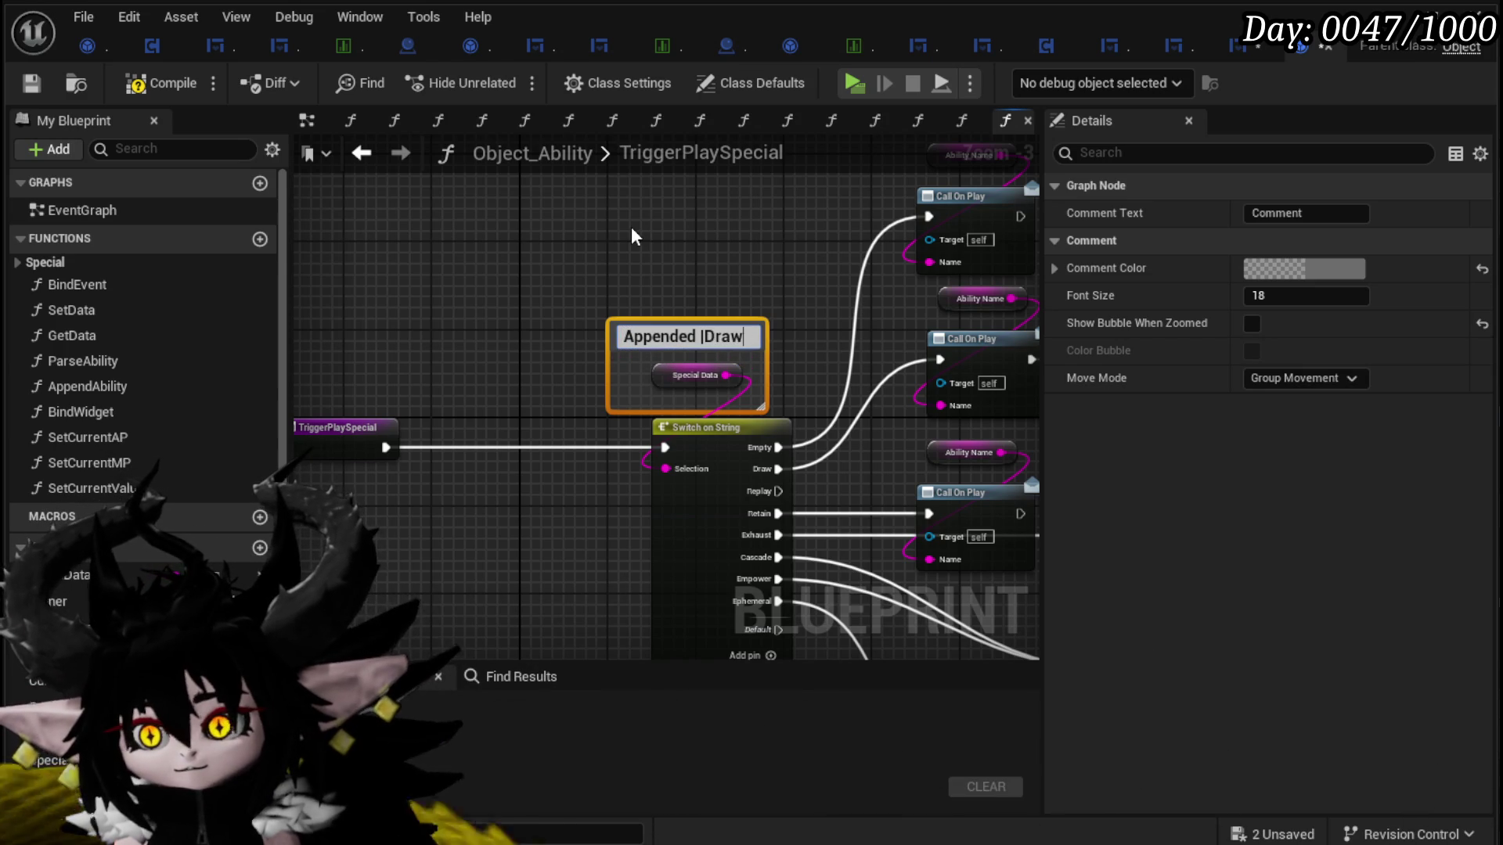
text(&)
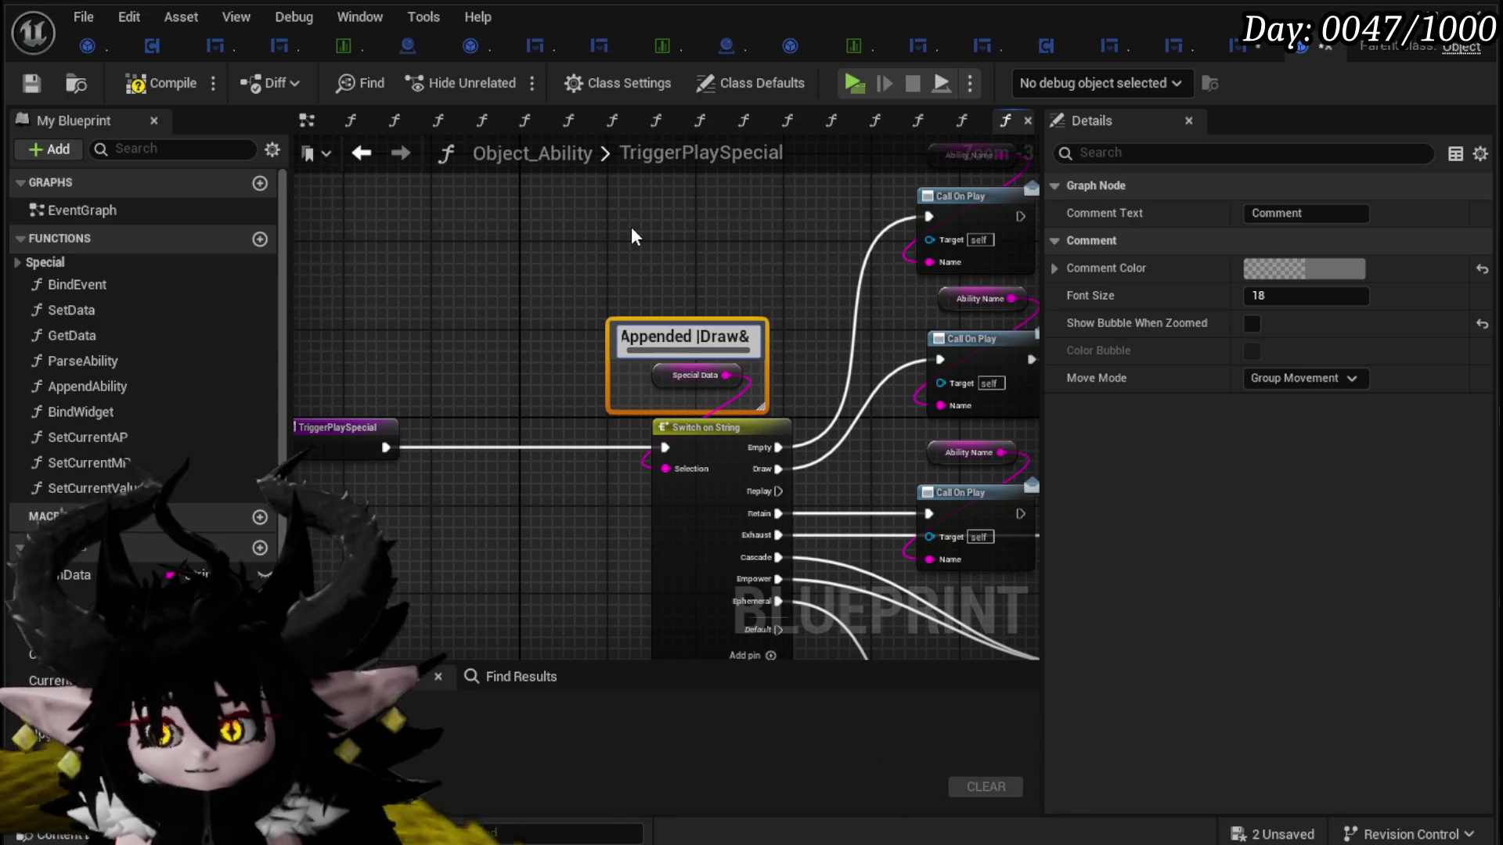
text(Exhaust)
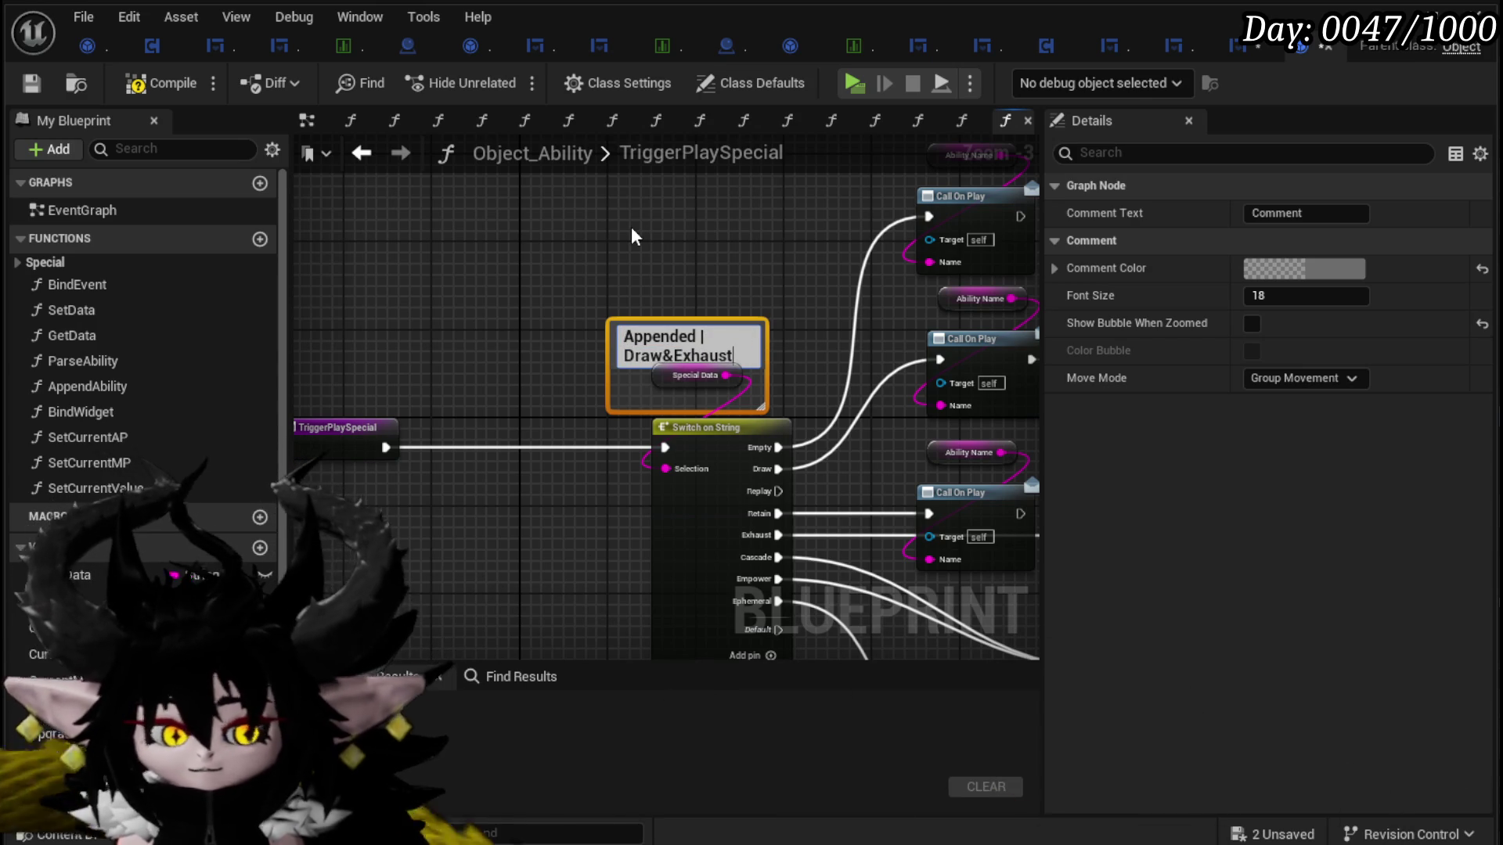
text(&)
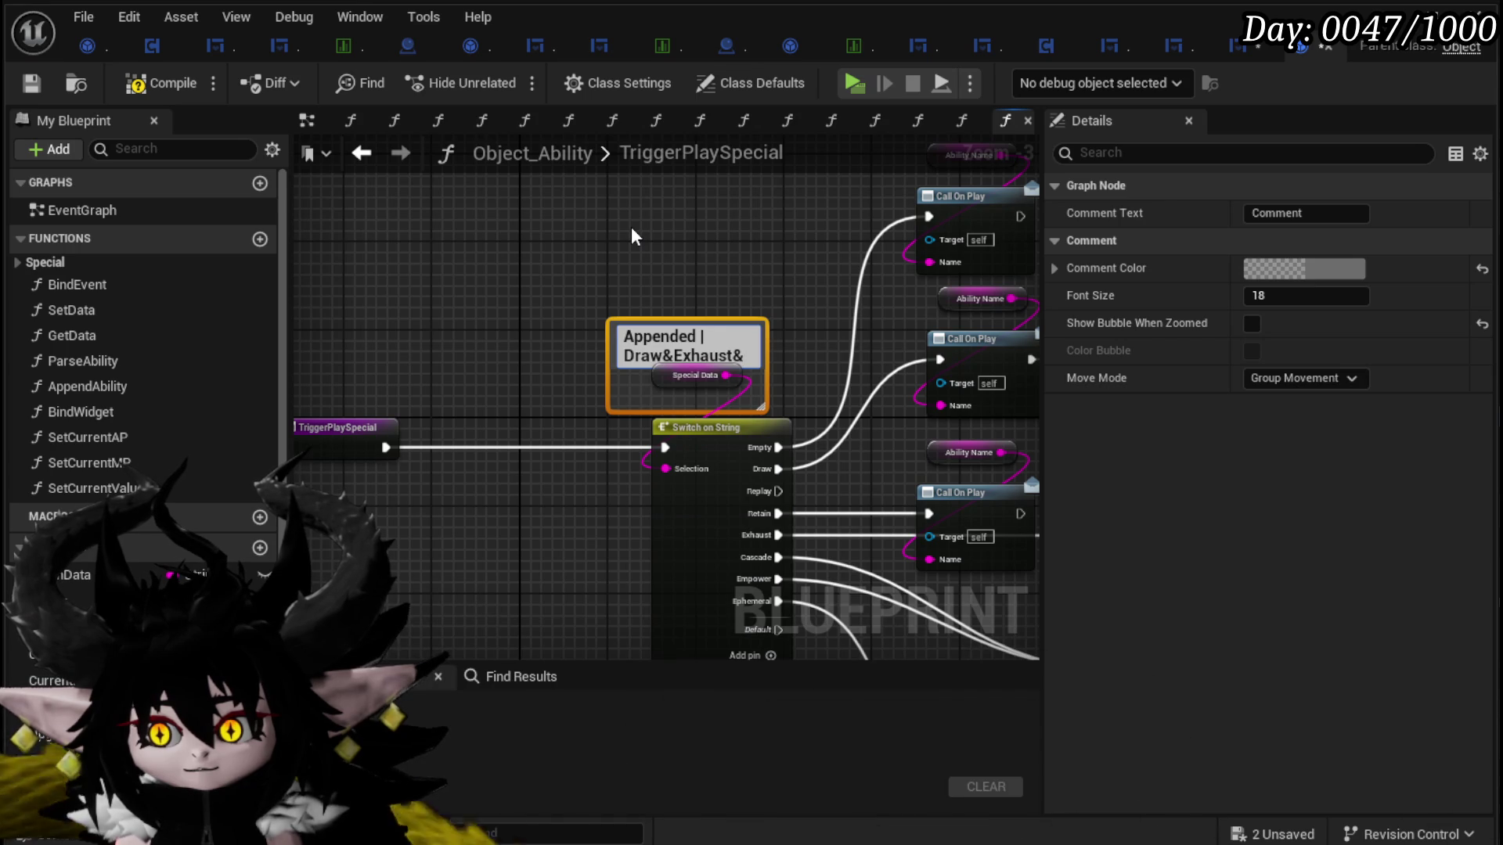
text(Ep)
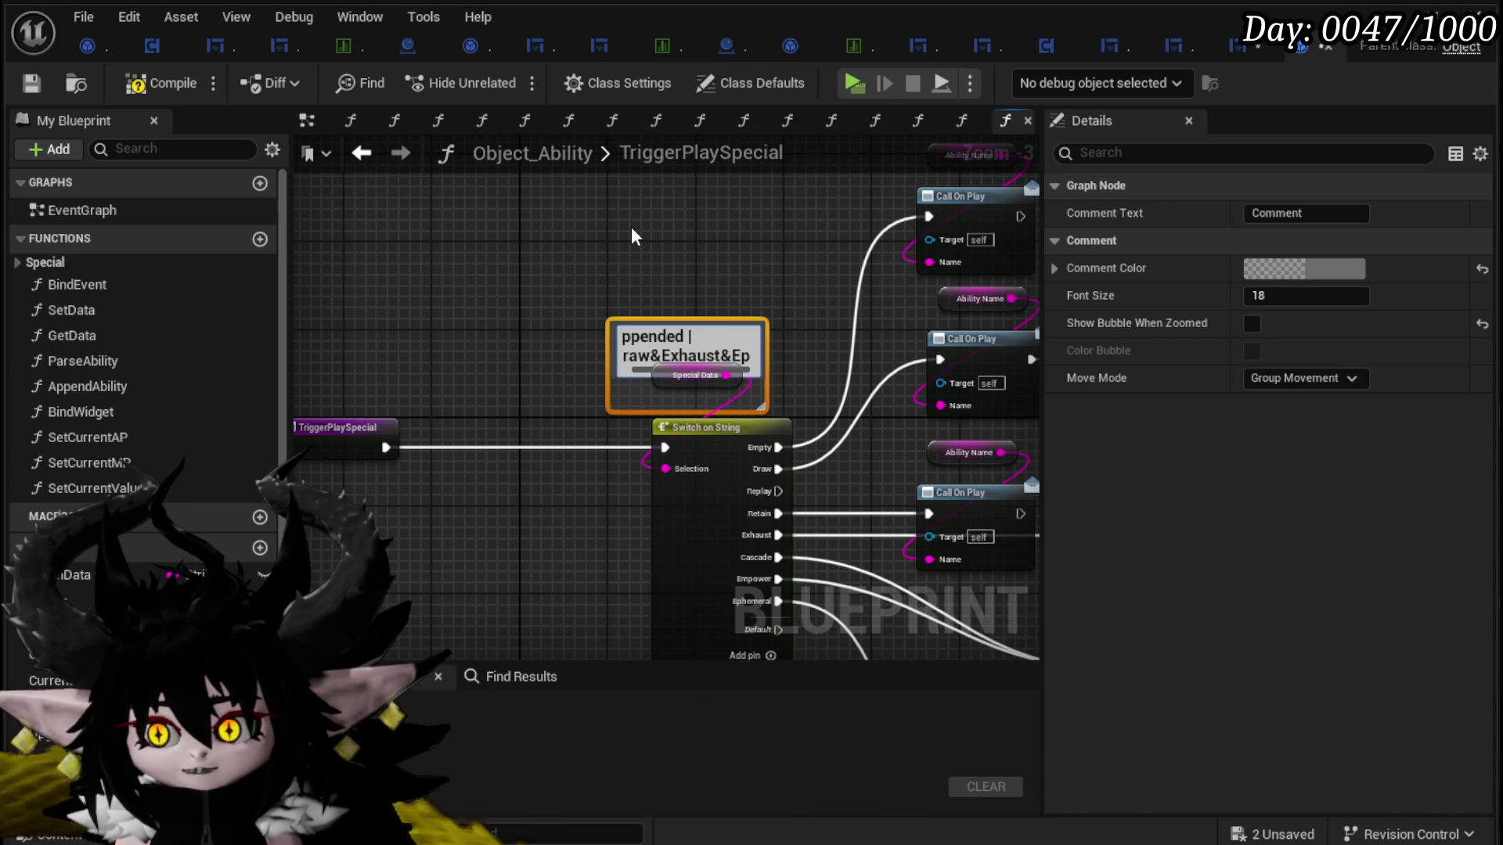
text(hermeral)
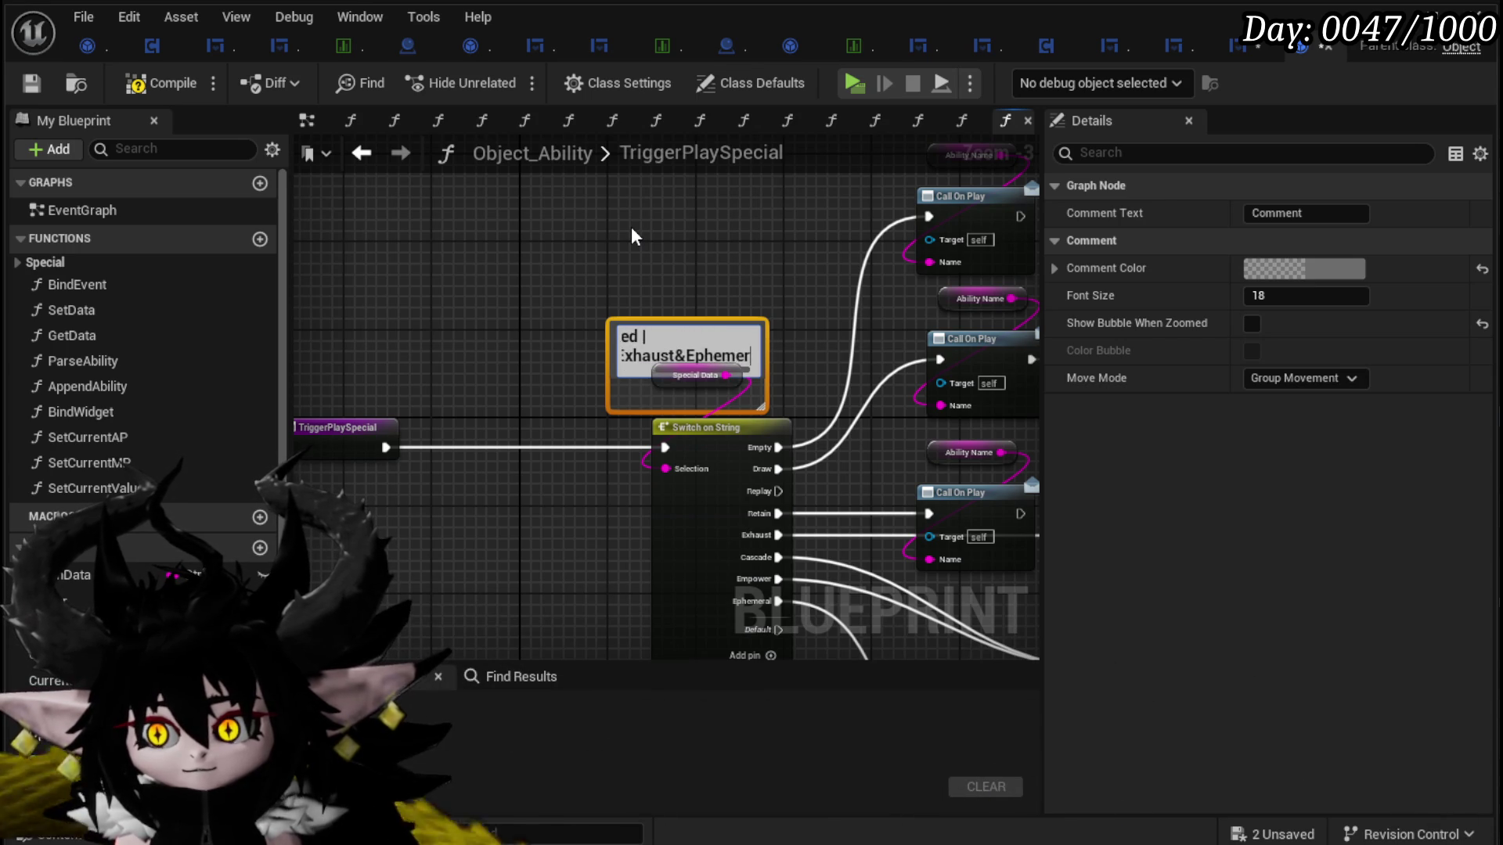
key(Return)
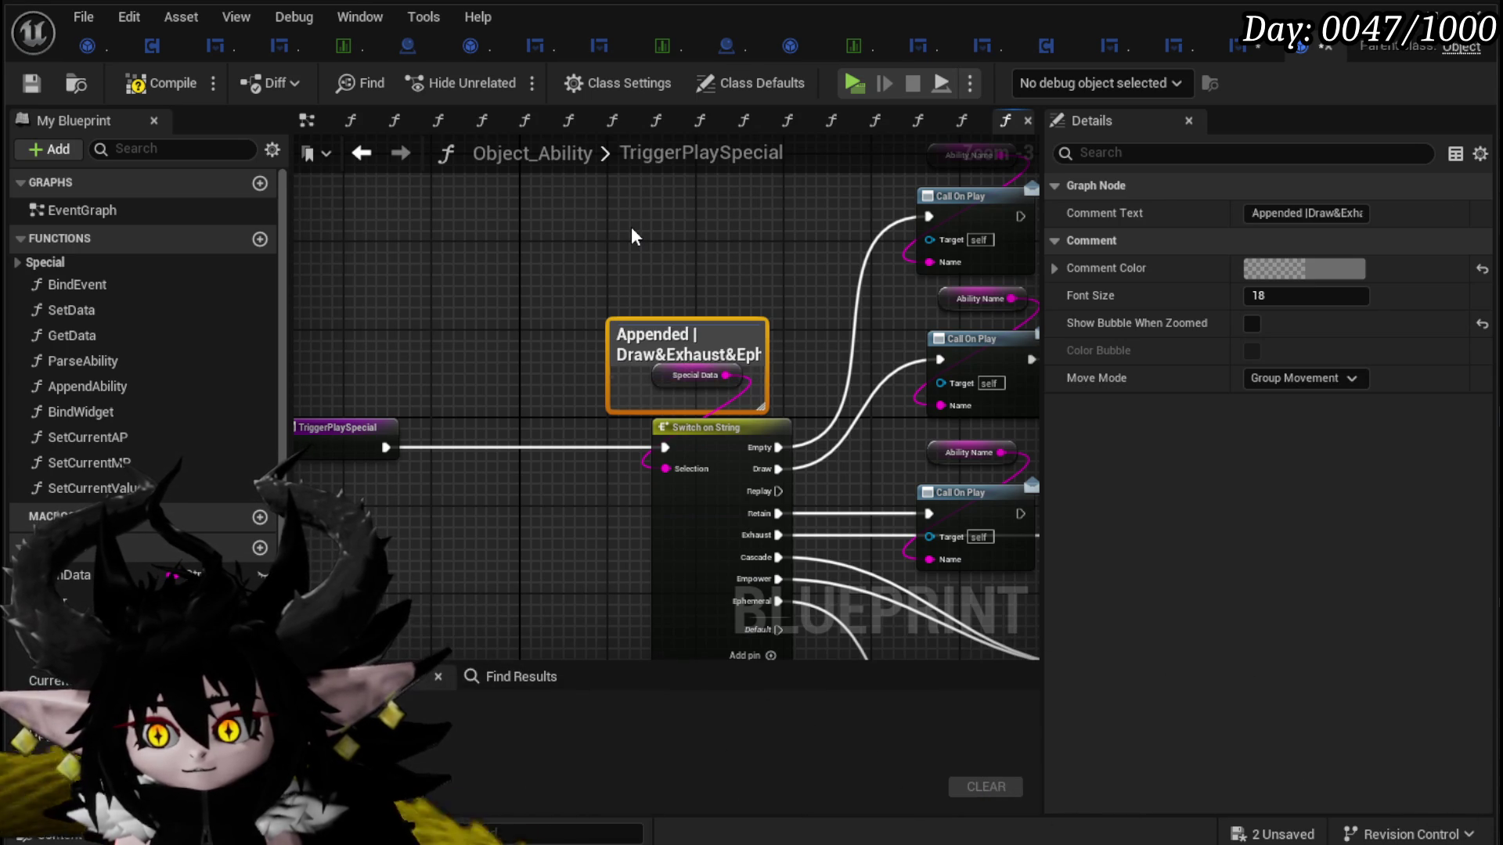
Step: Widen the comment to fit its title on one line and move the Special Data getter inside
drag(686, 347, 610, 248)
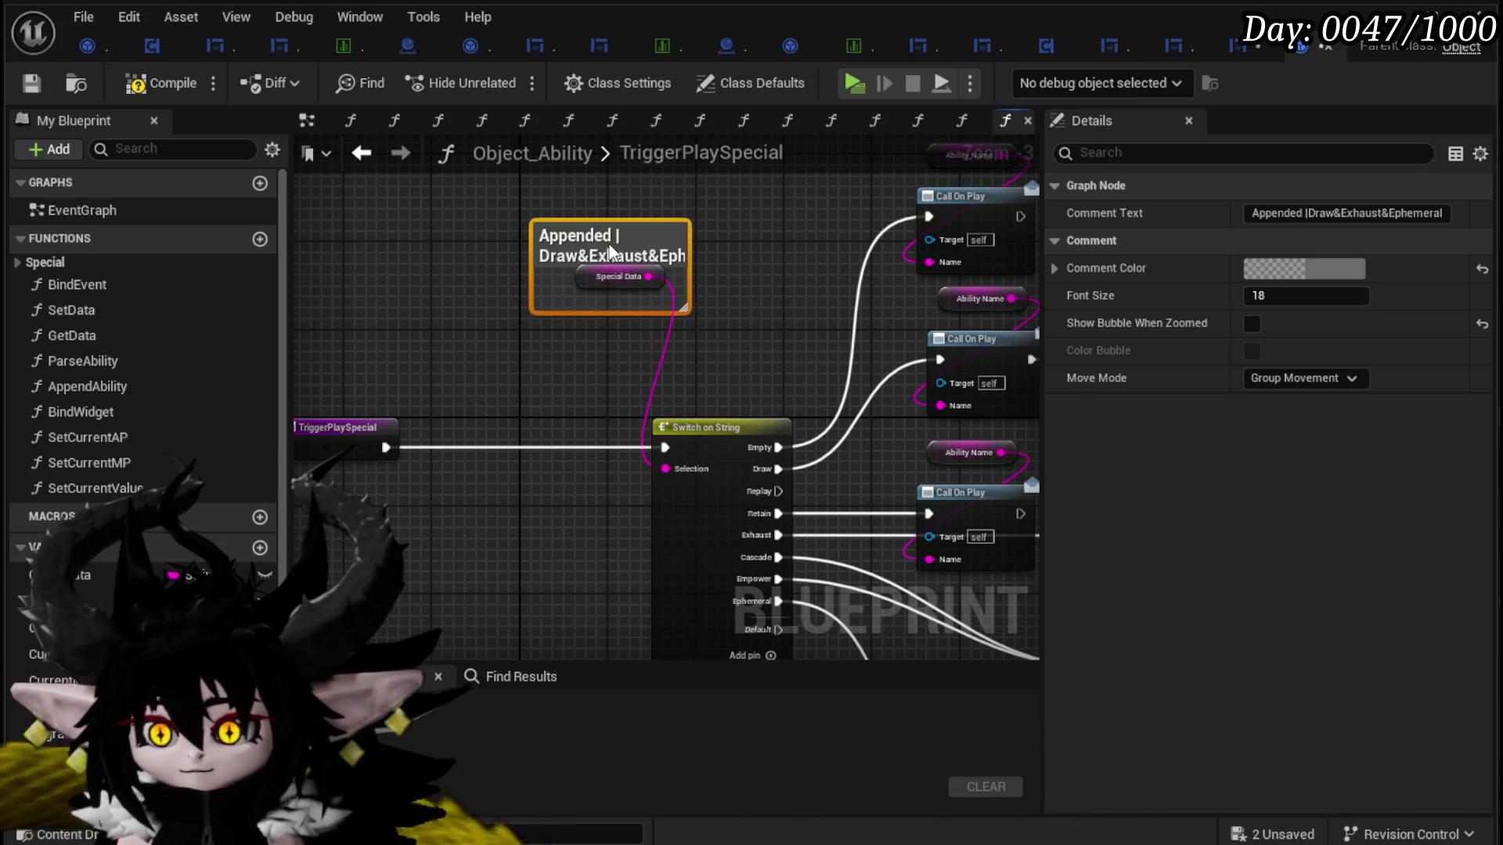
mouse_move(686, 277)
mouse_down()
mouse_move(869, 266)
mouse_move(843, 263)
mouse_up()
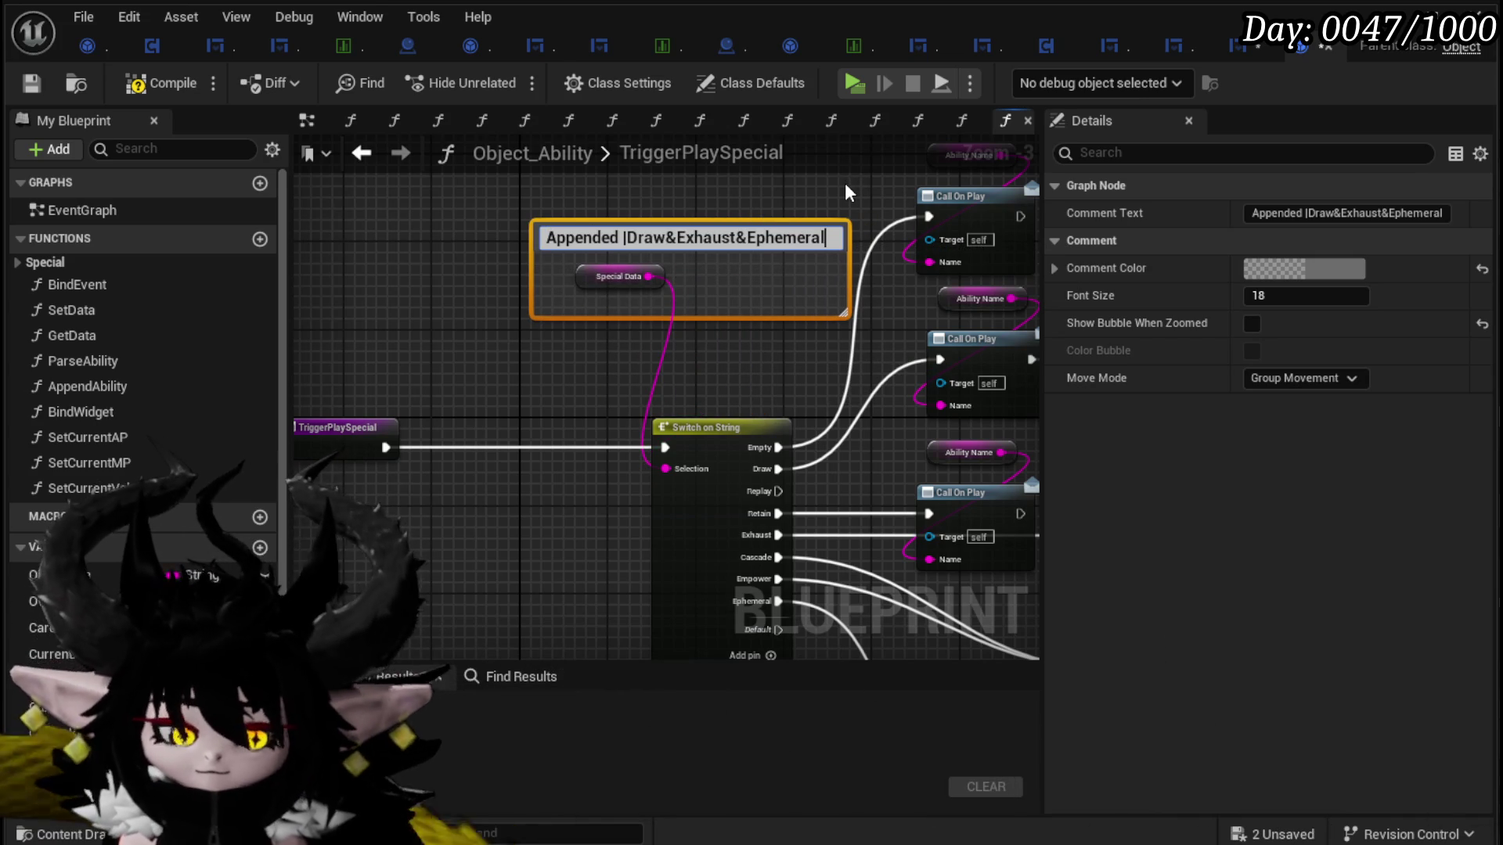
click(721, 289)
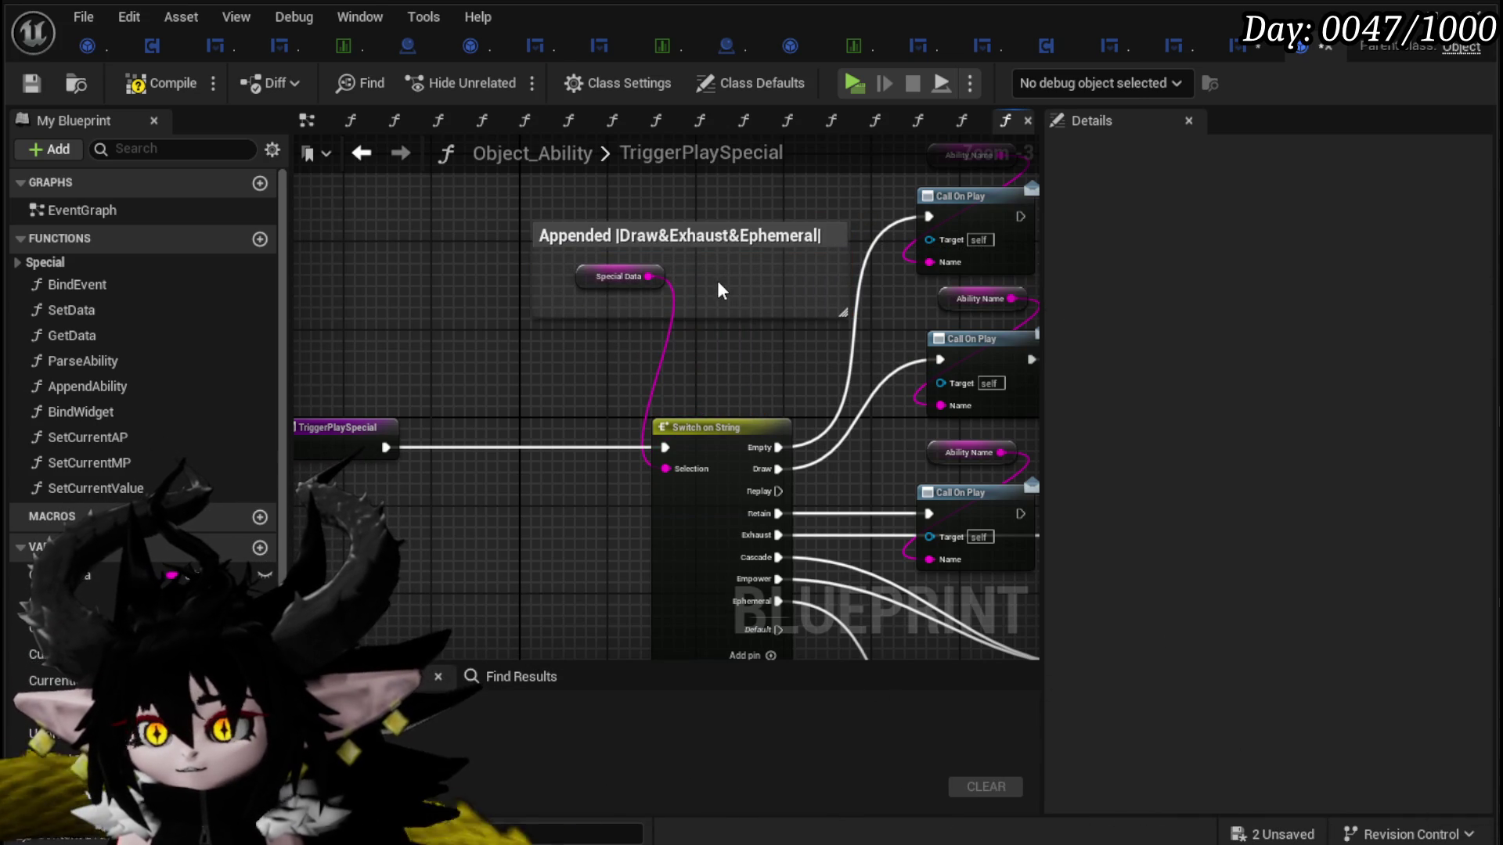
drag(627, 274, 715, 273)
mouse_move(604, 335)
mouse_down()
mouse_move(470, 284)
mouse_move(462, 307)
mouse_up()
Step: Add a Parse Into Array node that splits Special Data at '&', feeding a For Each Loop
right_click(472, 297)
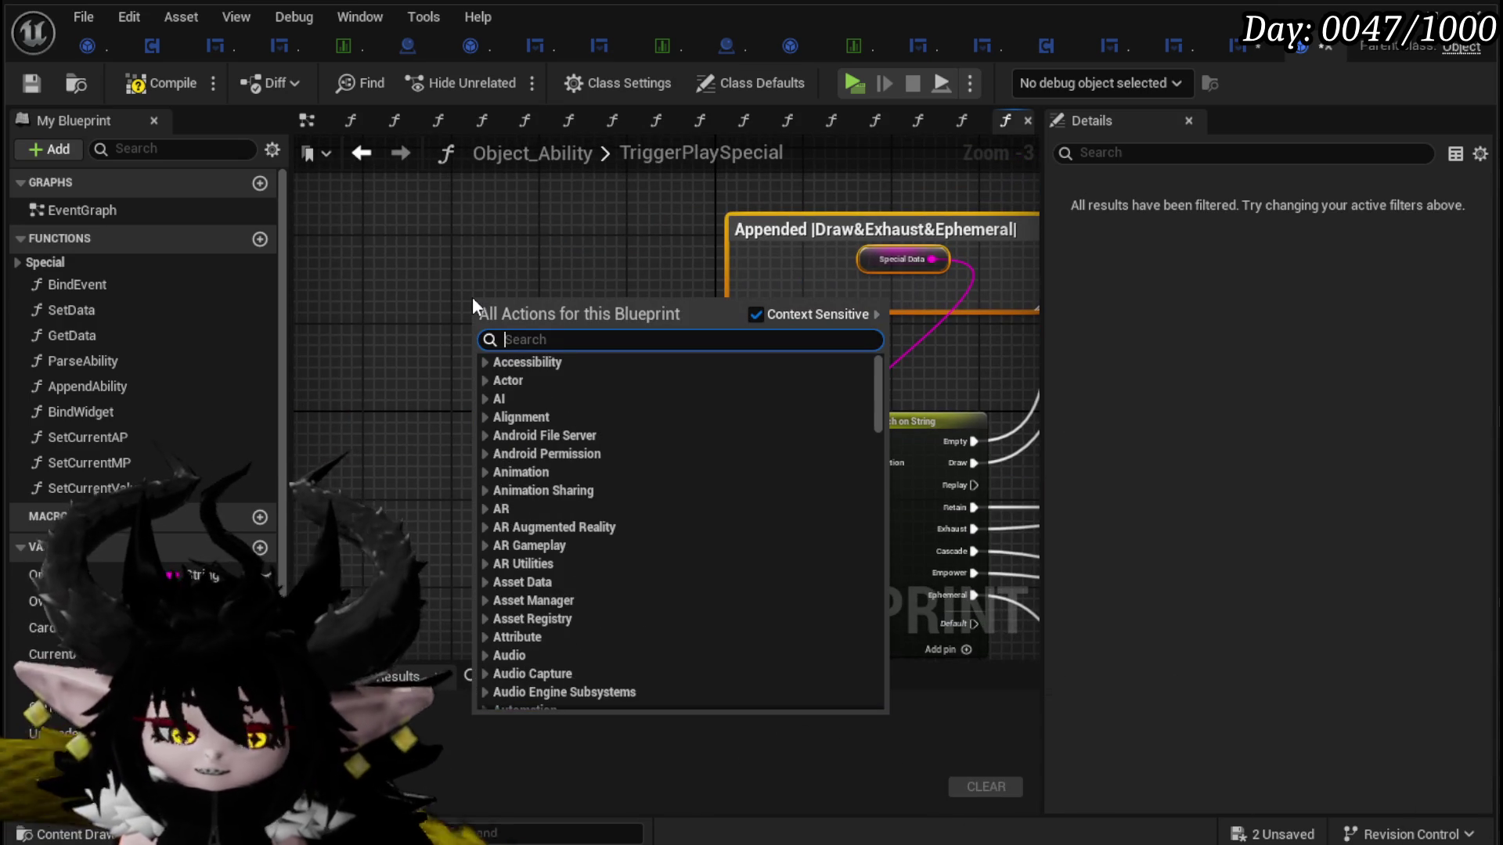
text(Parse string)
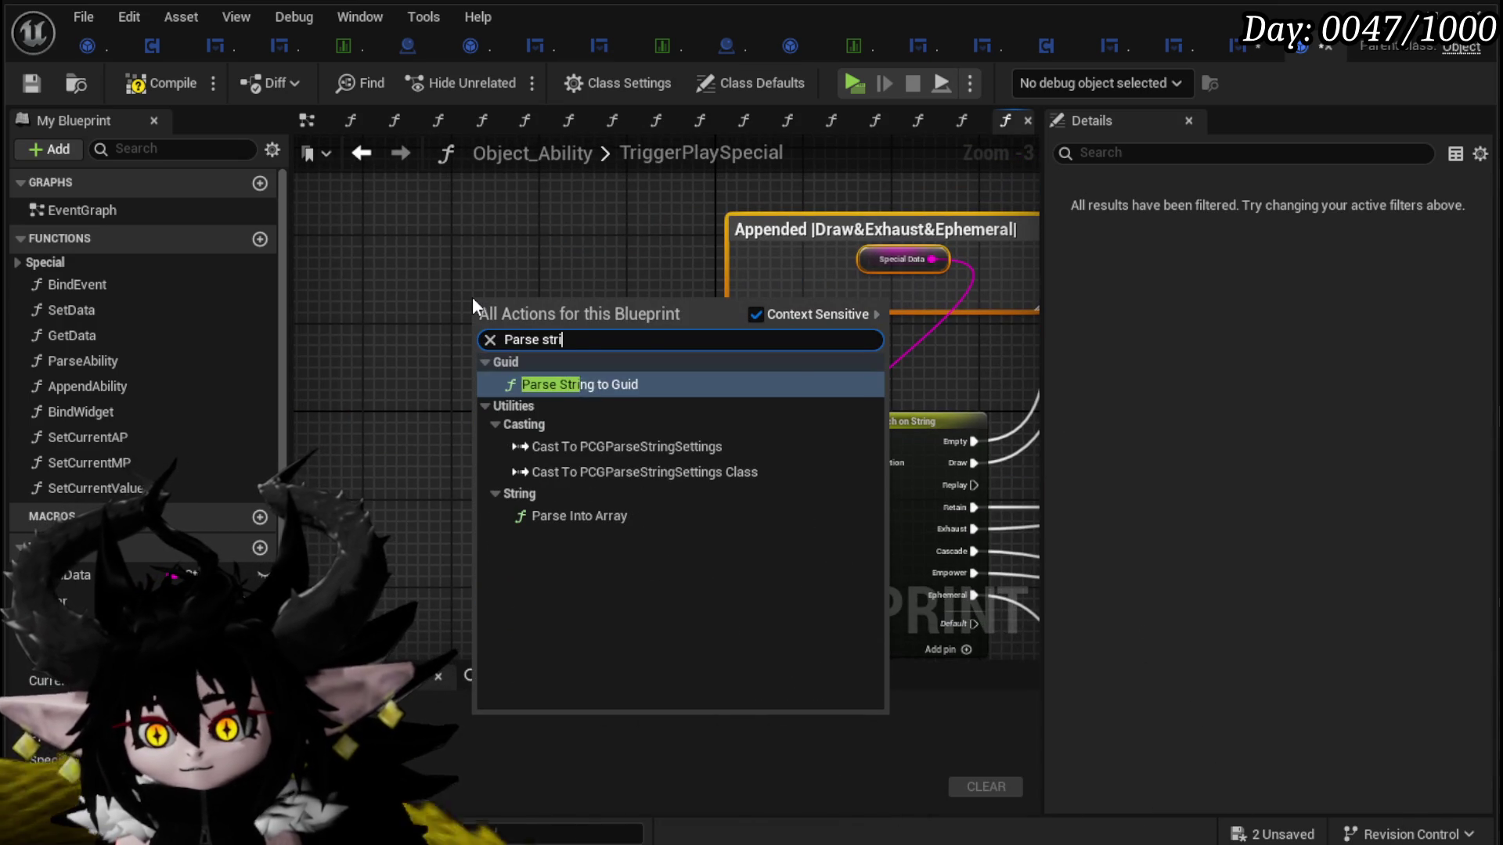
click(568, 515)
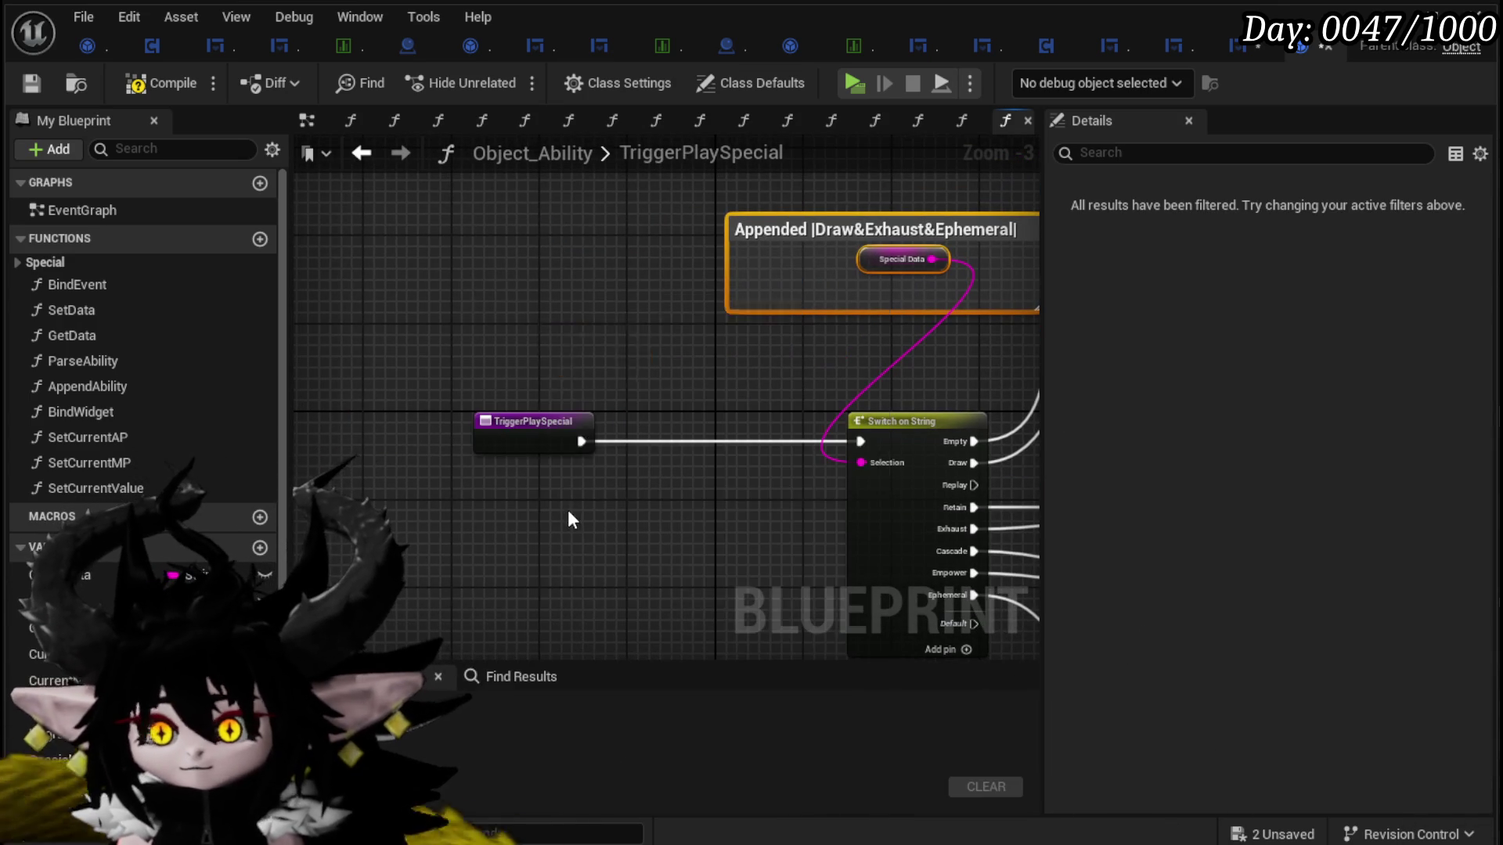
drag(907, 296, 865, 260)
key(ctrl+c)
key(ctrl+v)
drag(490, 248, 476, 319)
drag(647, 320, 704, 344)
text(Loop)
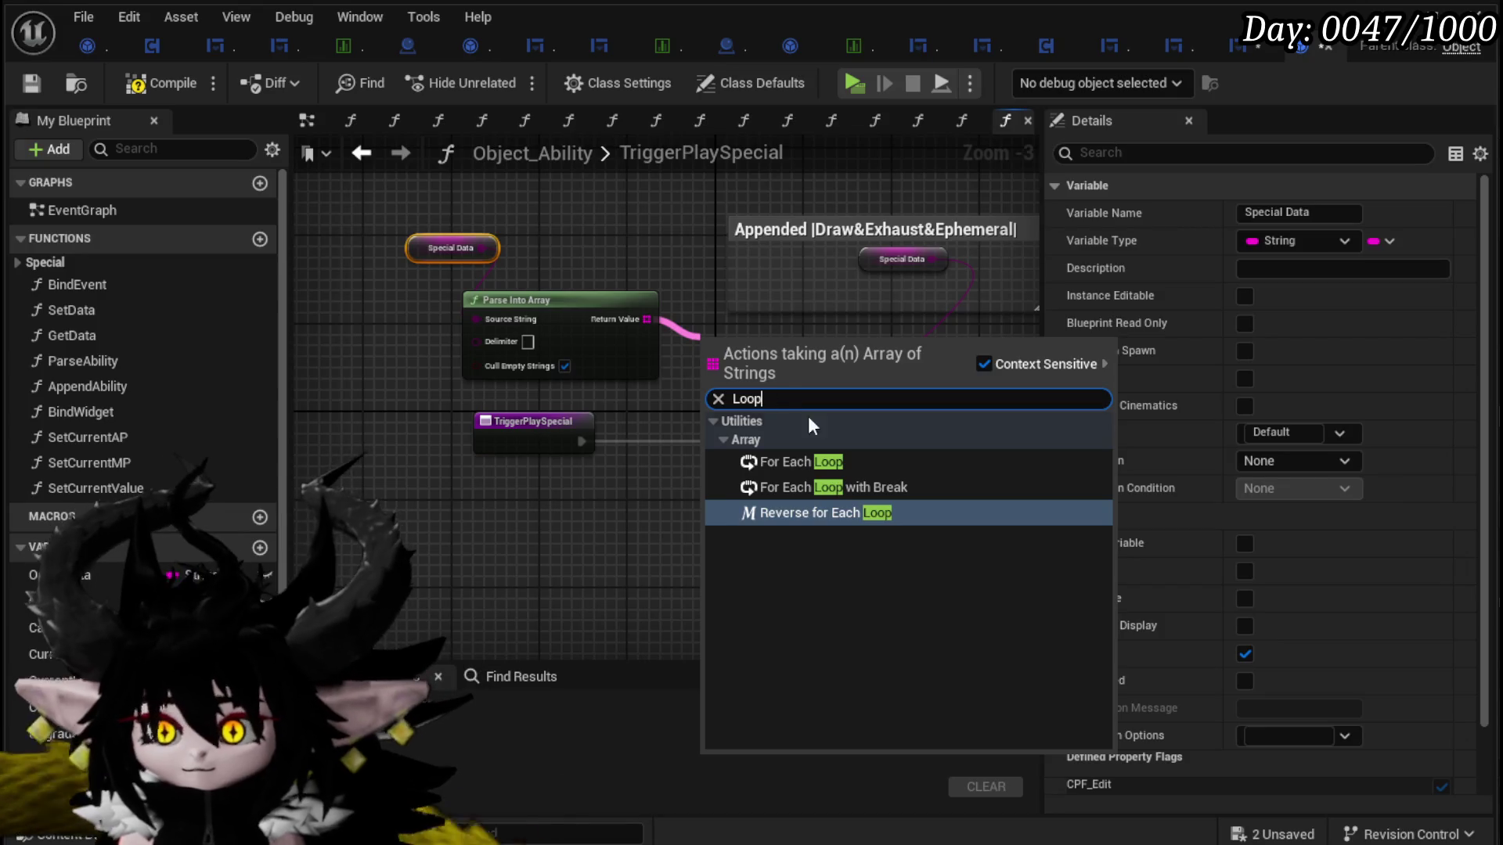
click(828, 461)
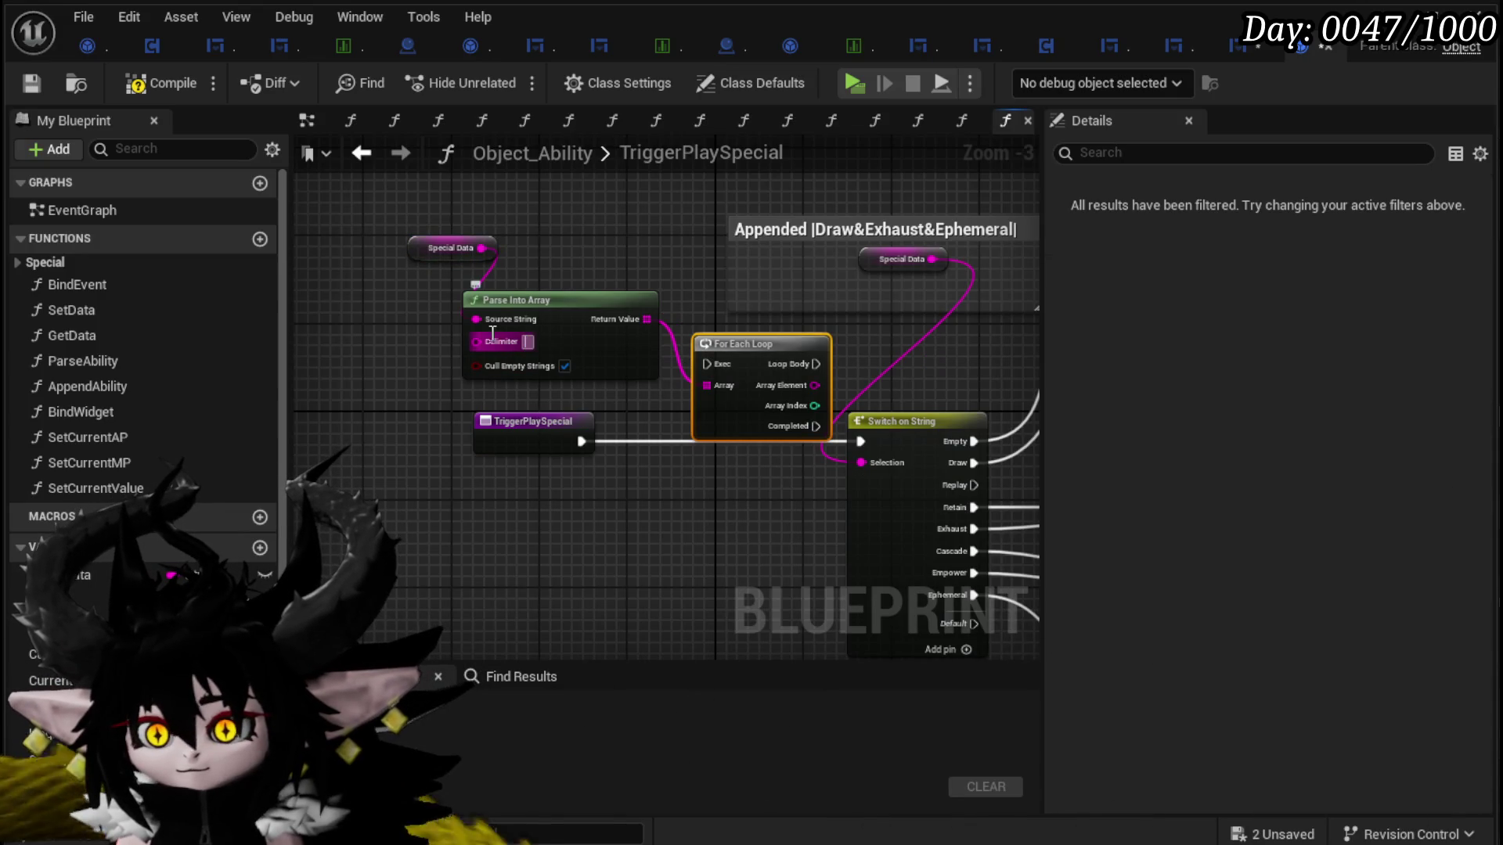
click(698, 260)
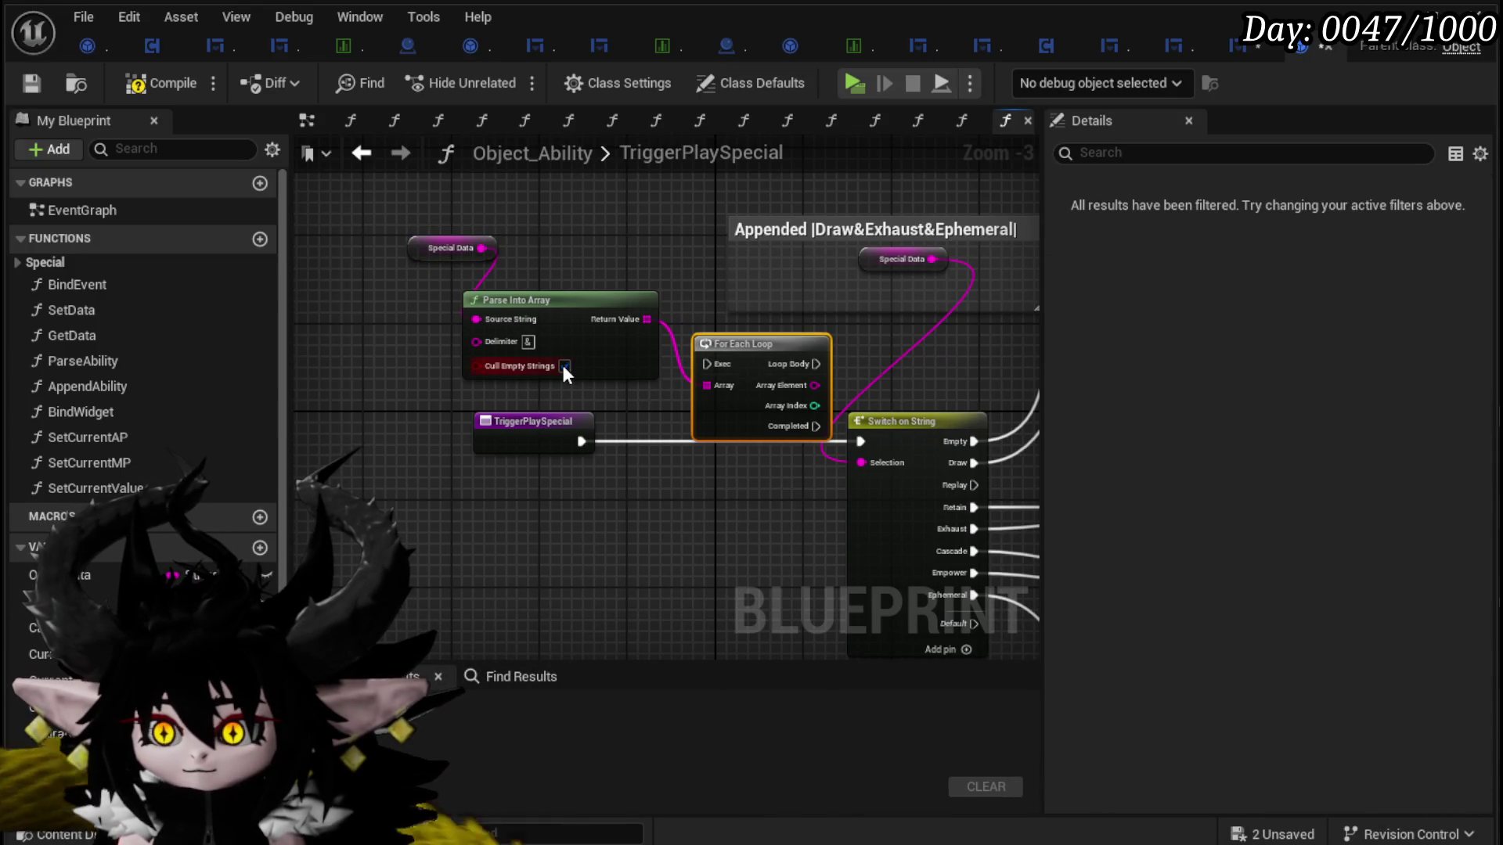
Step: Arrange the entry, parse and loop nodes, and wire Loop Body into Switch on String
drag(493, 431, 309, 430)
click(662, 476)
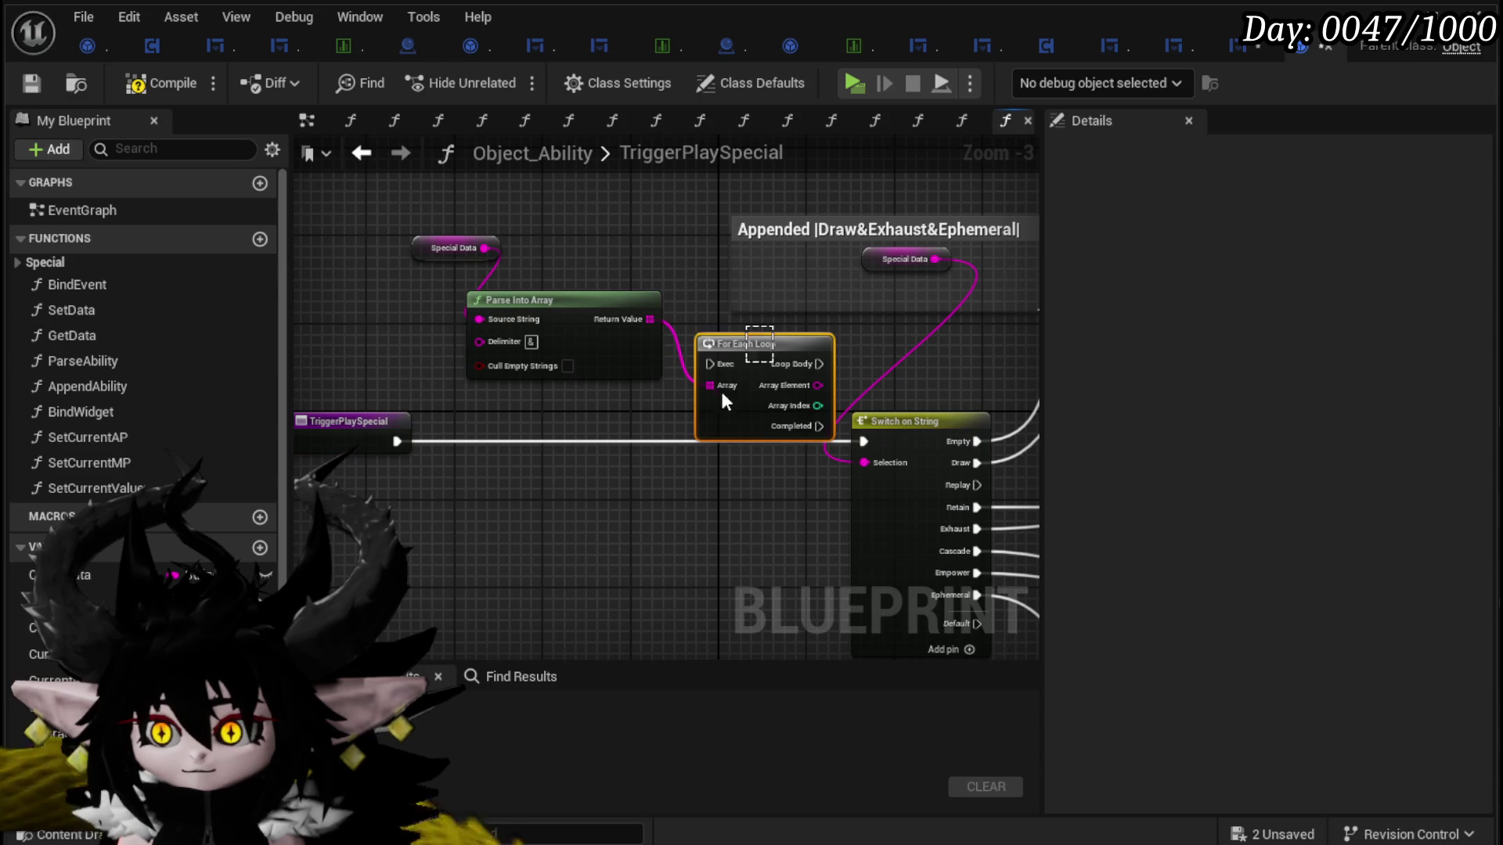
drag(653, 429, 526, 389)
click(528, 389)
mouse_move(760, 352)
mouse_down()
mouse_move(610, 429)
mouse_move(857, 443)
mouse_up()
mouse_move(664, 442)
mouse_down()
mouse_move(860, 442)
mouse_move(672, 387)
mouse_move(676, 404)
mouse_up()
Step: Move one Ability Name/Call On Play pair to the loop's Completed output and route Draw straight to Trigger Draw
drag(649, 222, 787, 322)
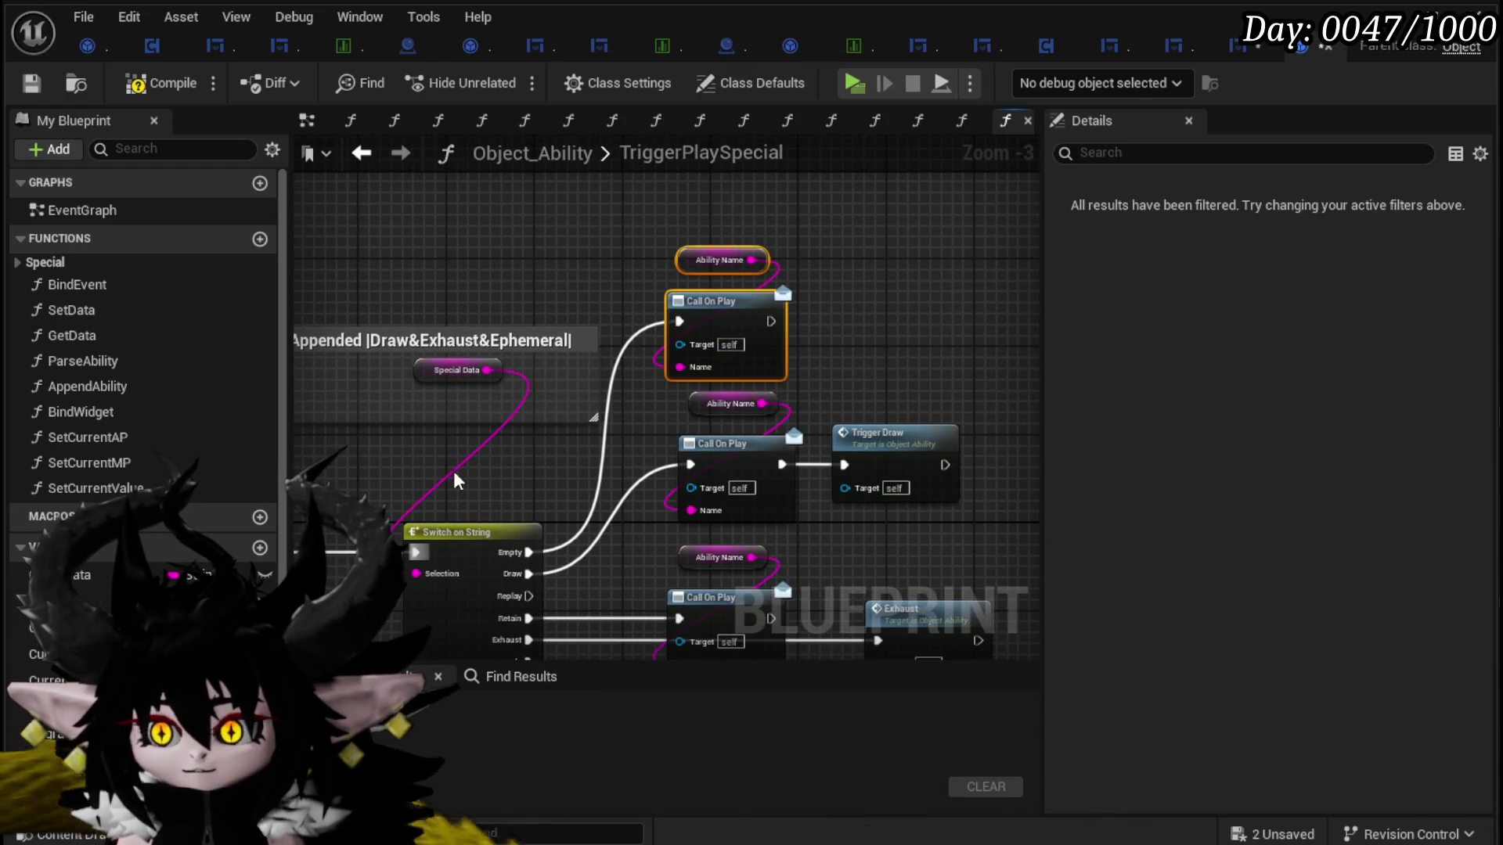
key(ctrl+x)
key(ctrl+v)
drag(607, 381, 561, 561)
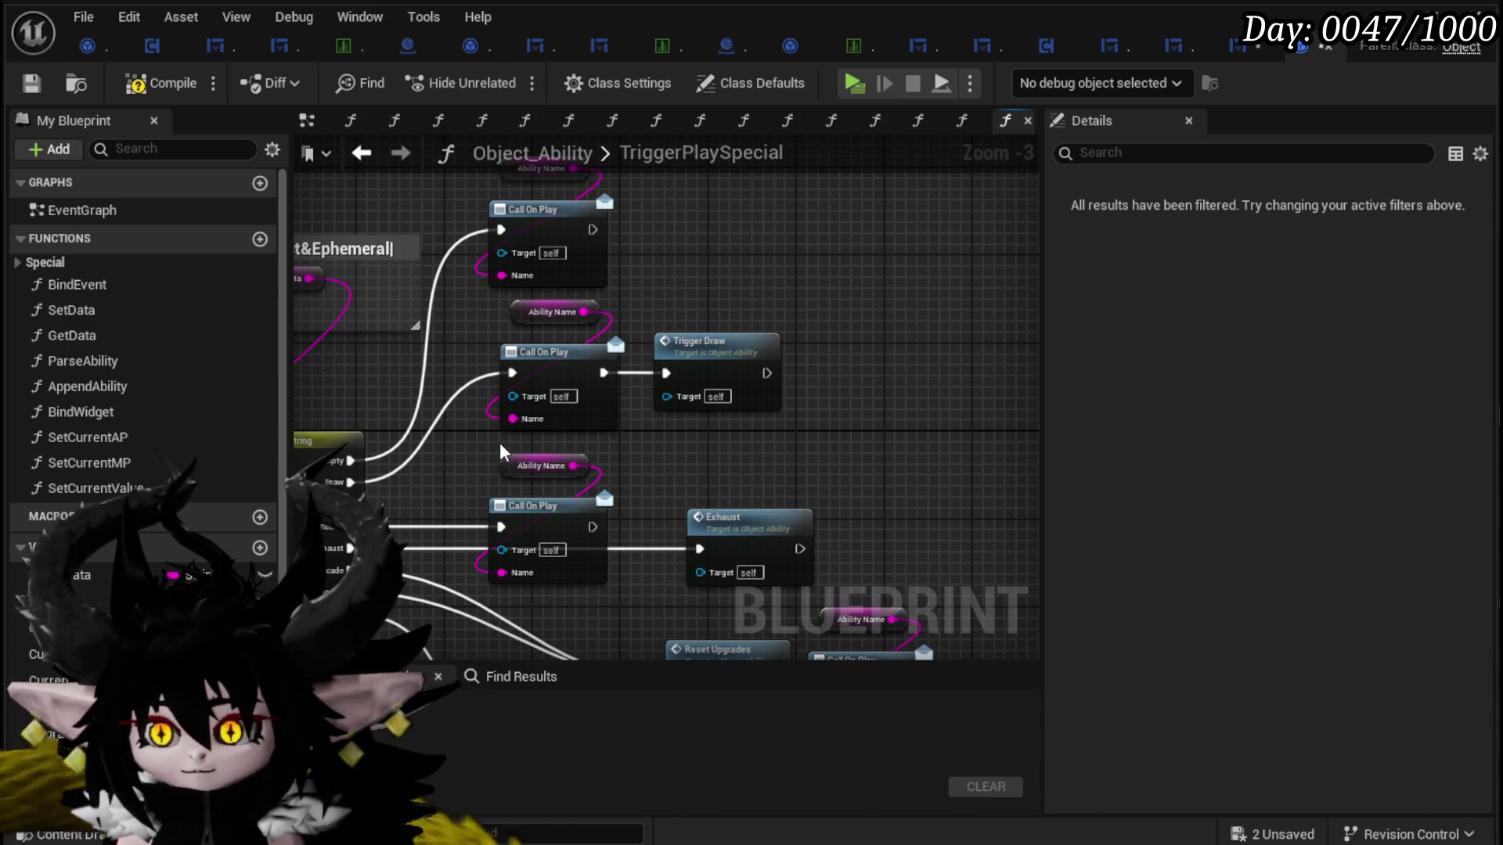
mouse_move(725, 365)
mouse_down()
mouse_move(781, 371)
mouse_move(868, 448)
mouse_up()
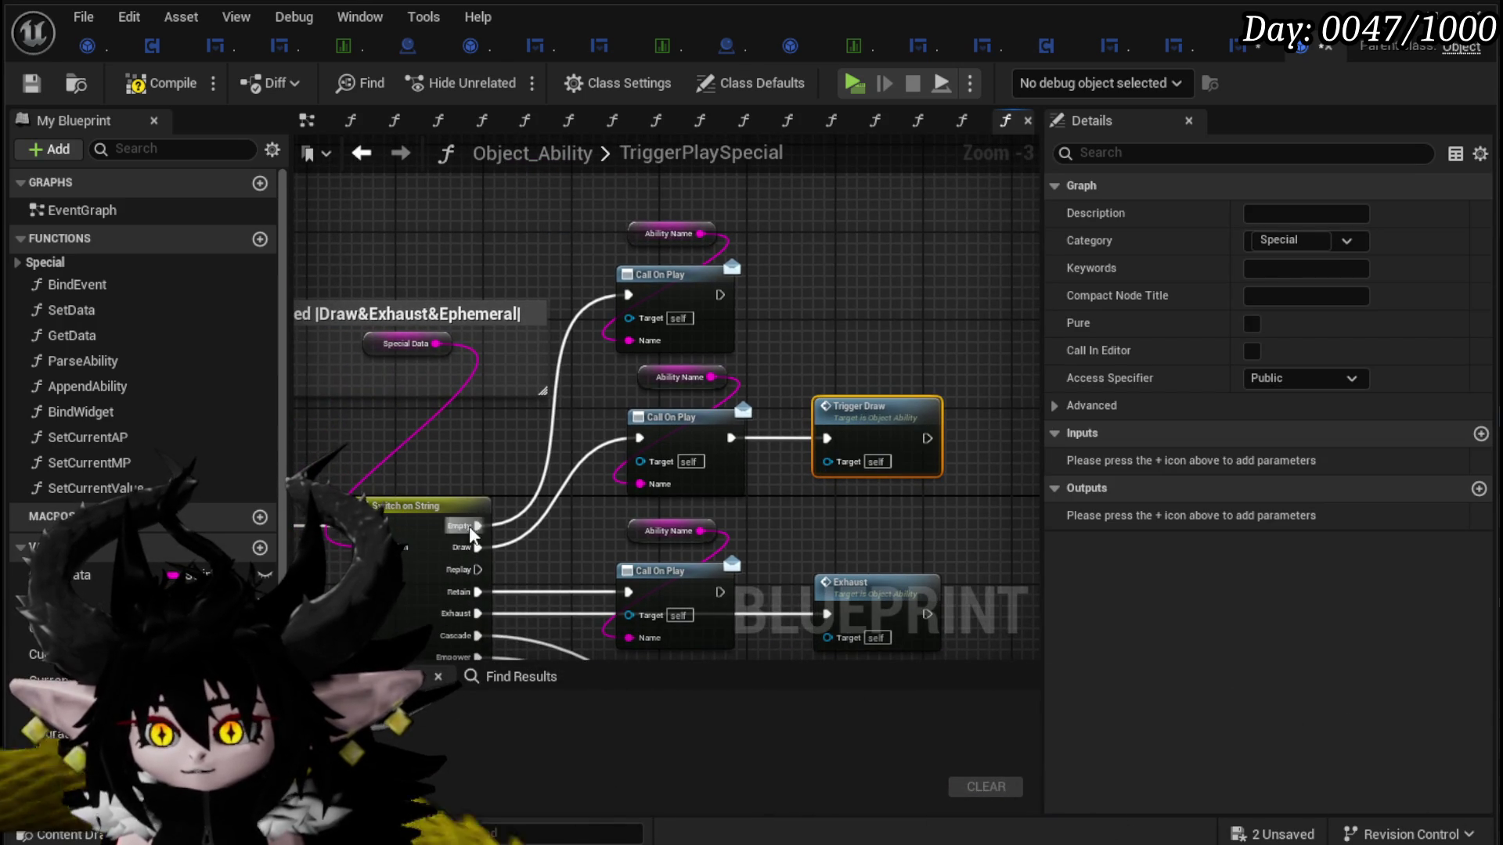
mouse_move(462, 548)
mouse_down()
mouse_move(851, 435)
mouse_move(834, 438)
mouse_up()
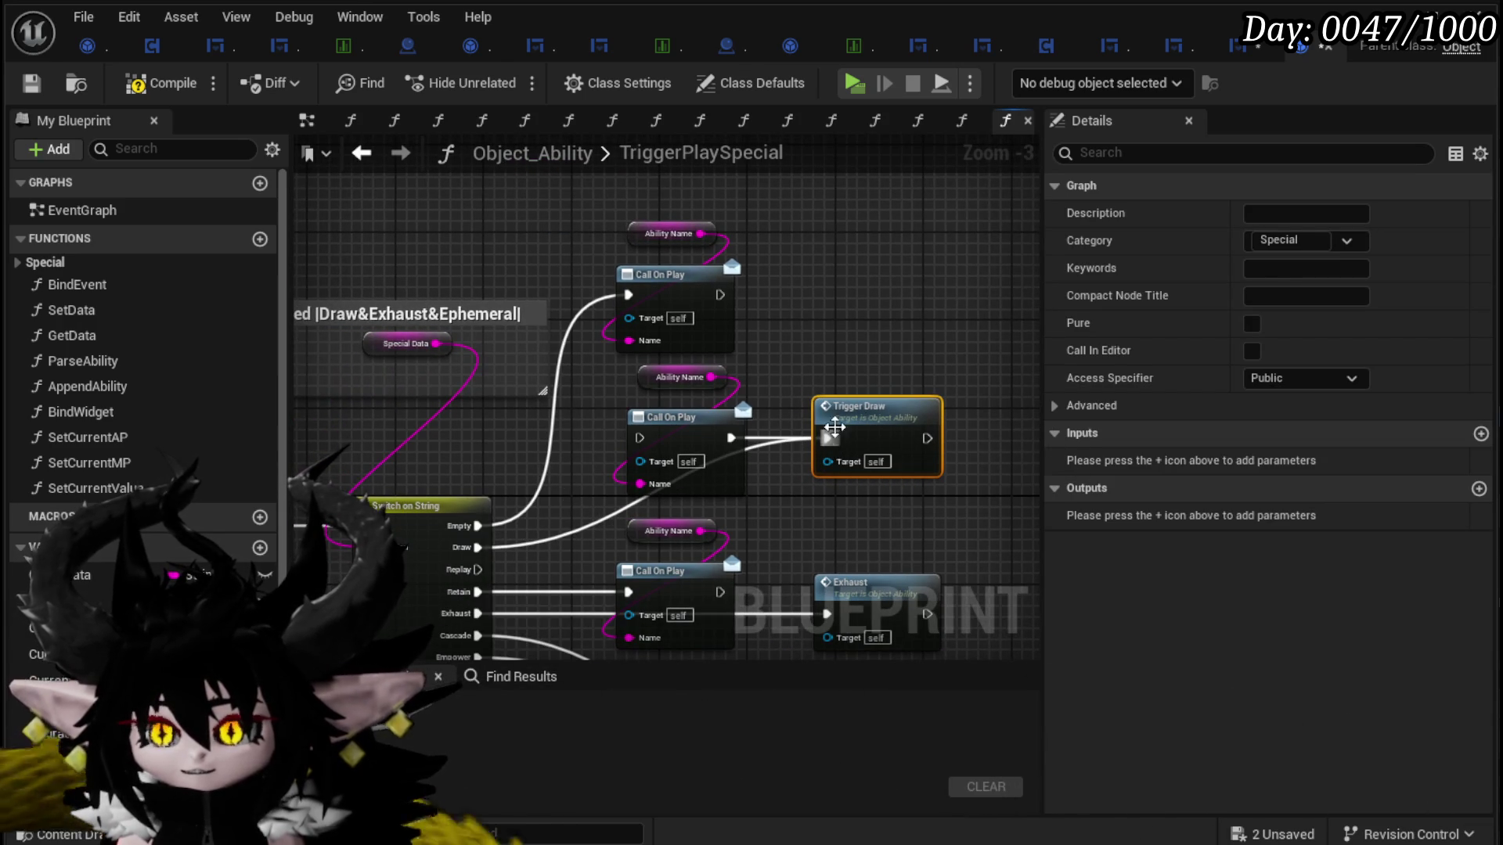
Step: Delete the two upper per-case Call On Play pairs and nudge the Exhaust node left
mouse_move(751, 217)
mouse_down()
mouse_move(695, 308)
mouse_move(656, 454)
mouse_up()
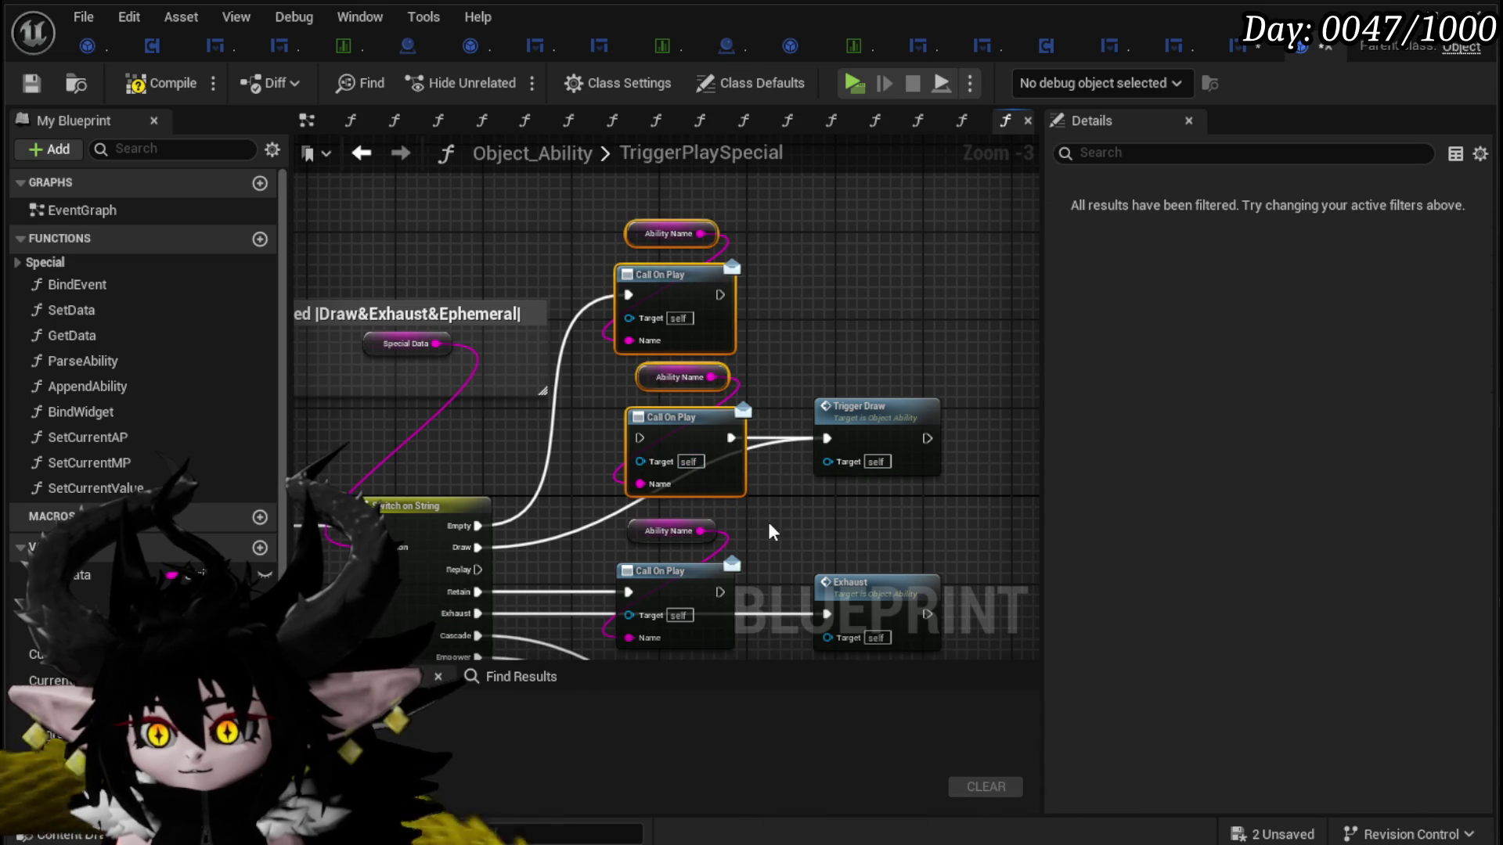
key(Delete)
drag(800, 524, 768, 332)
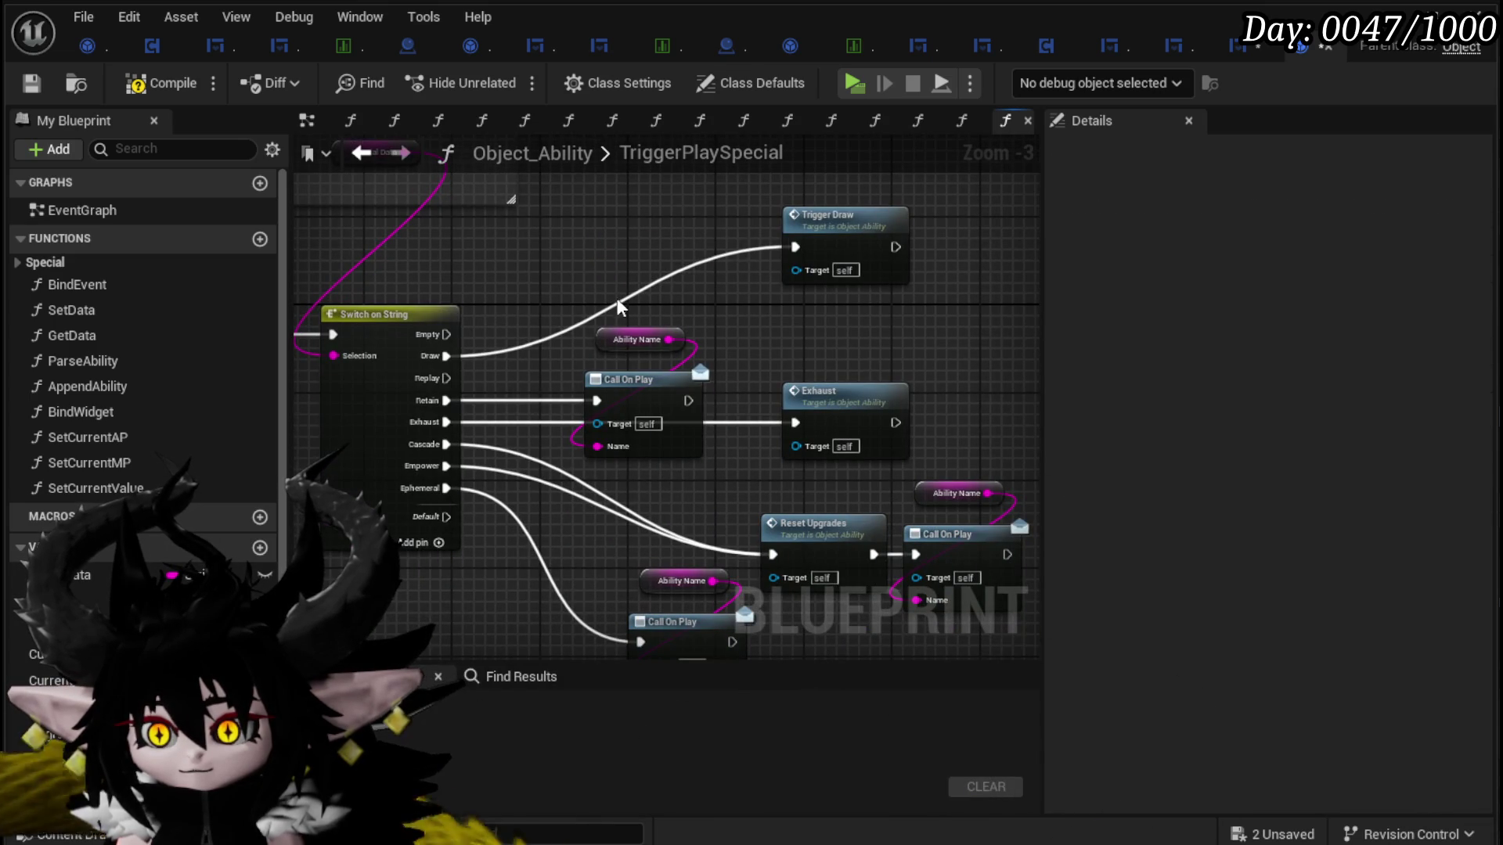
drag(606, 301, 675, 449)
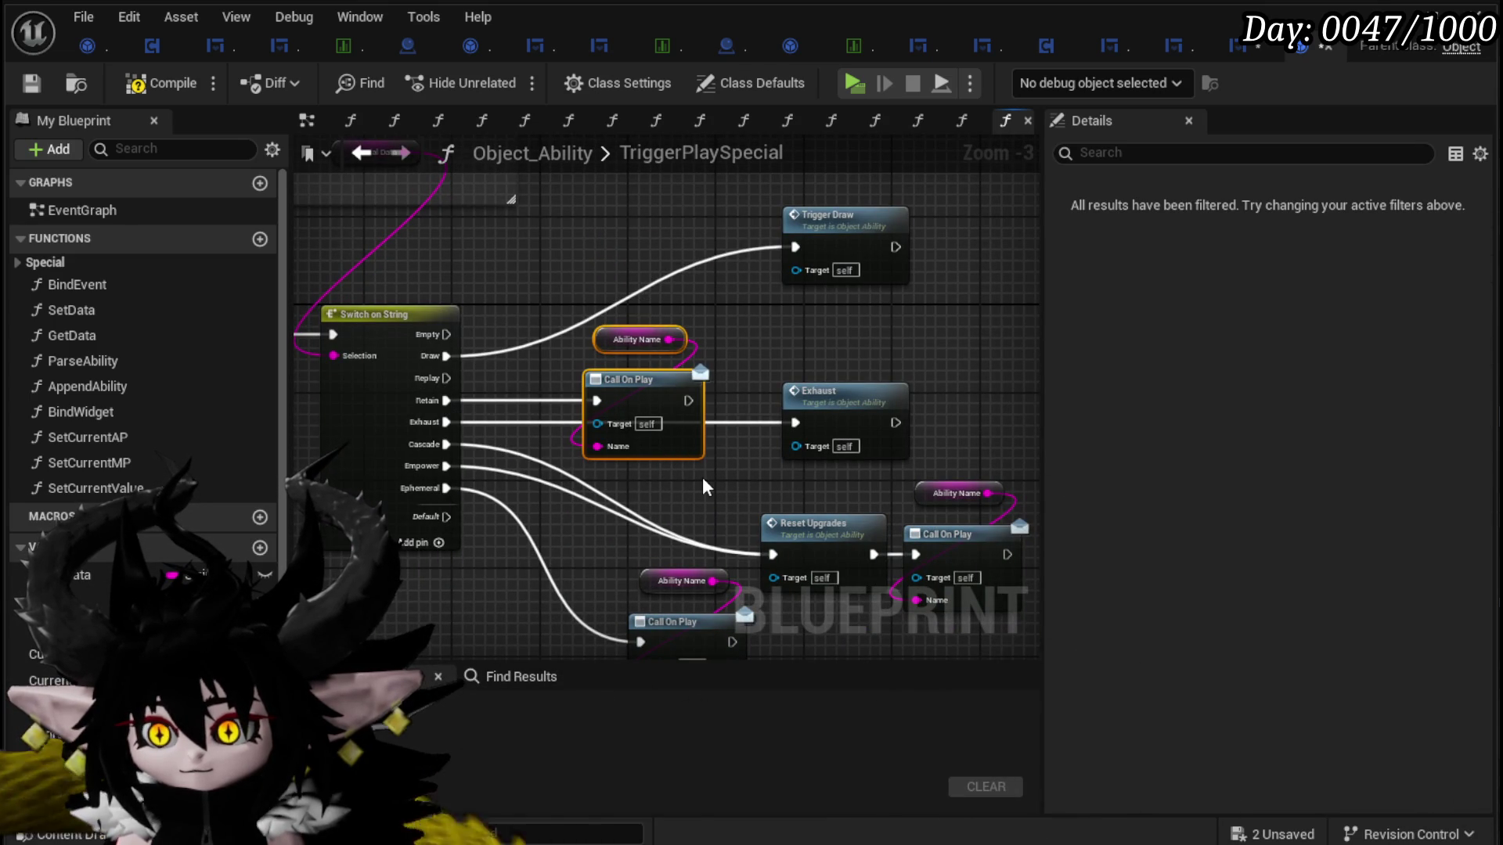
click(824, 406)
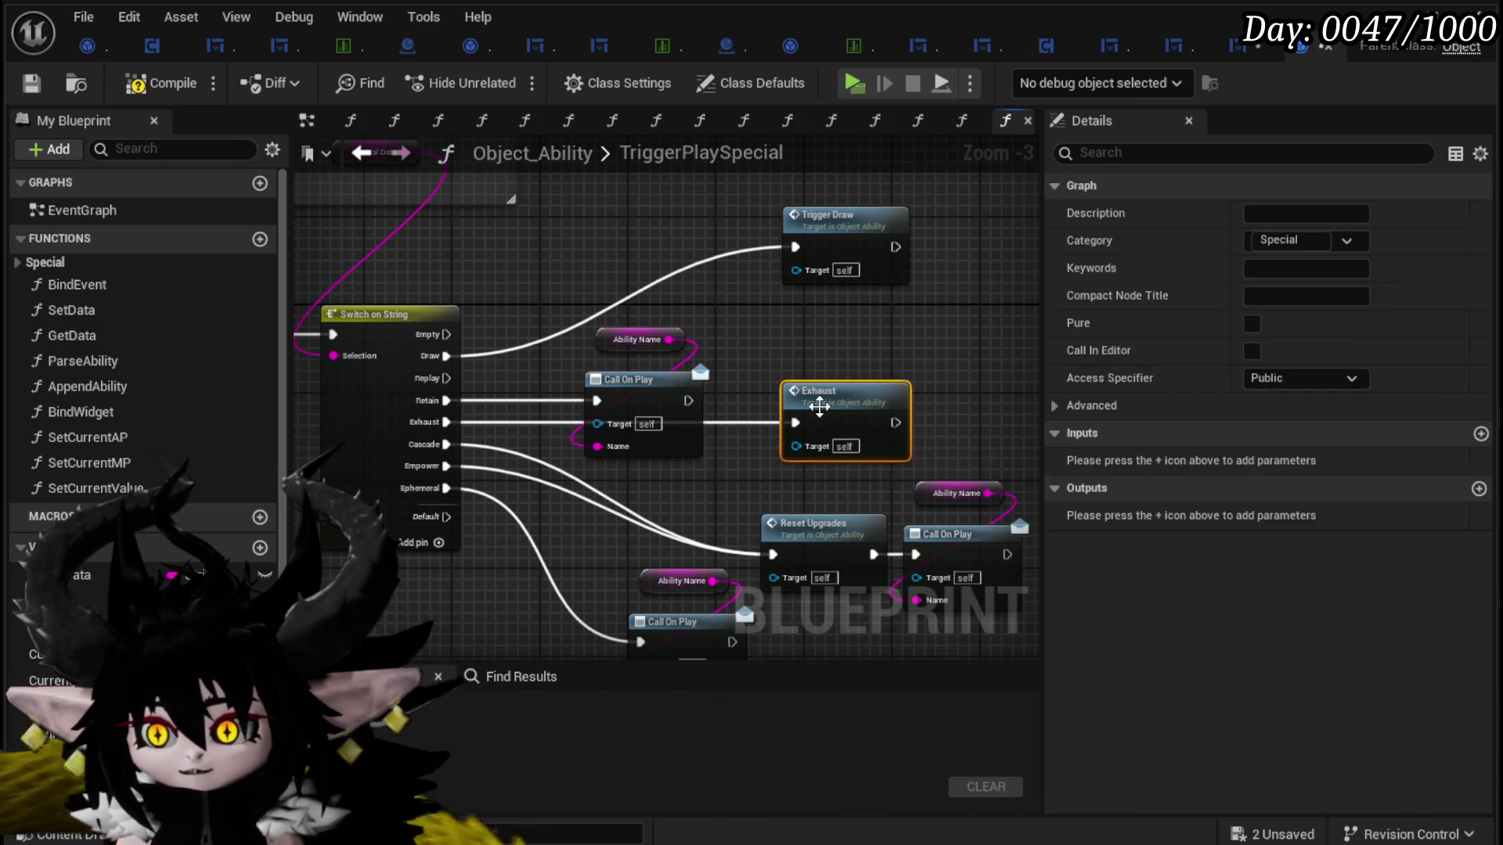
drag(819, 406, 806, 406)
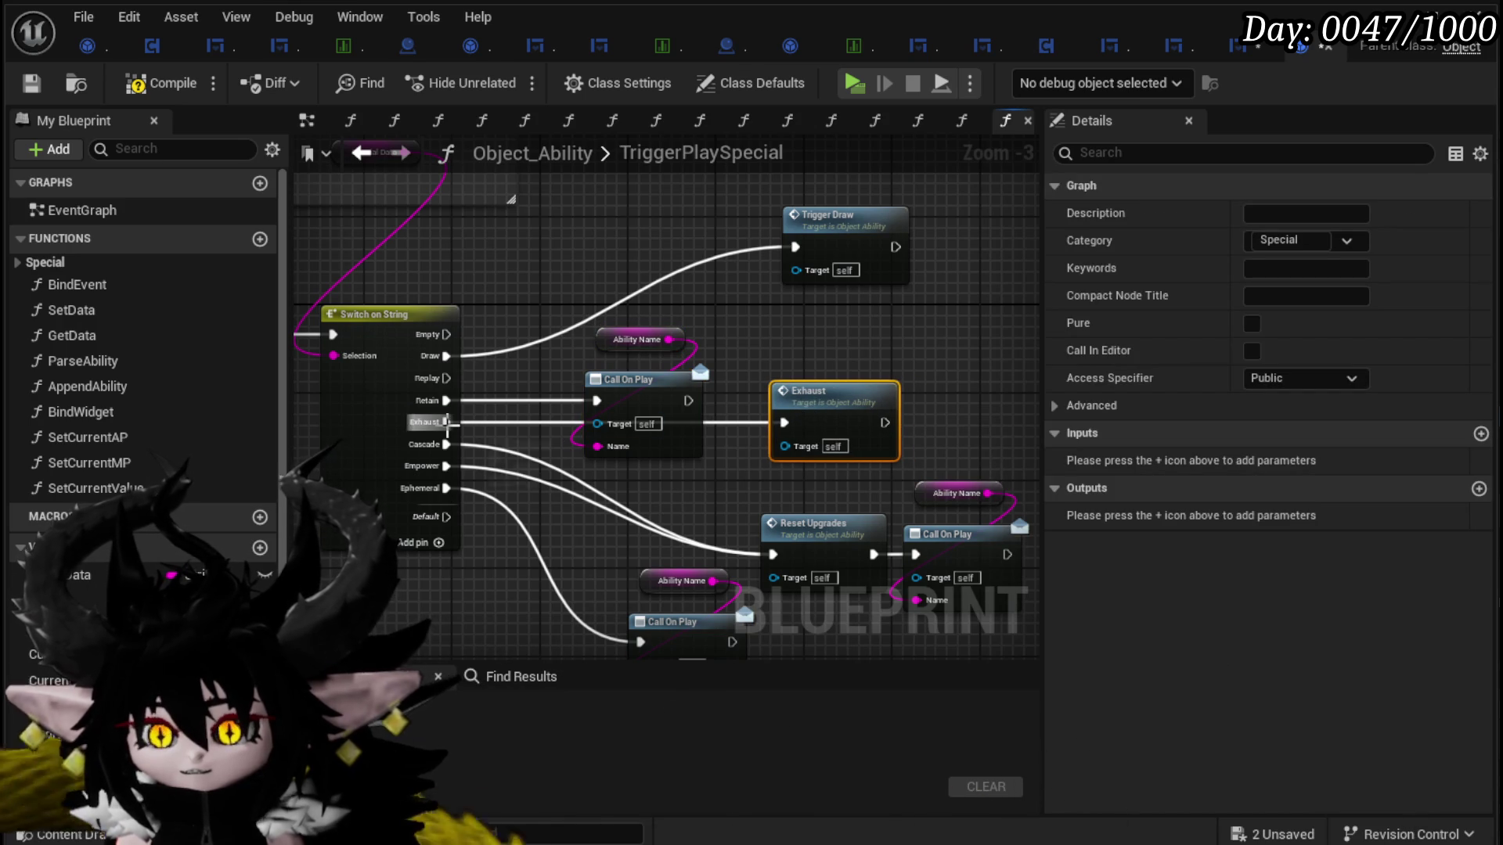
mouse_move(632, 303)
mouse_down()
mouse_move(668, 446)
mouse_move(704, 367)
mouse_move(656, 406)
mouse_move(855, 437)
mouse_move(1033, 417)
mouse_up()
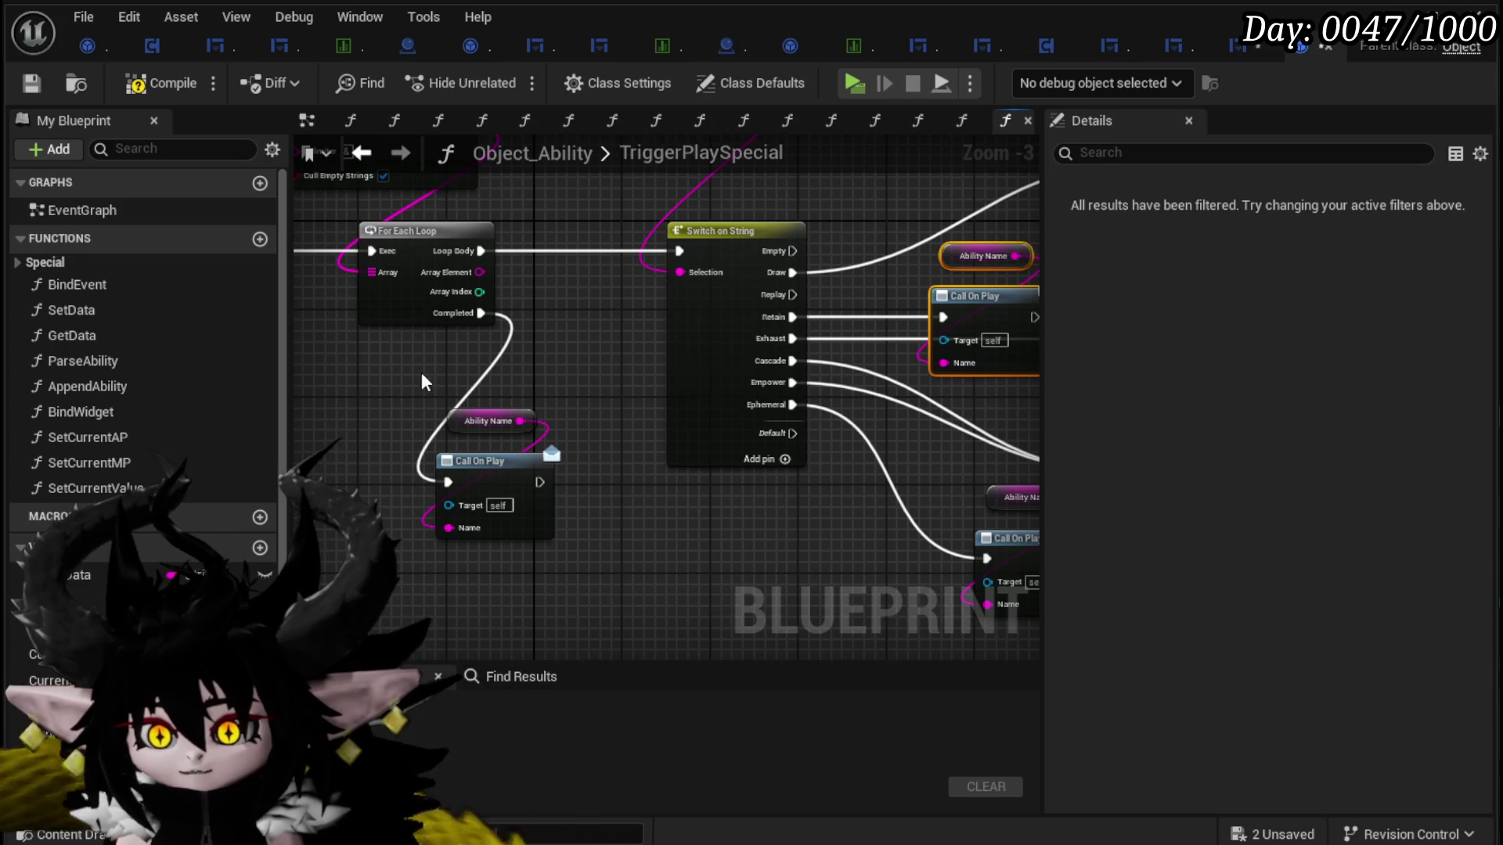
Step: Delete the right and lower per-case Call On Play pairs from the switch cases
drag(570, 521, 203, 525)
click(843, 384)
mouse_move(383, 148)
mouse_down()
mouse_move(533, 149)
mouse_move(636, 270)
mouse_up()
scroll(635, 270, up, 2)
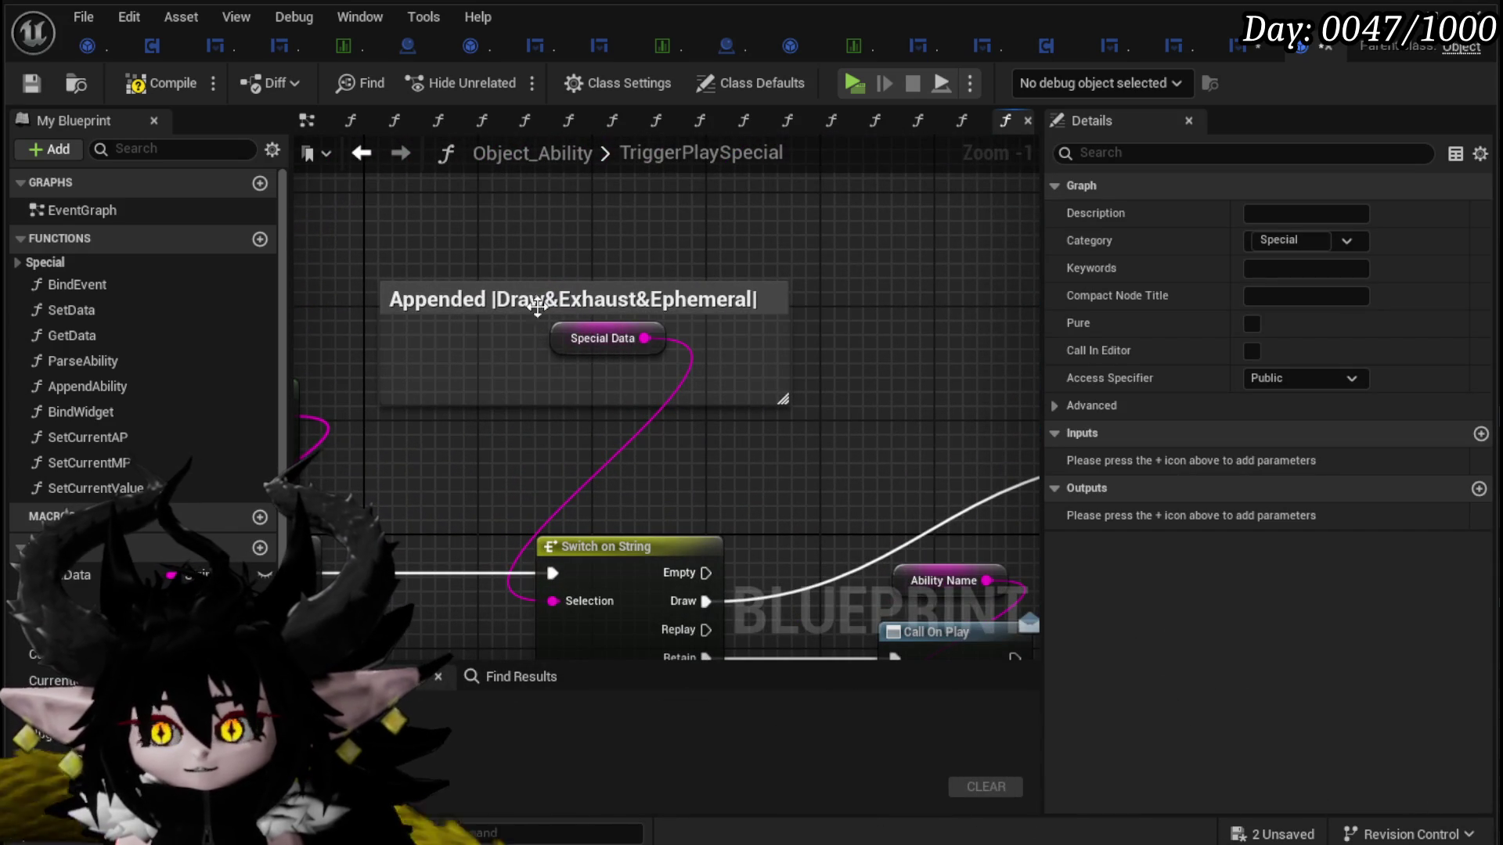
scroll(838, 386, down, 2)
mouse_move(673, 548)
mouse_down()
mouse_move(673, 430)
mouse_move(484, 337)
mouse_move(635, 372)
mouse_up()
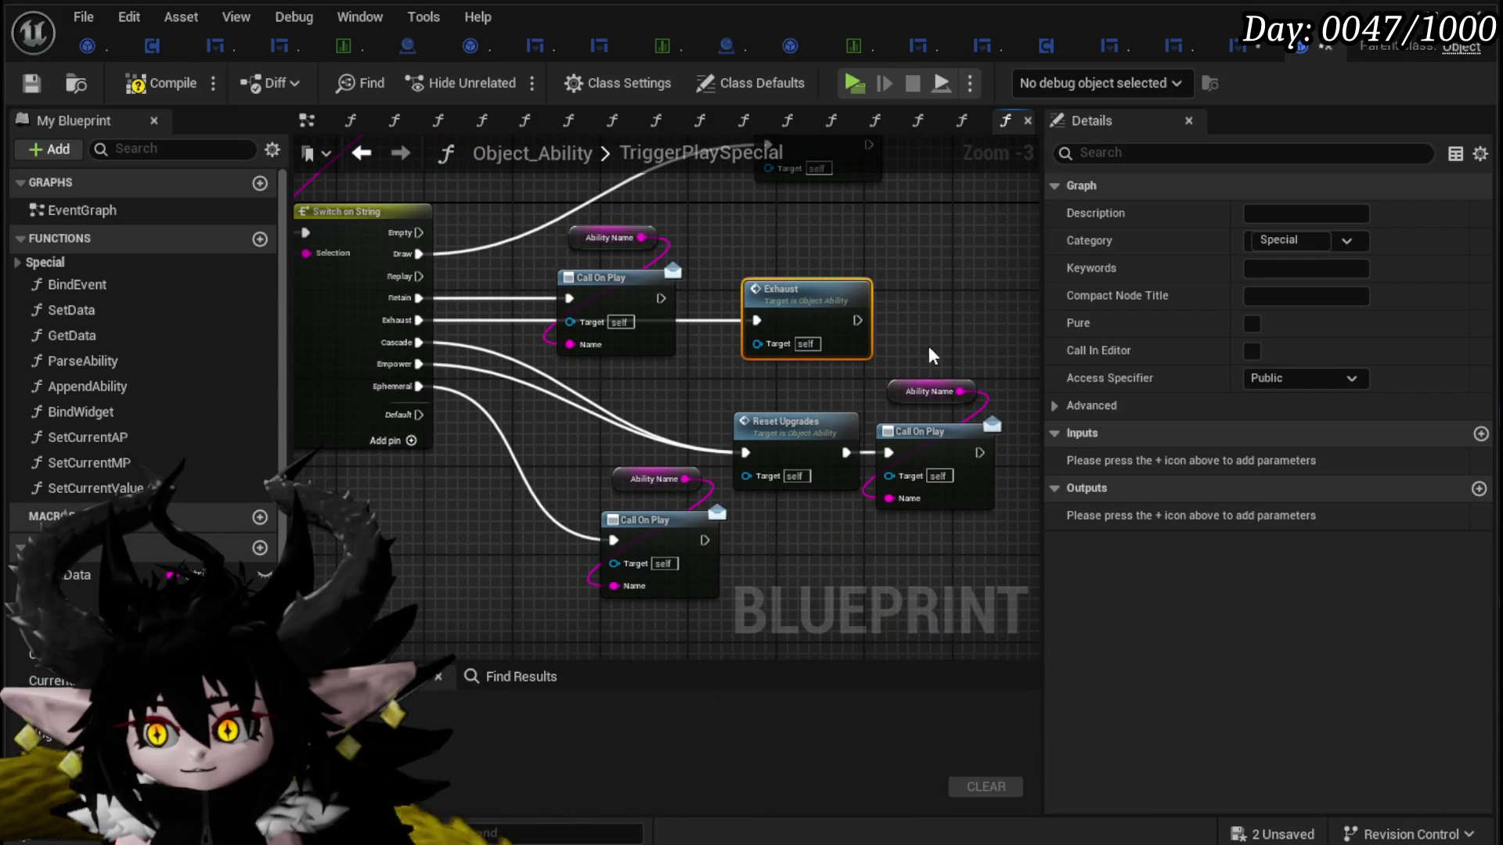
drag(913, 356, 972, 486)
key(Delete)
drag(590, 443, 682, 559)
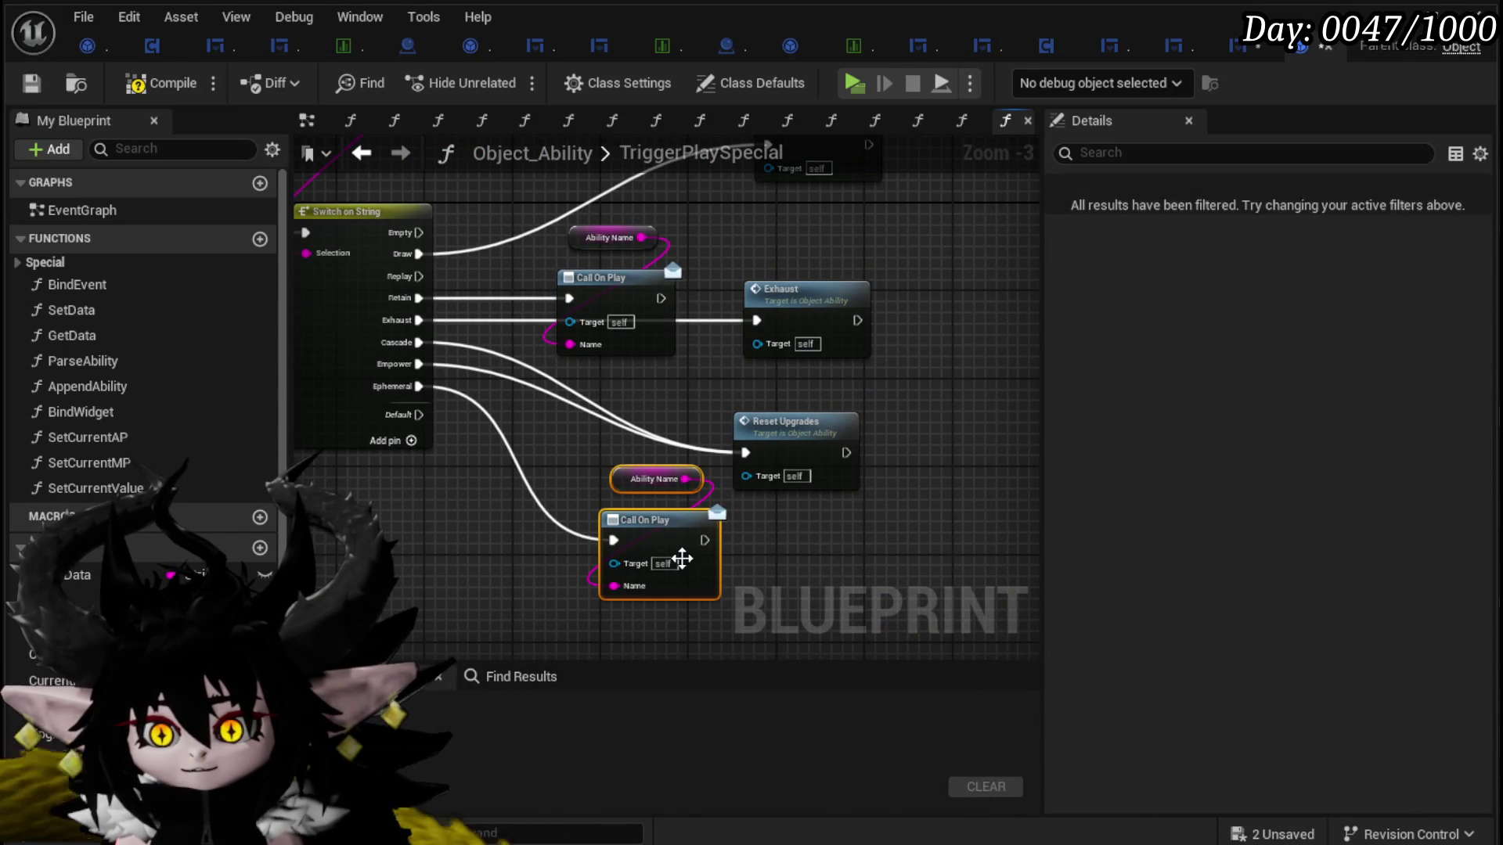
mouse_move(556, 525)
mouse_down()
mouse_move(814, 501)
mouse_move(746, 495)
mouse_move(598, 552)
mouse_up()
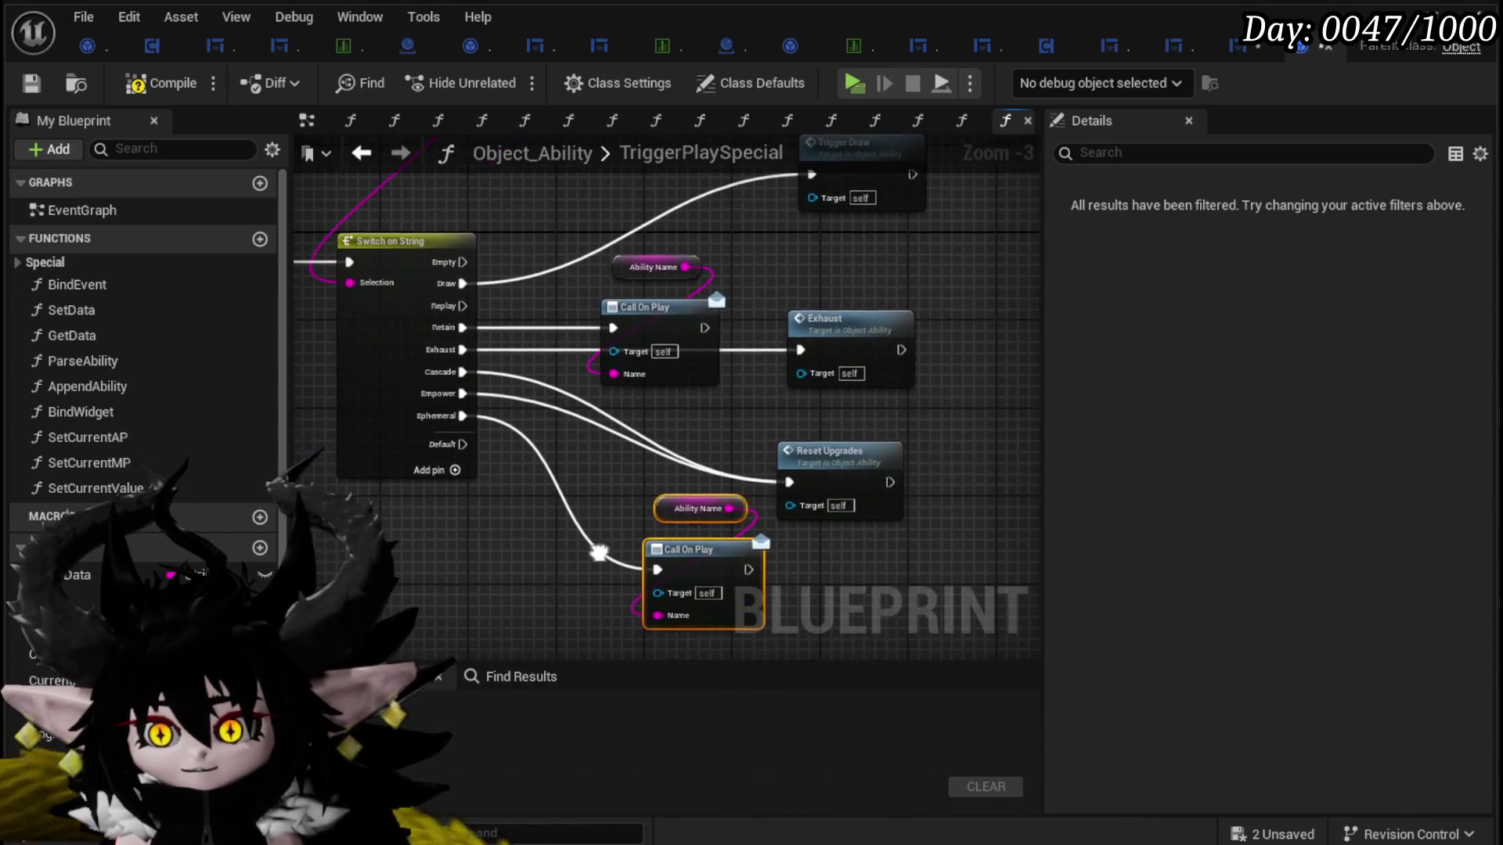
key(Delete)
Step: Reposition Reset Upgrades and Exhaust, and delete the last leftover Call On Play pair
drag(813, 470, 610, 446)
drag(764, 389, 770, 499)
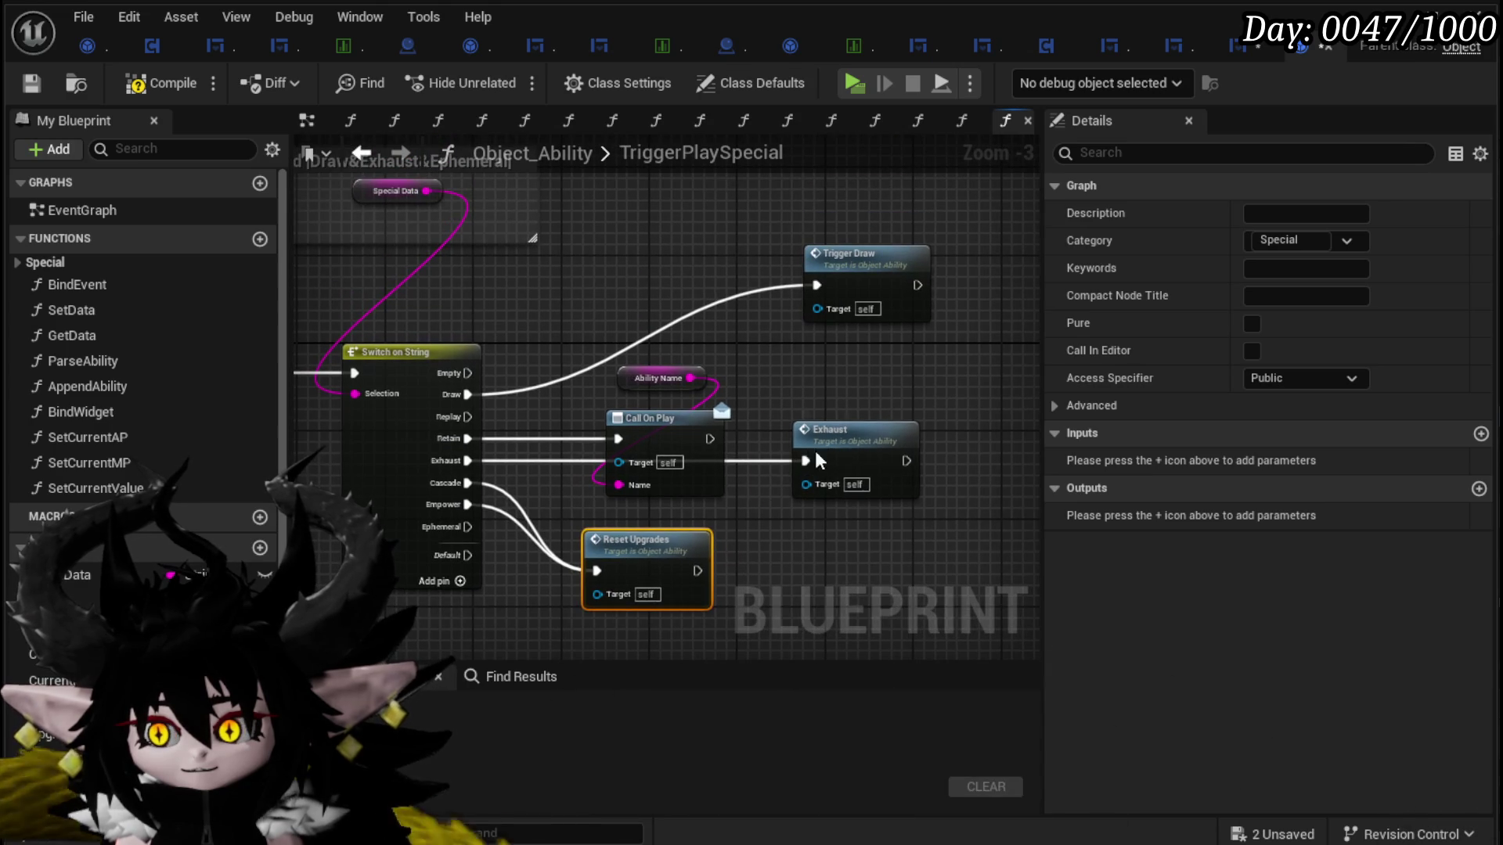
drag(836, 461, 784, 448)
mouse_move(743, 367)
mouse_down()
mouse_move(666, 429)
mouse_move(627, 294)
mouse_up()
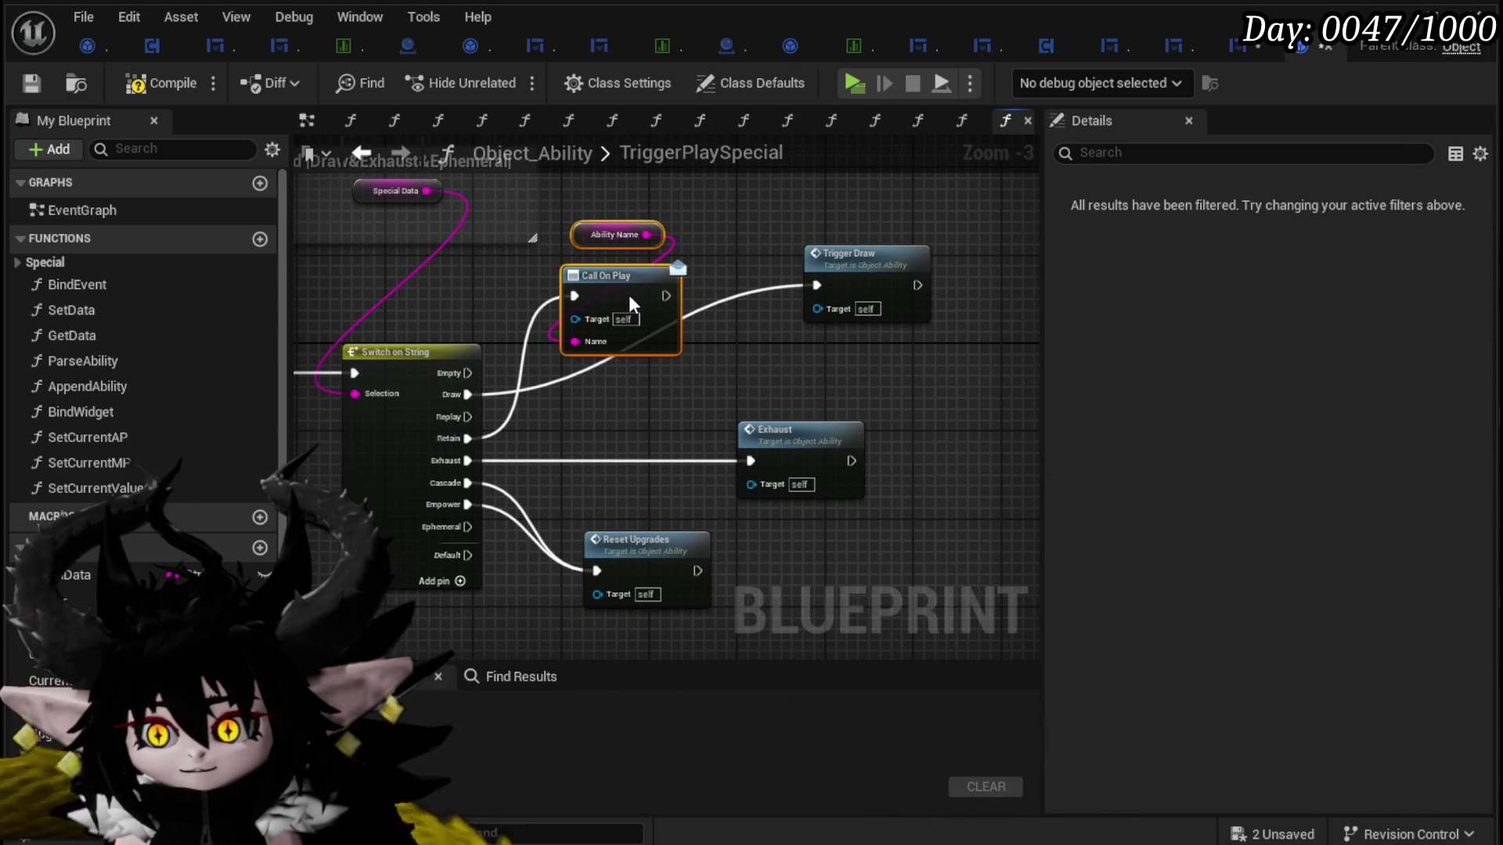
drag(805, 436, 648, 439)
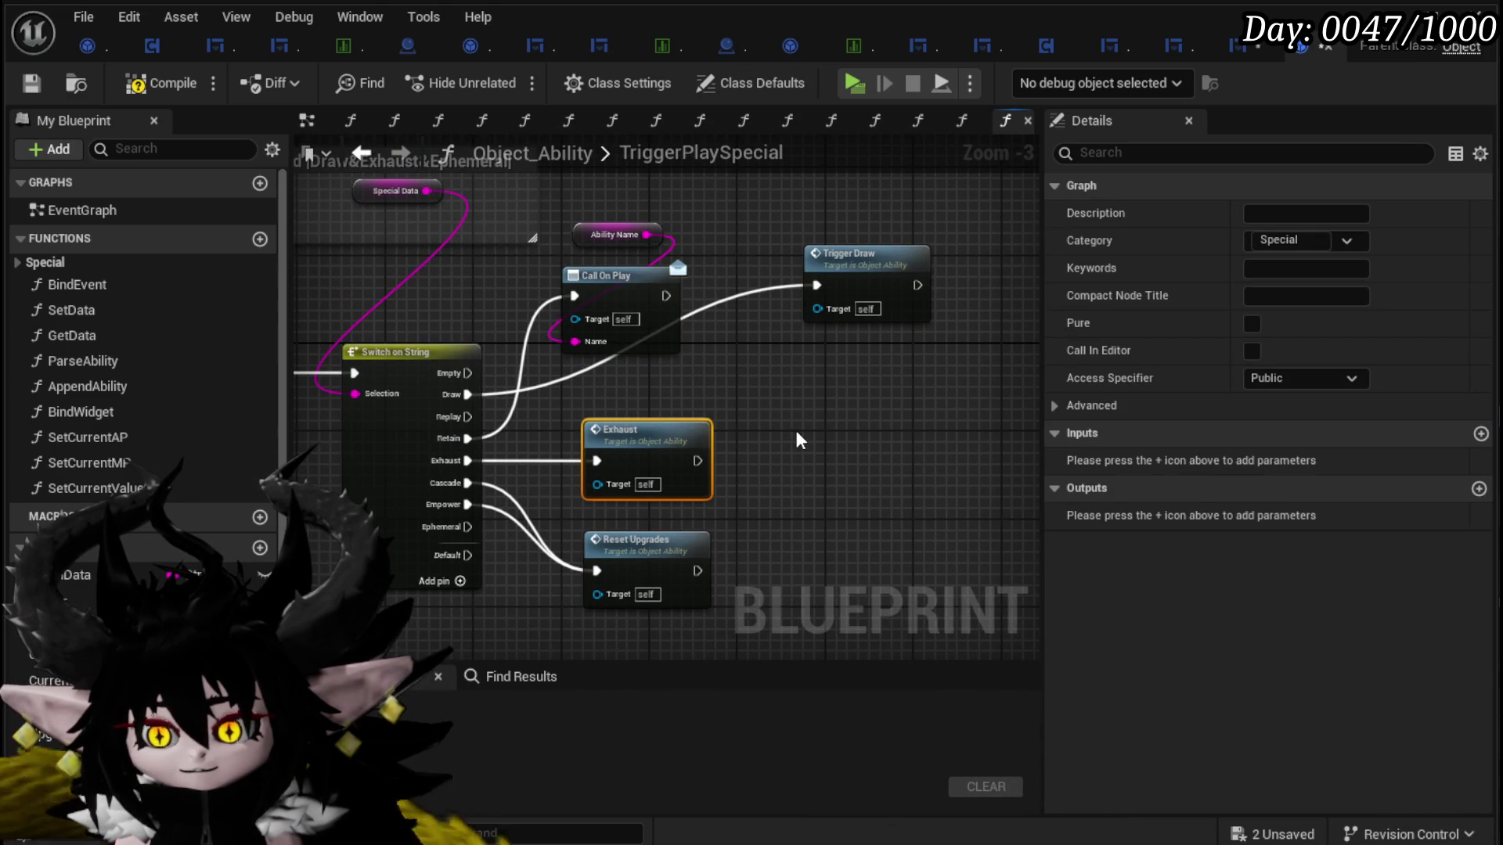
click(797, 433)
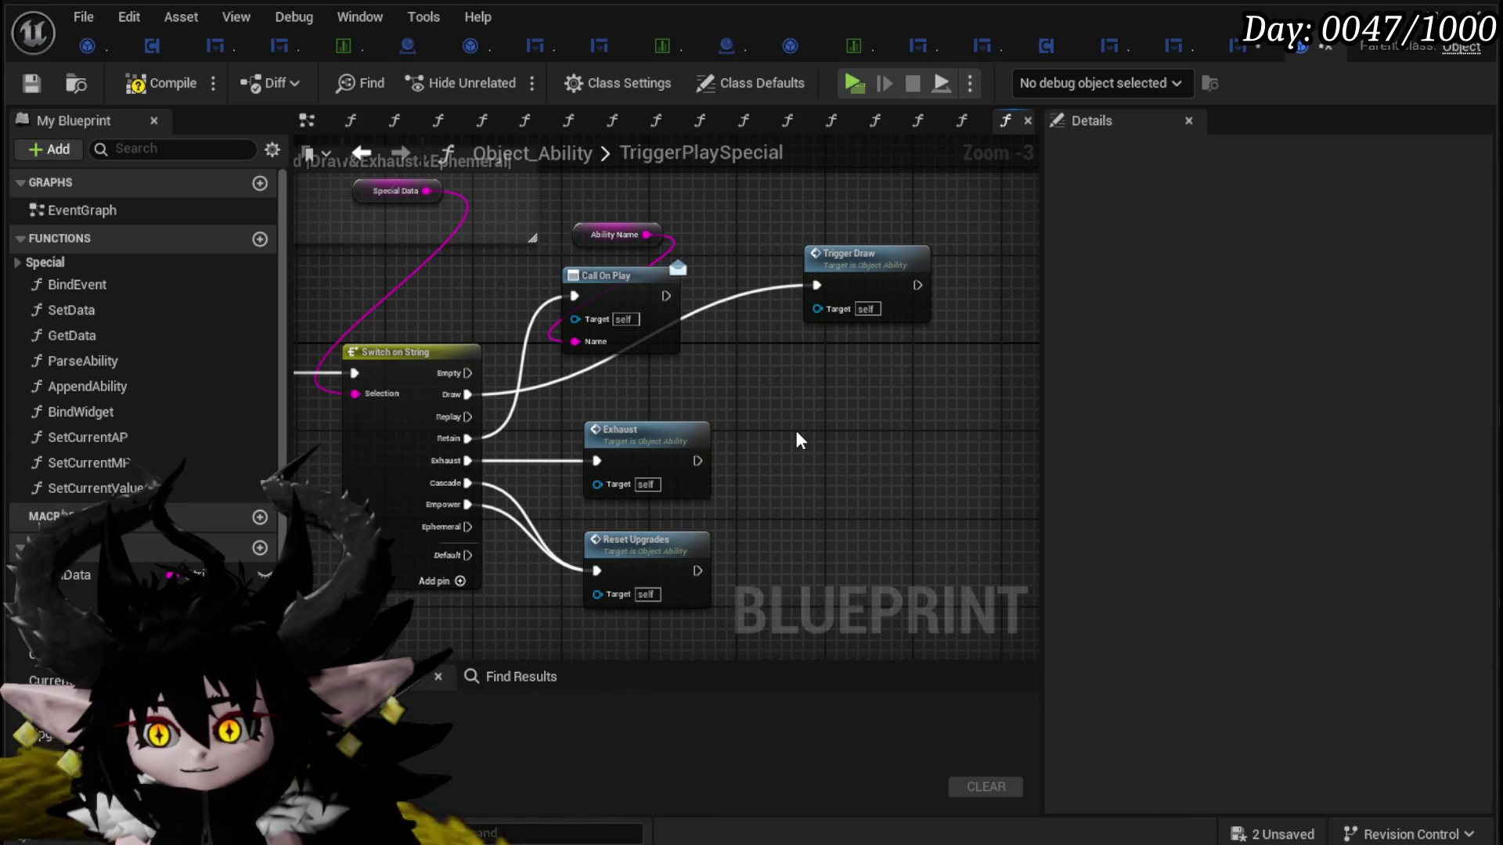
mouse_move(565, 209)
mouse_down()
mouse_move(653, 296)
mouse_move(887, 384)
mouse_up()
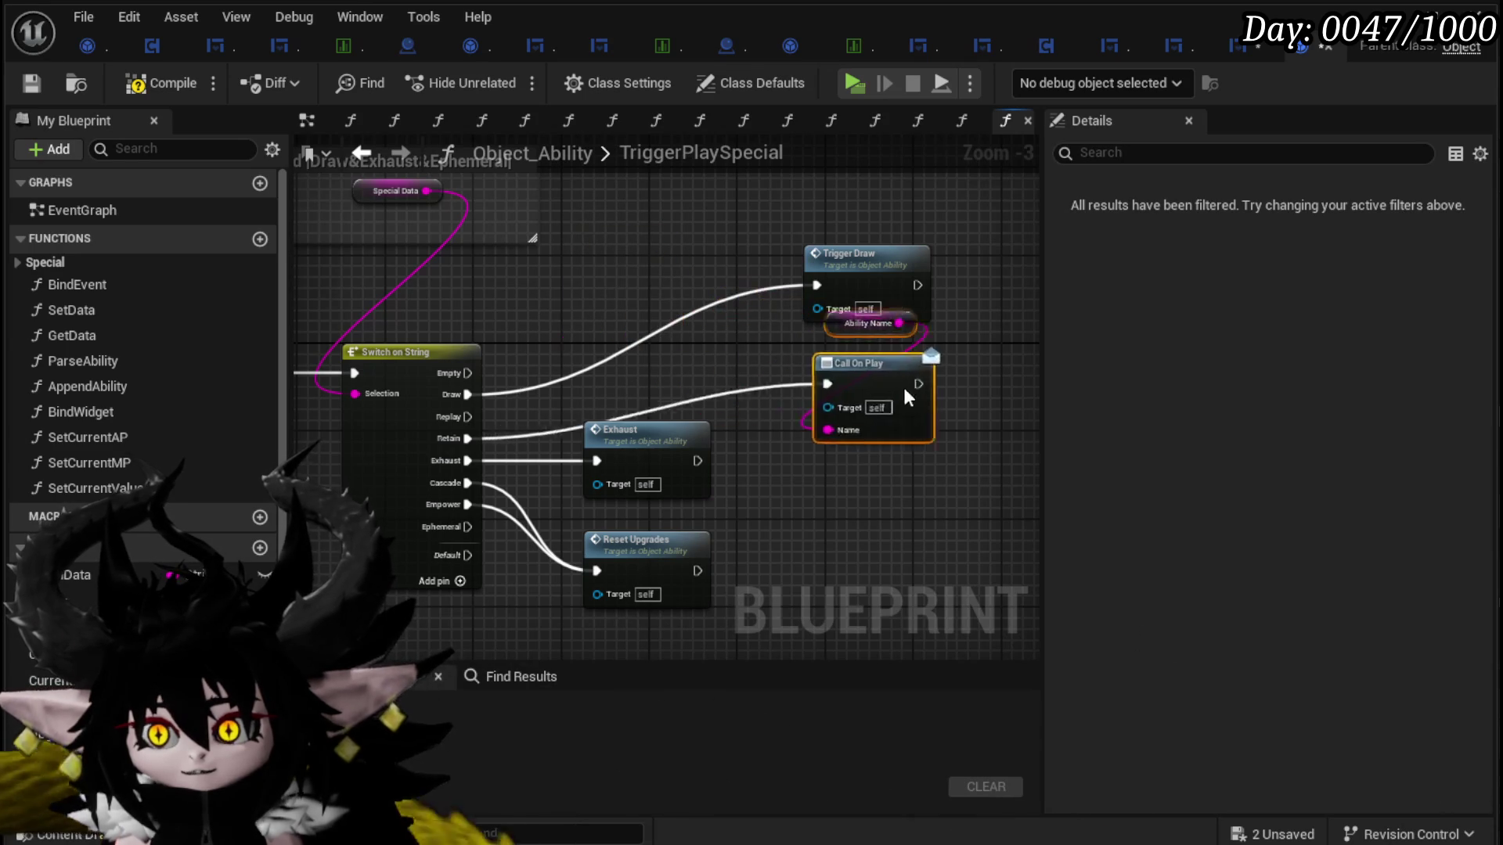
drag(814, 518, 971, 364)
key(Delete)
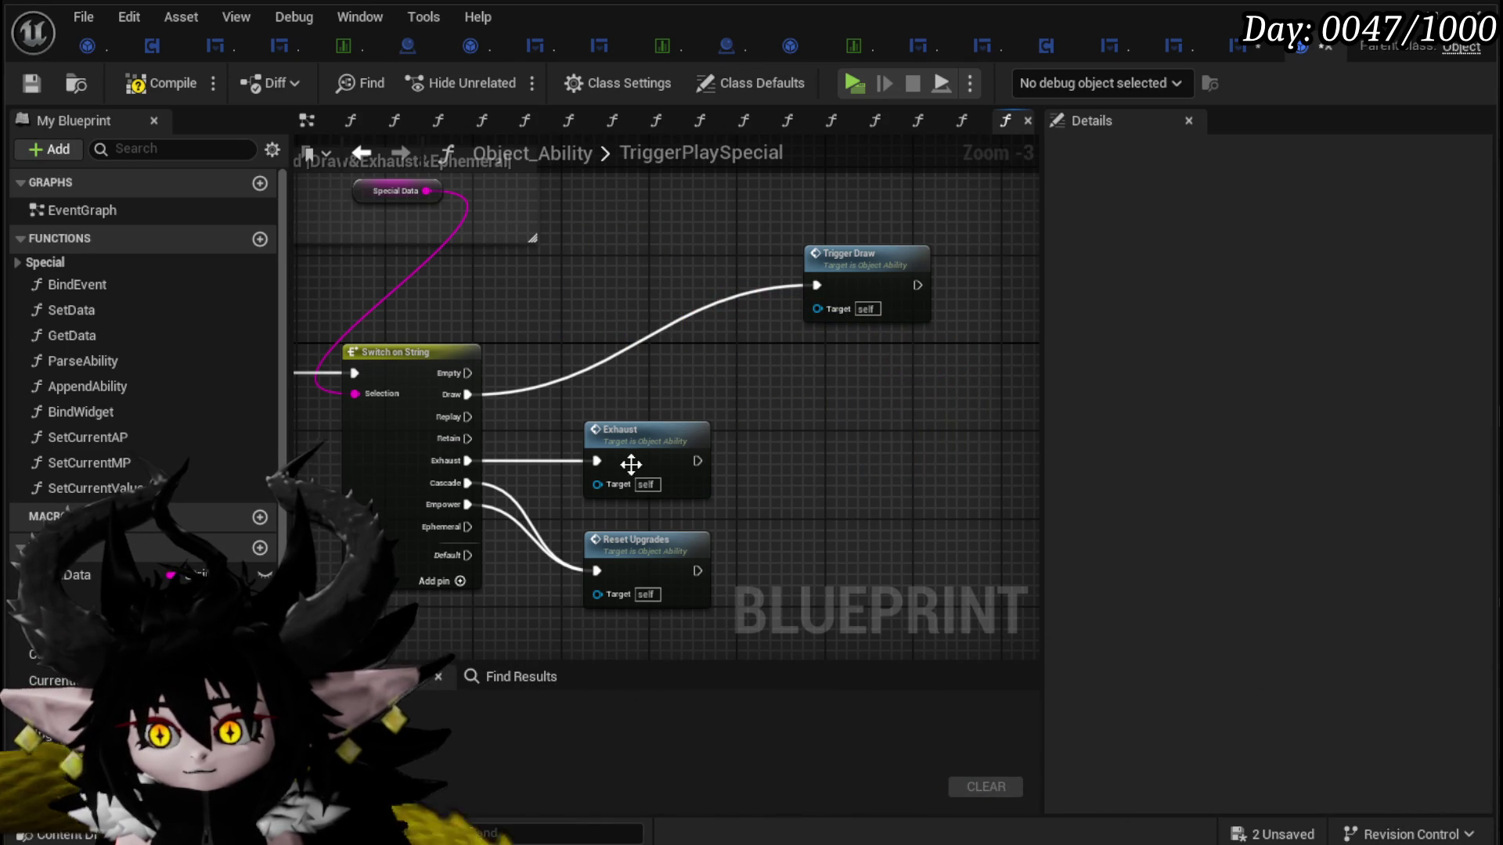
drag(624, 458, 767, 458)
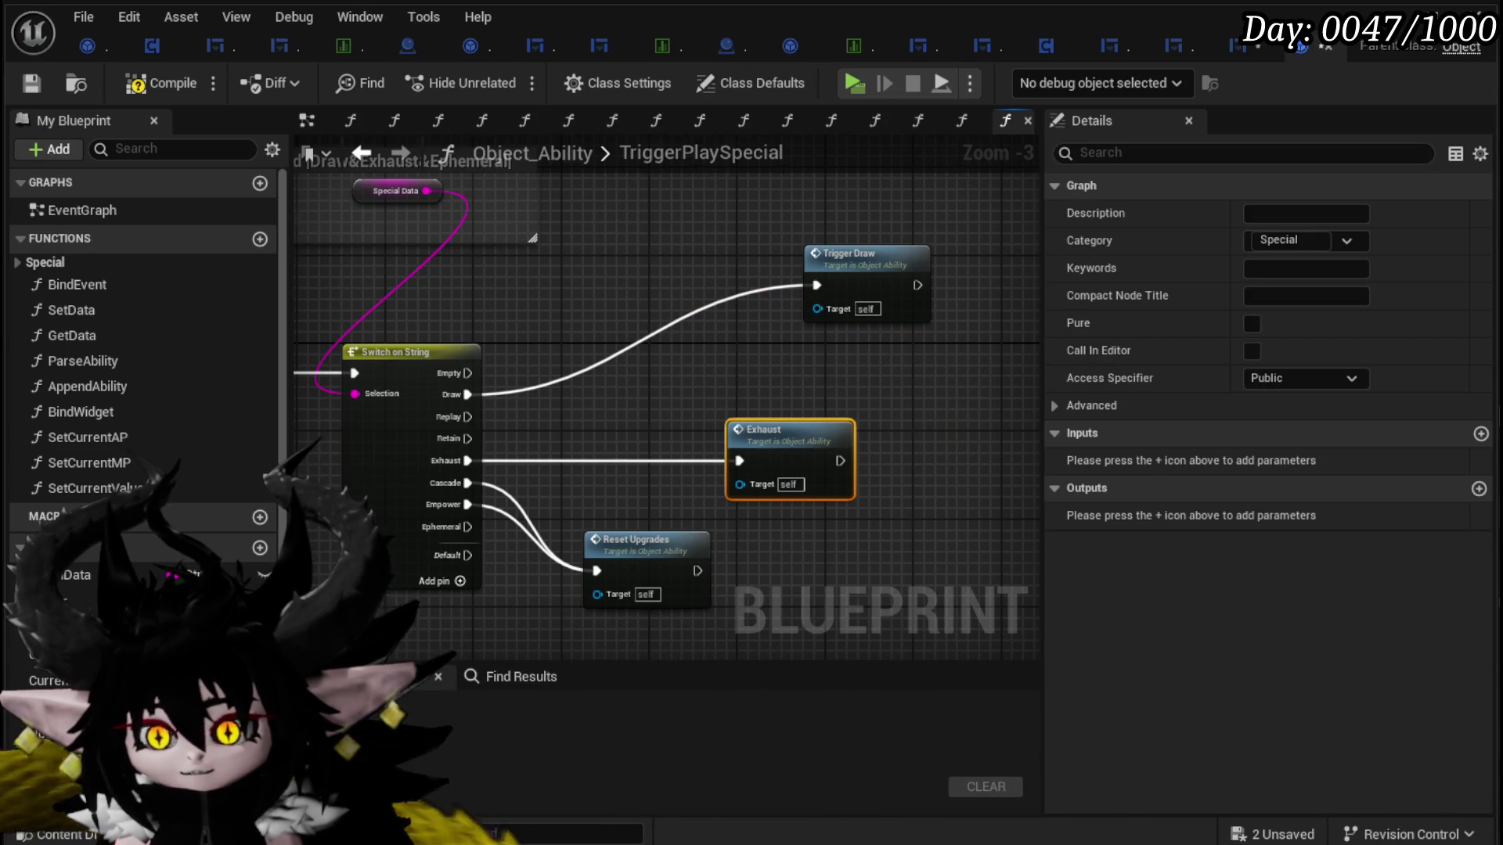
click(392, 379)
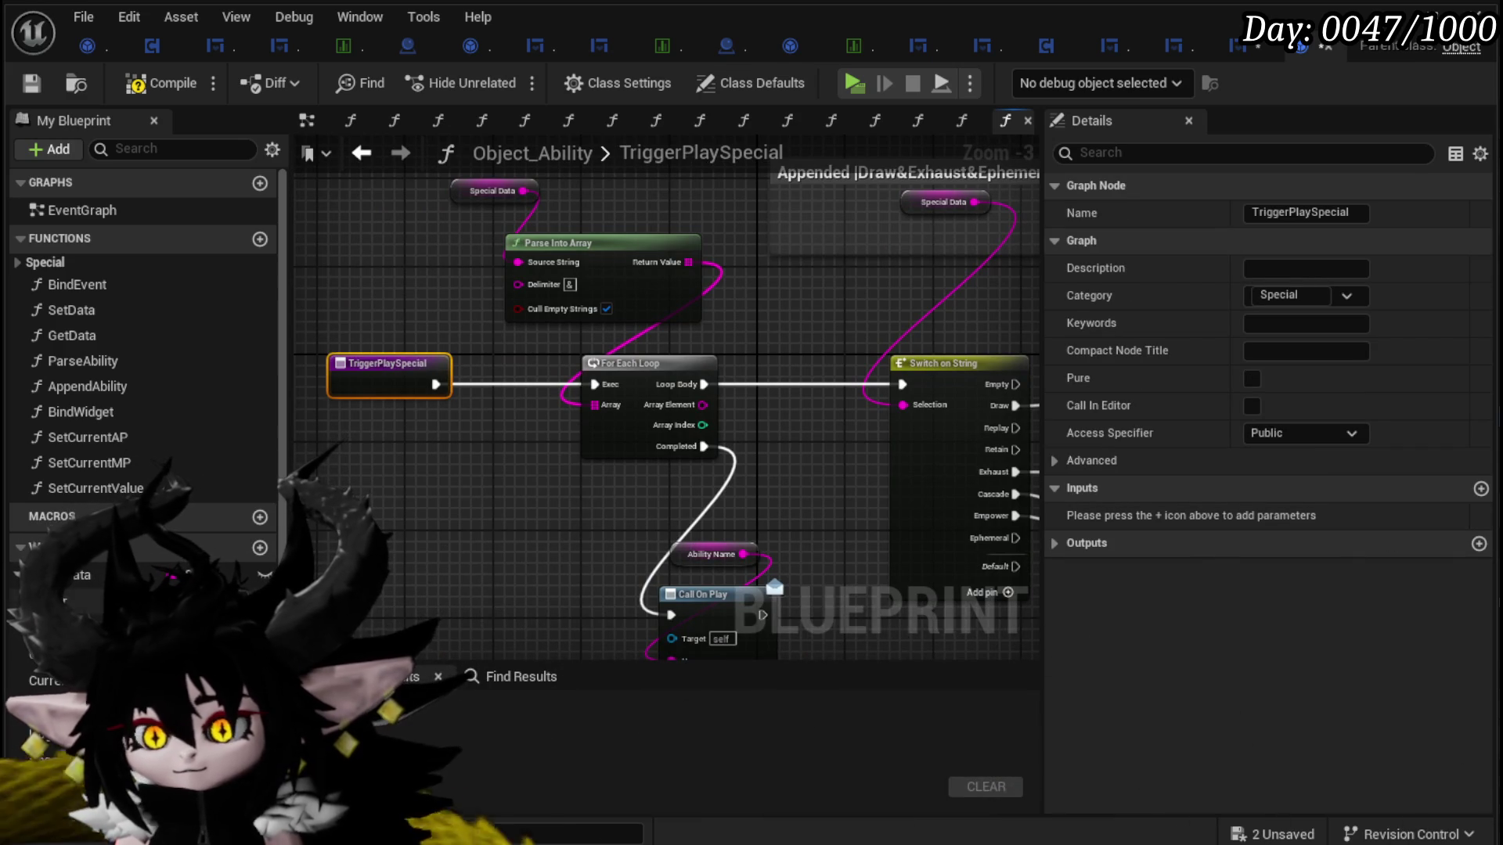
right_click(532, 536)
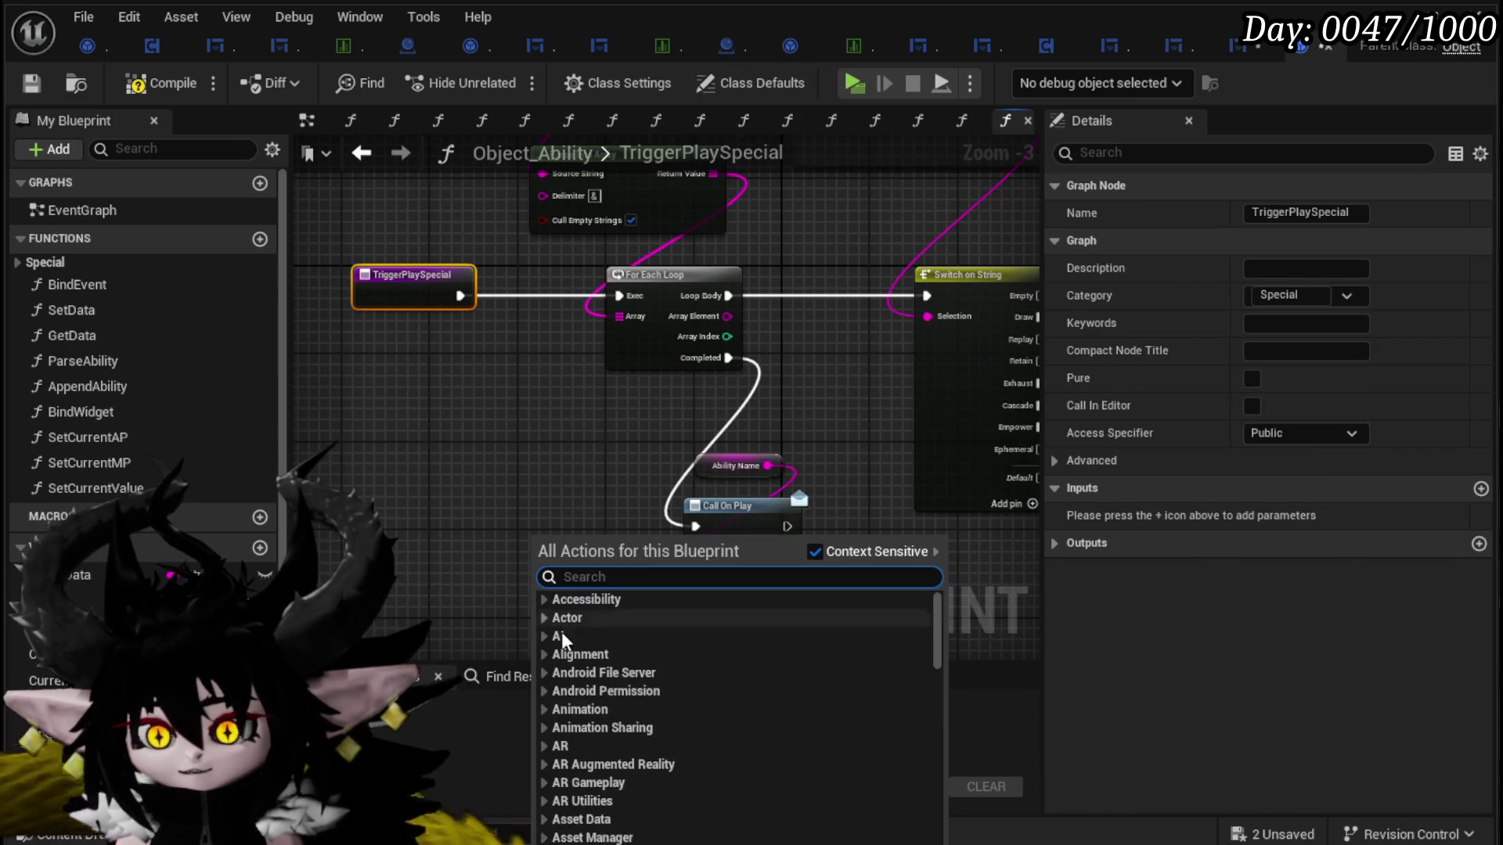
Step: Create a local Boolean 'Exhaust' and add a Branch driven by its getter
click(457, 457)
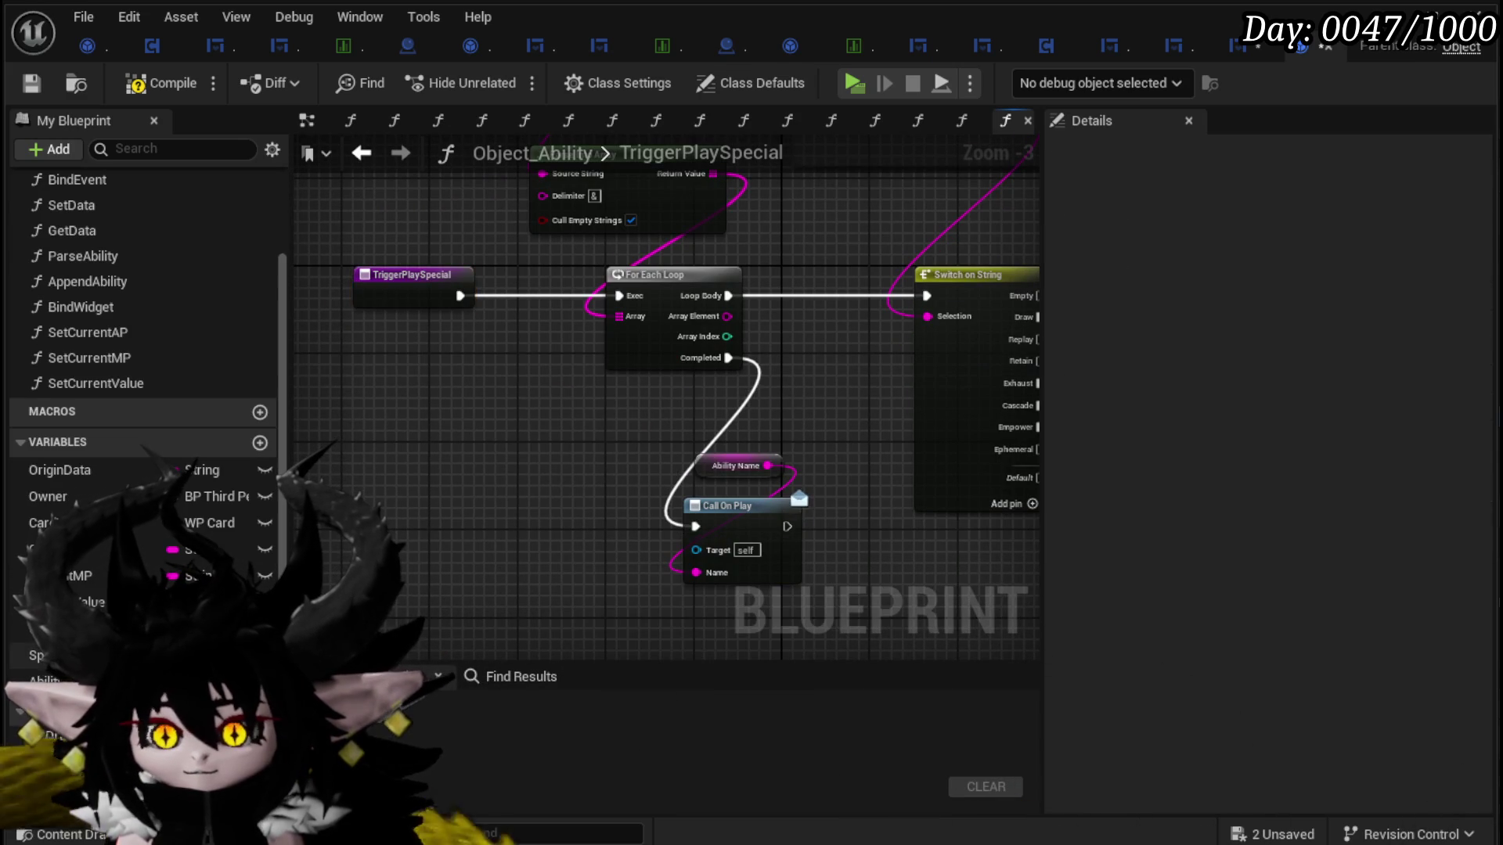
click(260, 681)
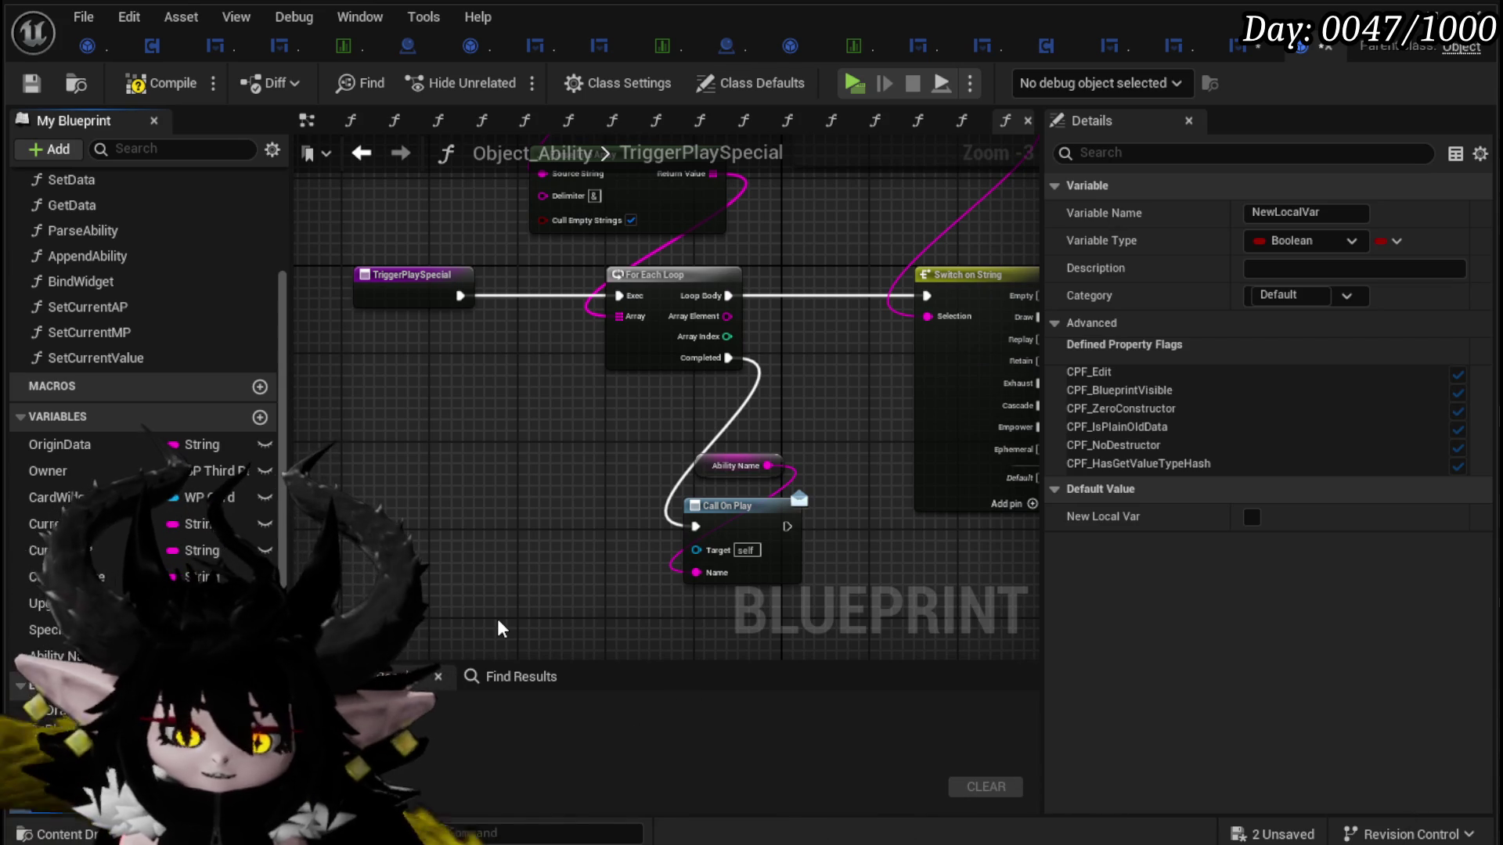
key(Delete)
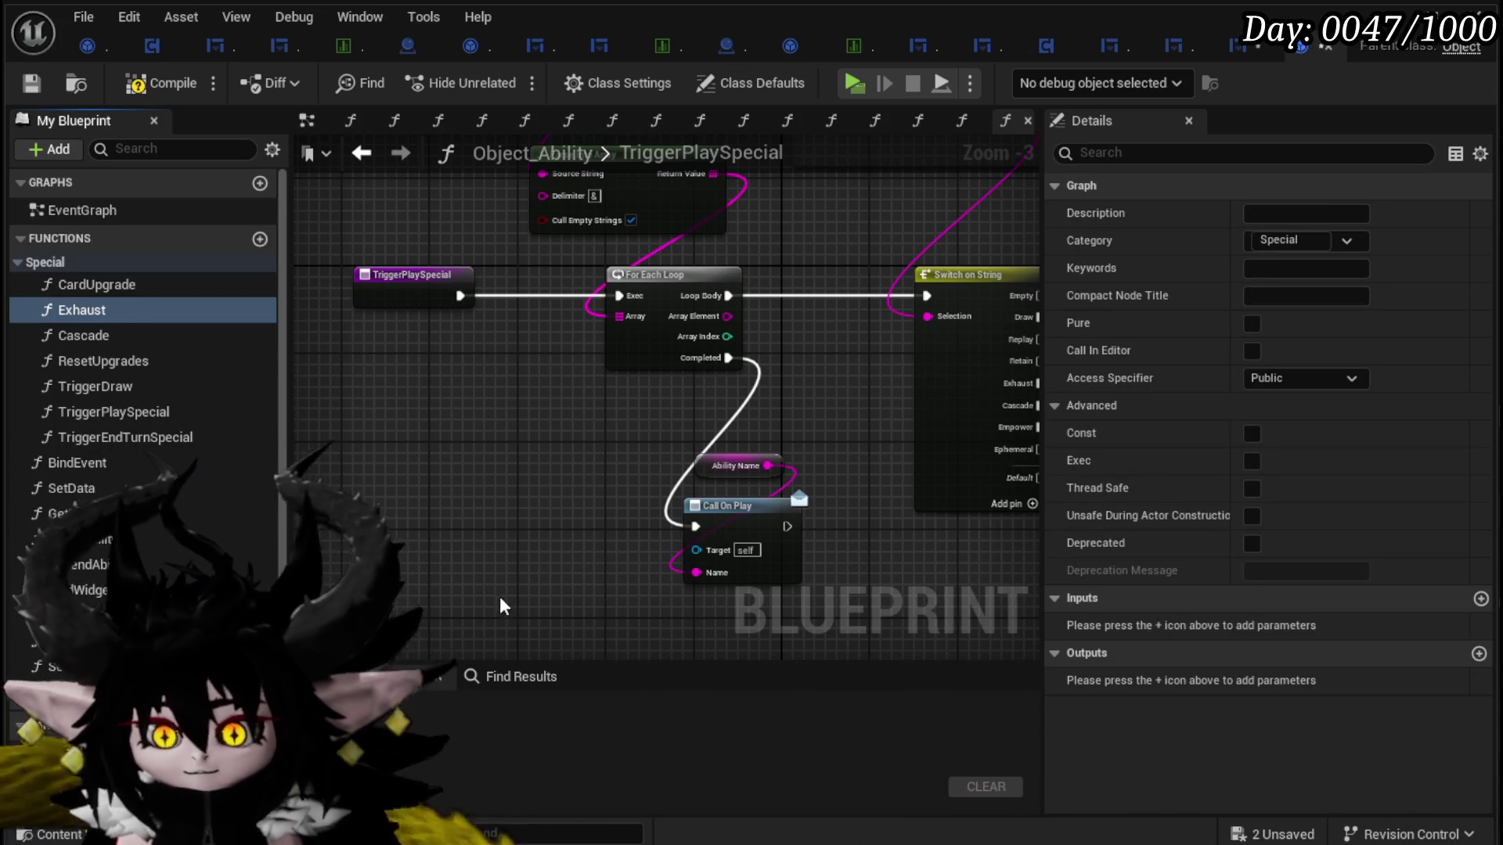
mouse_move(78, 782)
mouse_down()
mouse_move(467, 543)
mouse_move(587, 523)
mouse_up()
click(493, 561)
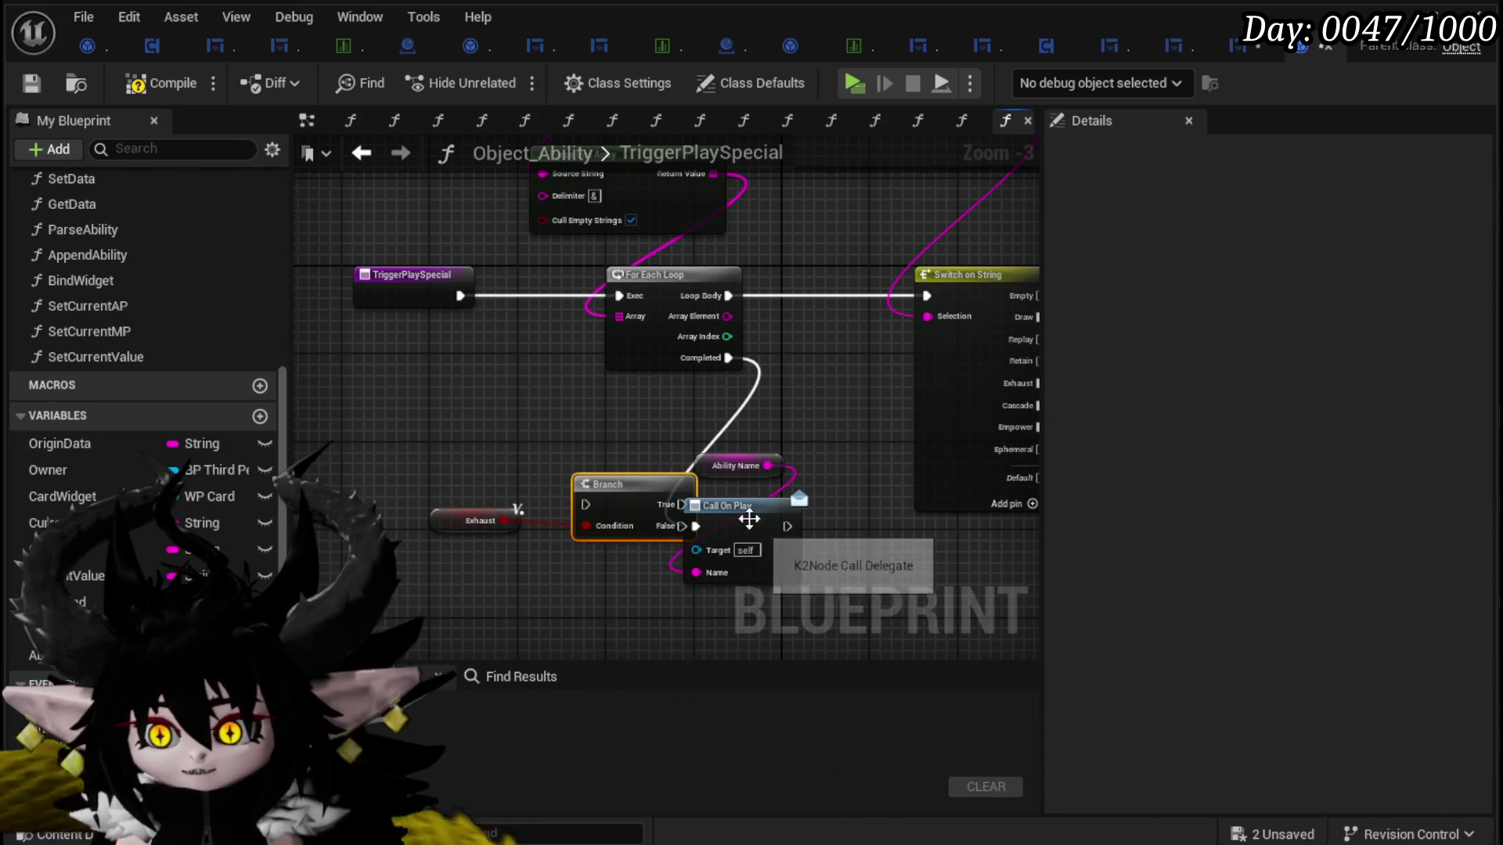
click(747, 468)
Step: Wire Branch False to Call On Play, True to an Exhaust call, and Exhaust into the condition
ctrl+click(750, 505)
drag(750, 505, 828, 570)
drag(684, 526, 783, 598)
drag(669, 519, 763, 594)
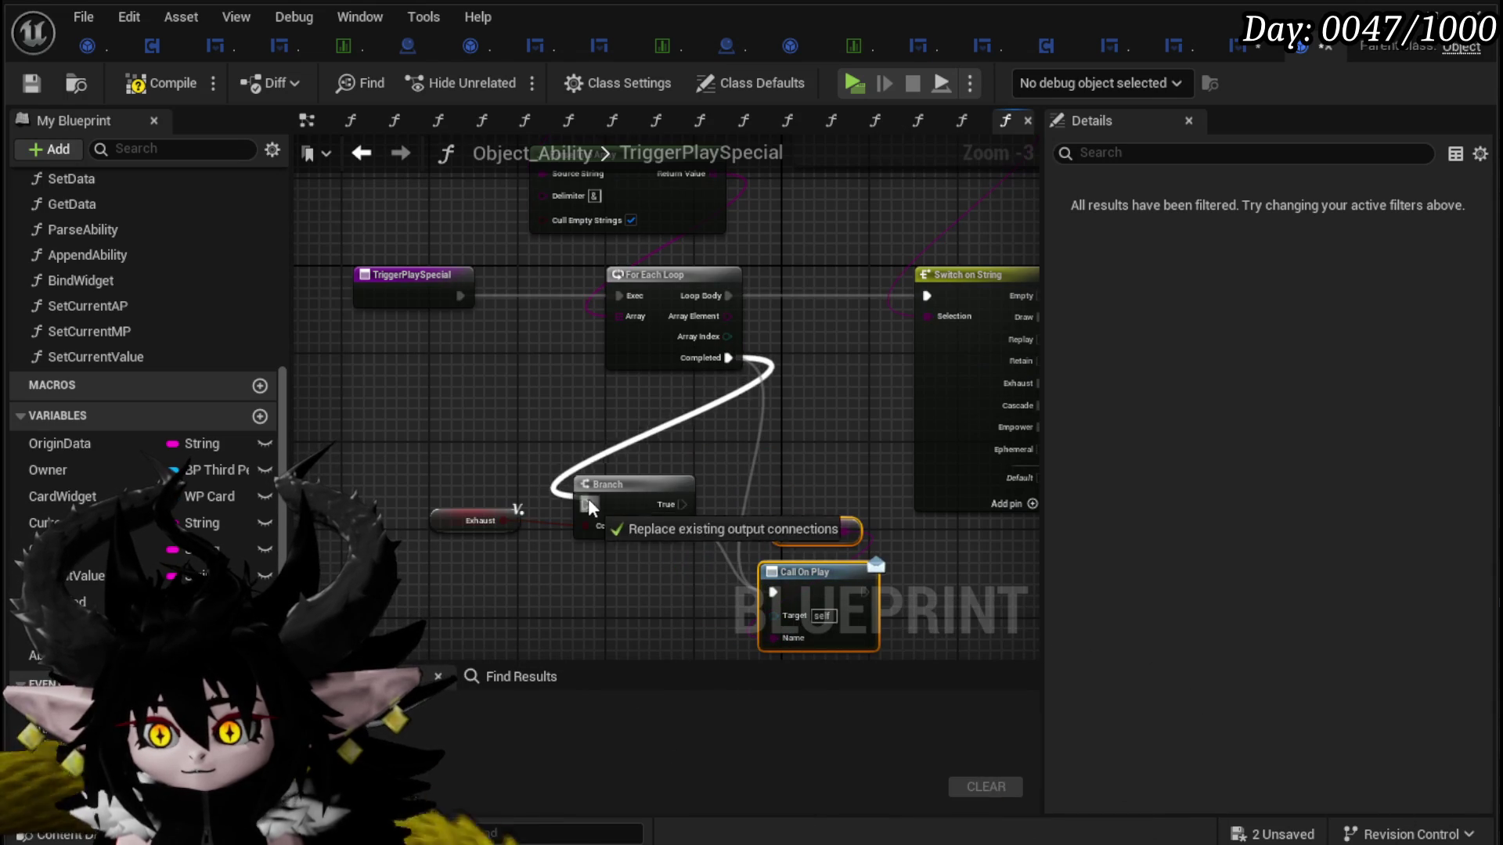
mouse_move(494, 615)
mouse_down()
mouse_move(853, 501)
mouse_move(1008, 642)
mouse_move(906, 595)
mouse_up()
click(908, 362)
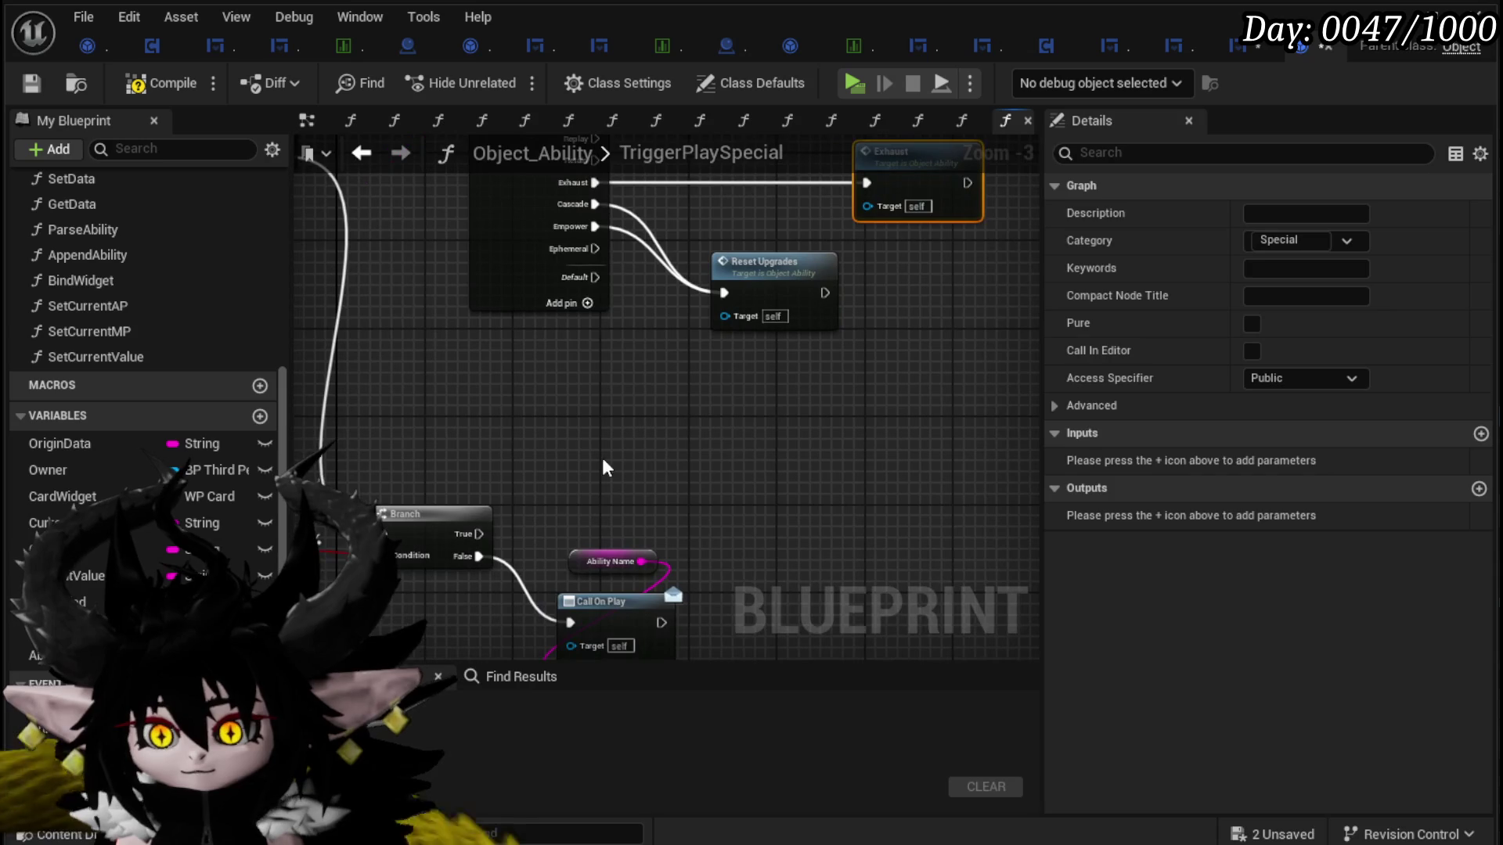
key(ctrl+v)
drag(479, 533, 772, 500)
drag(70, 602, 540, 576)
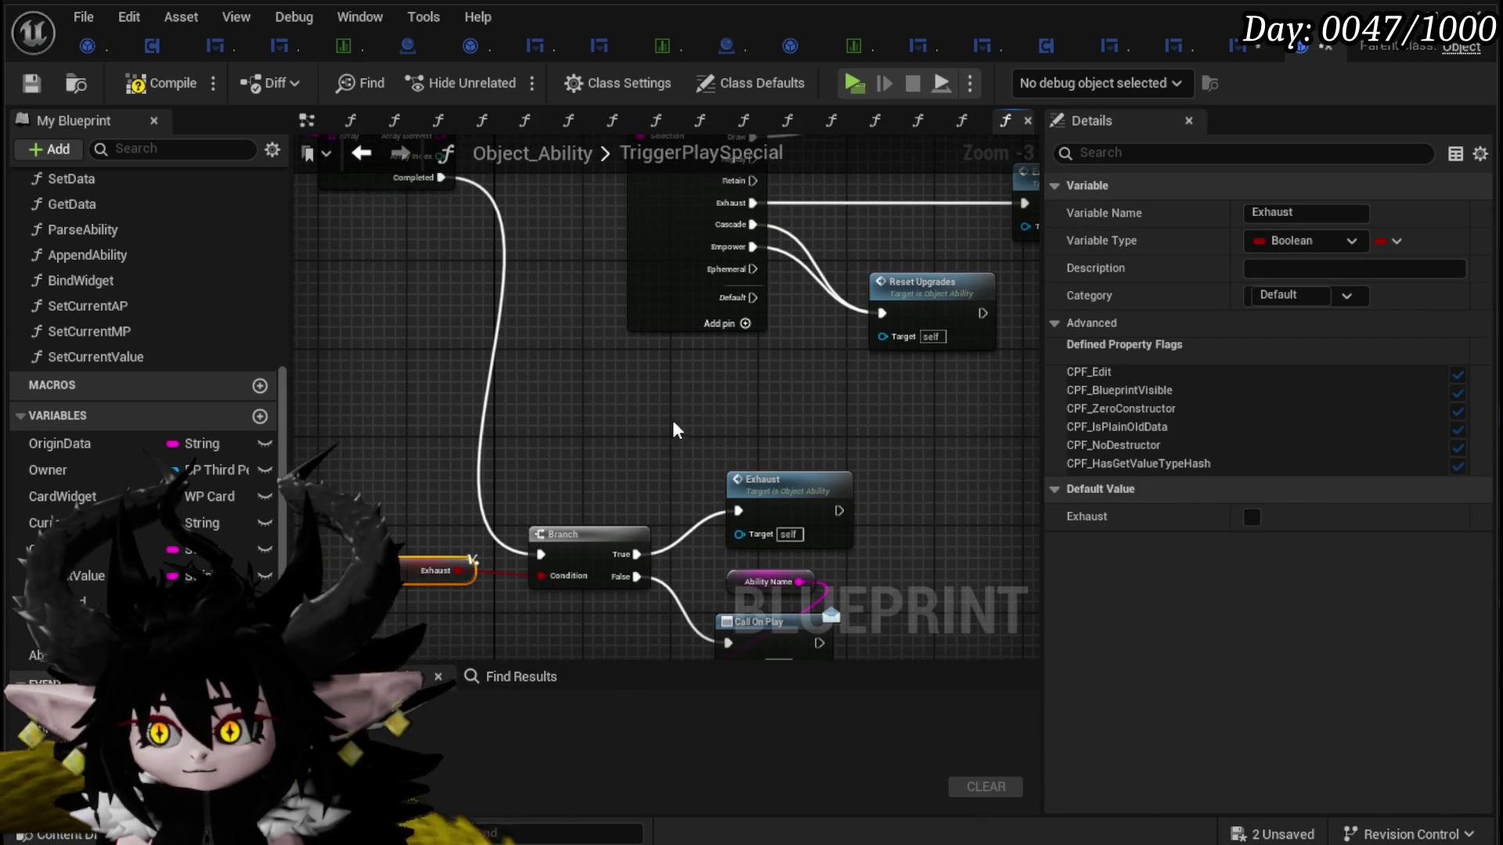
Step: Make the Switch's Exhaust case set the Exhaust flag to true, replacing the old Exhaust call
drag(688, 416, 460, 541)
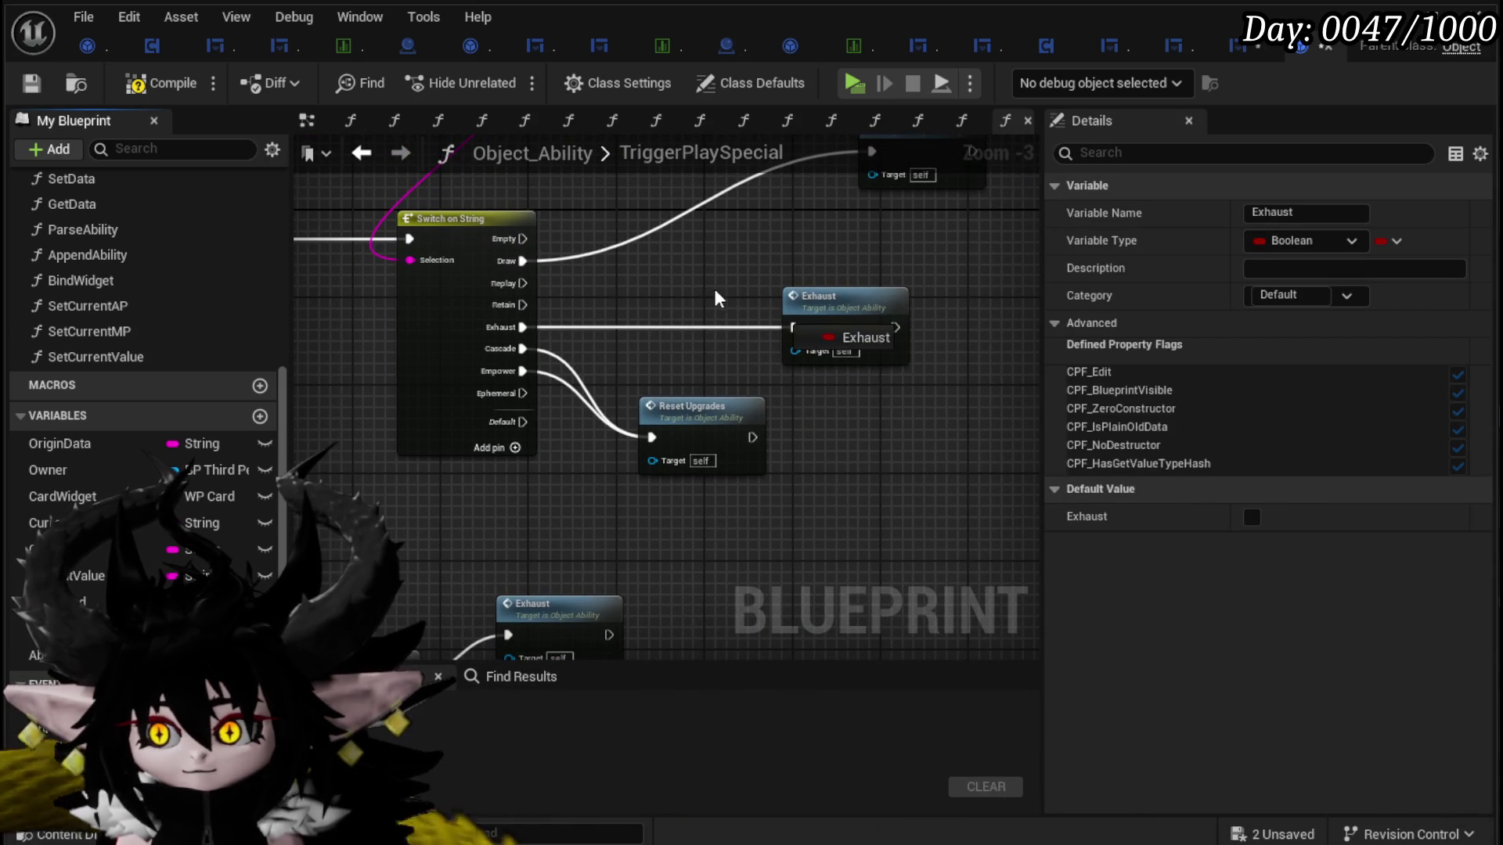
click(681, 369)
drag(522, 327, 551, 334)
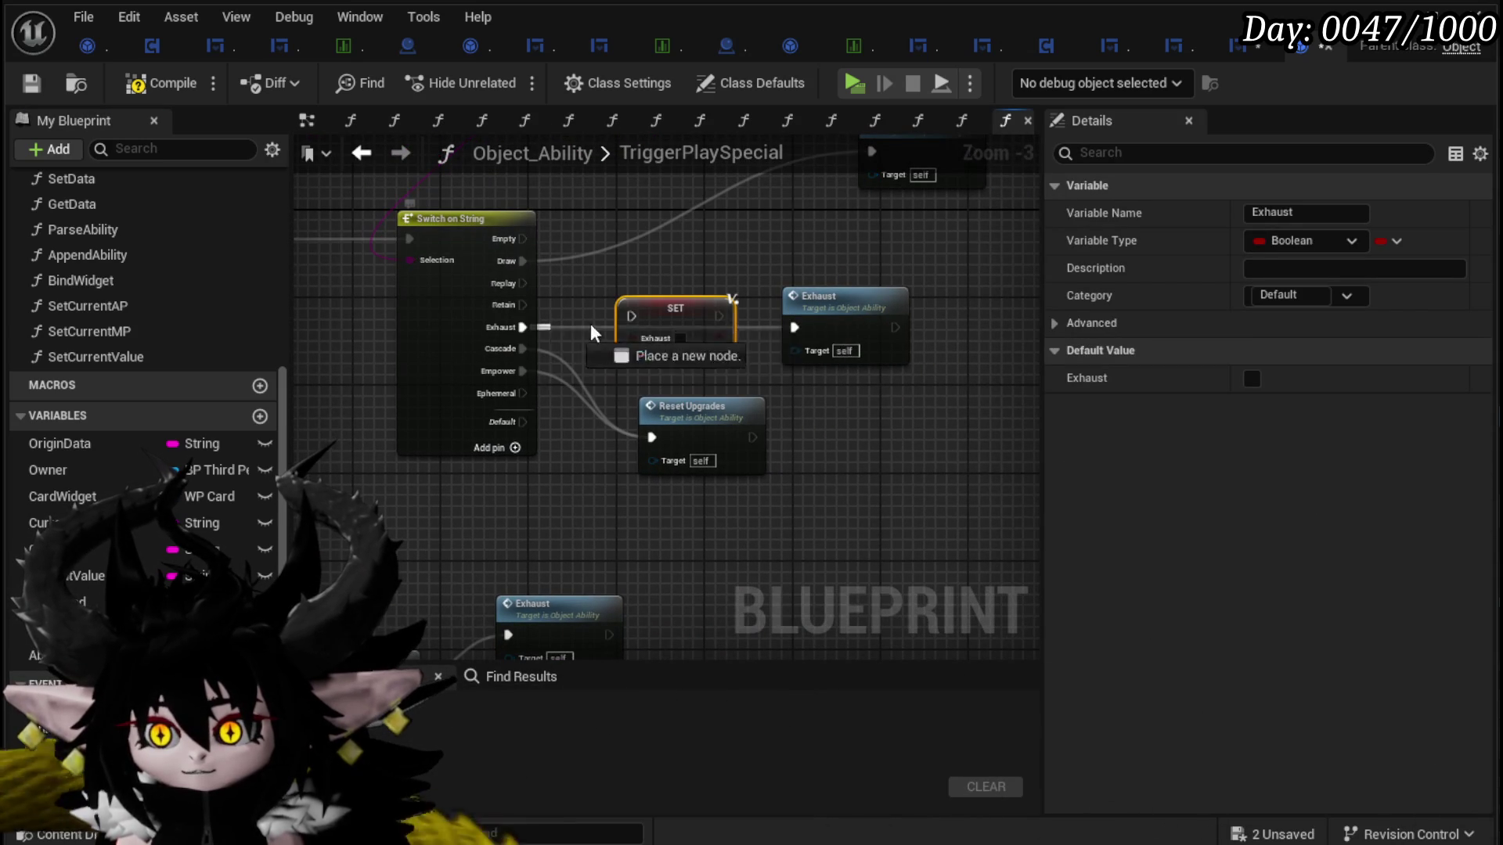
drag(636, 313, 633, 316)
click(681, 349)
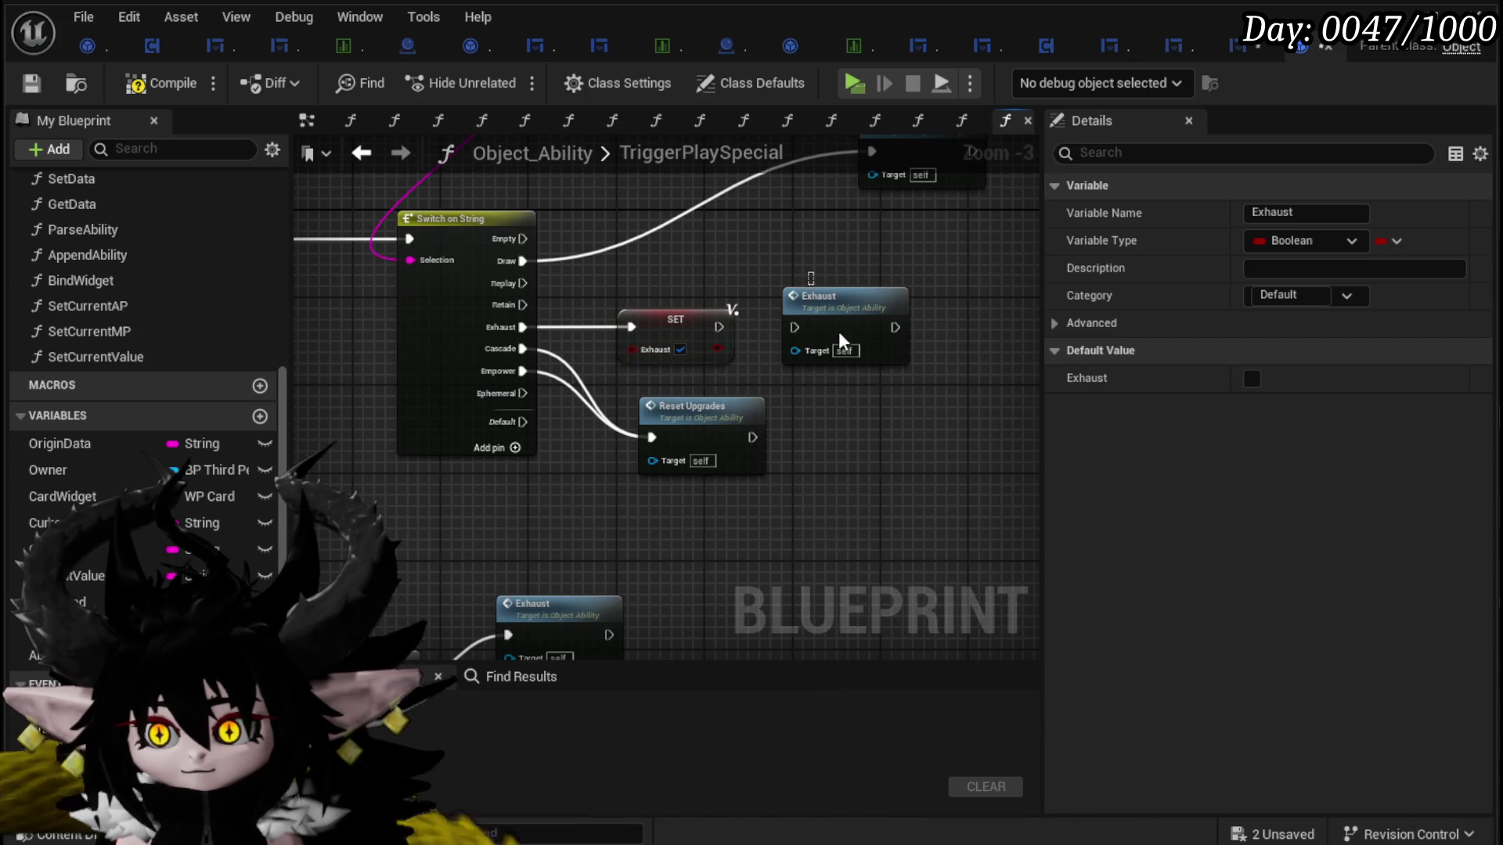
click(815, 293)
key(Delete)
click(685, 324)
scroll(836, 352, down, 2)
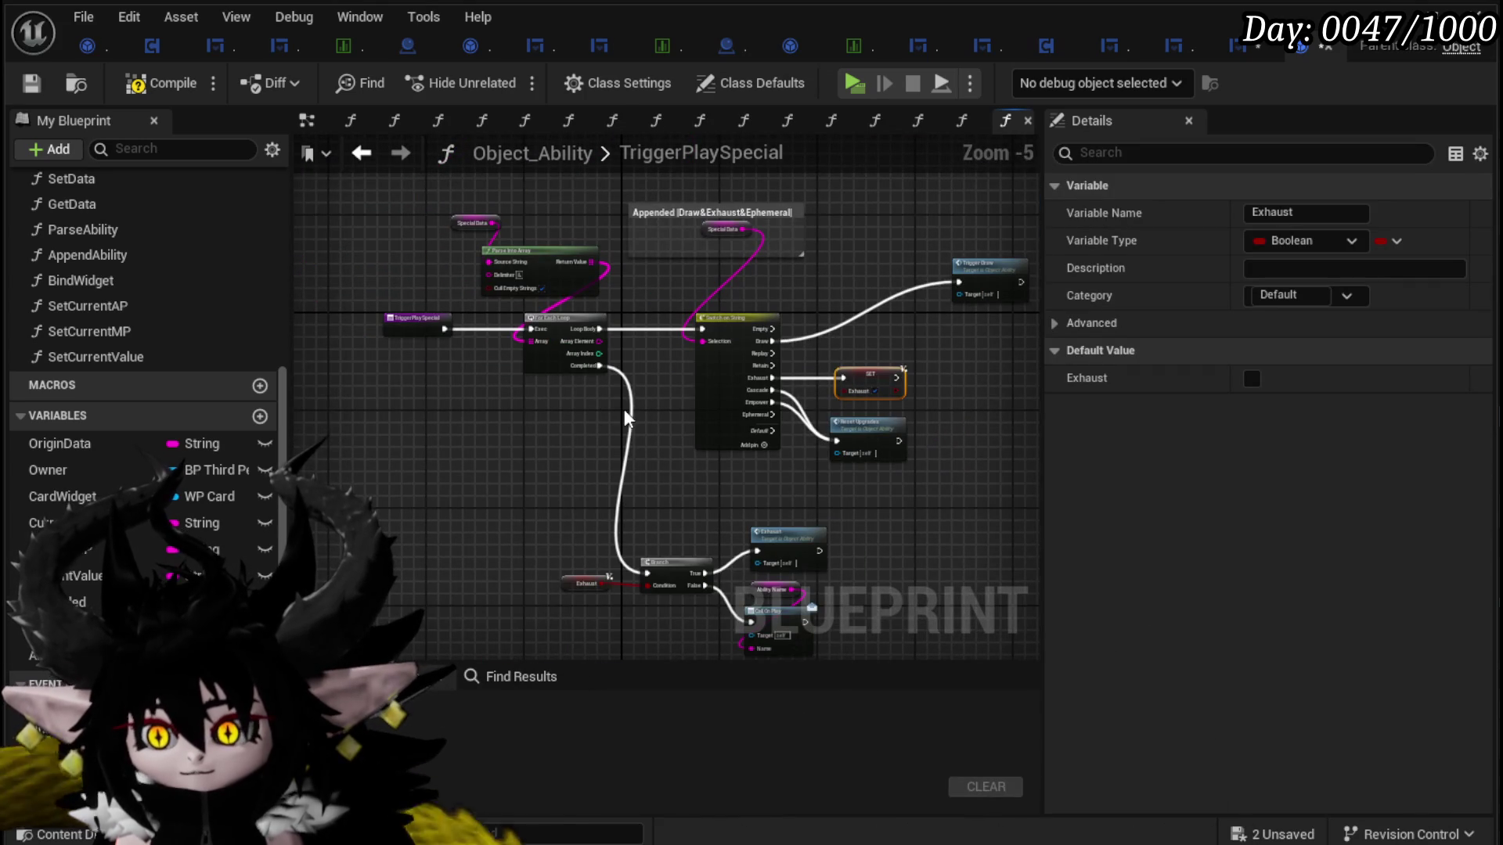
Step: Compile TriggerPlaySpecial successfully and save both modified assets
click(129, 94)
click(26, 87)
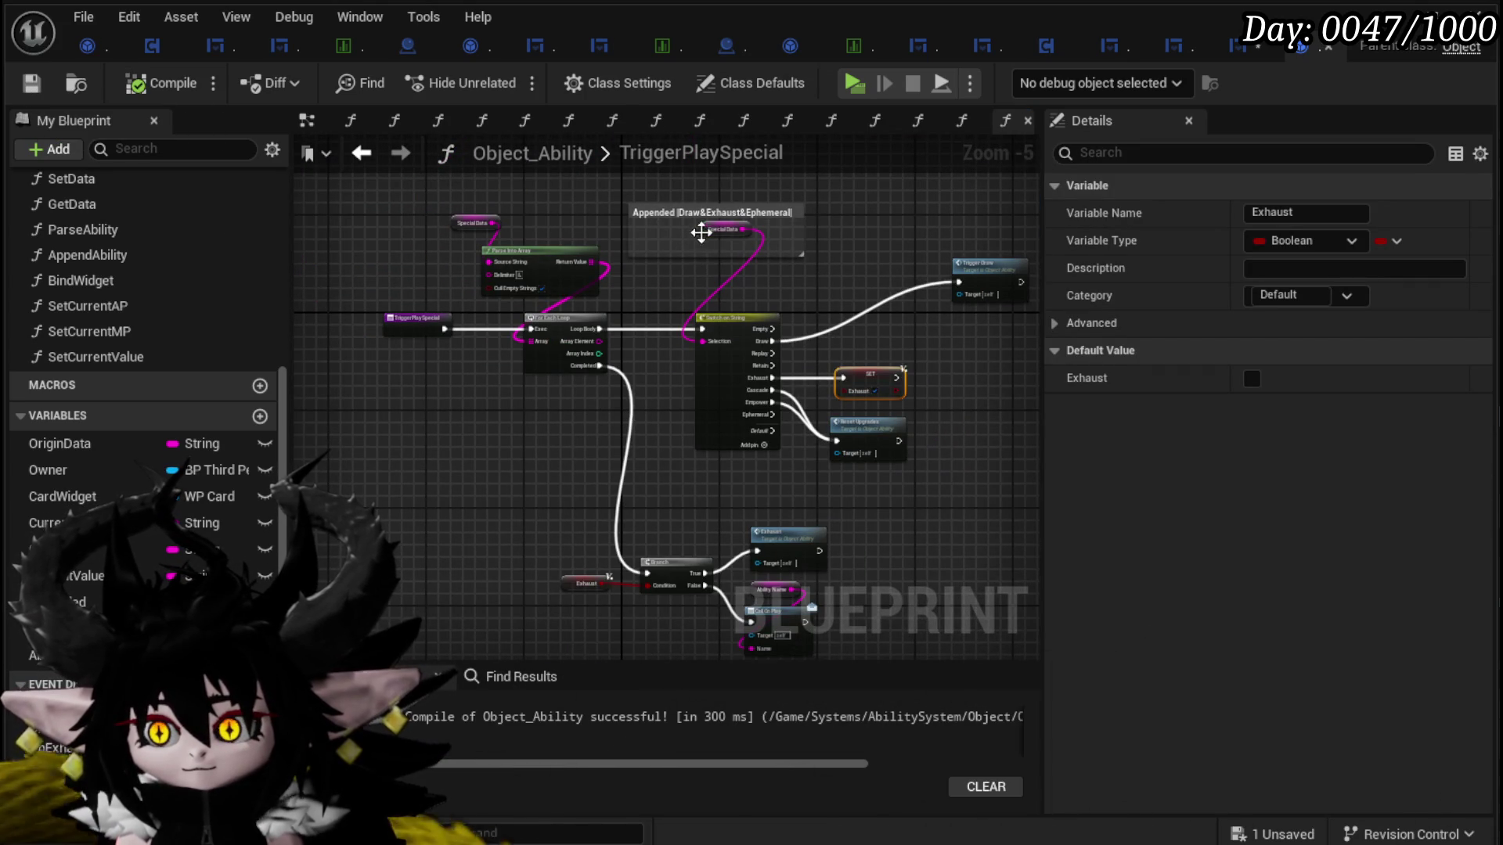
drag(699, 236, 693, 249)
click(552, 226)
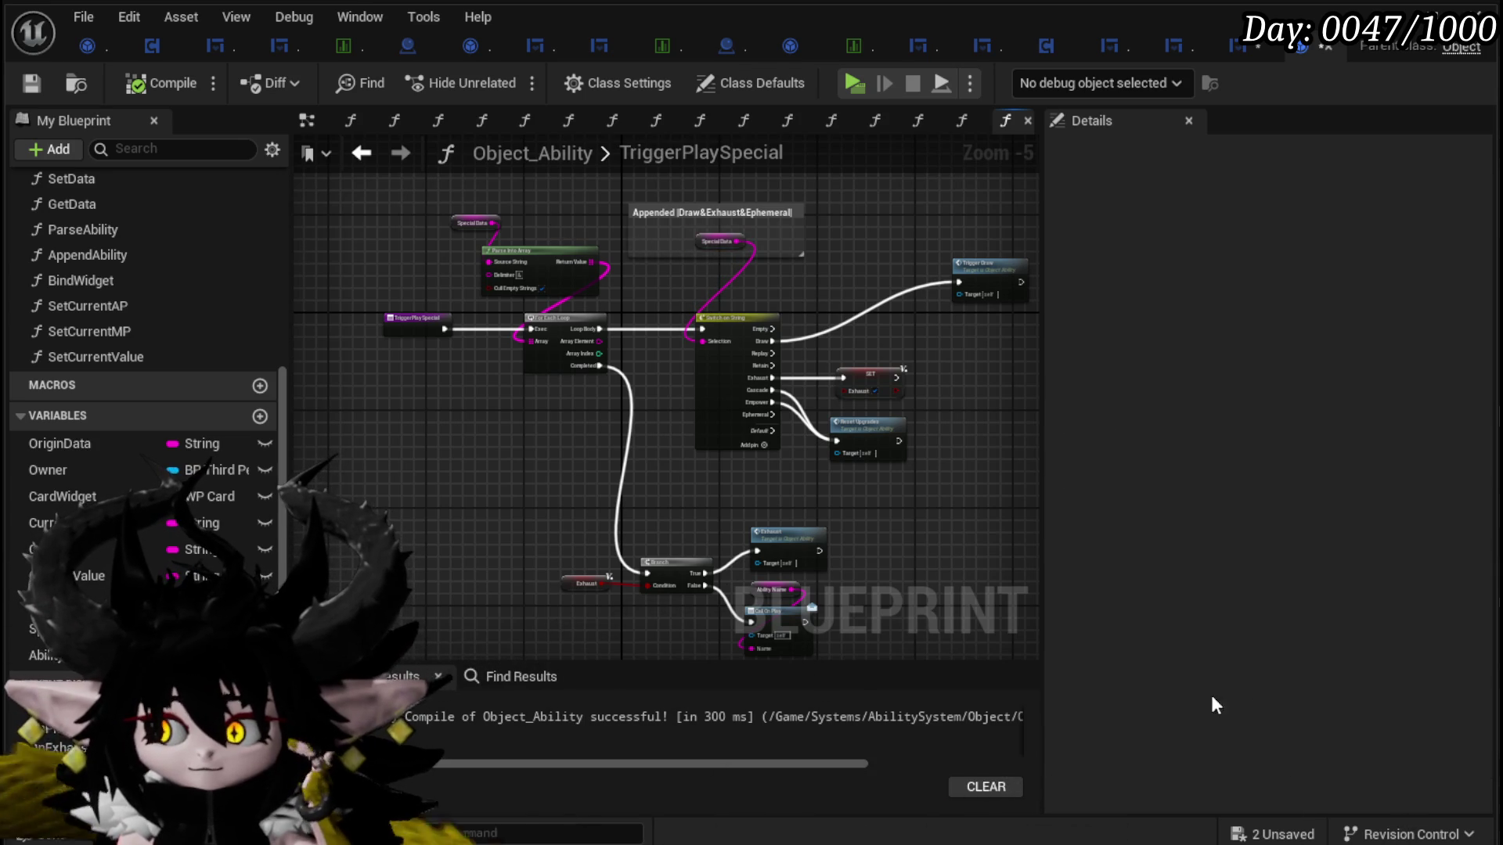
click(1268, 834)
click(1135, 765)
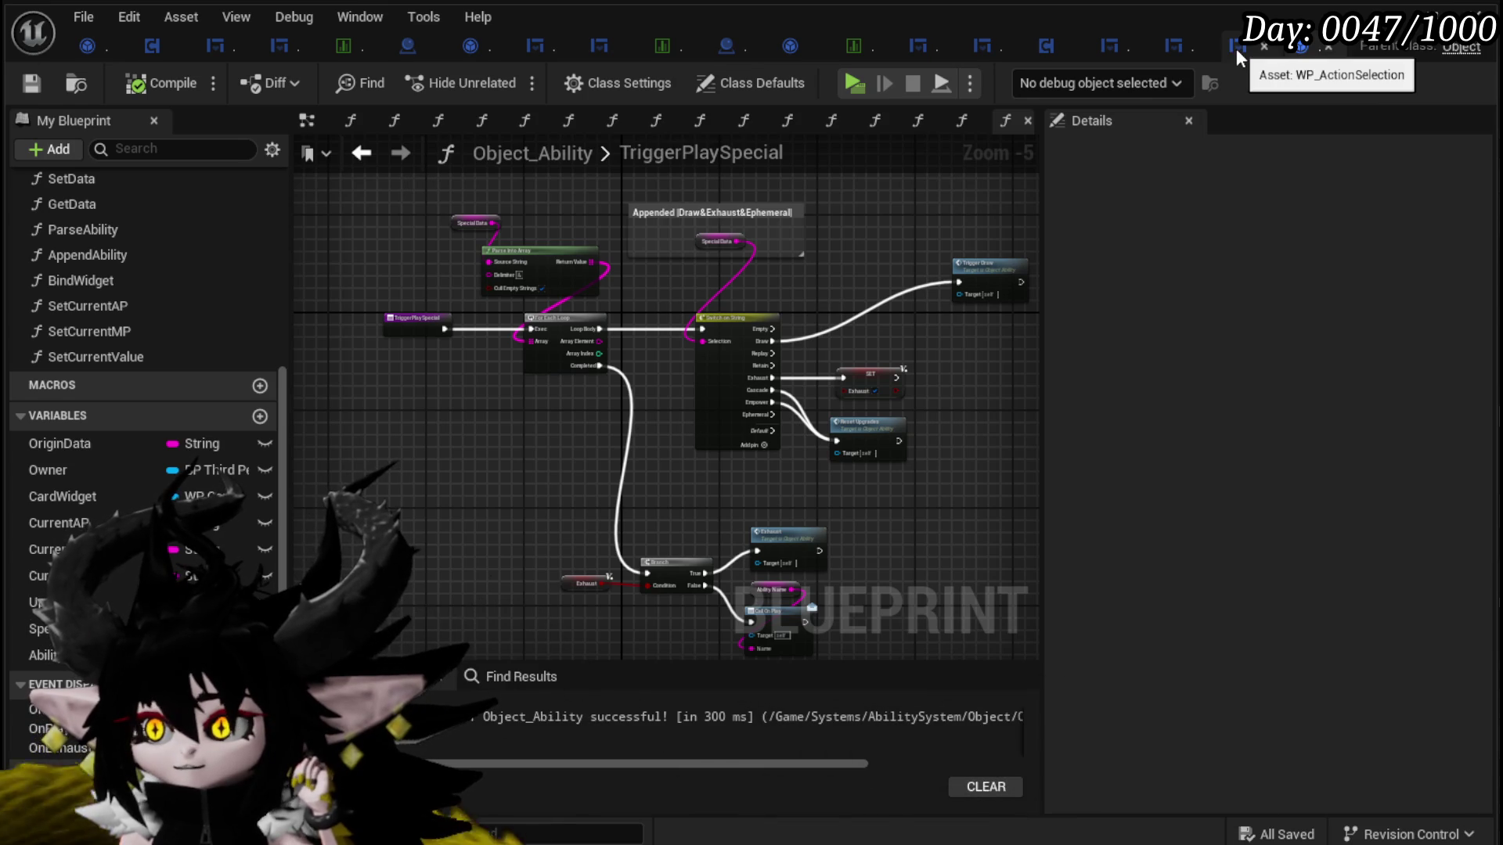
click(338, 45)
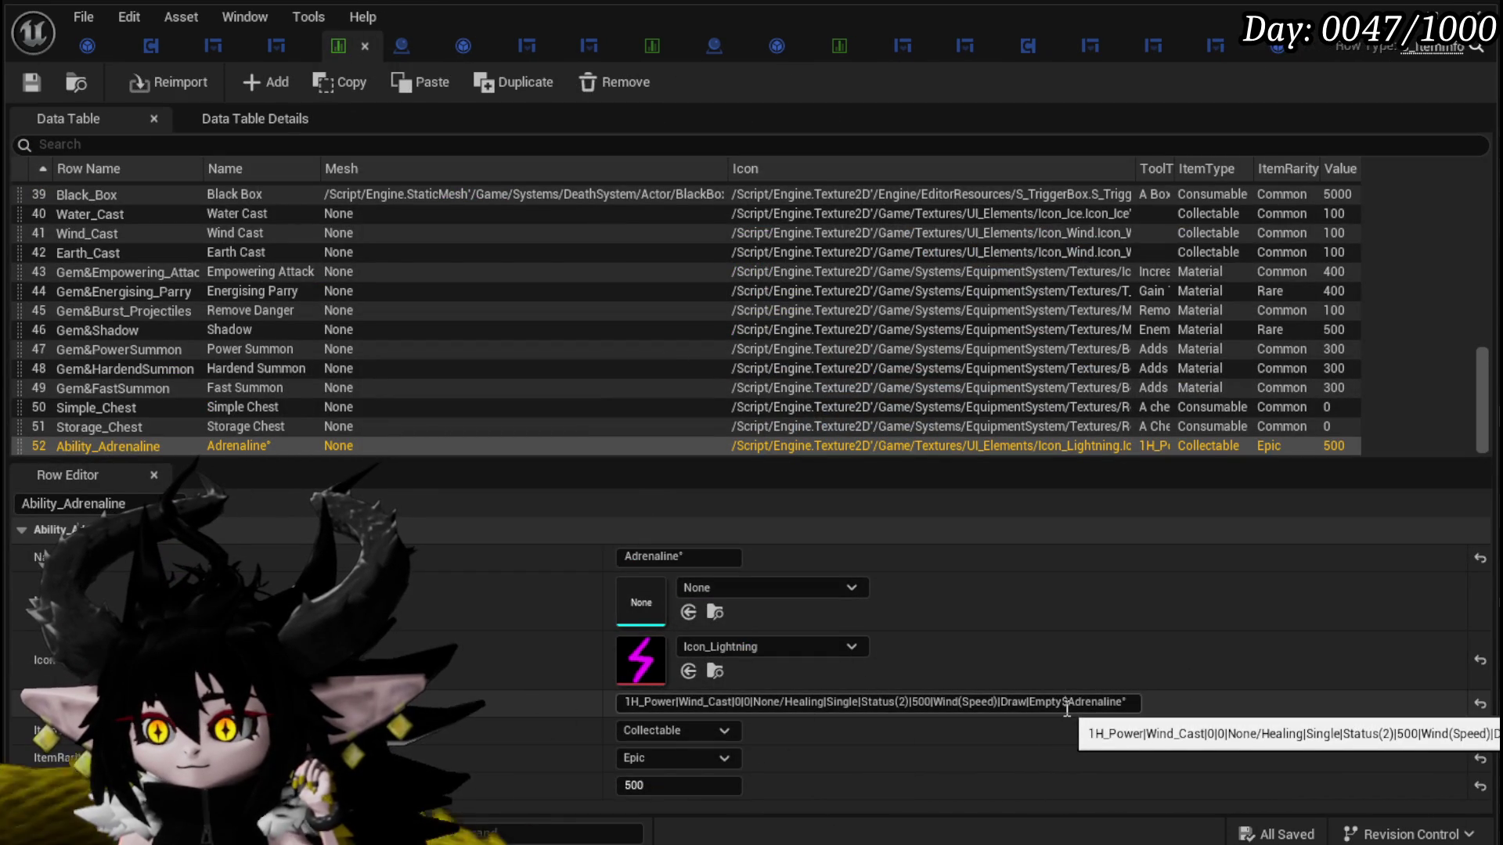
Step: Append '&Exhaust' to Ability_Adrenaline's string so it reads Draw&Exhaust, then save and close DT_ItemInfo
click(1055, 702)
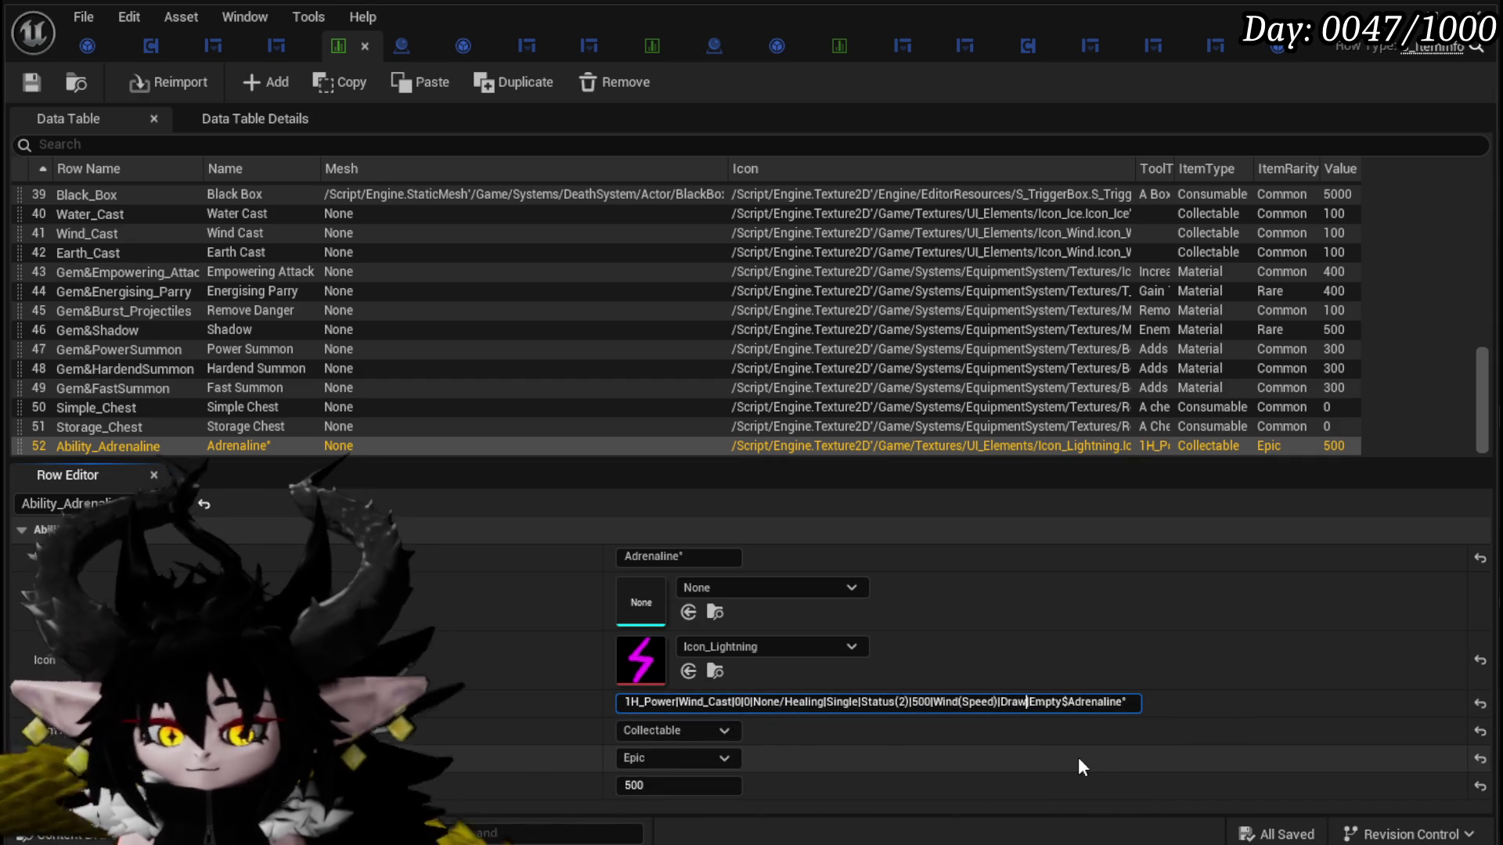
text(&)
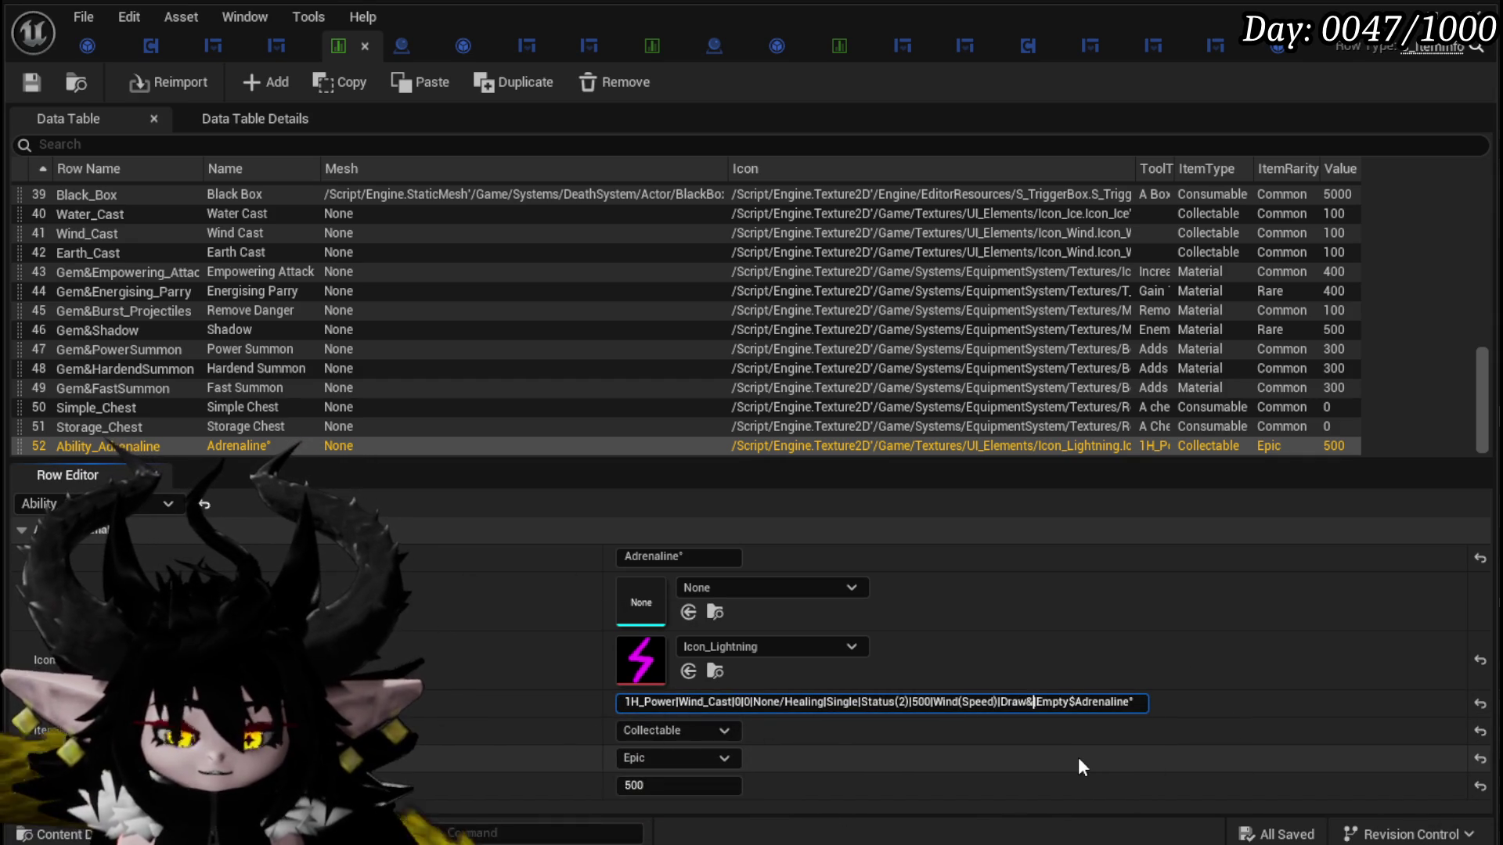
text(Exhaust)
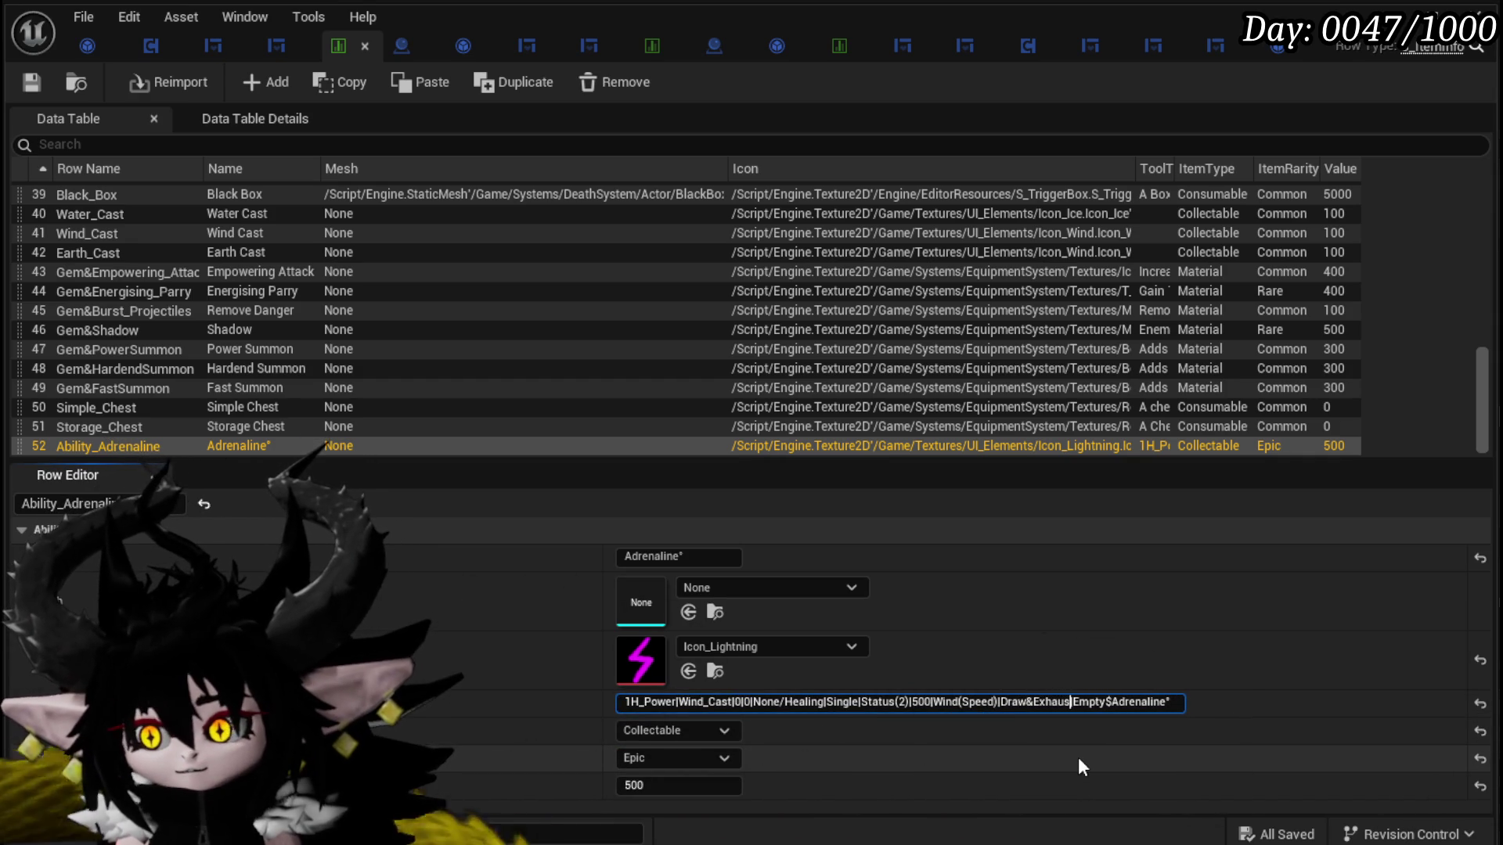
key(Return)
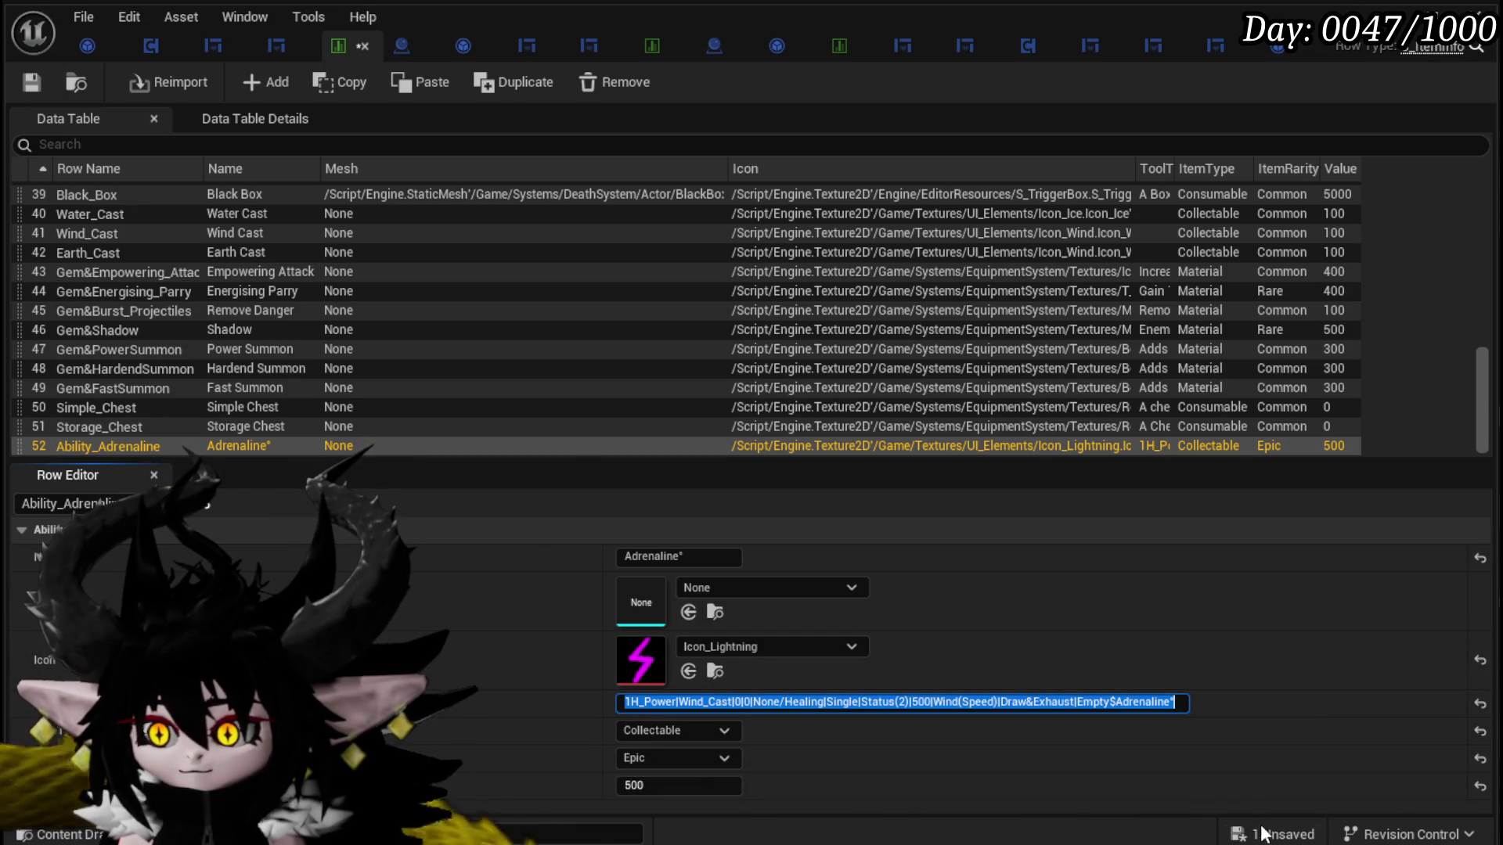
key(ctrl+shift+s)
click(1127, 767)
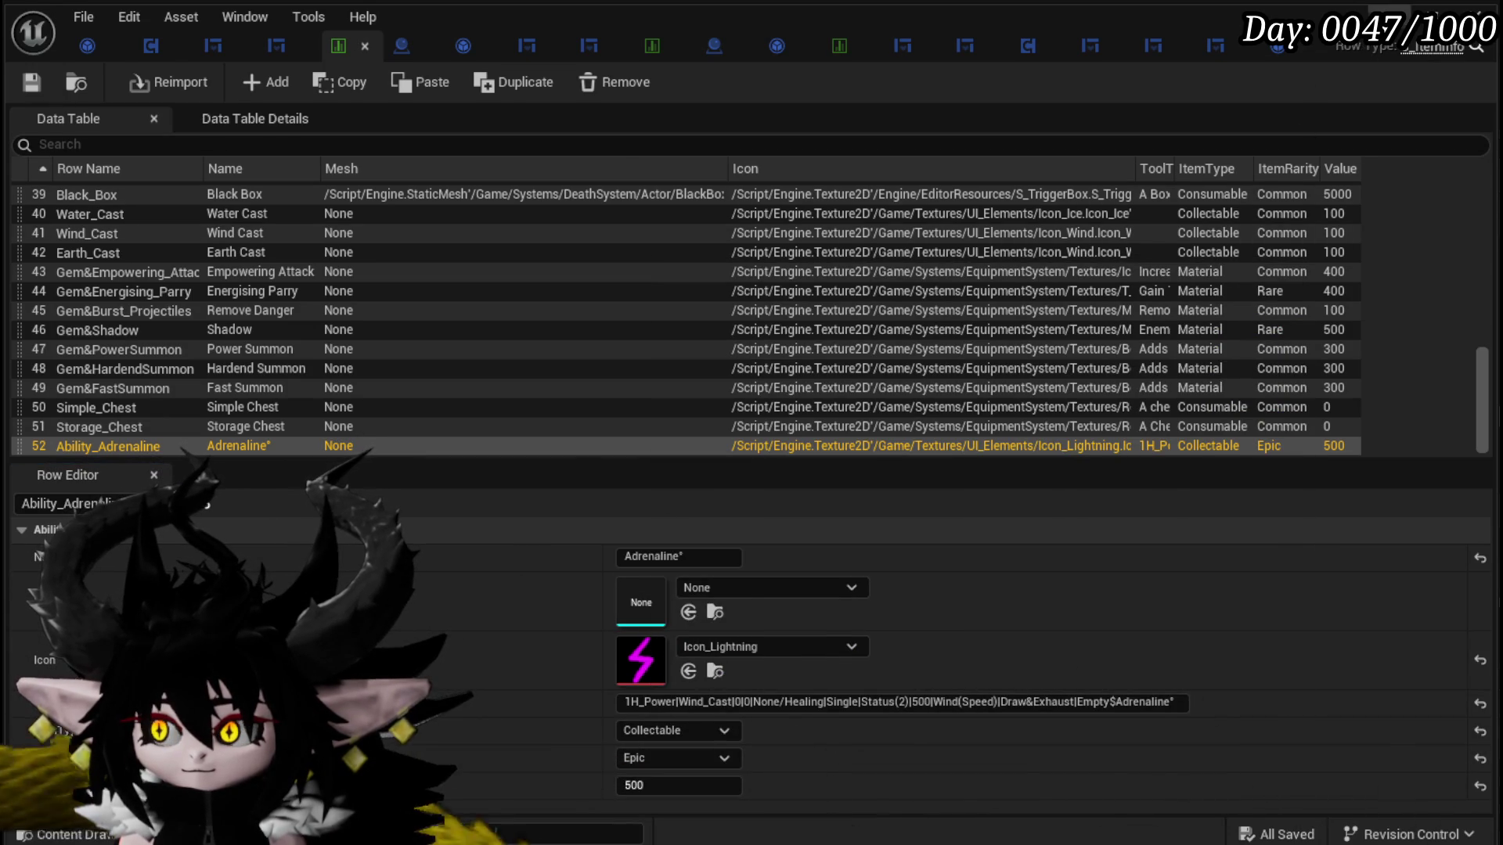
click(1481, 12)
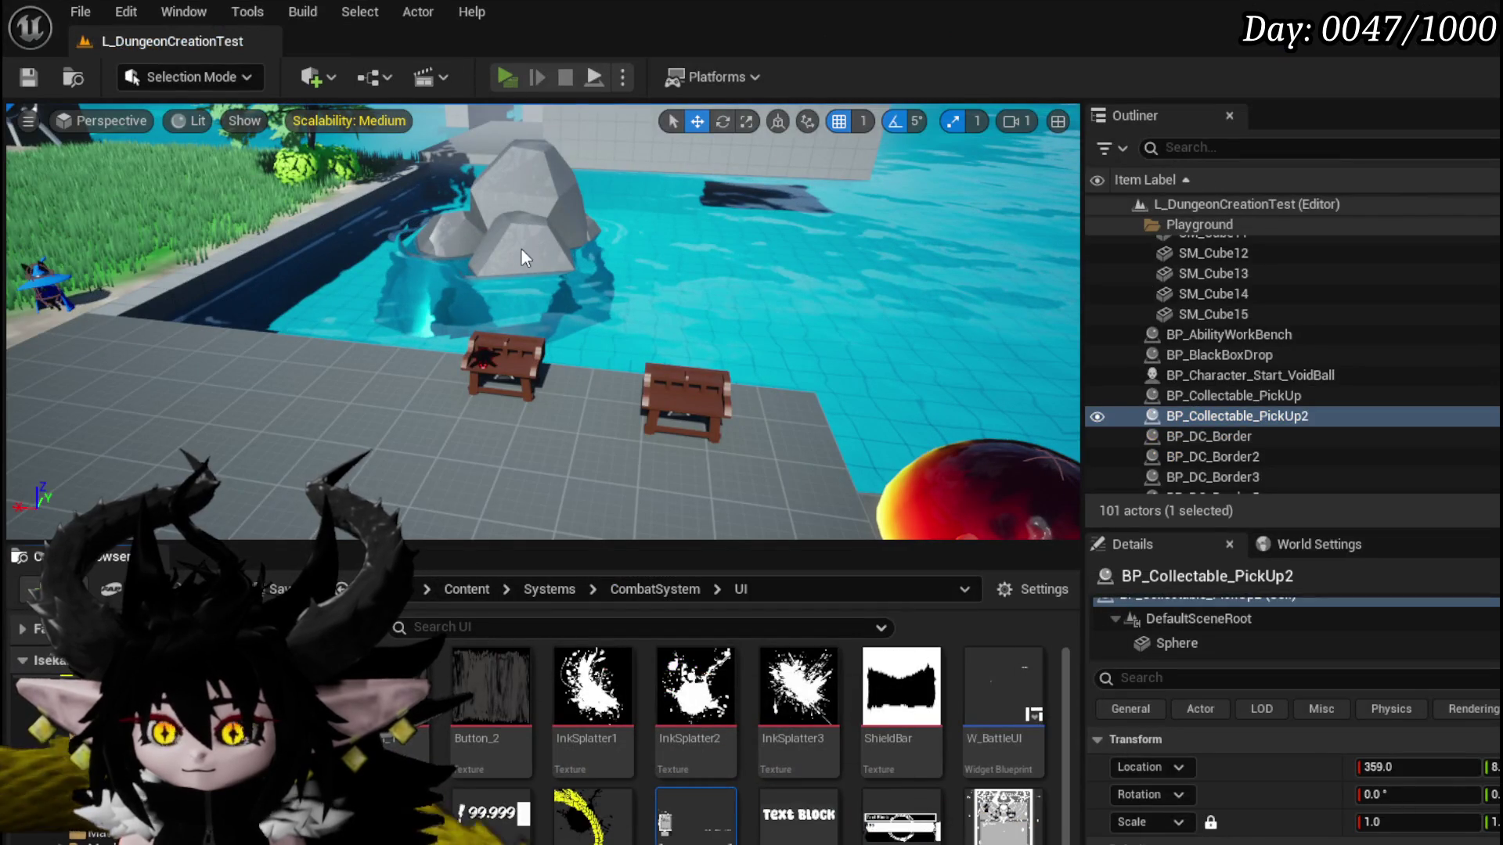
Step: In standalone play, assign Adrenaline to the current core from Inventory and run into the fire slime
key(alt+p)
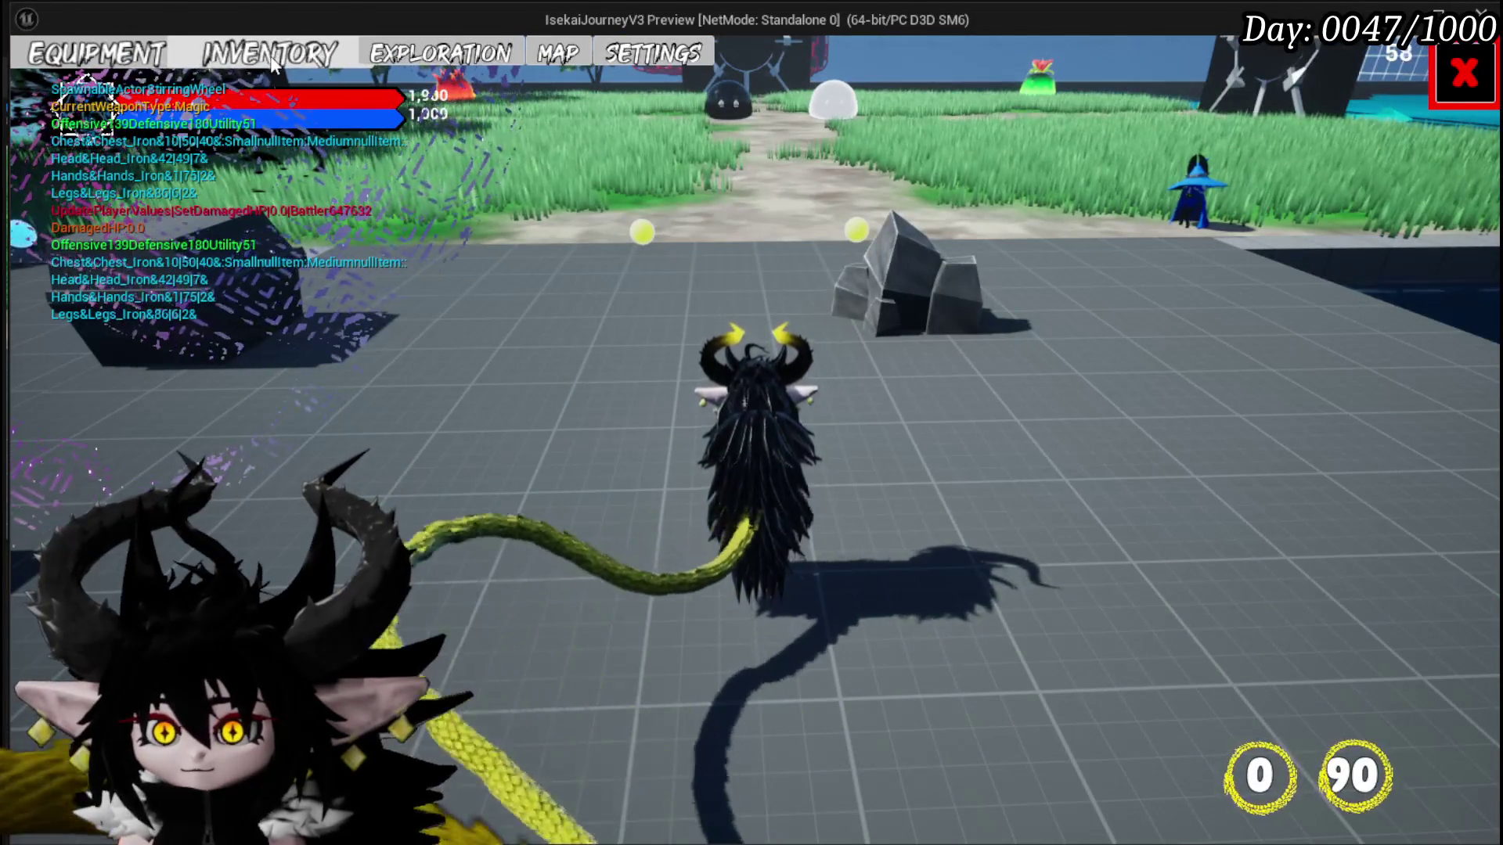
click(272, 63)
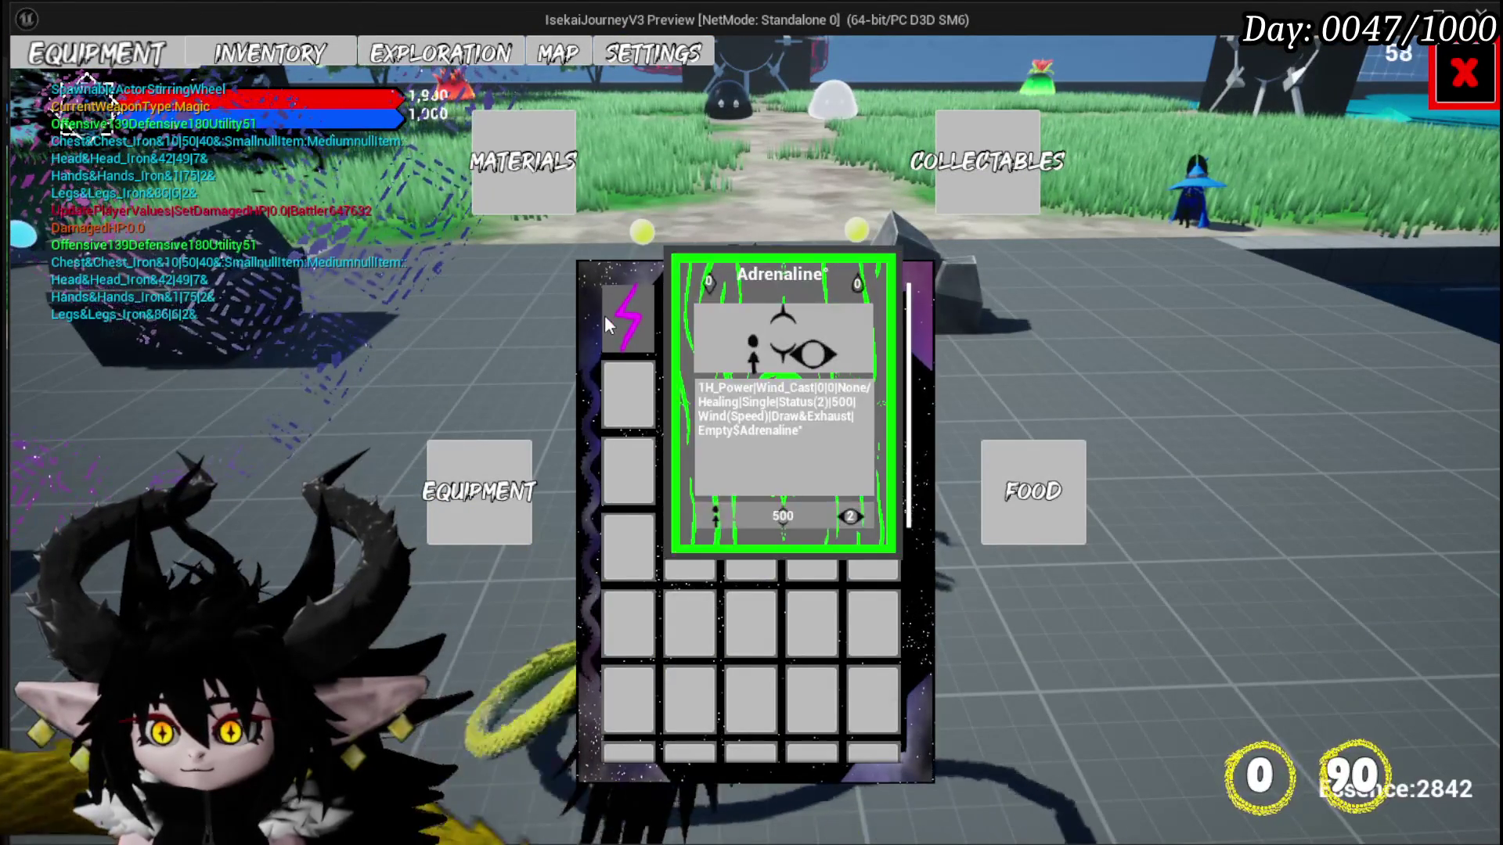
click(604, 314)
click(970, 344)
click(1463, 73)
key(w)
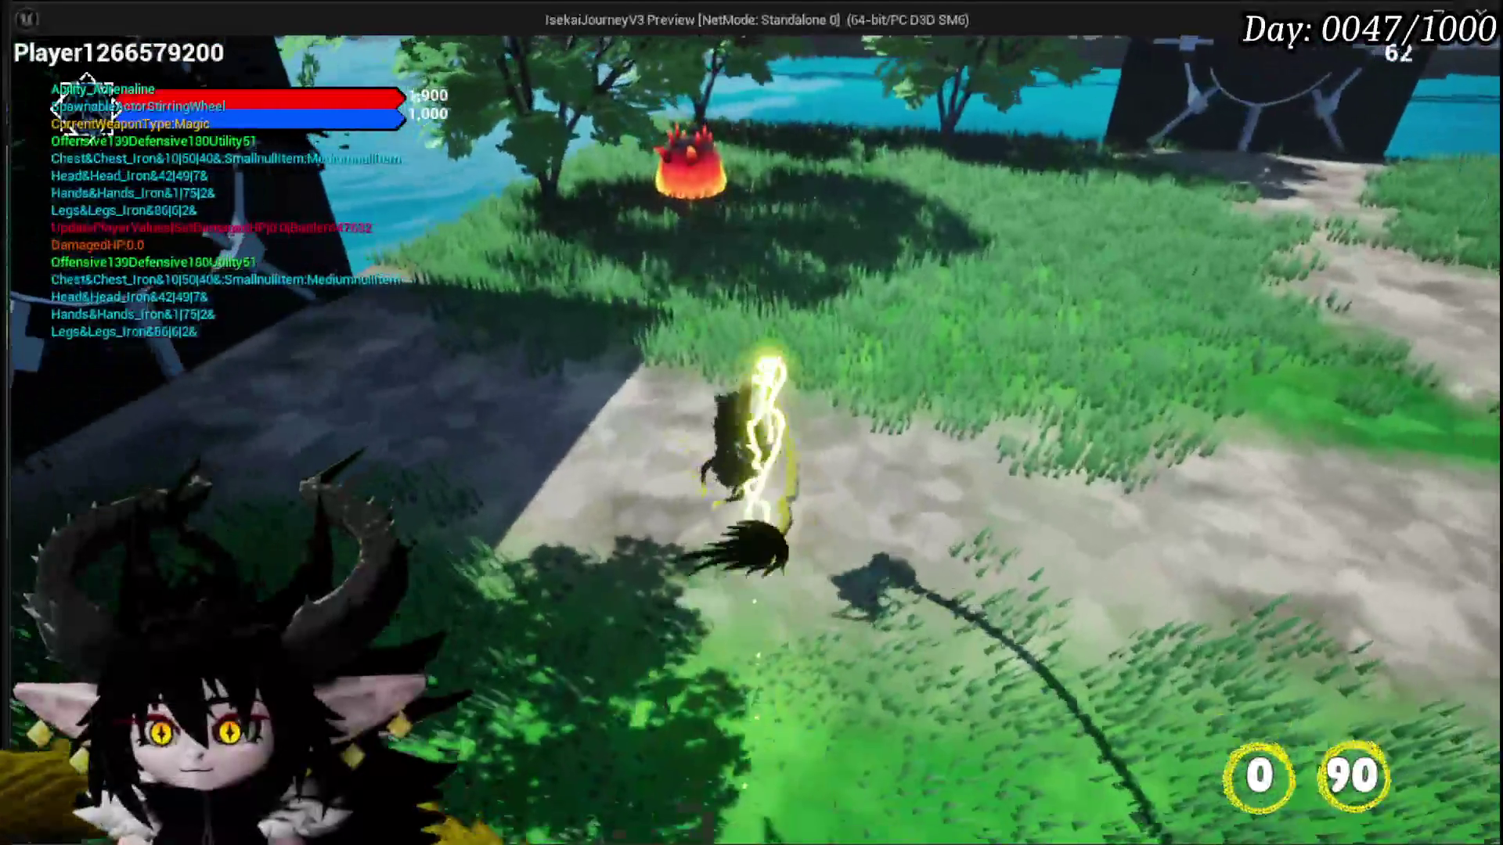
key(w)
key(w)
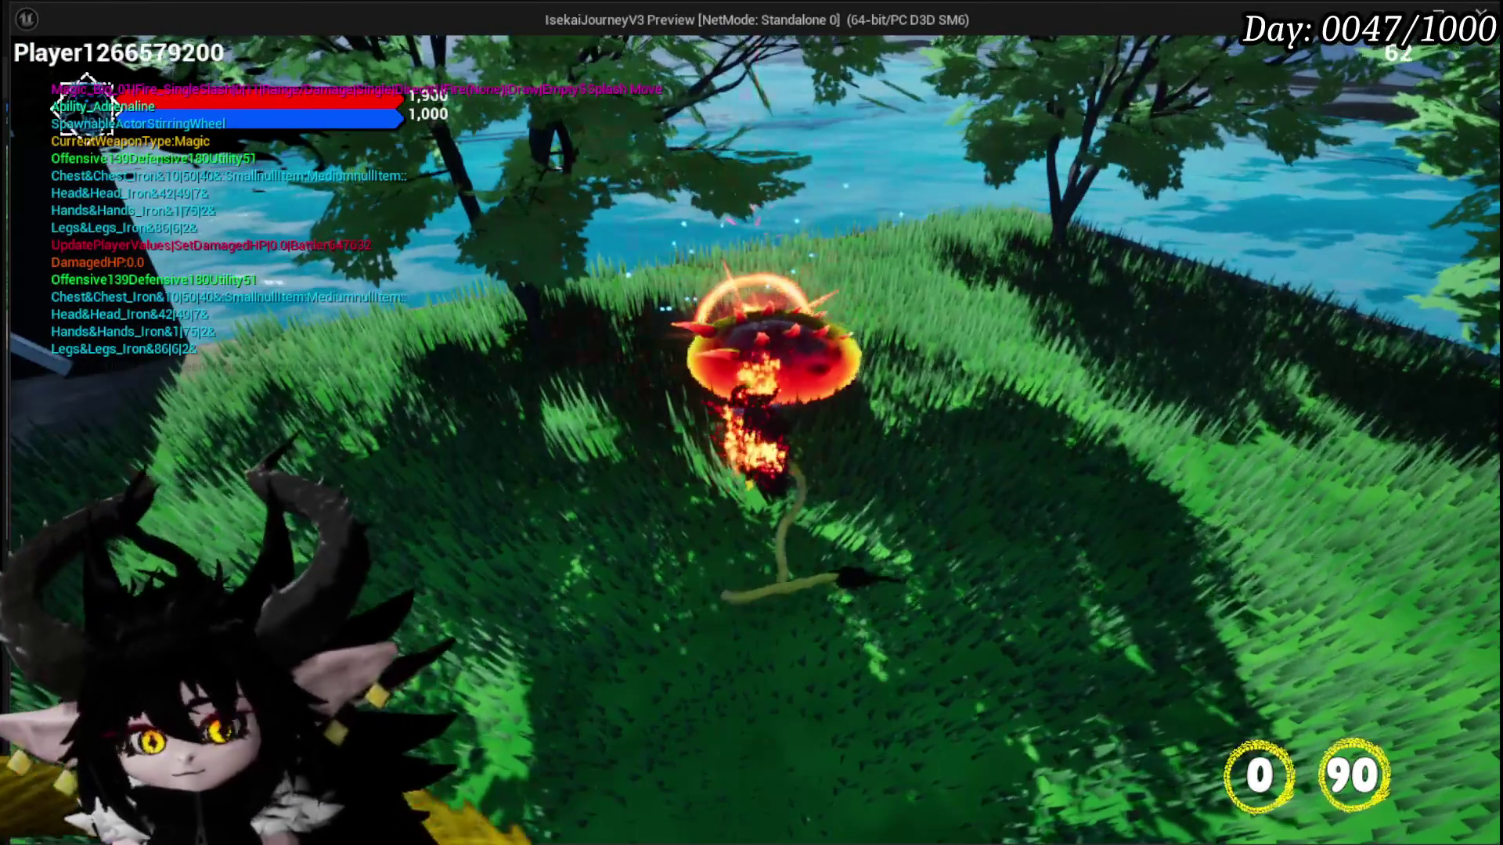
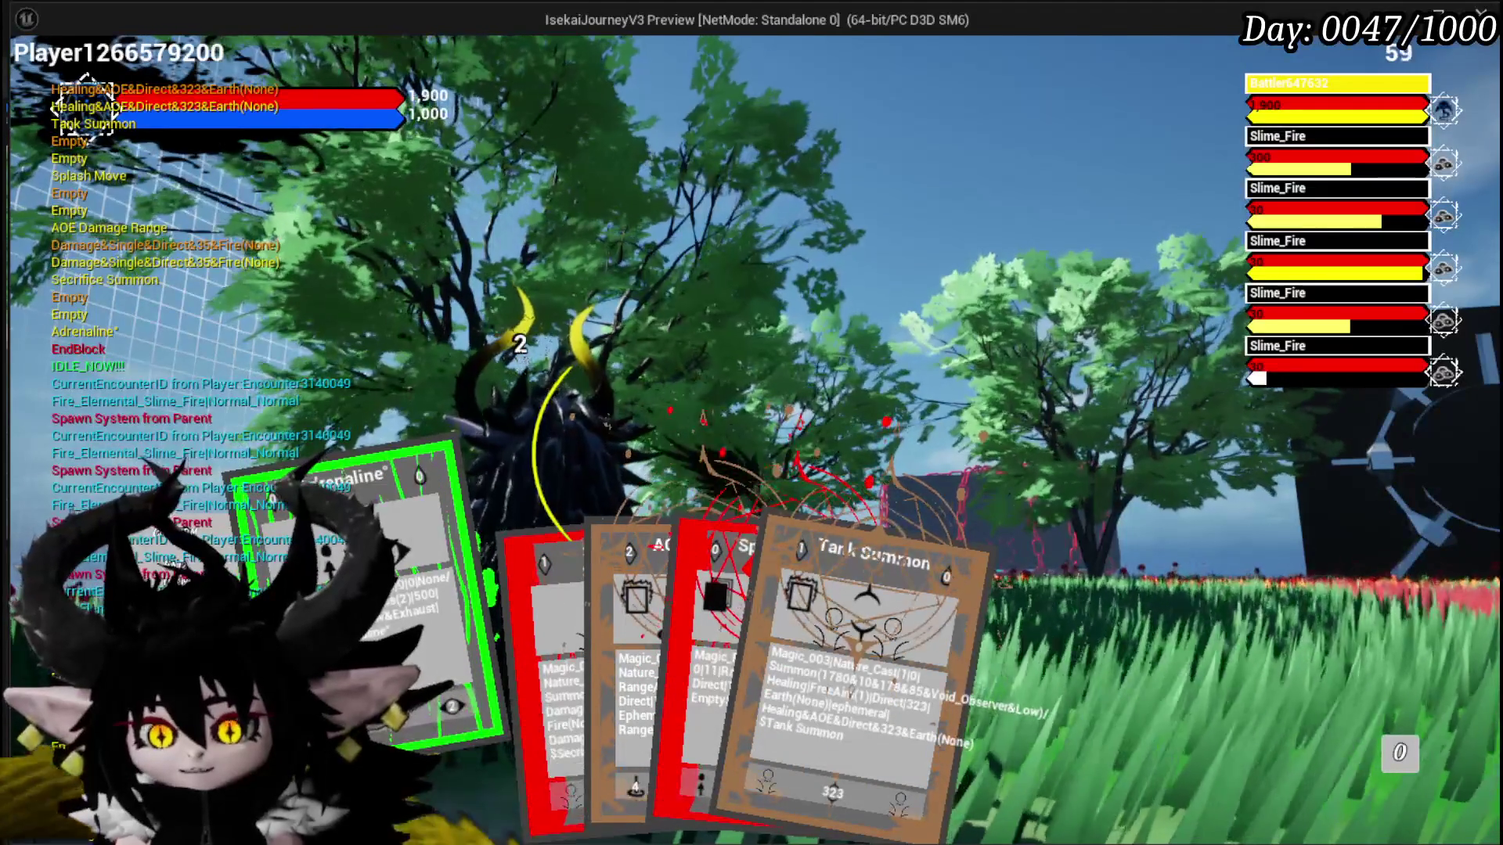
Step: Play the Adrenaline card in the preview, stop Play In Editor, and save the level
click(376, 628)
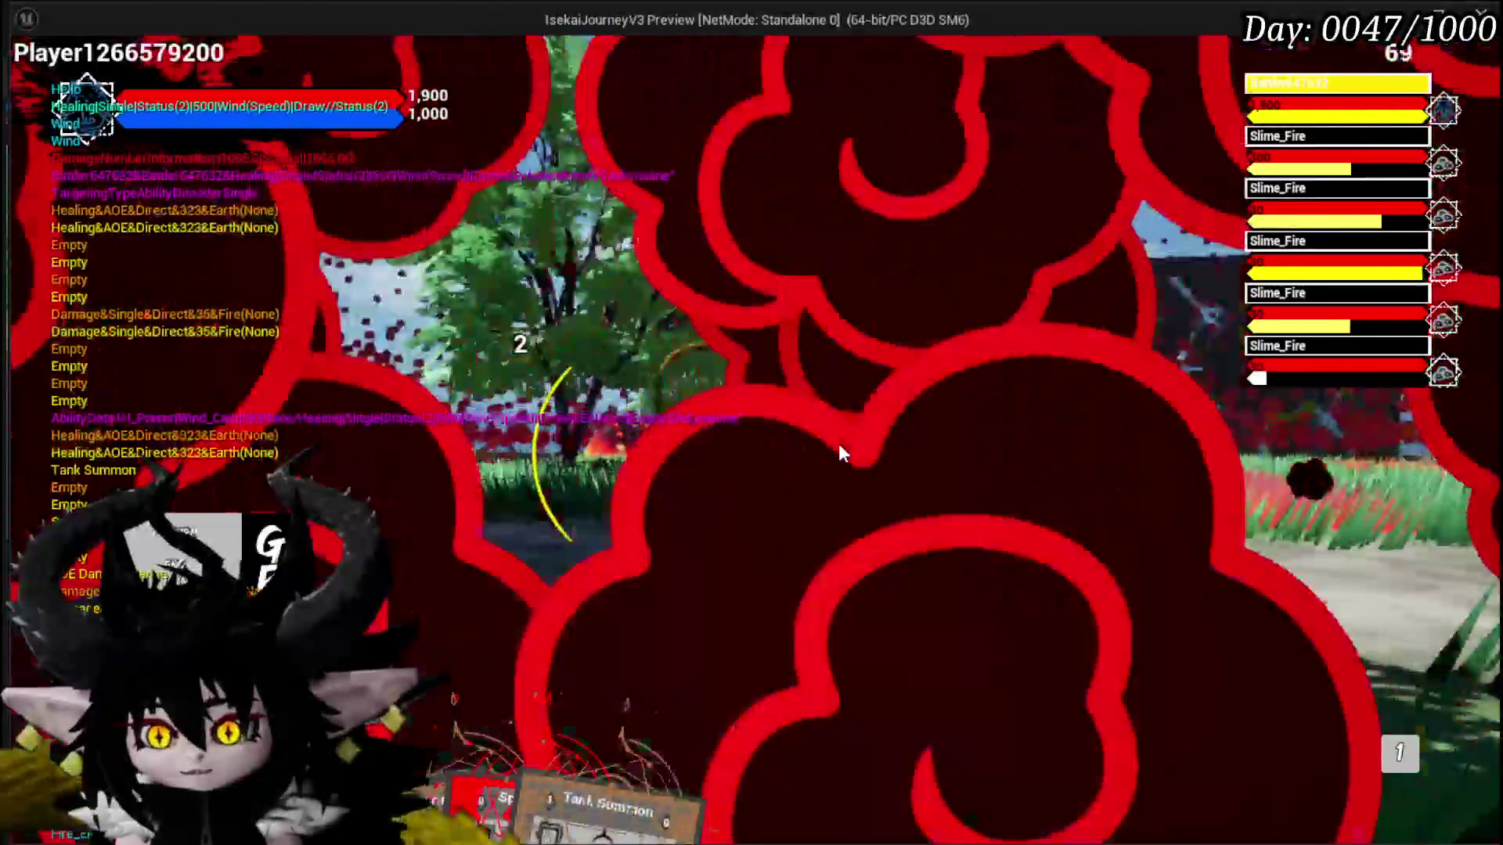
key(Escape)
key(ctrl+s)
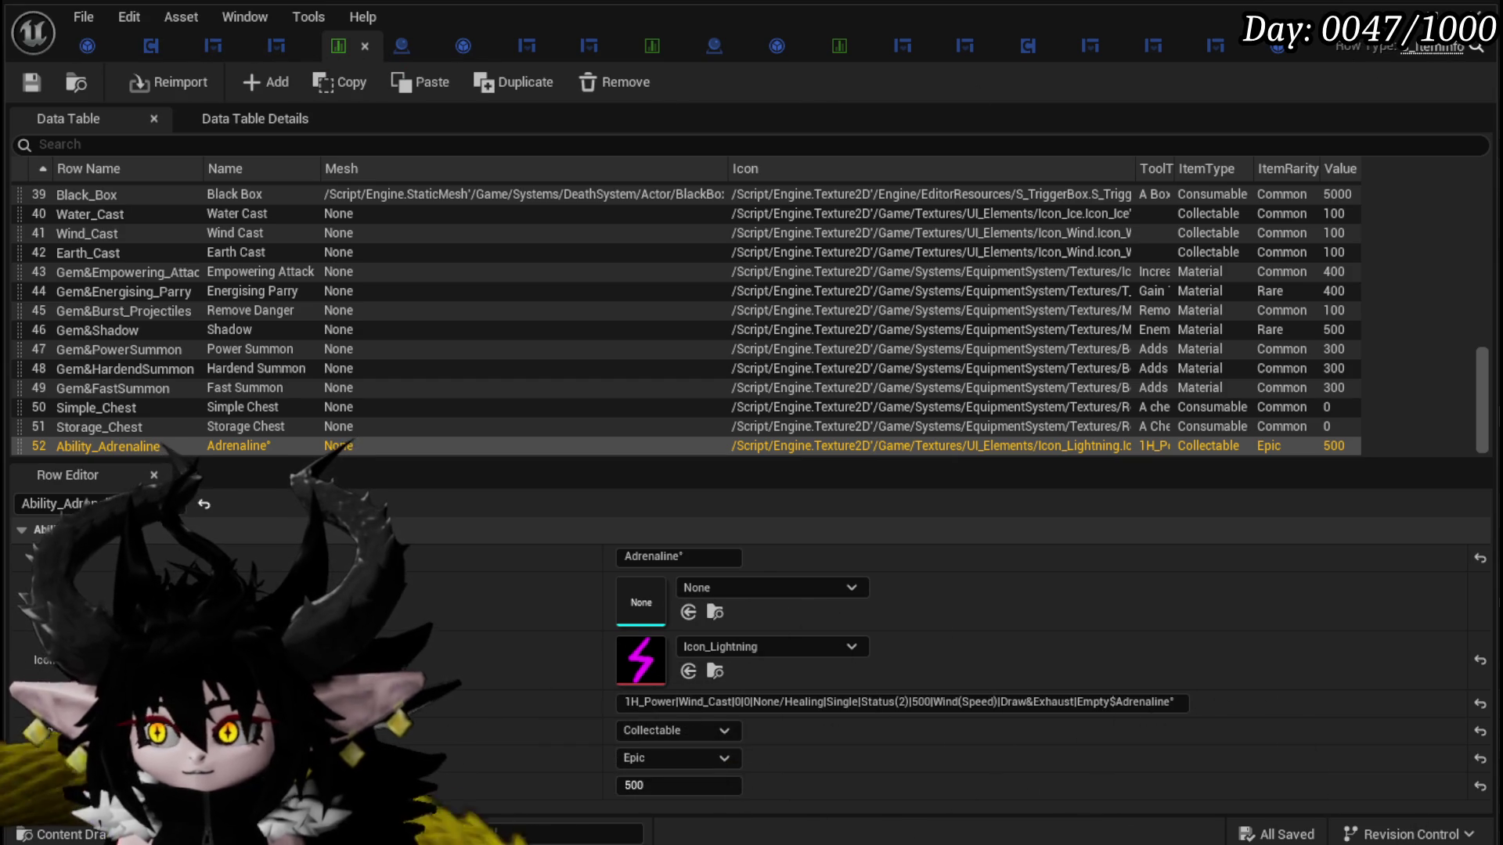
Step: From WP_ActionSelection's AbilitySpecialCheck graph, open Trigger Play Special and view its Switch on String outputs
click(1211, 48)
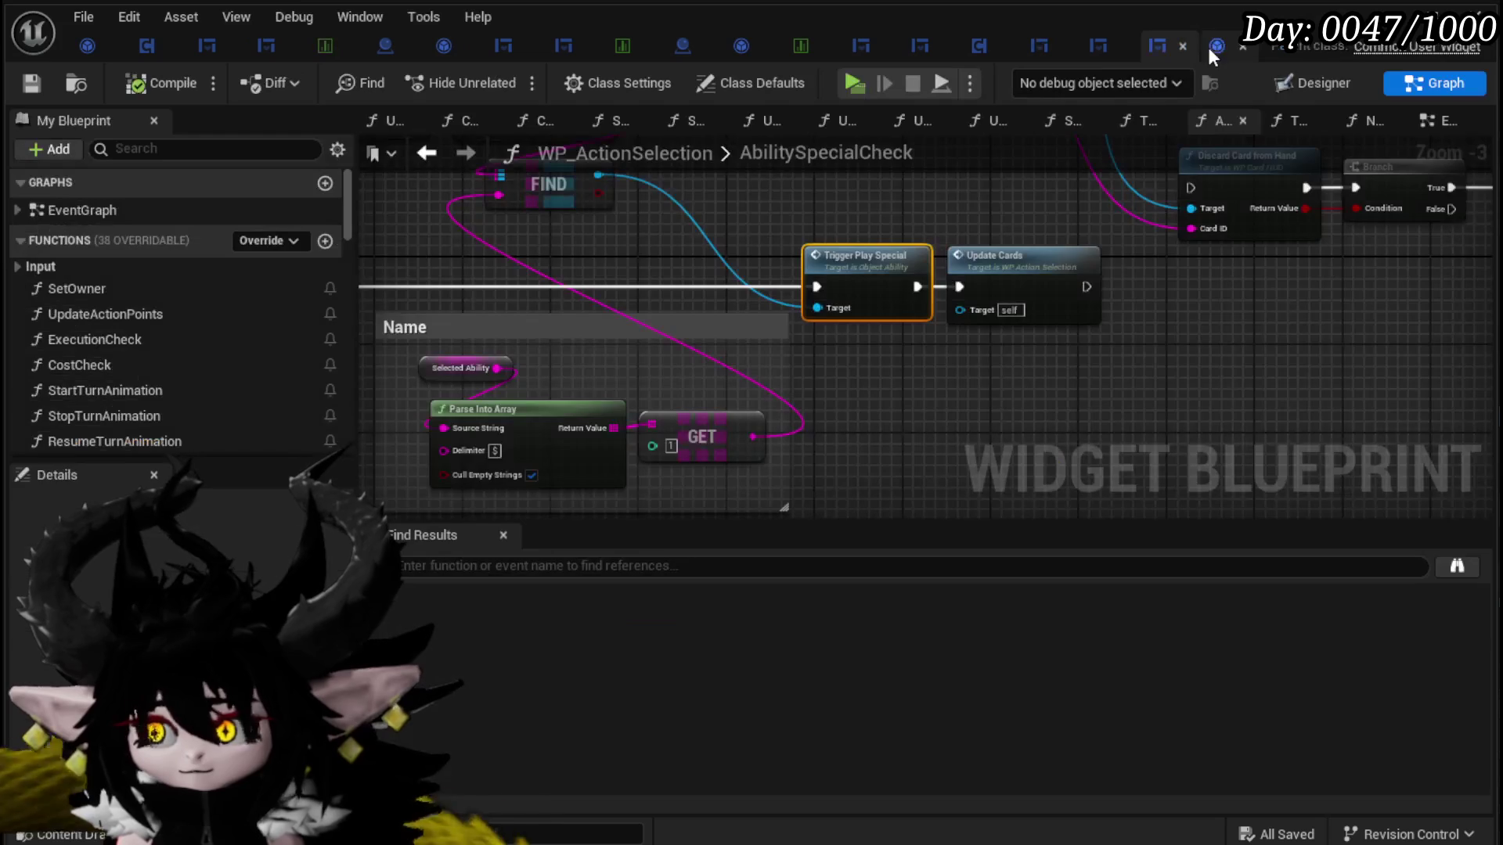
mouse_move(818, 393)
mouse_down()
mouse_move(905, 392)
mouse_move(918, 413)
mouse_move(882, 473)
mouse_move(966, 462)
mouse_move(939, 439)
mouse_move(949, 423)
mouse_move(453, 415)
mouse_move(787, 417)
mouse_move(479, 406)
mouse_move(429, 369)
mouse_up()
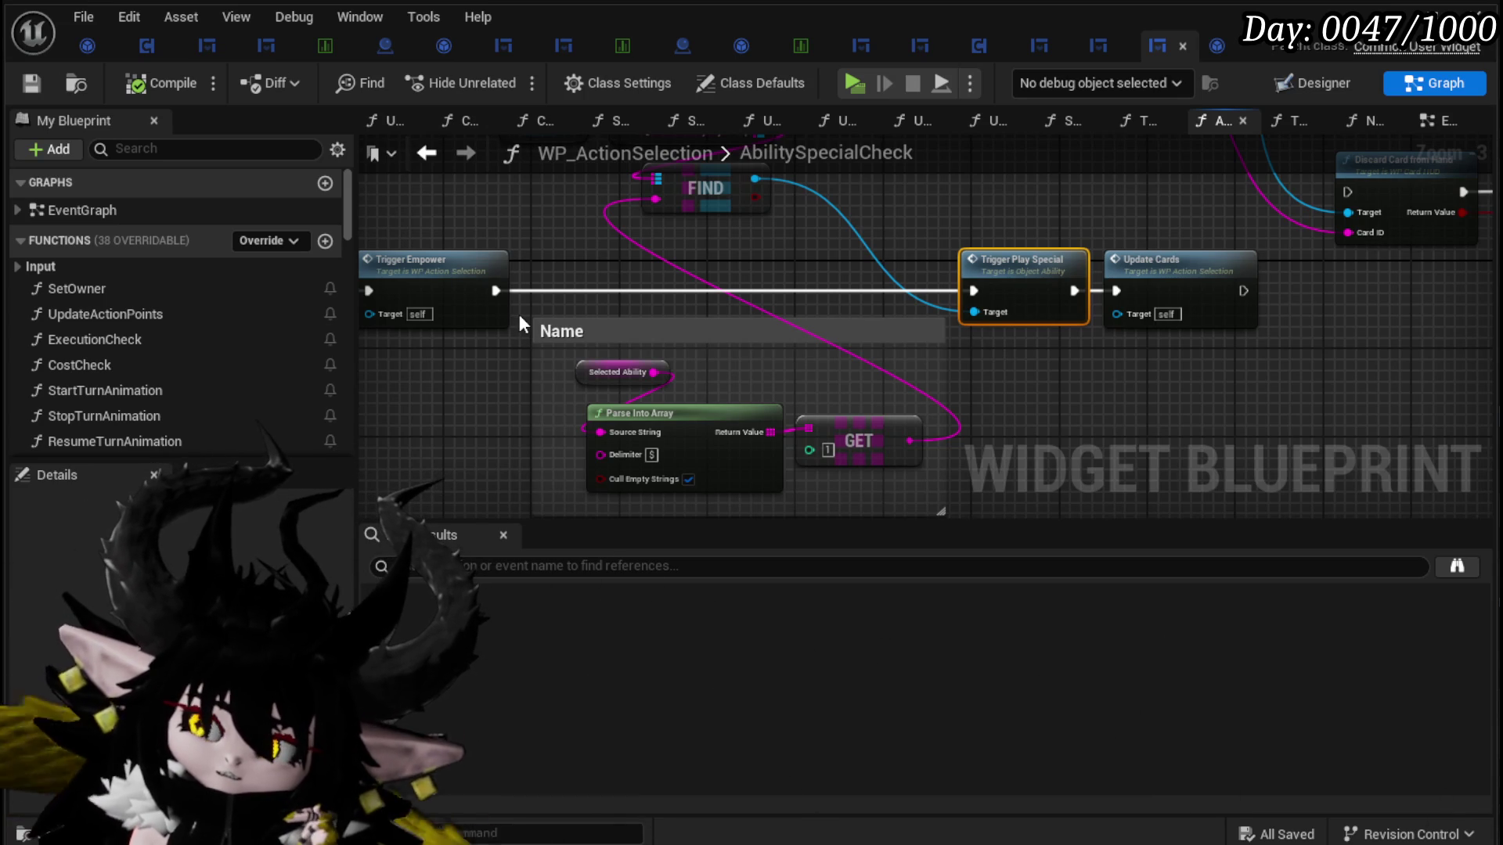
double_click(1018, 266)
scroll(505, 373, up, 3)
mouse_move(504, 373)
mouse_down()
mouse_move(263, 528)
mouse_move(508, 427)
mouse_up()
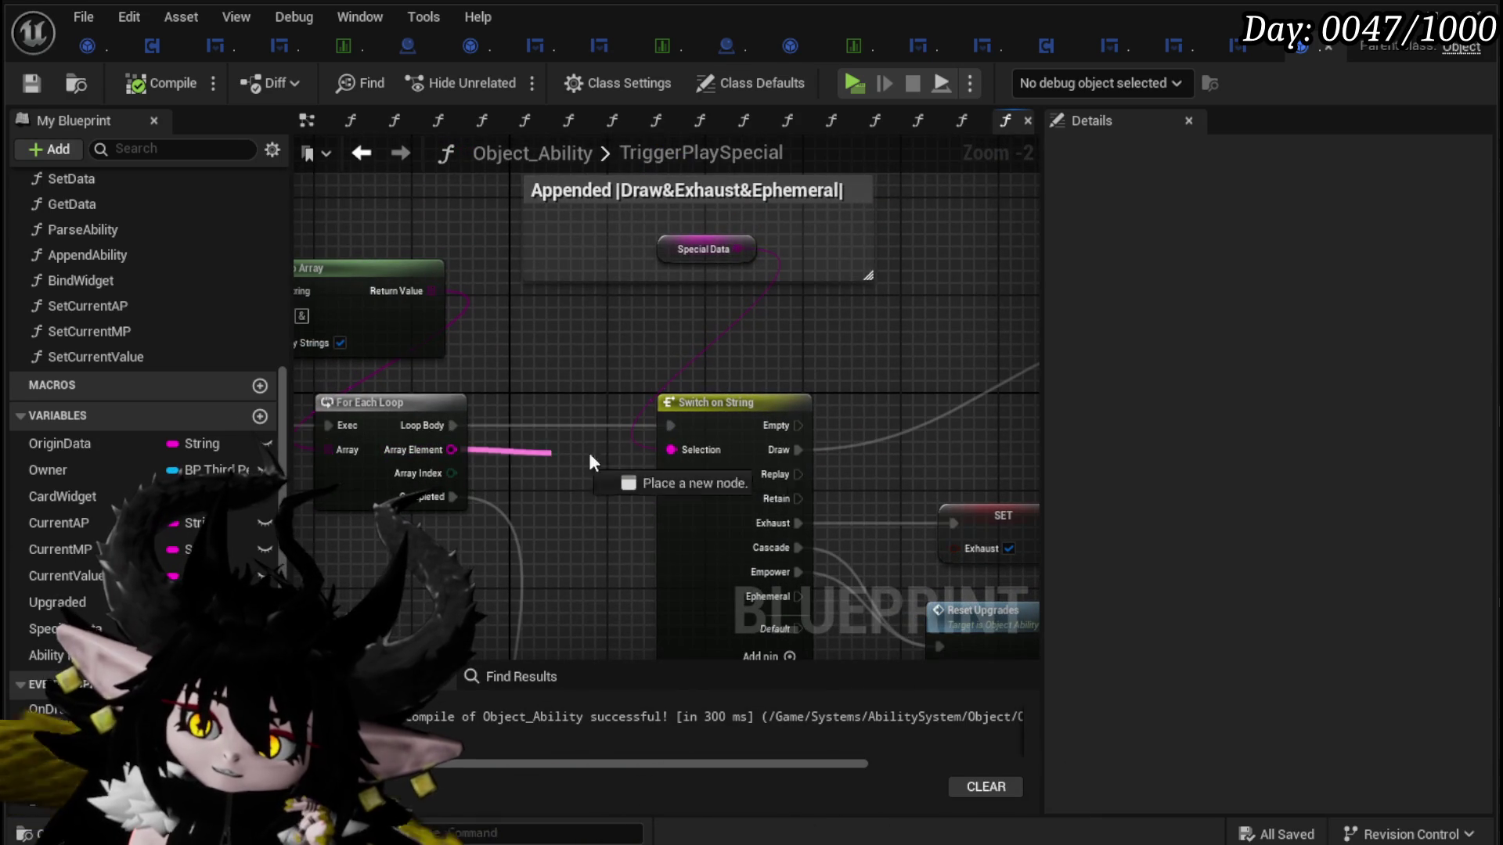
Step: Wire Array Element into the Switch on String Selection, then compile and save Object_Ability
drag(651, 449, 671, 449)
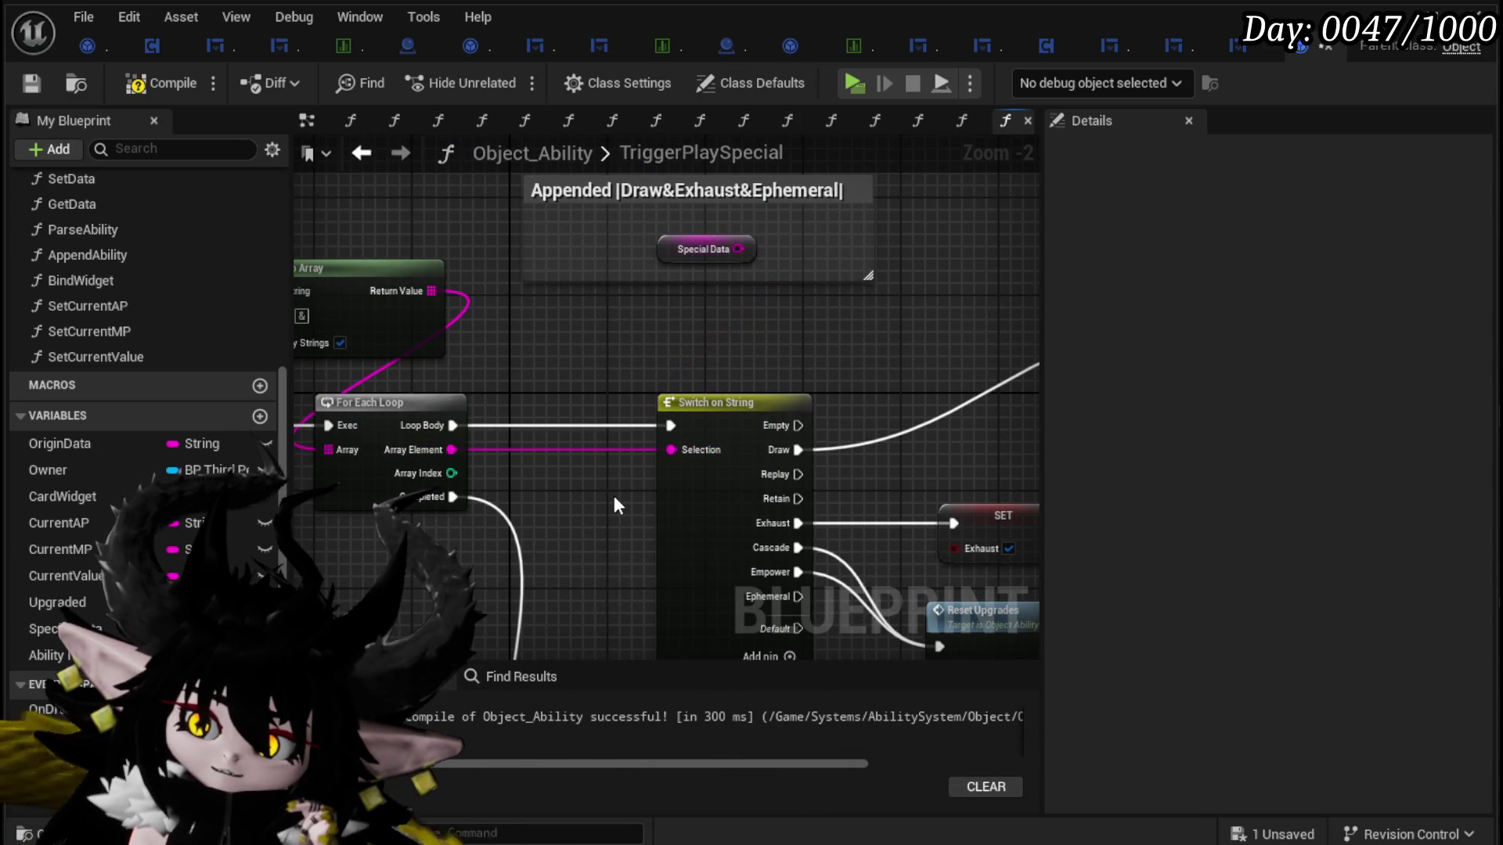
scroll(614, 495, down, 2)
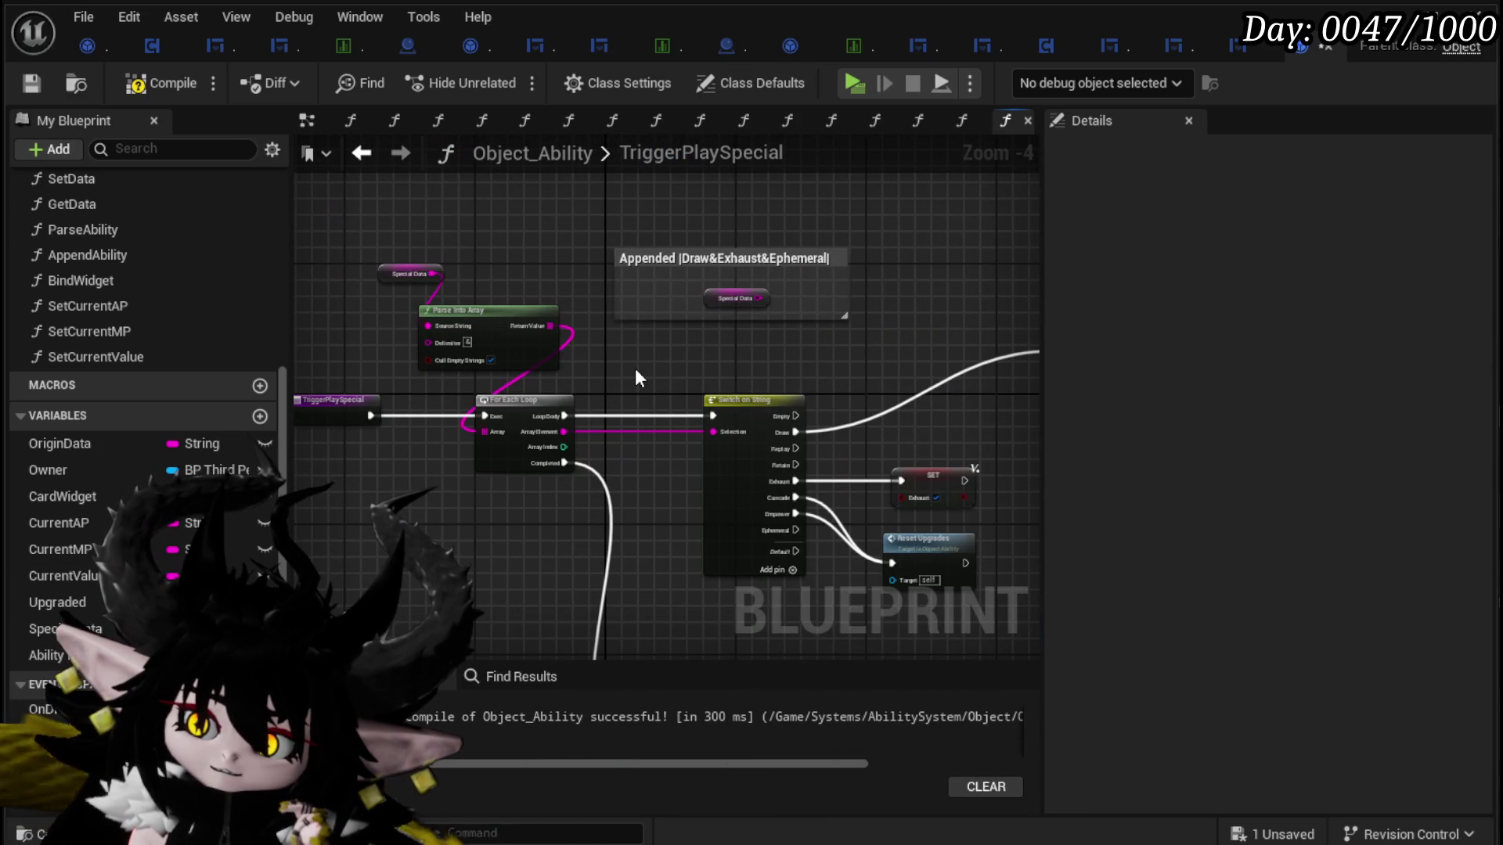
mouse_move(782, 401)
mouse_down()
mouse_move(688, 401)
mouse_move(665, 336)
mouse_move(817, 296)
mouse_up()
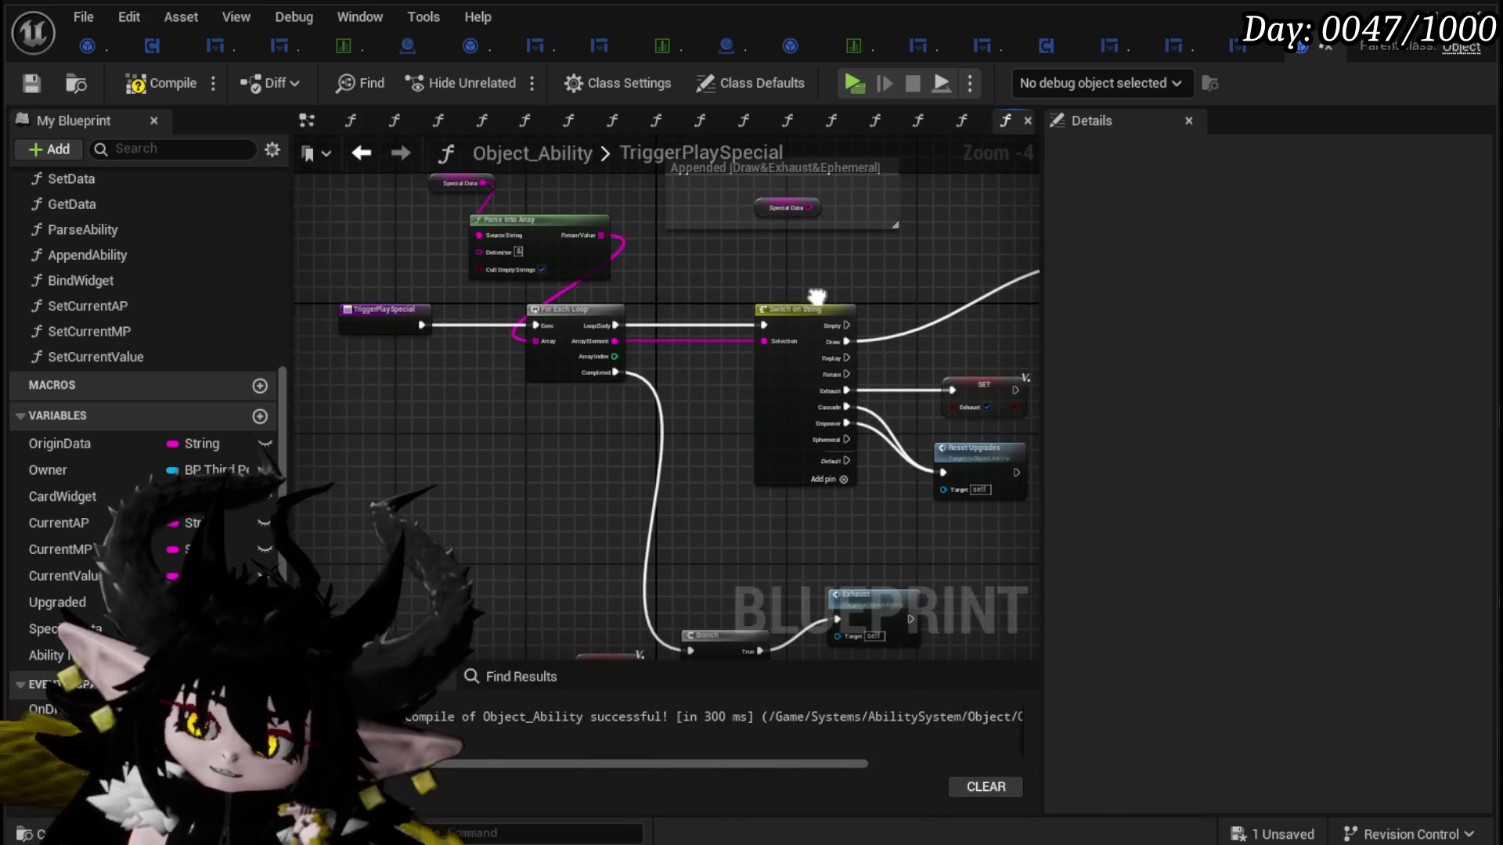
key(F7)
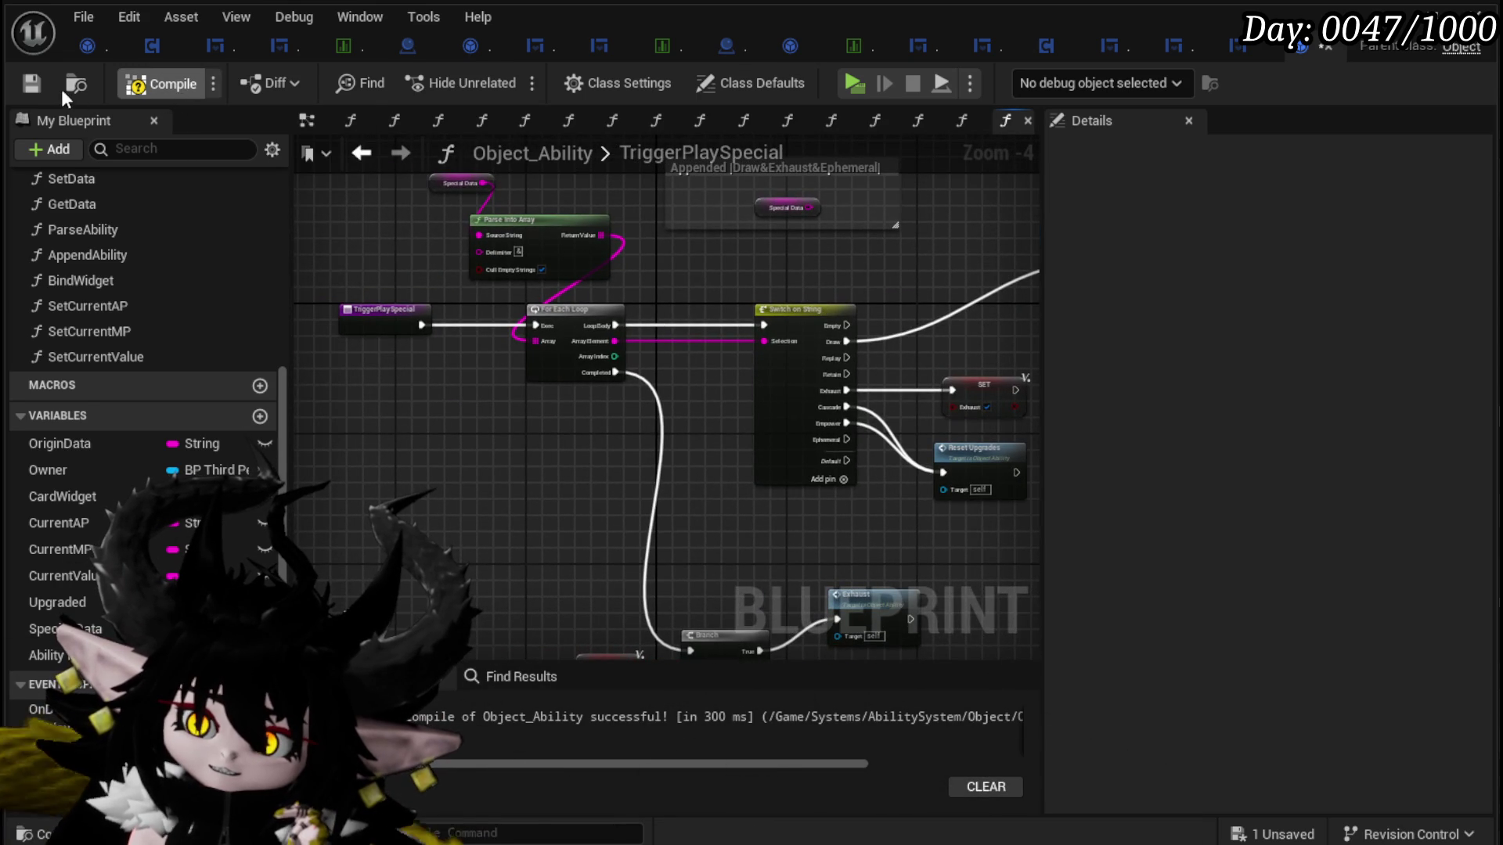
click(32, 84)
Step: Inspect the CardUpgrade function graph, then return to the level editor
scroll(162, 424, up, 3)
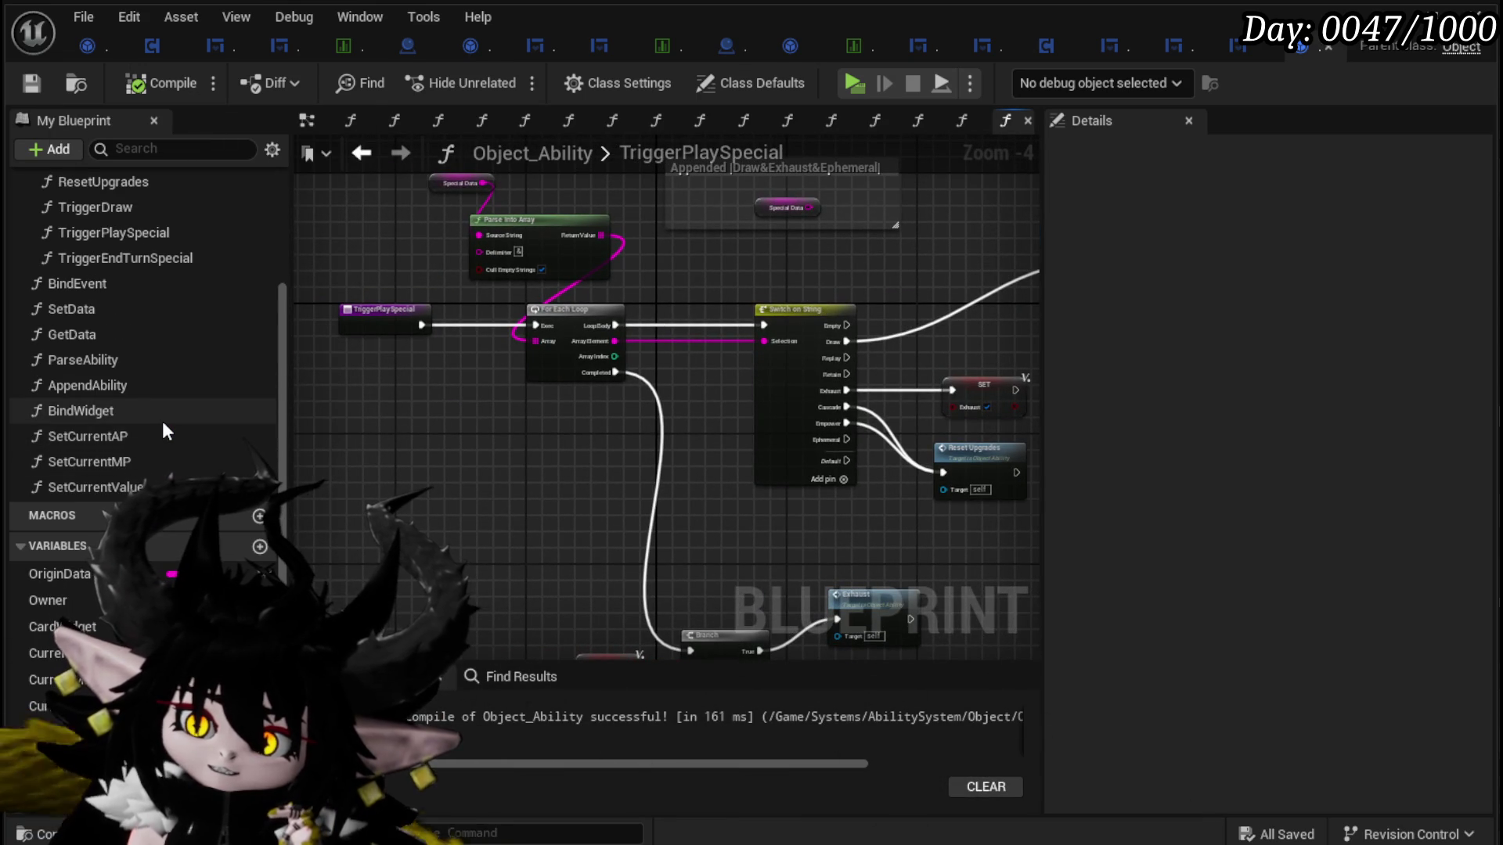
scroll(162, 422, up, 2)
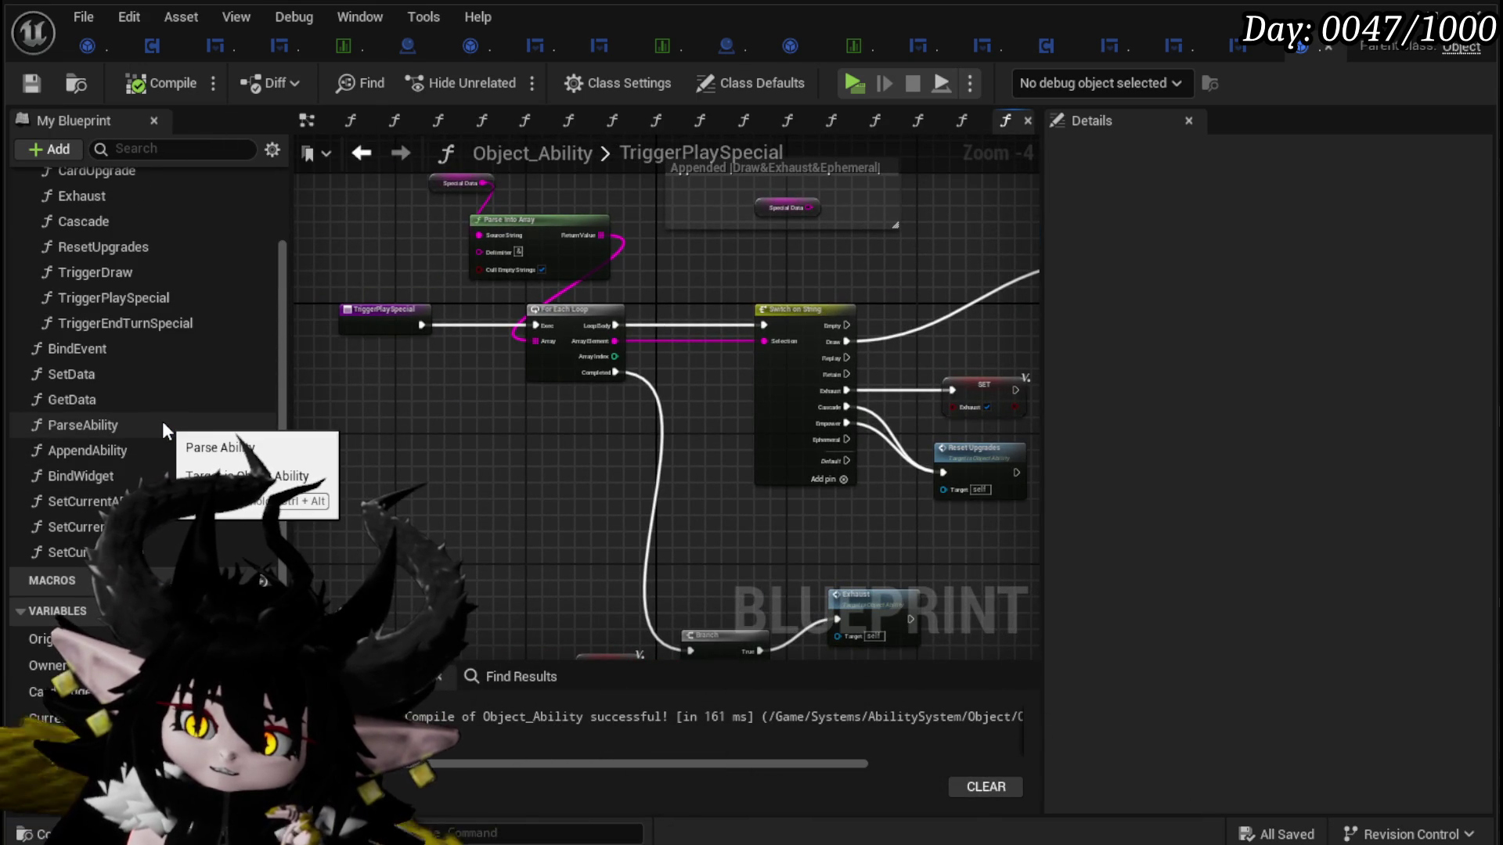
scroll(162, 421, up, 3)
scroll(162, 421, up, 1)
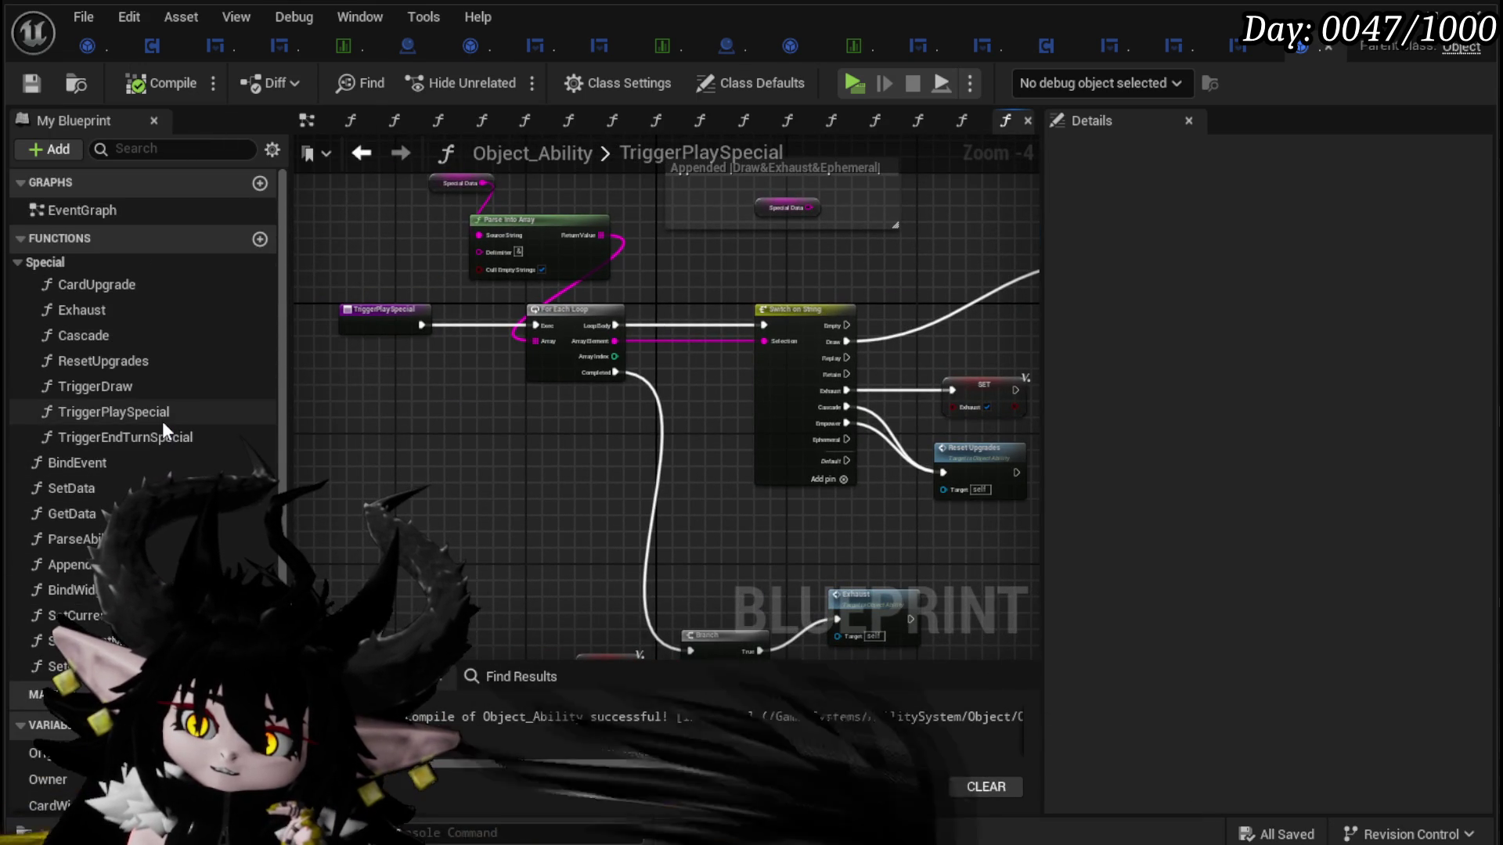
double_click(172, 285)
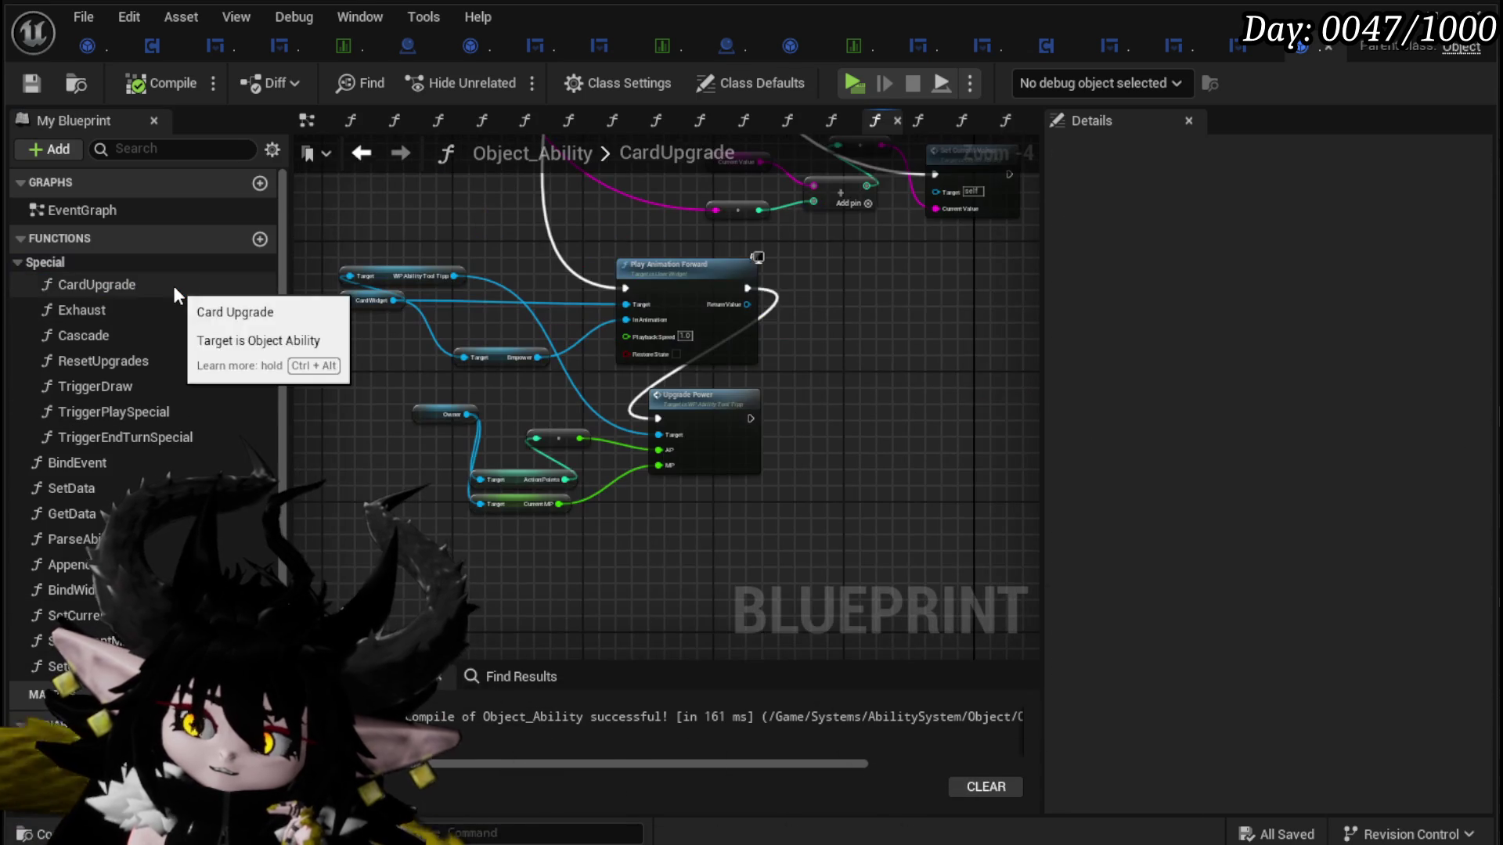
mouse_move(888, 399)
mouse_down()
mouse_move(817, 470)
mouse_move(776, 685)
mouse_move(734, 729)
mouse_up()
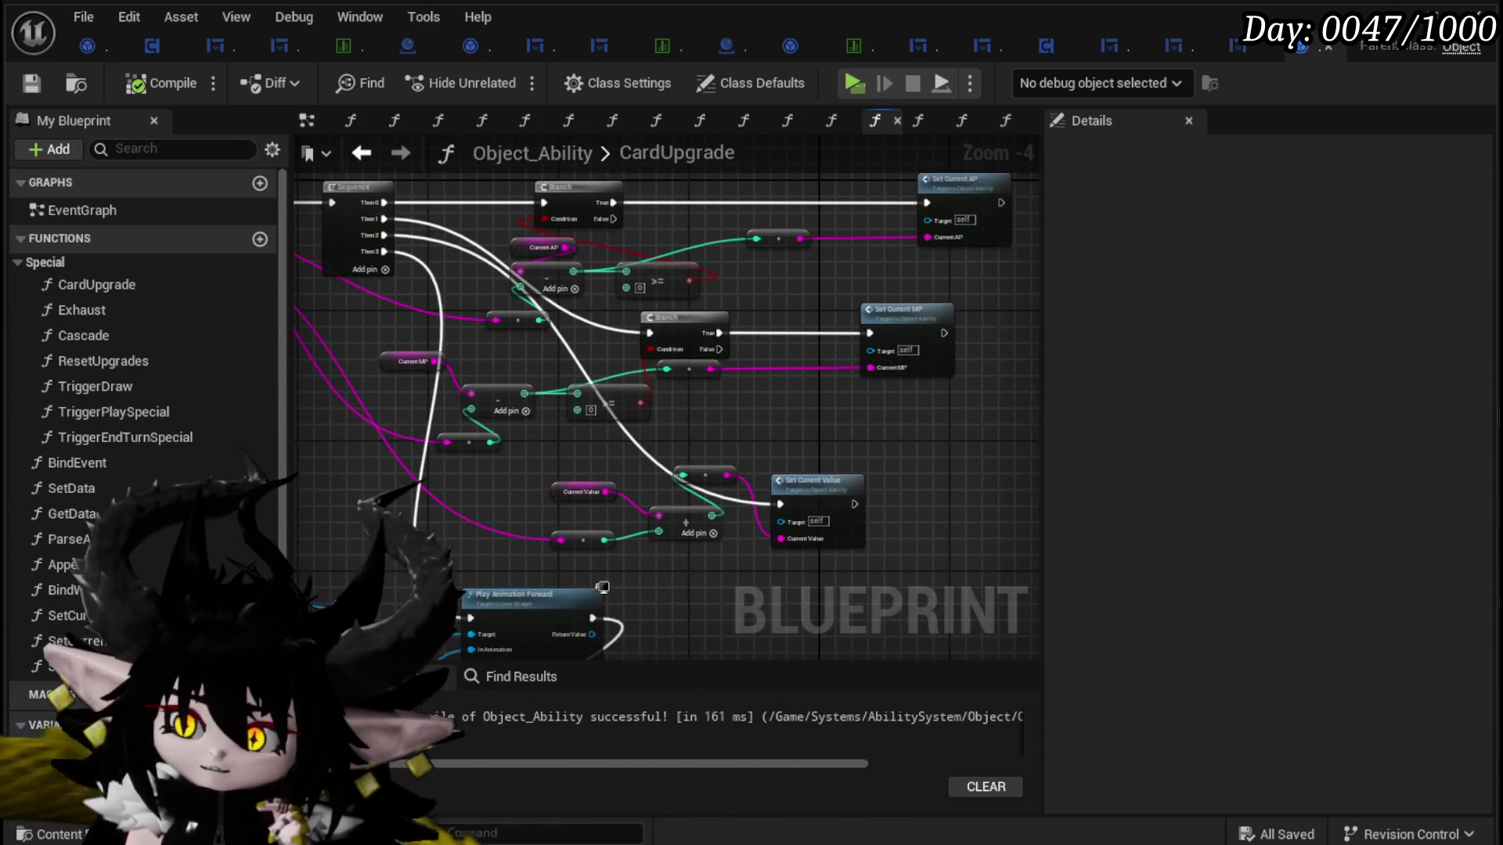
drag(665, 391, 872, 387)
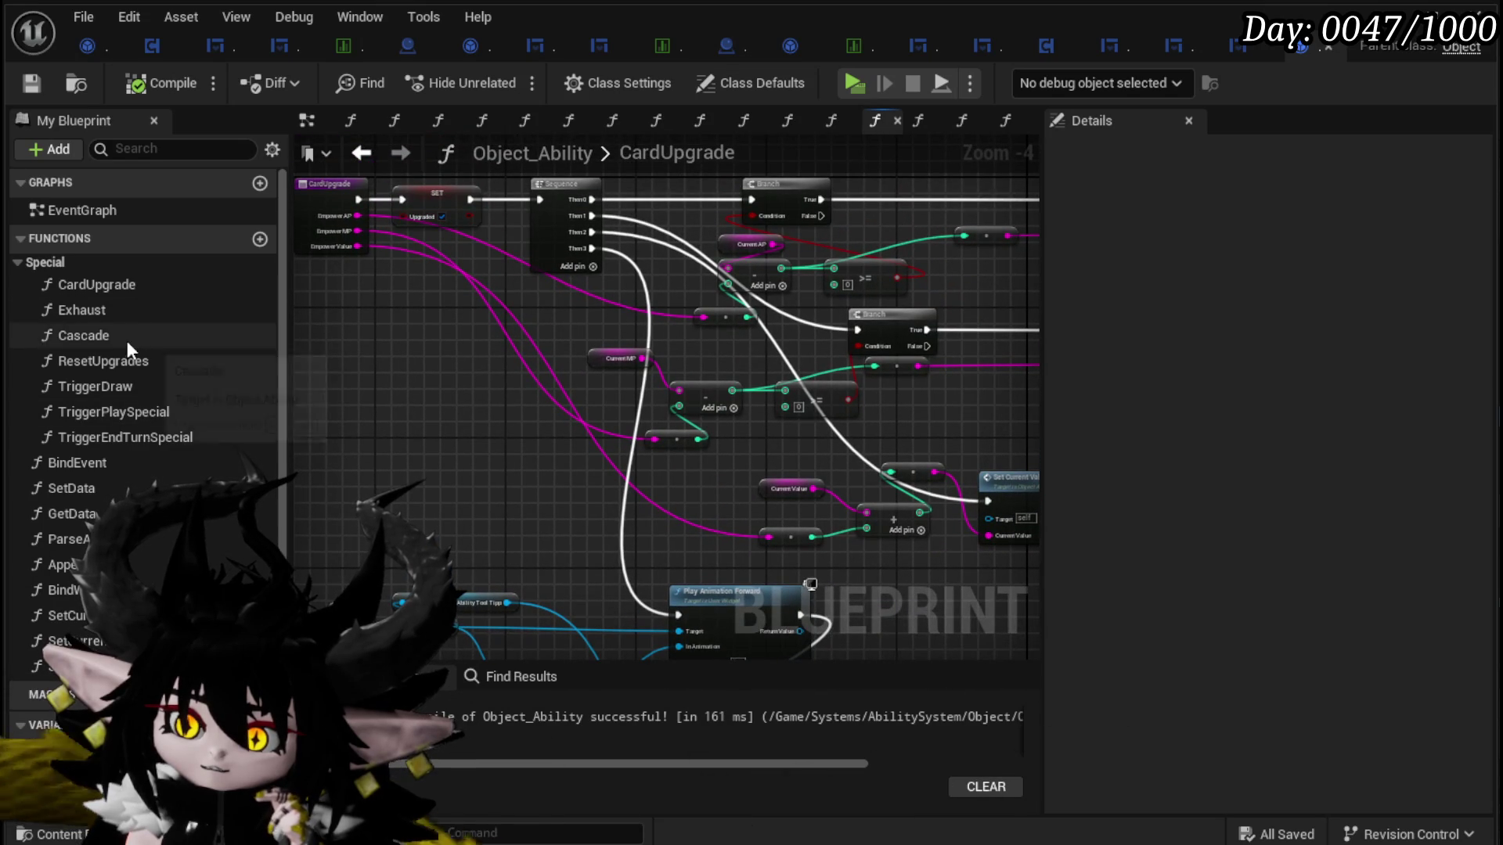
scroll(239, 341, down, 3)
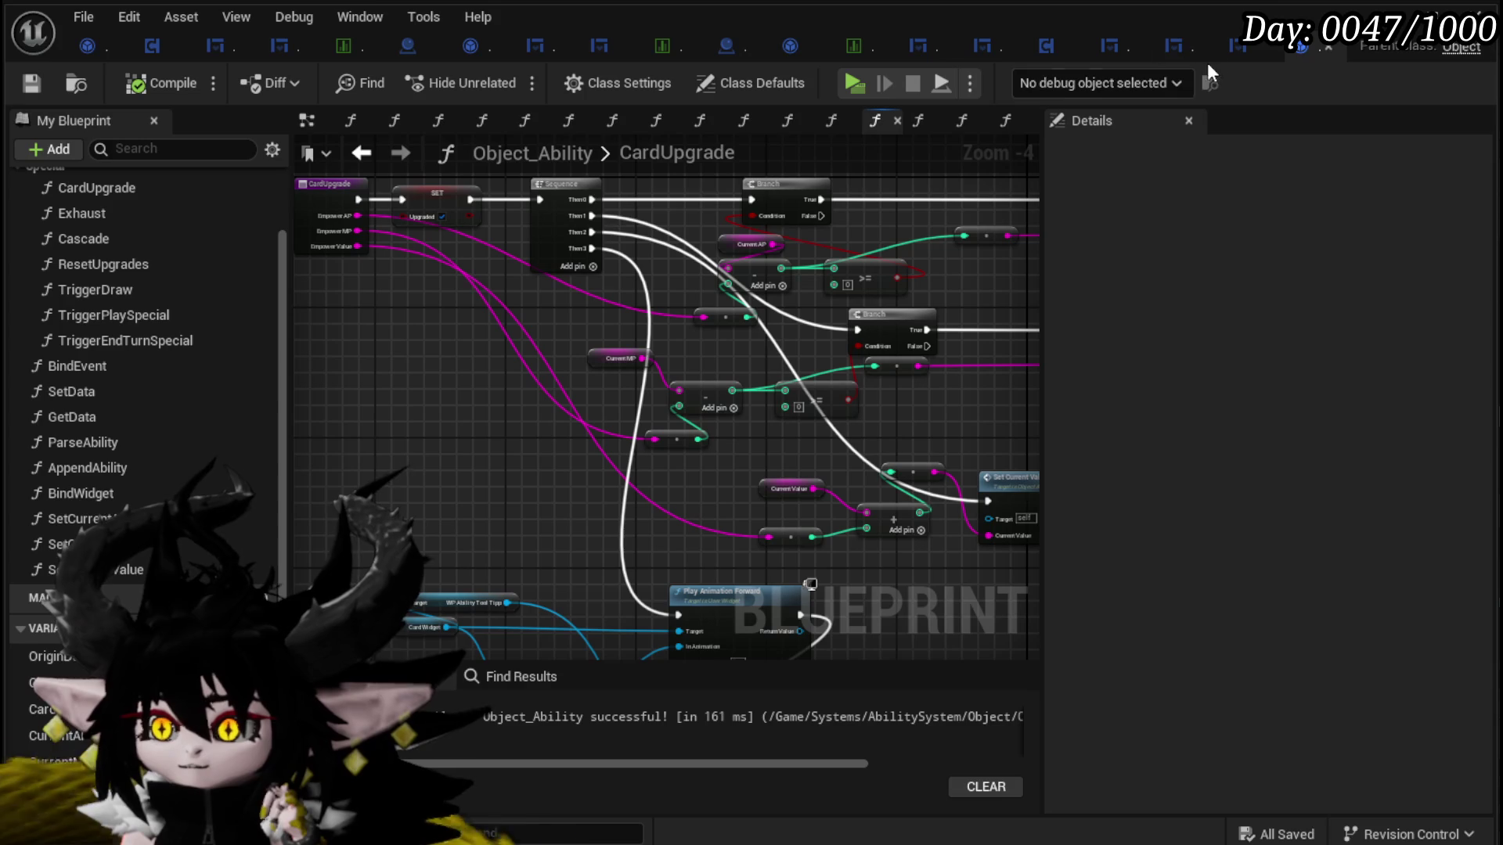
click(1299, 45)
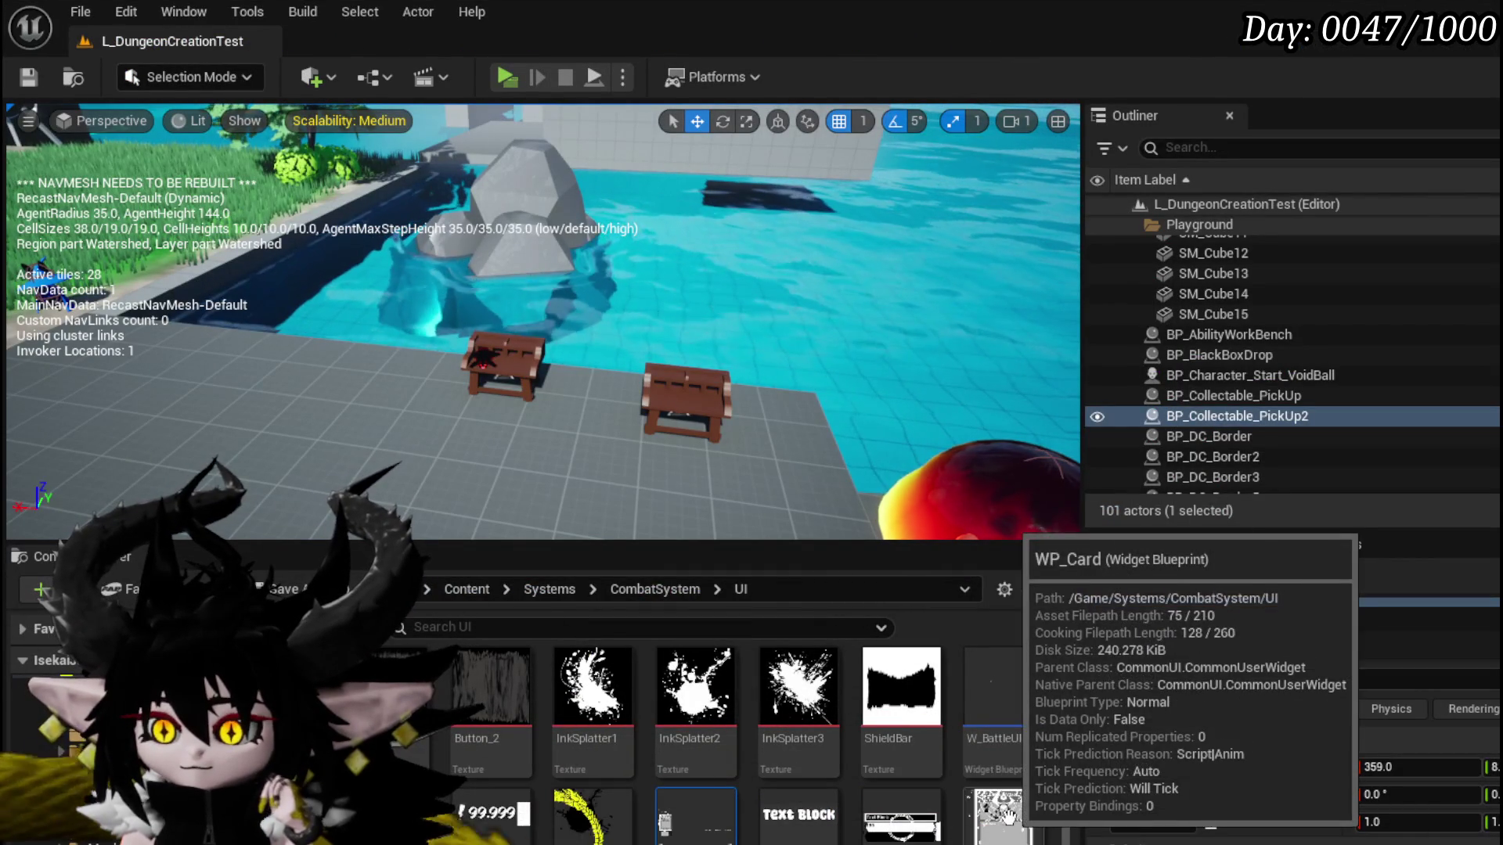
Step: Open WP_Card's UpdateCard function graph, then the tooltip widget's UpdateCardPlayable function
scroll(990, 728, down, 2)
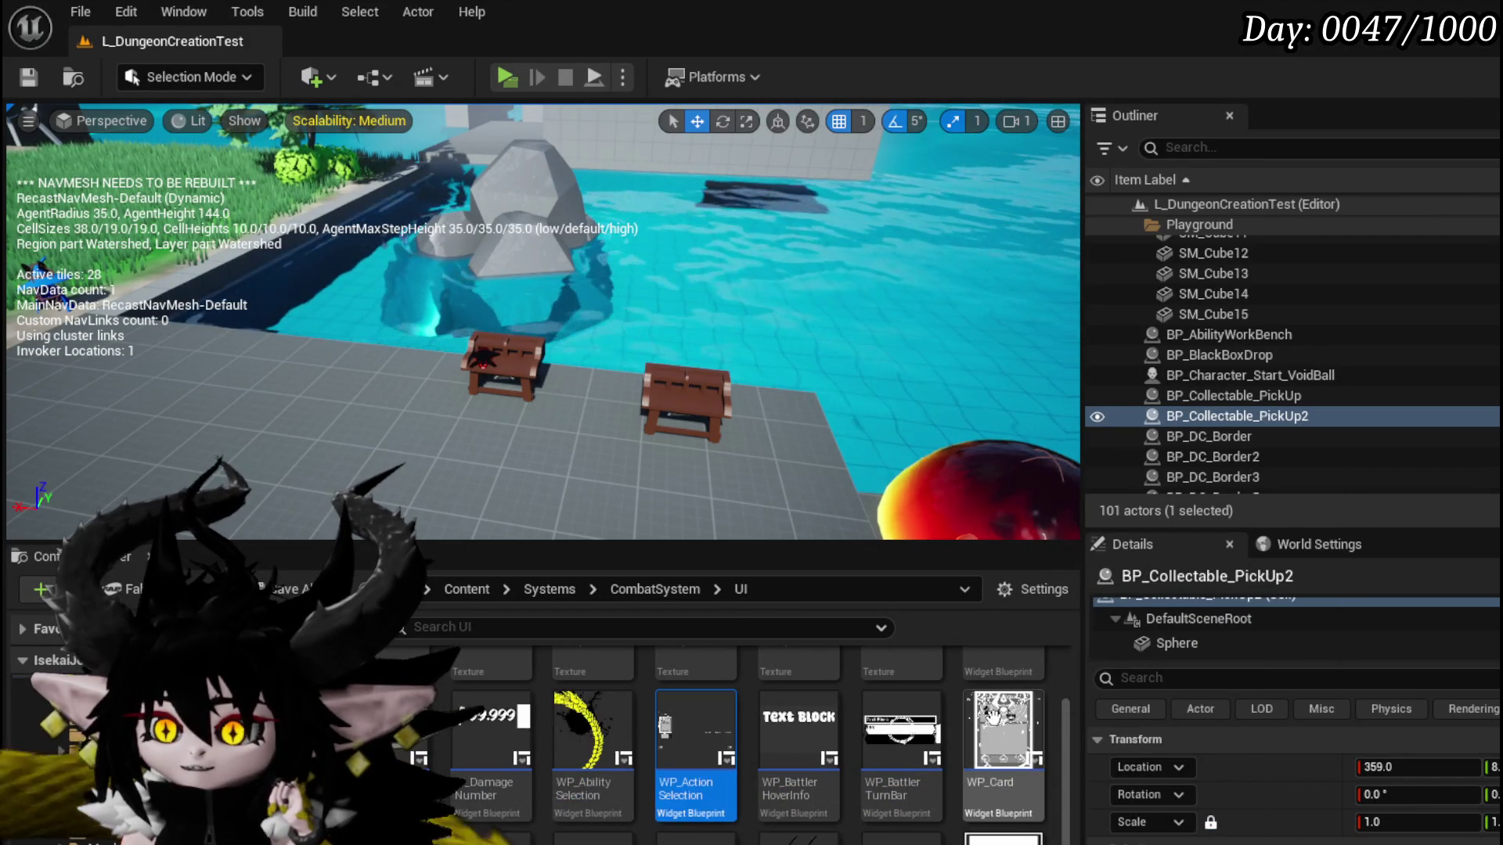
click(1003, 726)
double_click(1002, 726)
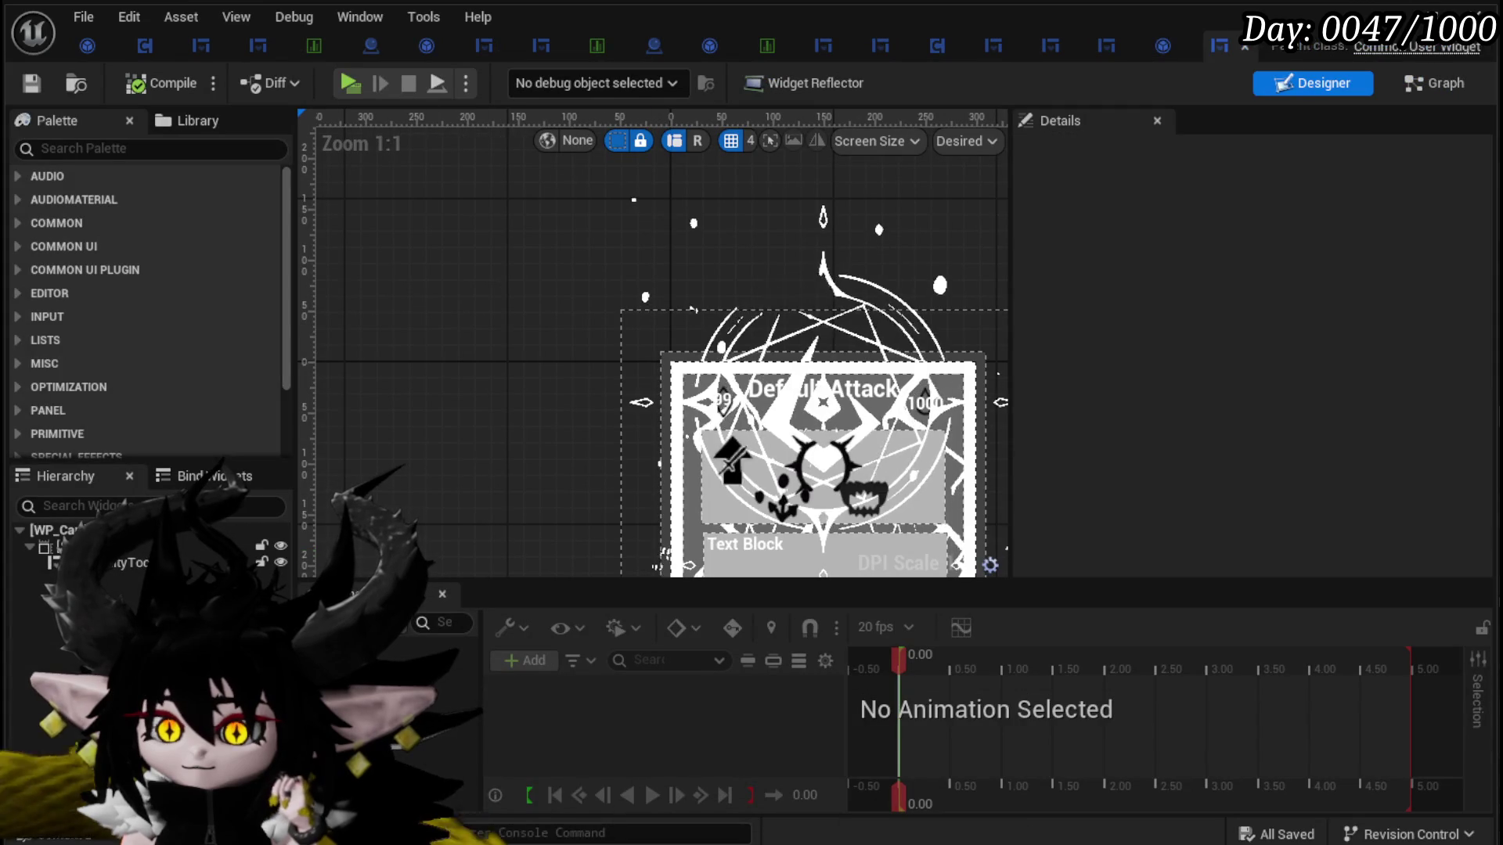
click(1433, 83)
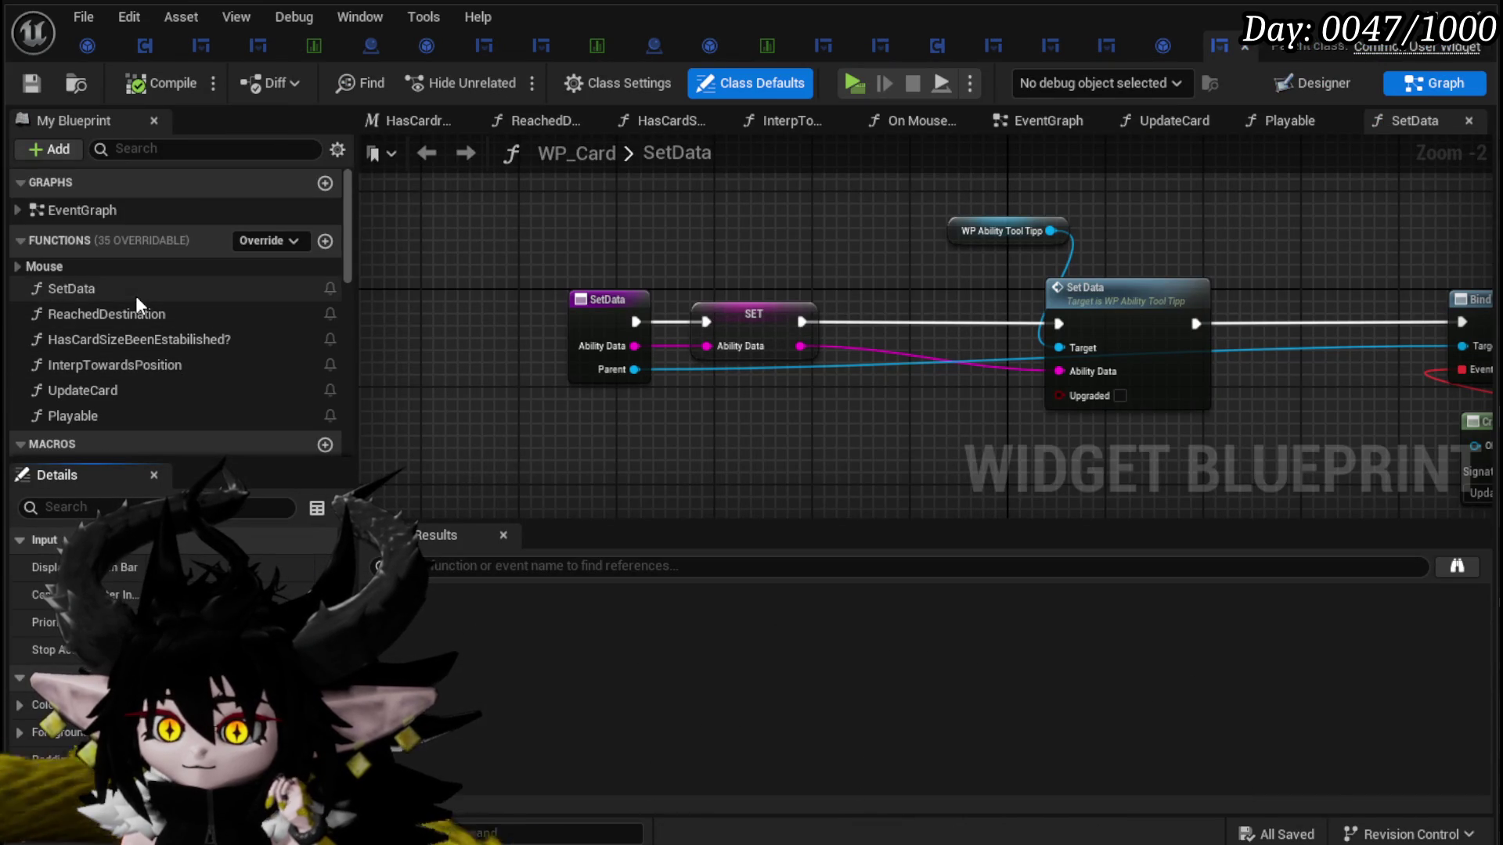
click(83, 396)
double_click(83, 396)
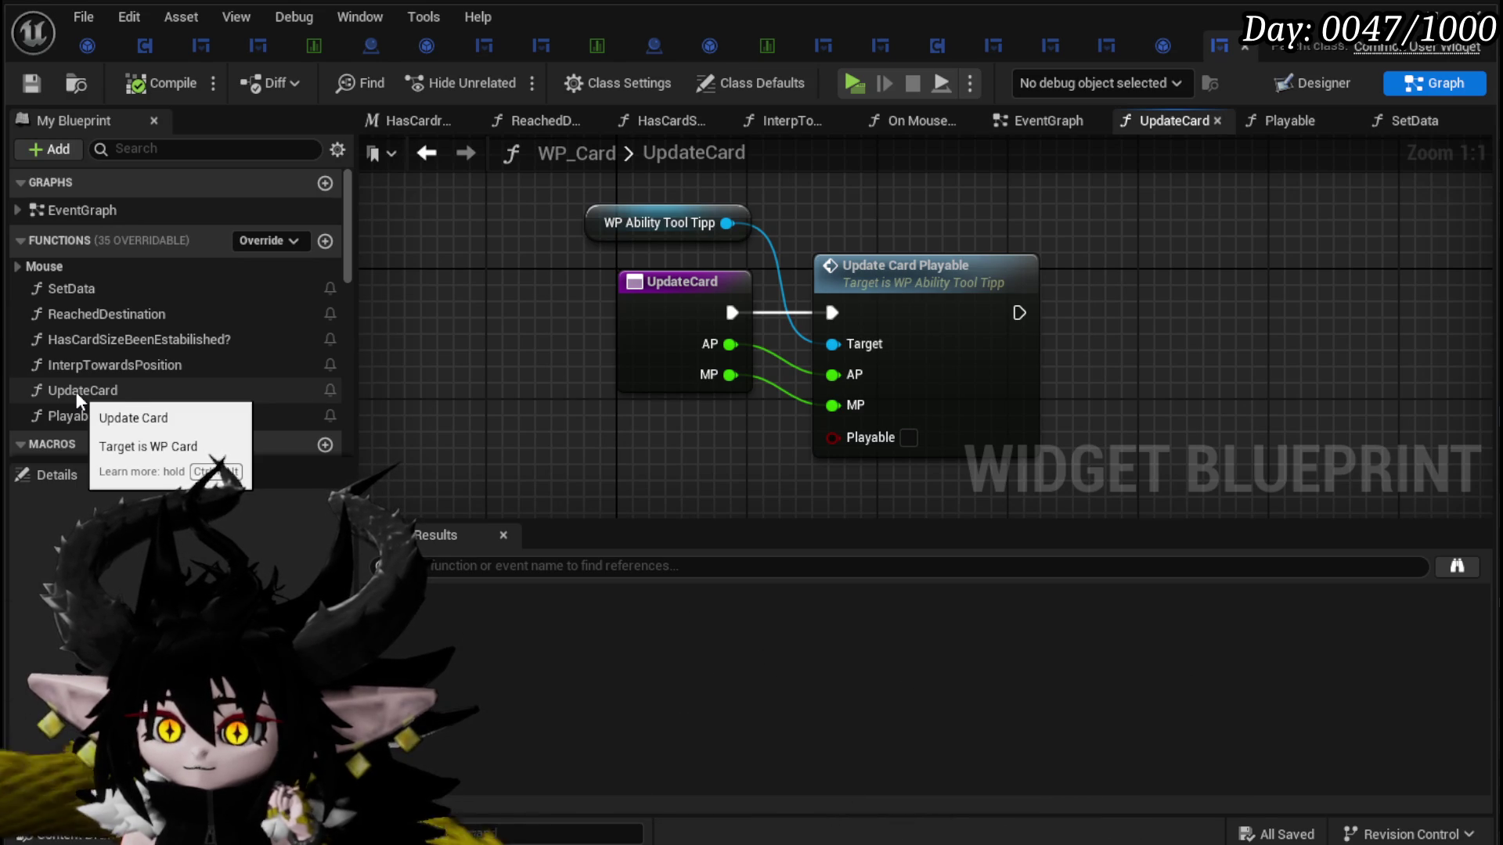
double_click(906, 296)
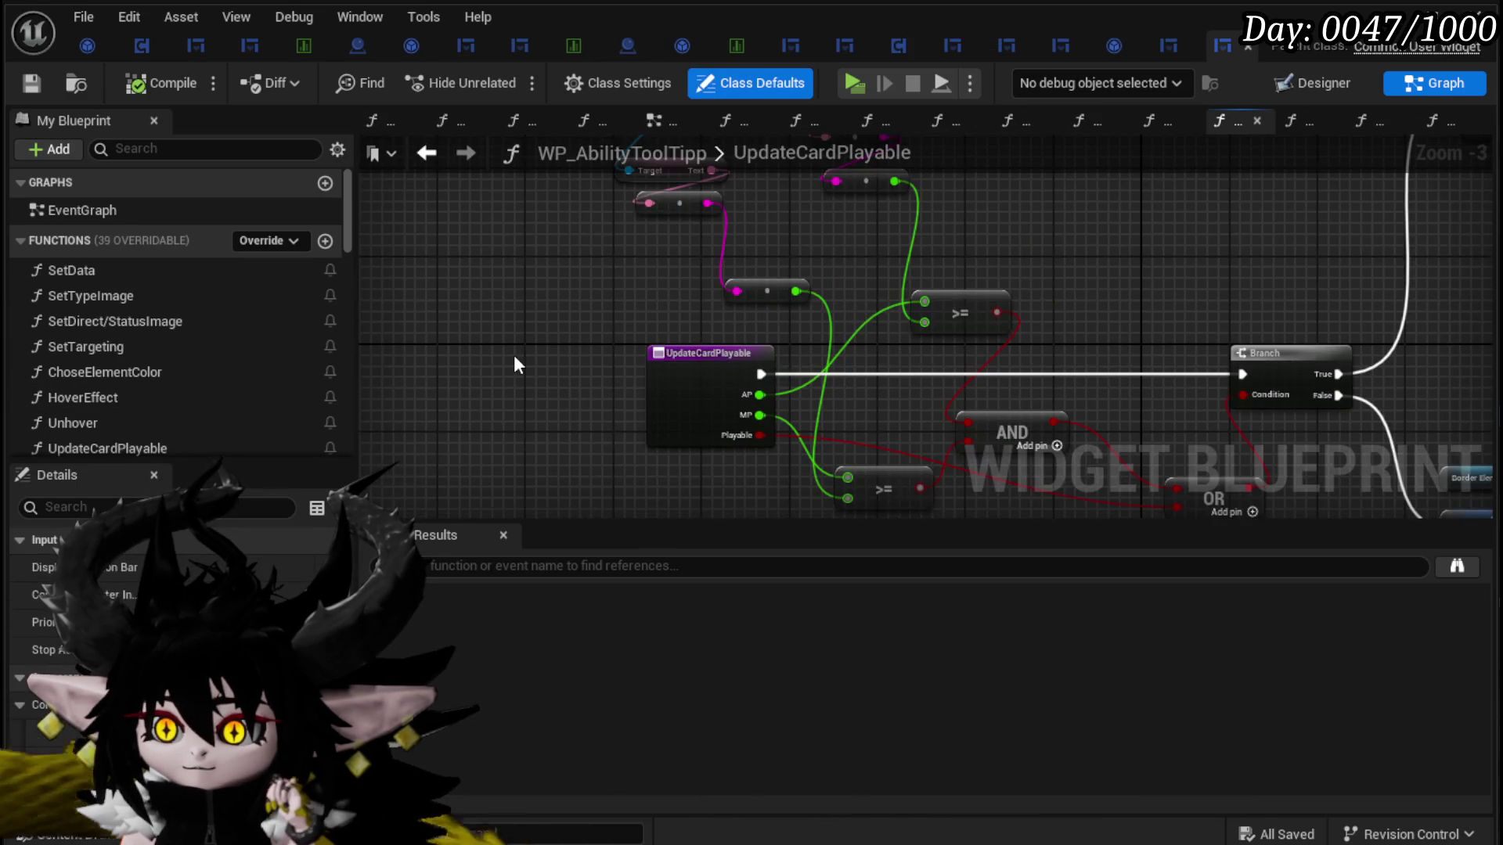
Step: Look over the UpdateCardPlayable graph, then open UpgradePower to view its Image Power Up node
mouse_move(1185, 344)
mouse_down()
mouse_move(1014, 236)
mouse_move(764, 304)
mouse_move(1005, 501)
mouse_move(1003, 473)
mouse_move(560, 313)
mouse_move(462, 228)
mouse_move(443, 231)
mouse_move(403, 319)
mouse_move(406, 427)
mouse_move(926, 357)
mouse_up()
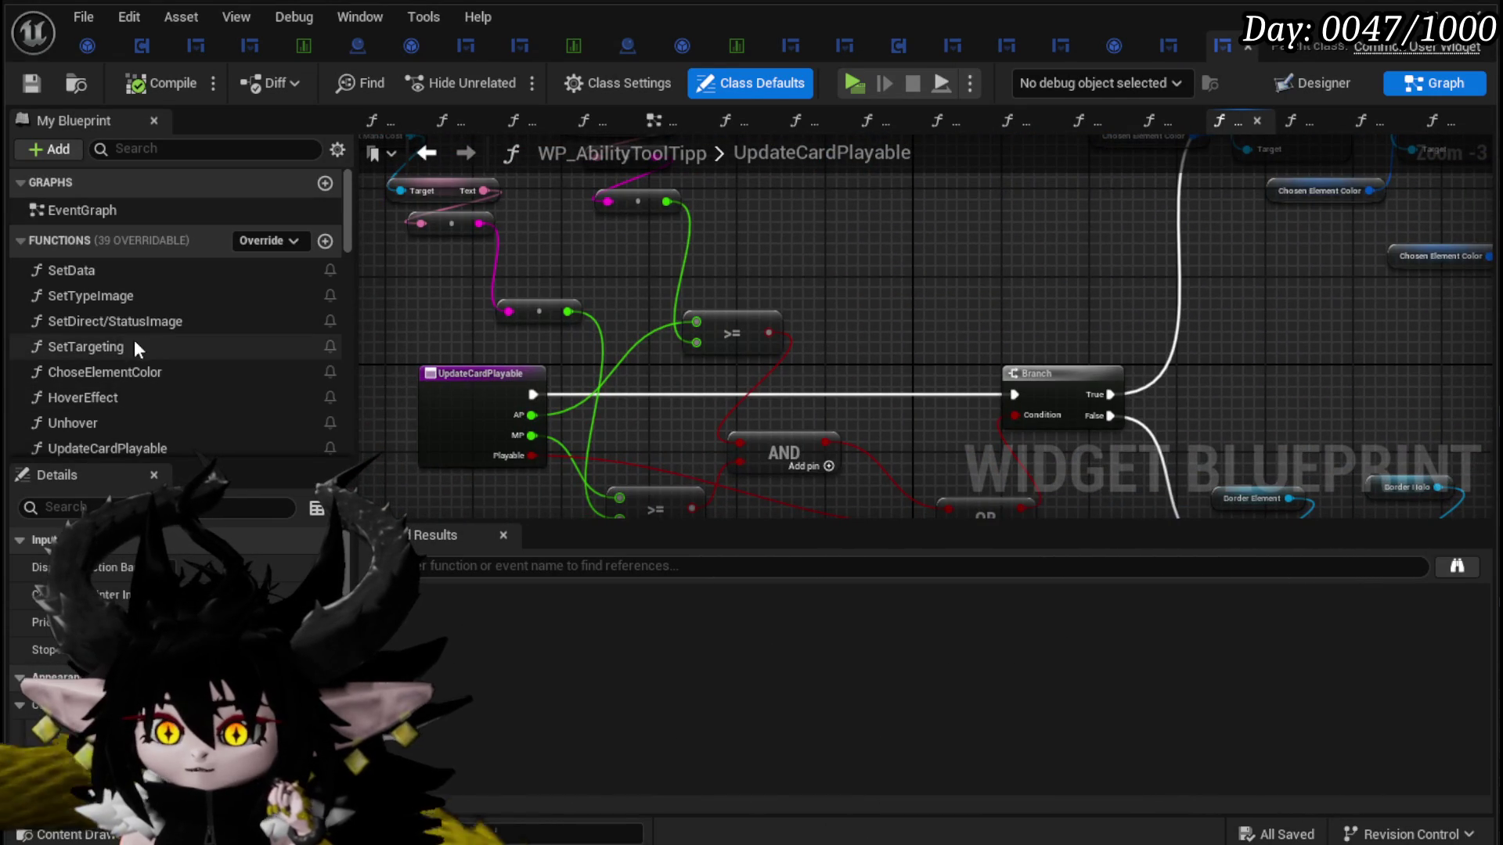
scroll(141, 350, down, 3)
scroll(211, 377, down, 1)
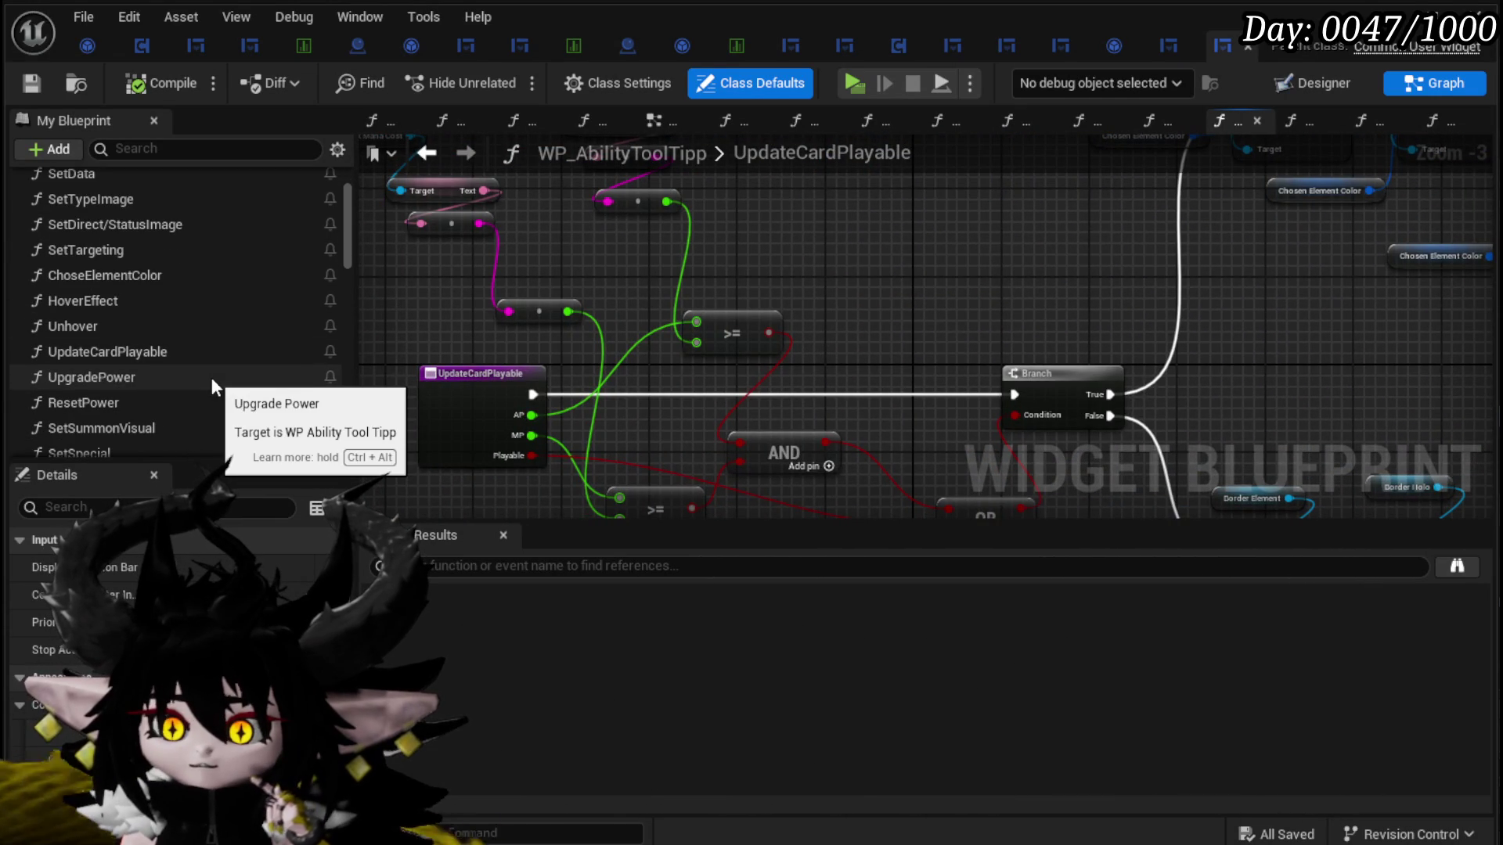
scroll(211, 377, down, 2)
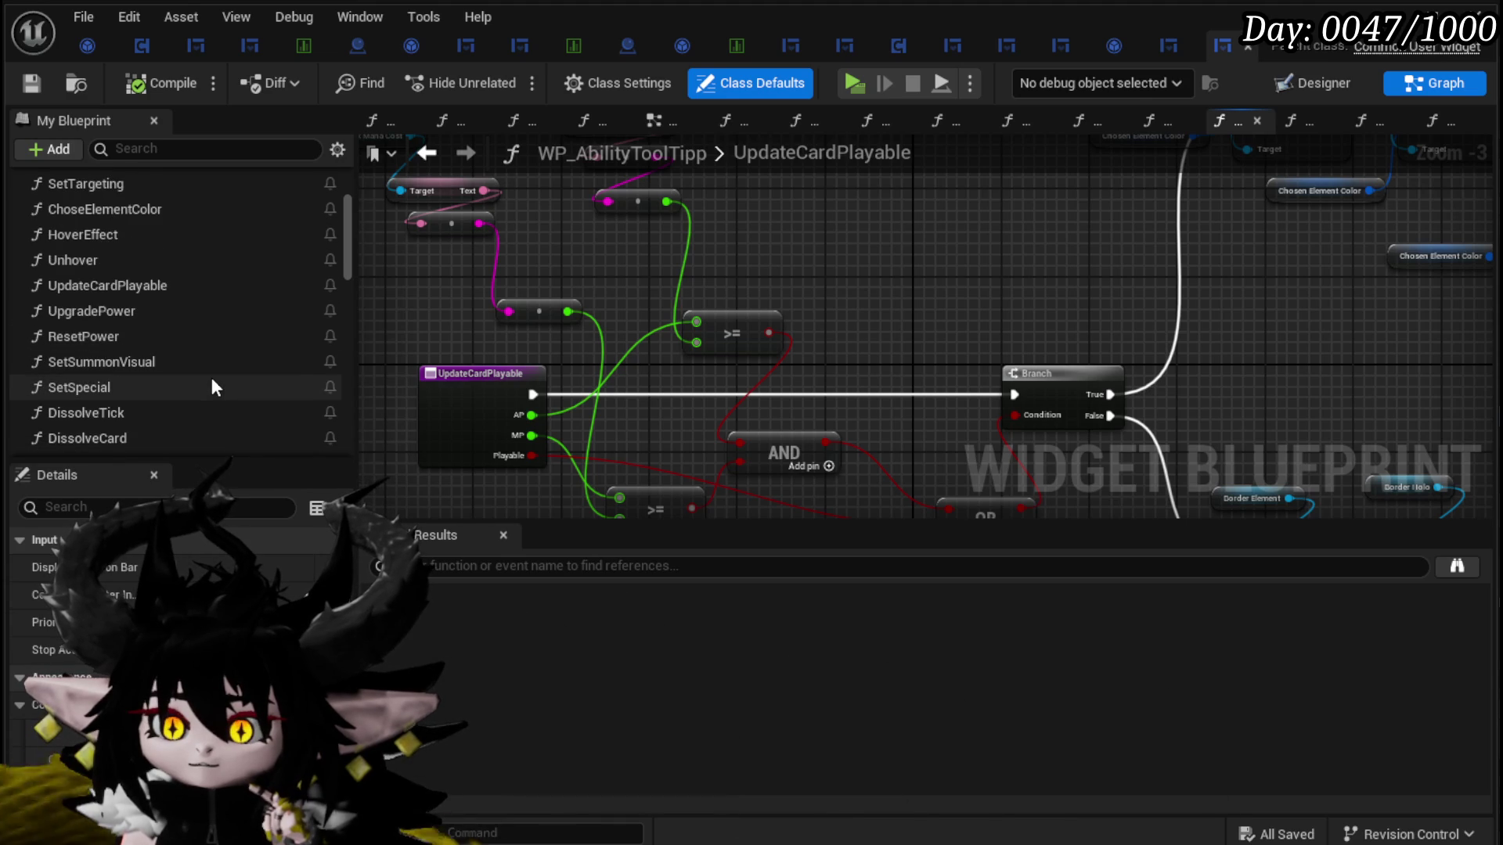
scroll(211, 379, down, 1)
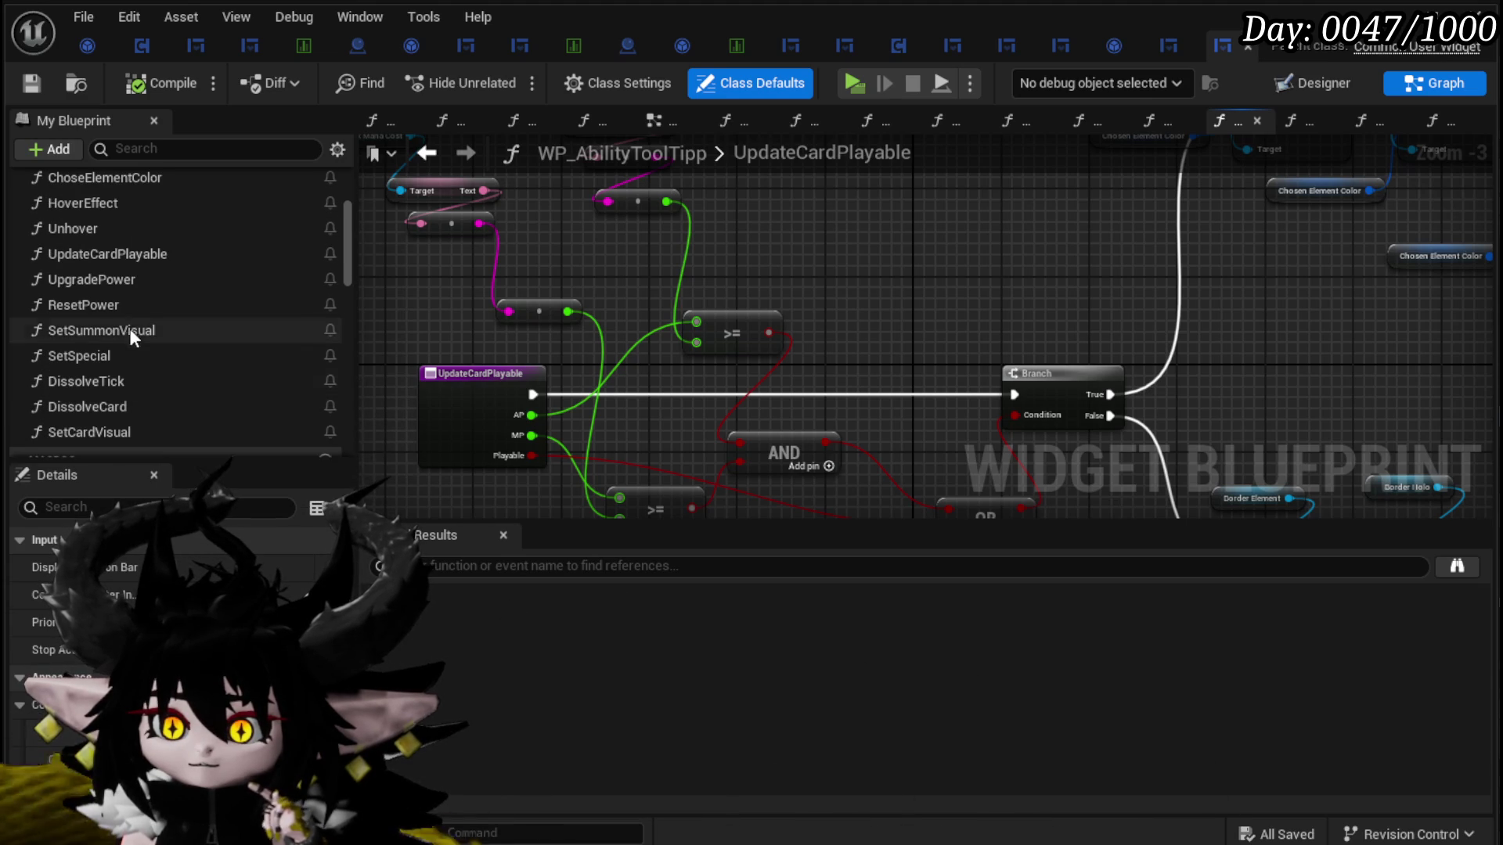
double_click(126, 282)
mouse_move(721, 445)
mouse_down()
mouse_move(662, 505)
mouse_move(815, 461)
mouse_up()
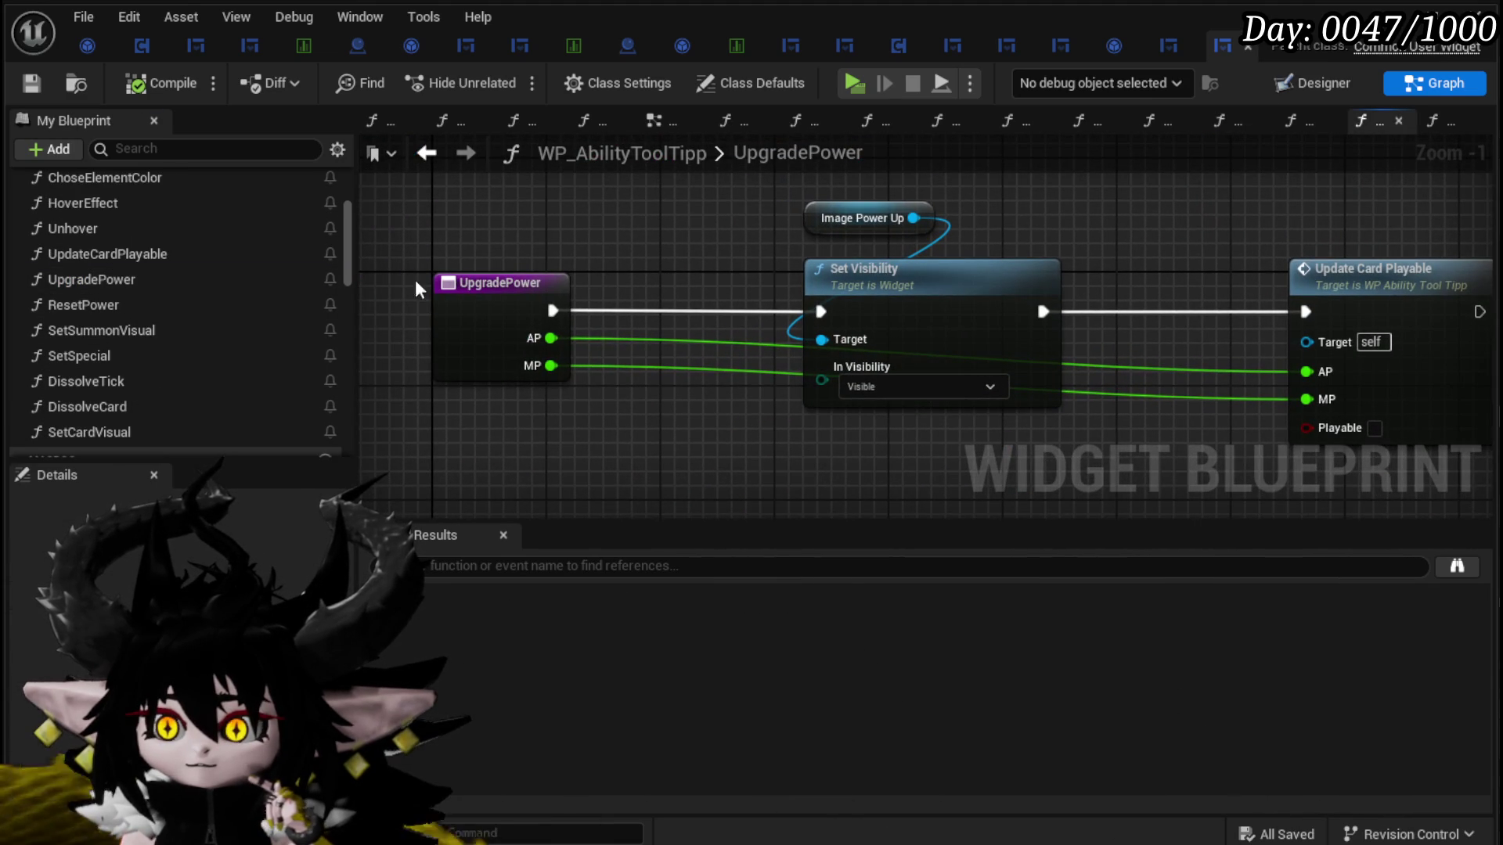
Step: Open the SetData function graph and from it the SetSpecial function
scroll(157, 283, up, 5)
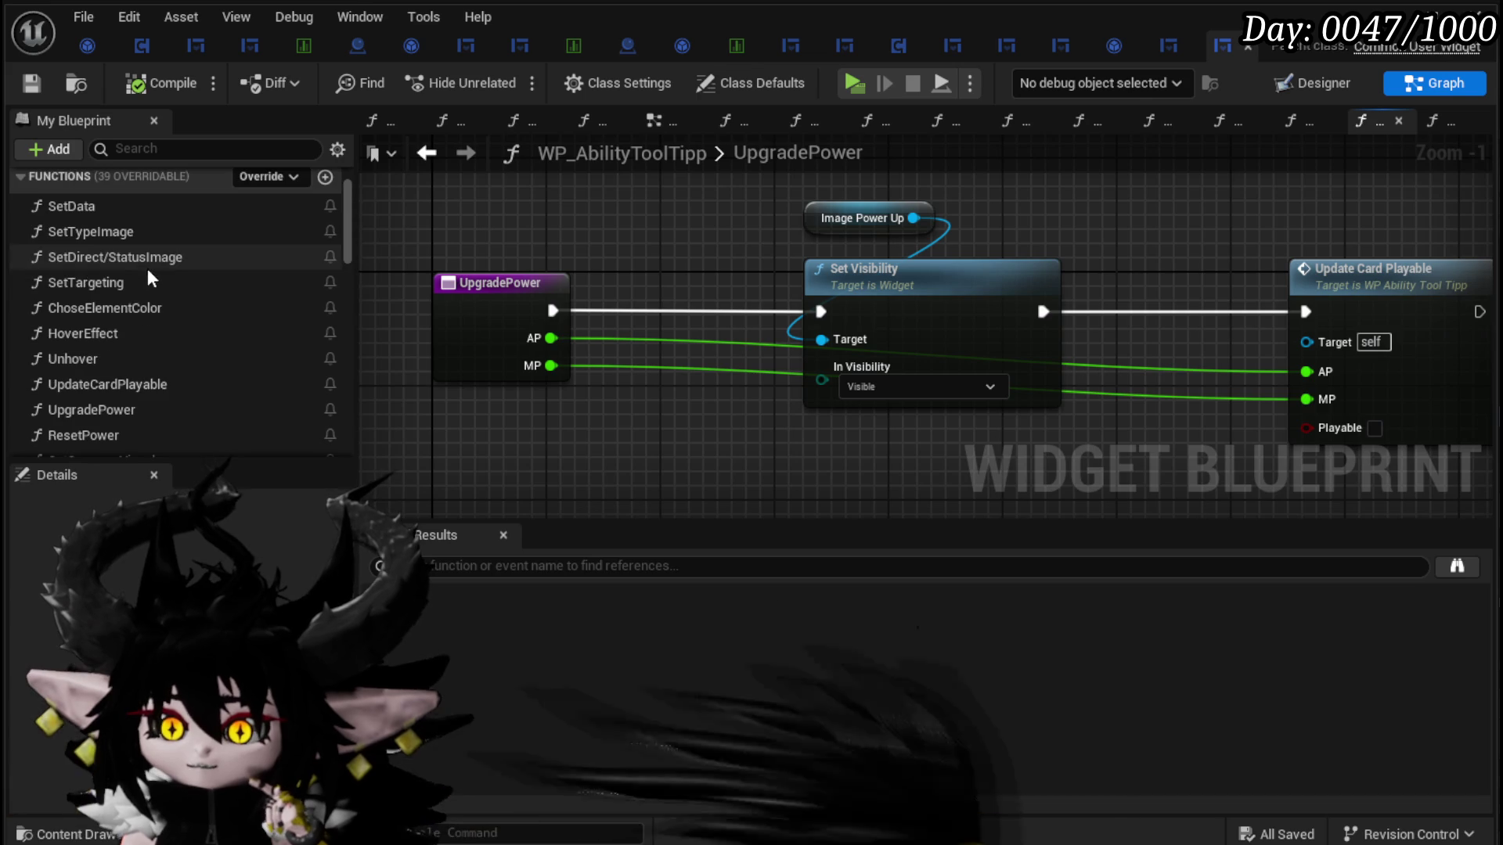
double_click(144, 213)
mouse_move(661, 363)
mouse_down()
mouse_move(792, 426)
mouse_move(1113, 435)
mouse_move(879, 436)
mouse_up()
double_click(939, 292)
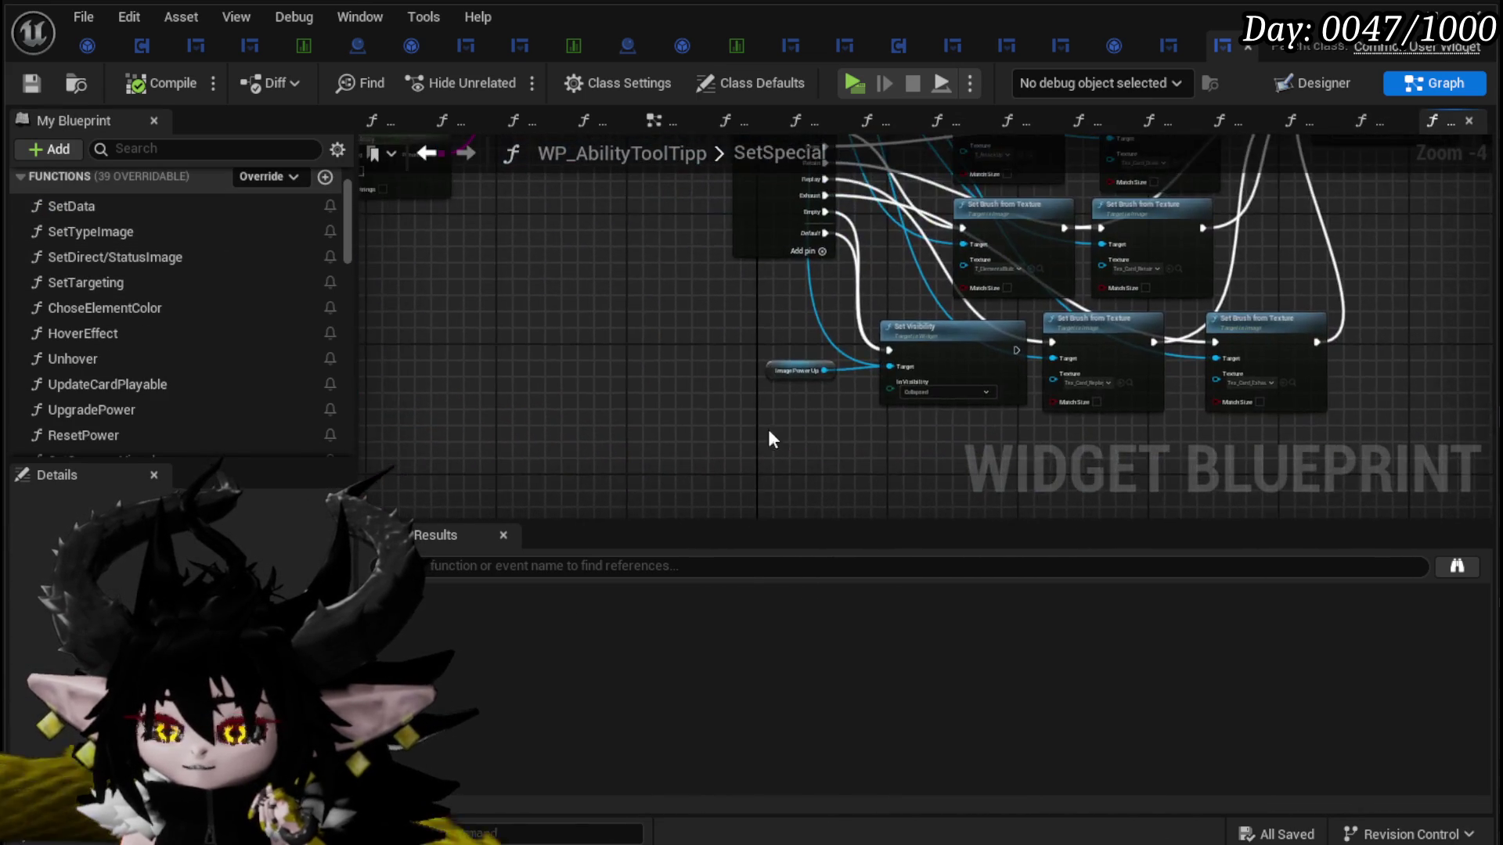
scroll(830, 415, up, 3)
mouse_move(767, 355)
mouse_down()
mouse_move(638, 470)
mouse_move(632, 458)
mouse_move(866, 396)
mouse_move(832, 403)
mouse_up()
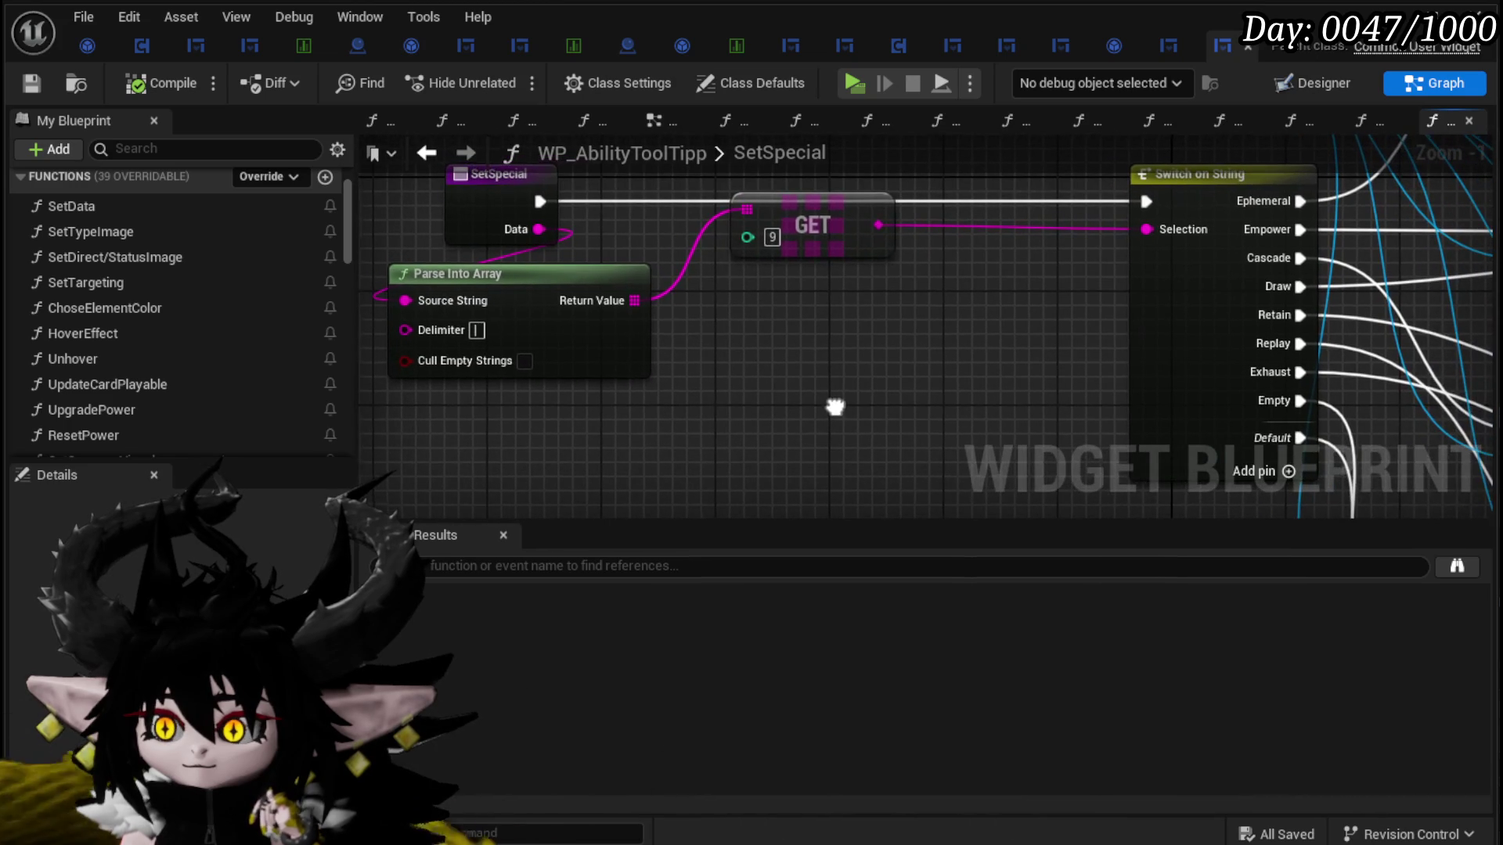
mouse_move(820, 256)
mouse_down()
mouse_move(858, 354)
mouse_move(815, 368)
mouse_up()
mouse_move(866, 453)
mouse_down()
mouse_move(663, 298)
mouse_move(576, 348)
mouse_move(823, 387)
mouse_move(652, 425)
mouse_move(637, 339)
mouse_move(661, 392)
mouse_up()
drag(705, 307, 791, 309)
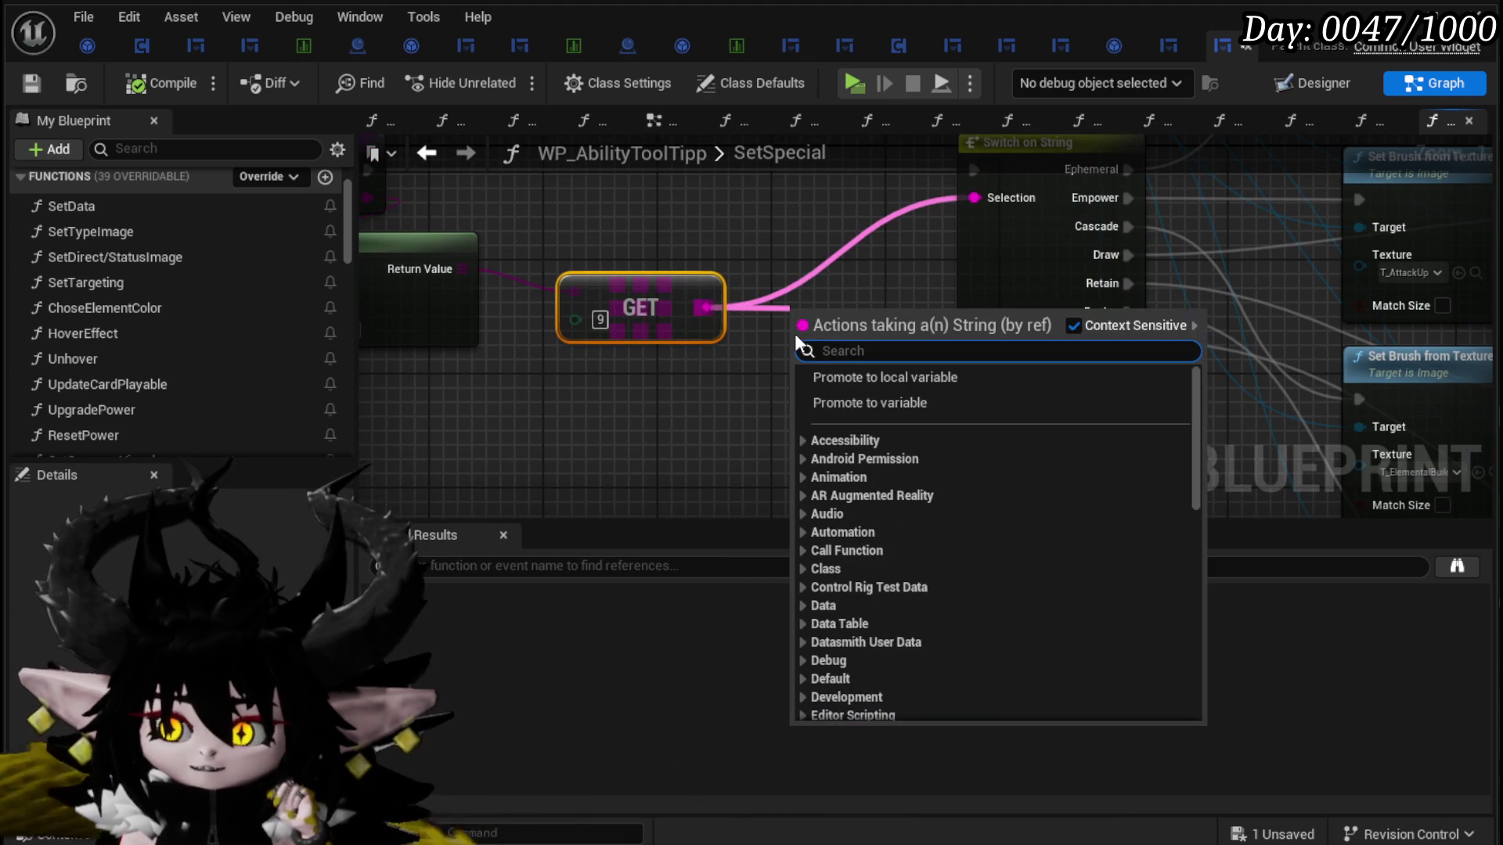
text(==)
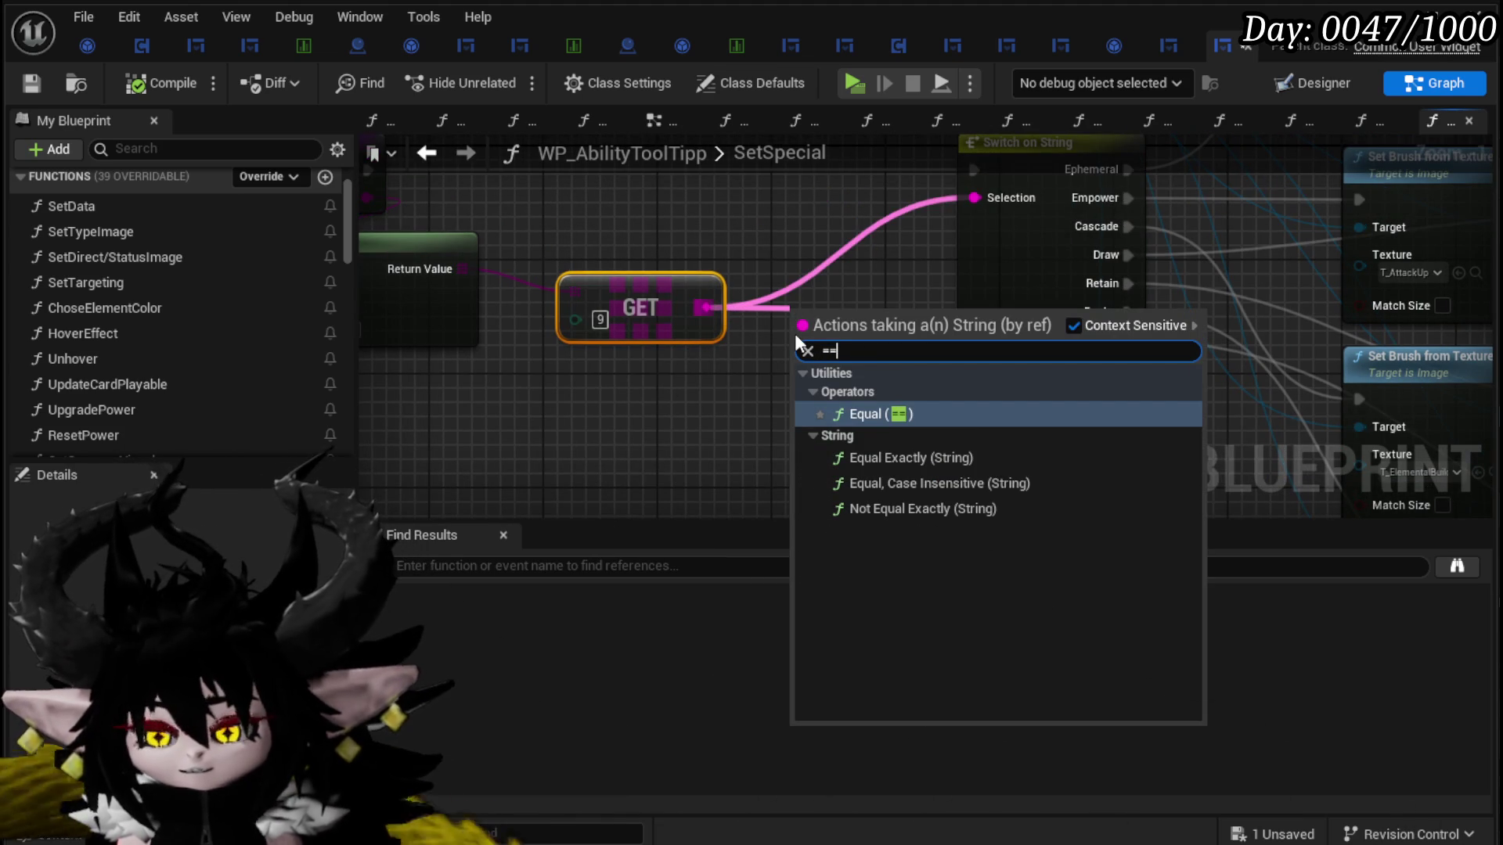
click(861, 482)
click(828, 345)
text(Em)
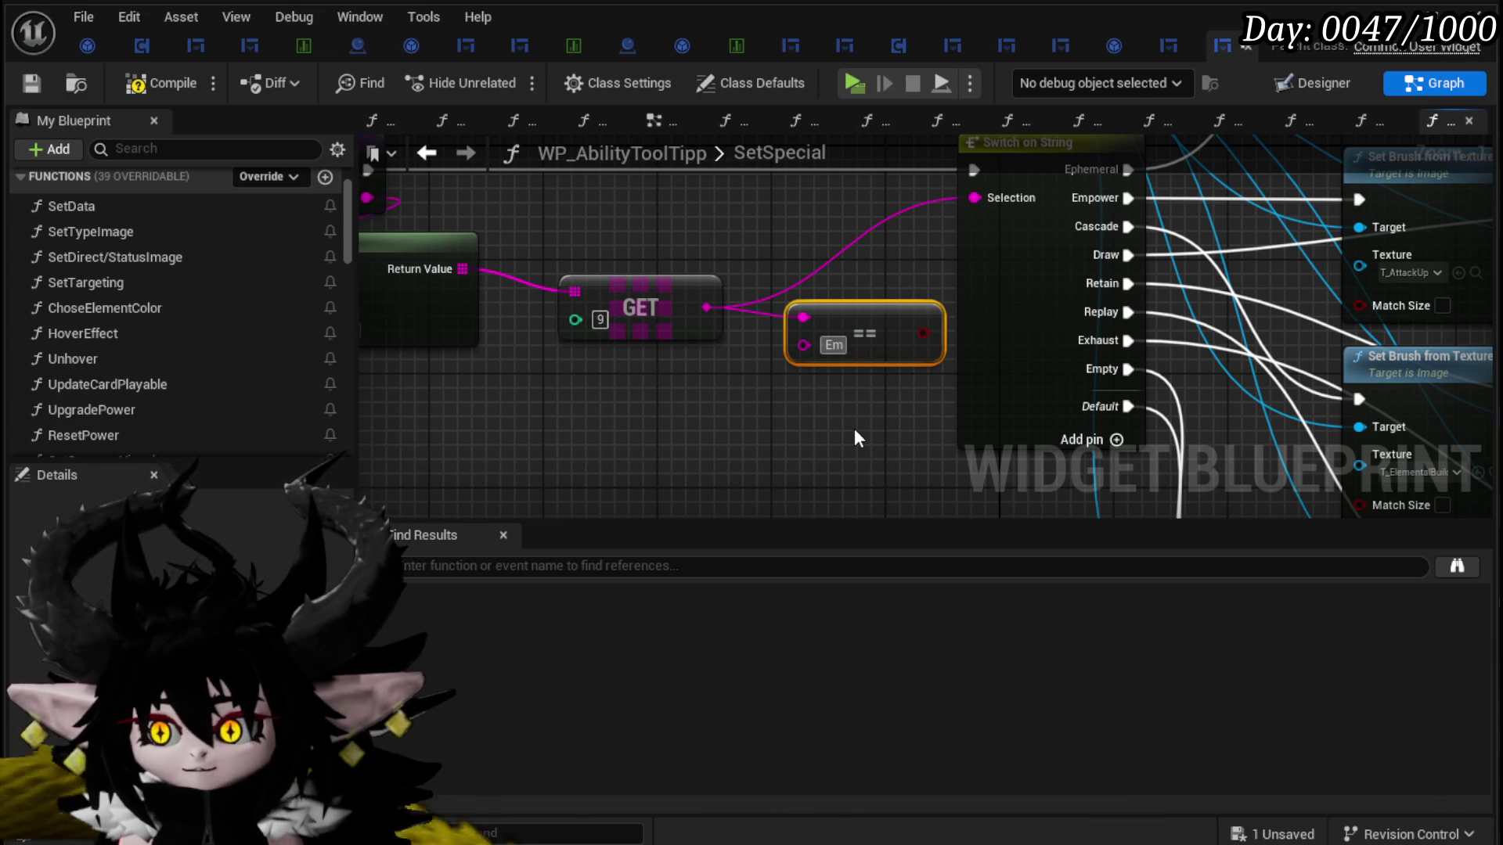
text(pty)
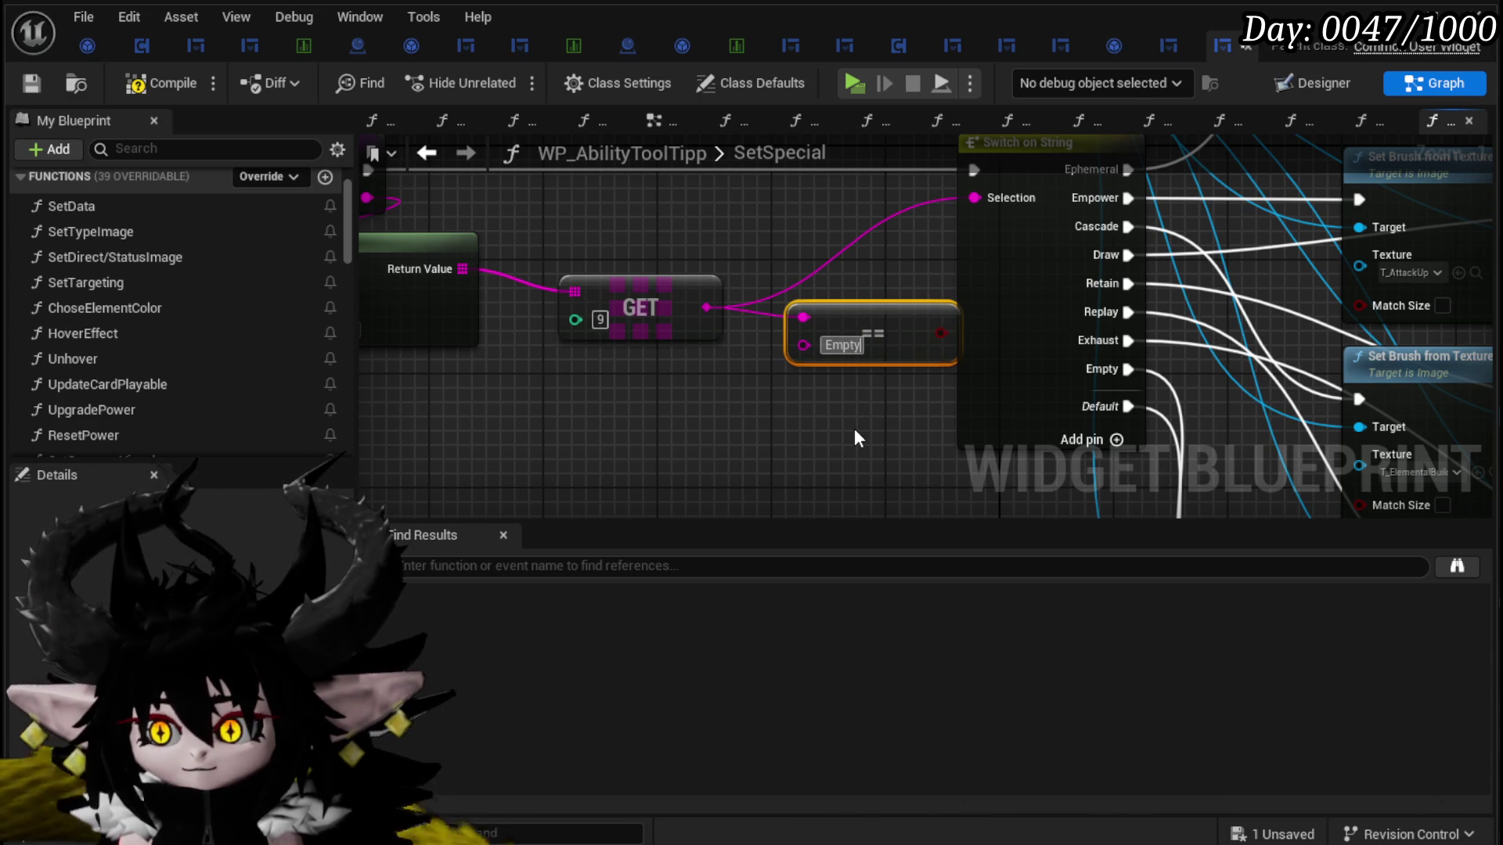
key(BackSpace)
key(BackSpace)
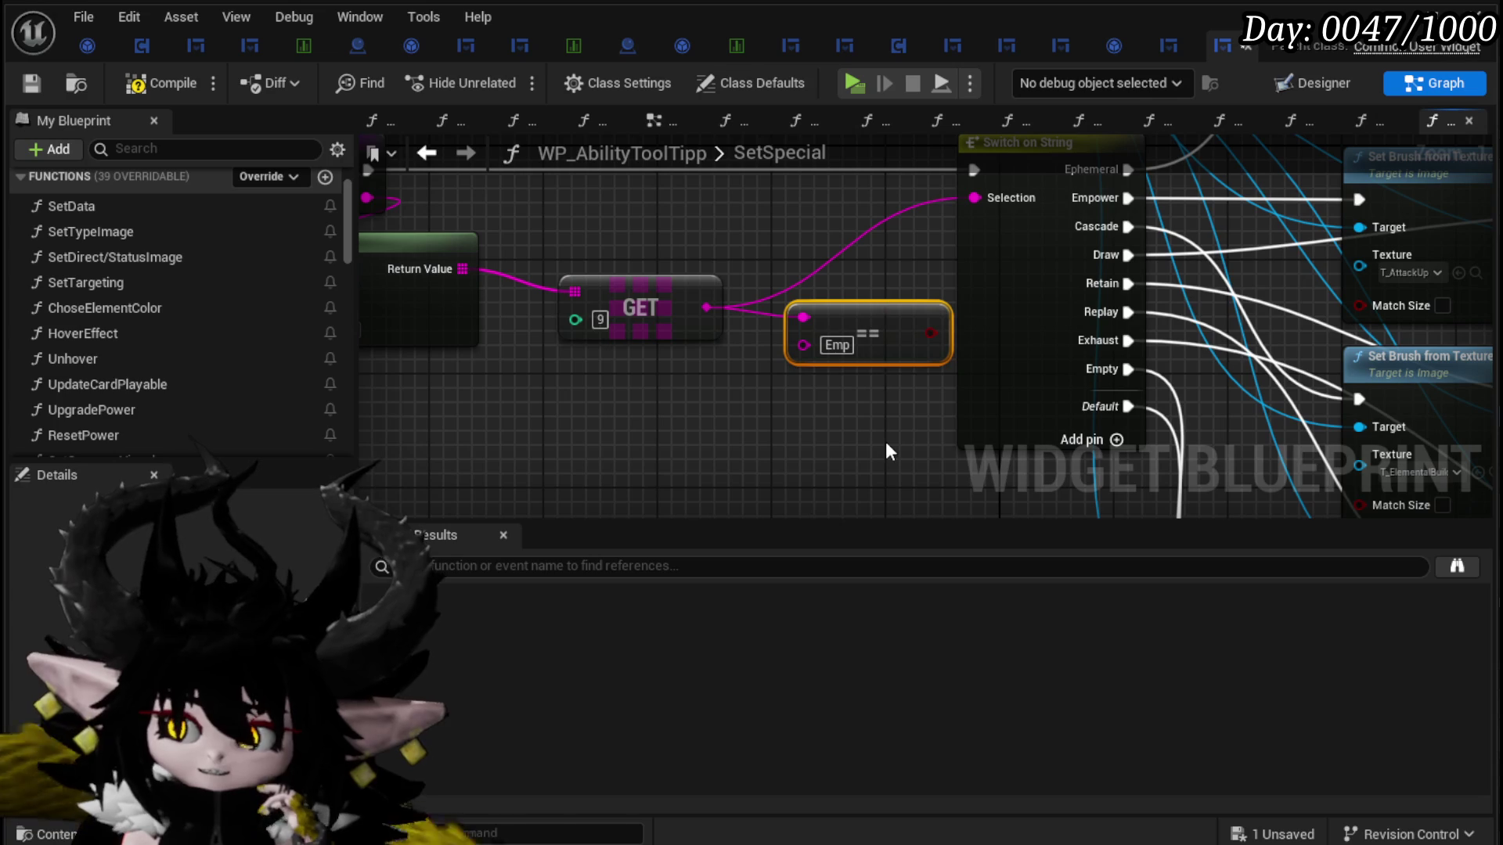
key(Delete)
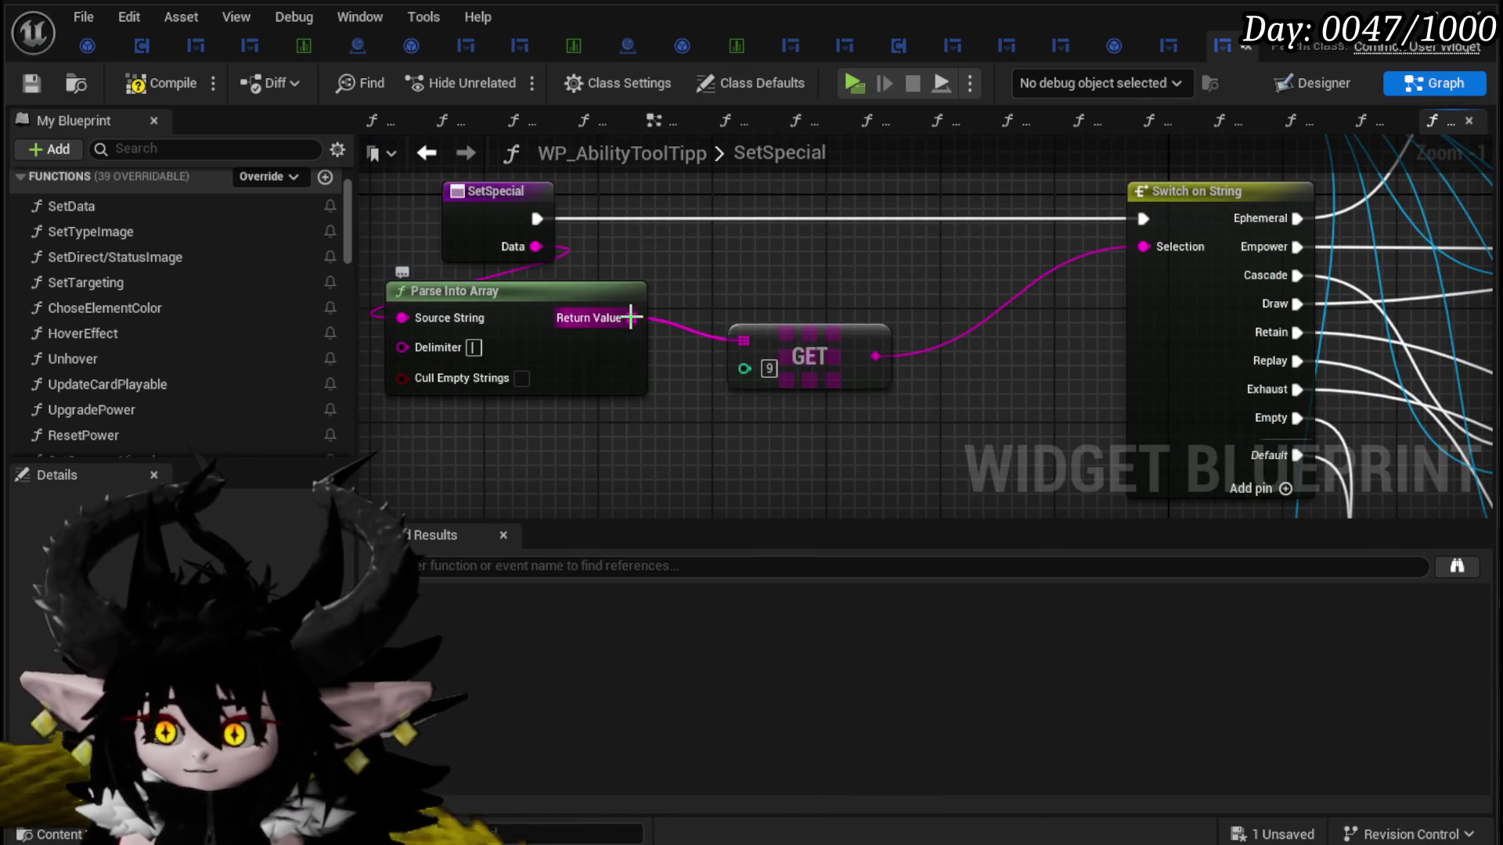
Step: Feed GET's string into a Parse Into Array node with delimiter '&'
drag(875, 356, 720, 458)
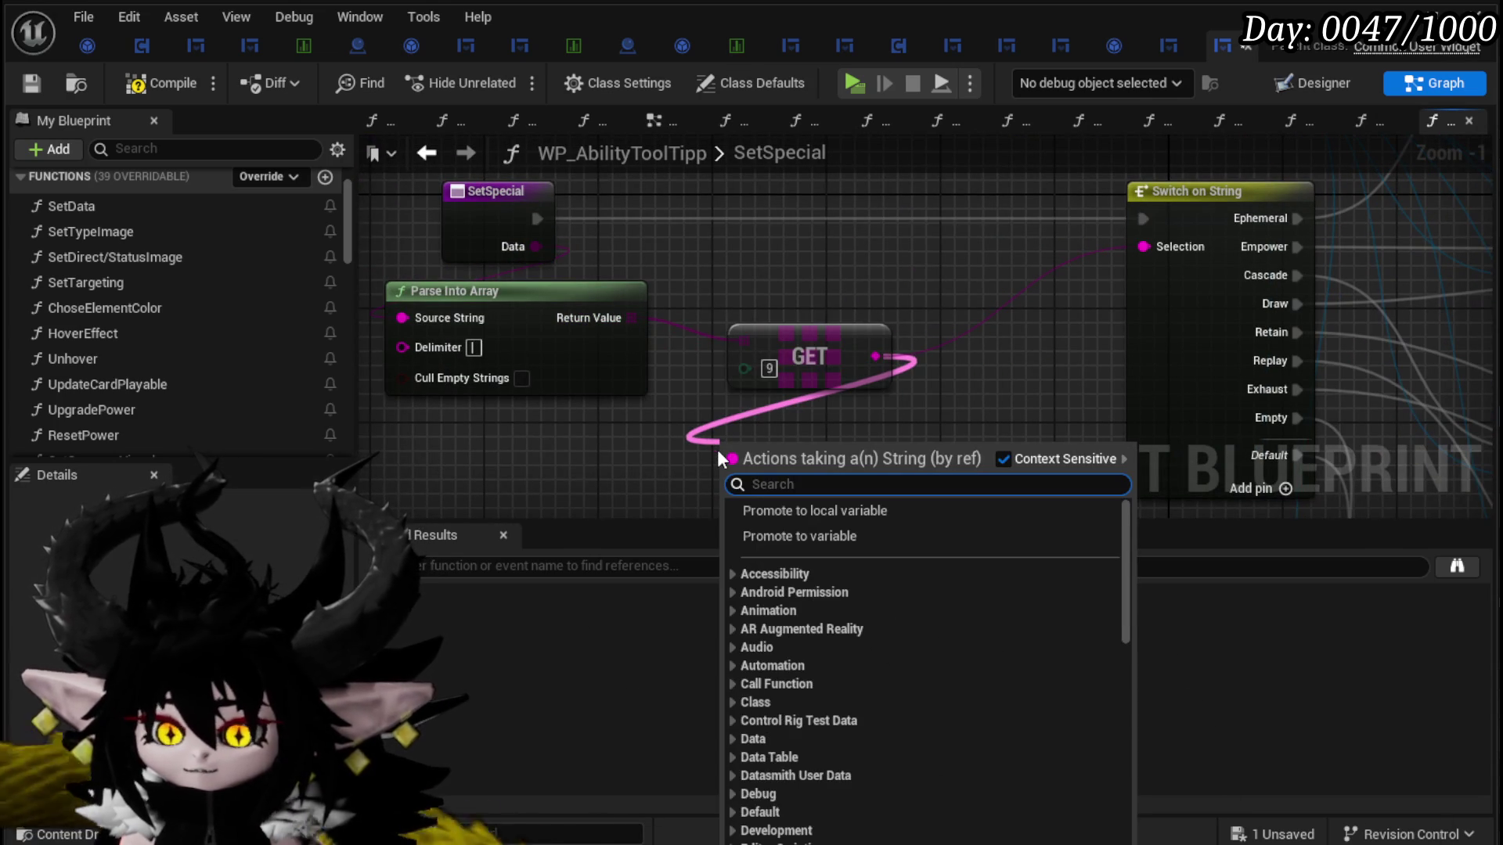
text(Parse)
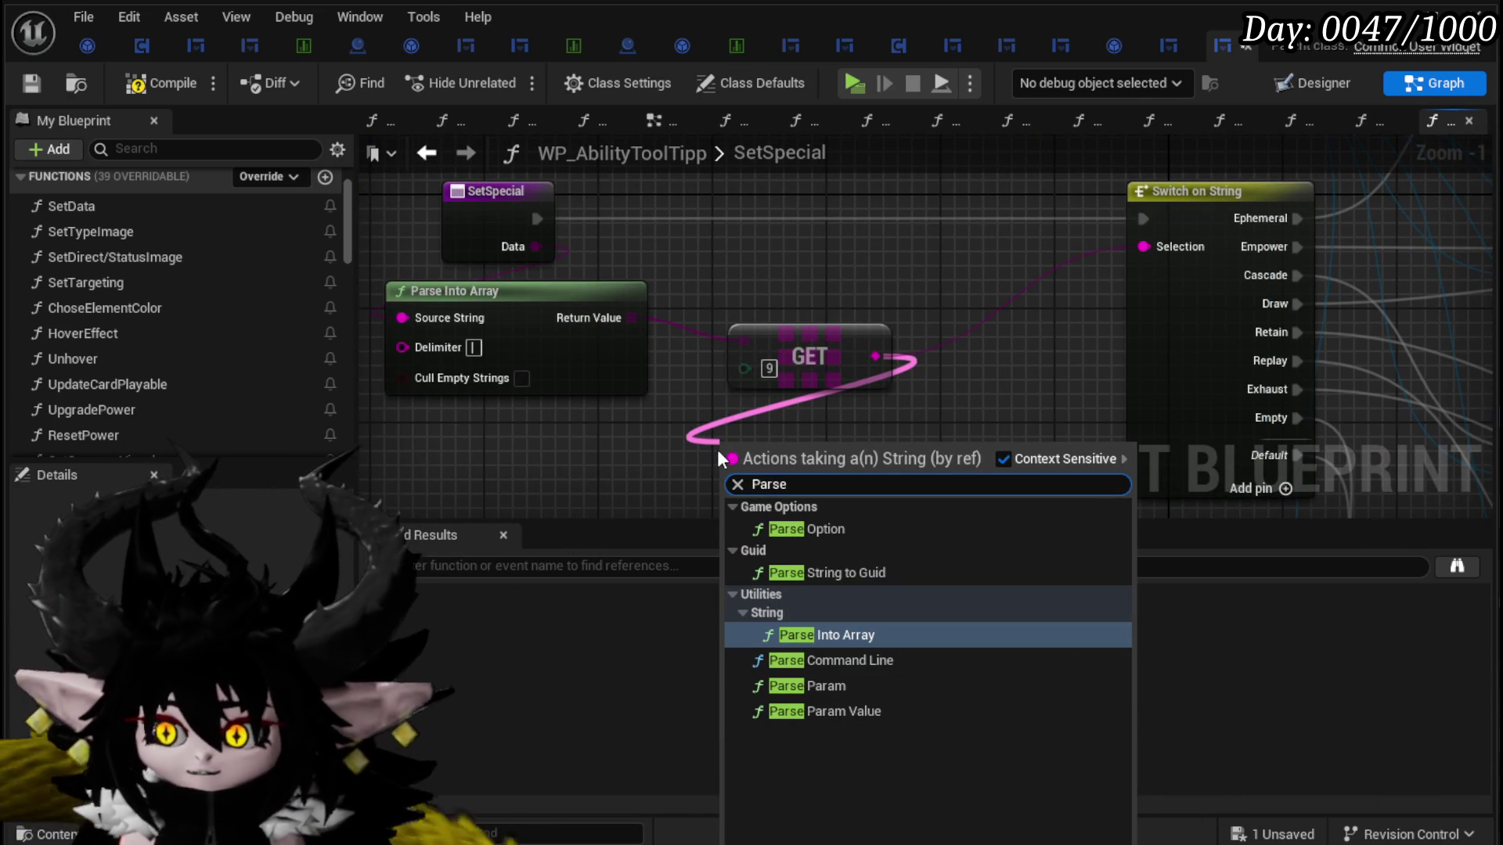
click(848, 632)
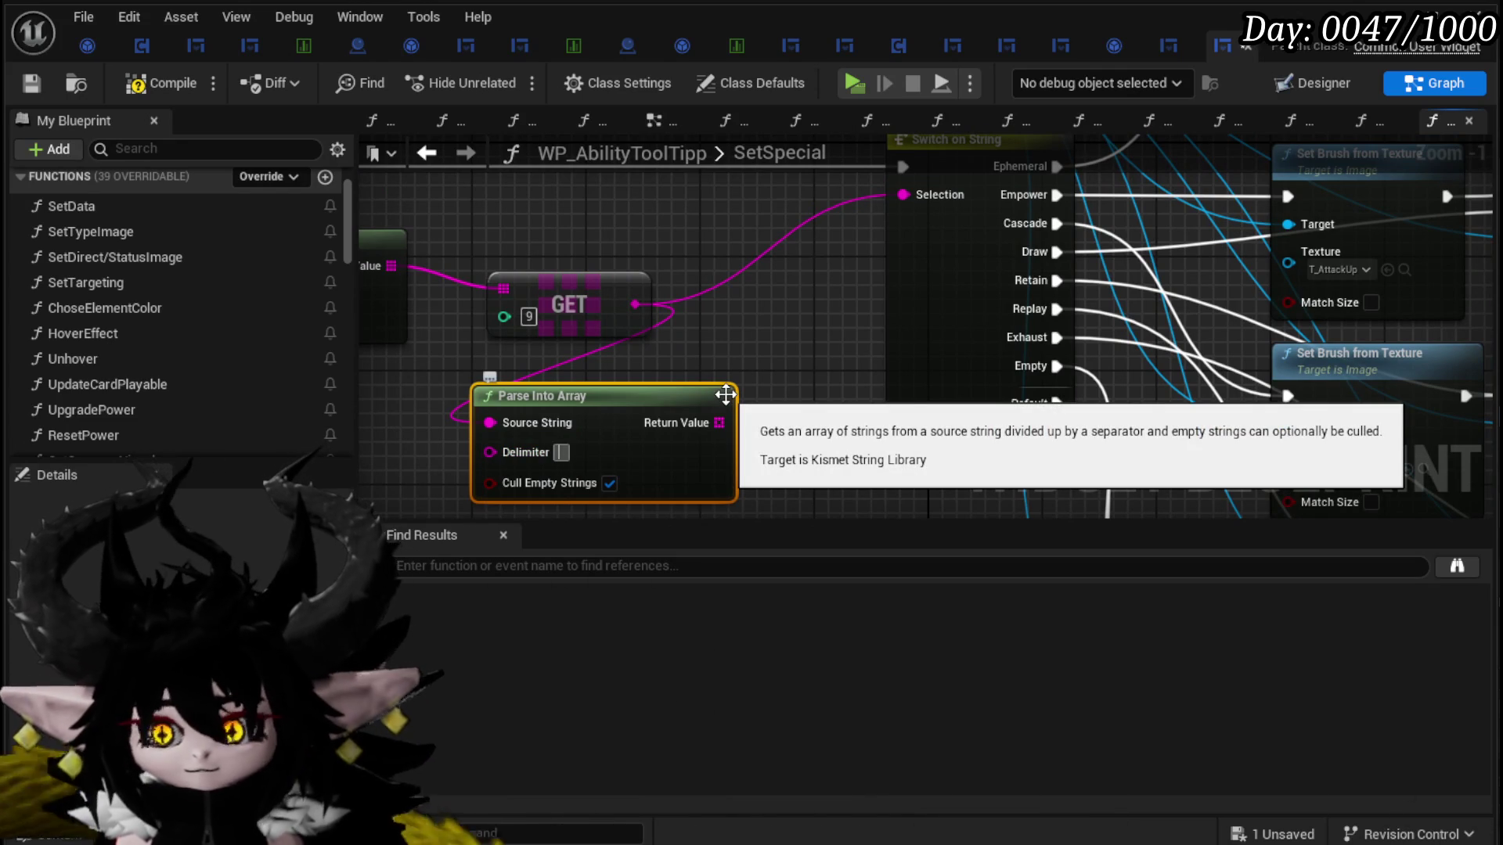
text(&)
Step: Take parsed element [0], disable Cull Empty Strings, and wire it to the Switch's Selection
mouse_move(718, 423)
mouse_down()
mouse_move(730, 397)
mouse_move(701, 335)
mouse_up()
text(get)
click(832, 517)
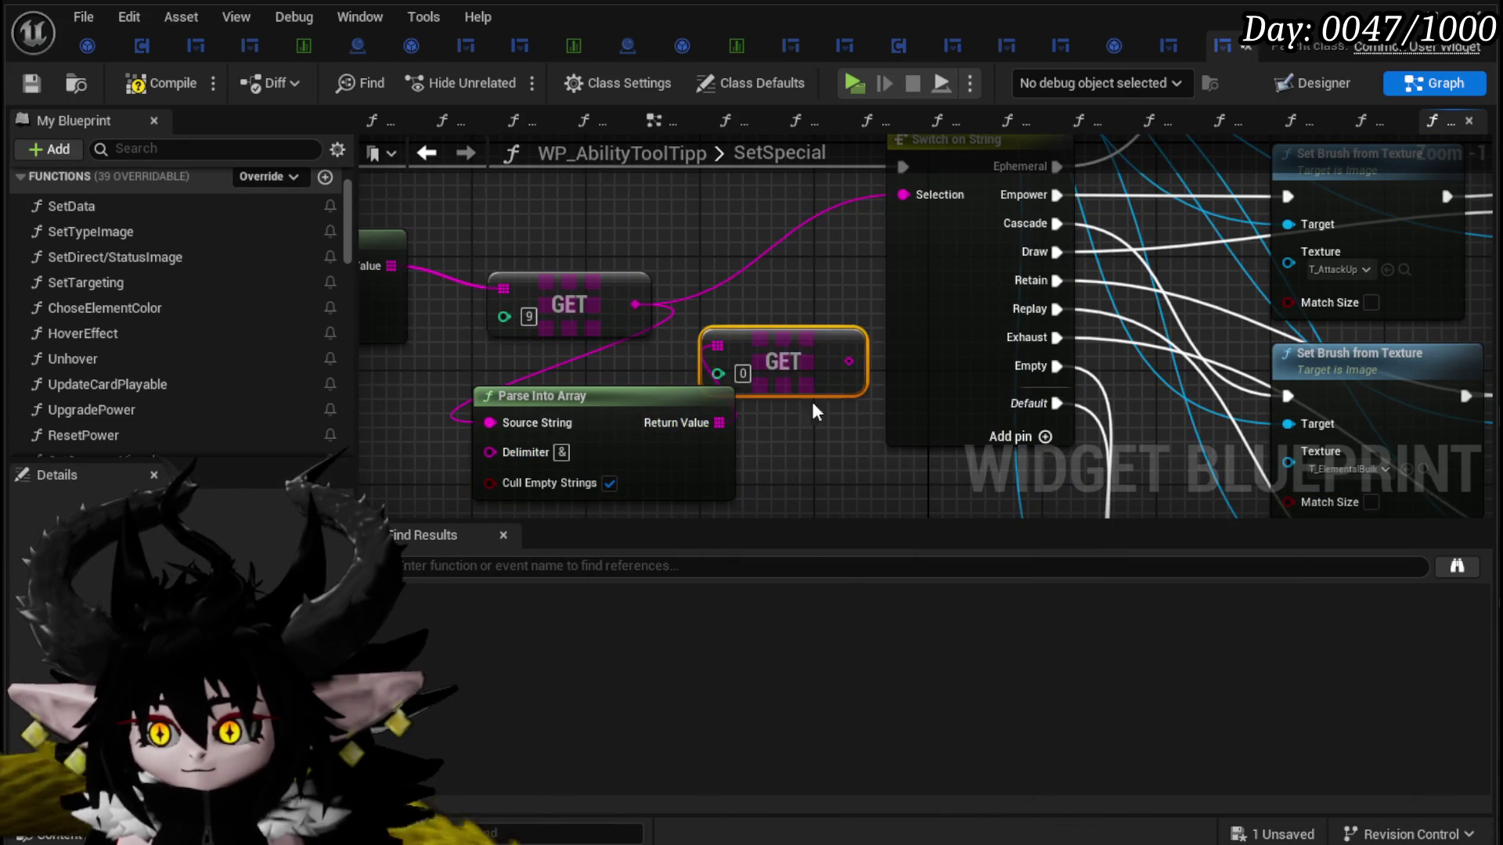
drag(797, 320, 755, 234)
click(609, 483)
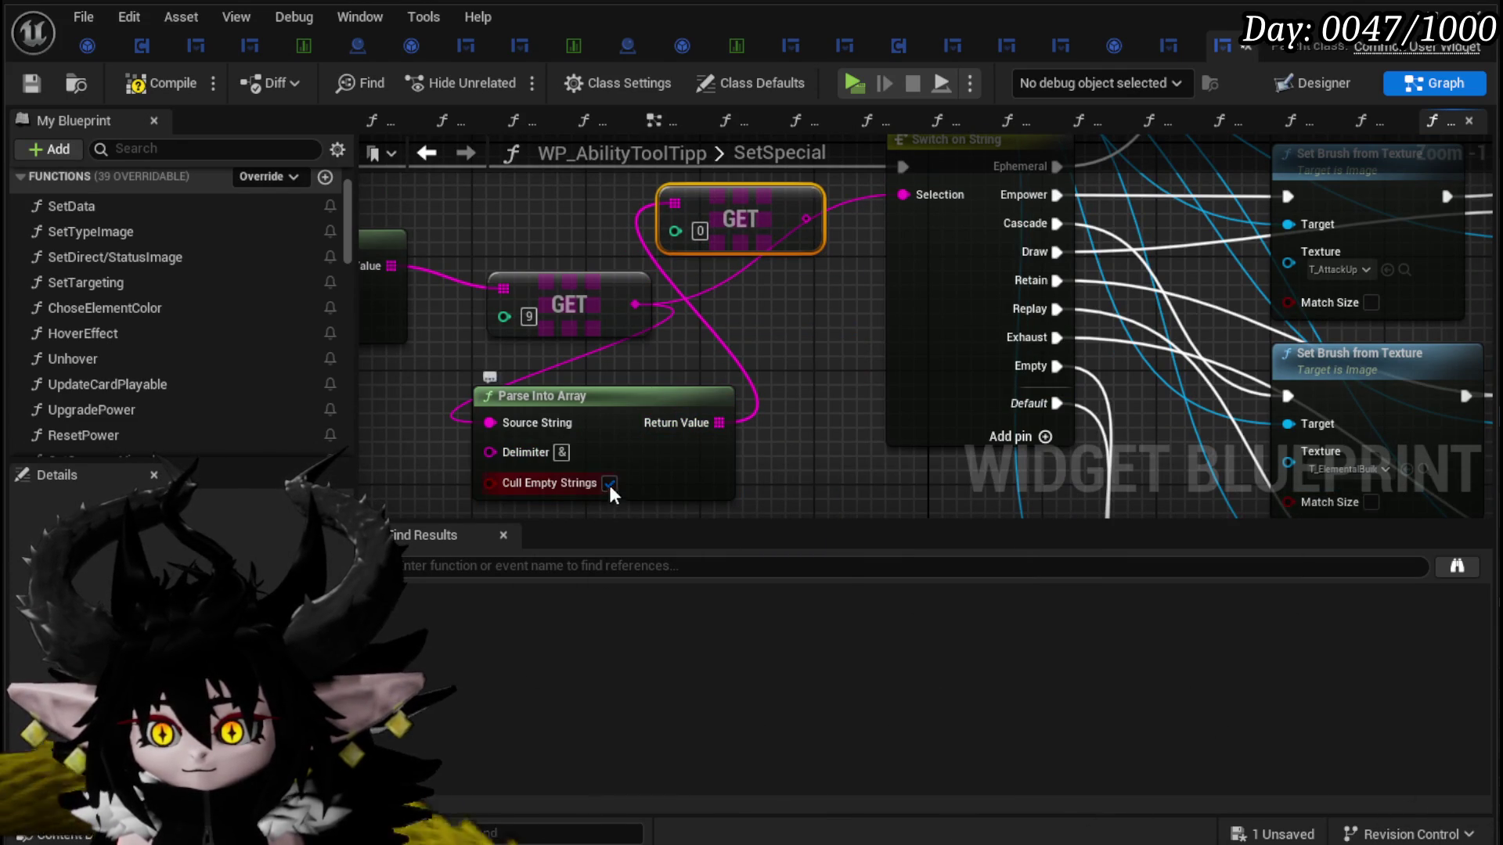
drag(806, 219, 904, 195)
Step: Save WP_AbilityToolTipp and start the game preview
scroll(806, 220, down, 1)
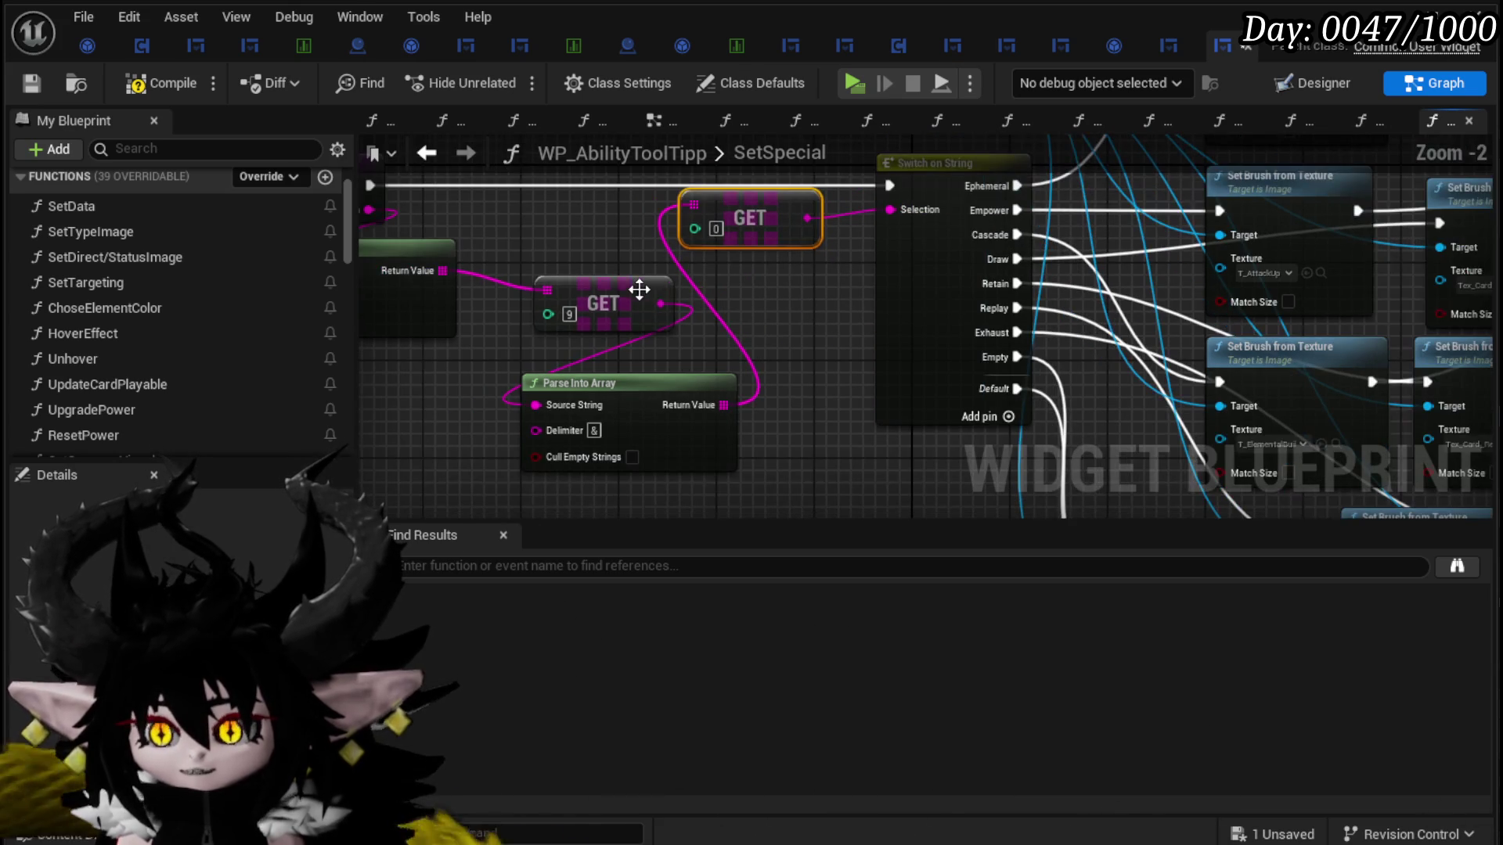
click(45, 86)
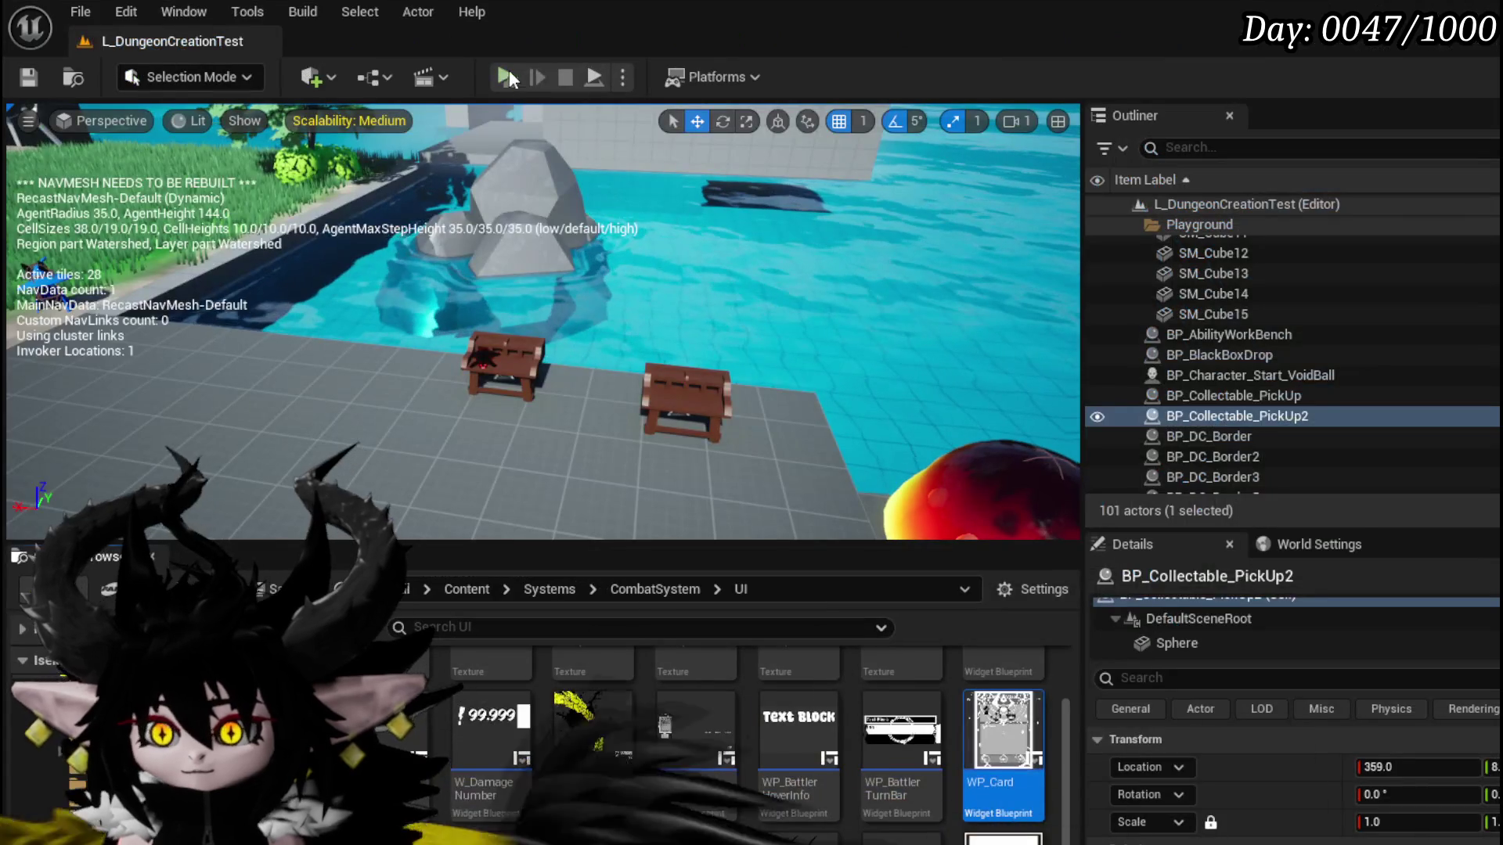
click(506, 77)
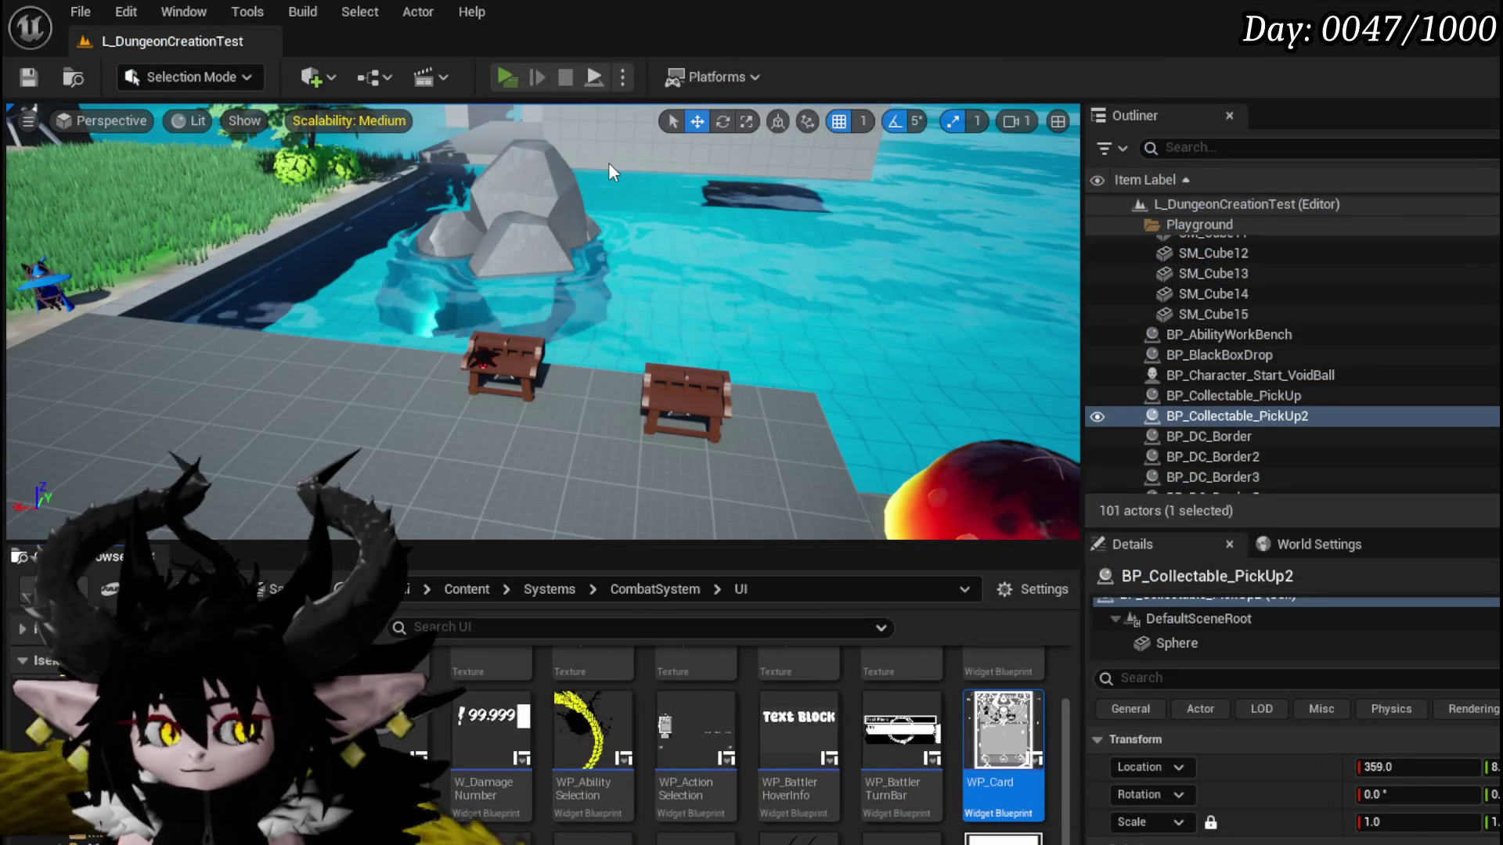
Step: Run the character across the grass up to the fire slime
key(w)
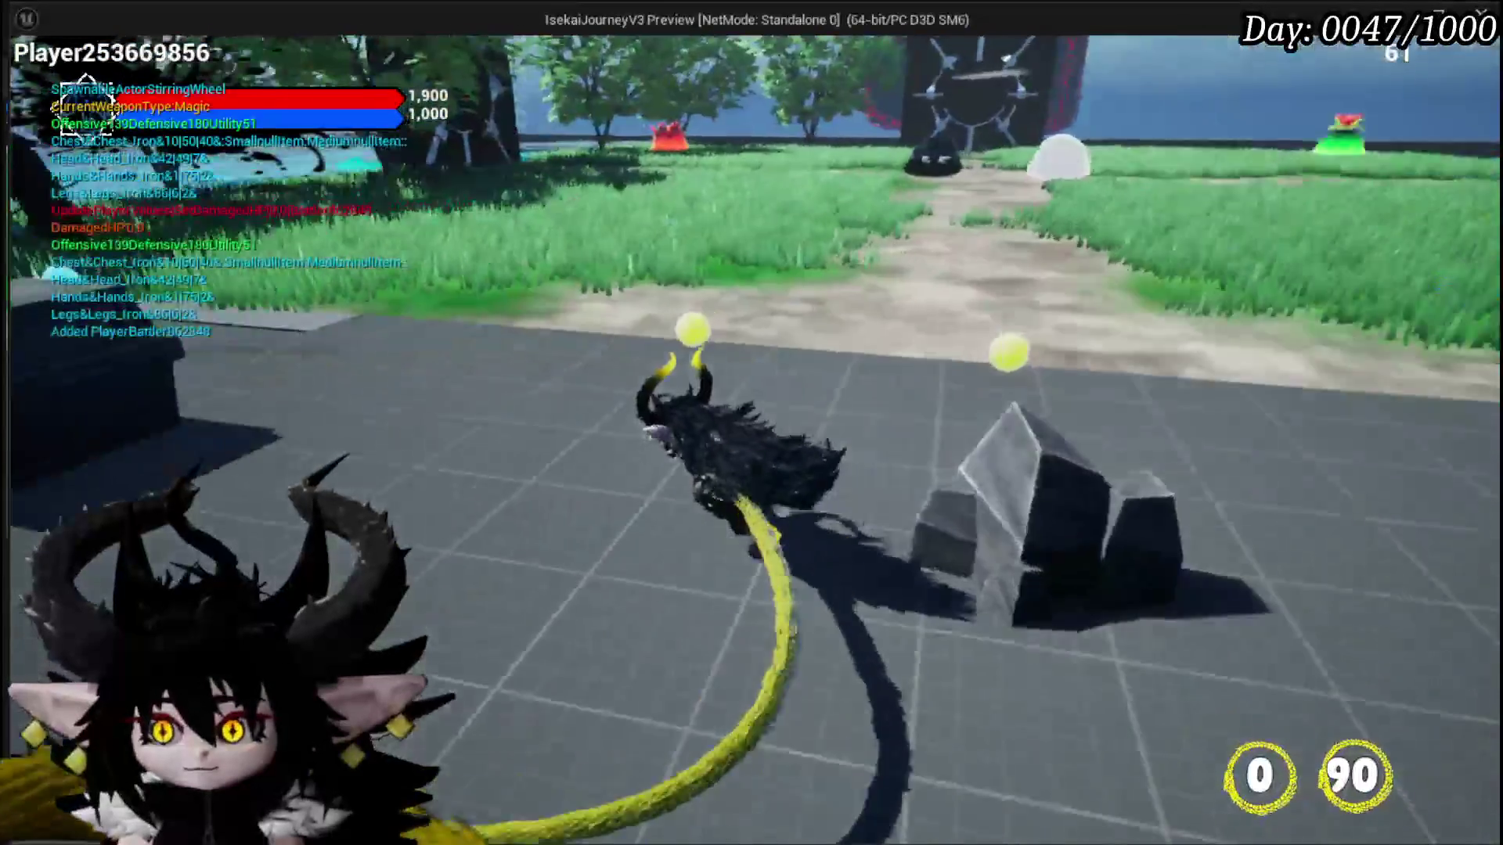
key(w)
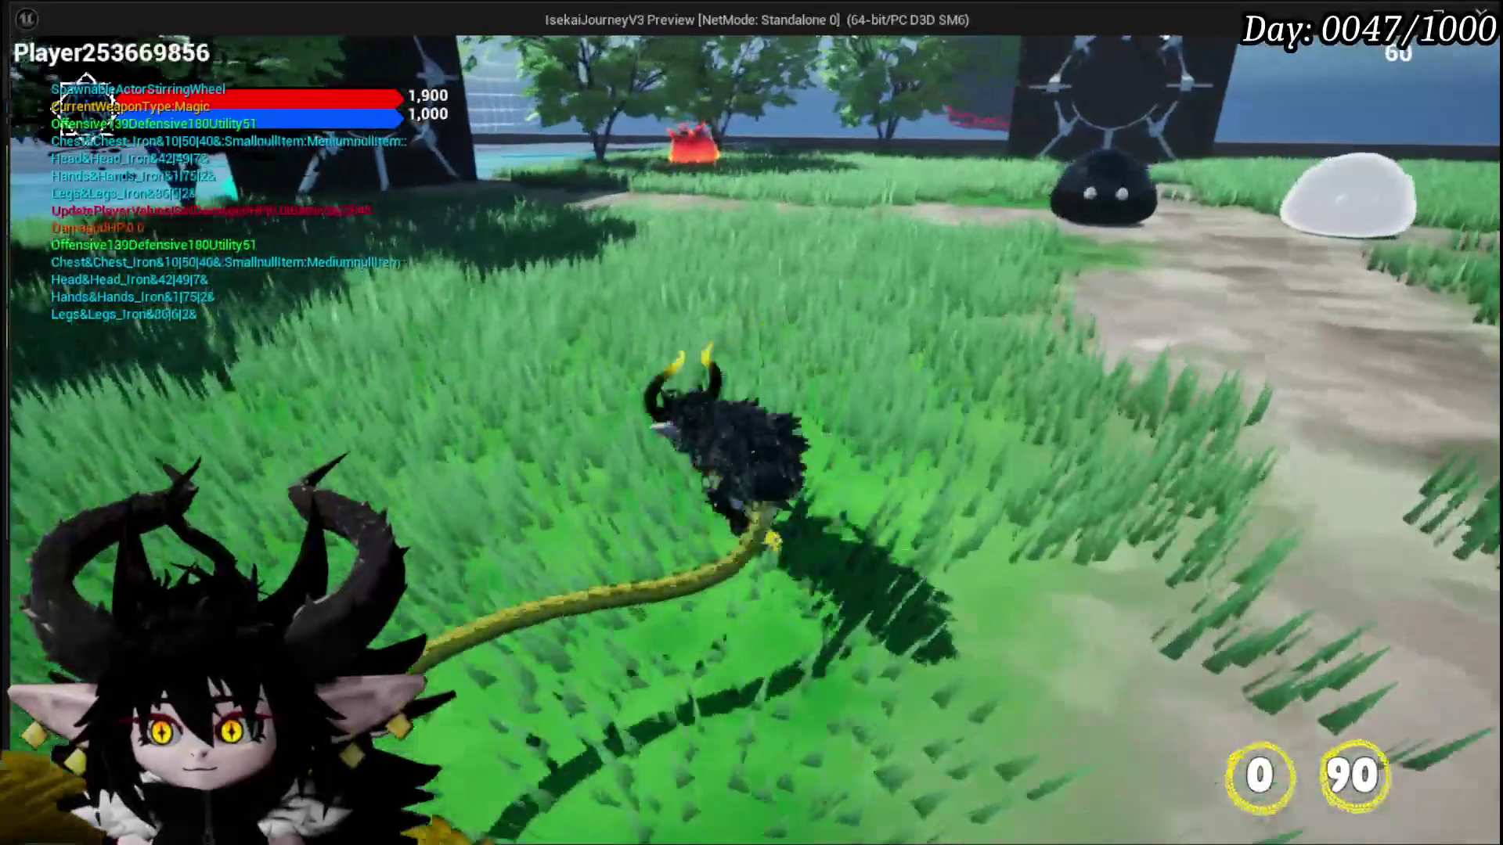
key(w)
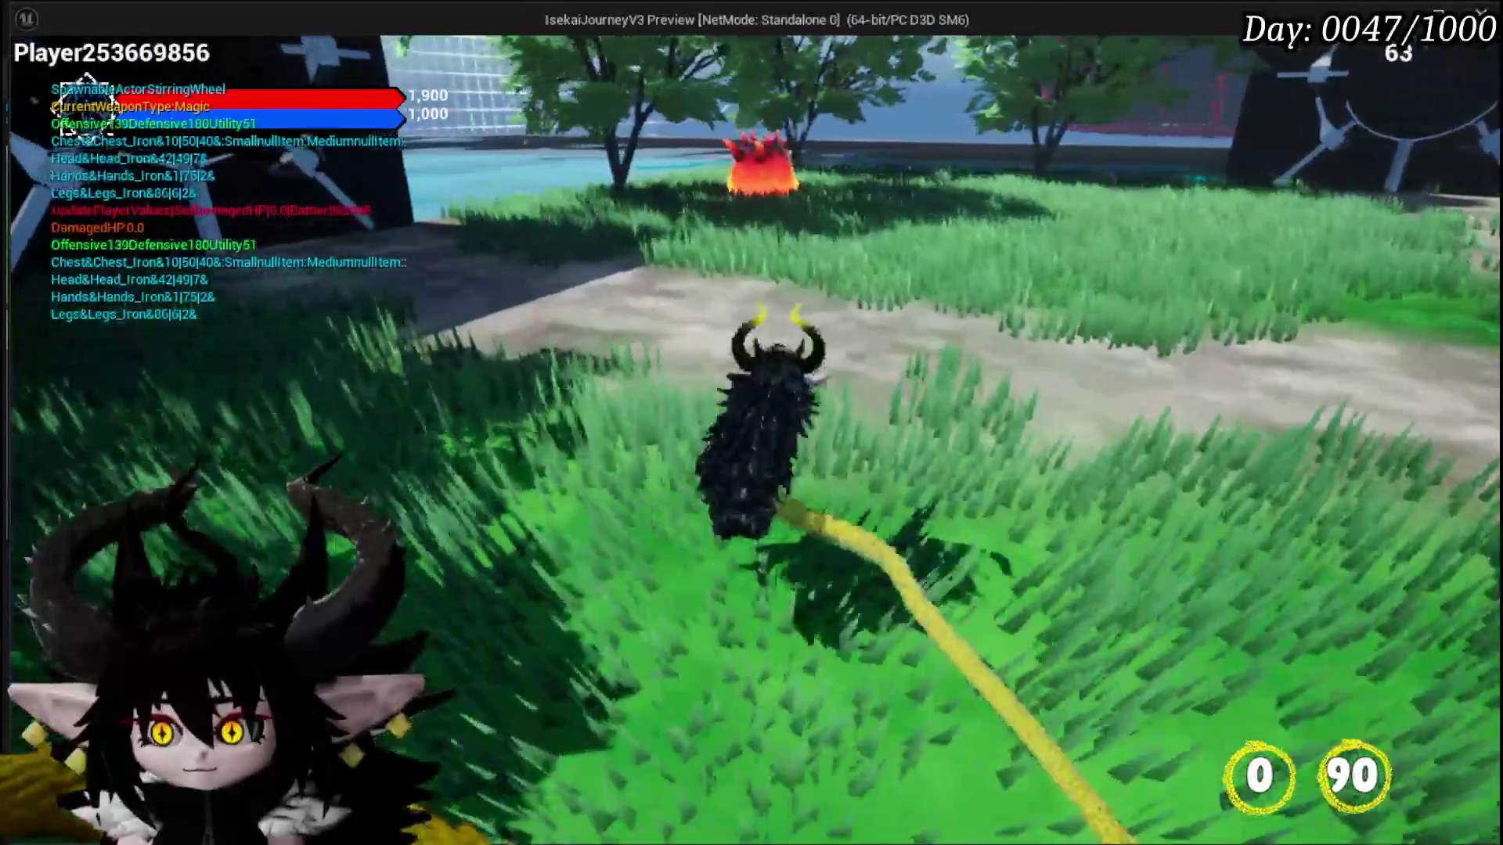
key(w)
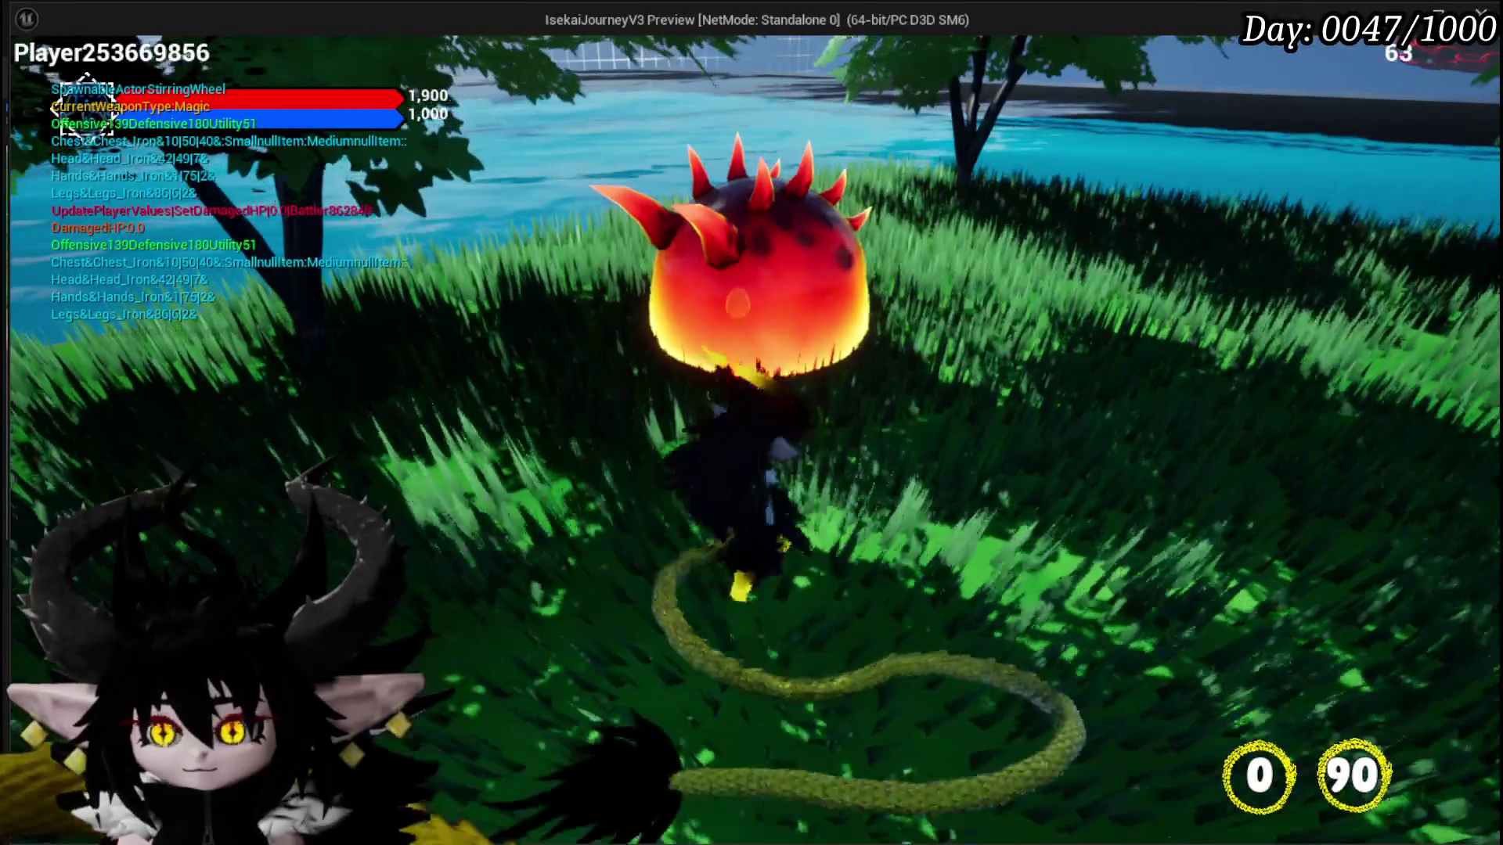
Step: Check the Adrenaline item's options in the in-game Inventory, then close the menu and engage
key(Tab)
click(227, 53)
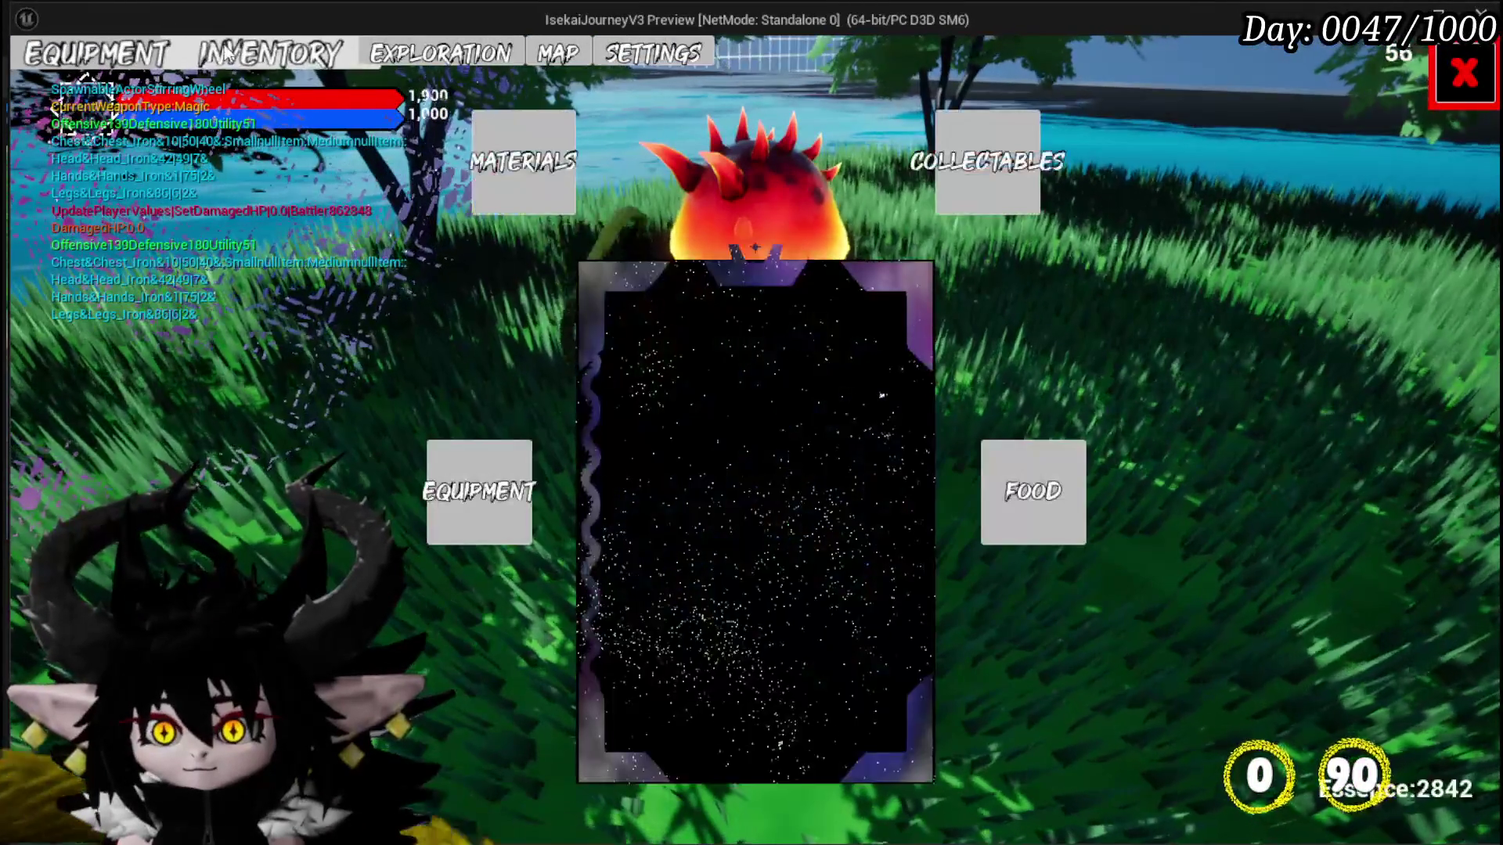
mouse_move(603, 320)
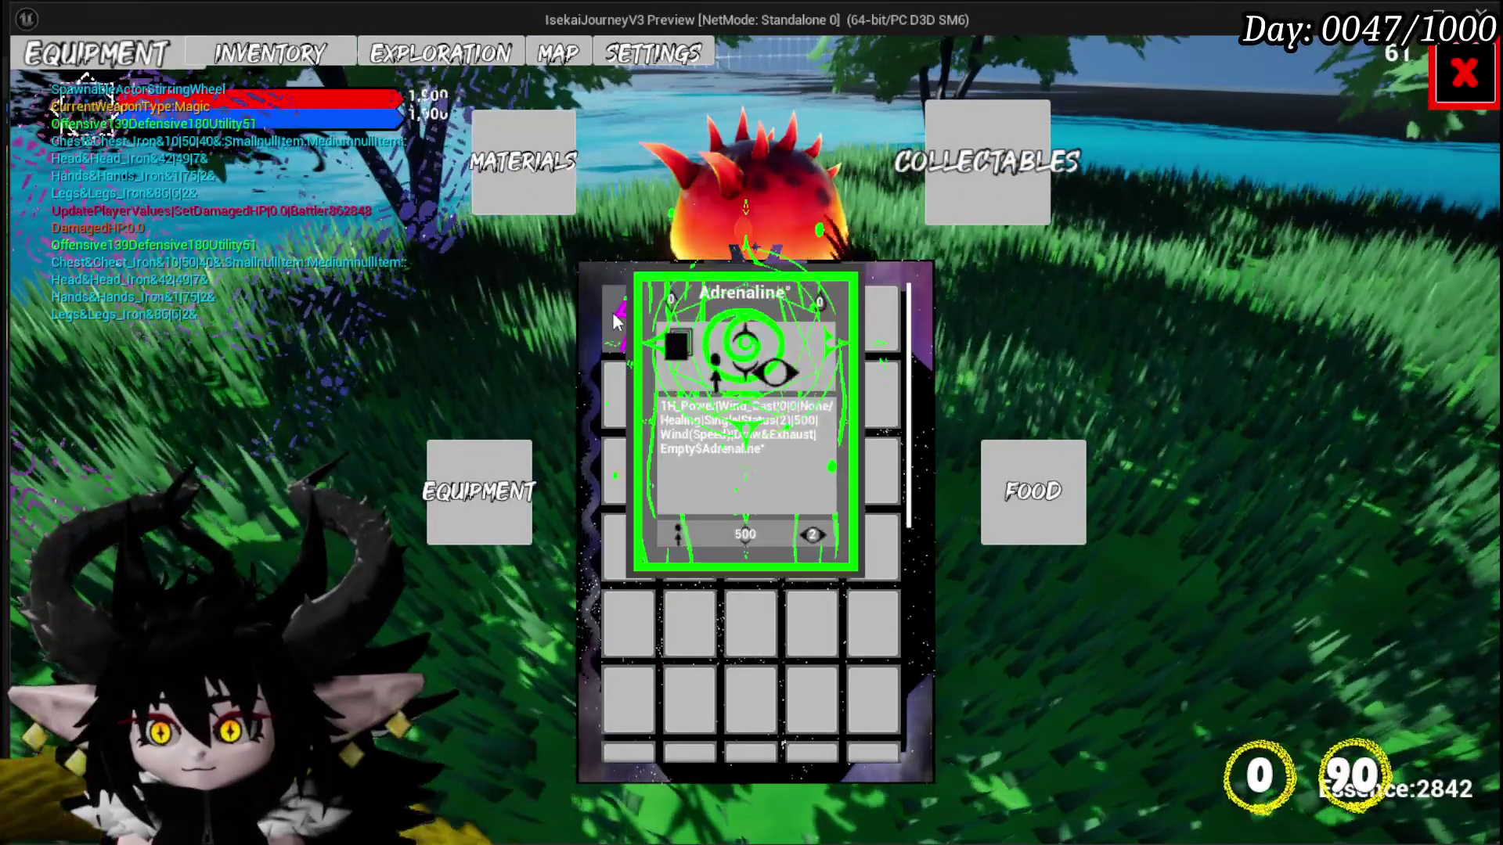
right_click(615, 320)
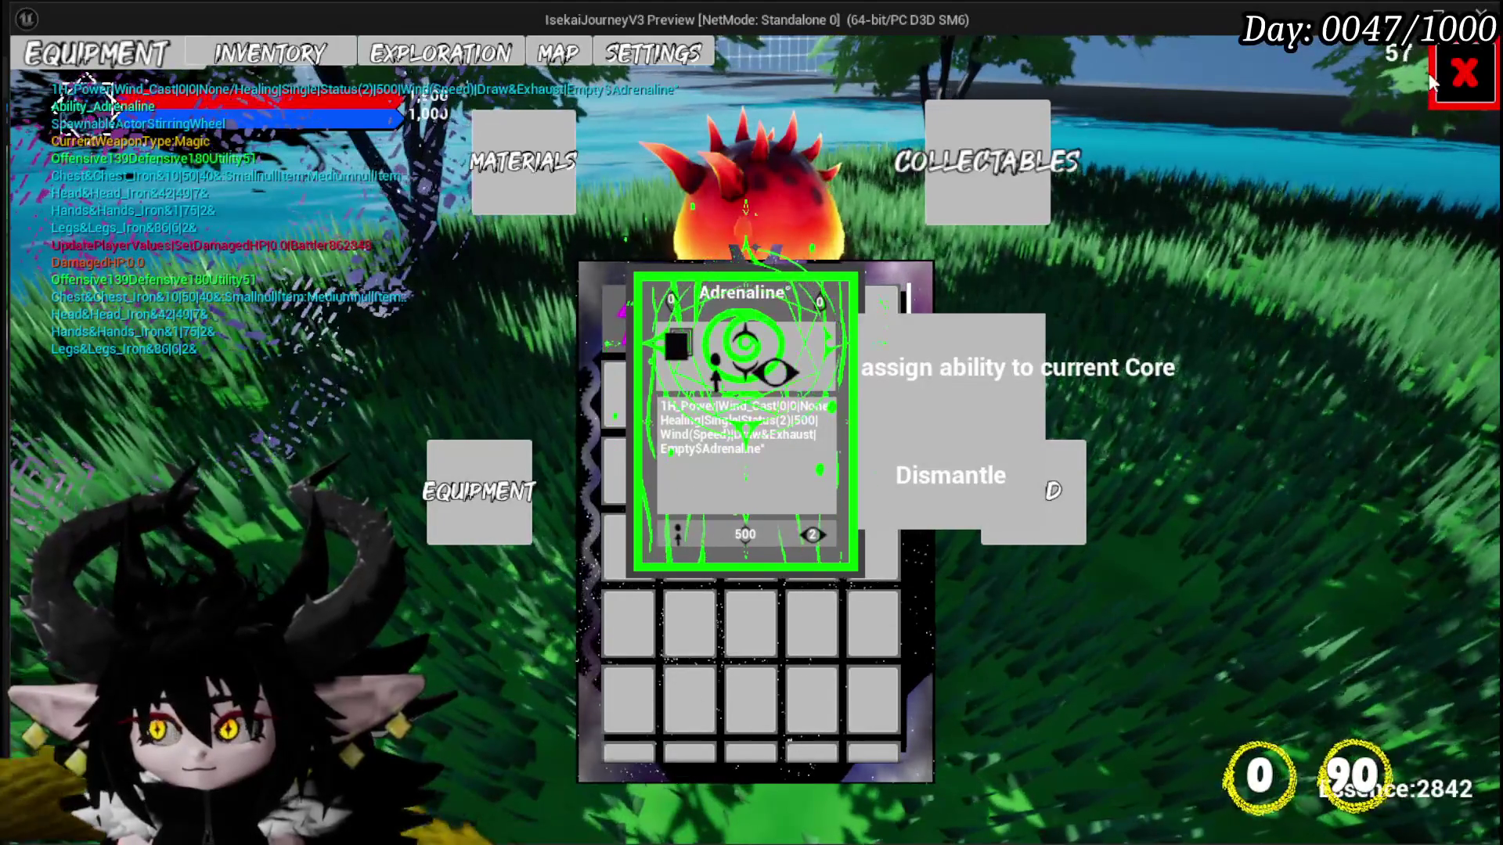
click(1462, 73)
key(space)
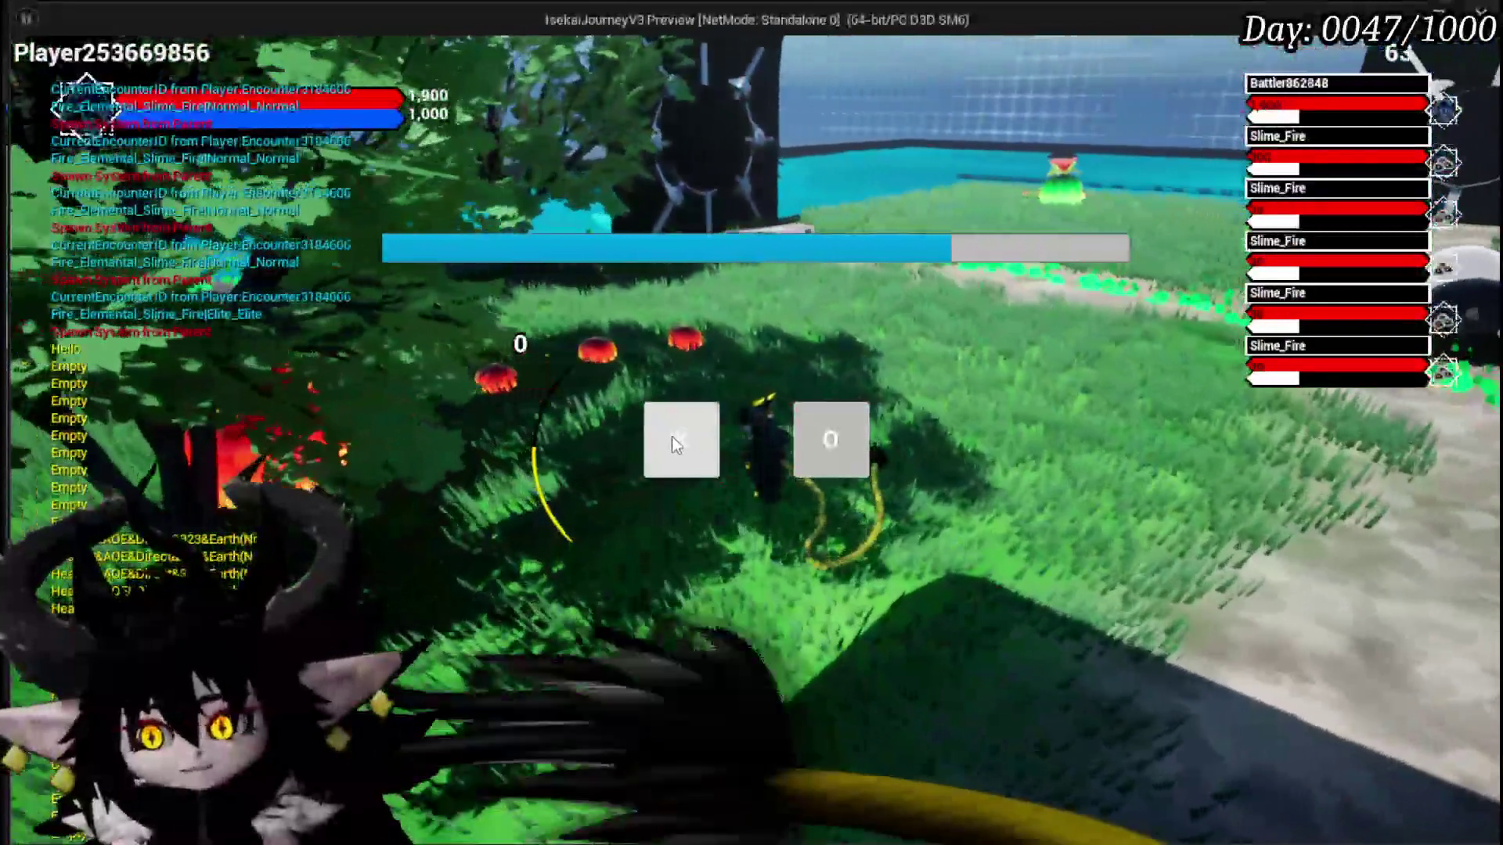
Step: Answer the timed battle prompt and play the green Adrenaline card from the hand
click(672, 435)
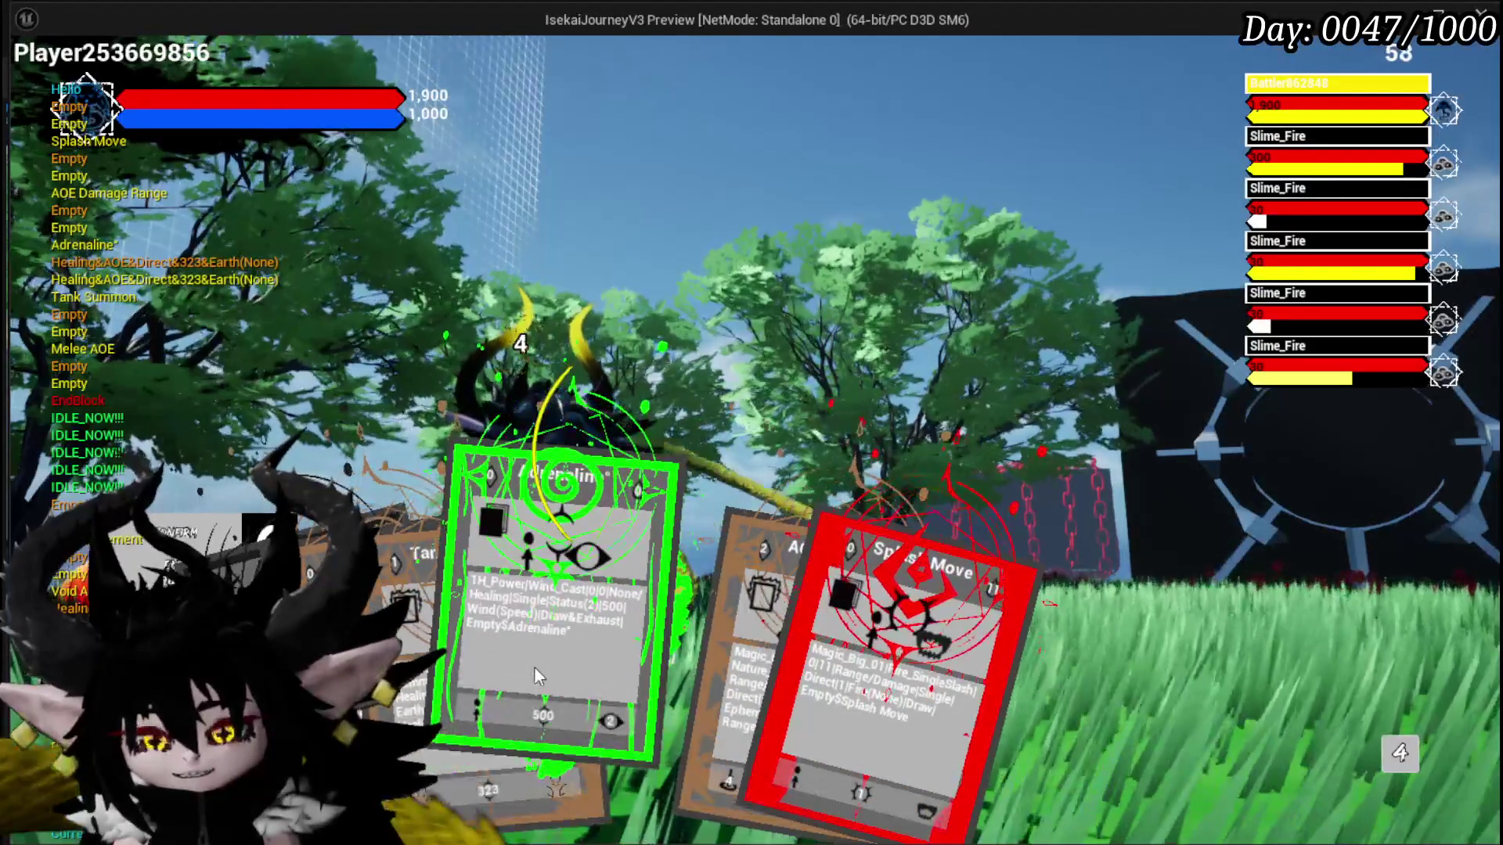
click(534, 665)
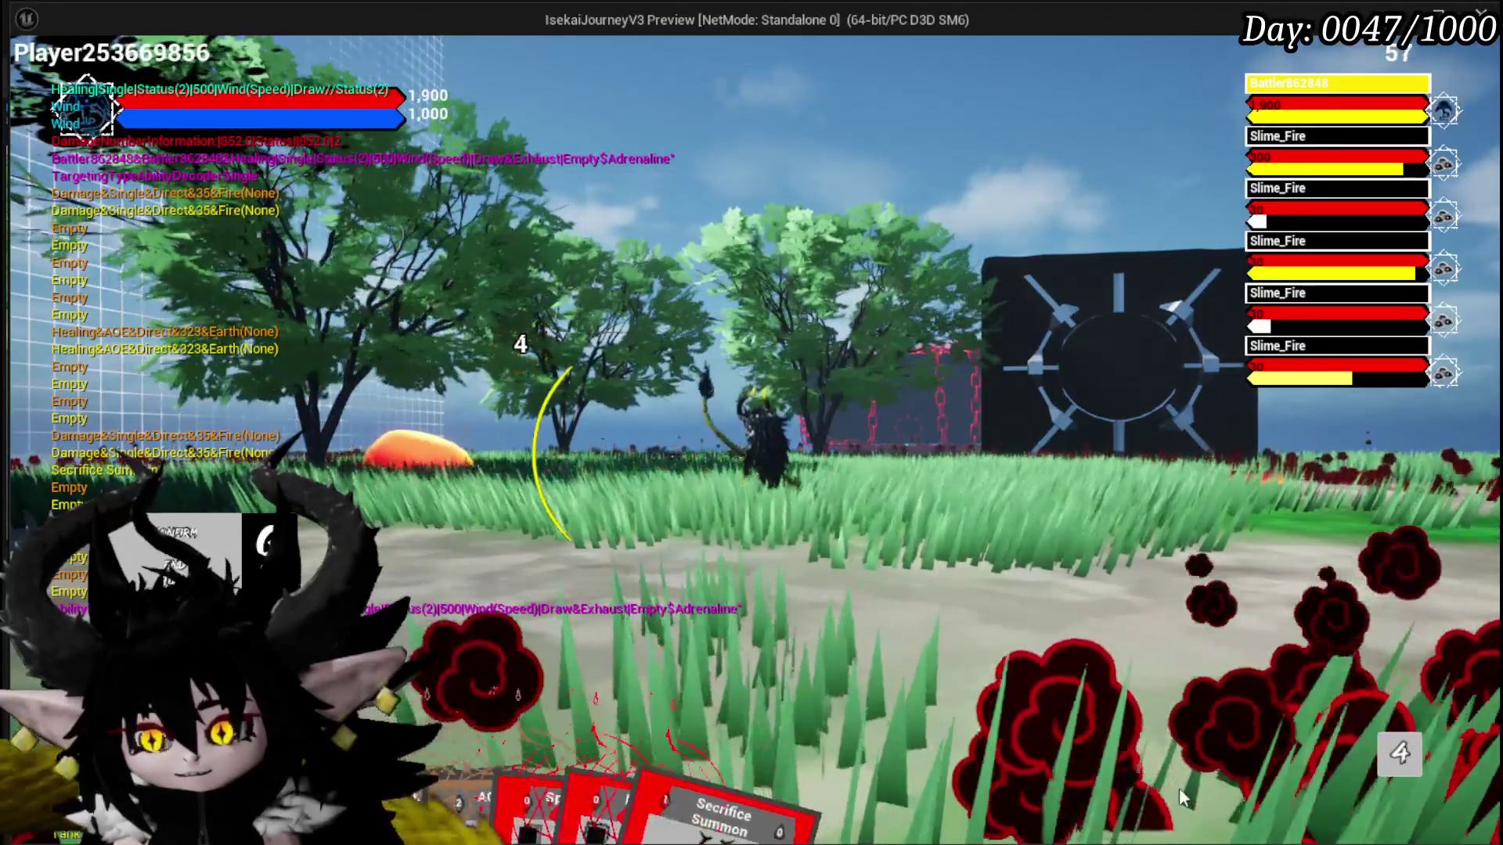
Step: Attack the battler, then play Power Up and Void AOE to wipe out the Slime_Fire enemies
click(1382, 750)
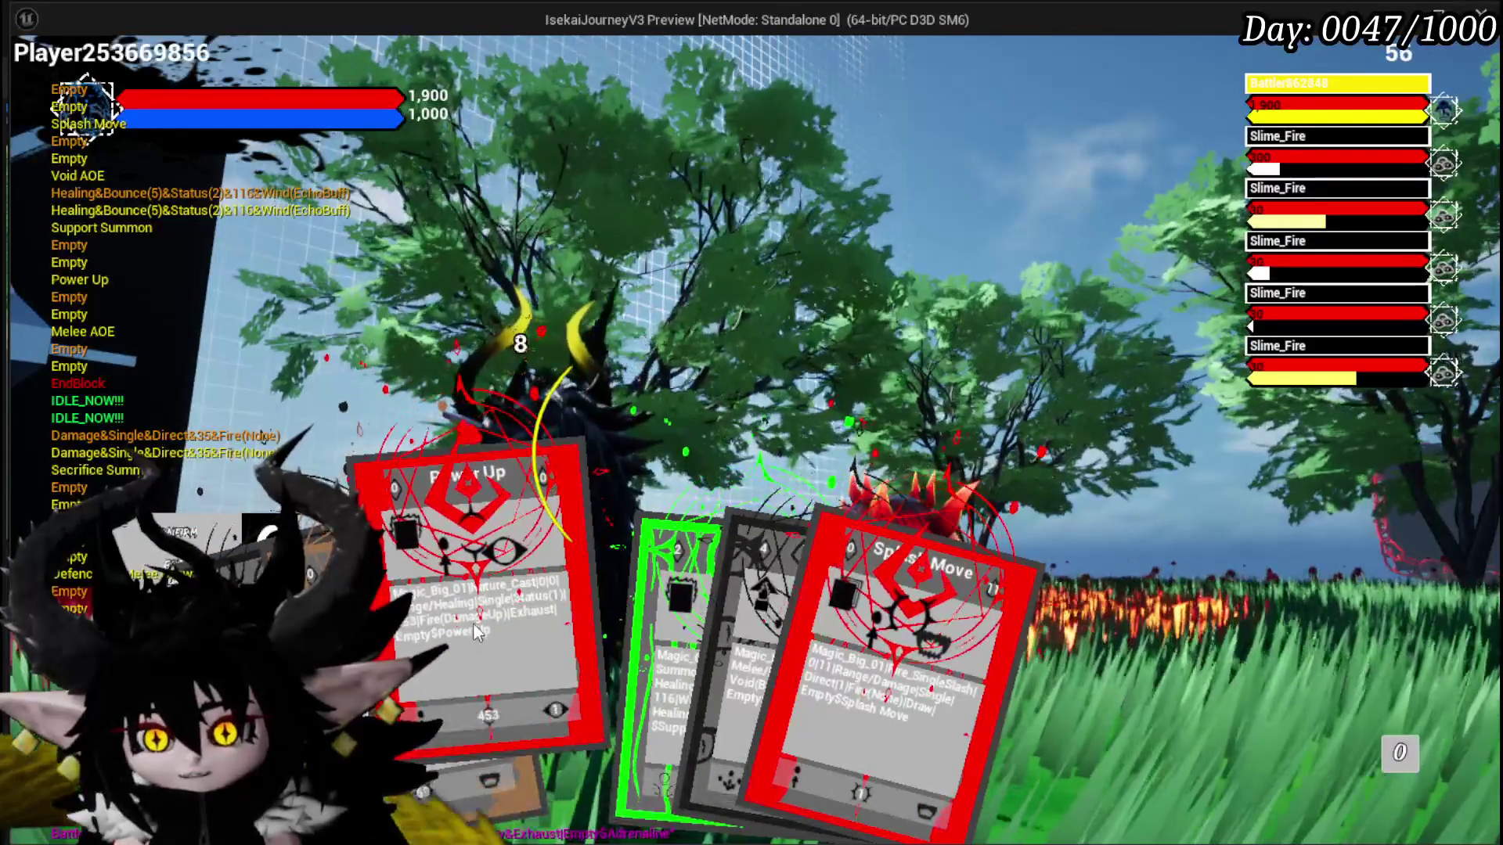
click(477, 632)
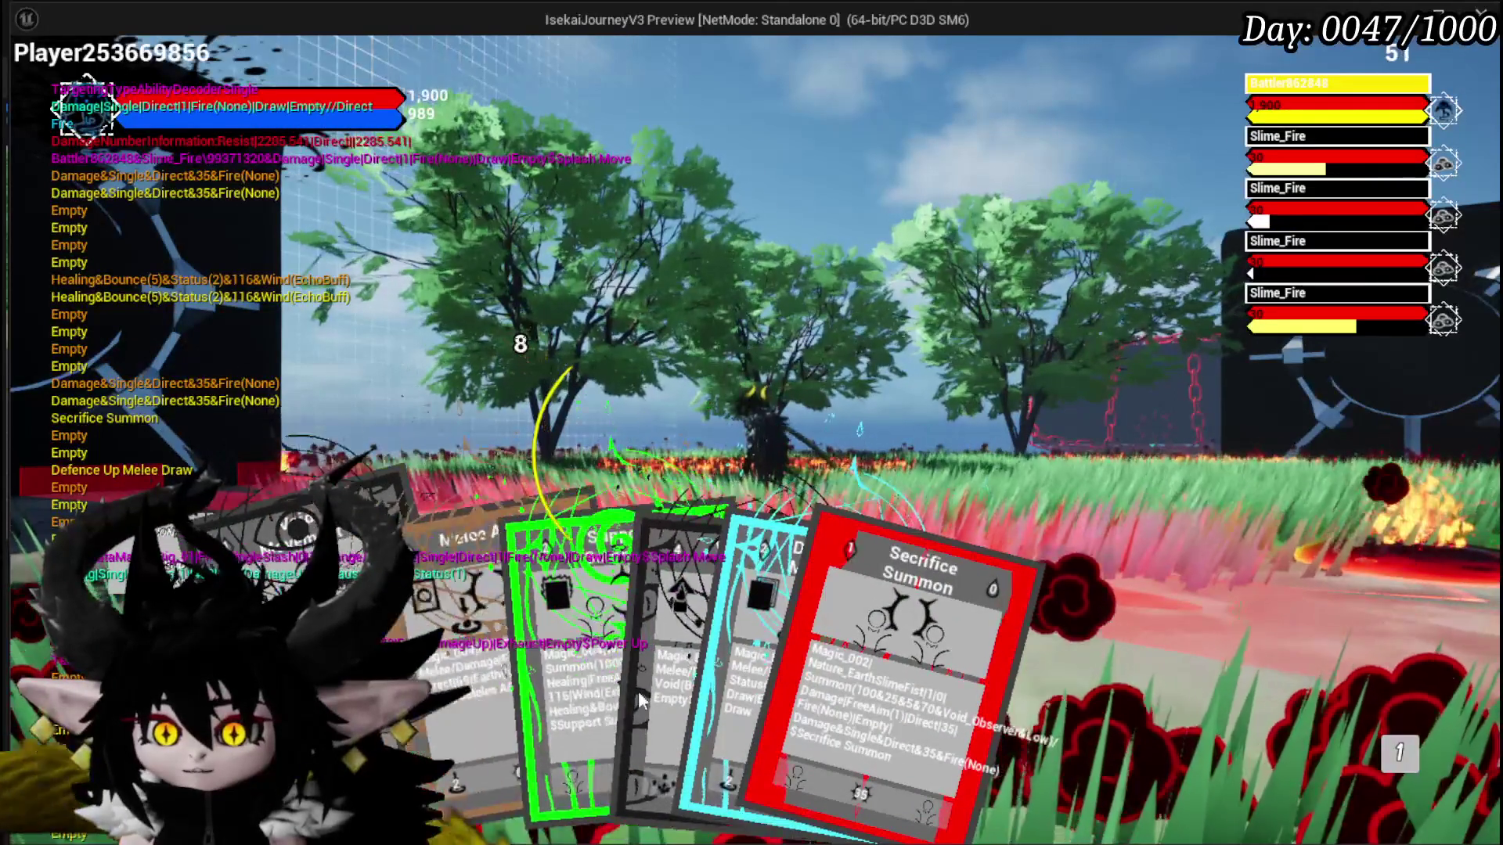
mouse_move(494, 686)
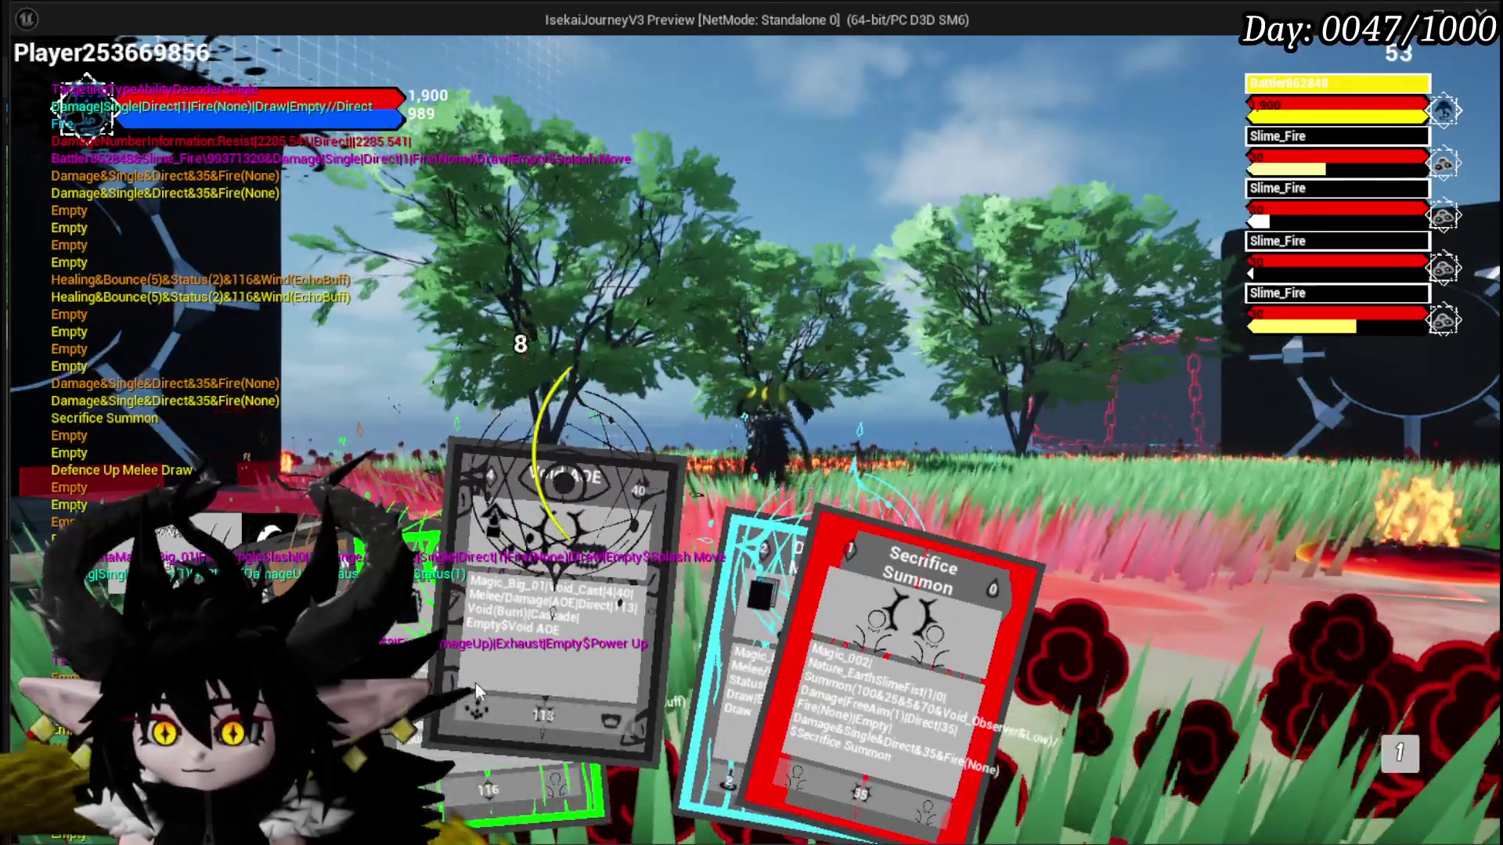
click(494, 679)
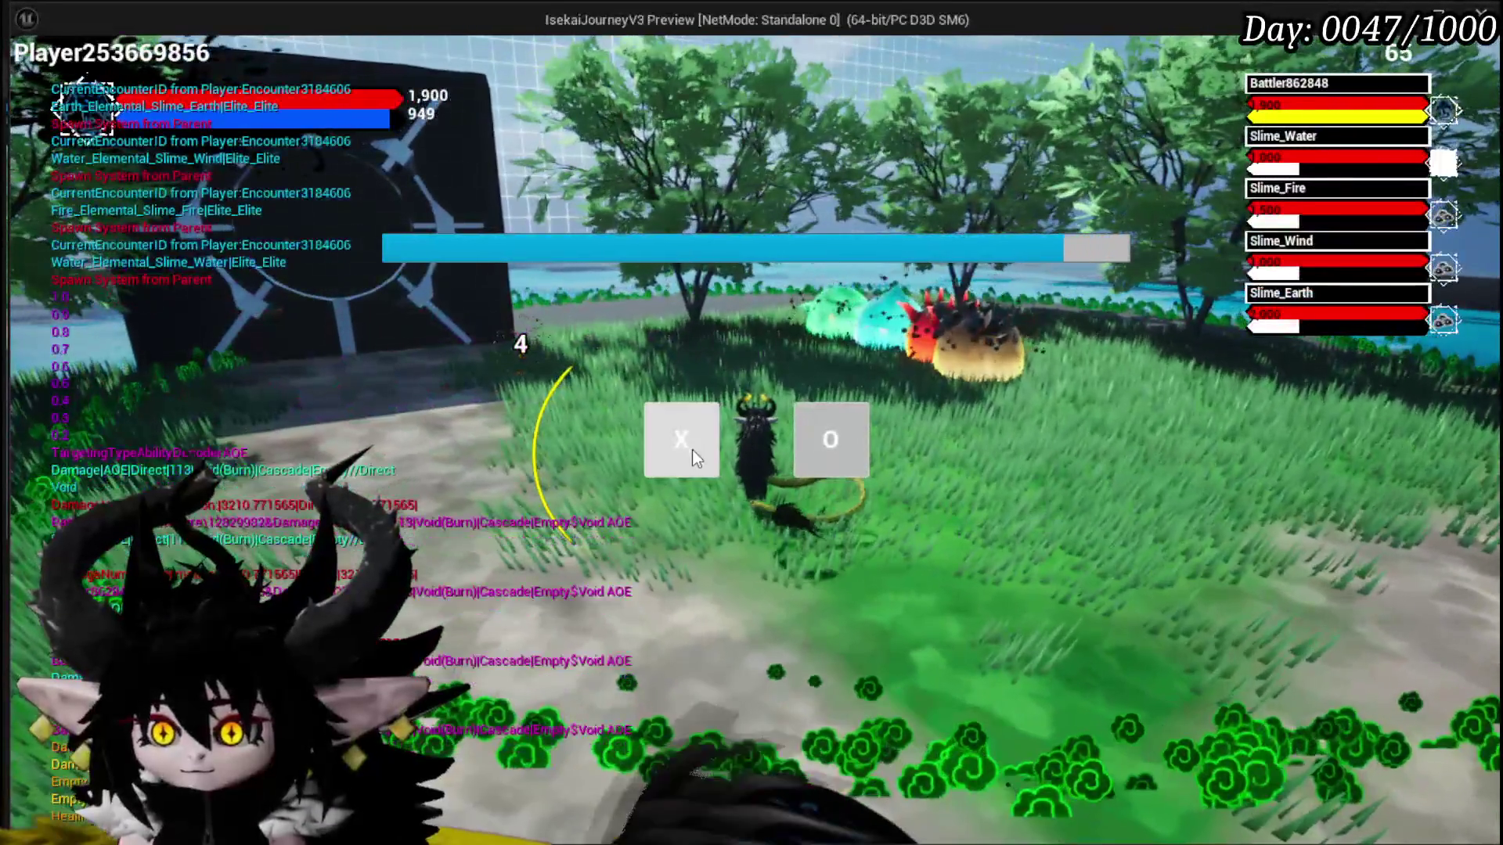
Step: Answer the battle prompt, play the eye card, then place Secrifice Summon on the target ground
click(692, 449)
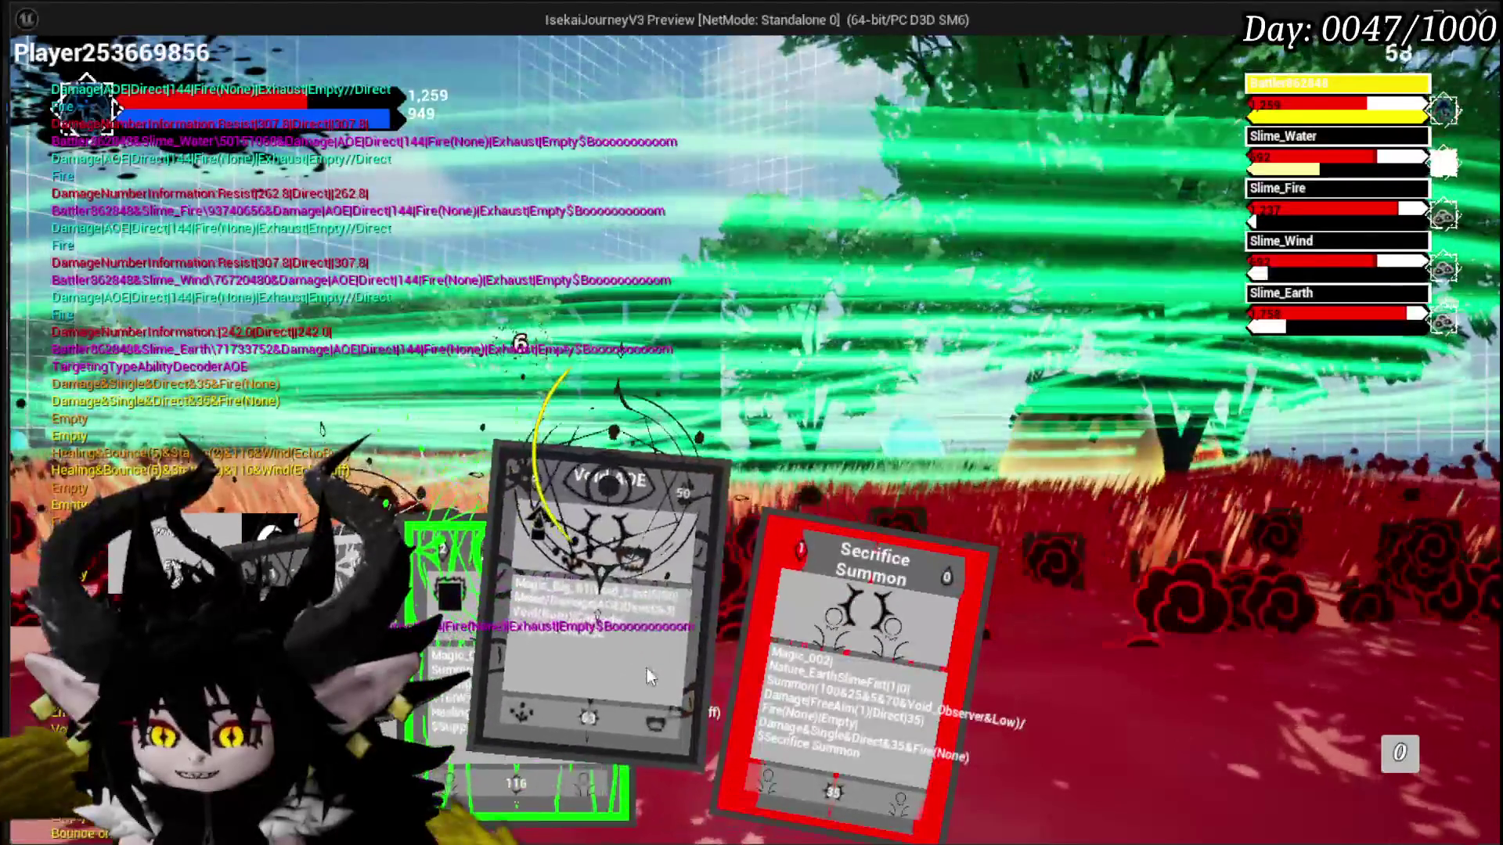
click(646, 668)
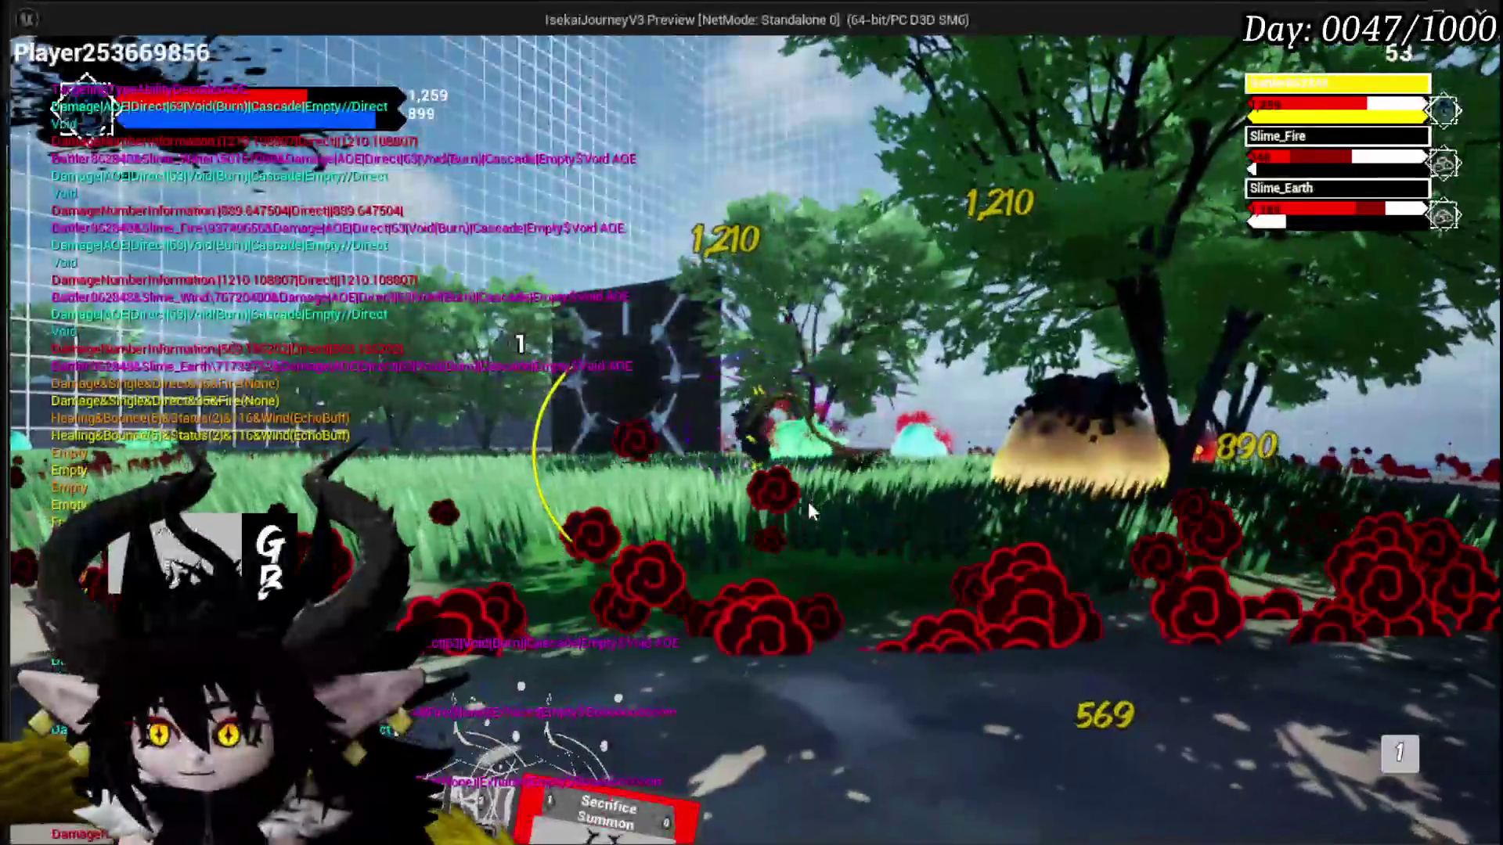
mouse_move(547, 749)
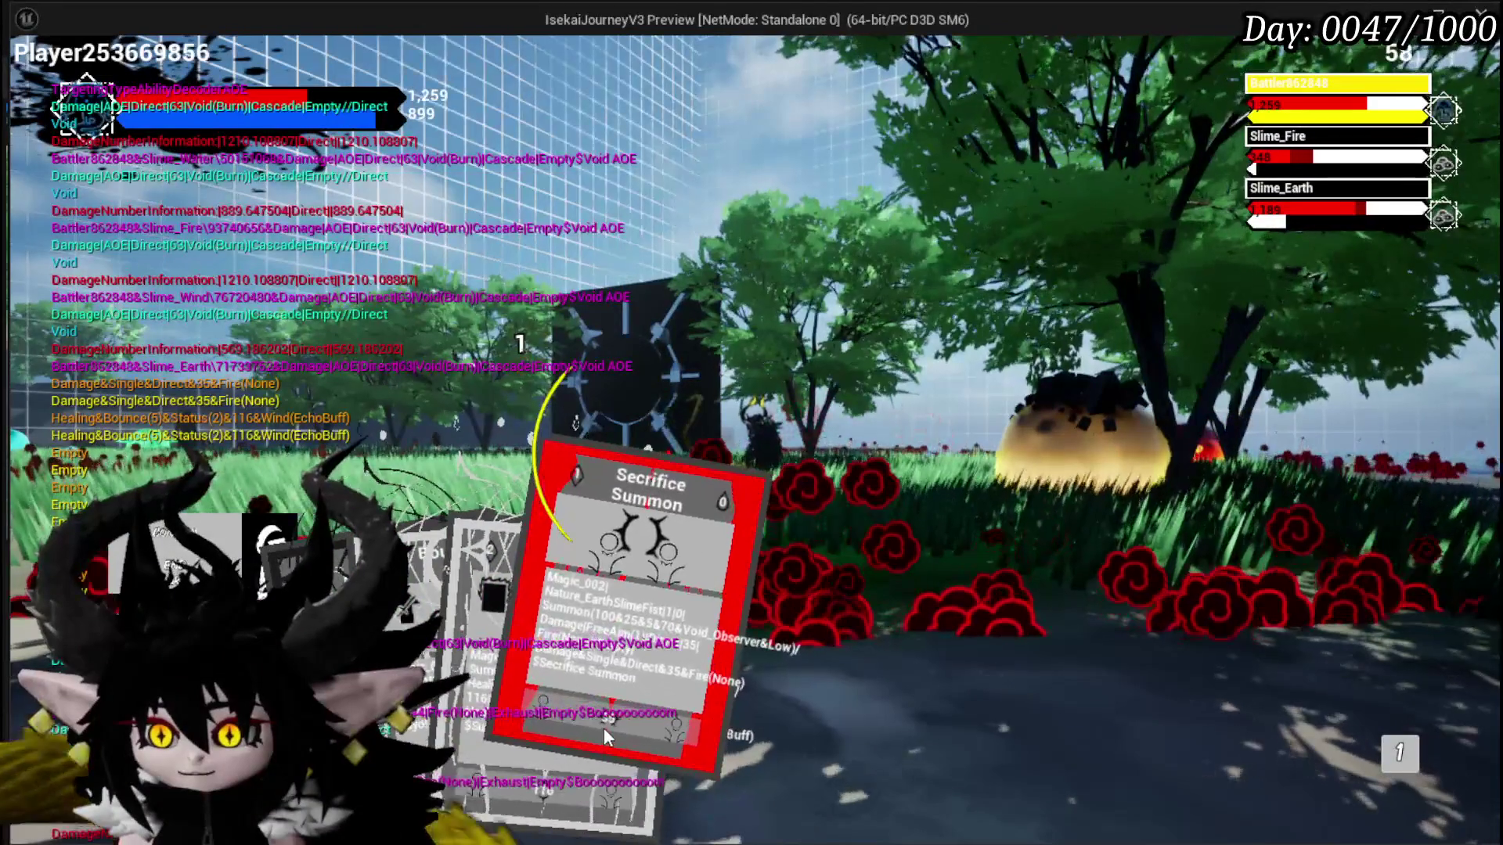
click(603, 726)
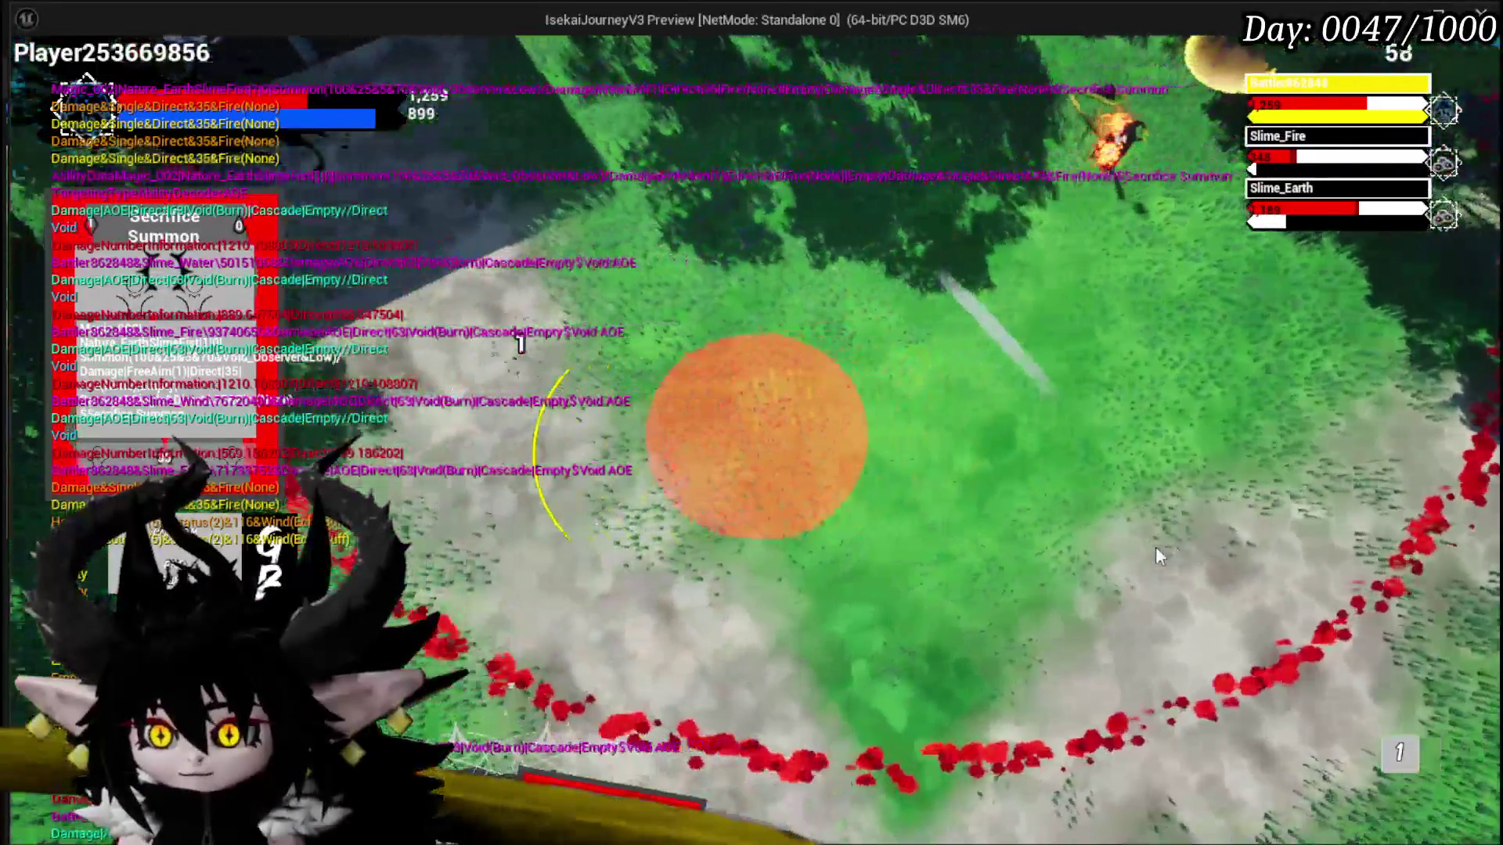
click(1053, 576)
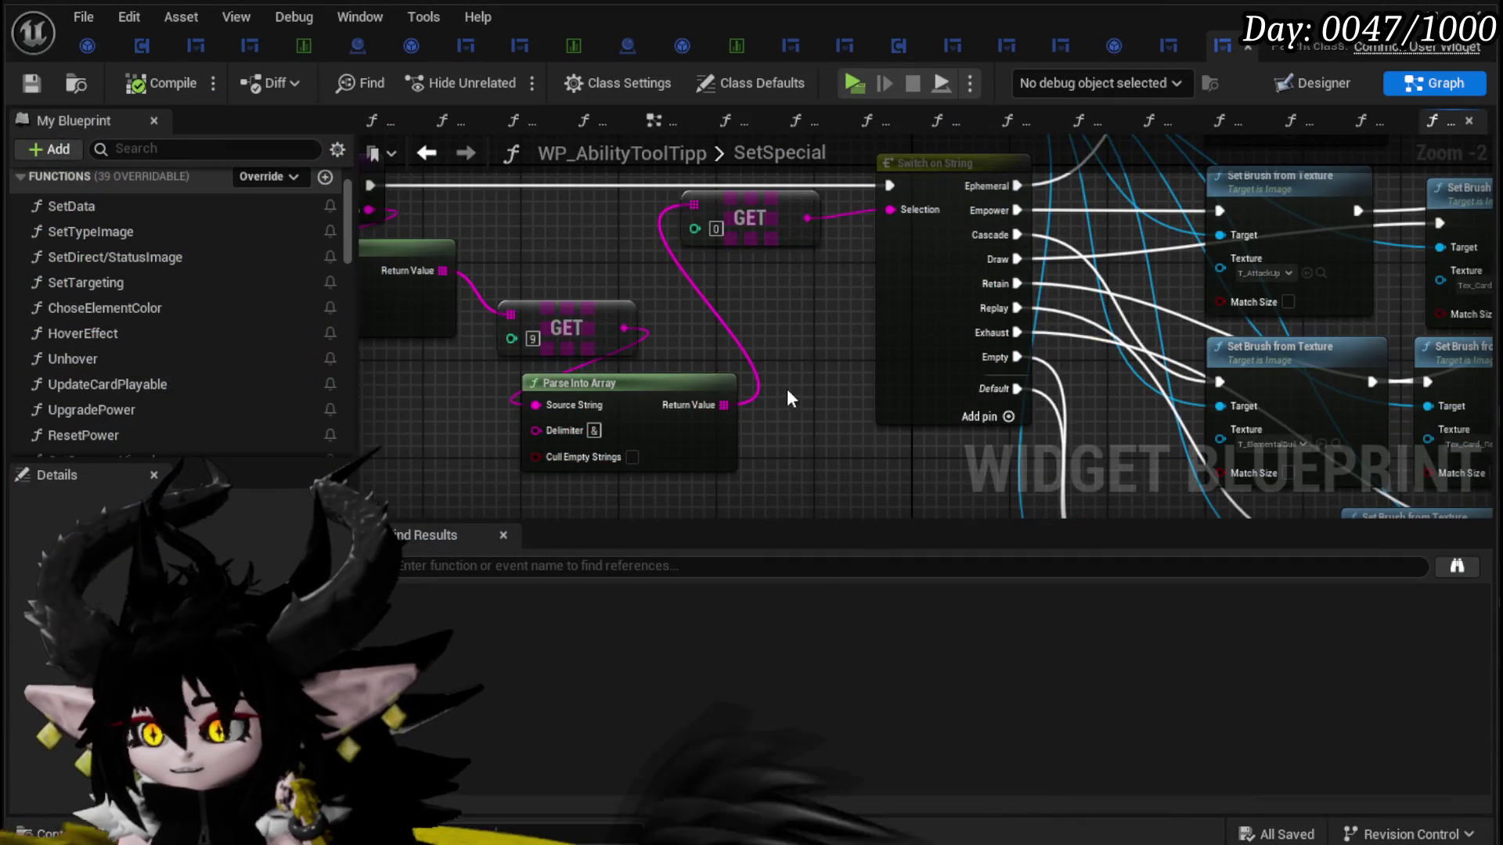
Step: Switch from WP_AbilityToolTipp's SetSpecial to WP_ActionSelection's AbilitySpecialCheck graph
scroll(791, 380, down, 2)
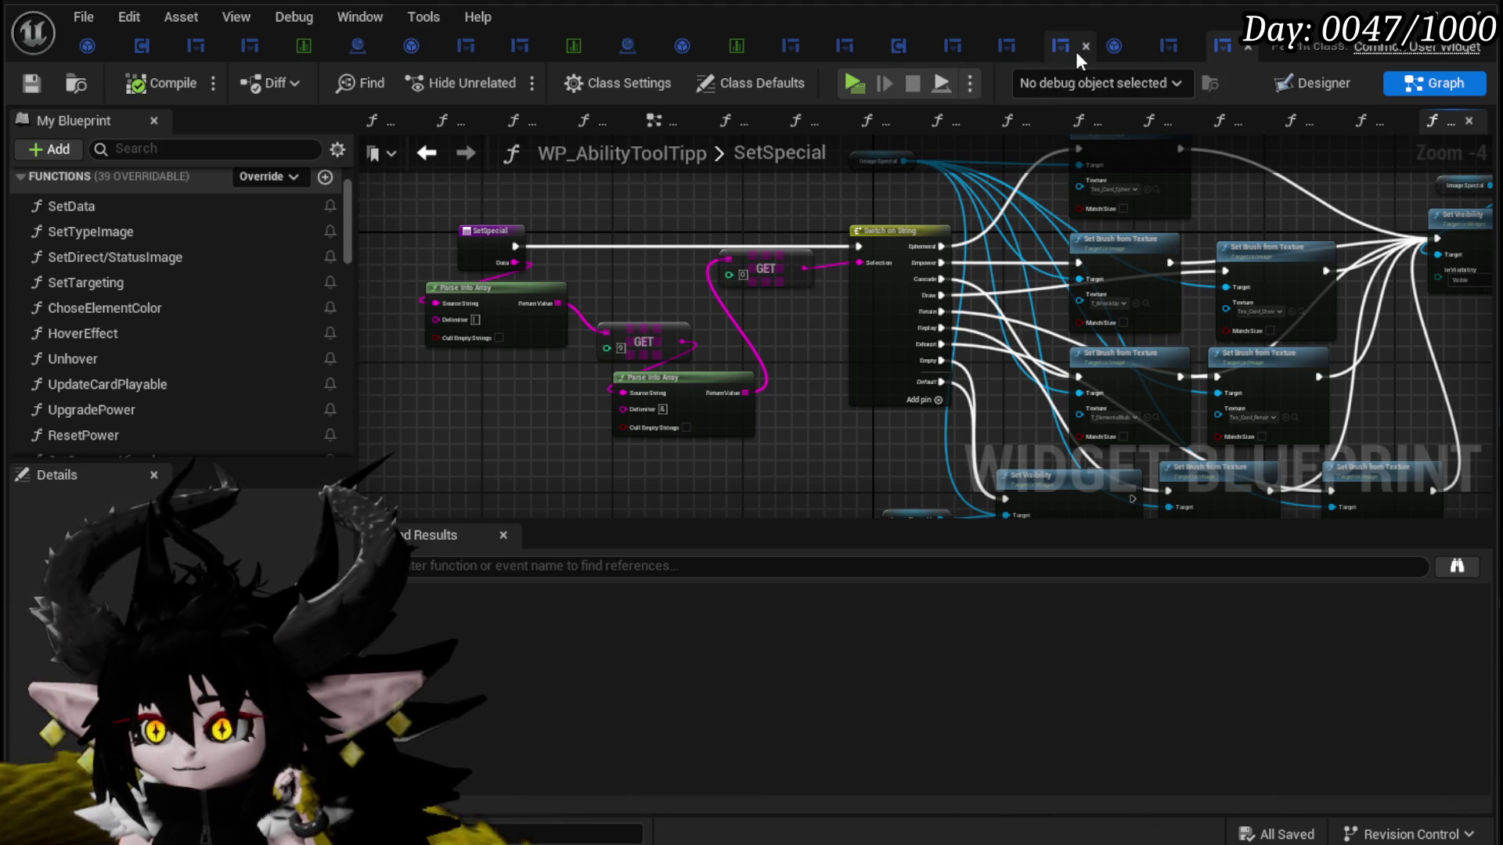
click(1053, 48)
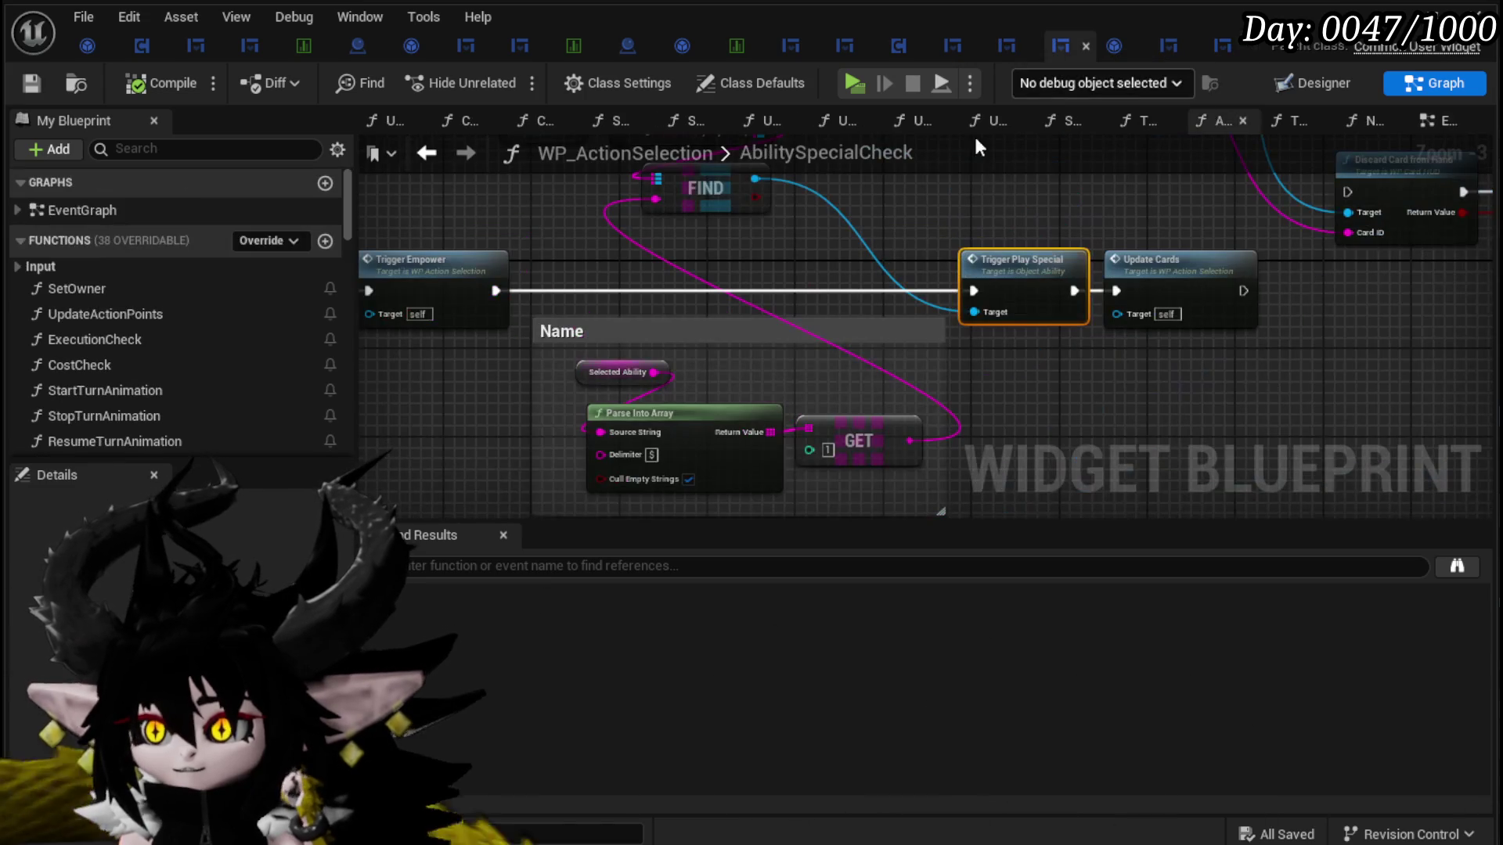
Step: Reveal the Discard Card and Clear Hand nodes, then go back to the EventGraph around the Branch node
mouse_move(783, 272)
mouse_down()
mouse_move(1107, 264)
mouse_move(708, 279)
mouse_up()
mouse_move(845, 233)
mouse_down()
mouse_move(734, 272)
mouse_move(795, 352)
mouse_move(450, 343)
mouse_move(575, 309)
mouse_up()
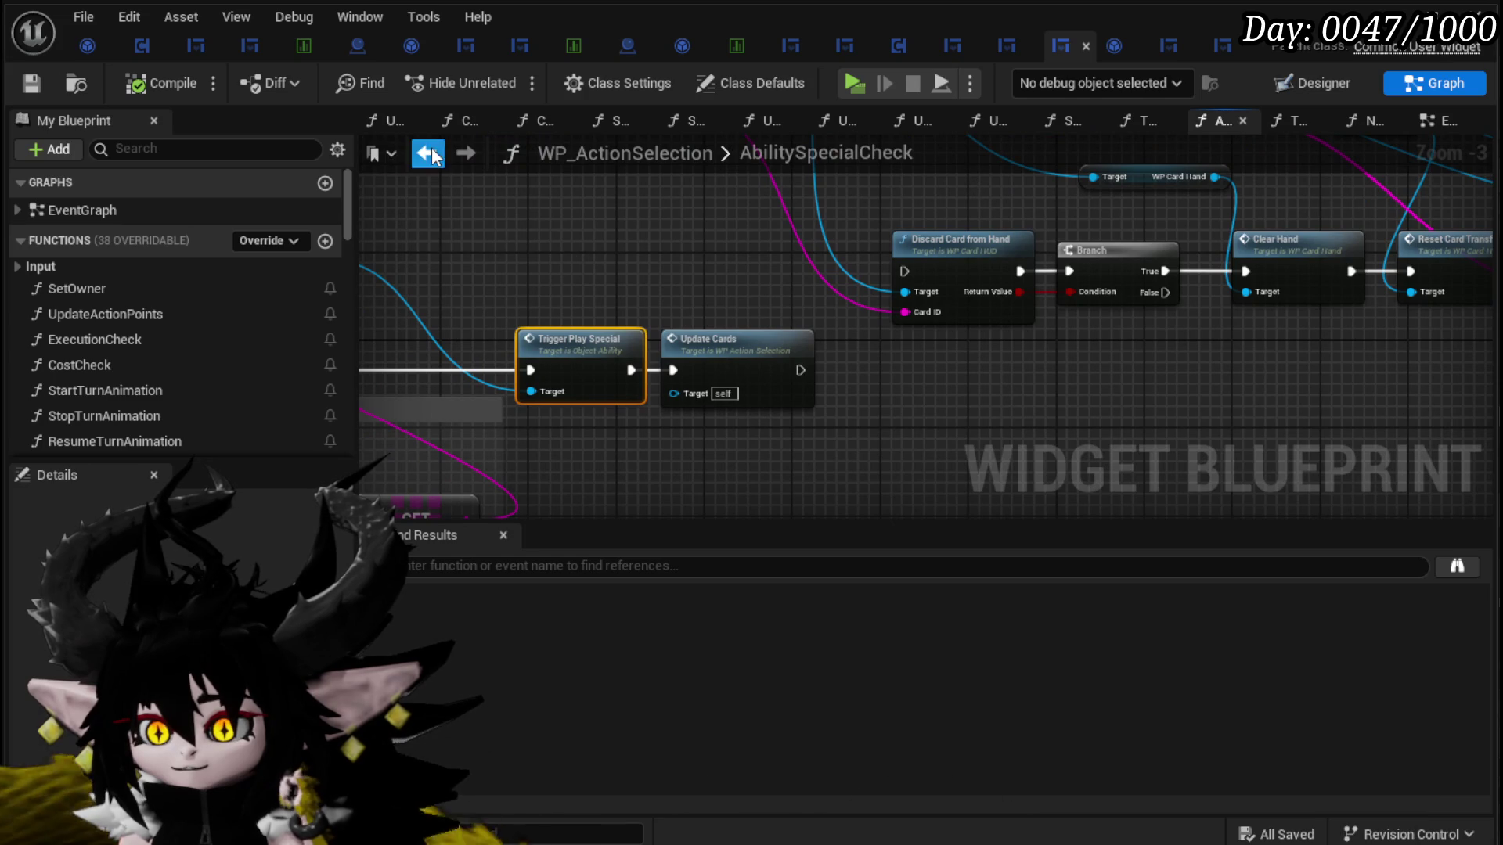
click(428, 154)
mouse_move(777, 325)
mouse_down()
mouse_move(1233, 207)
mouse_move(749, 335)
mouse_move(804, 345)
mouse_move(487, 270)
mouse_move(835, 362)
mouse_move(1117, 352)
mouse_move(1163, 241)
mouse_move(1211, 270)
mouse_up()
scroll(1117, 352, down, 4)
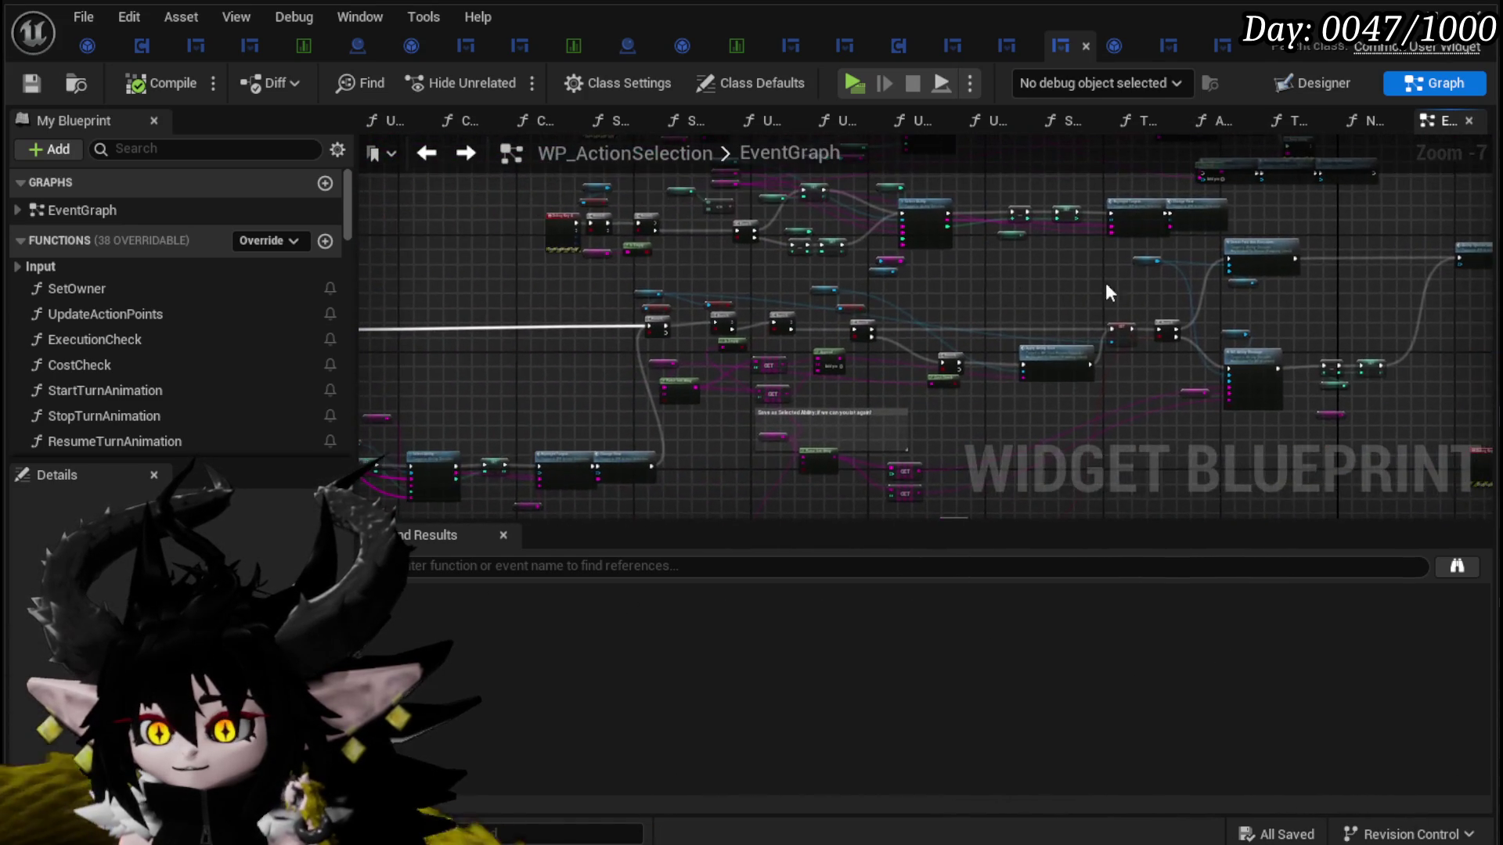
scroll(675, 295, up, 5)
scroll(647, 299, down, 3)
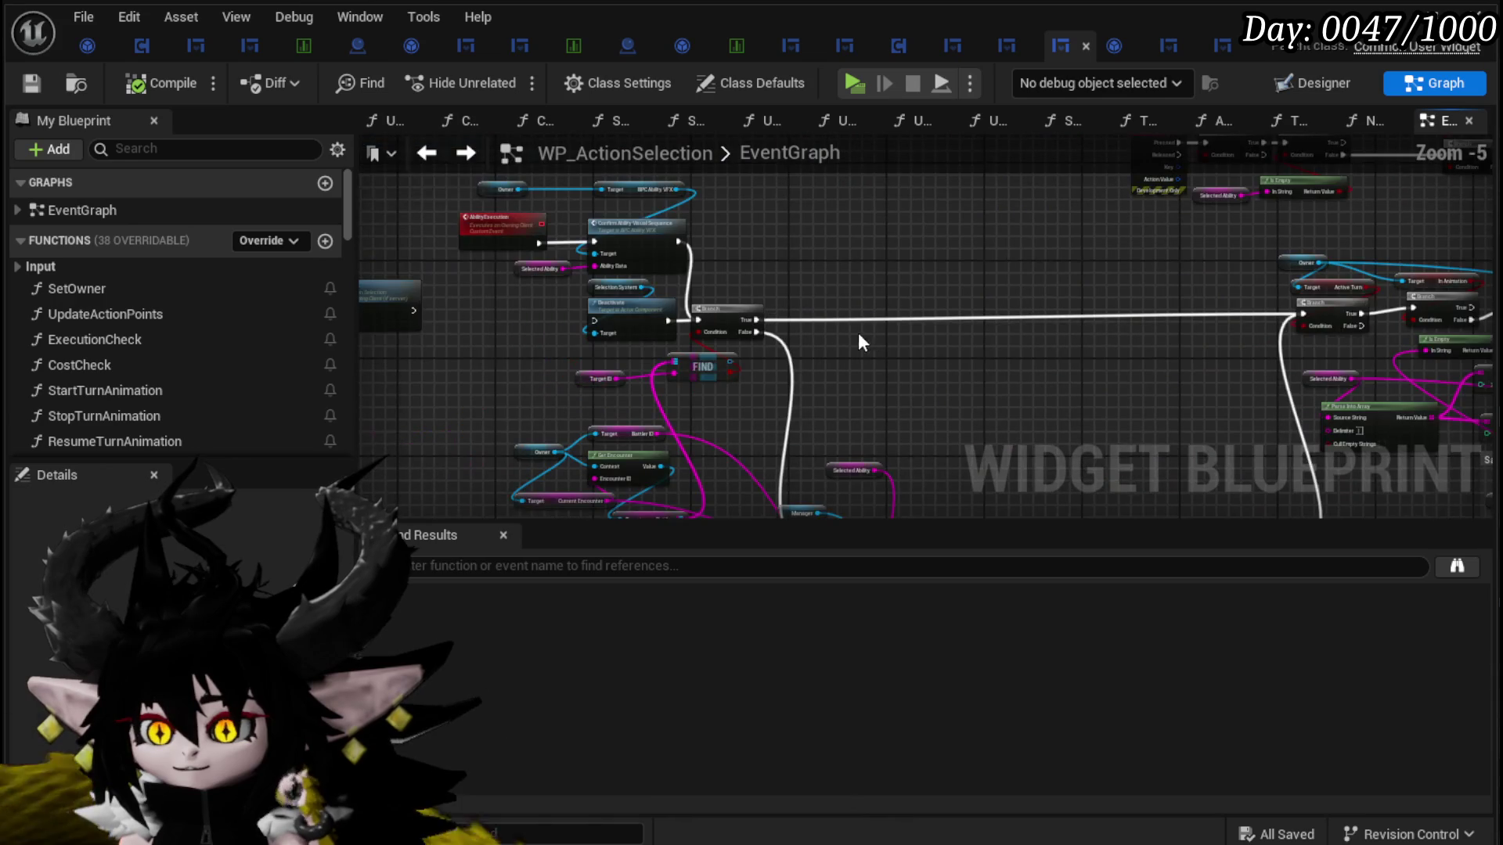
scroll(716, 261, up, 2)
mouse_move(716, 262)
mouse_down()
mouse_move(756, 321)
mouse_move(735, 261)
mouse_move(770, 340)
mouse_up()
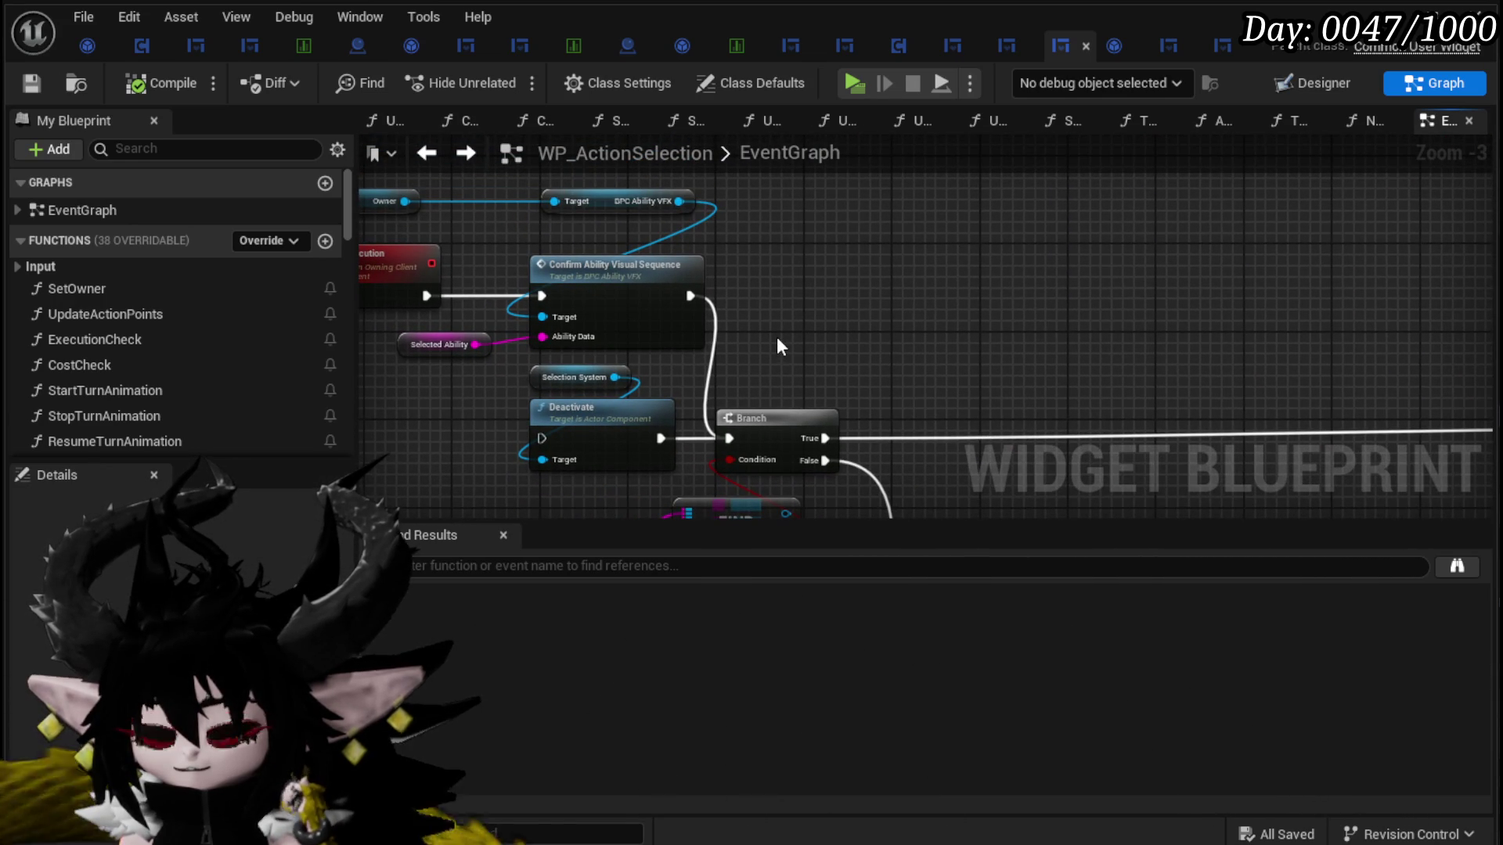
Step: Locate the End Turn Sequence call in the EventGraph and open its function graph
scroll(790, 332, down, 3)
mouse_move(790, 331)
mouse_down()
mouse_move(595, 288)
mouse_move(1166, 258)
mouse_move(864, 308)
mouse_up()
scroll(595, 288, up, 3)
scroll(1167, 259, down, 3)
scroll(864, 308, up, 4)
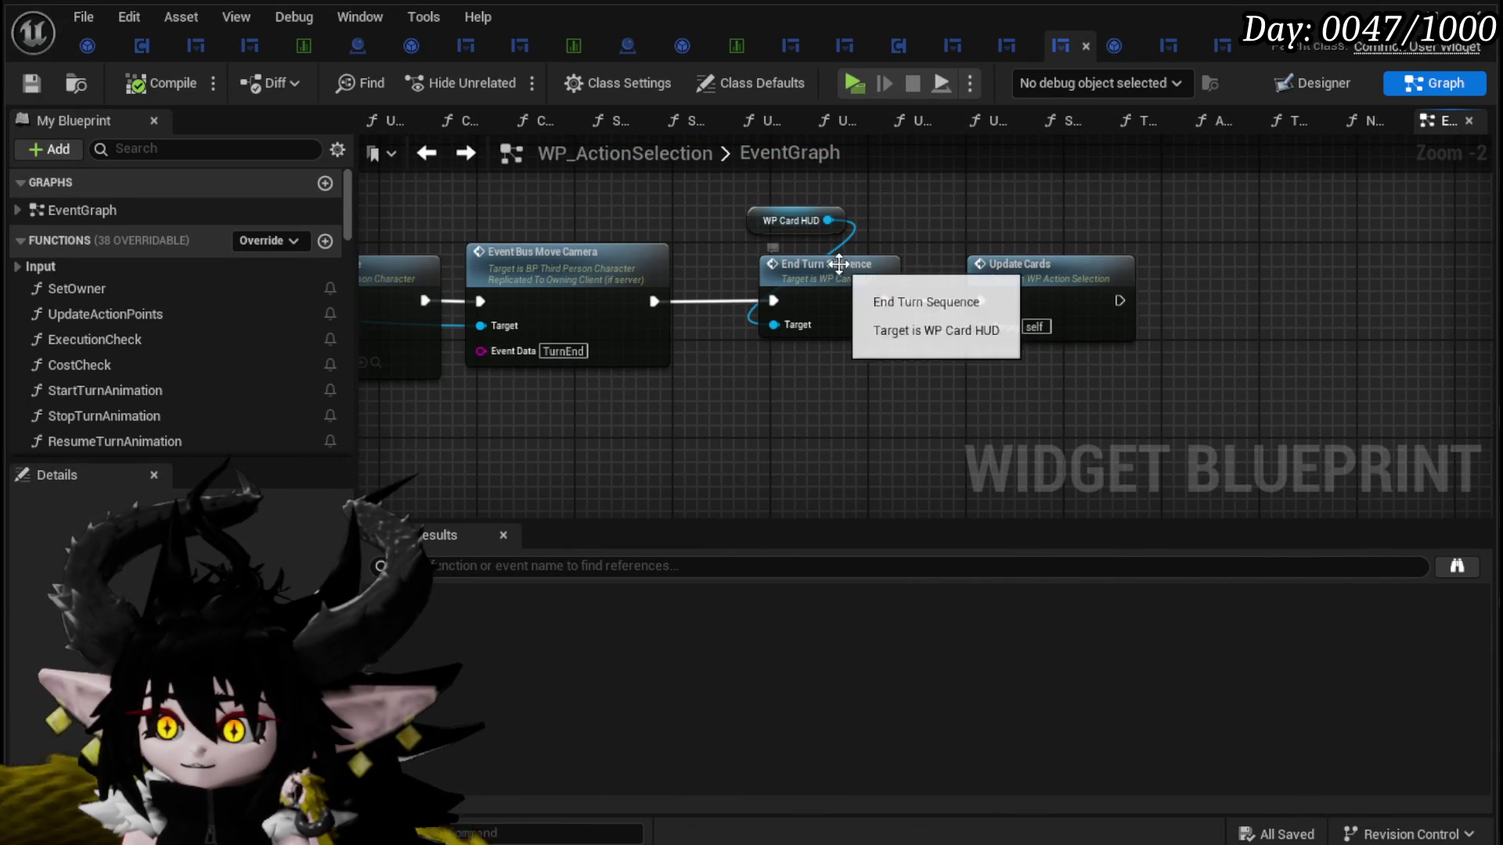
scroll(763, 360, down, 2)
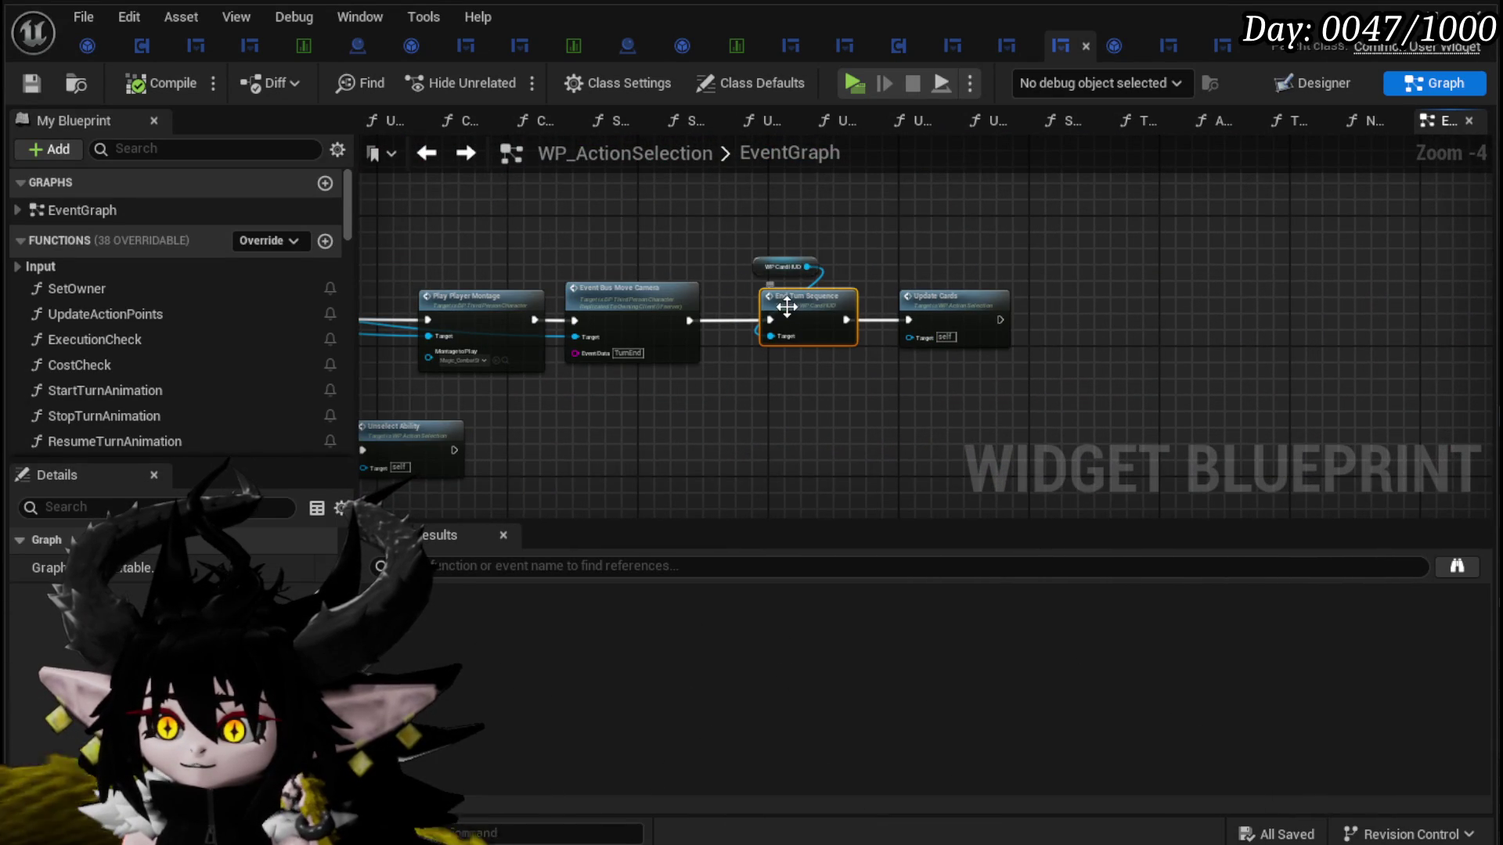
double_click(806, 304)
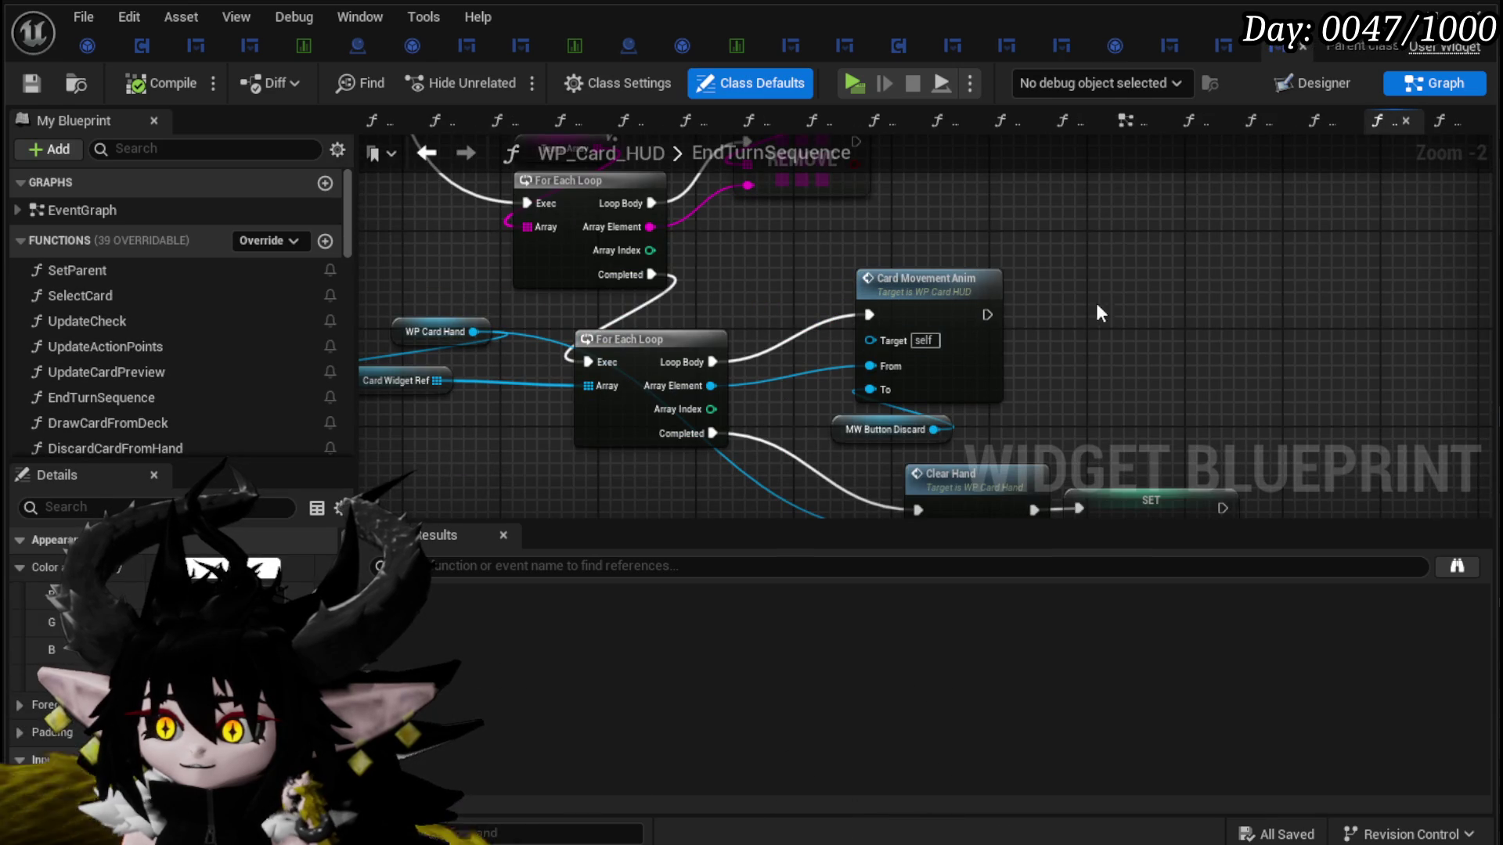
Step: Inspect EndTurnSequence's Card Movement Anim and discard nodes up to its entry node
drag(765, 235, 1072, 429)
click(1082, 368)
scroll(1166, 423, down, 2)
drag(1166, 420, 1162, 531)
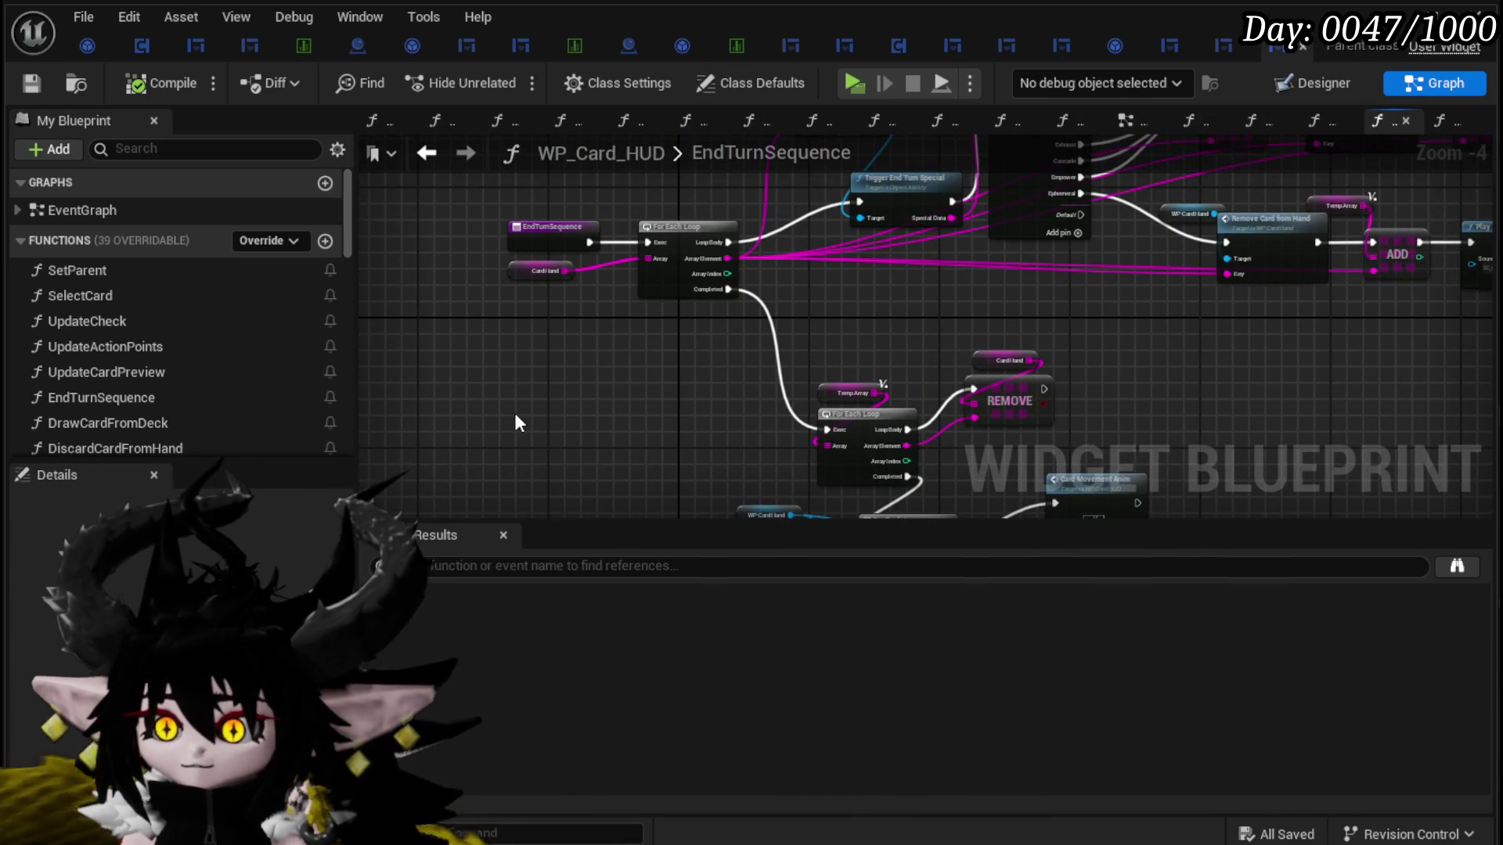
Step: Review CardMovementAnim and WP_AbilityToolTipp's SetSpecial, then return to WP_ActionSelection's EventGraph
click(427, 153)
scroll(548, 266, down, 6)
drag(570, 275, 682, 282)
scroll(683, 282, up, 3)
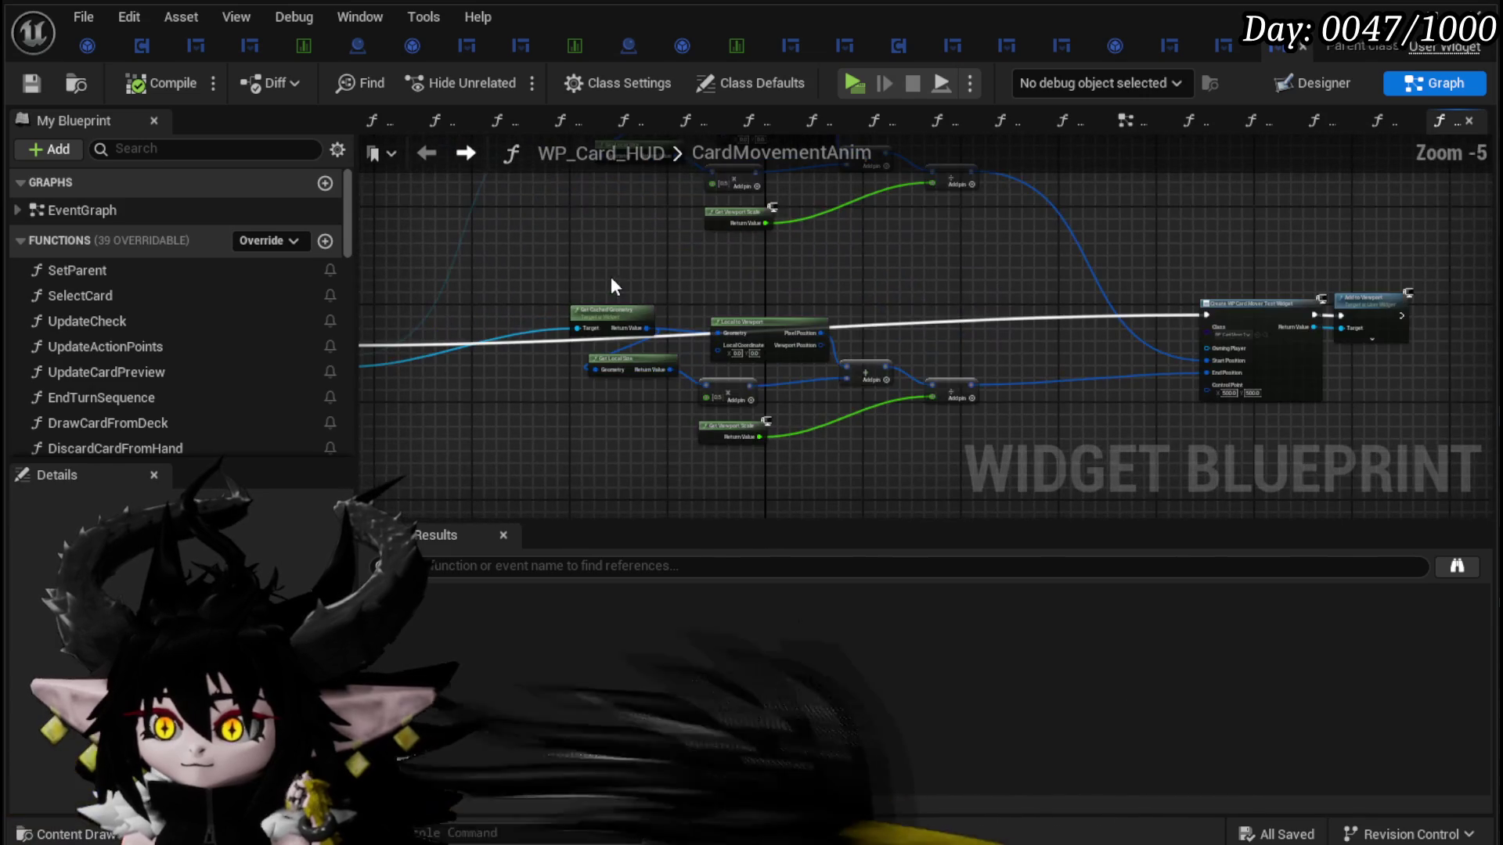
click(1218, 45)
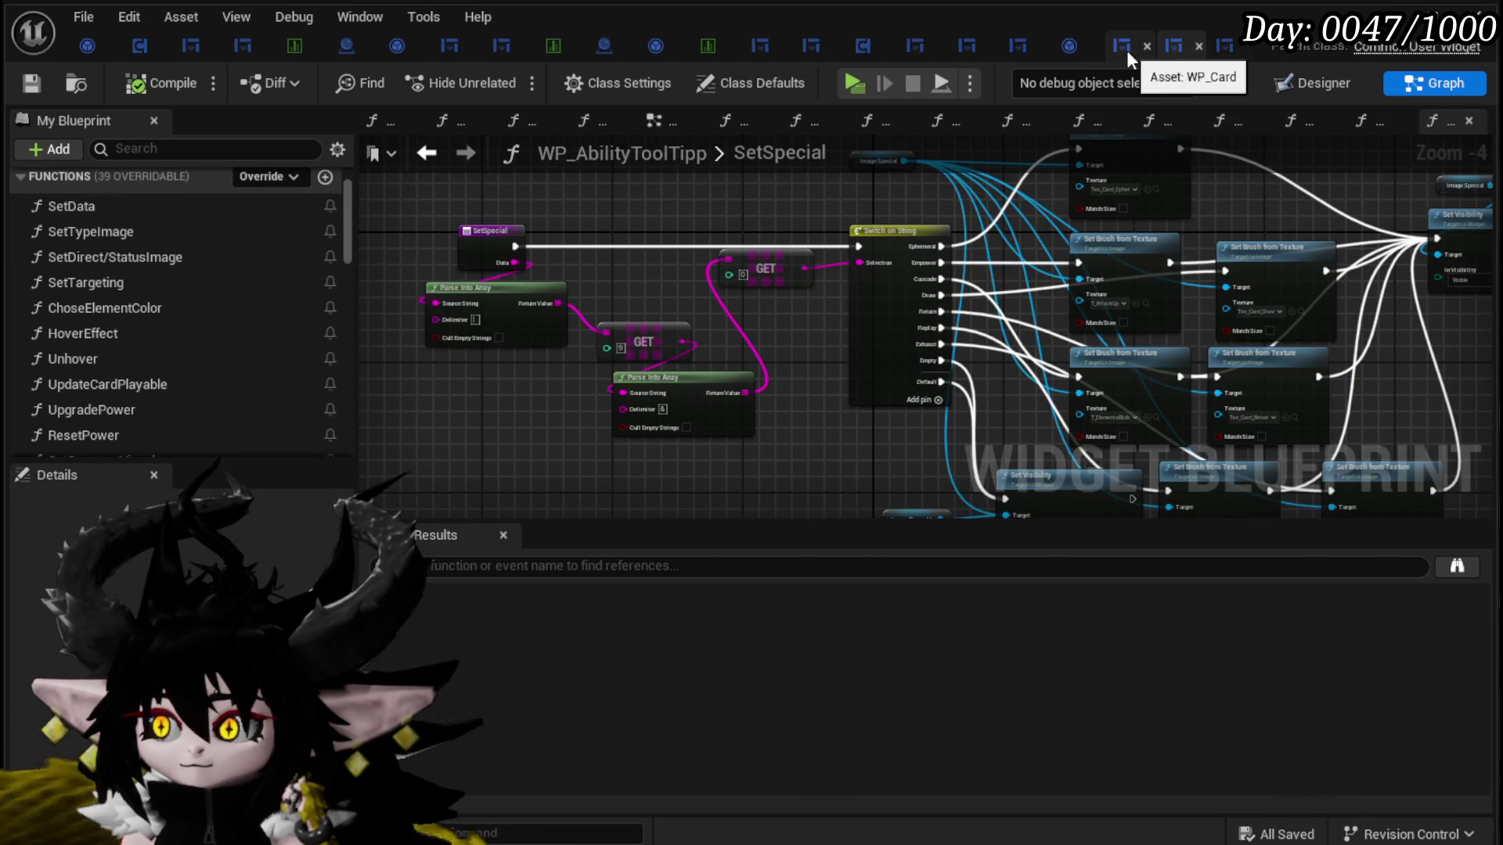
click(1021, 41)
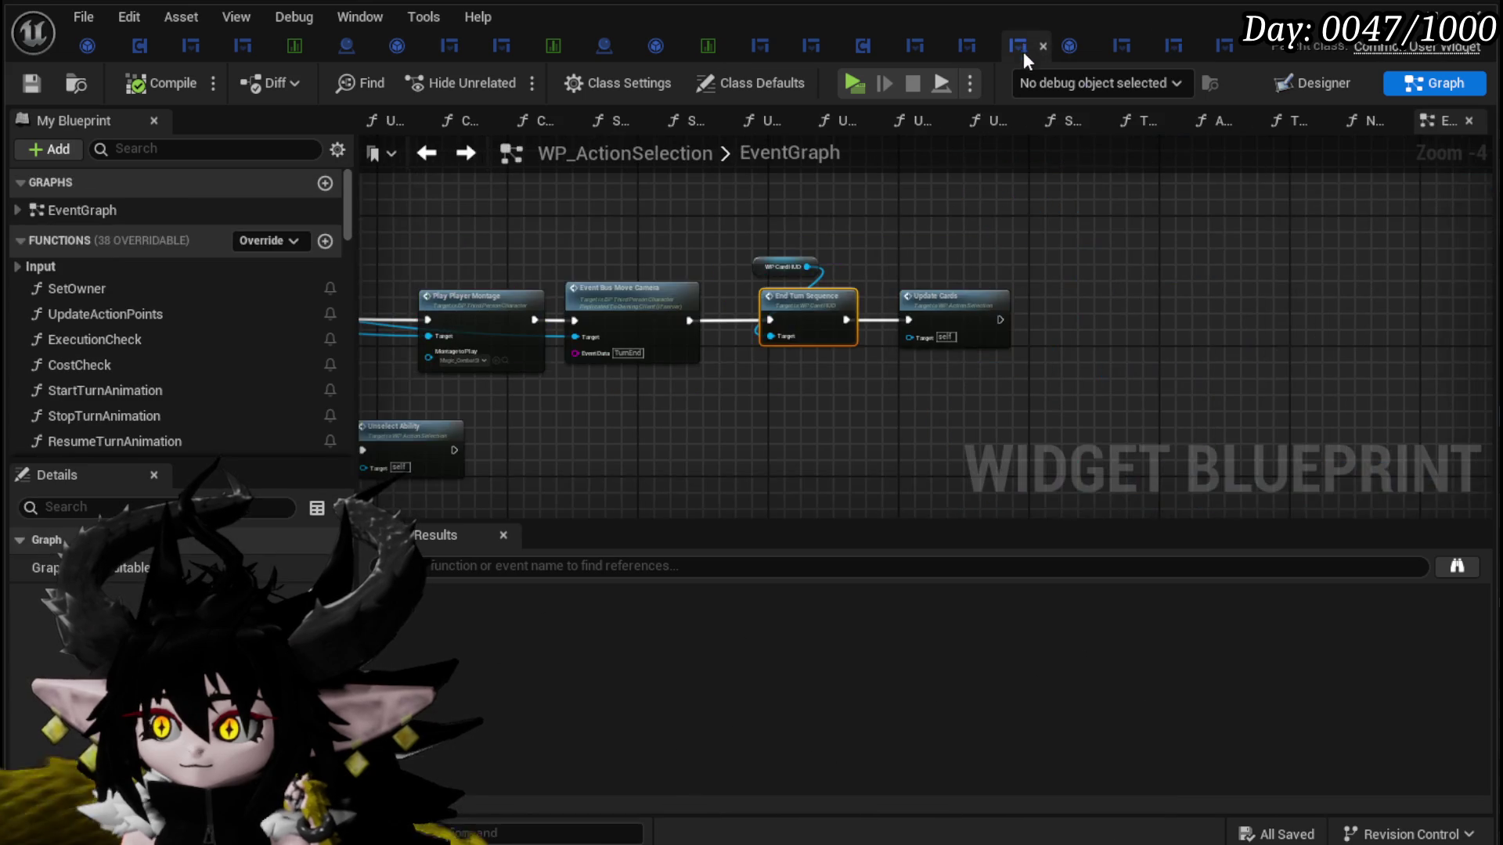
Step: Open the Ability Special Check function graph from the EventGraph
scroll(612, 228, down, 2)
scroll(685, 334, up, 1)
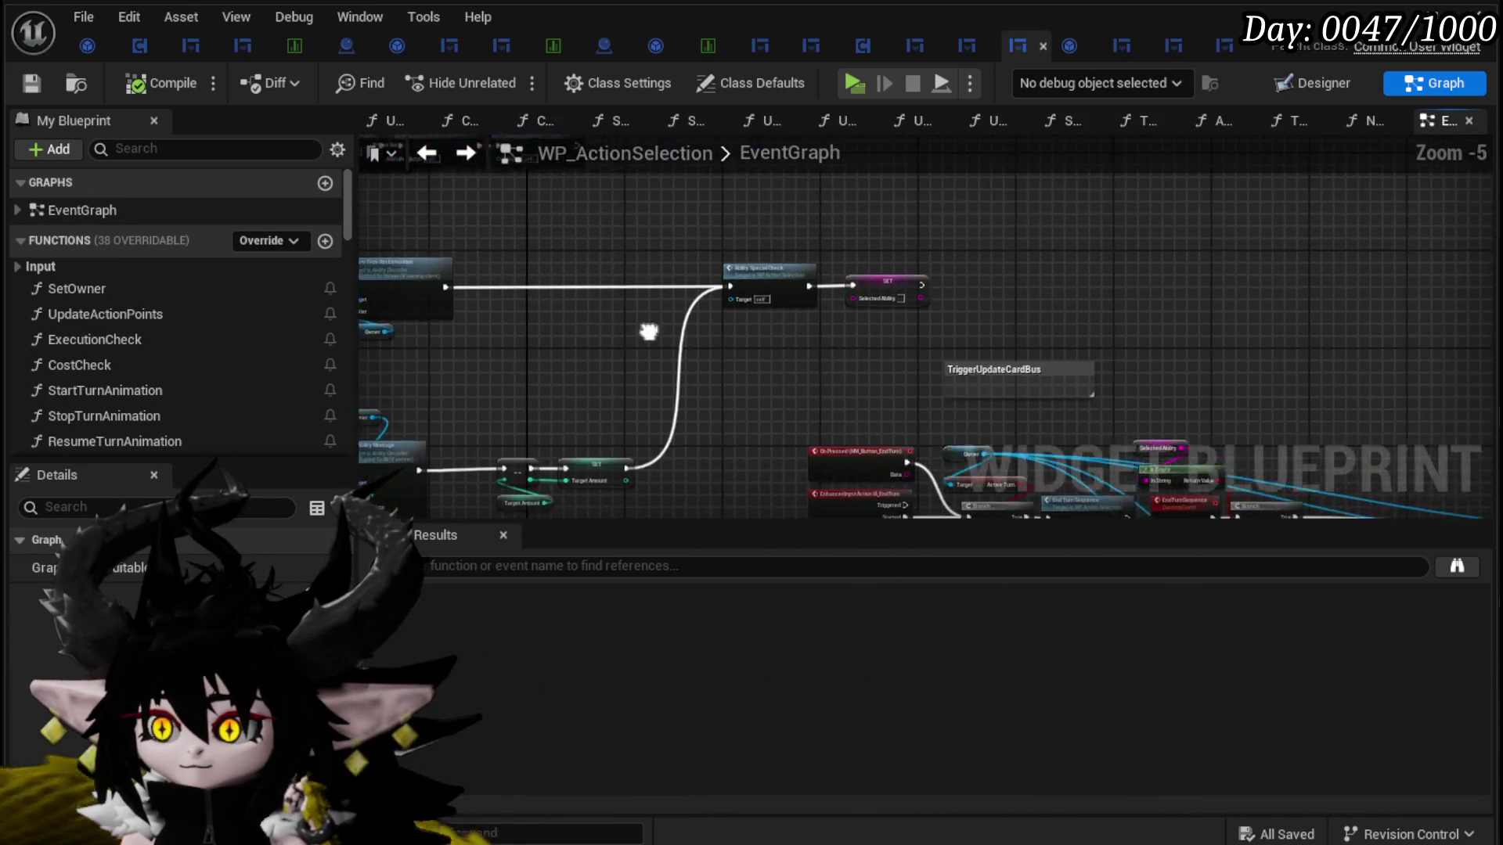
scroll(835, 215, up, 4)
double_click(836, 212)
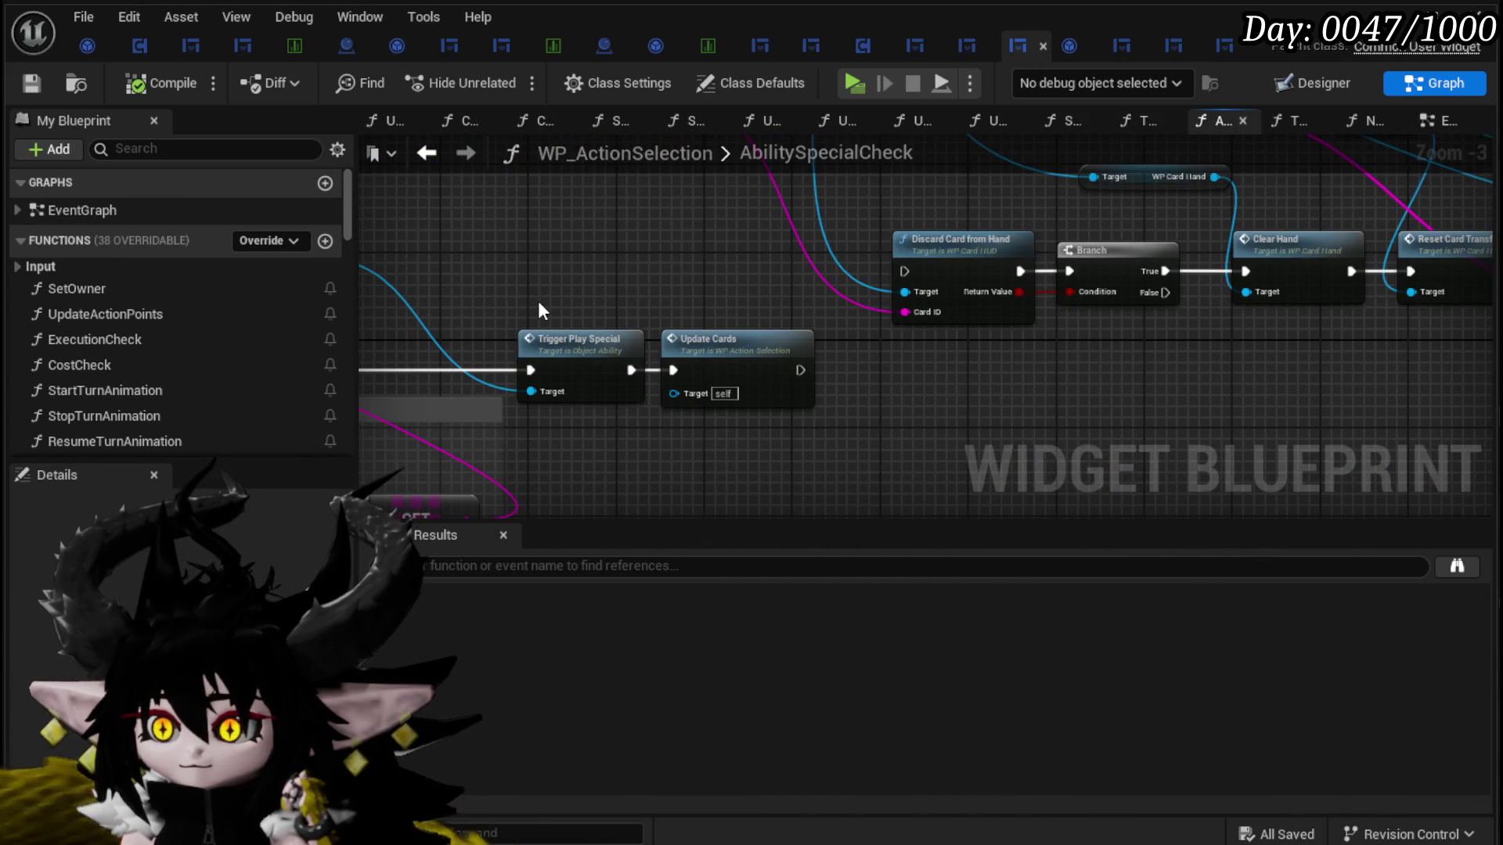
scroll(539, 303, down, 2)
scroll(721, 436, up, 3)
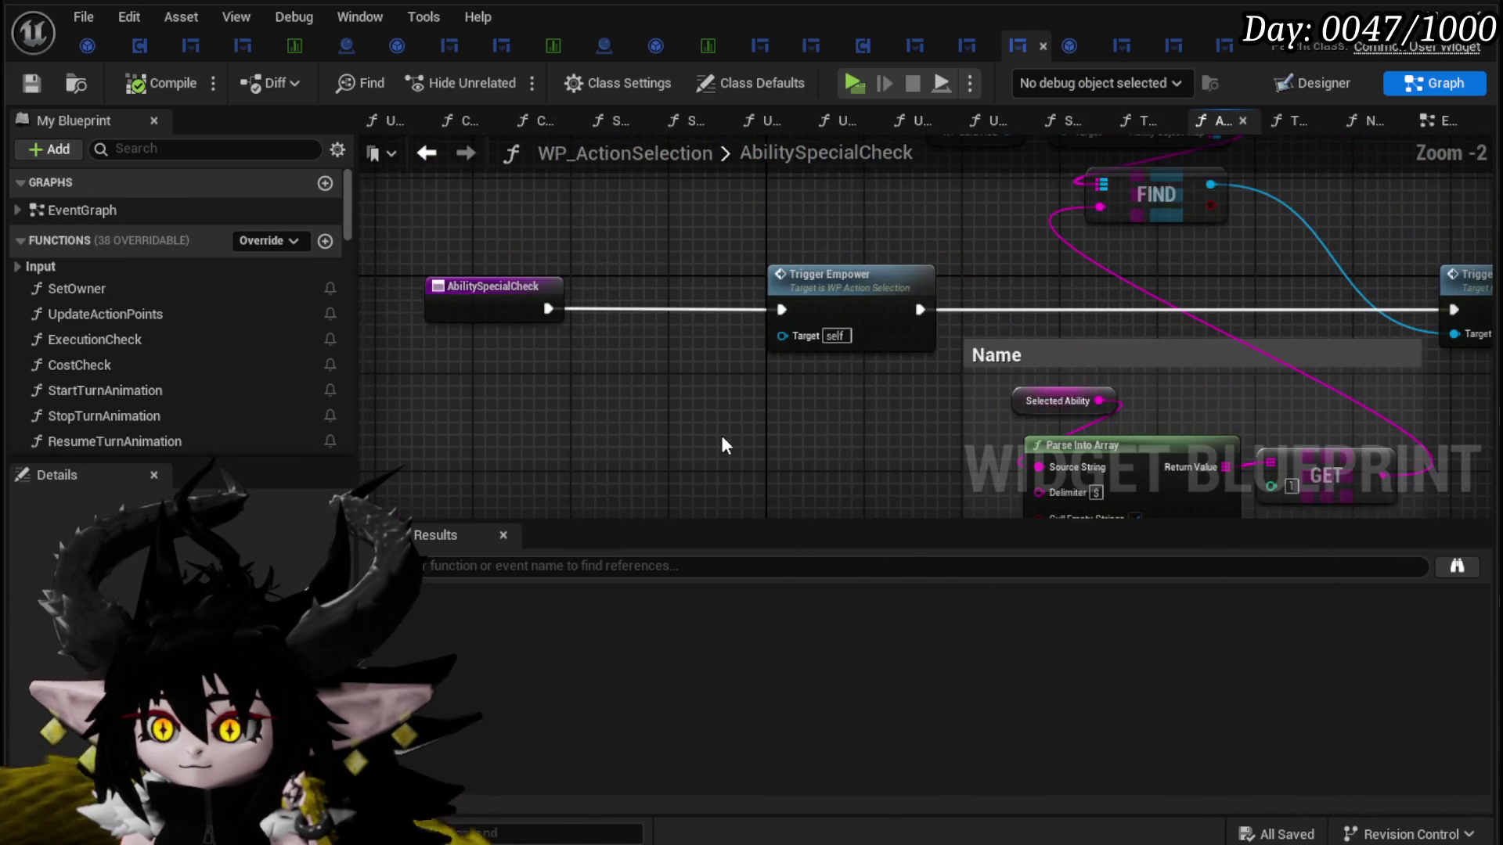
Step: Find the Trigger Play Special and Update Cards nodes and open Update Cards
drag(654, 417, 413, 391)
drag(1244, 407, 829, 403)
double_click(949, 322)
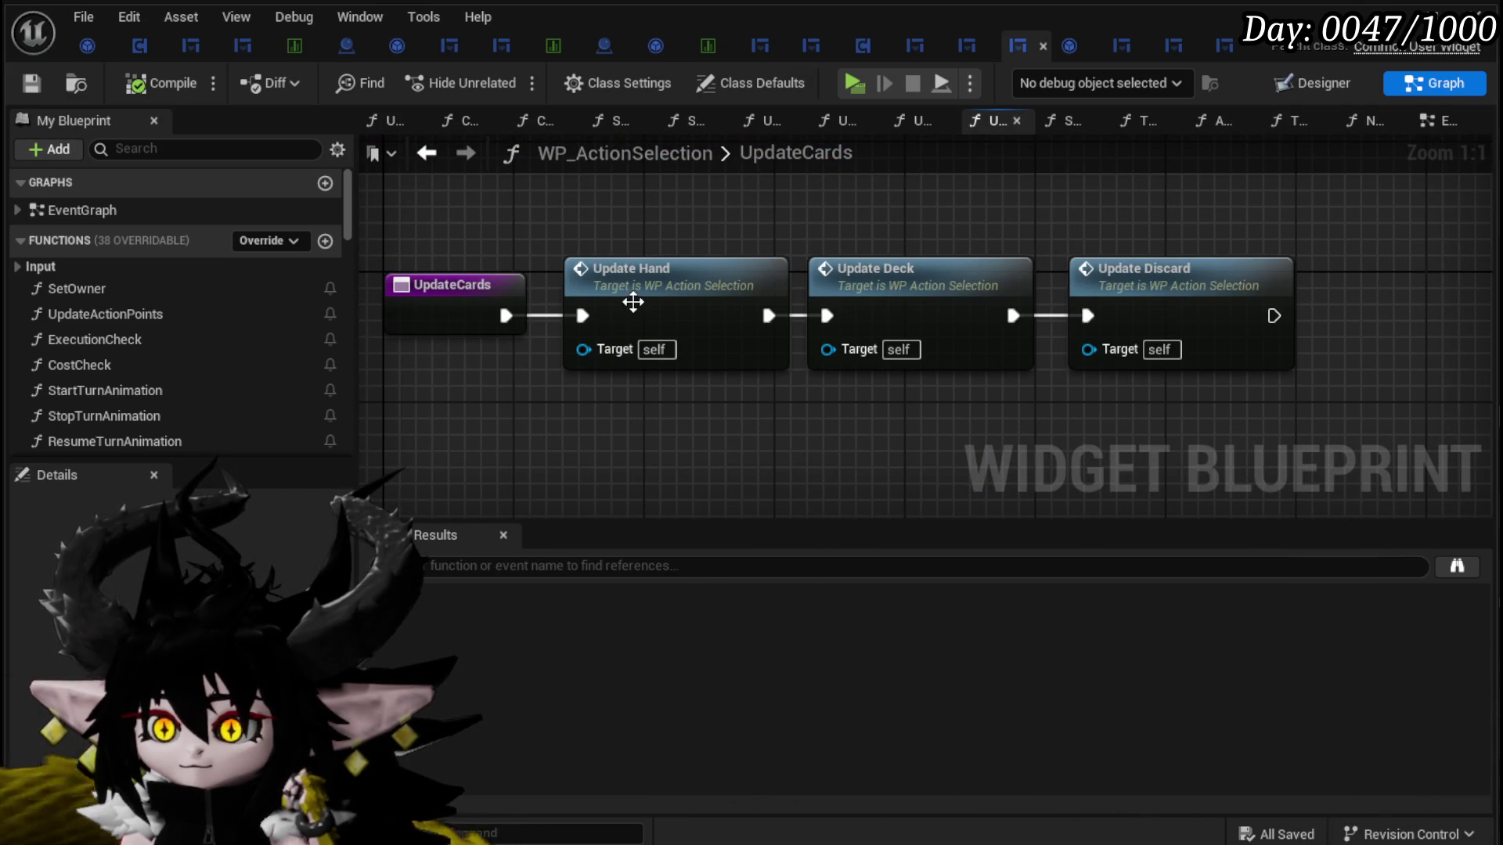
Step: Browse the Update Hand graph, then go back to UpdateCards and switch to WP_Card_HUD's CardMovementAnim
double_click(632, 303)
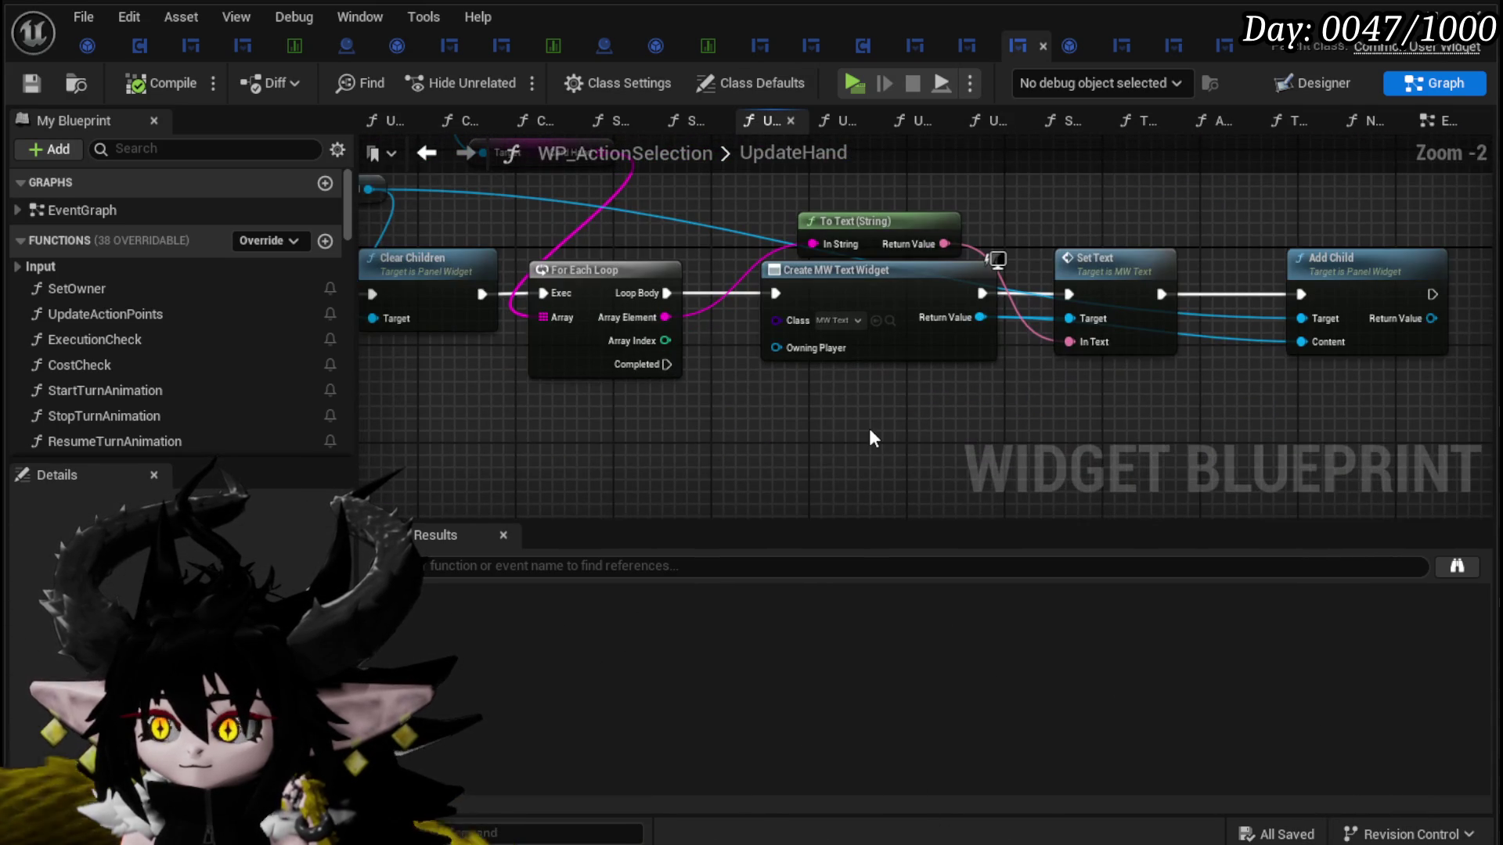
scroll(869, 425, down, 1)
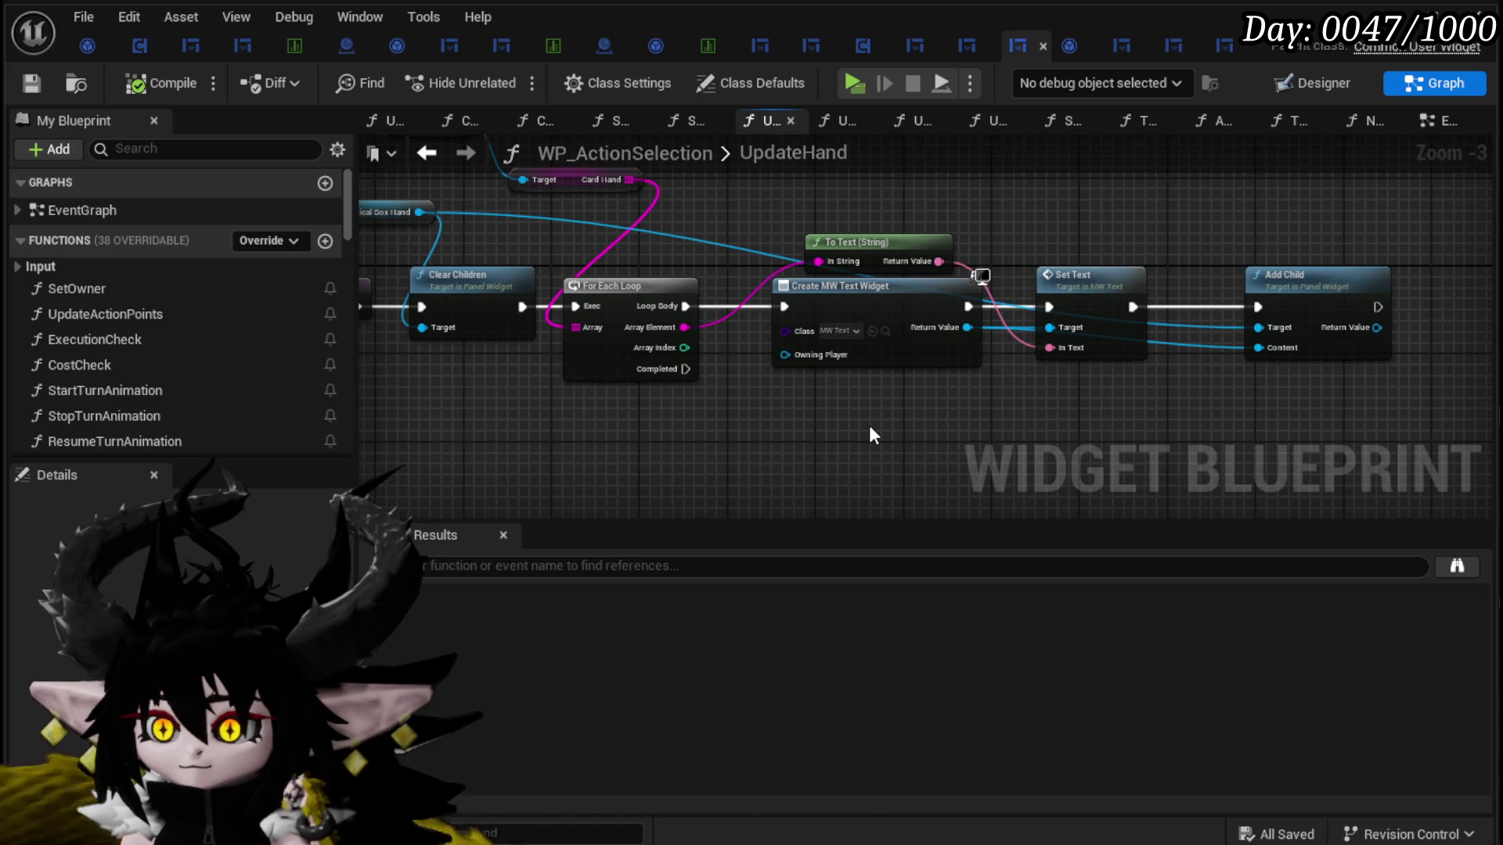
drag(869, 425, 1102, 438)
scroll(296, 387, down, 10)
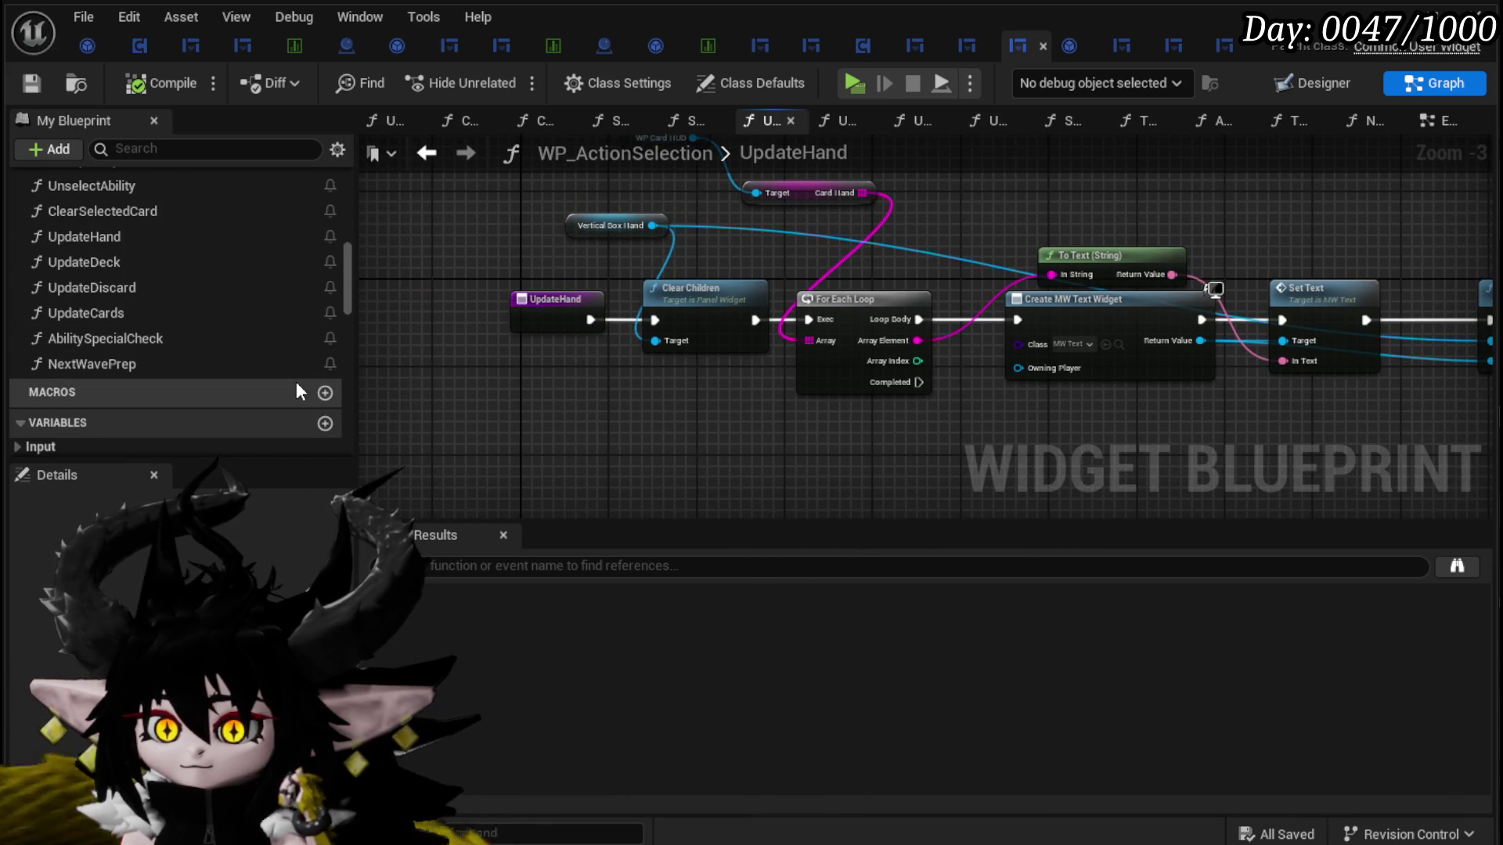
scroll(298, 389, up, 2)
scroll(296, 389, up, 1)
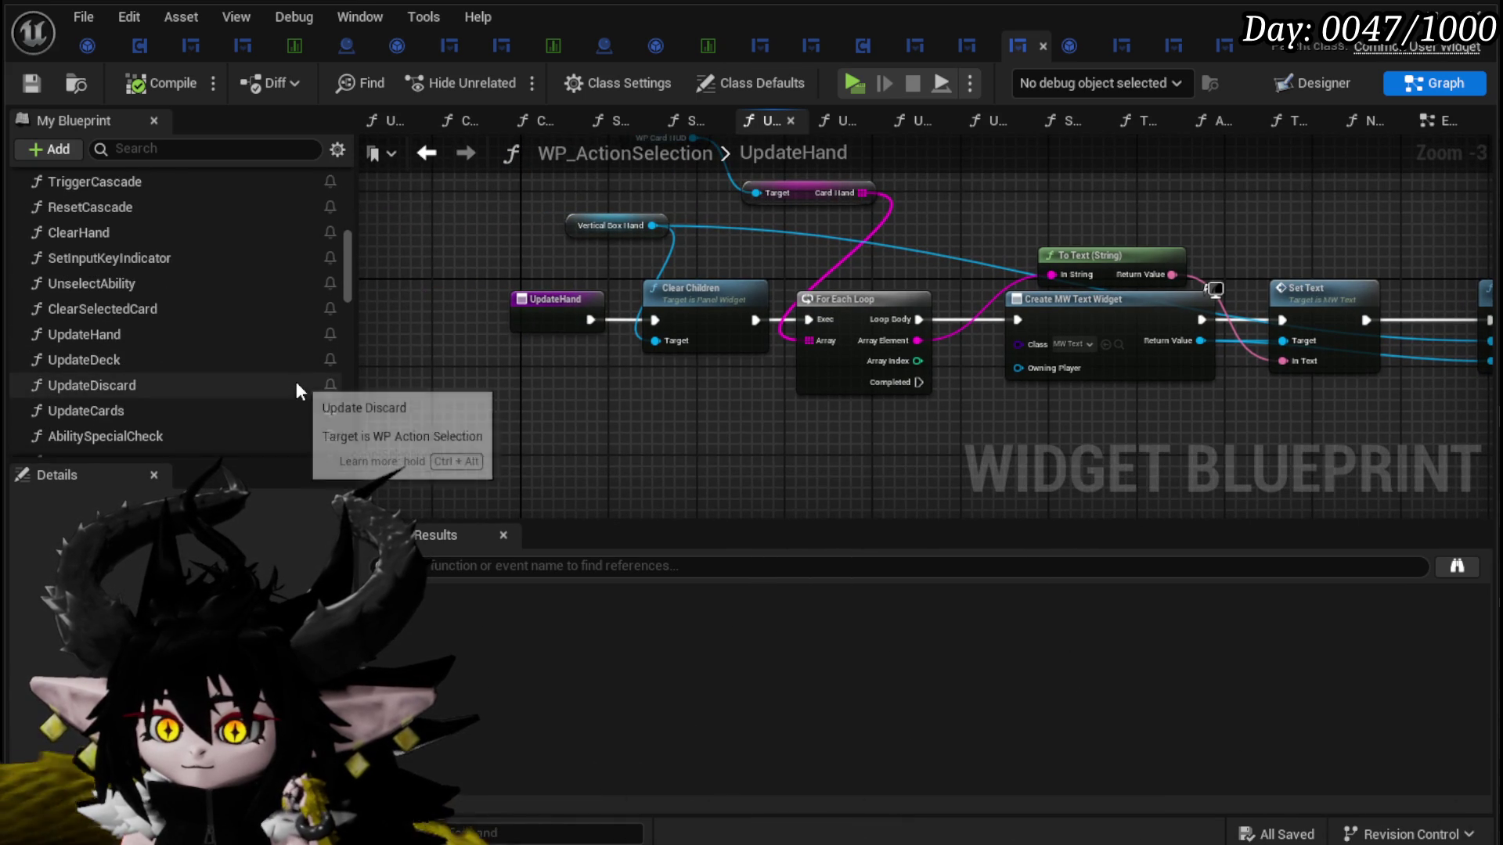
scroll(296, 389, down, 2)
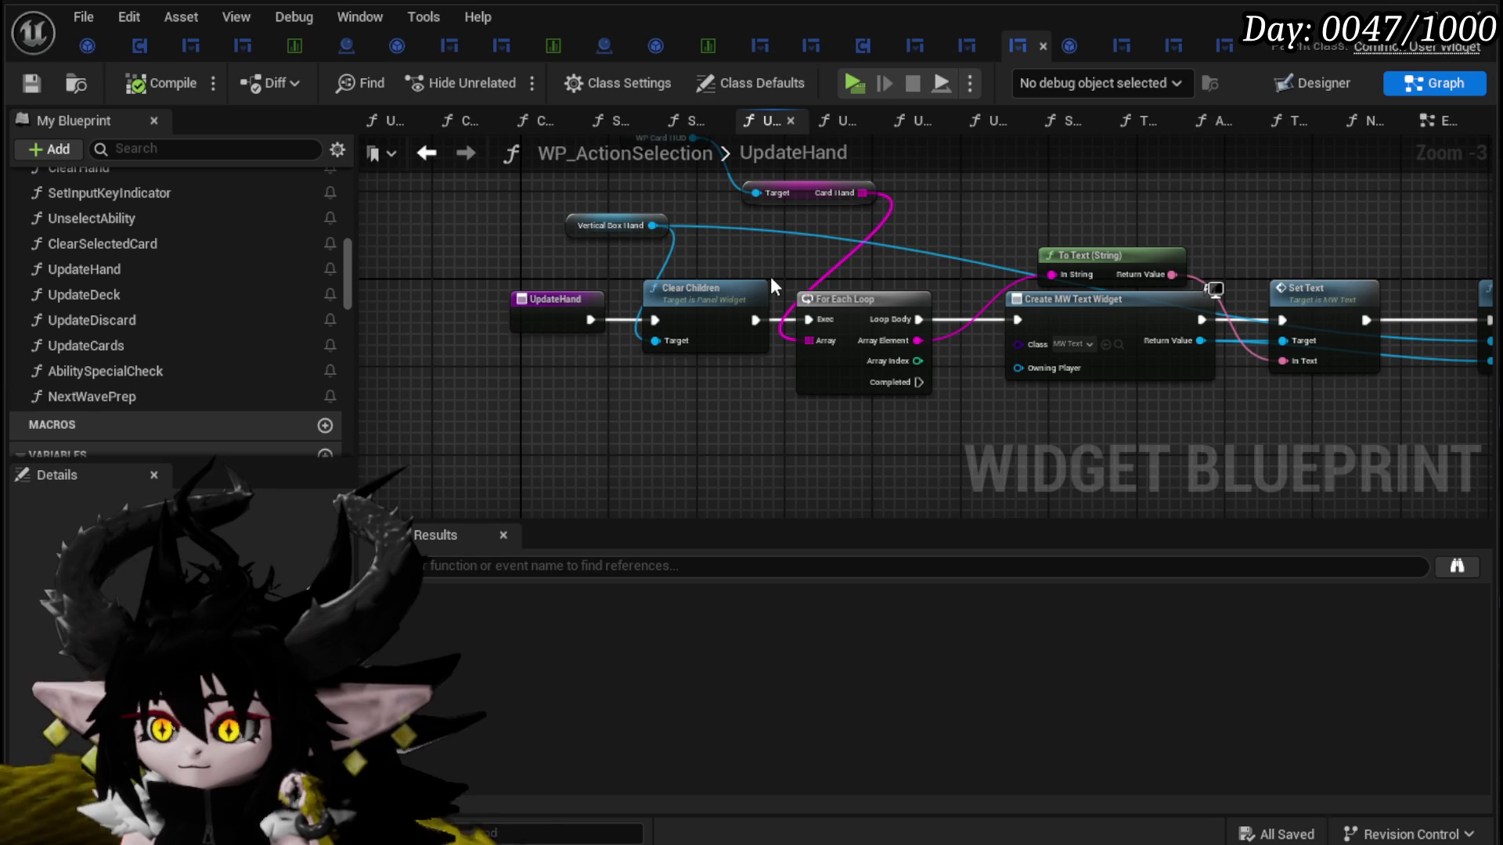
click(442, 155)
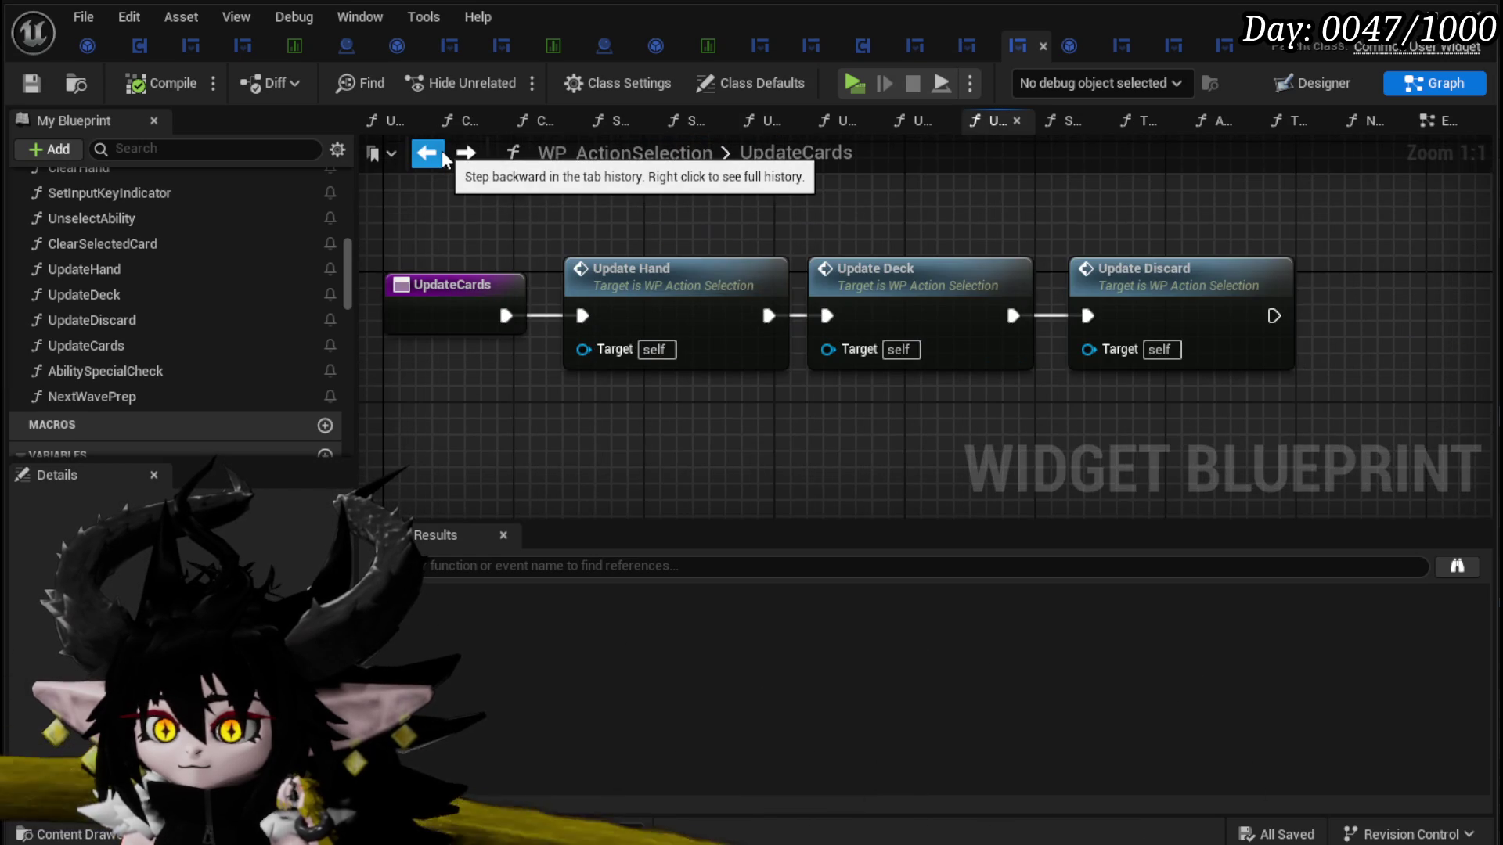
click(1233, 41)
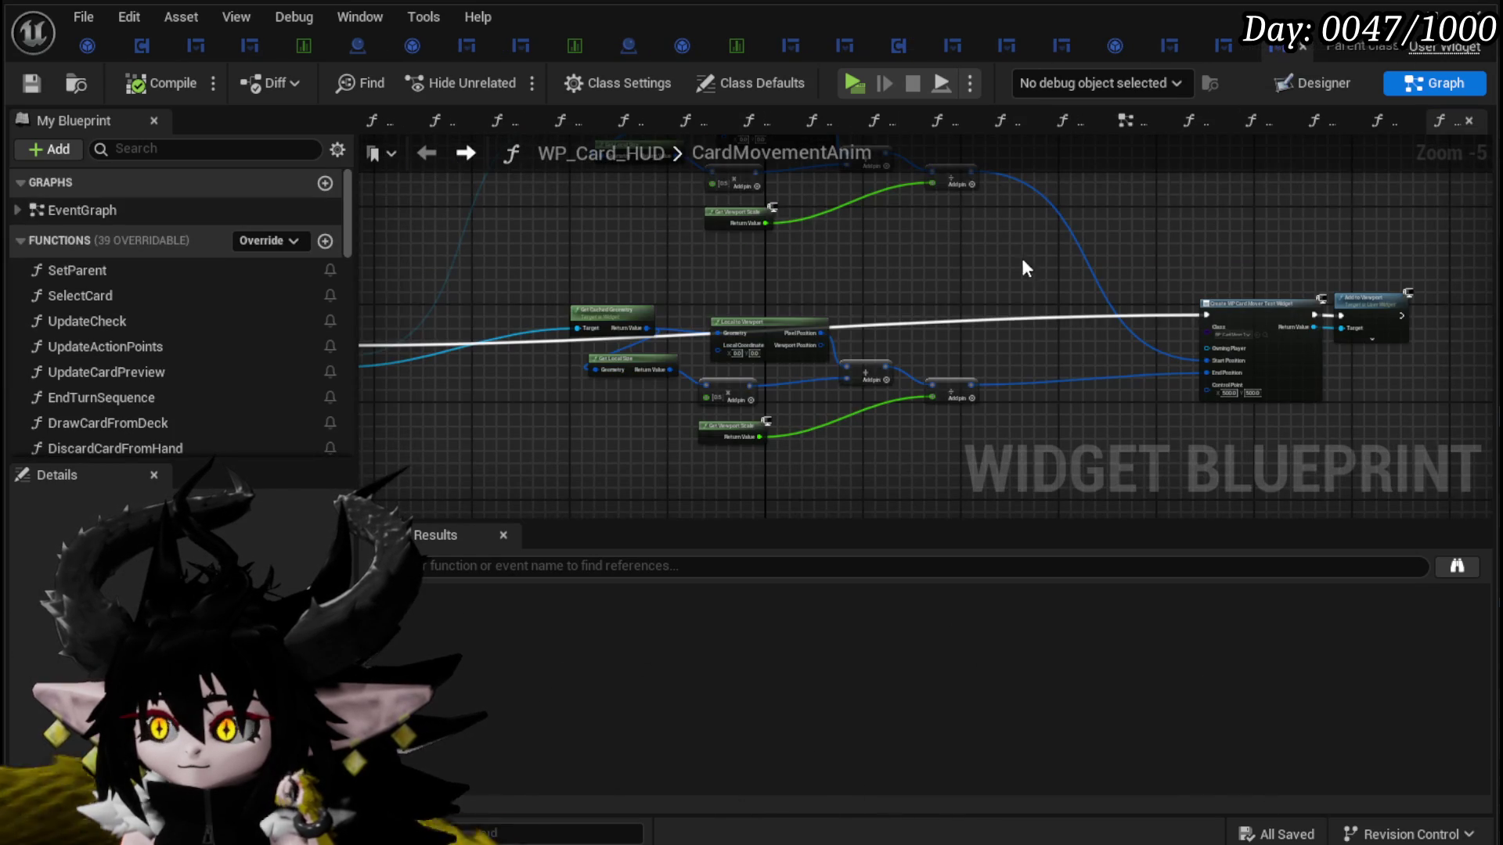
Step: Return to WP_ActionSelection's UpdateCards graph and scroll the My Blueprint function list to the top
scroll(834, 287, up, 4)
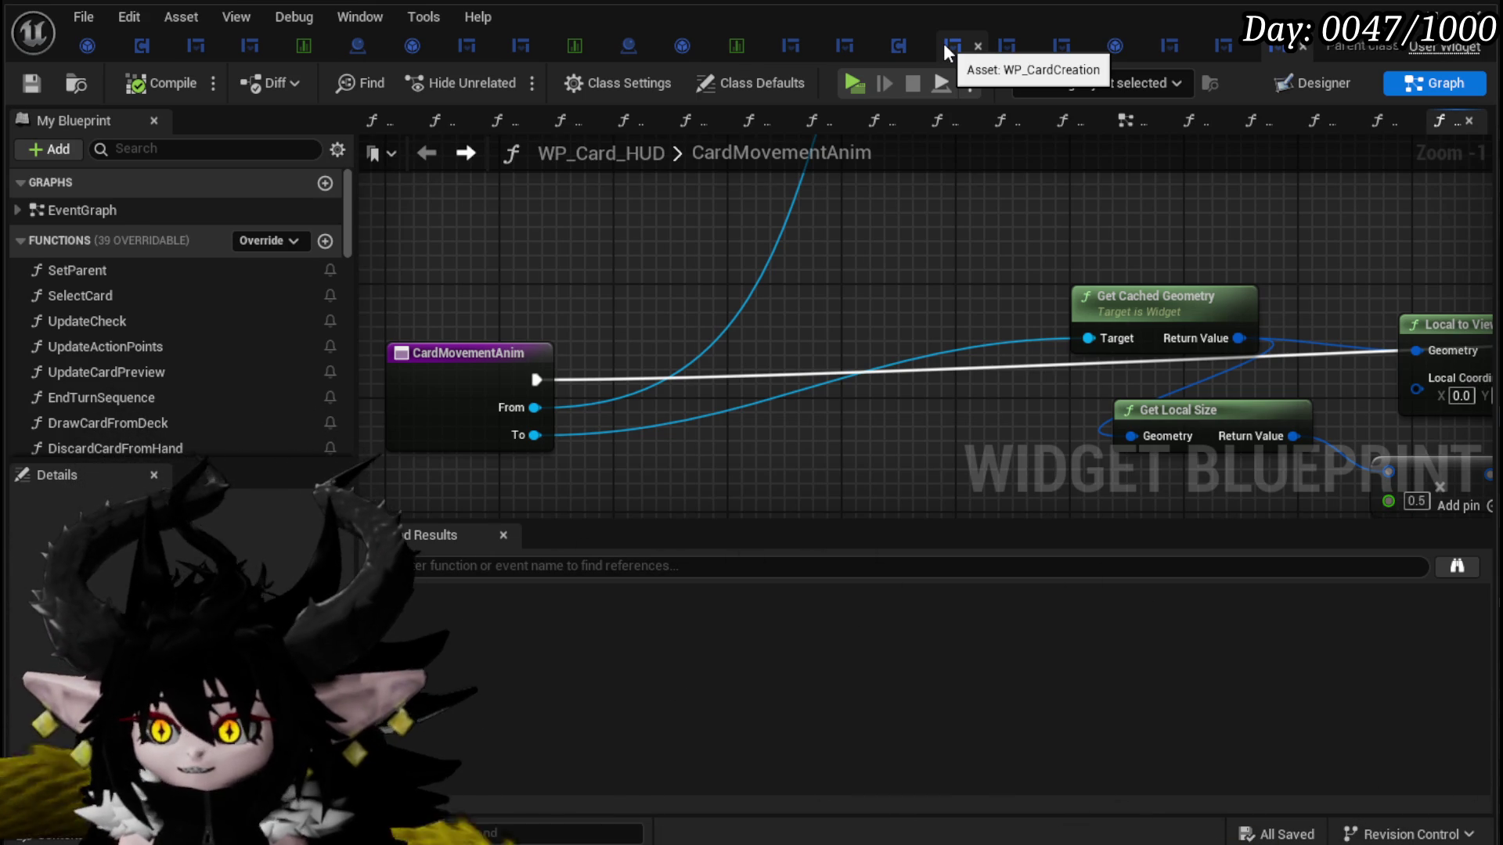
click(1049, 49)
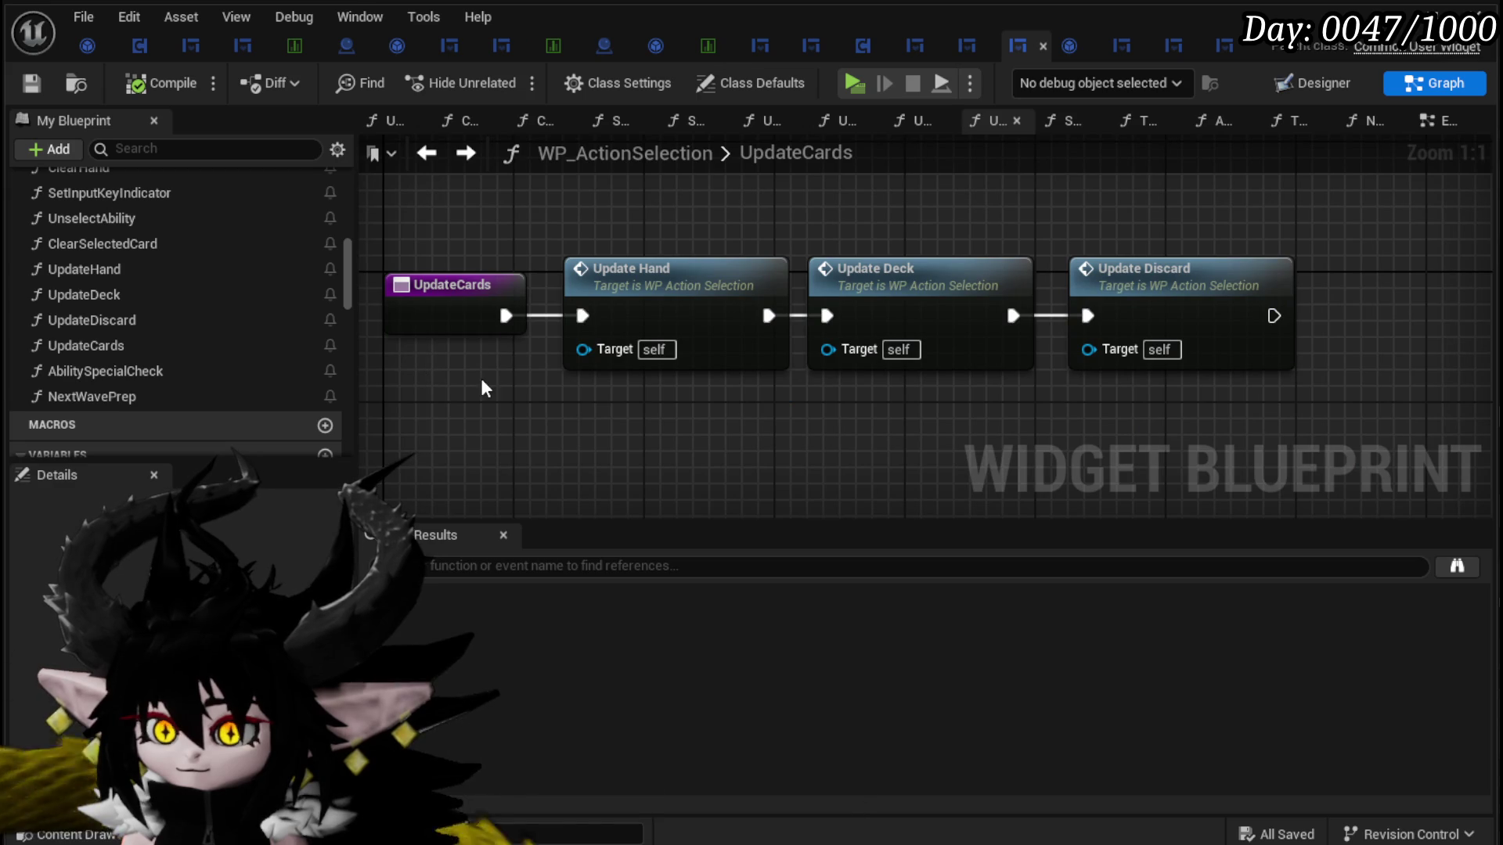
scroll(166, 305, up, 5)
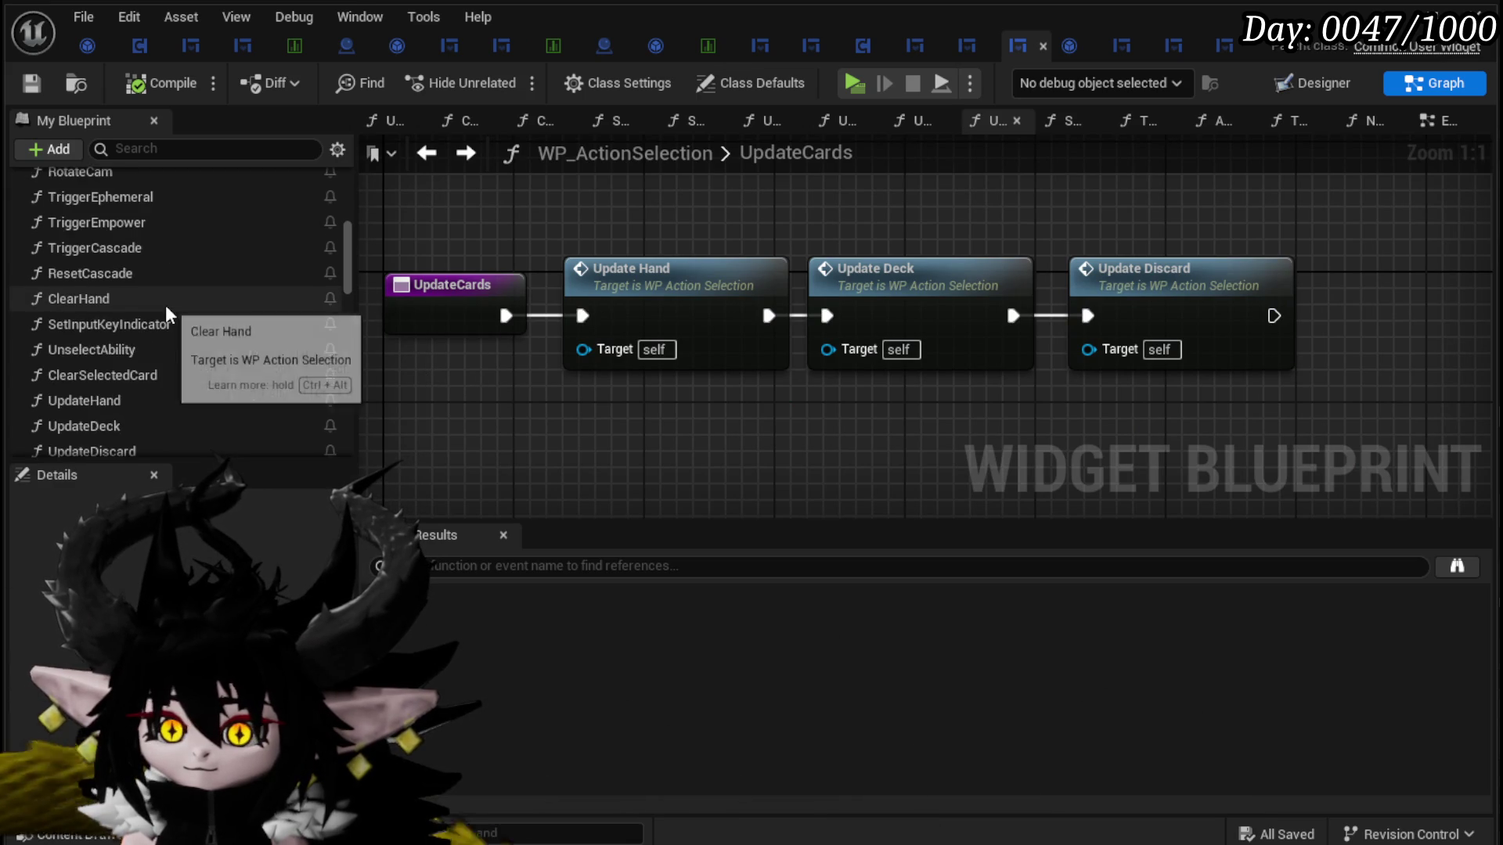
scroll(166, 309, up, 2)
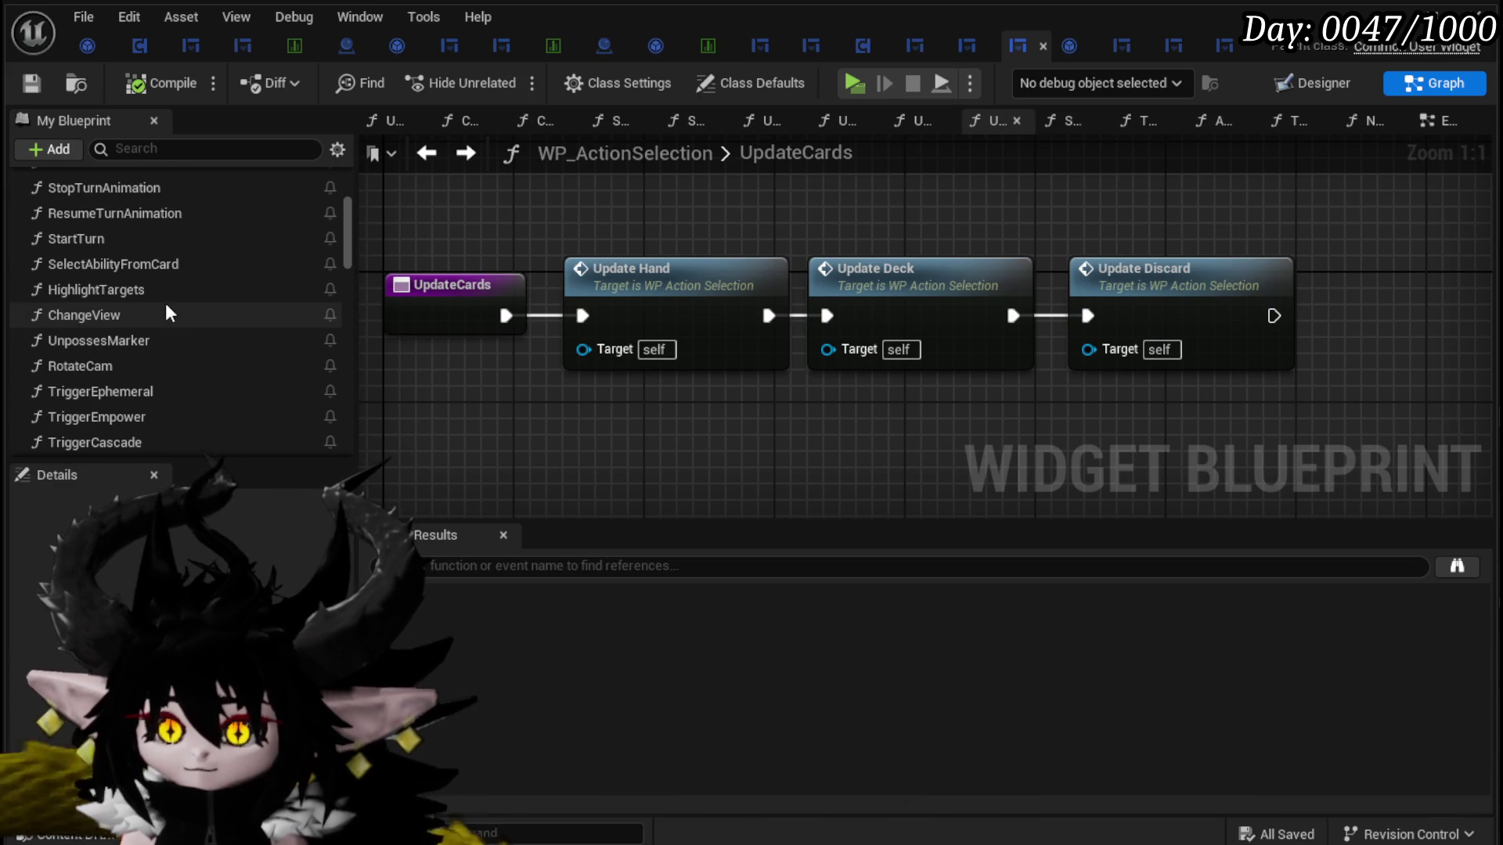
scroll(166, 313, up, 2)
scroll(166, 313, up, 2)
scroll(166, 303, up, 1)
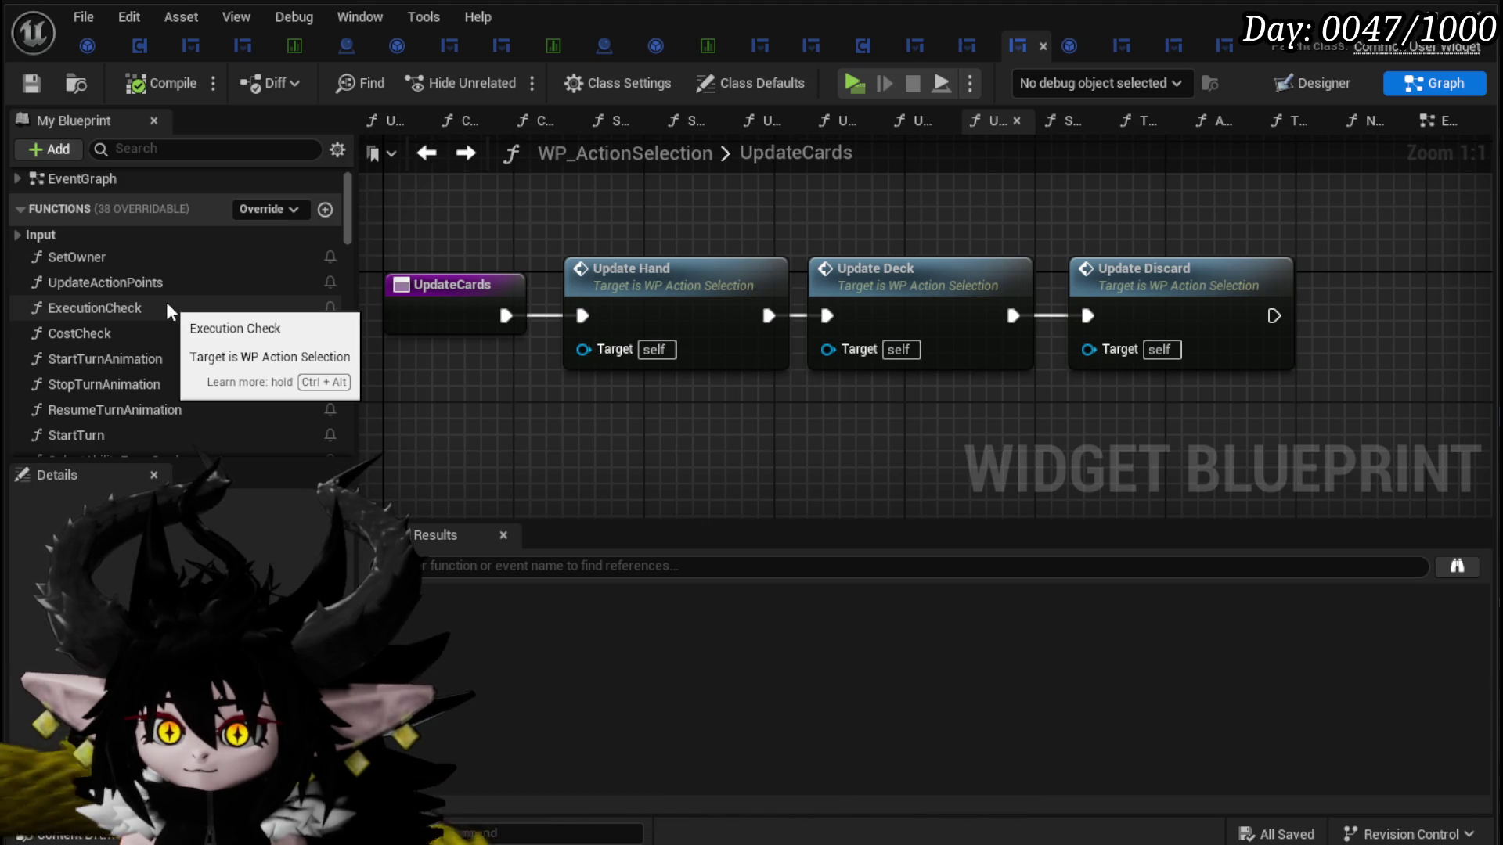
Step: Open ExecutionCheck, then move to WP_ActionSelection's EventGraph near the Ability Special Check node
double_click(167, 306)
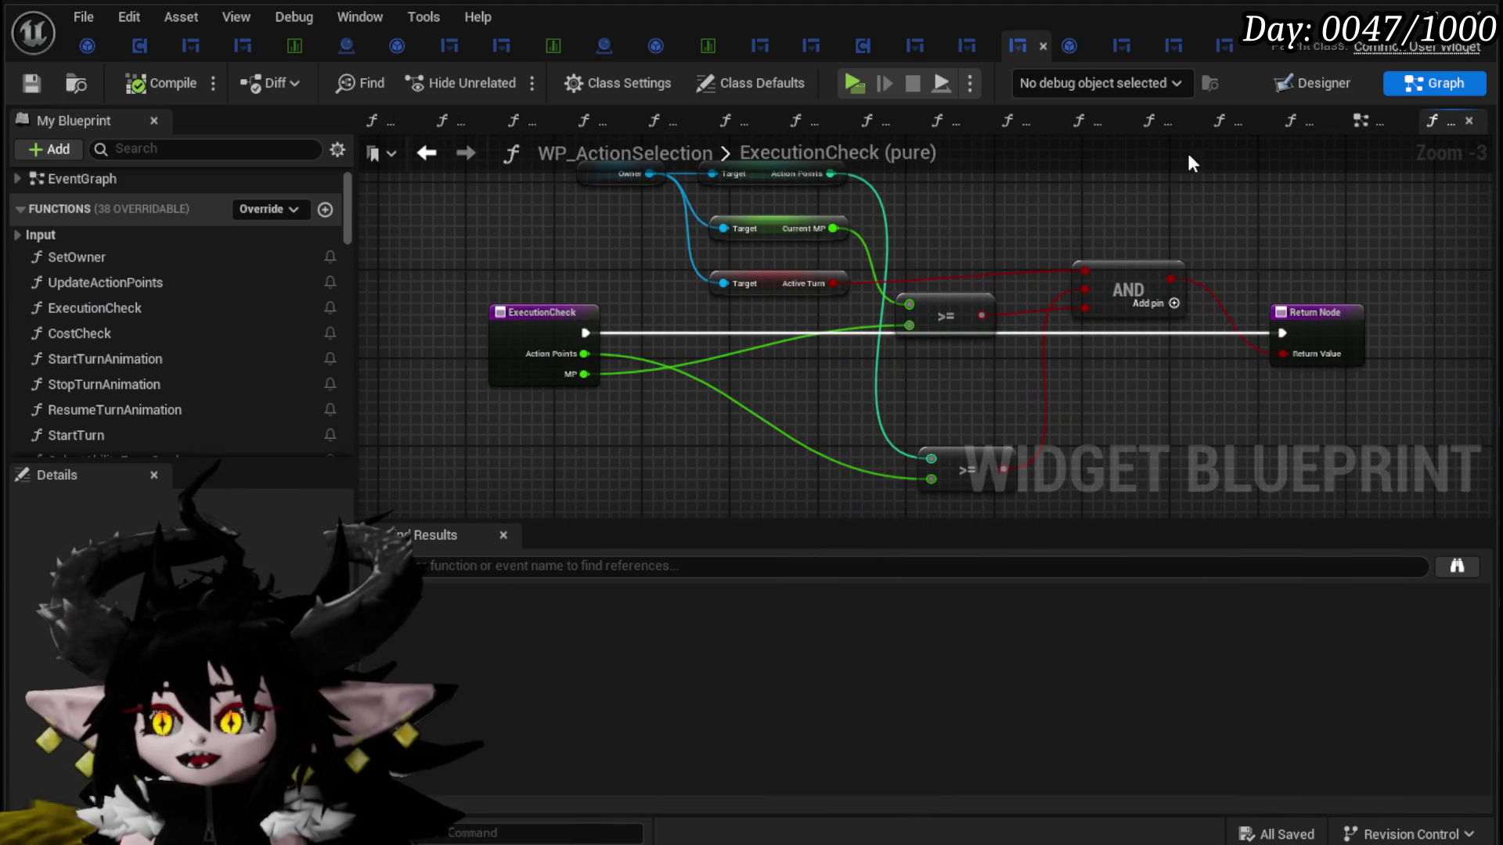
click(1369, 120)
scroll(893, 281, down, 6)
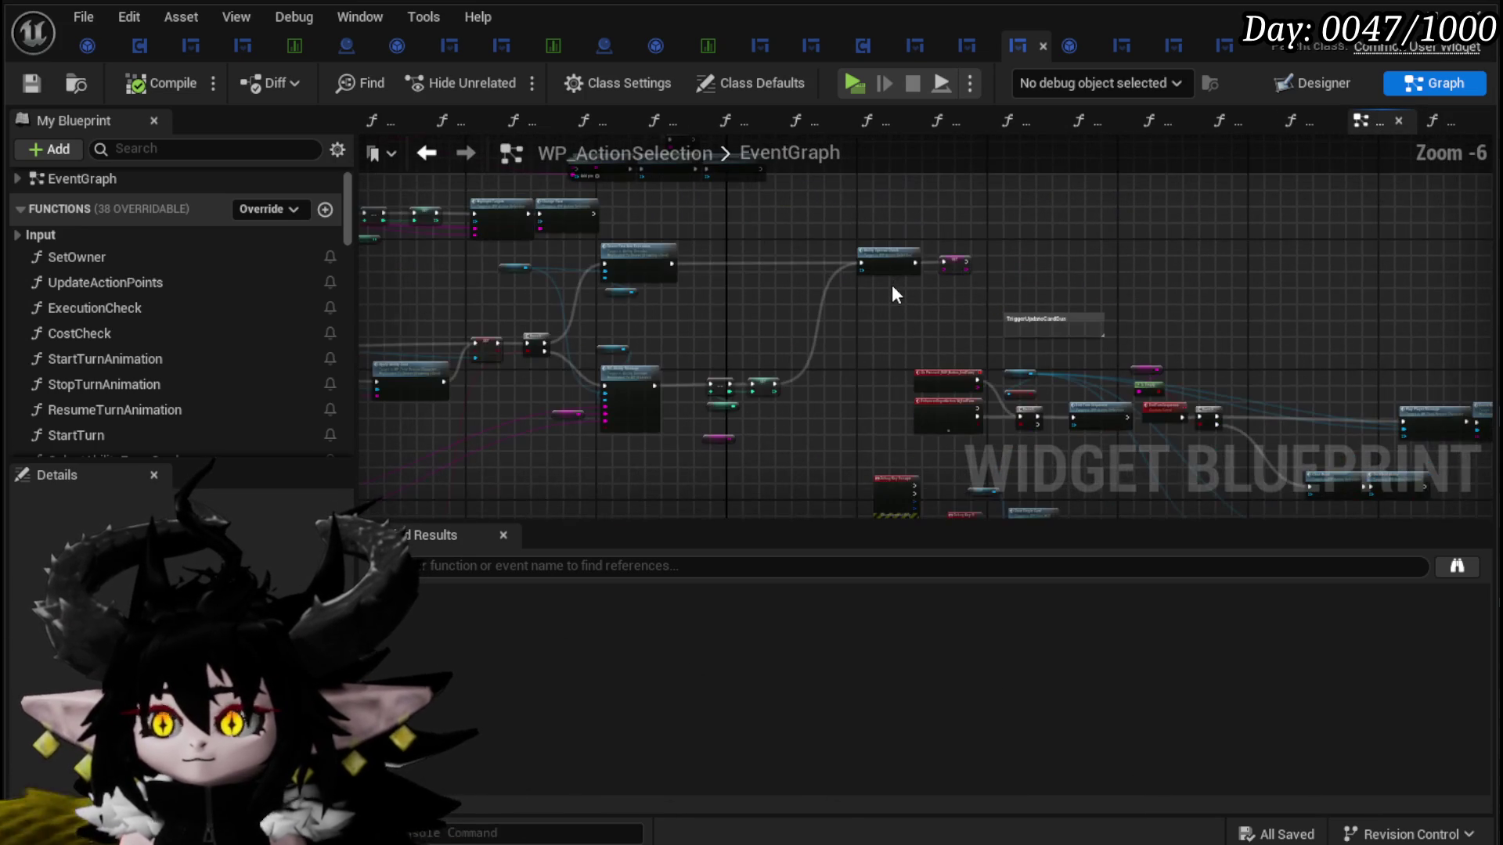
scroll(943, 297, up, 4)
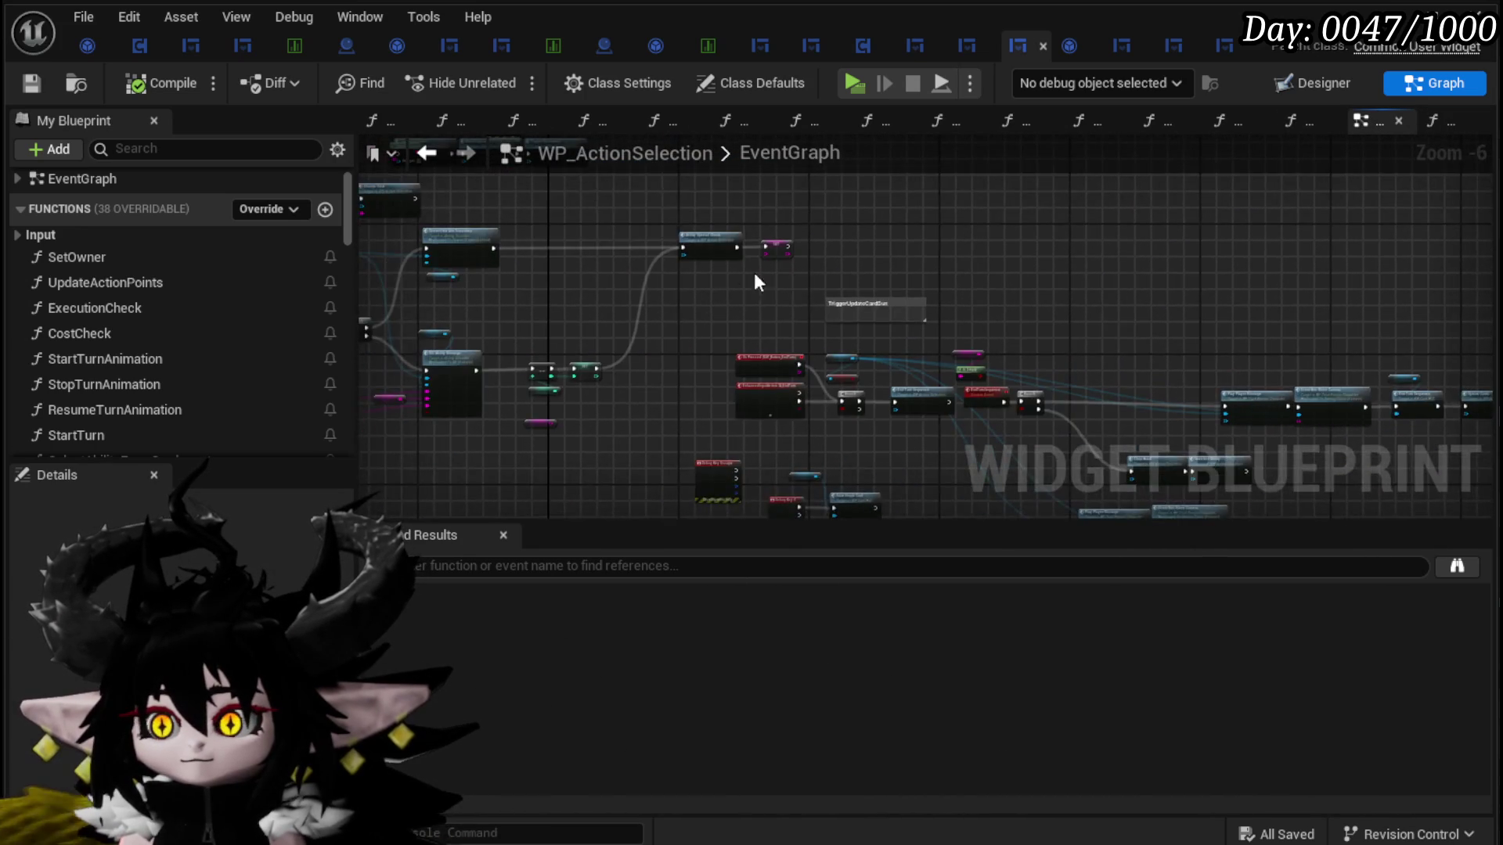
scroll(683, 295, down, 3)
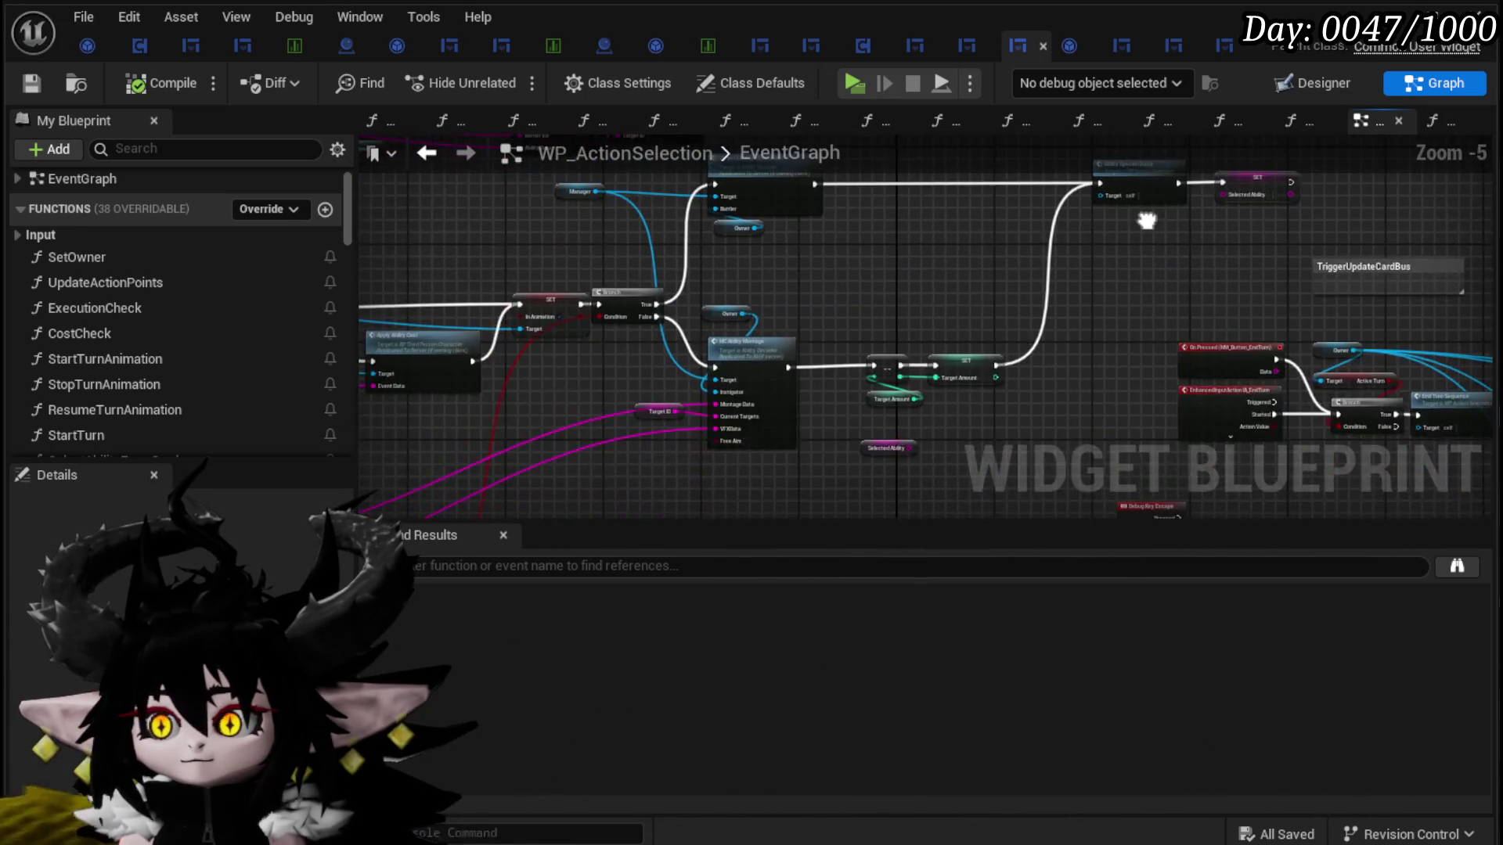
drag(784, 370, 720, 364)
scroll(720, 364, up, 1)
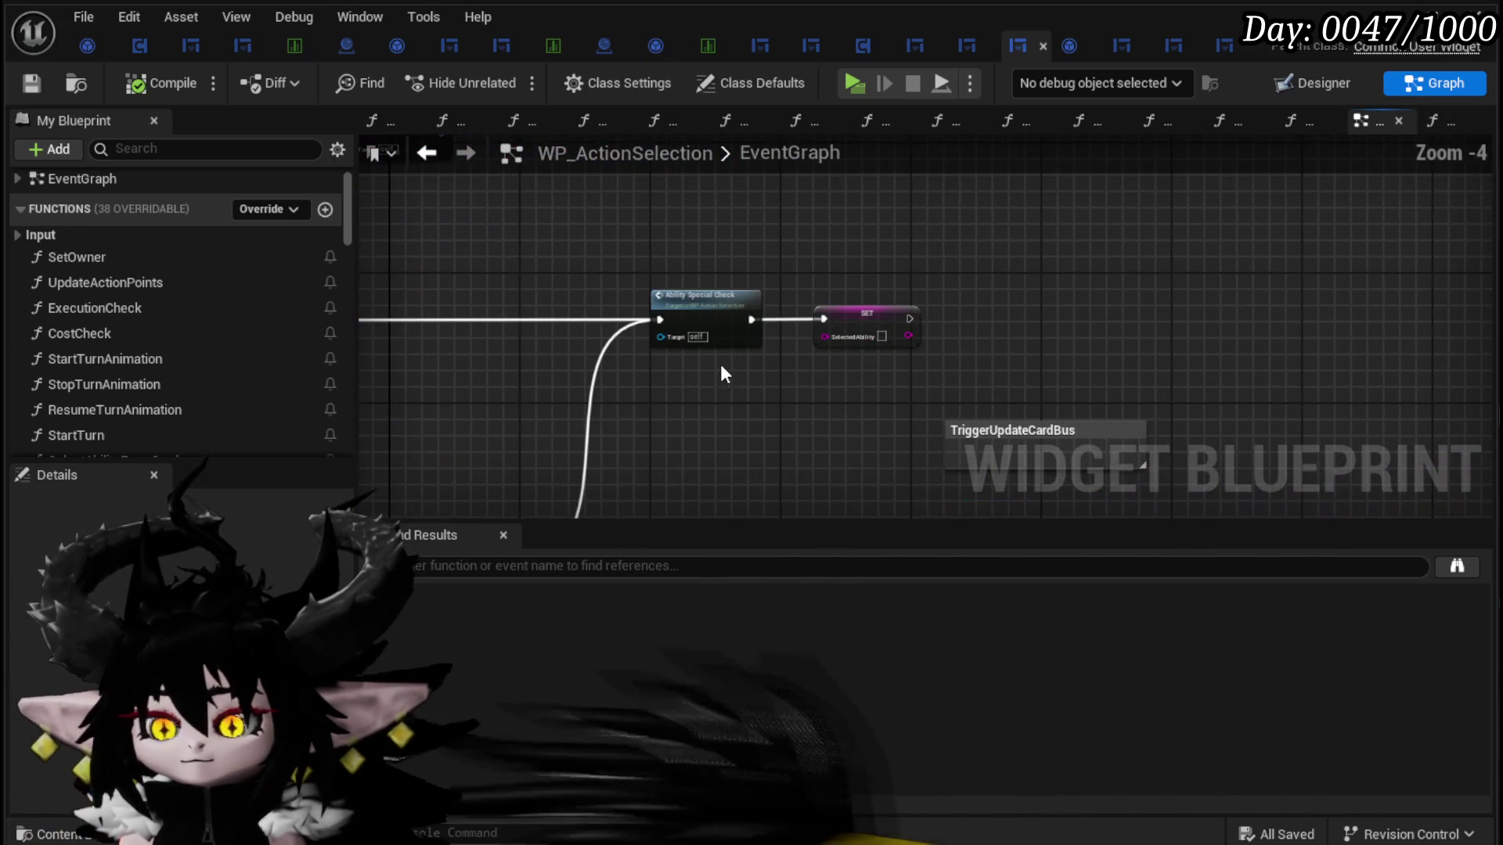
Step: Open AbilitySpecialCheck and, from its Trigger Play Special node, Object_Ability's TriggerPlaySpecial function
double_click(692, 305)
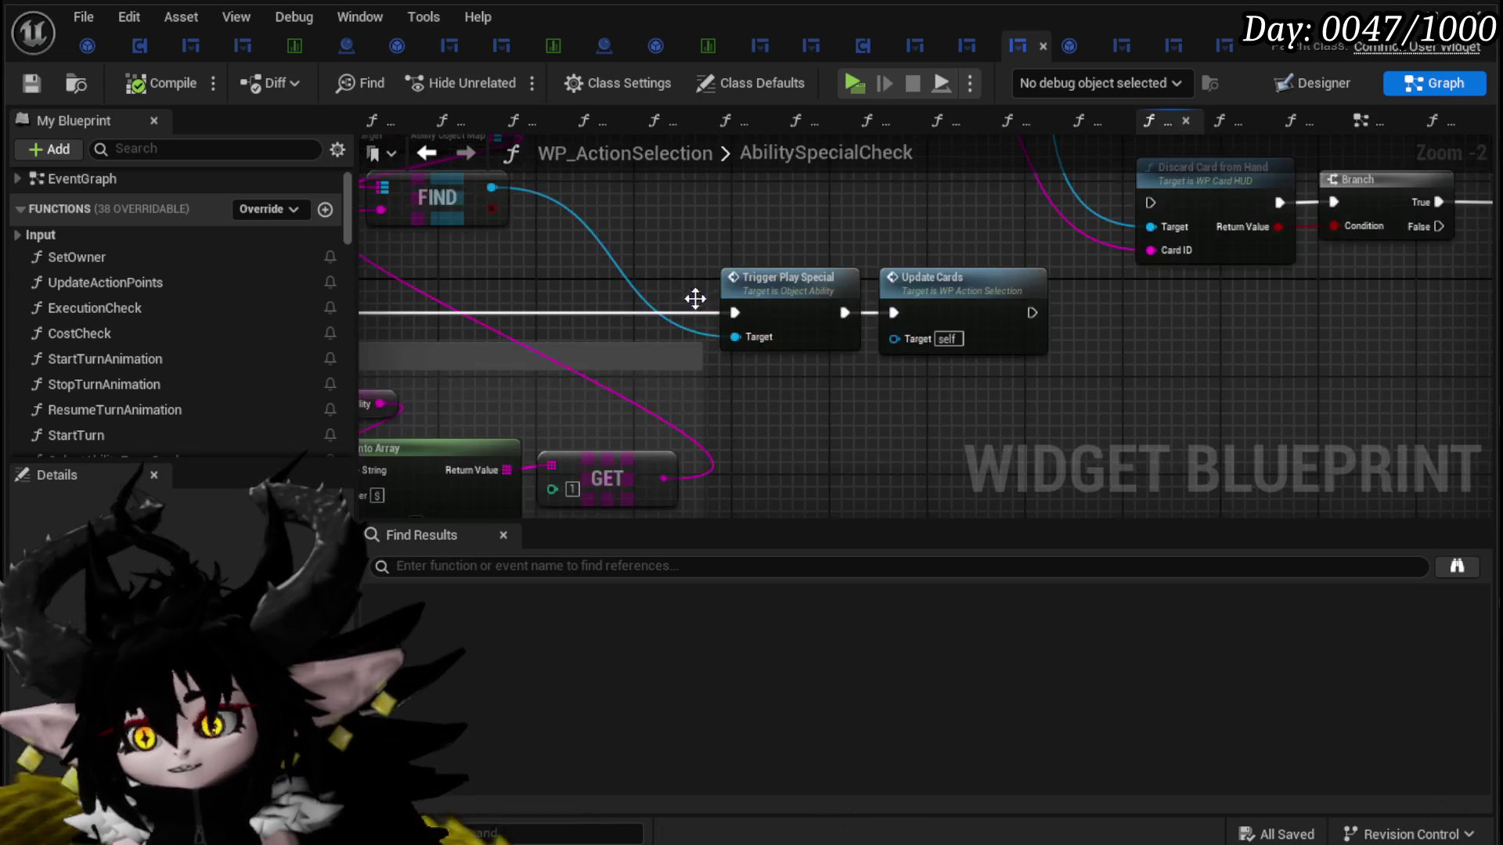
scroll(787, 418, down, 2)
mouse_move(785, 410)
mouse_down()
mouse_move(858, 389)
mouse_move(711, 396)
mouse_up()
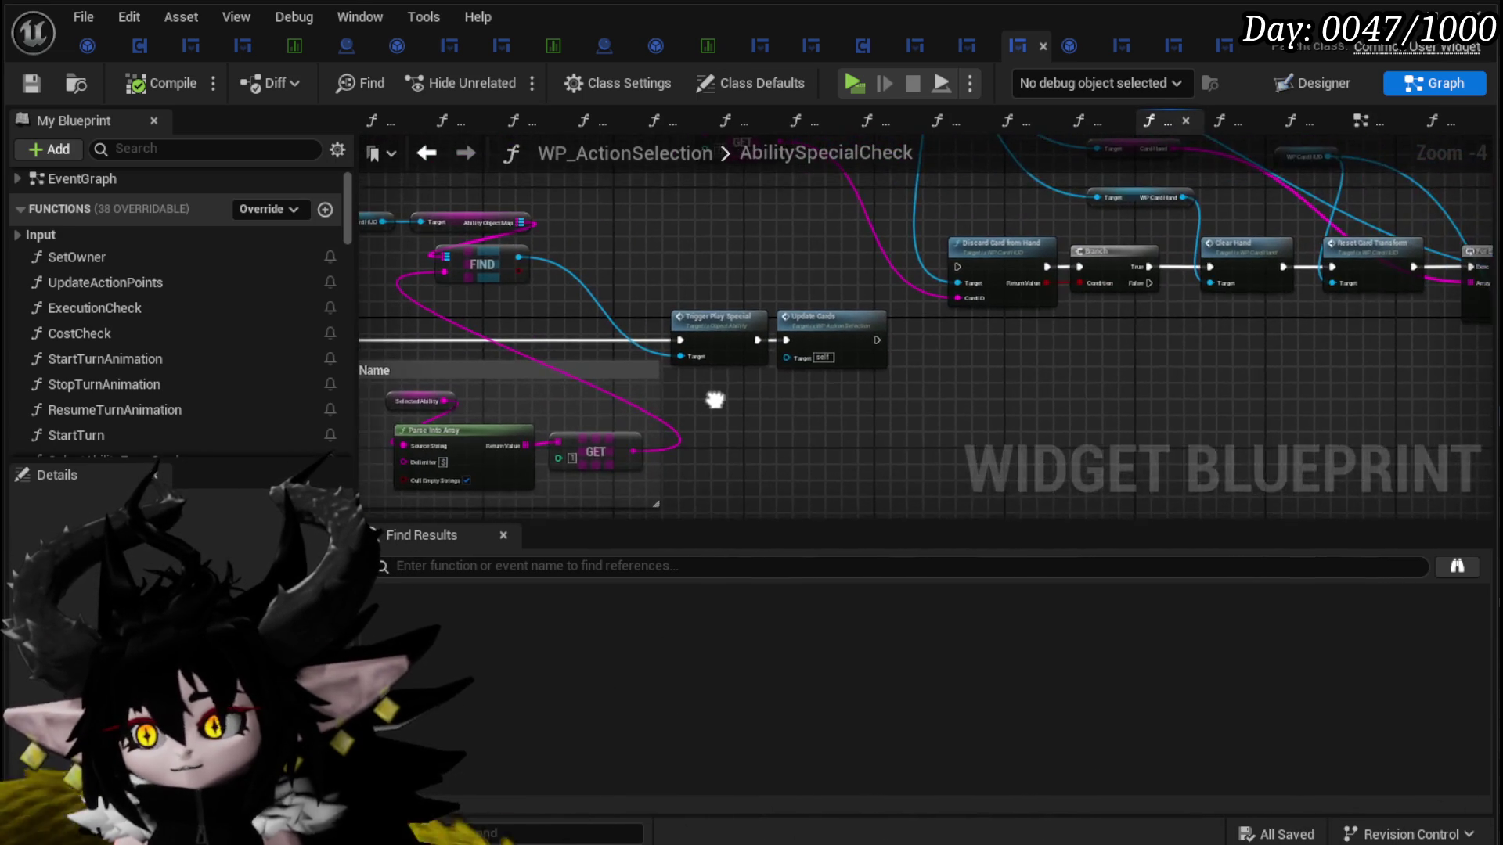
double_click(656, 361)
scroll(621, 225, up, 3)
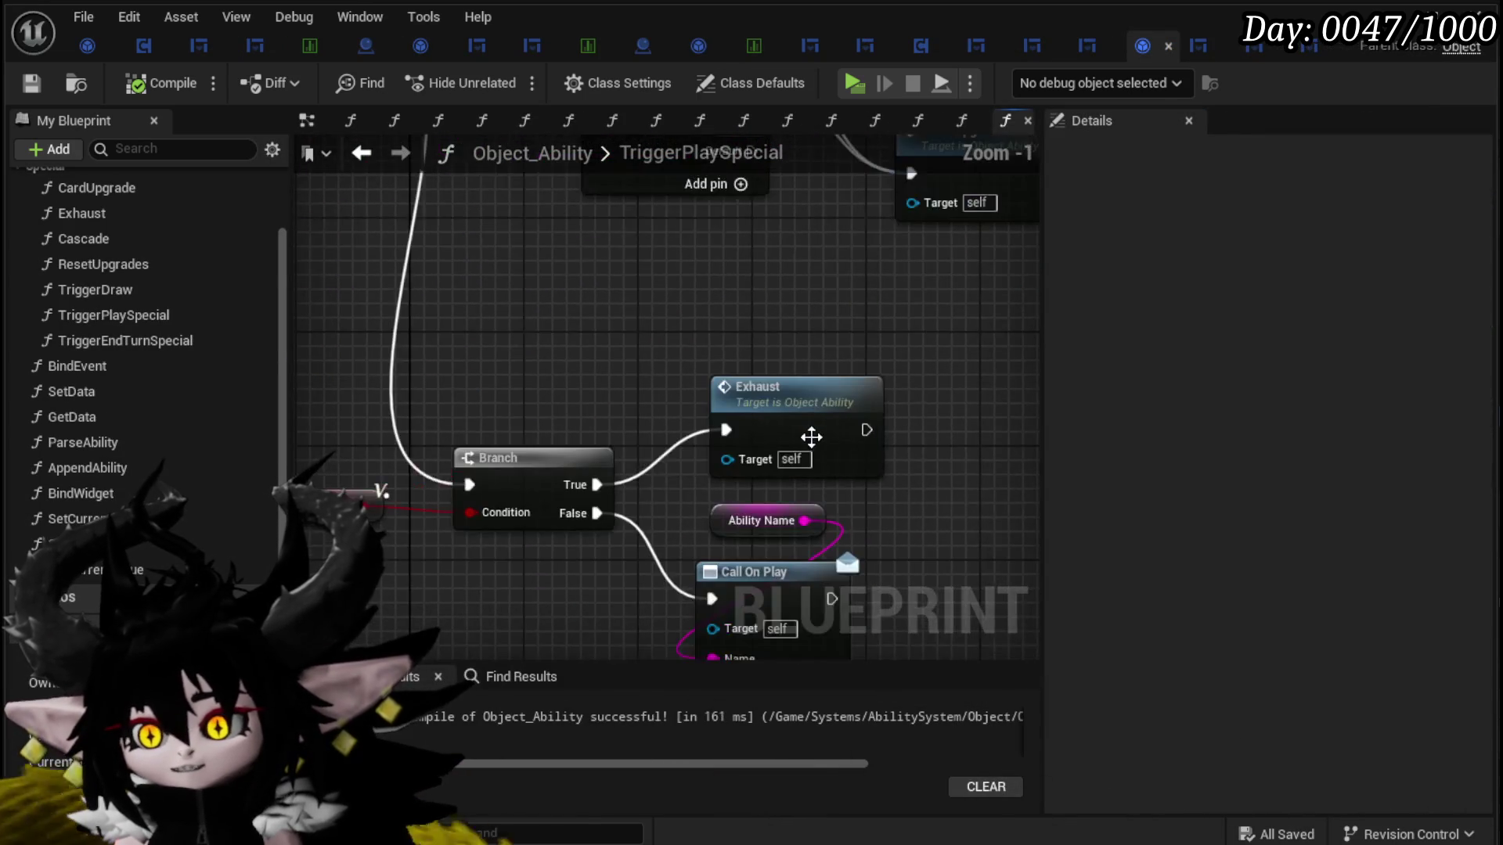
Step: Inspect TriggerPlaySpecial's Ability Name and Call On Play nodes and open the Exhaust graph
scroll(764, 327, down, 2)
mouse_move(780, 316)
mouse_down()
mouse_move(727, 367)
mouse_move(713, 504)
mouse_move(732, 460)
mouse_move(813, 578)
mouse_move(747, 596)
mouse_up()
scroll(714, 504, down, 1)
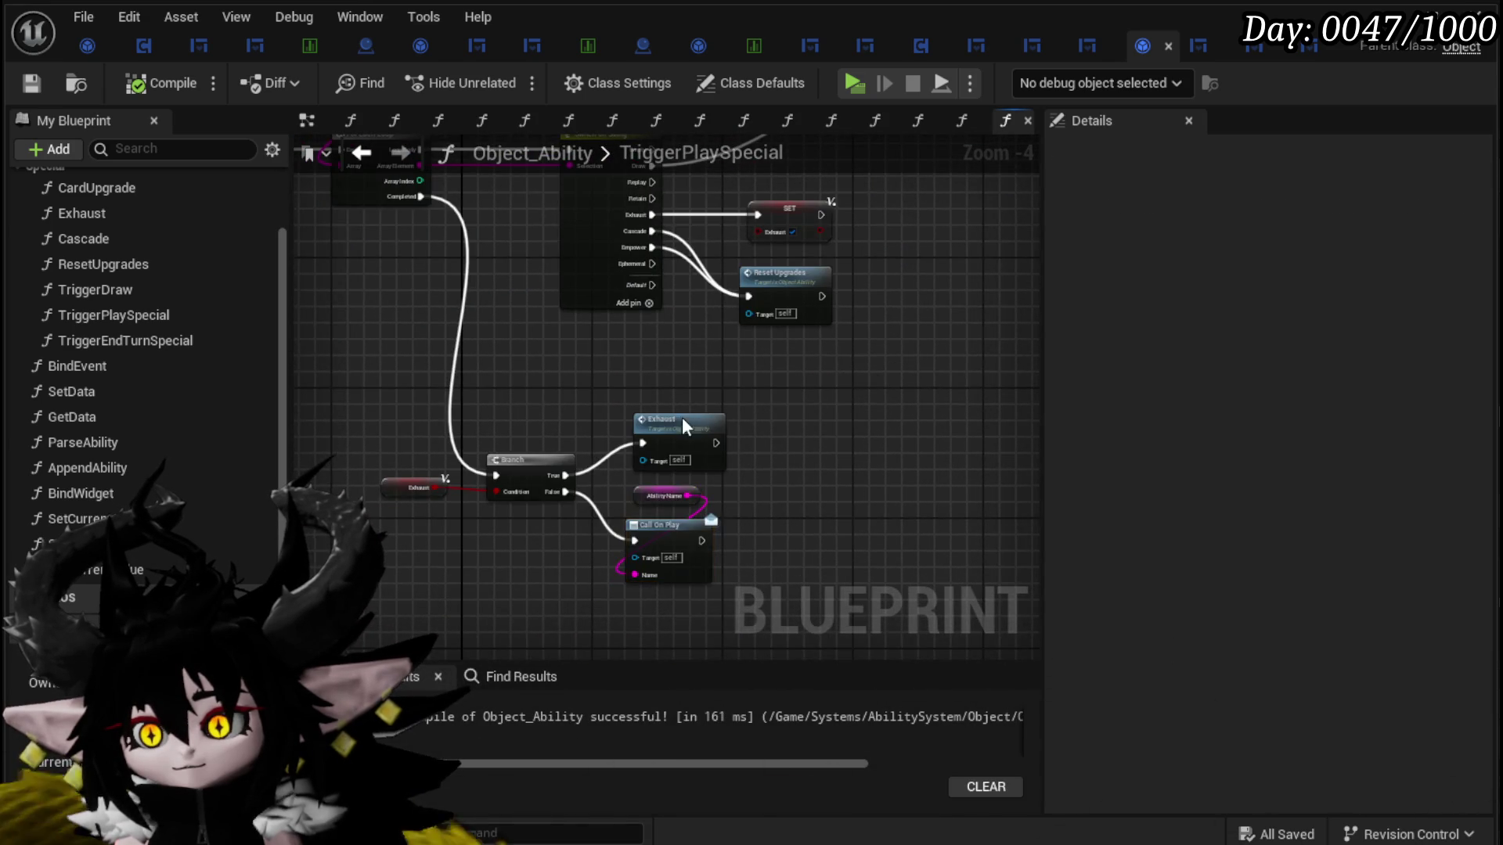
double_click(749, 424)
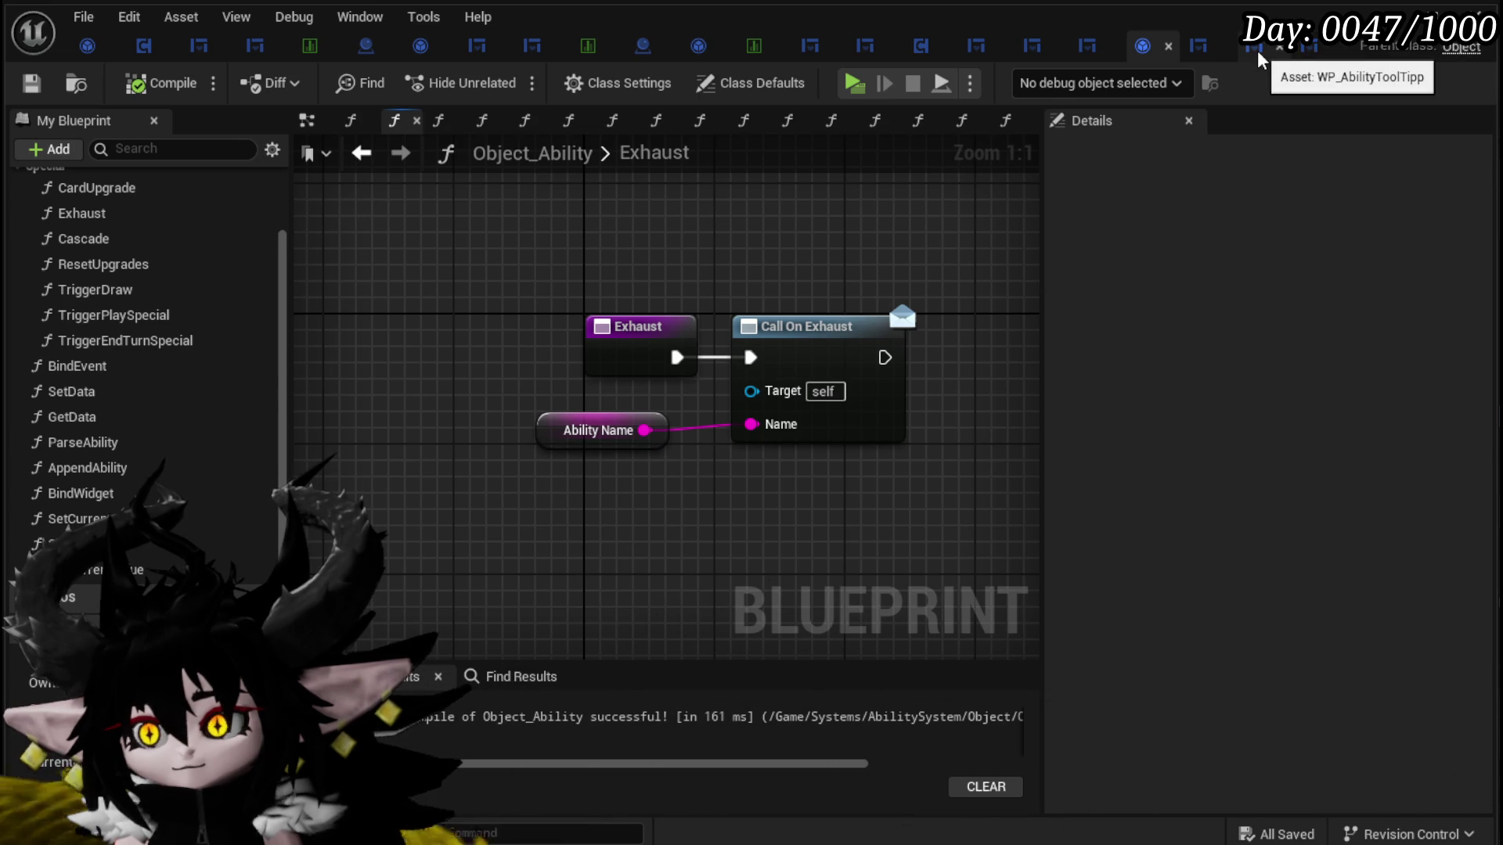
Step: Open the SetData function of the WP_Card widget blueprint and view its start
click(1202, 48)
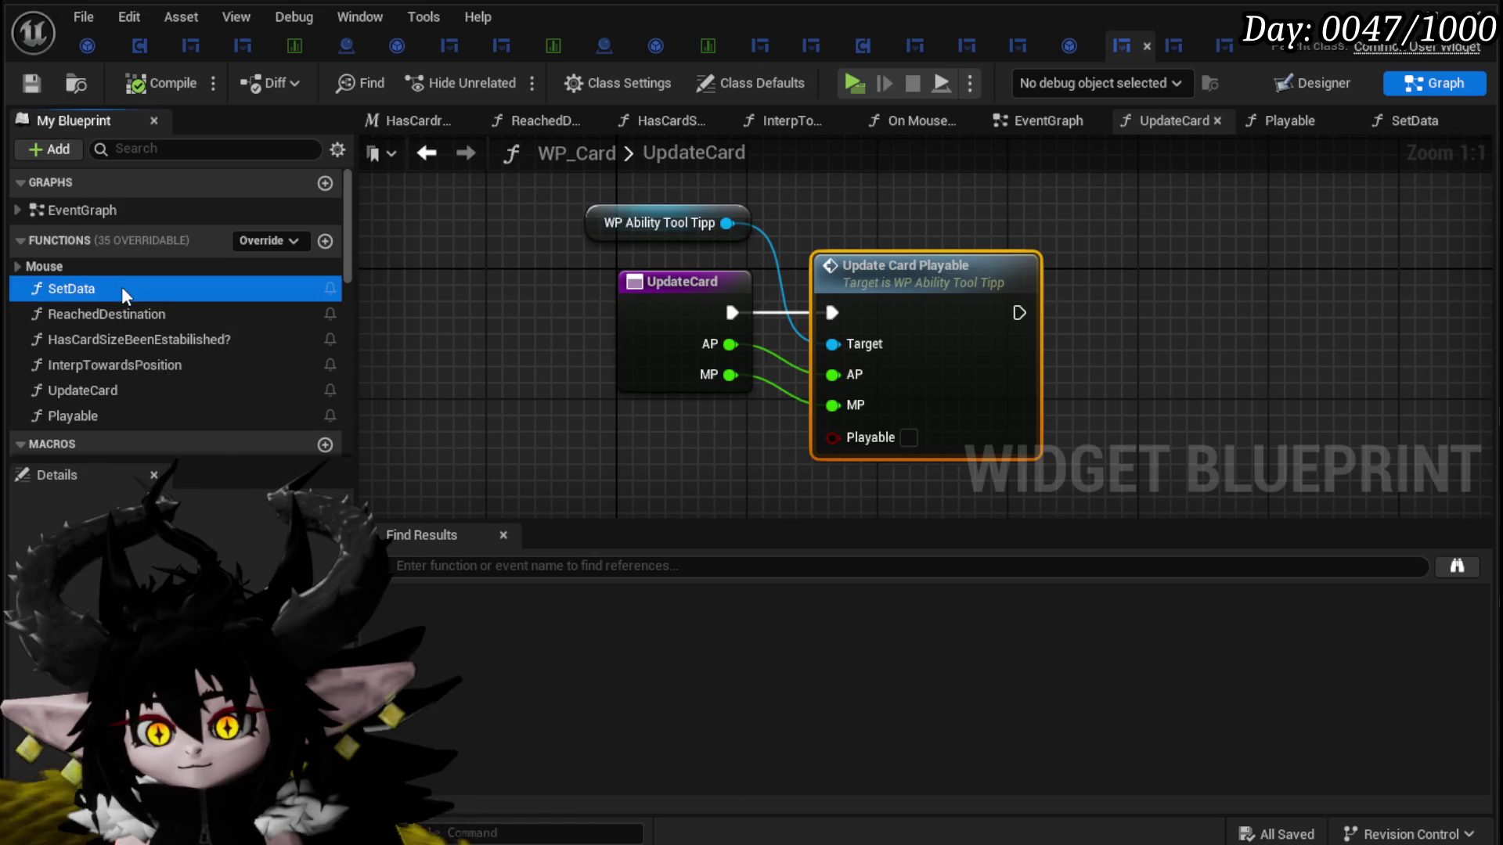
double_click(120, 286)
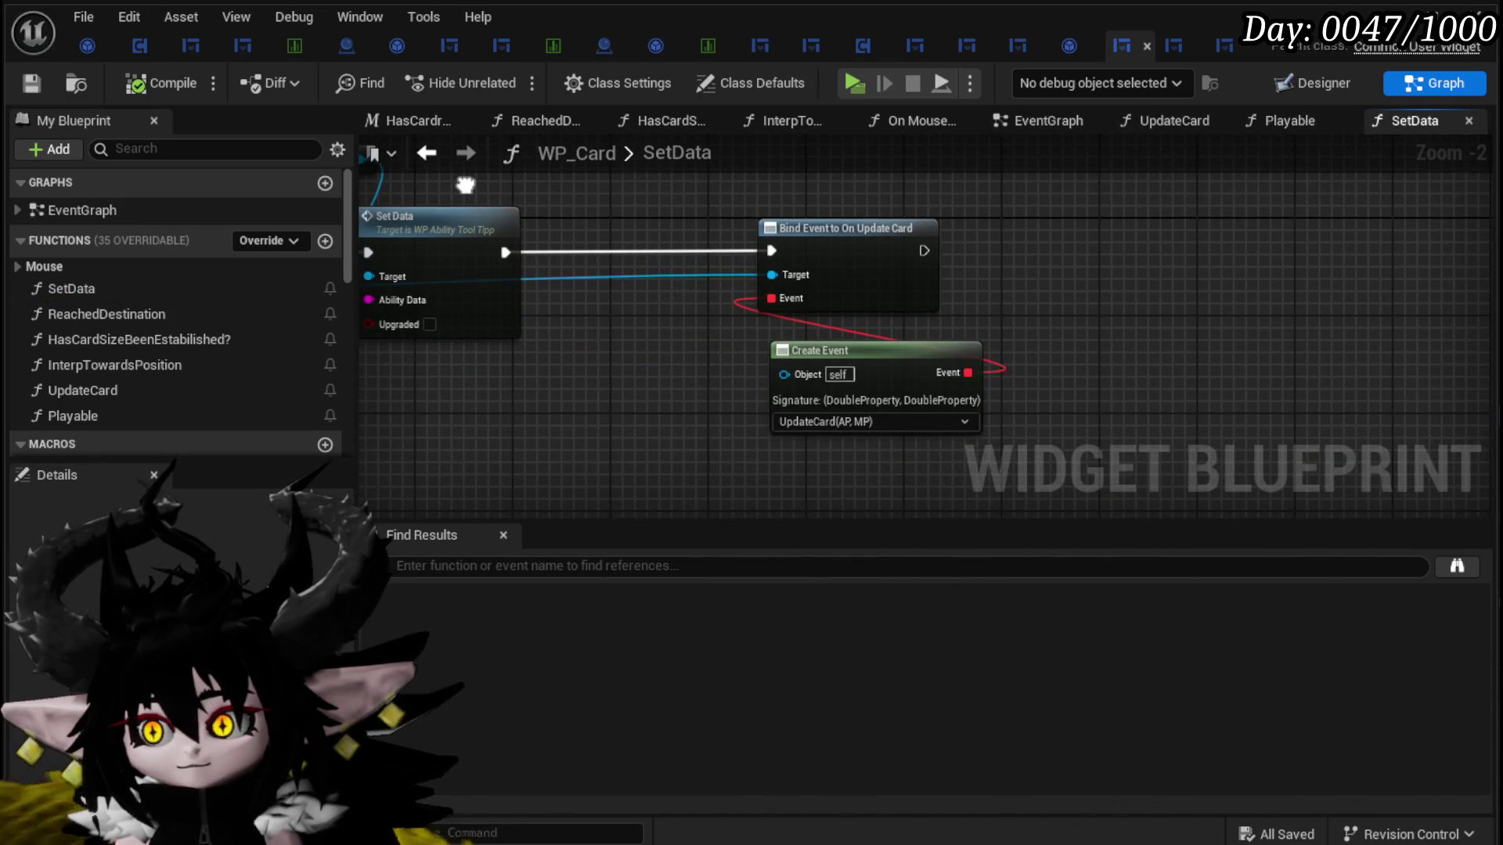
mouse_move(465, 185)
mouse_down()
mouse_move(914, 200)
mouse_move(1066, 252)
mouse_up()
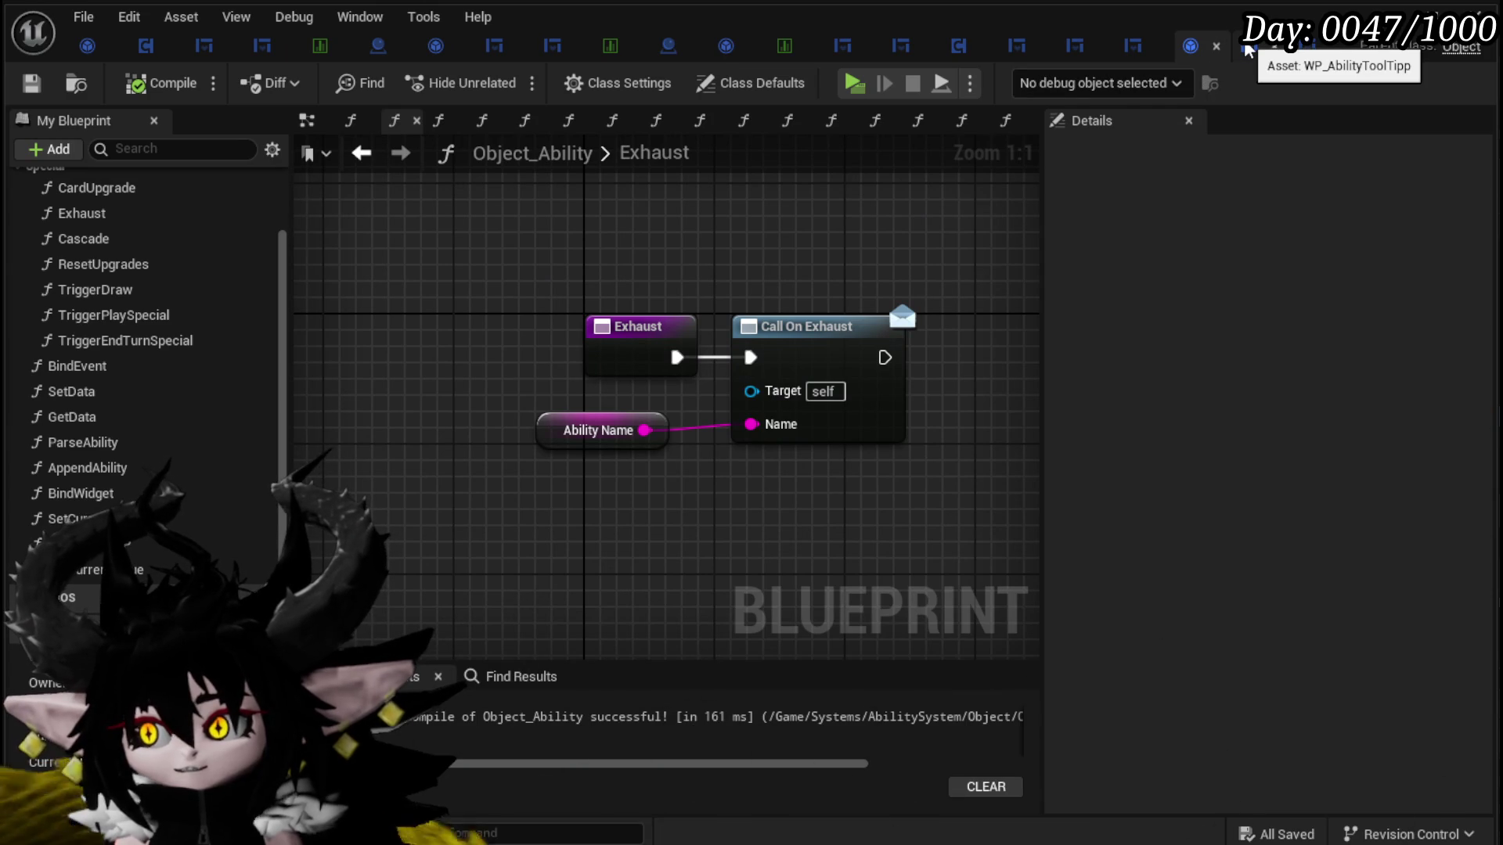
Step: Review the SetText nodes in WP_AbilityToolTipp's SetData, then bring up WP_Card_HUD's SetParent graph
click(1247, 49)
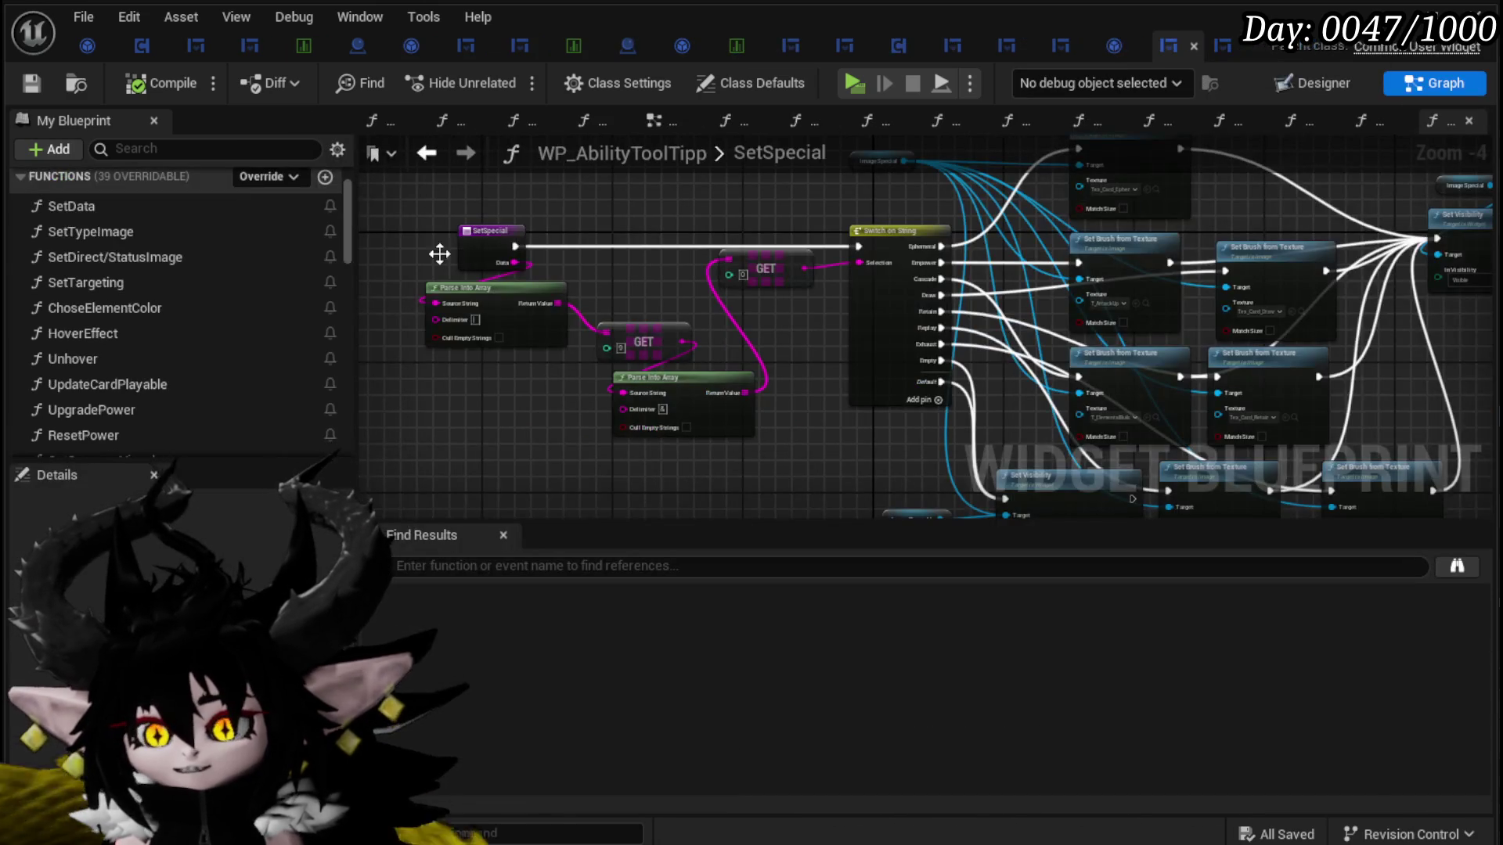
scroll(128, 227, up, 1)
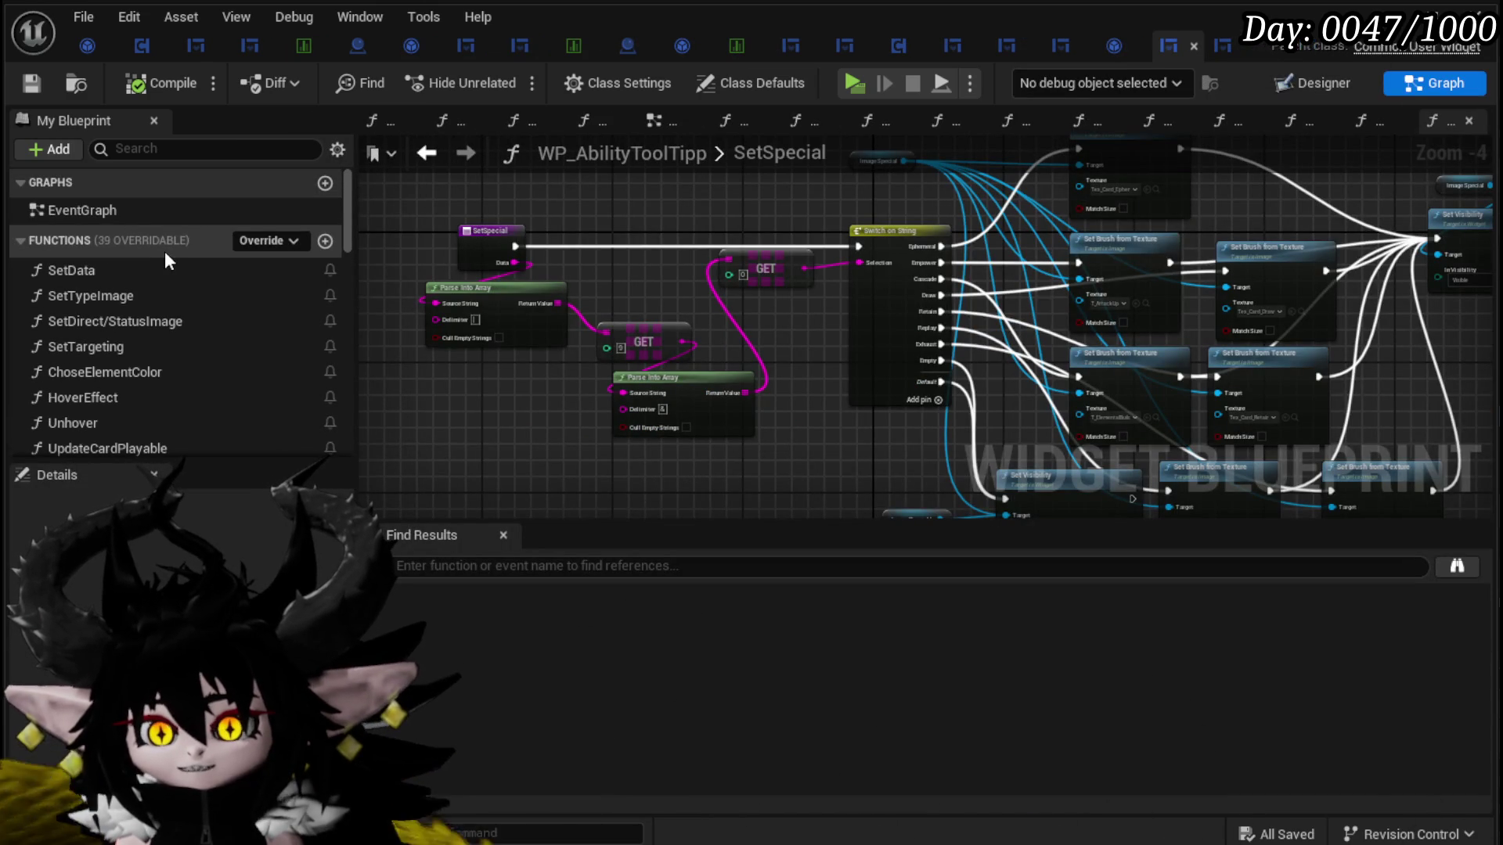
double_click(72, 270)
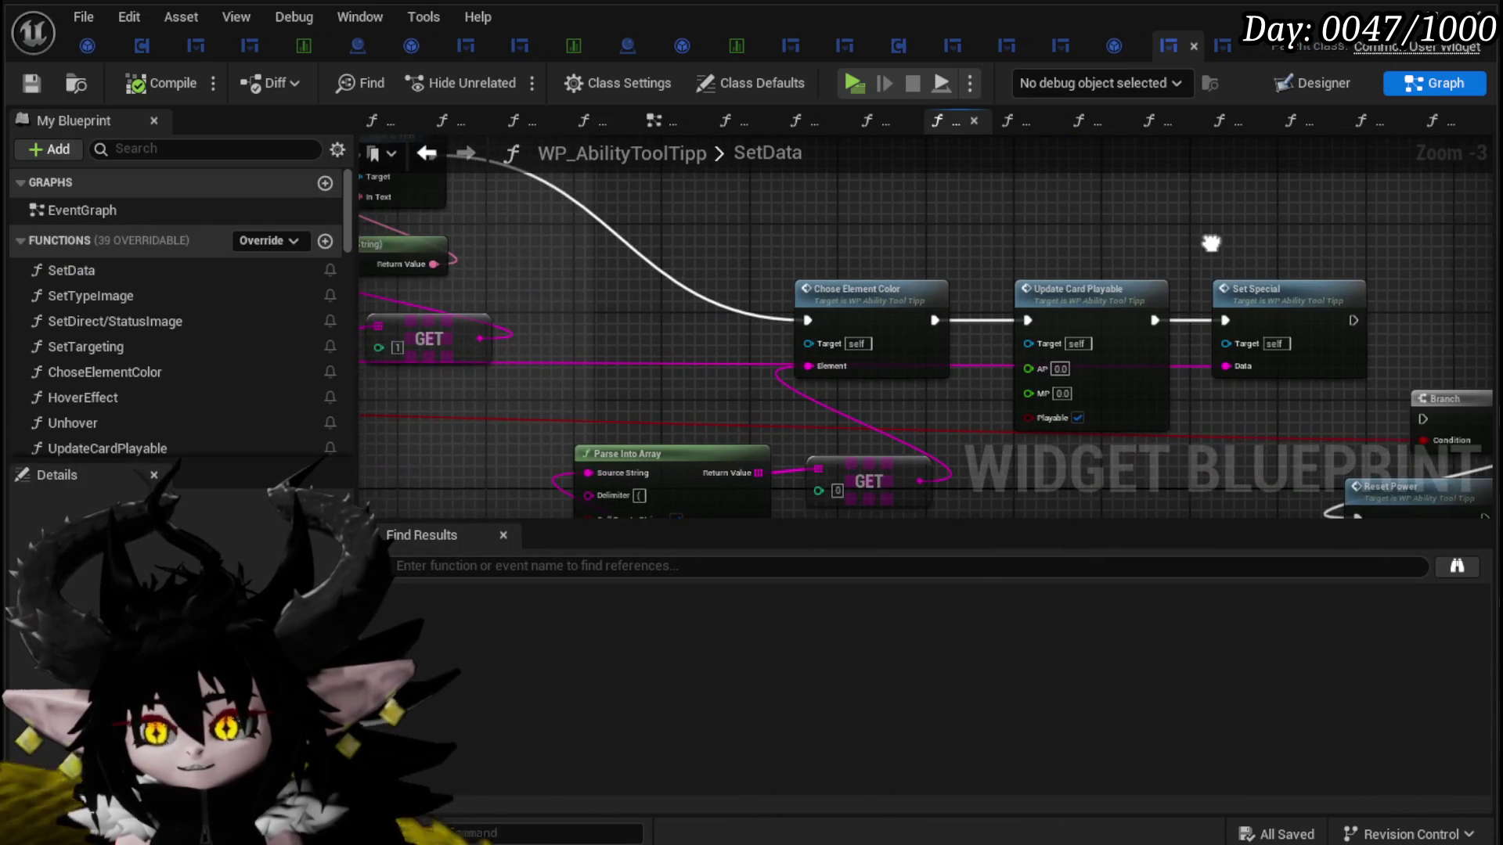
scroll(888, 239, down, 1)
drag(888, 240, 1051, 249)
scroll(153, 309, down, 5)
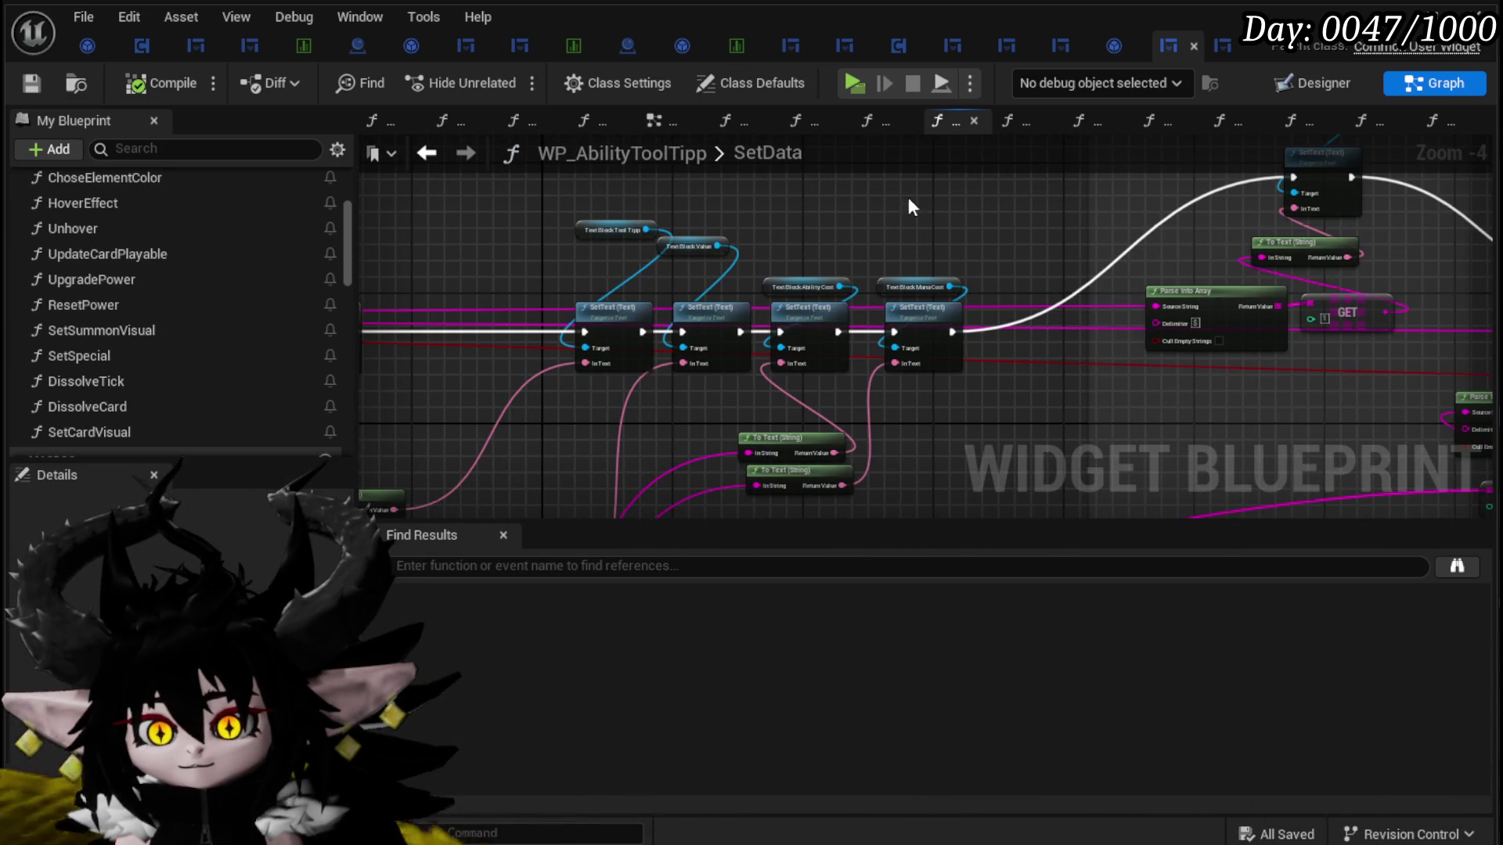
click(1171, 47)
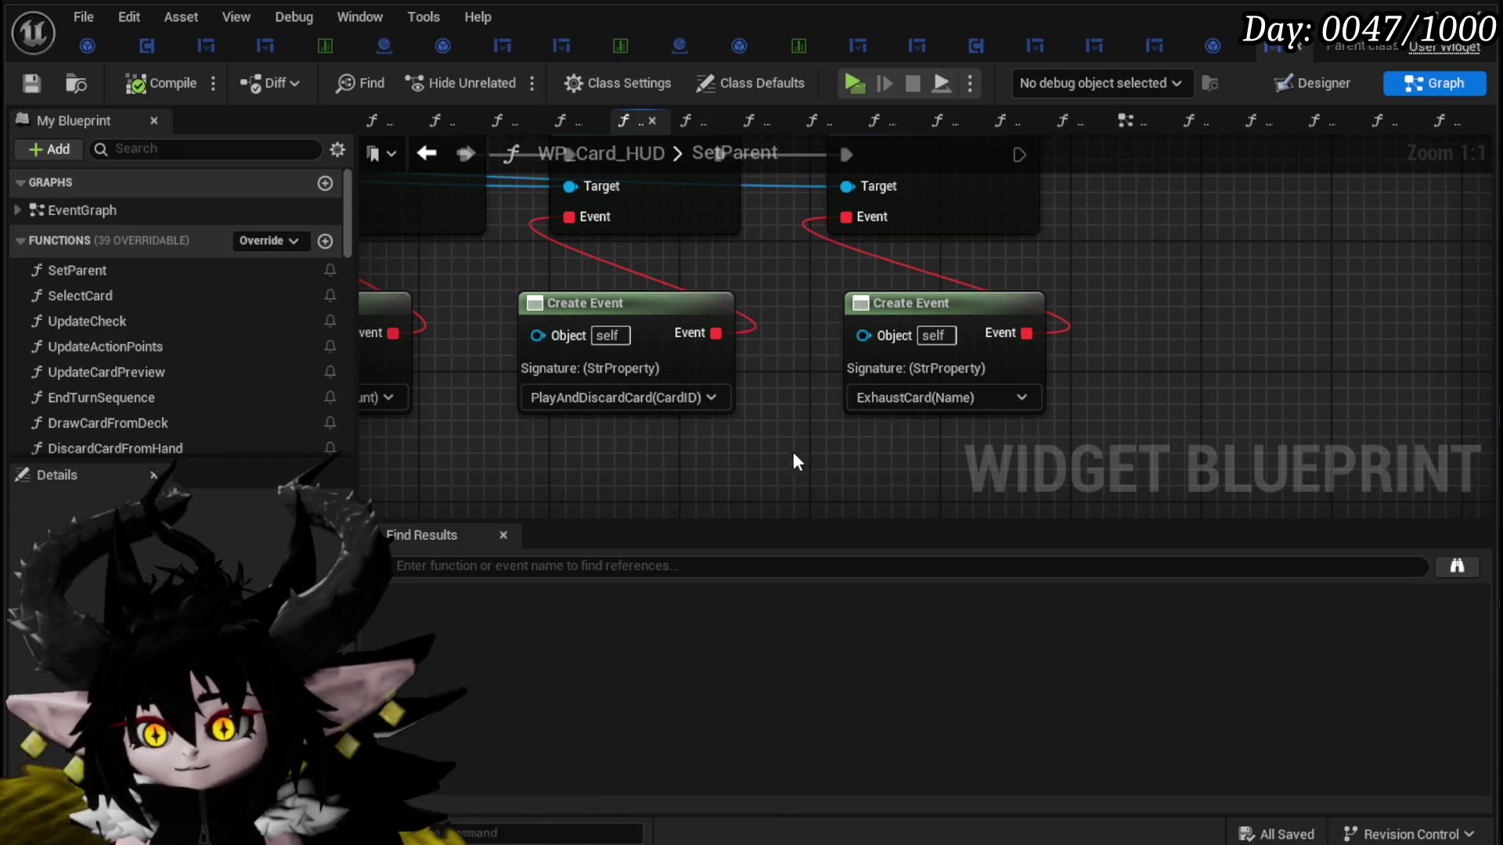
Step: Pan SetParent to show the Bind Event and Create Event nodes
scroll(767, 454, down, 1)
drag(772, 459, 787, 503)
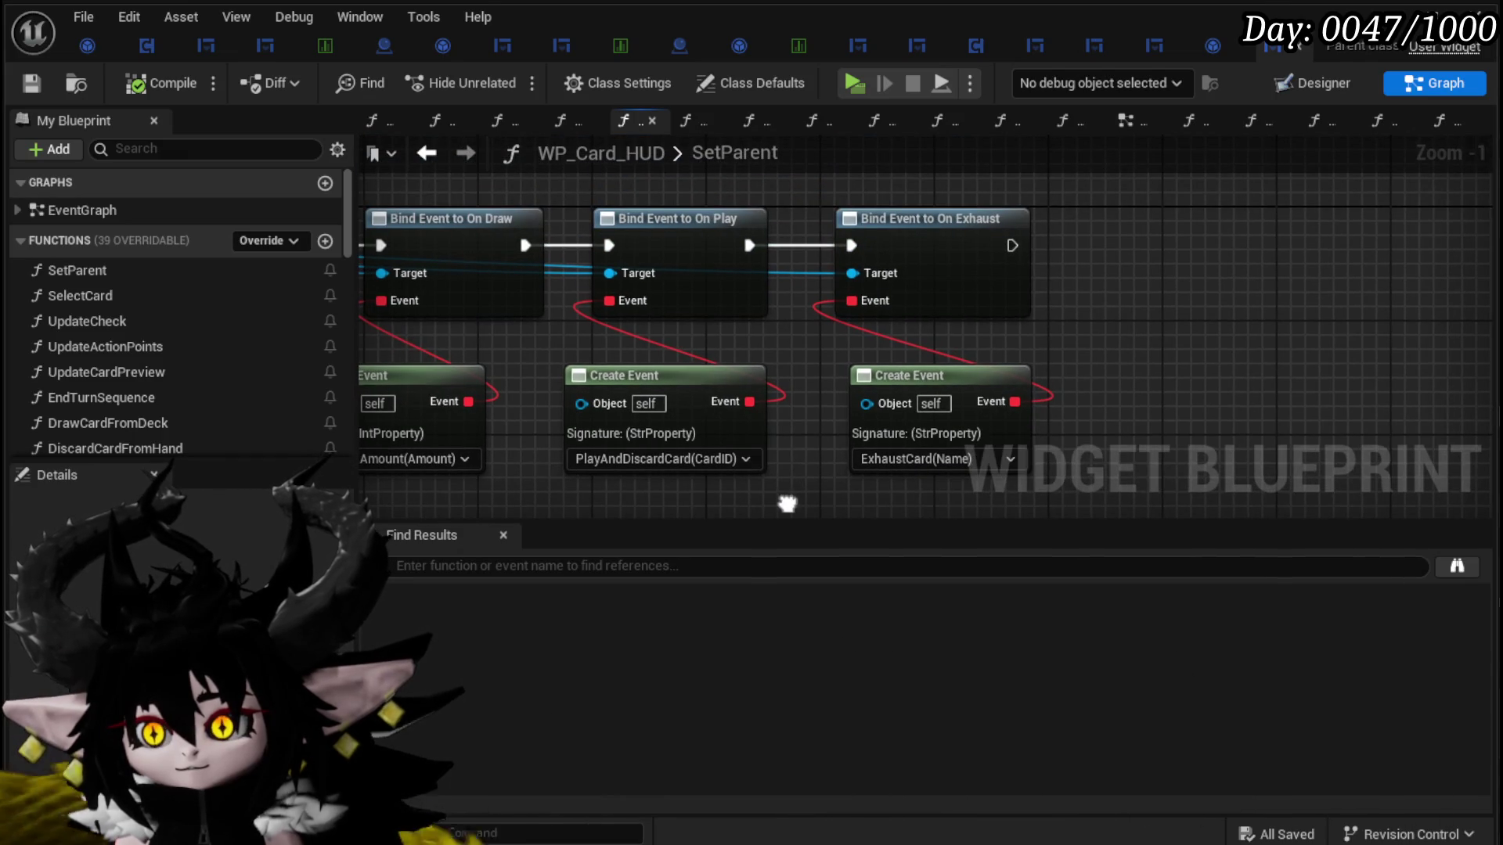
mouse_move(673, 506)
mouse_down()
mouse_move(1040, 255)
mouse_move(1121, 269)
mouse_up()
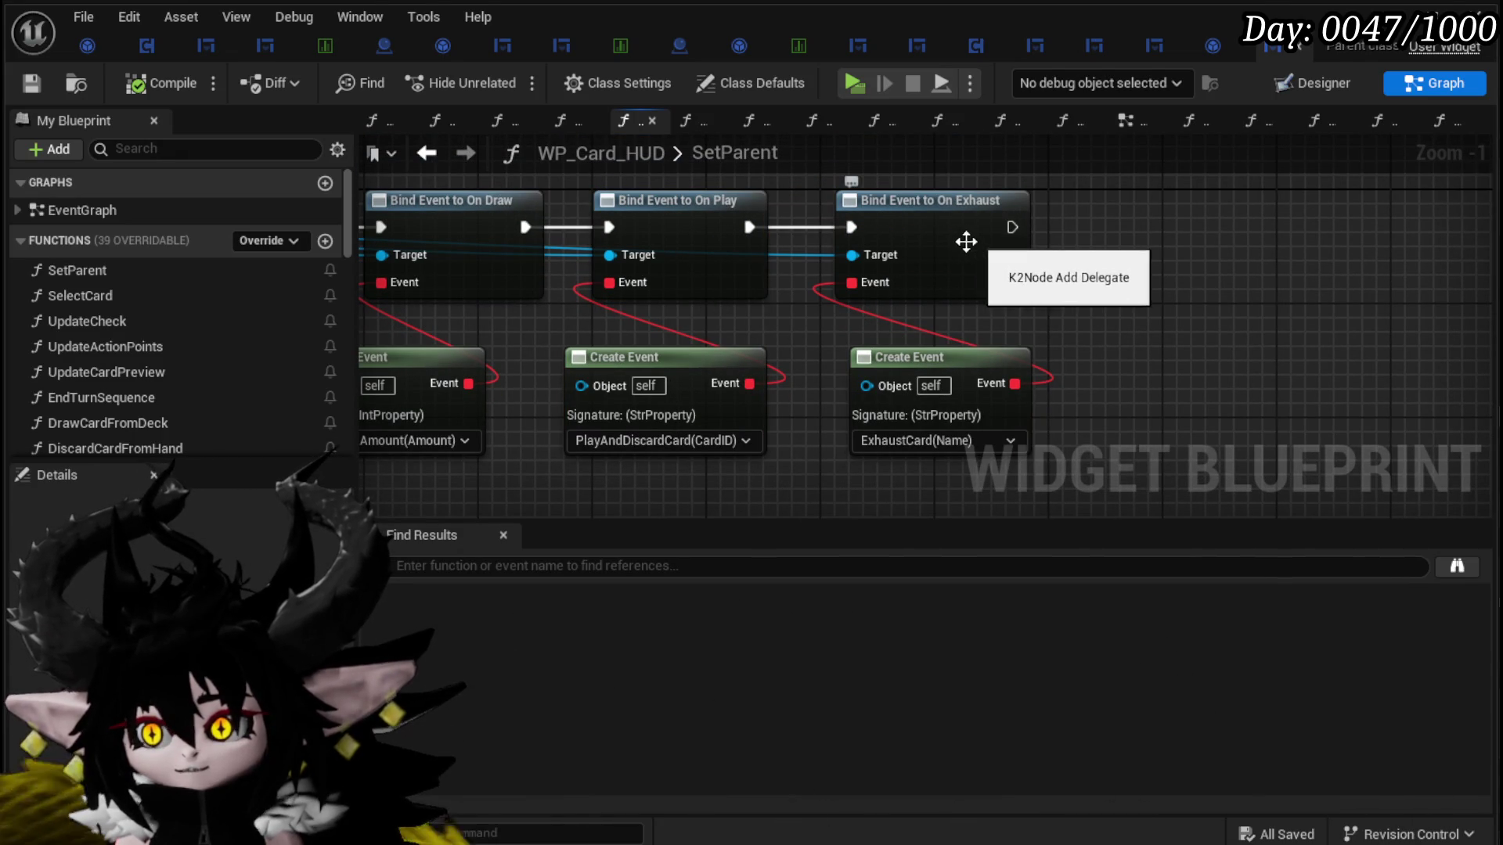
scroll(229, 345, down, 2)
scroll(227, 341, down, 5)
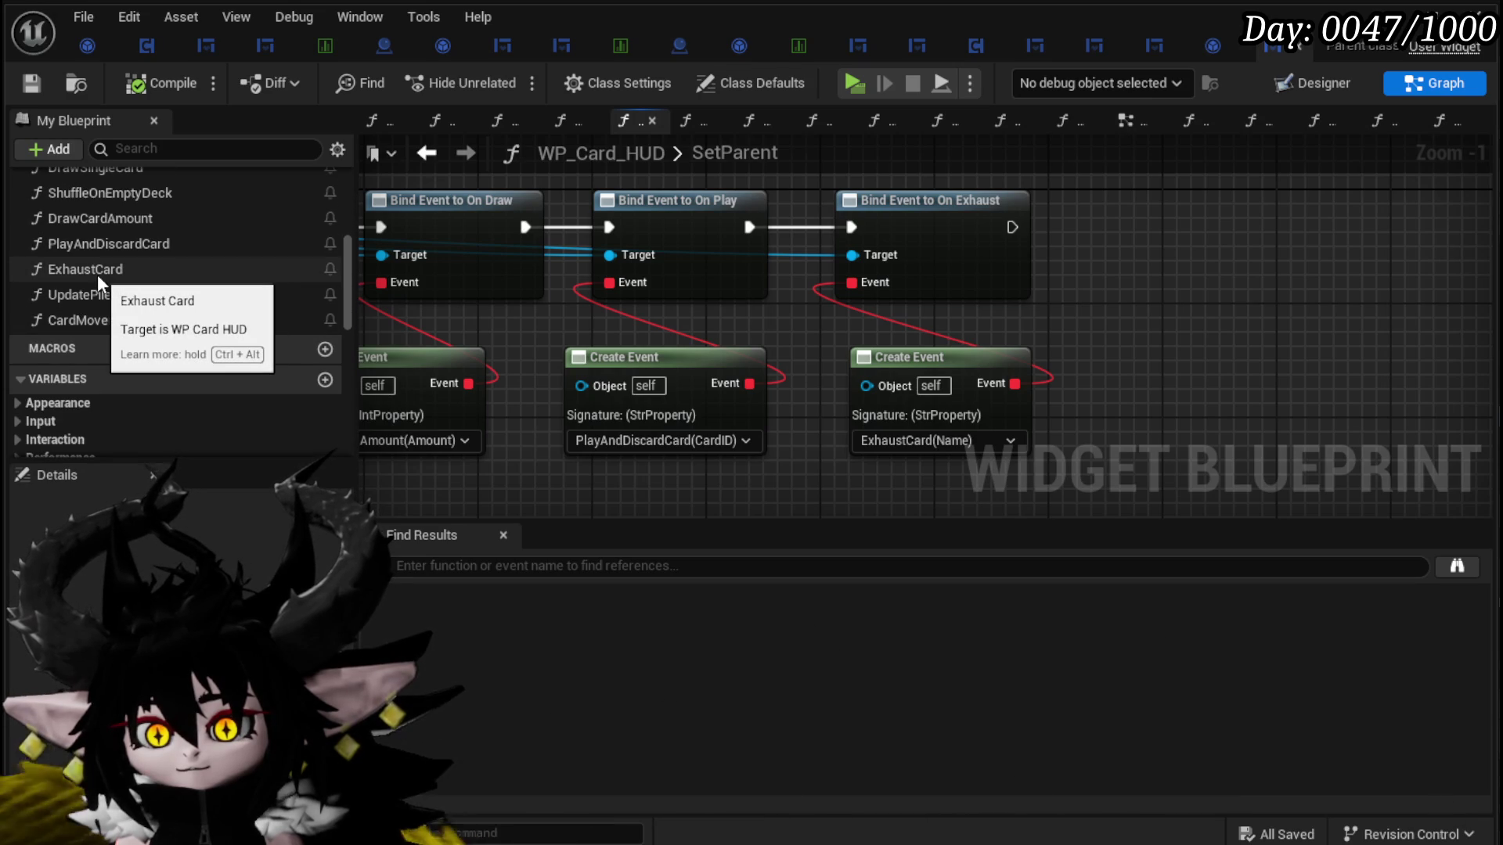
Step: Open ExhaustCard and move the Update Piles node up beside Play Sound 2D
double_click(97, 270)
mouse_move(703, 338)
mouse_down()
mouse_move(973, 349)
mouse_move(1214, 469)
mouse_move(1244, 469)
mouse_up()
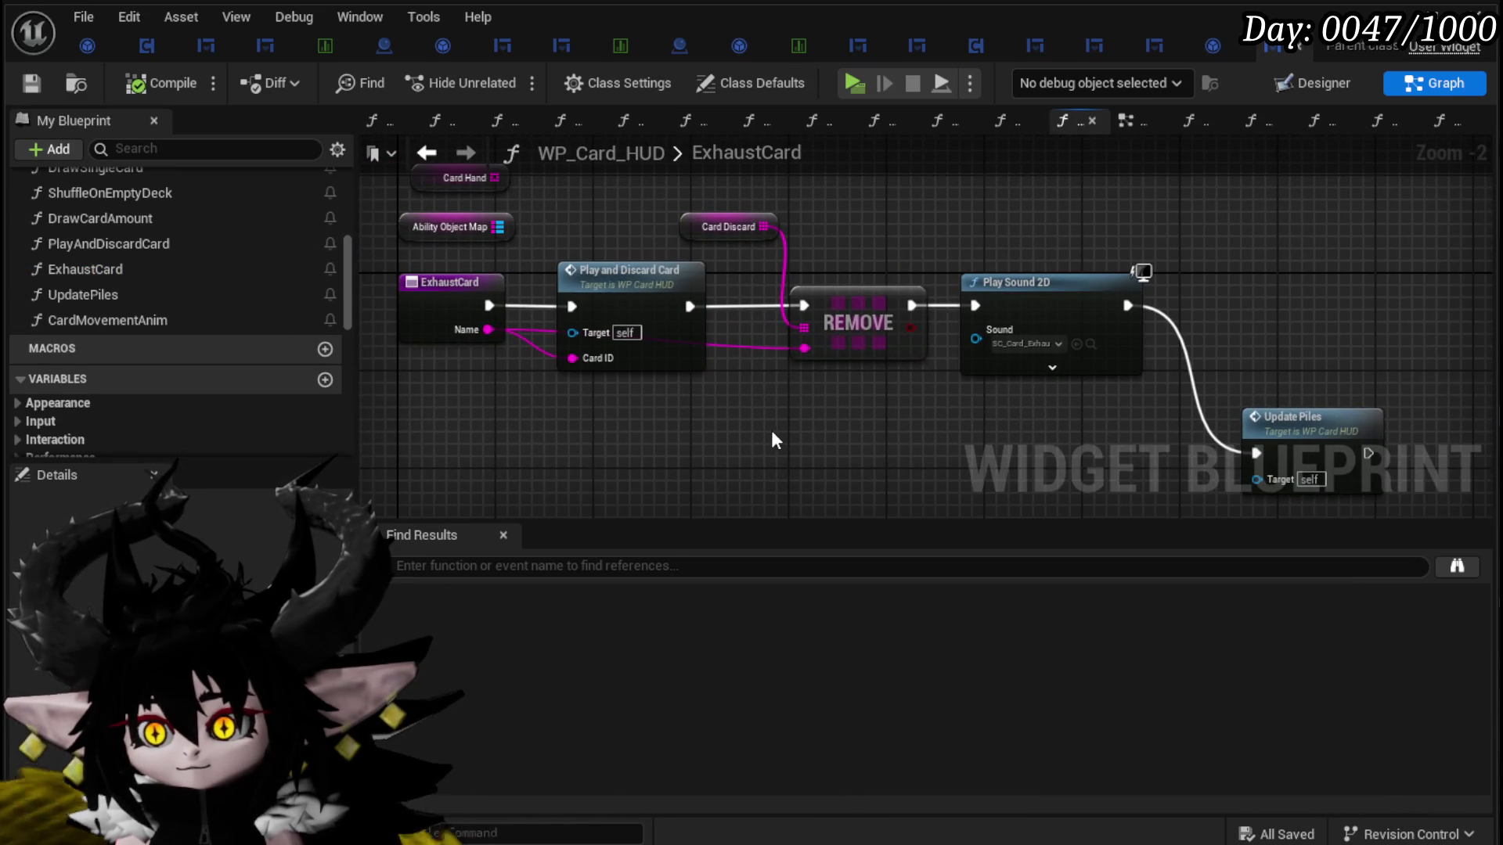
drag(768, 430, 543, 386)
mouse_move(1097, 416)
mouse_down()
mouse_move(1205, 290)
mouse_move(1199, 237)
mouse_up()
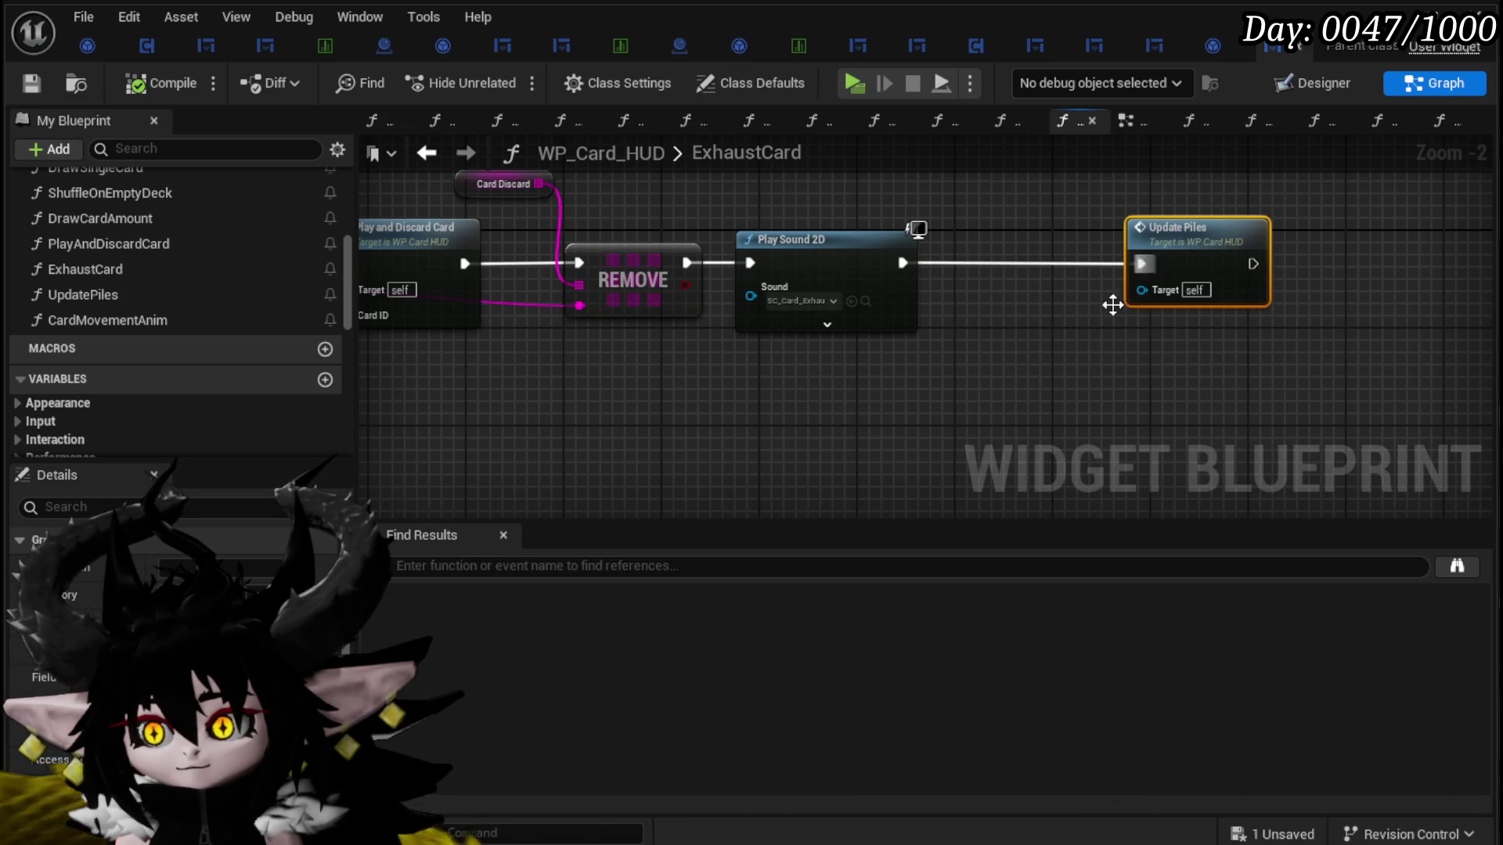
drag(994, 403, 1334, 238)
Step: Open the PlayAndDiscardCard graph from its node and bring up its function options
drag(743, 442, 898, 369)
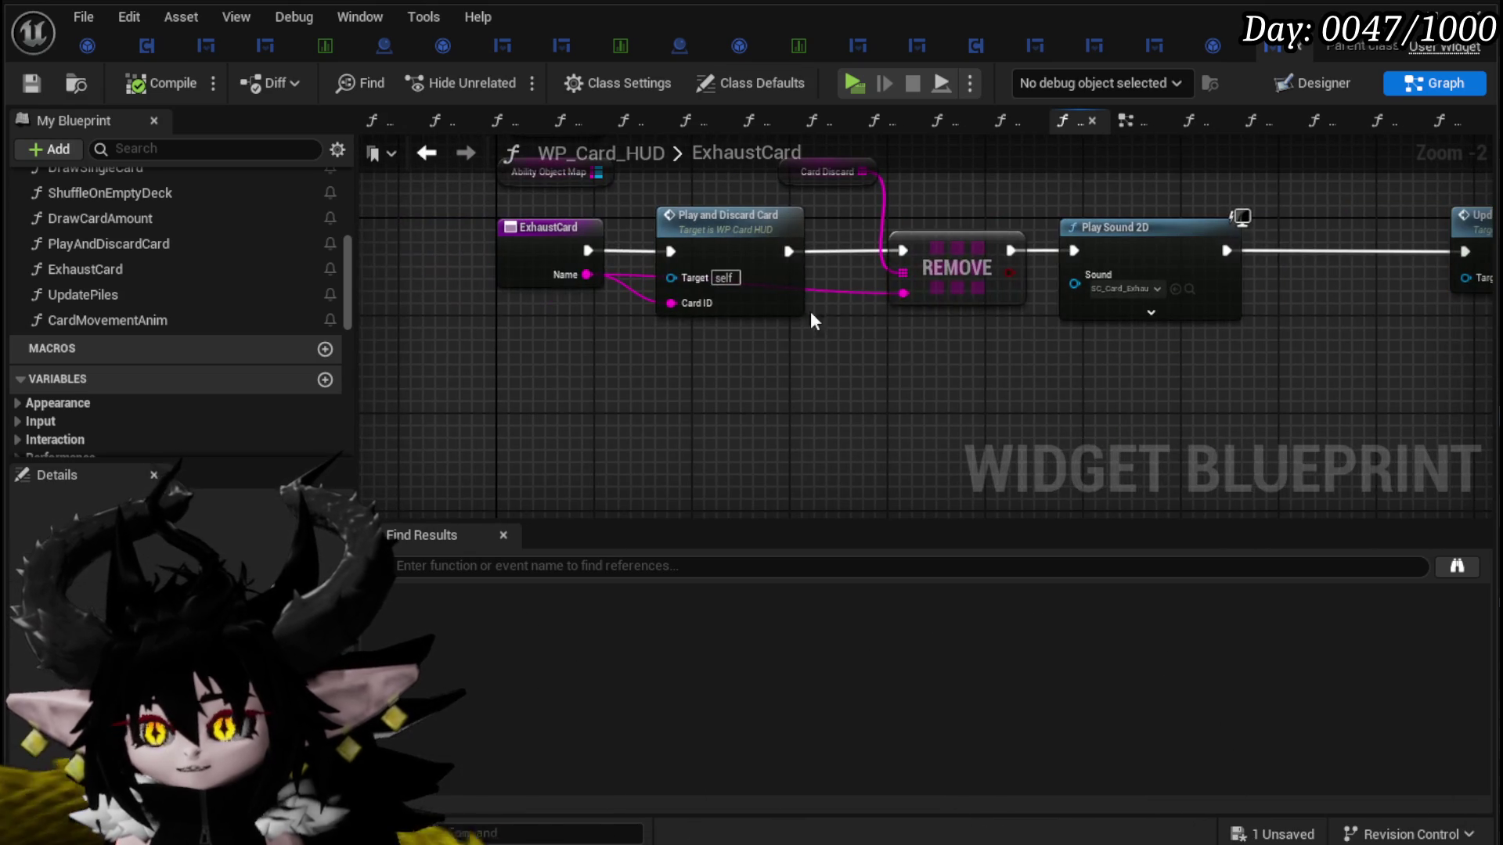
double_click(750, 241)
mouse_move(745, 308)
mouse_down()
mouse_move(671, 349)
mouse_move(609, 332)
mouse_move(512, 371)
mouse_move(781, 439)
mouse_move(1039, 480)
mouse_move(1453, 496)
mouse_move(809, 496)
mouse_move(1130, 503)
mouse_move(1130, 473)
mouse_move(665, 304)
mouse_up()
scroll(666, 305, down, 1)
scroll(665, 305, down, 3)
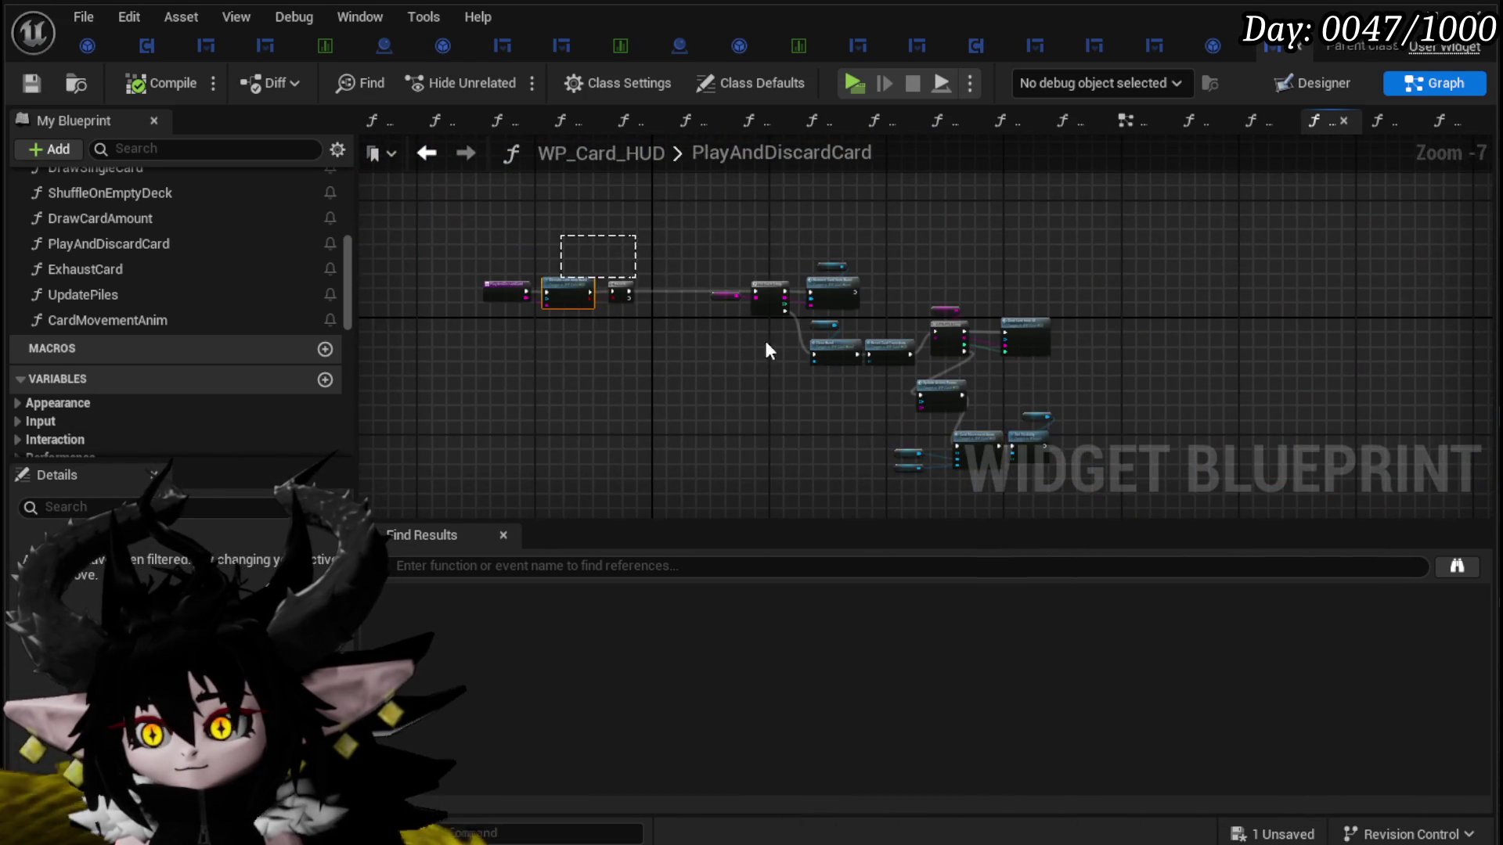
drag(1124, 480, 1124, 481)
drag(704, 415, 701, 367)
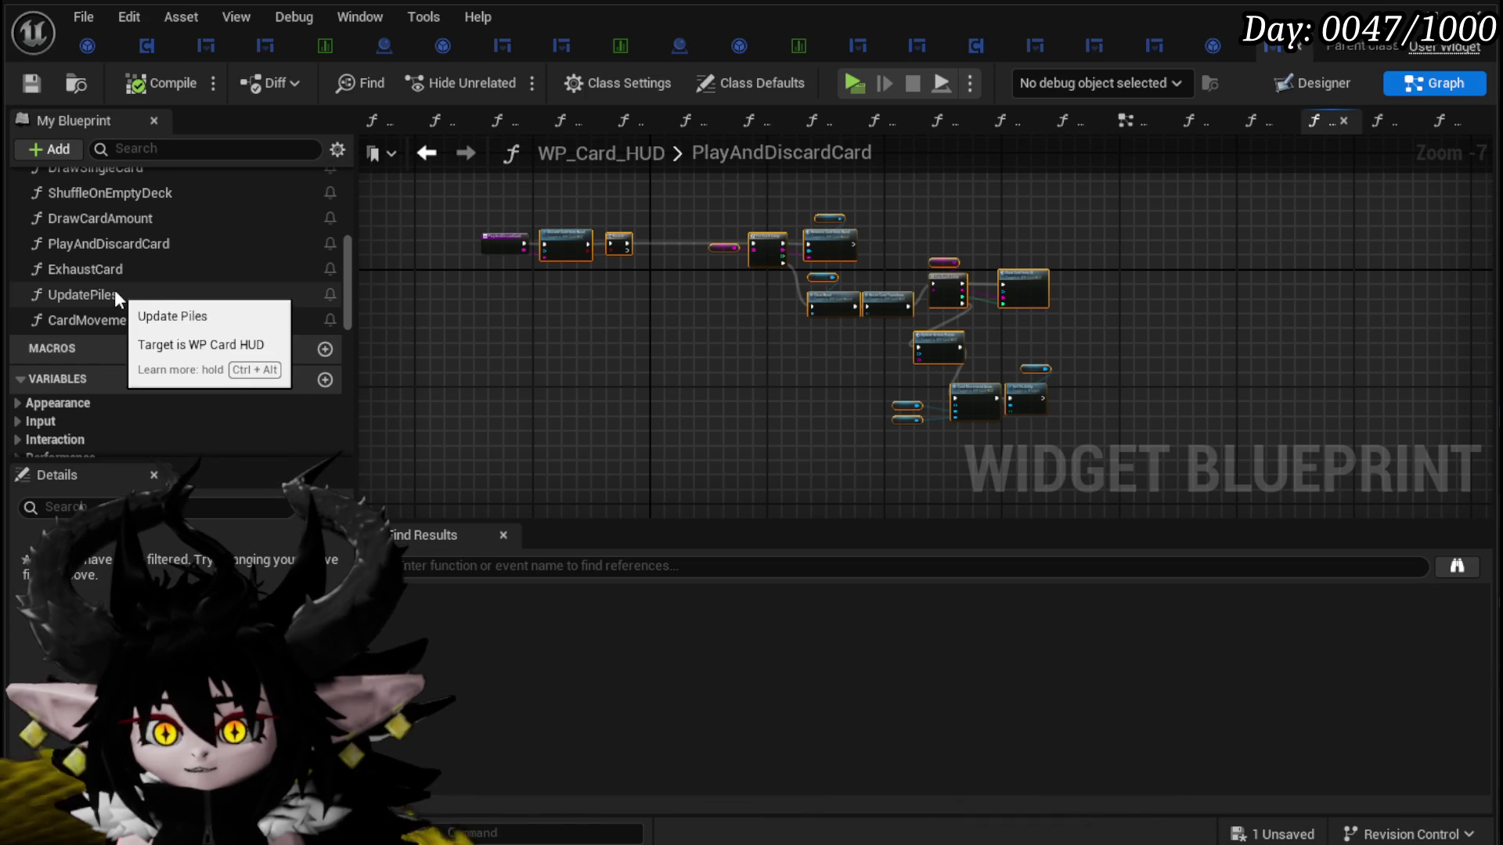
right_click(119, 247)
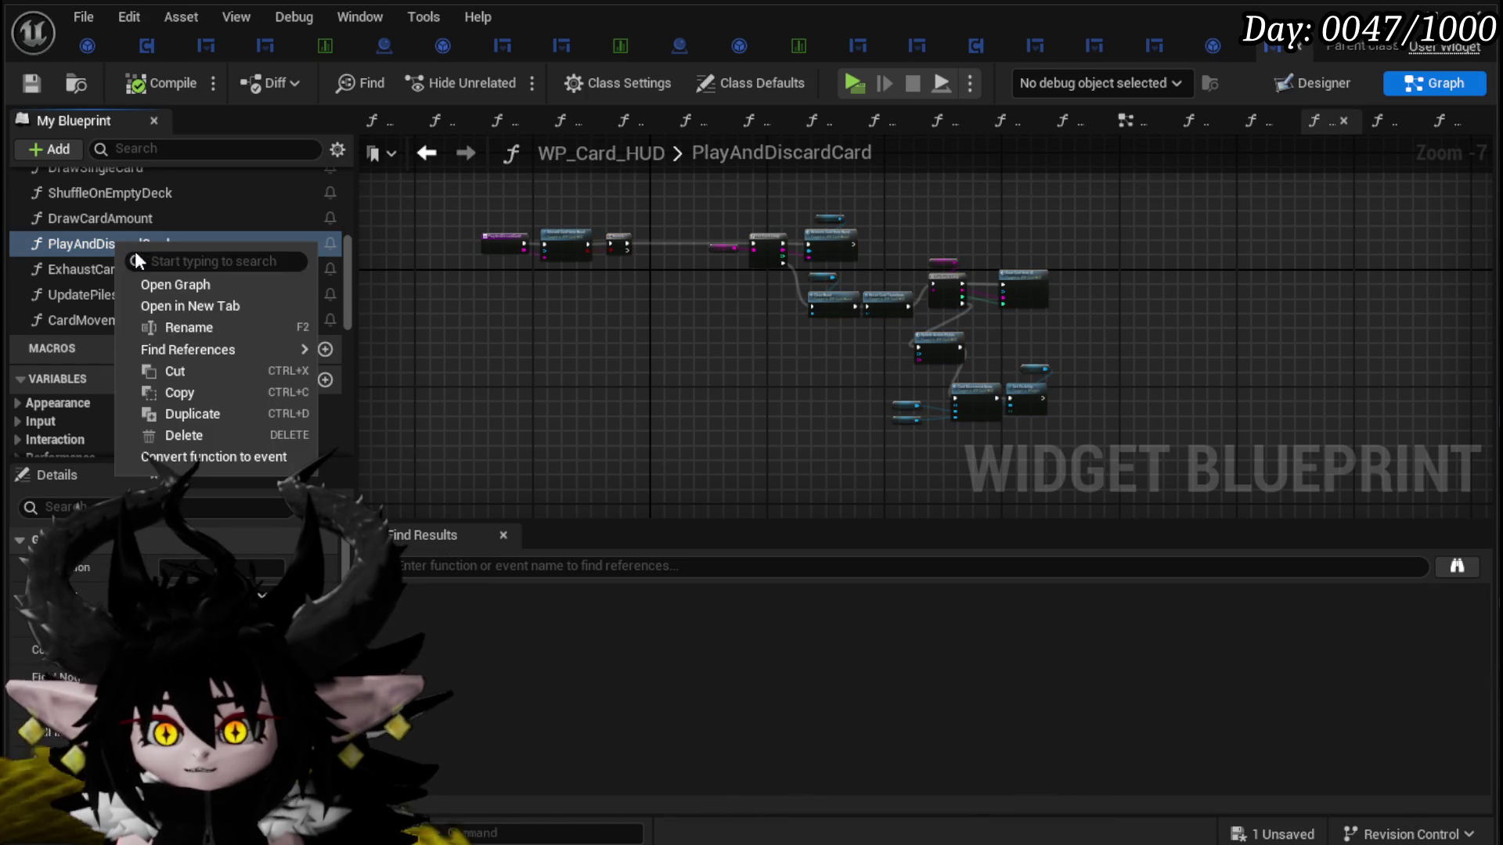
Step: Duplicate PlayAndDiscardCard as PlayAndExhaustCard and save WP_Card_HUD
click(188, 415)
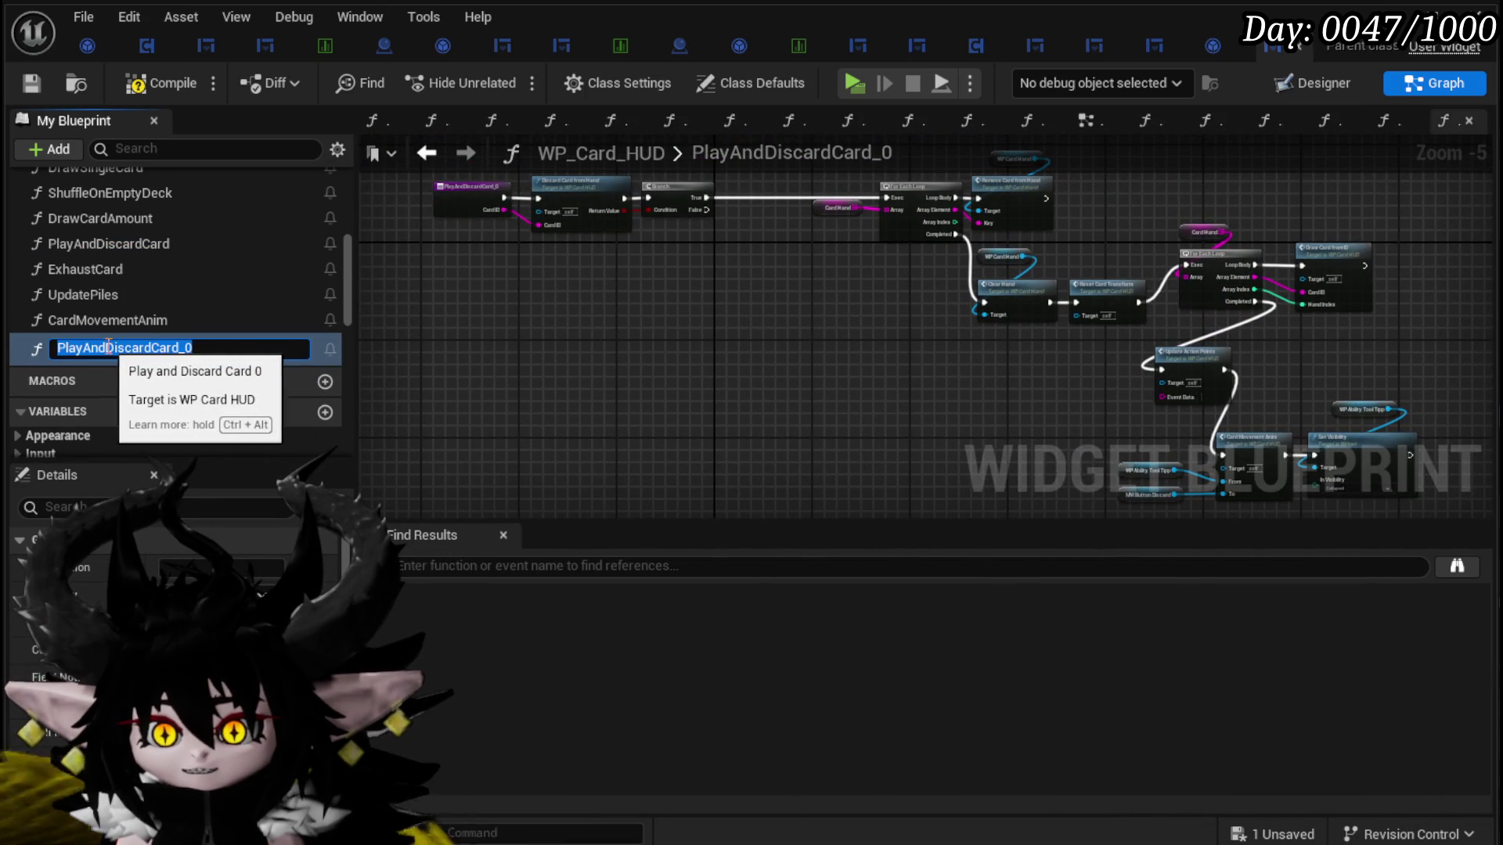
drag(108, 348, 651, 344)
text(Ex)
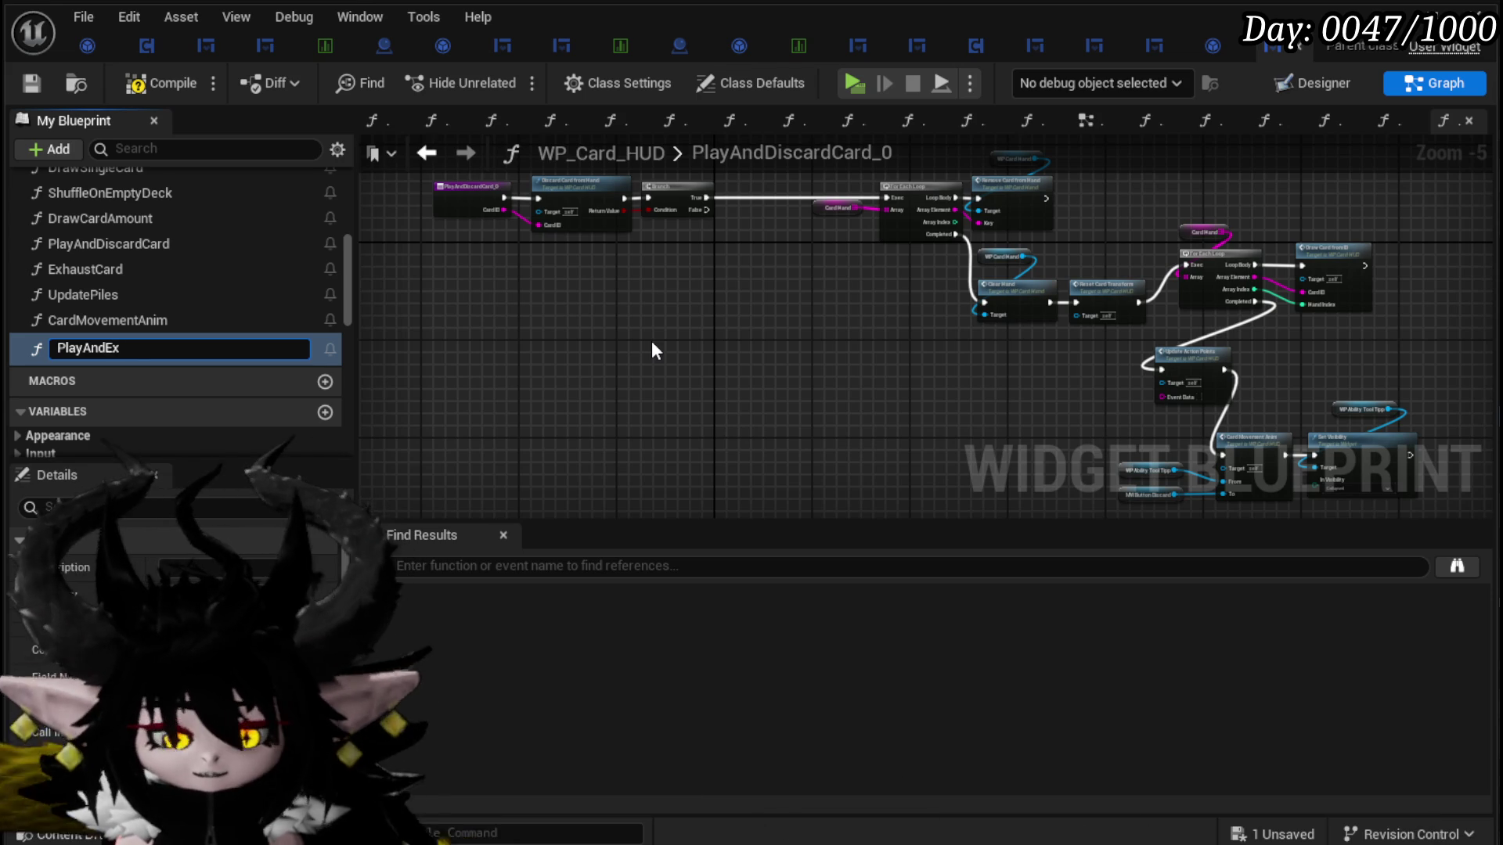
text(haustCard)
key(Return)
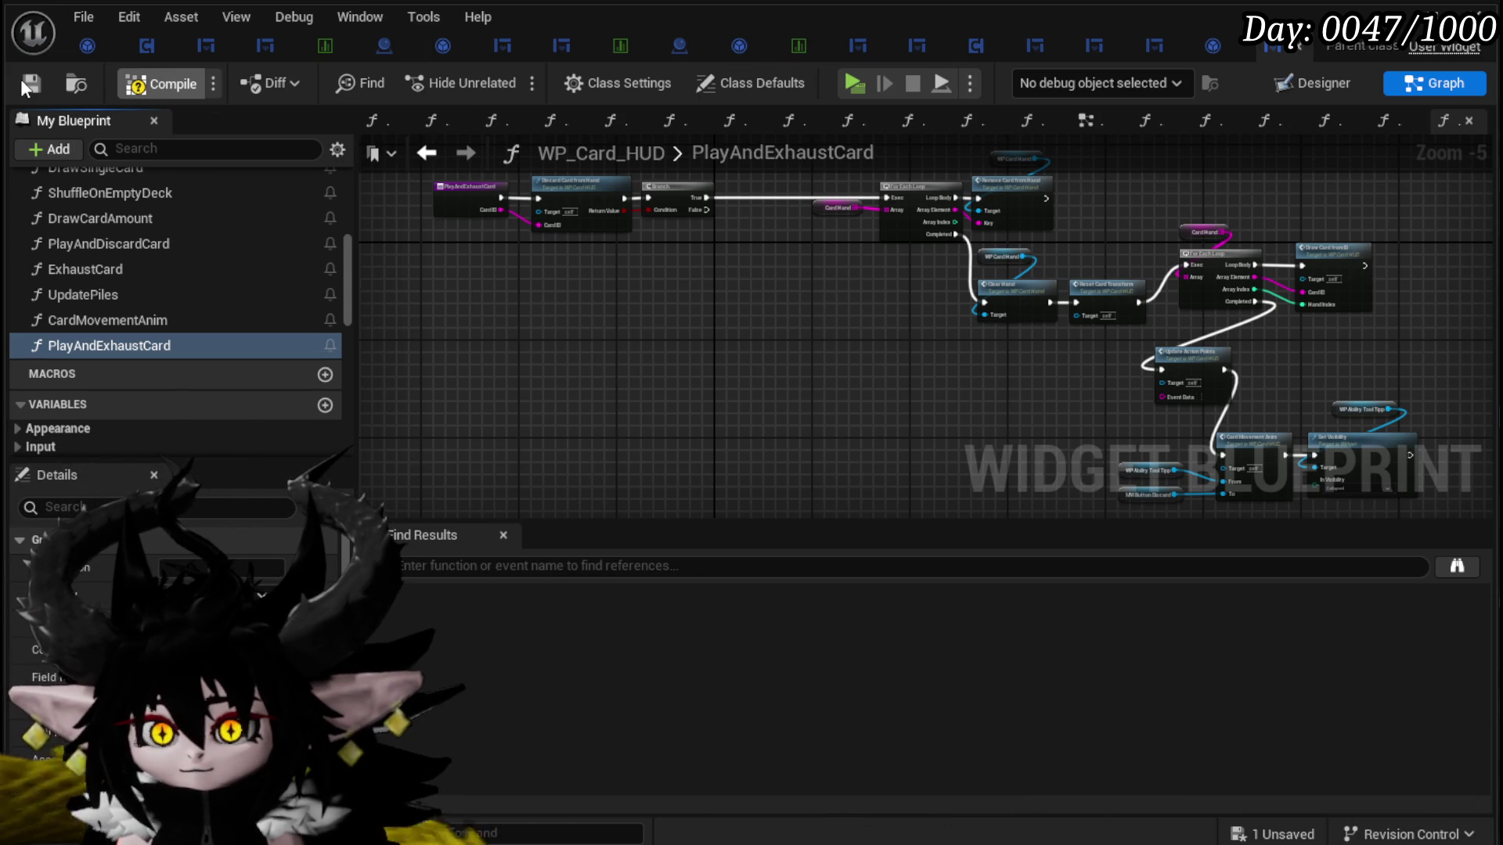
click(29, 83)
Step: Wire Update Action Points straight to Set Visibility, delete the Card Movement Anim nodes, and compile
scroll(856, 360, up, 3)
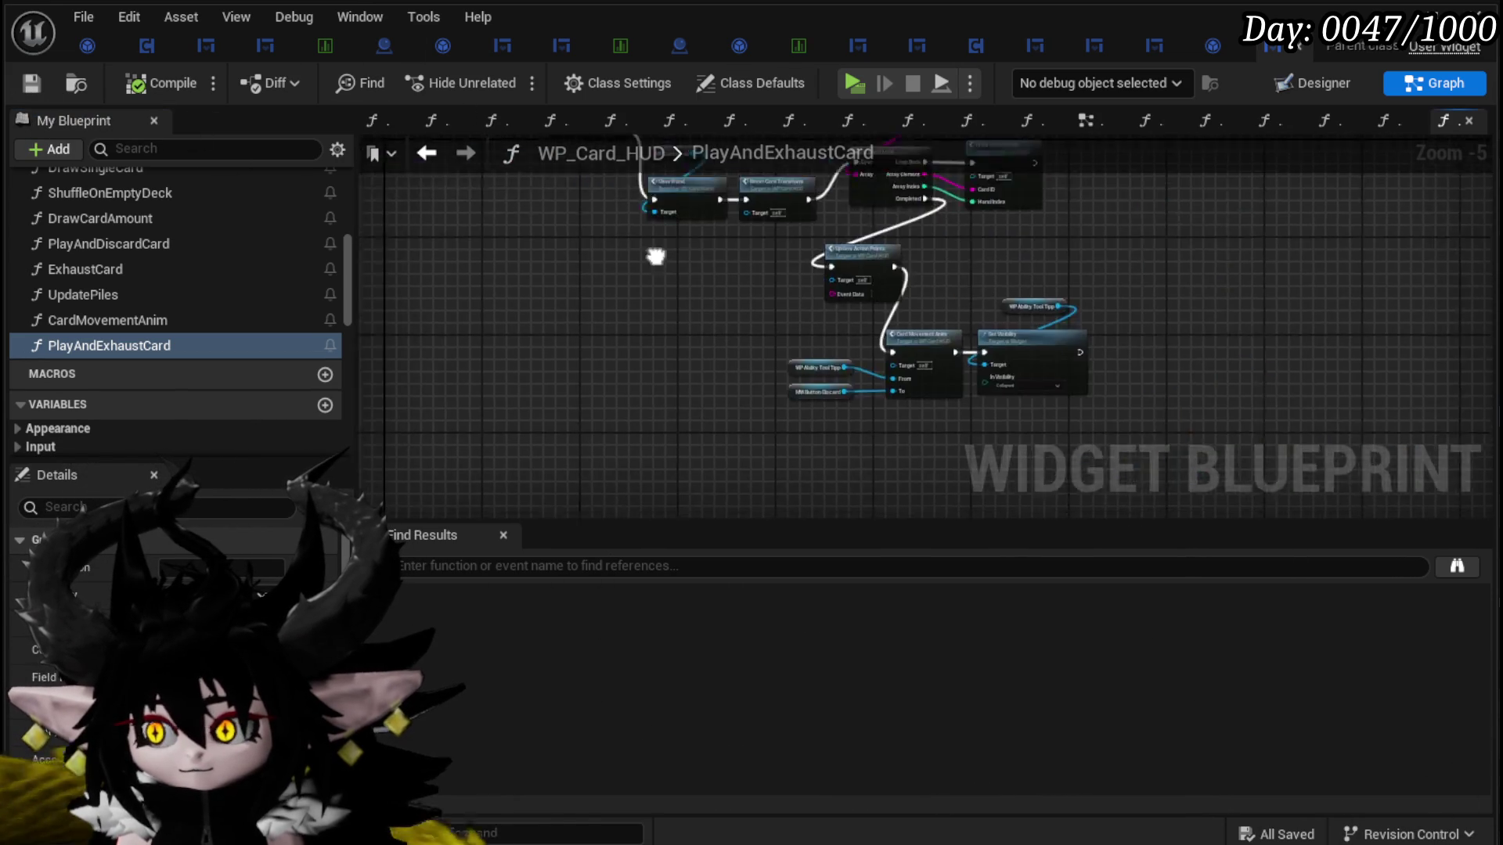
mouse_move(908, 195)
mouse_down()
mouse_move(908, 266)
mouse_move(1031, 406)
mouse_up()
drag(681, 378, 847, 476)
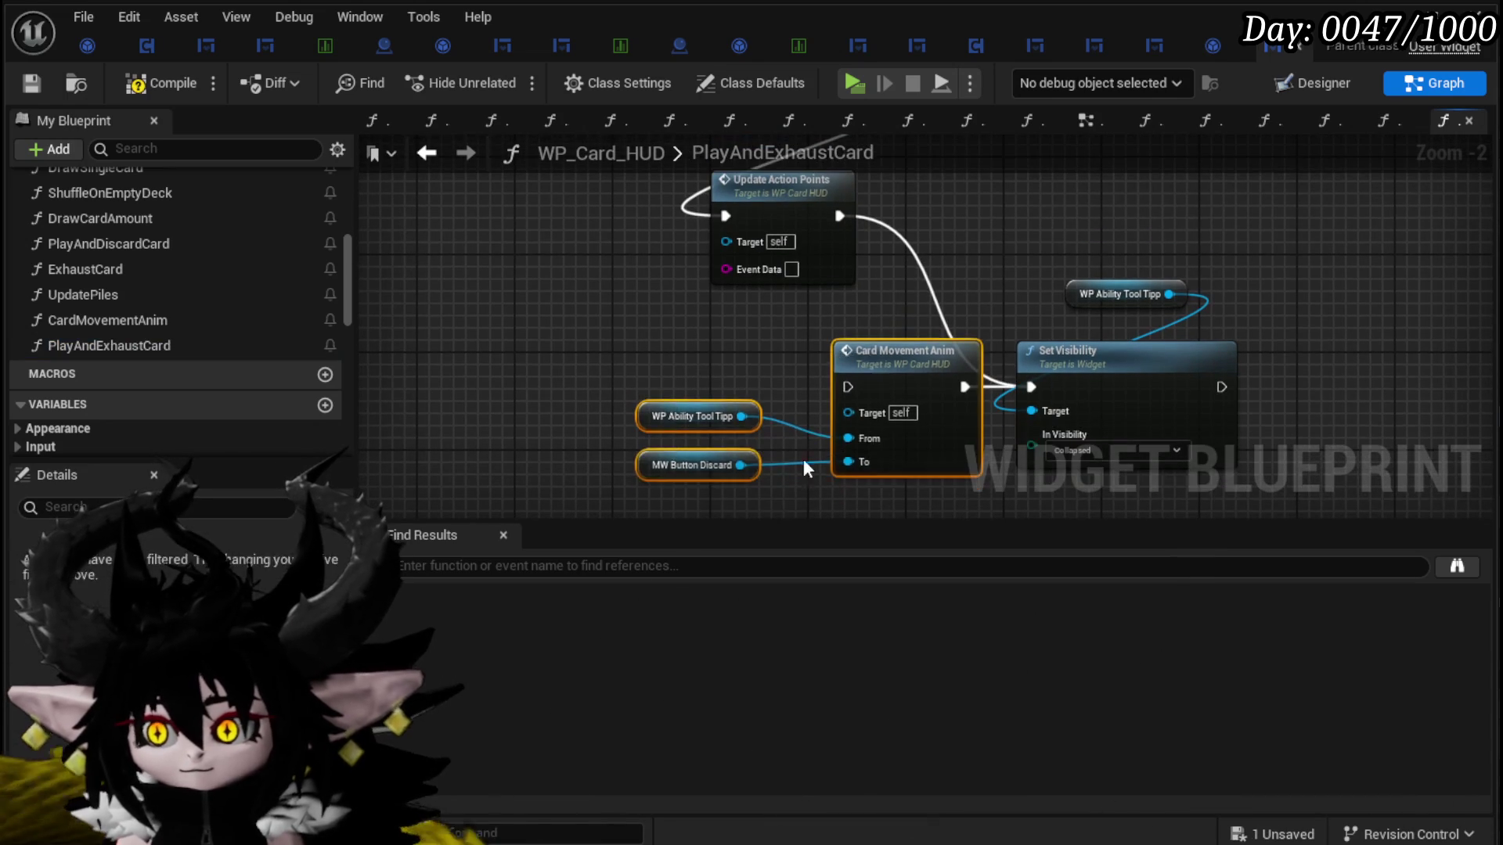
key(Delete)
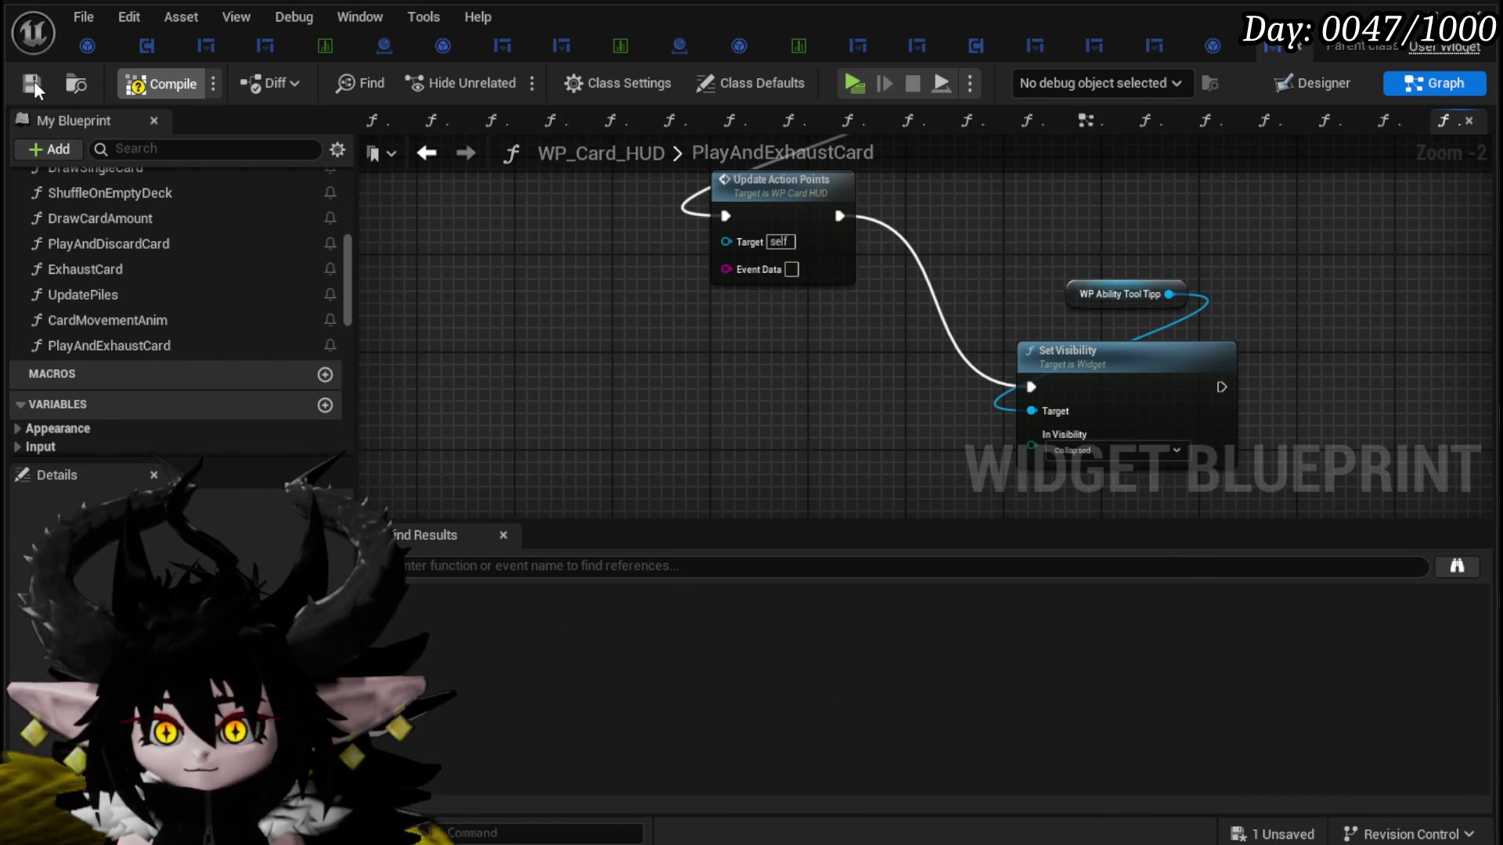
click(33, 82)
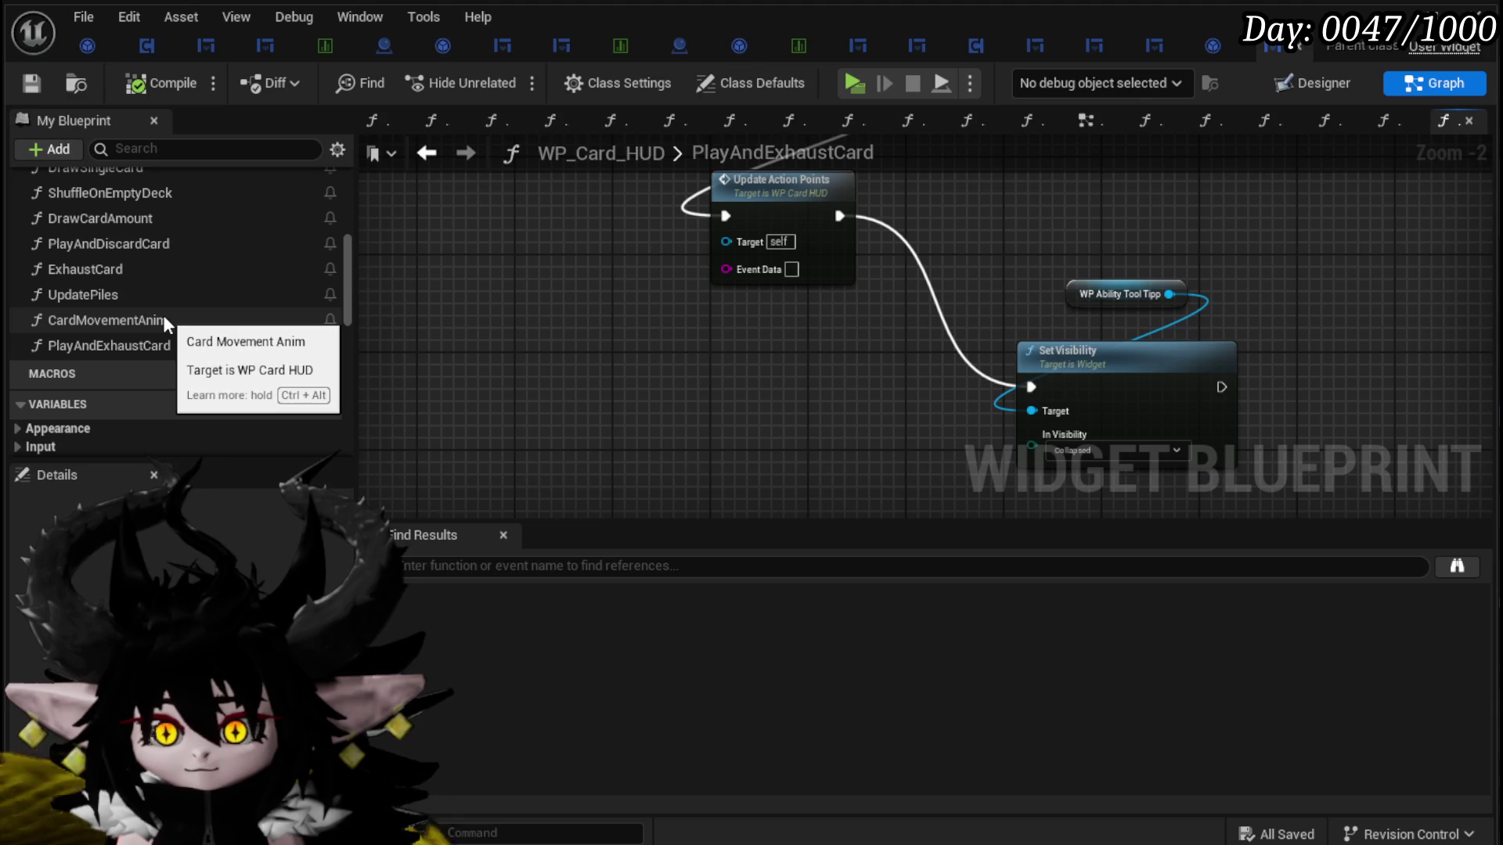
Step: In ExhaustCard, replace Play and Discard Card with Play and Exhaust Card fed by Name
double_click(153, 269)
mouse_move(110, 345)
mouse_down()
mouse_move(576, 365)
mouse_move(597, 329)
mouse_move(732, 345)
mouse_move(682, 362)
mouse_up()
click(728, 215)
key(Delete)
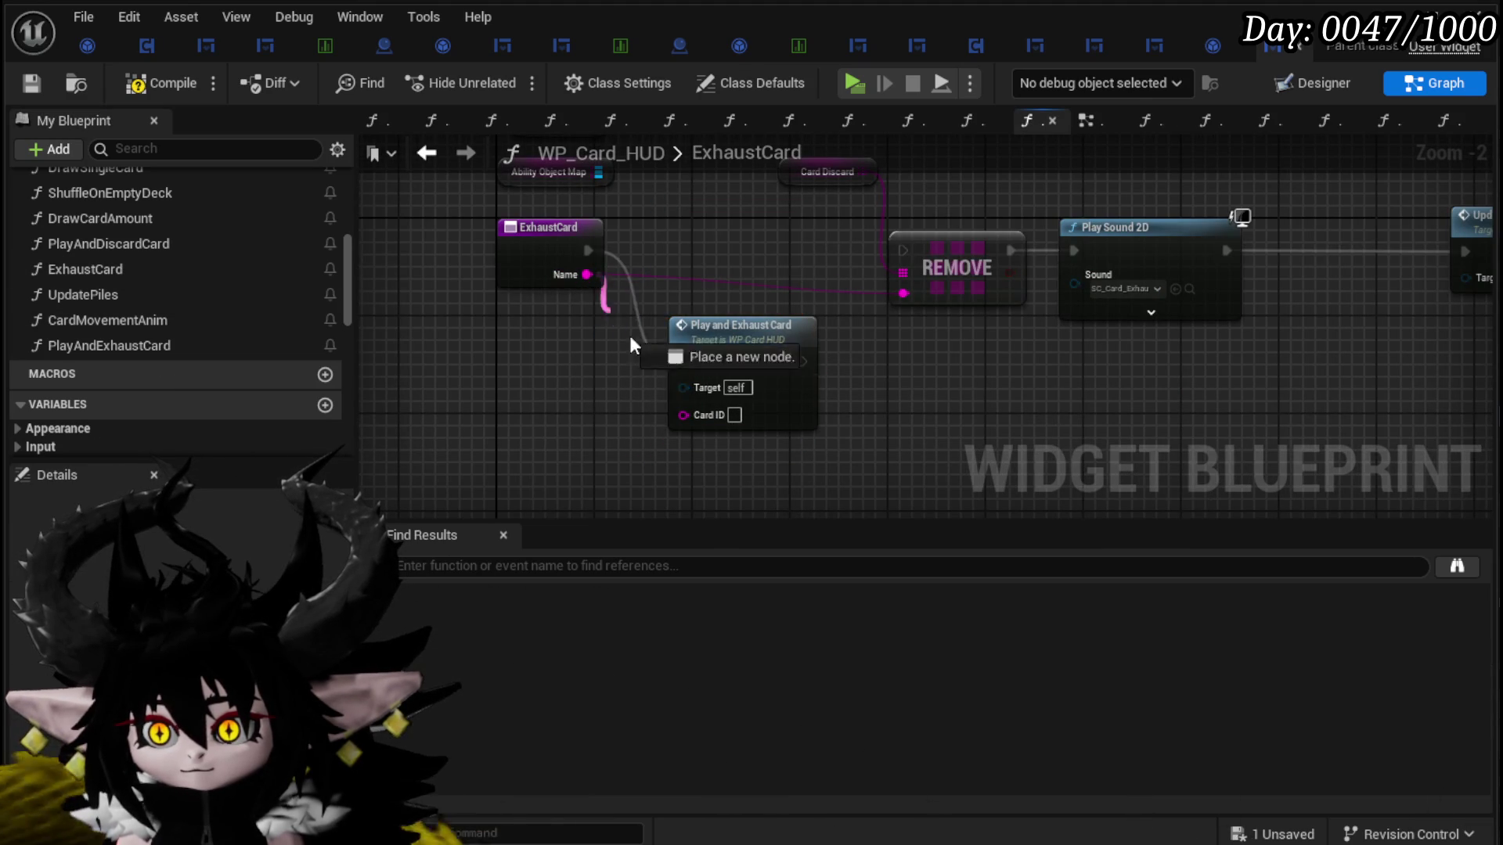
drag(682, 415, 683, 415)
mouse_move(774, 327)
mouse_down()
mouse_move(763, 224)
mouse_move(924, 246)
mouse_move(902, 250)
mouse_up()
Step: Recompile and inspect PlayAndExhaustCard's tooltip reference and Update Action Points before returning to the level editor
double_click(740, 237)
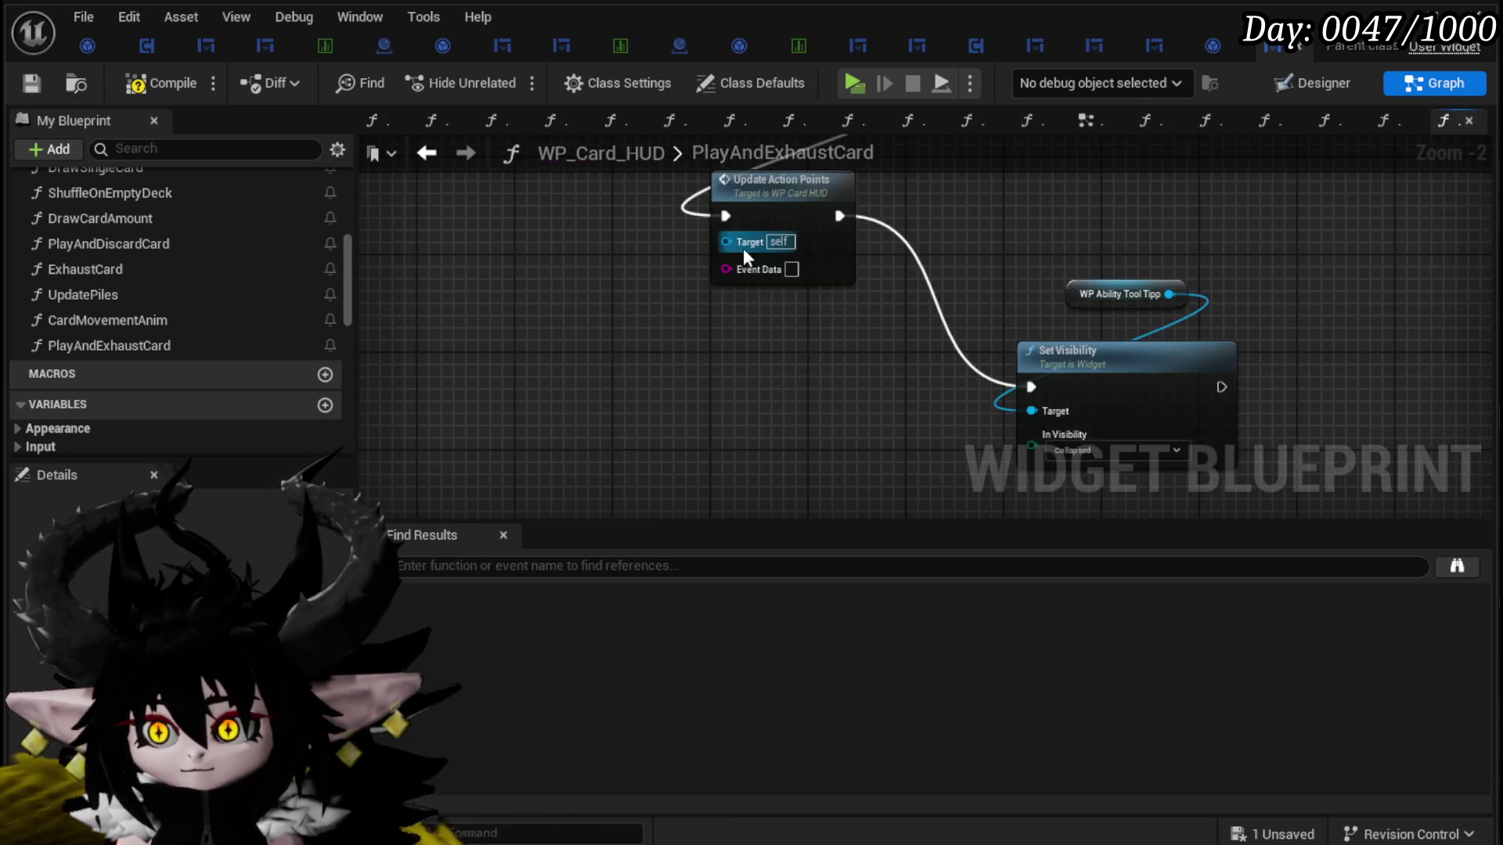
drag(572, 377, 680, 481)
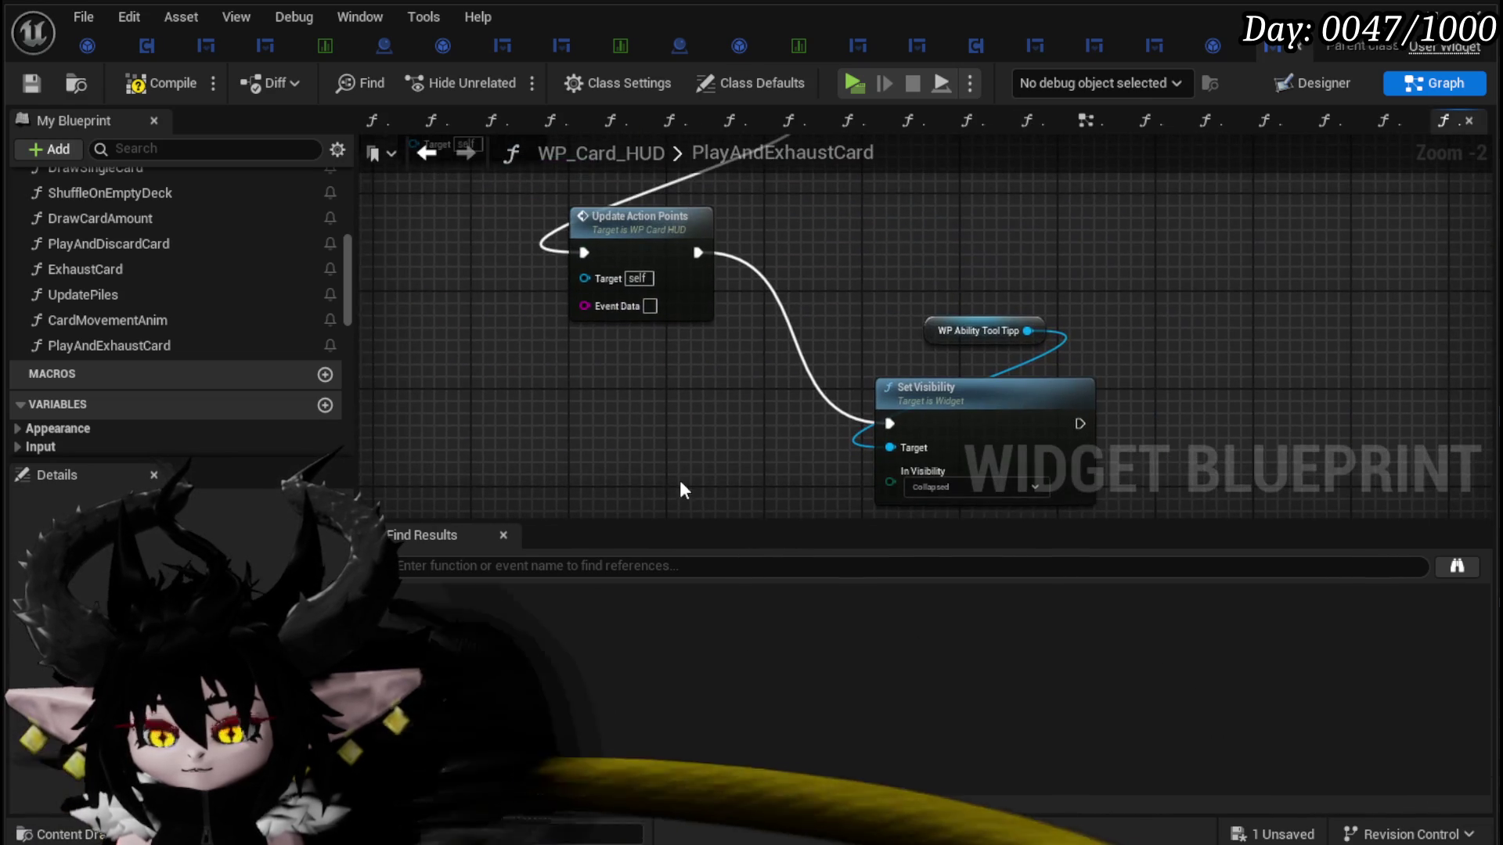
click(30, 86)
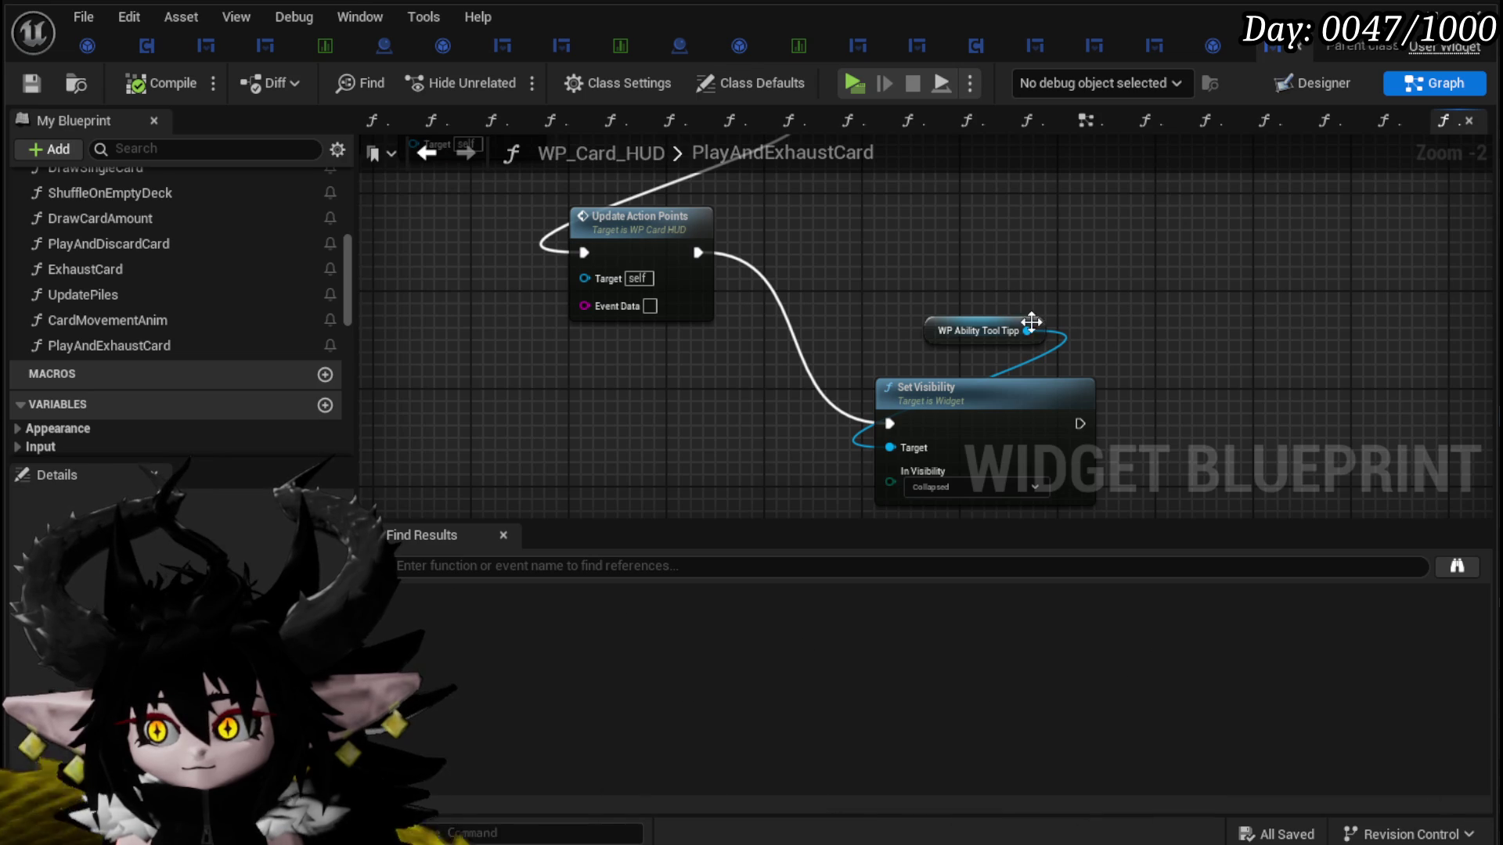
drag(1028, 332, 1199, 317)
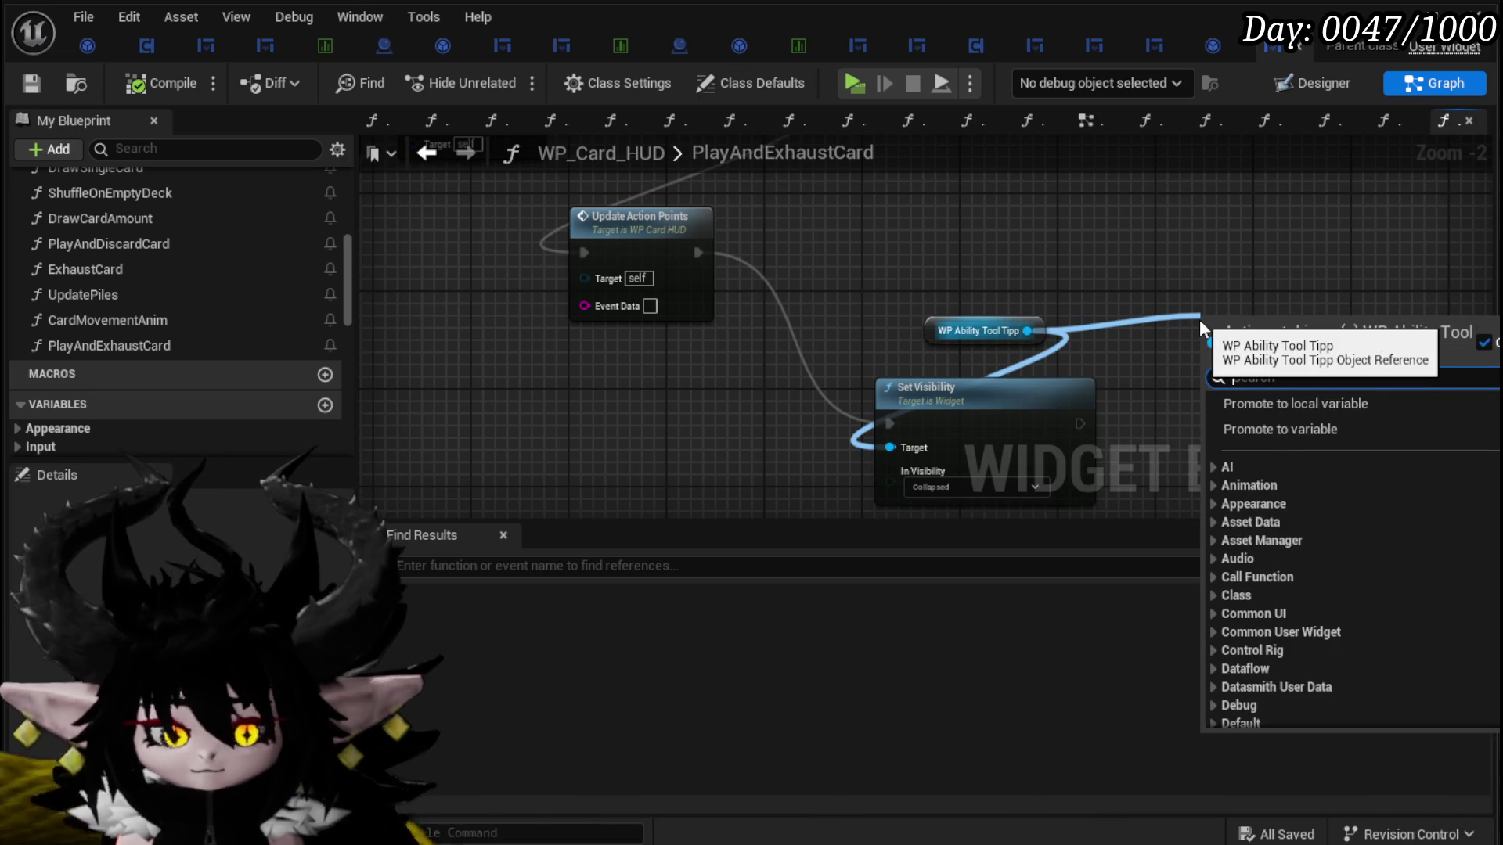
text(exit)
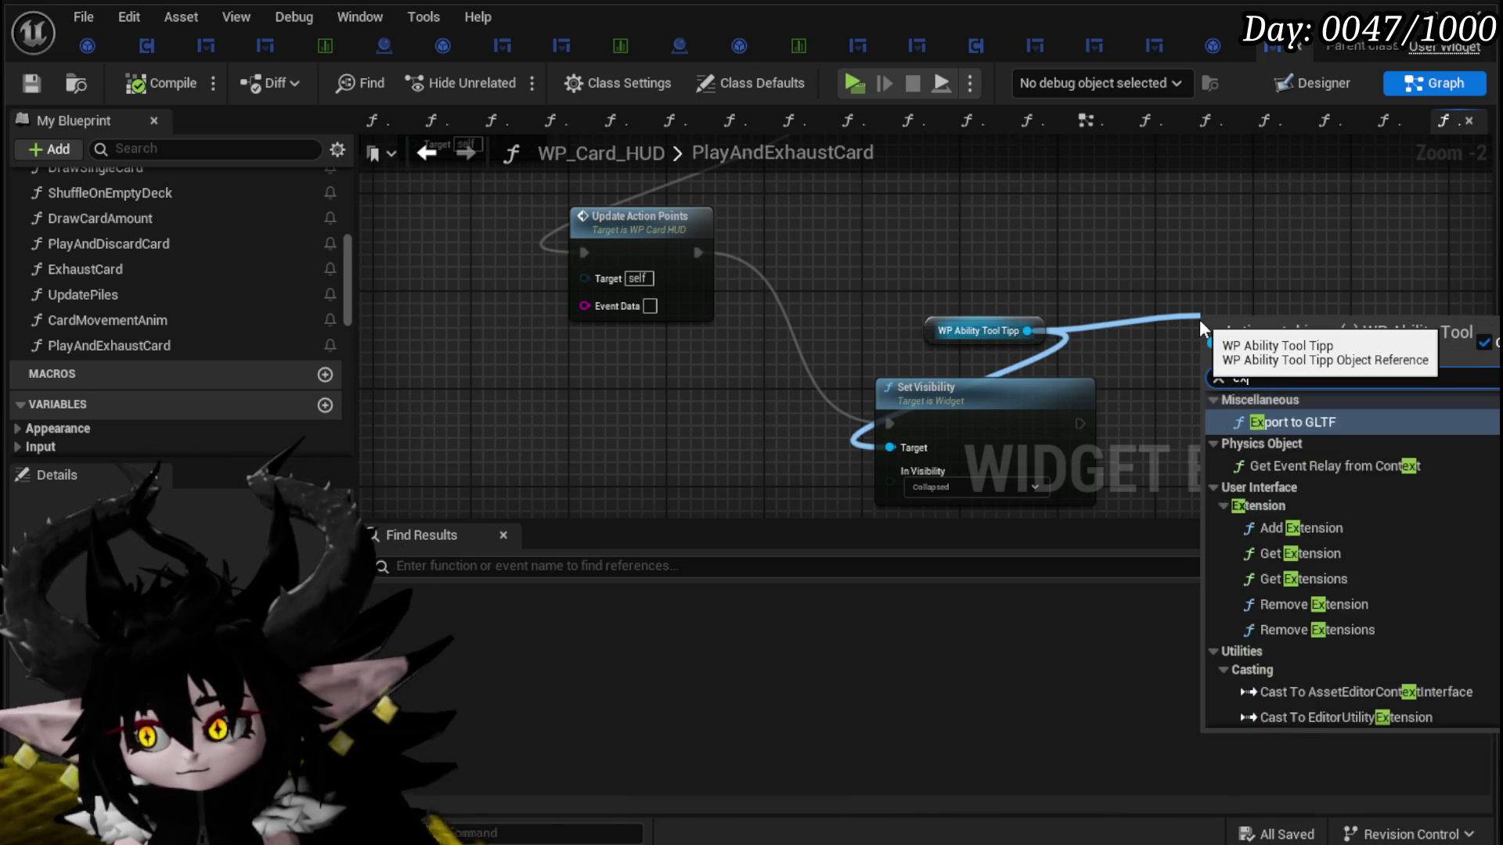
key(BackSpace)
key(BackSpace)
key(BackSpace)
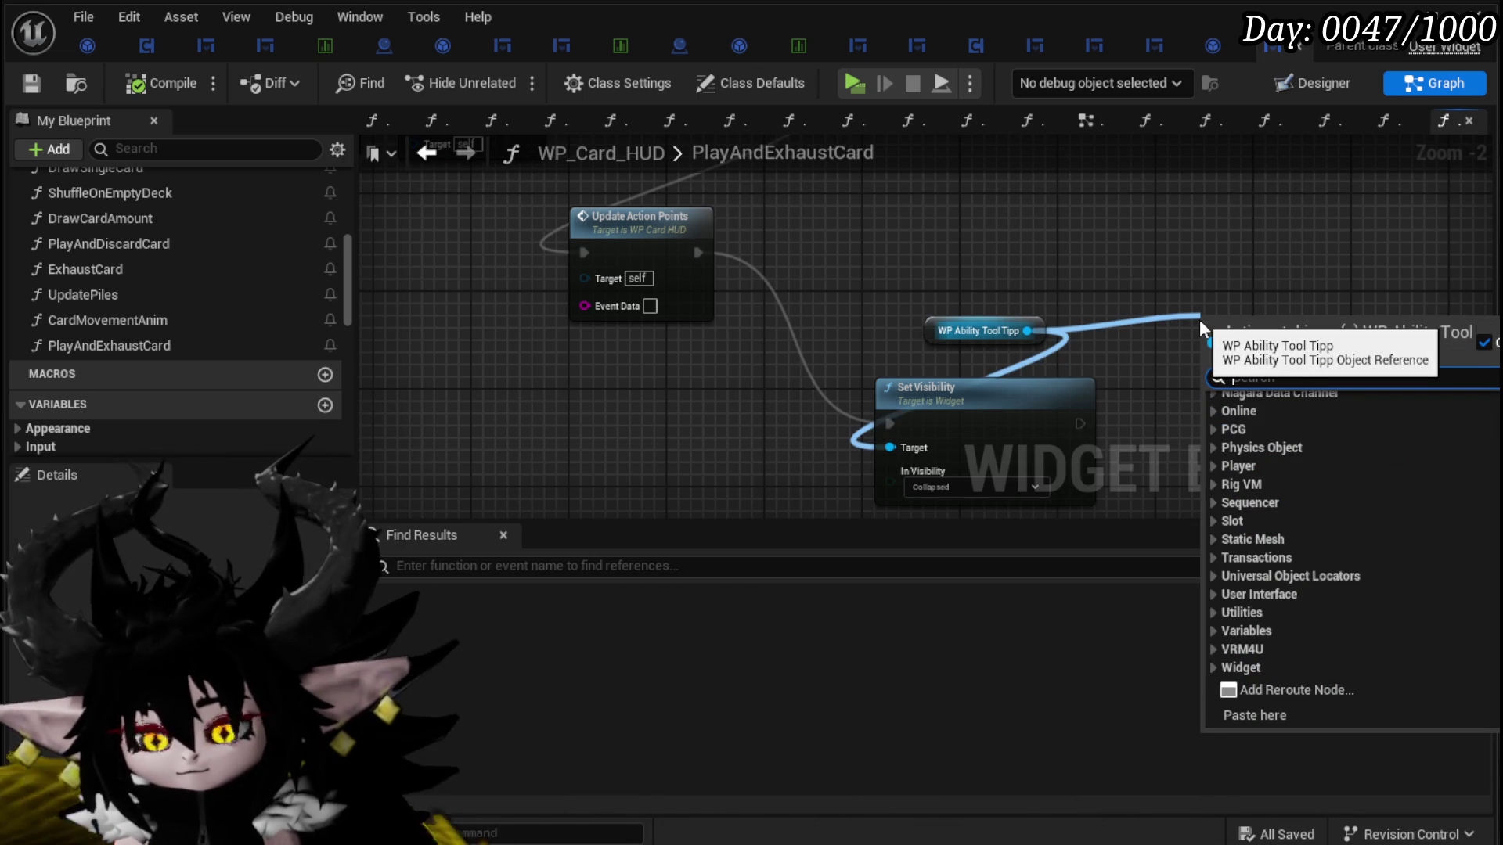
key(Escape)
click(640, 219)
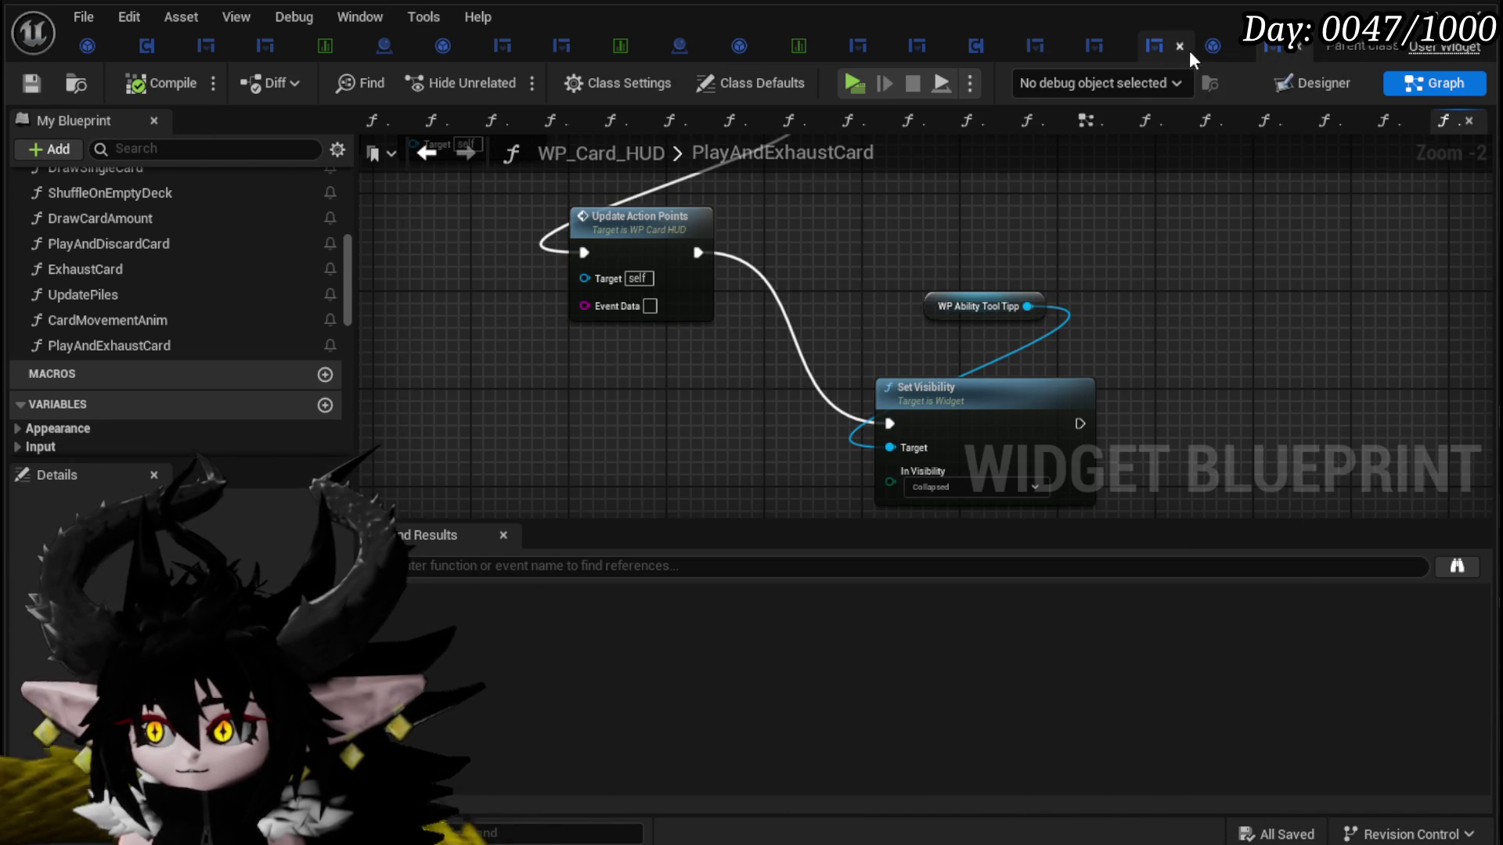
click(1483, 11)
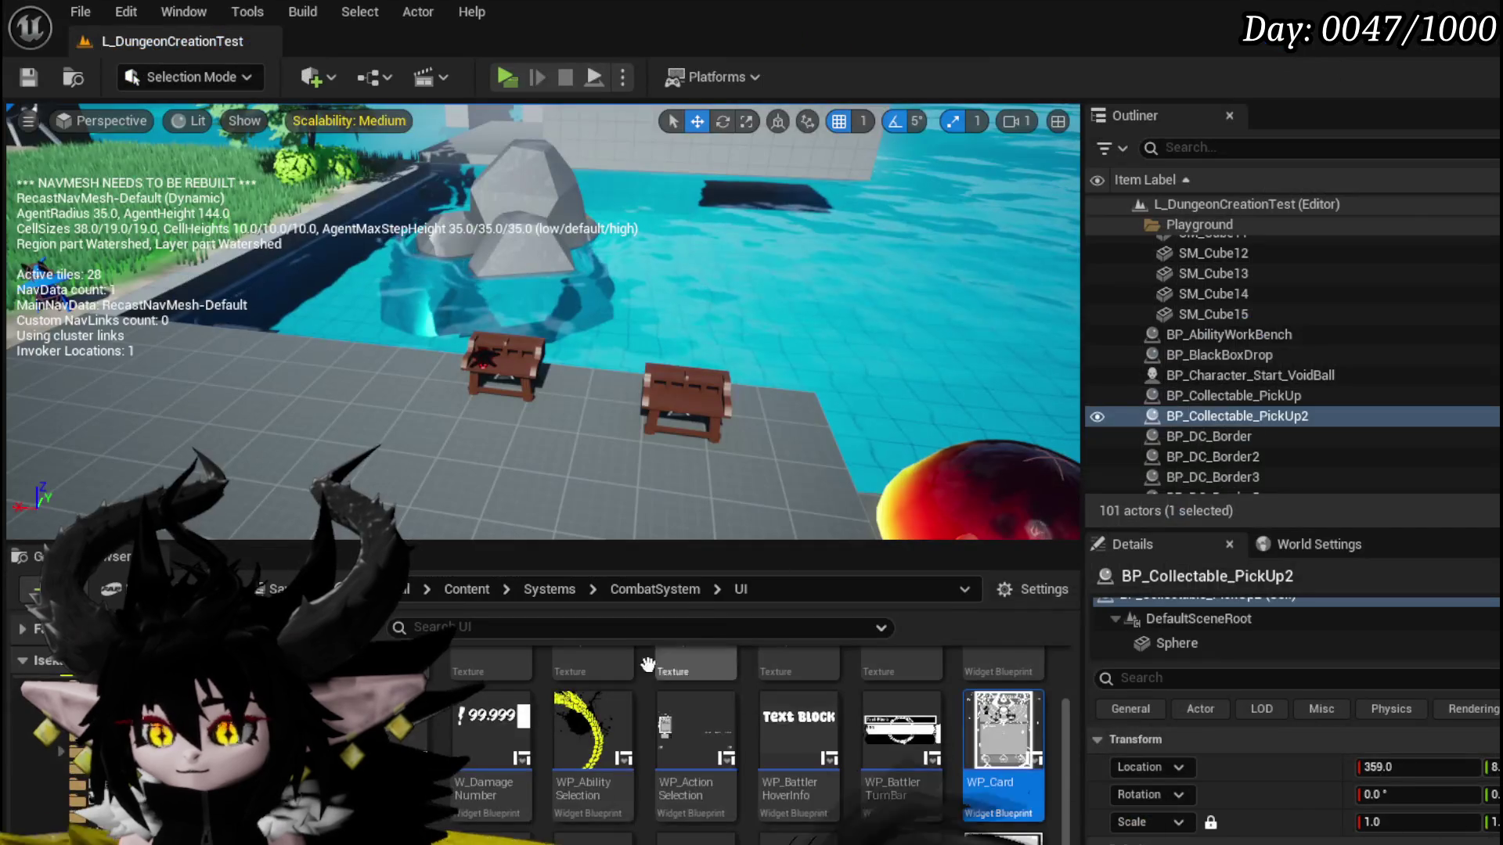
Step: Open WP_Card in the Designer, select its card widget, then return to the PlayAndExhaustCard graph
double_click(974, 711)
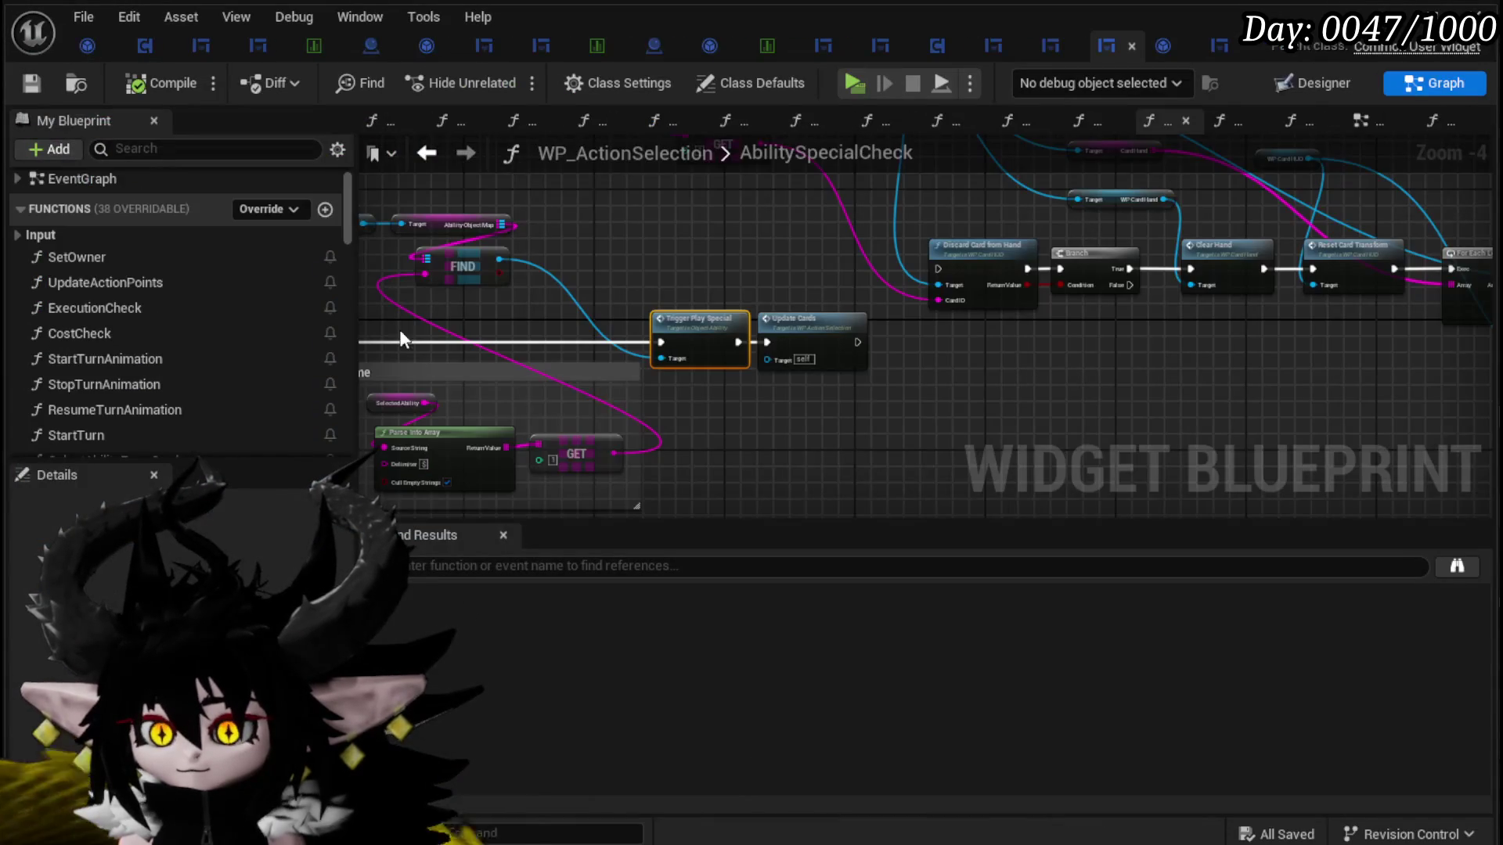
click(1322, 84)
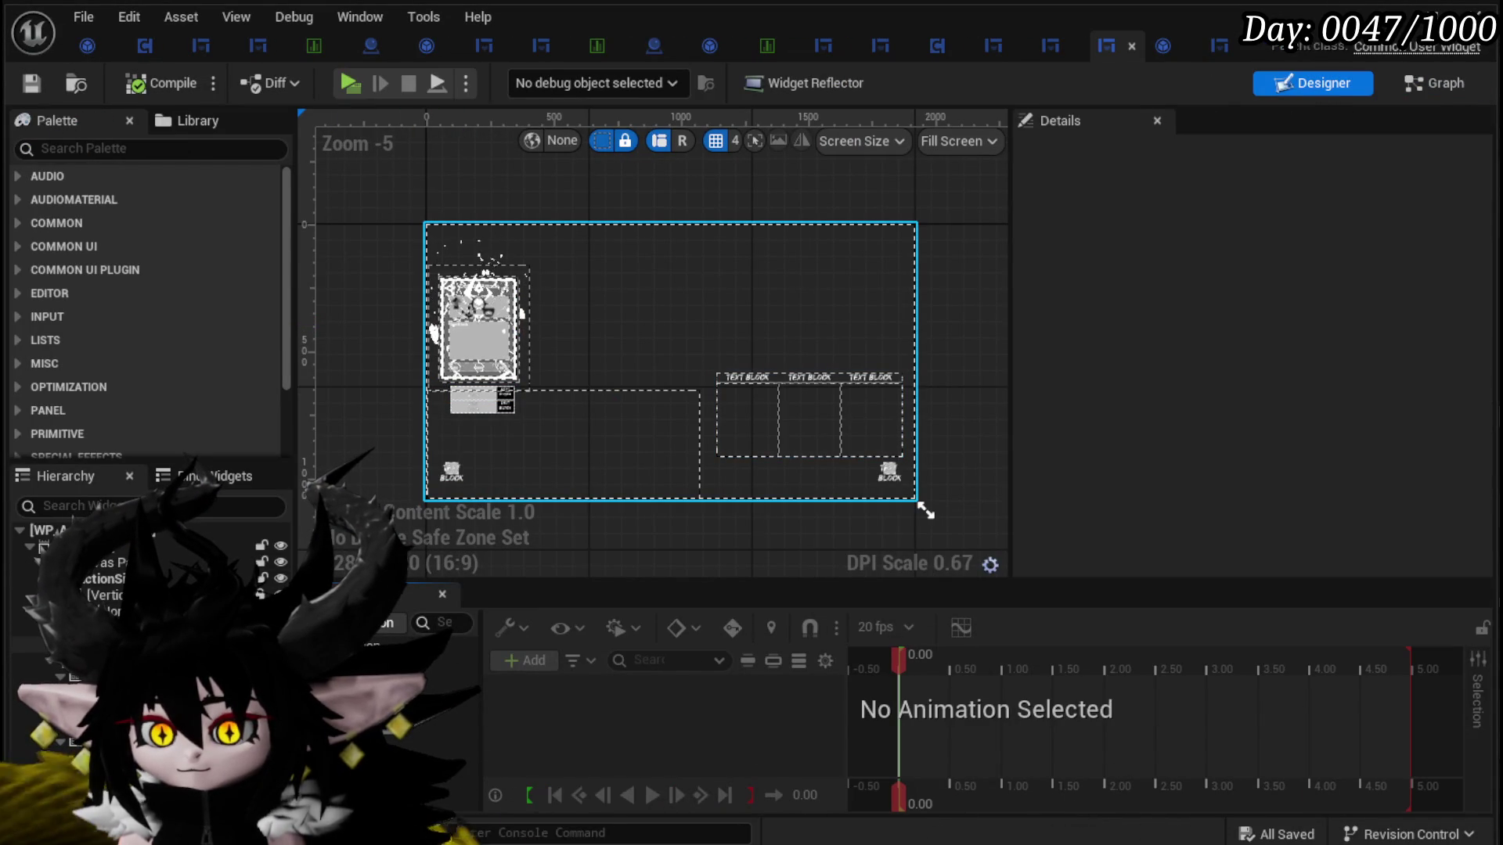
click(872, 387)
click(1417, 154)
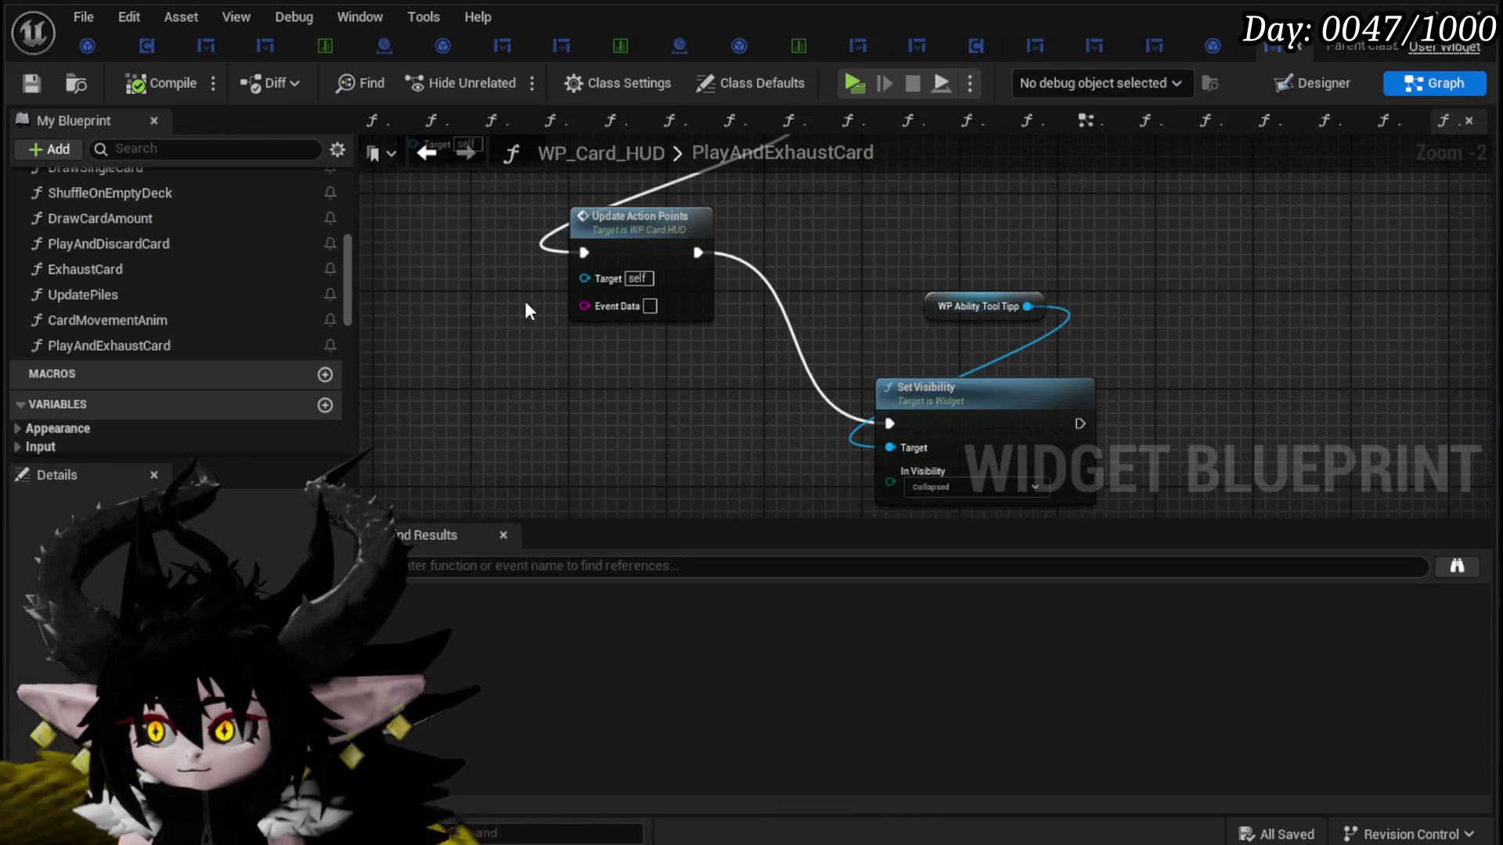
Step: Check WP_AbilityToolTipp's Image_Dissolve widget and its DissolveCard function graph
click(1321, 85)
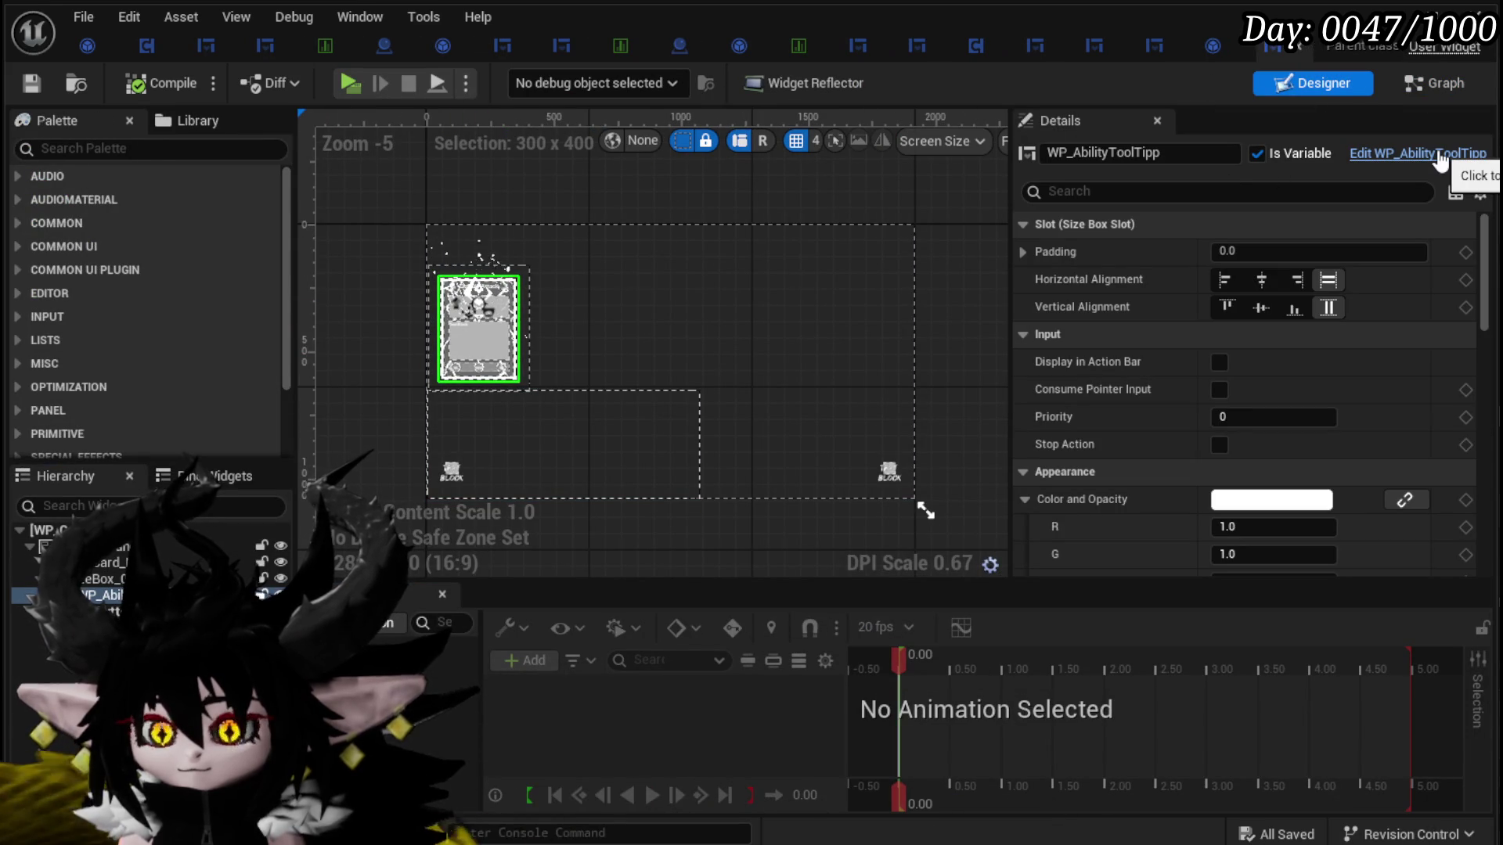
click(1440, 159)
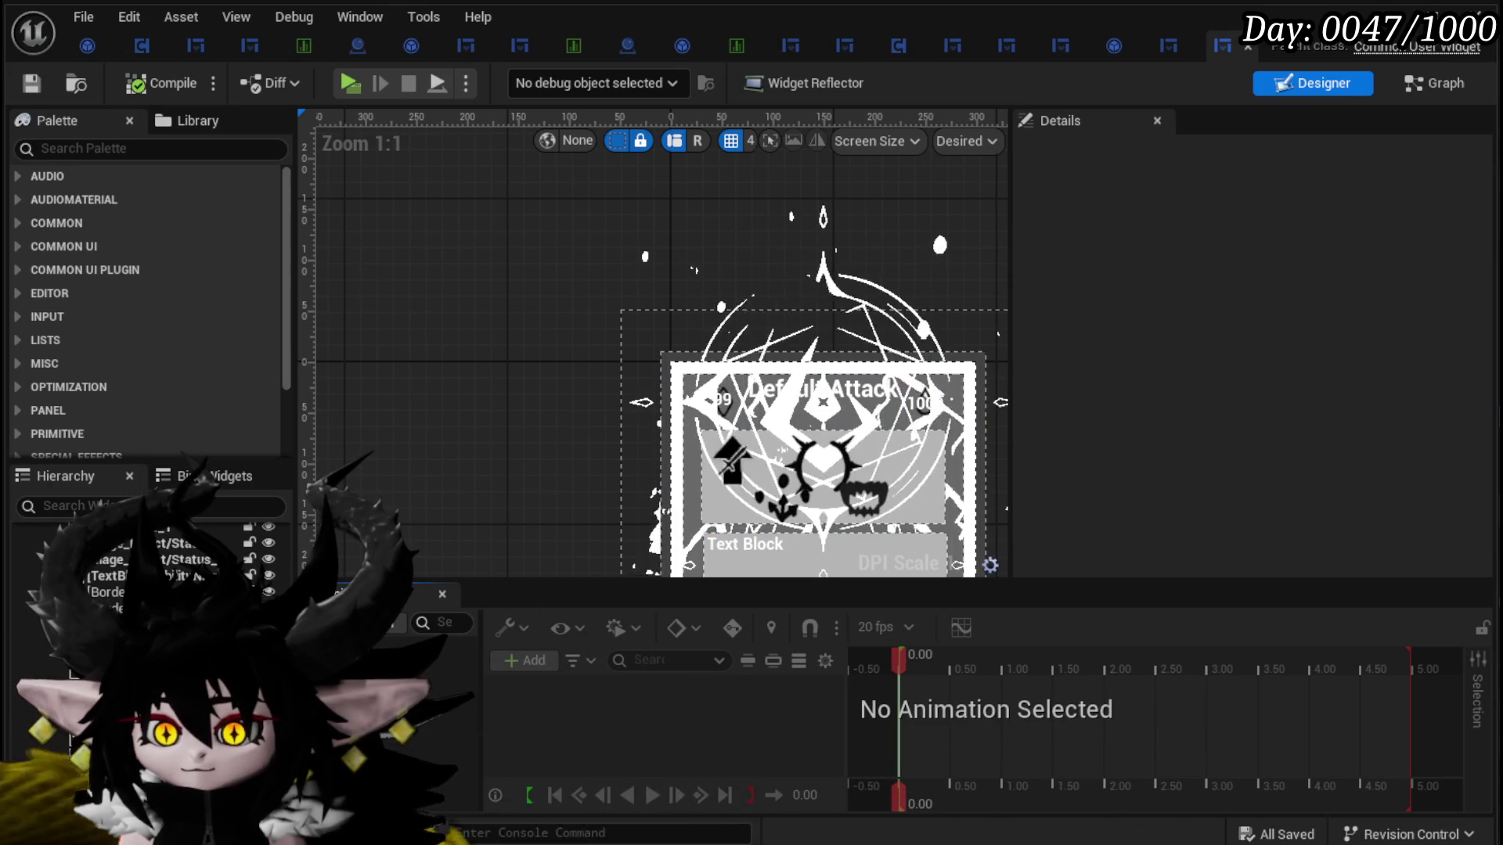
click(39, 807)
scroll(1080, 360, down, 3)
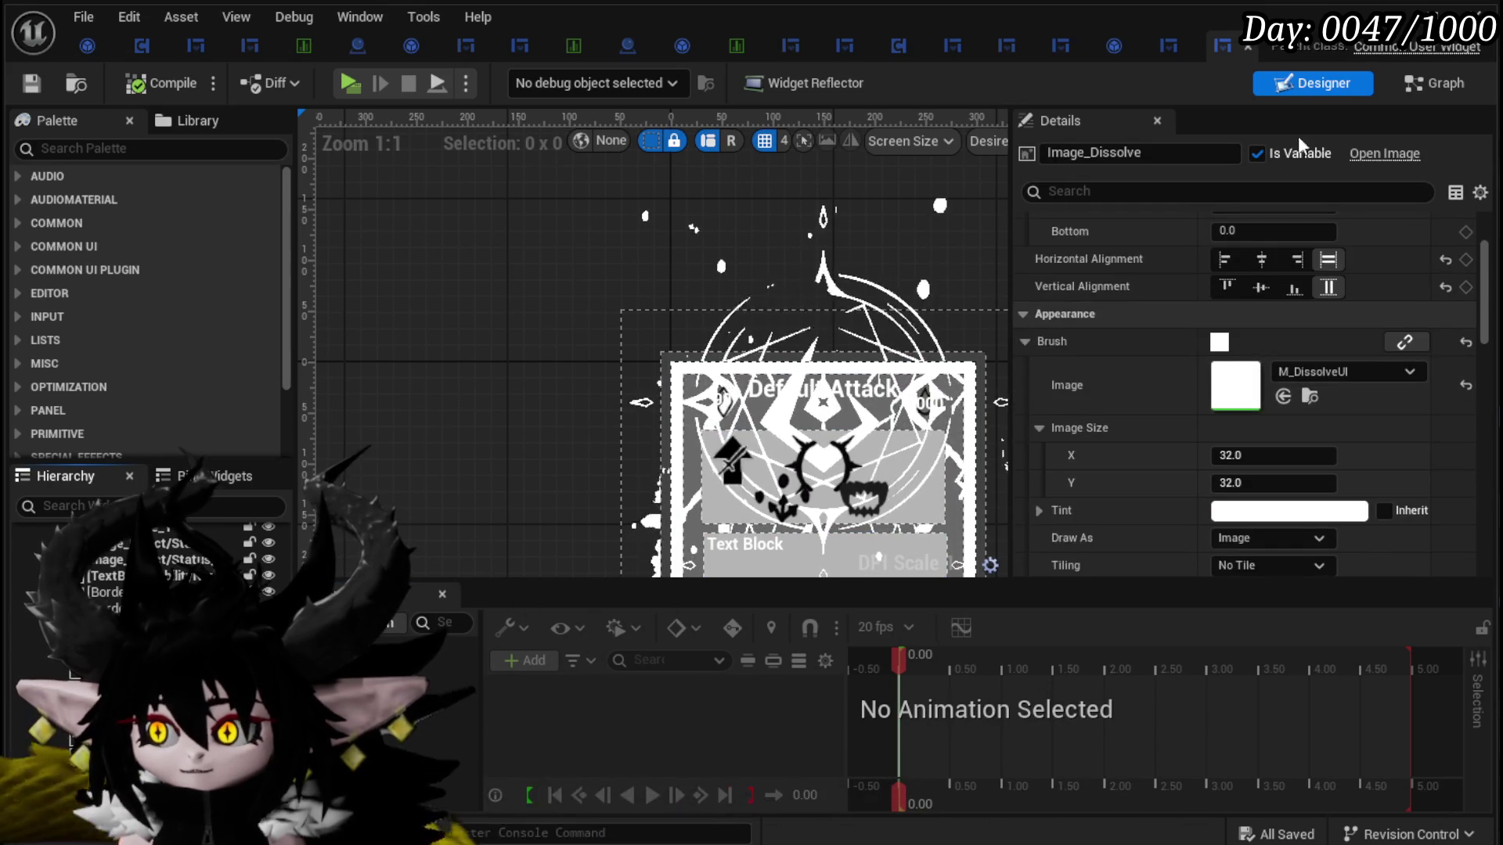
click(1437, 86)
scroll(165, 307, up, 5)
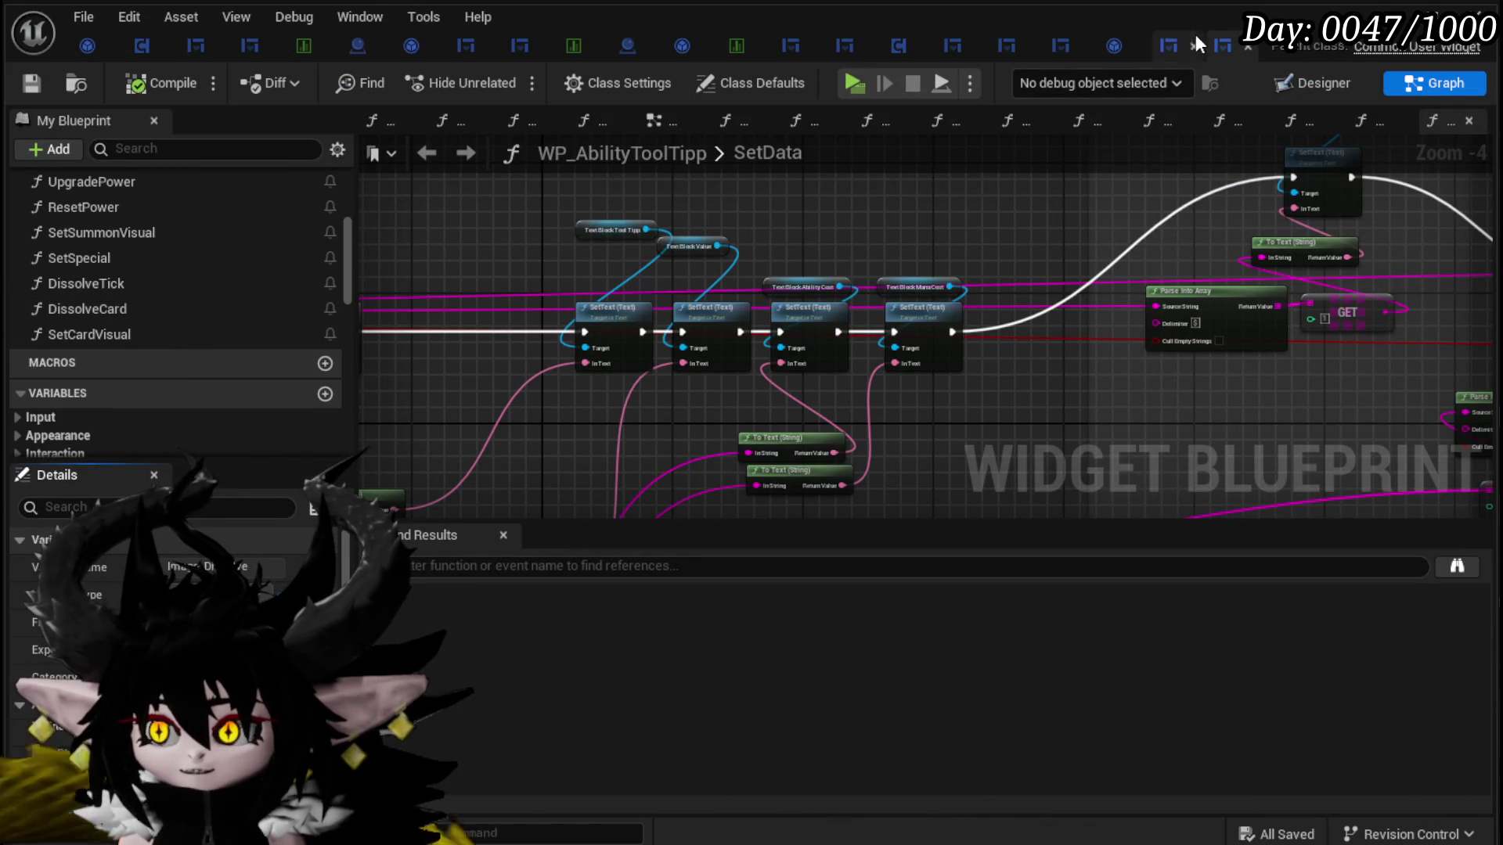
click(1178, 51)
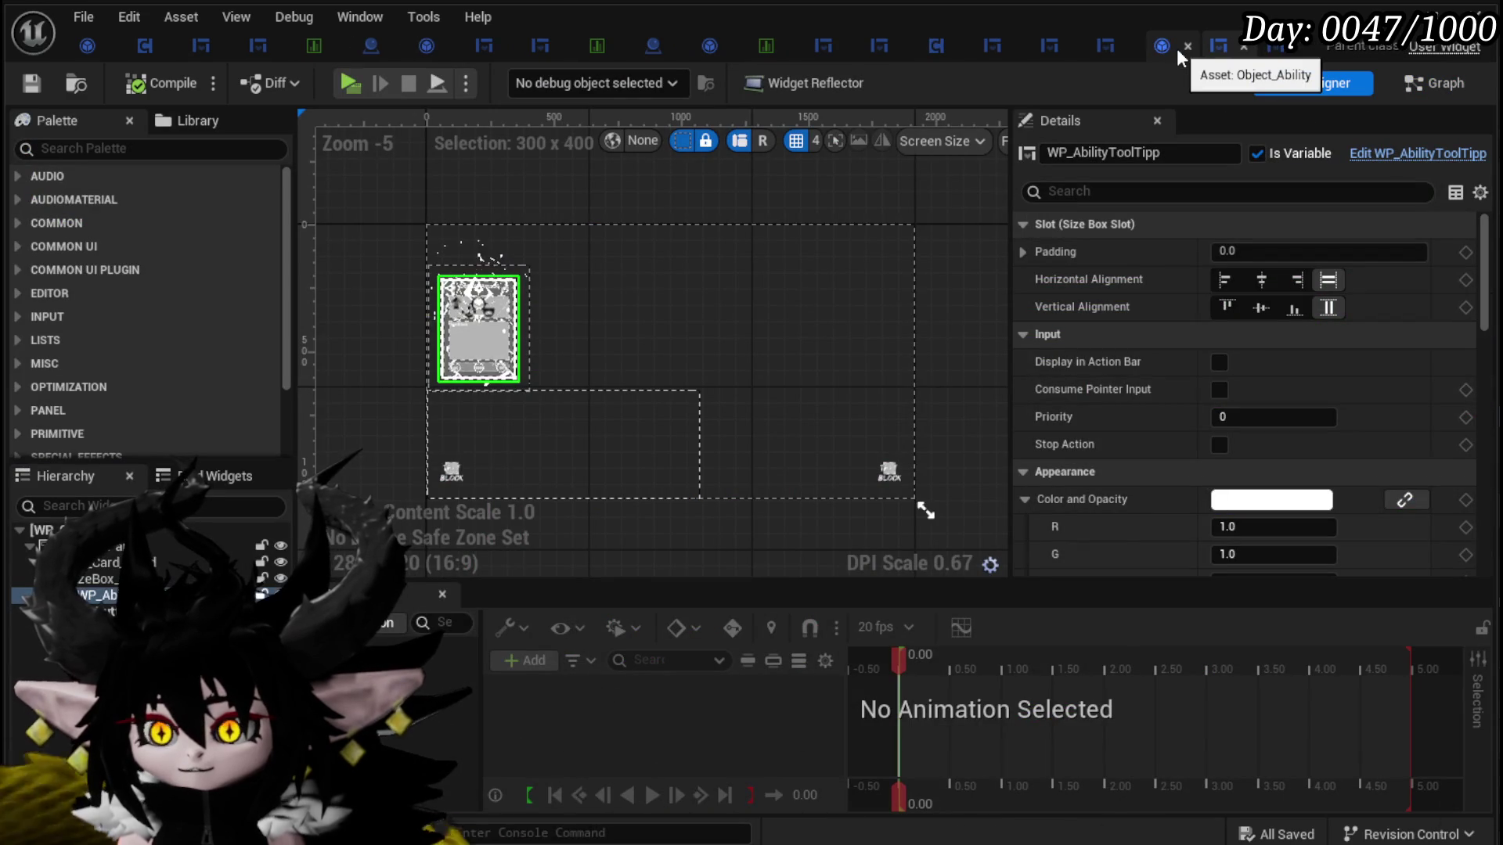
Step: Add a Dissolve Card call on WP Ability Tool Tipp beside Set Visibility
click(1434, 86)
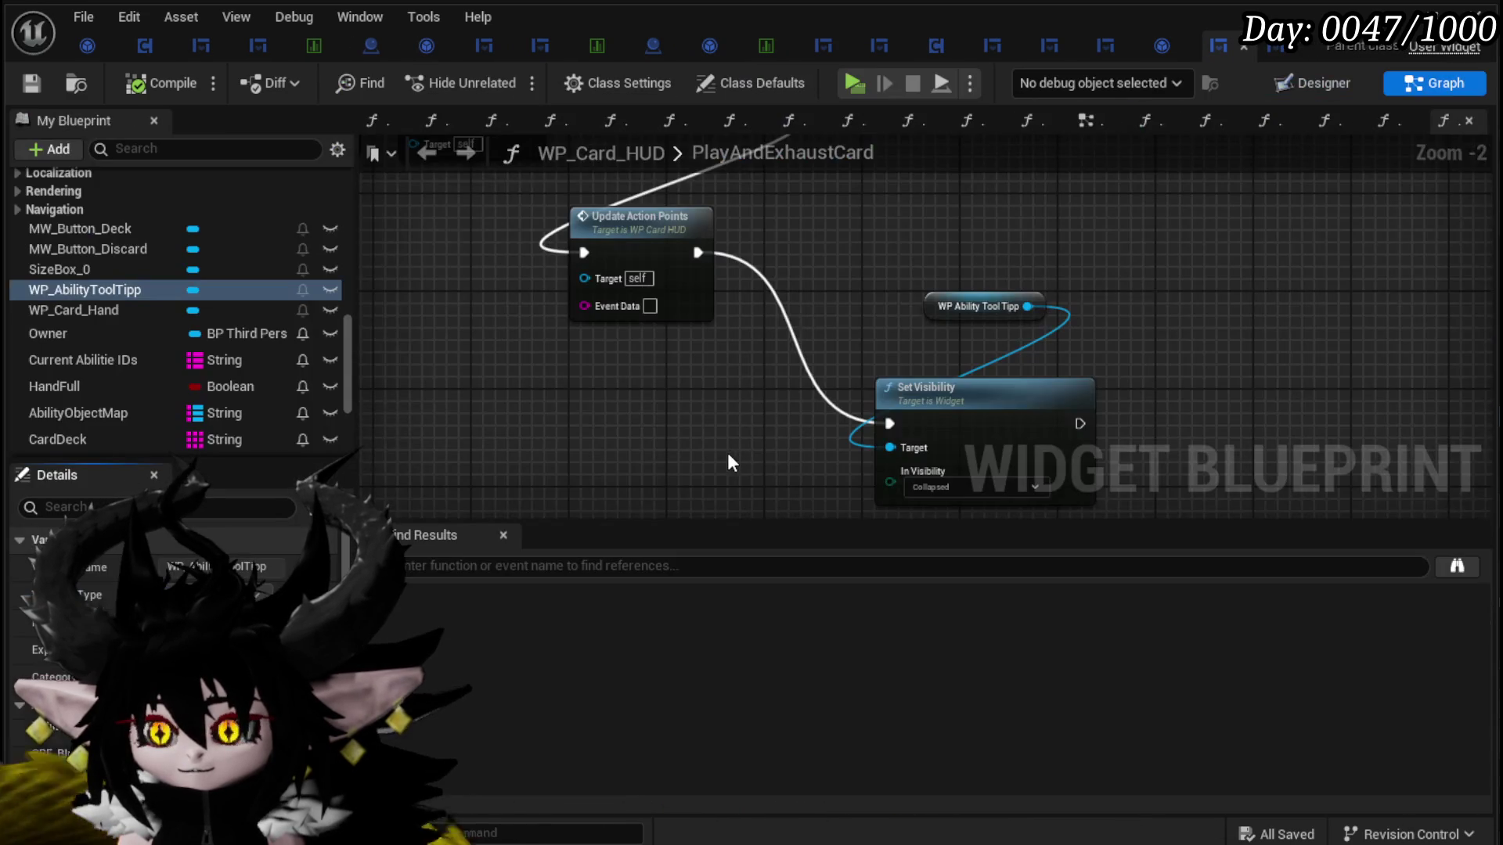
drag(1027, 306, 1152, 309)
text(D)
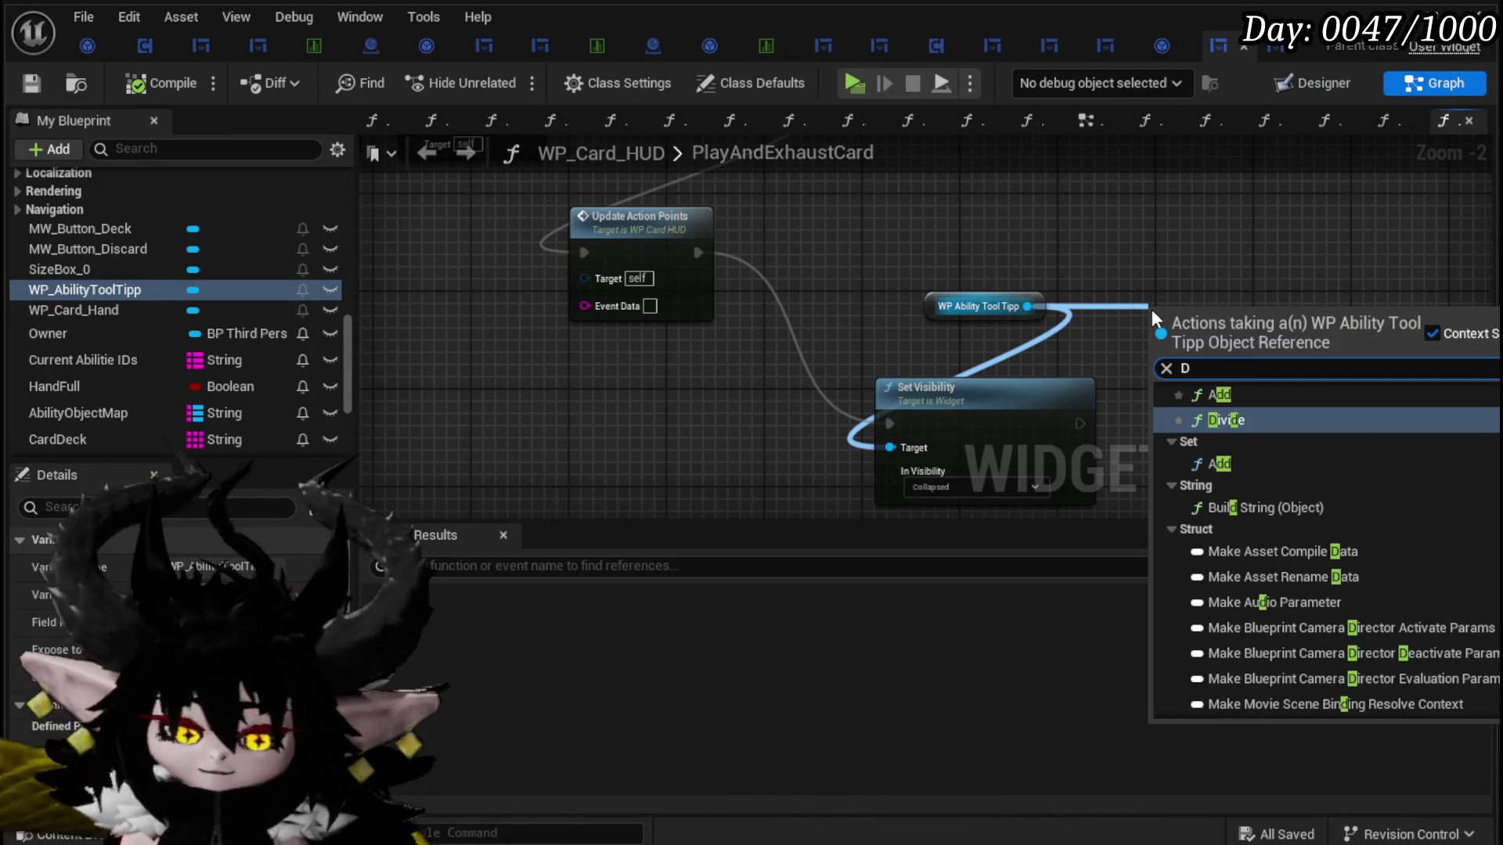
text(iss)
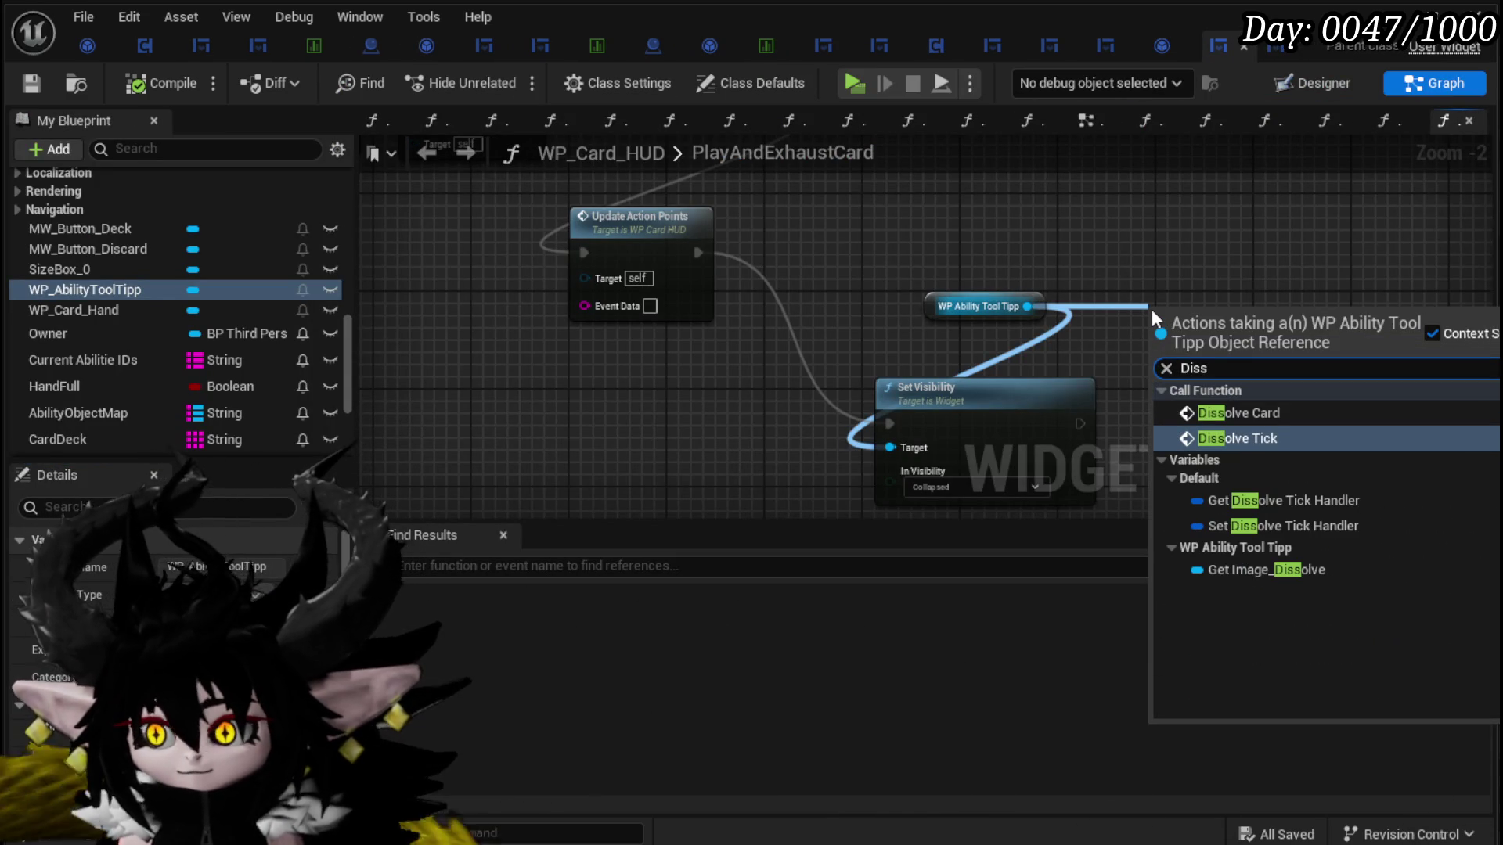
click(1238, 413)
drag(1211, 345, 755, 387)
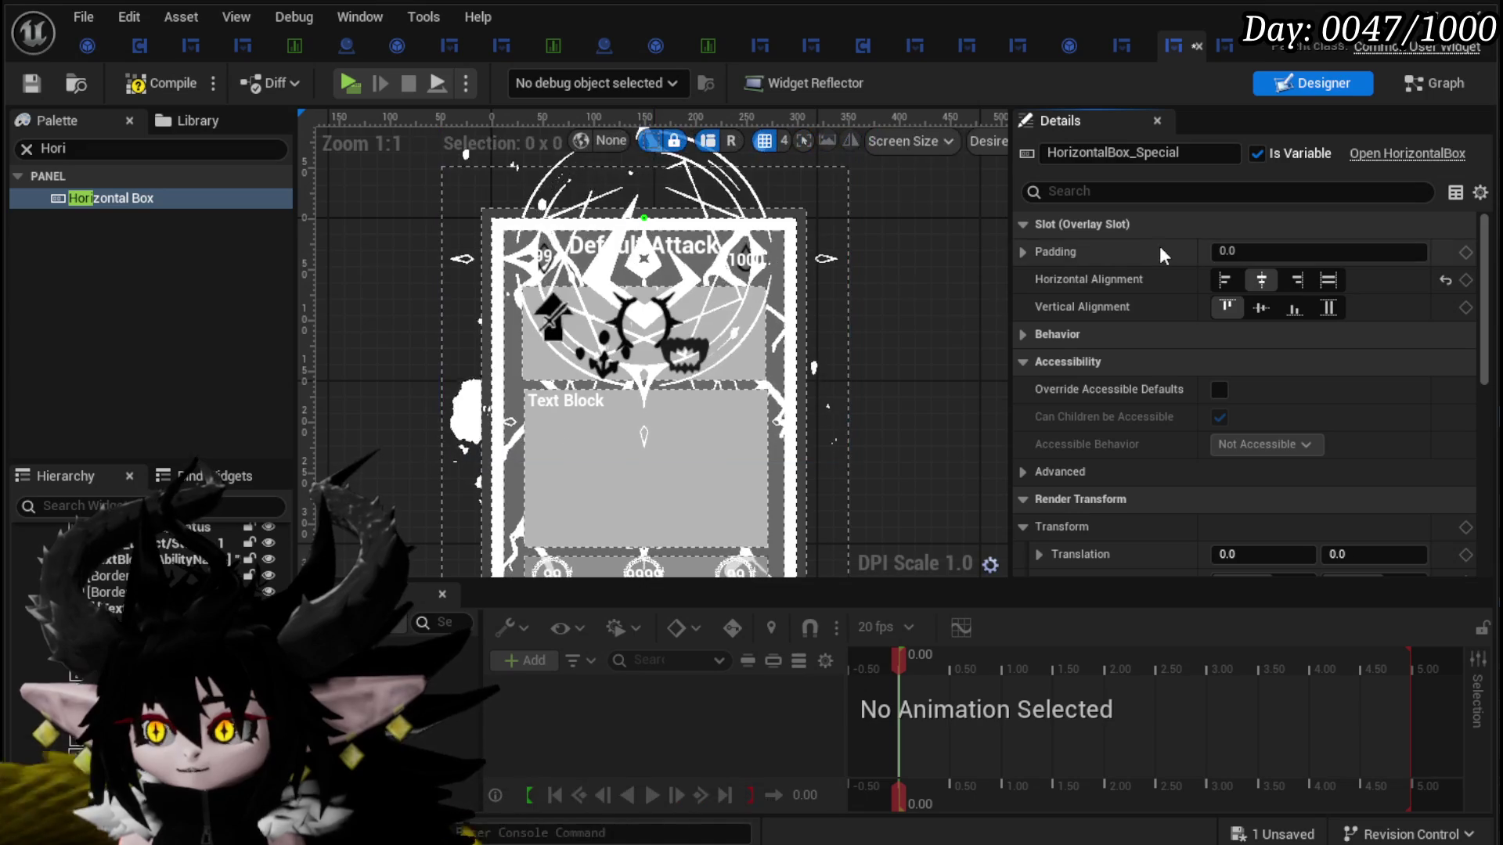
Step: Make HorizontalBox_Special fill its slot both ways and anchor it to the card's bottom
click(1333, 277)
click(1334, 309)
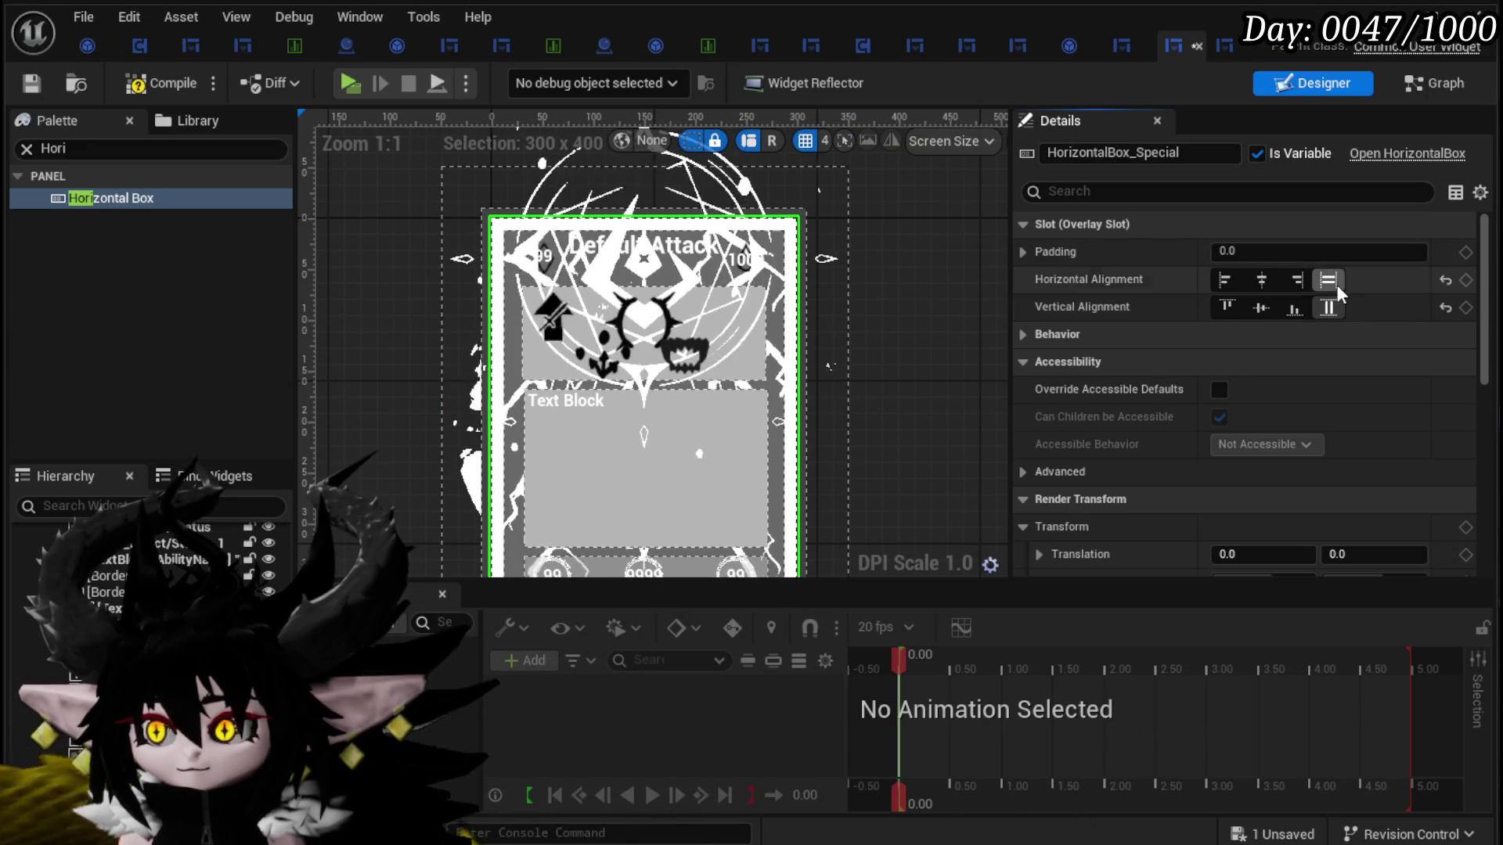
click(1294, 301)
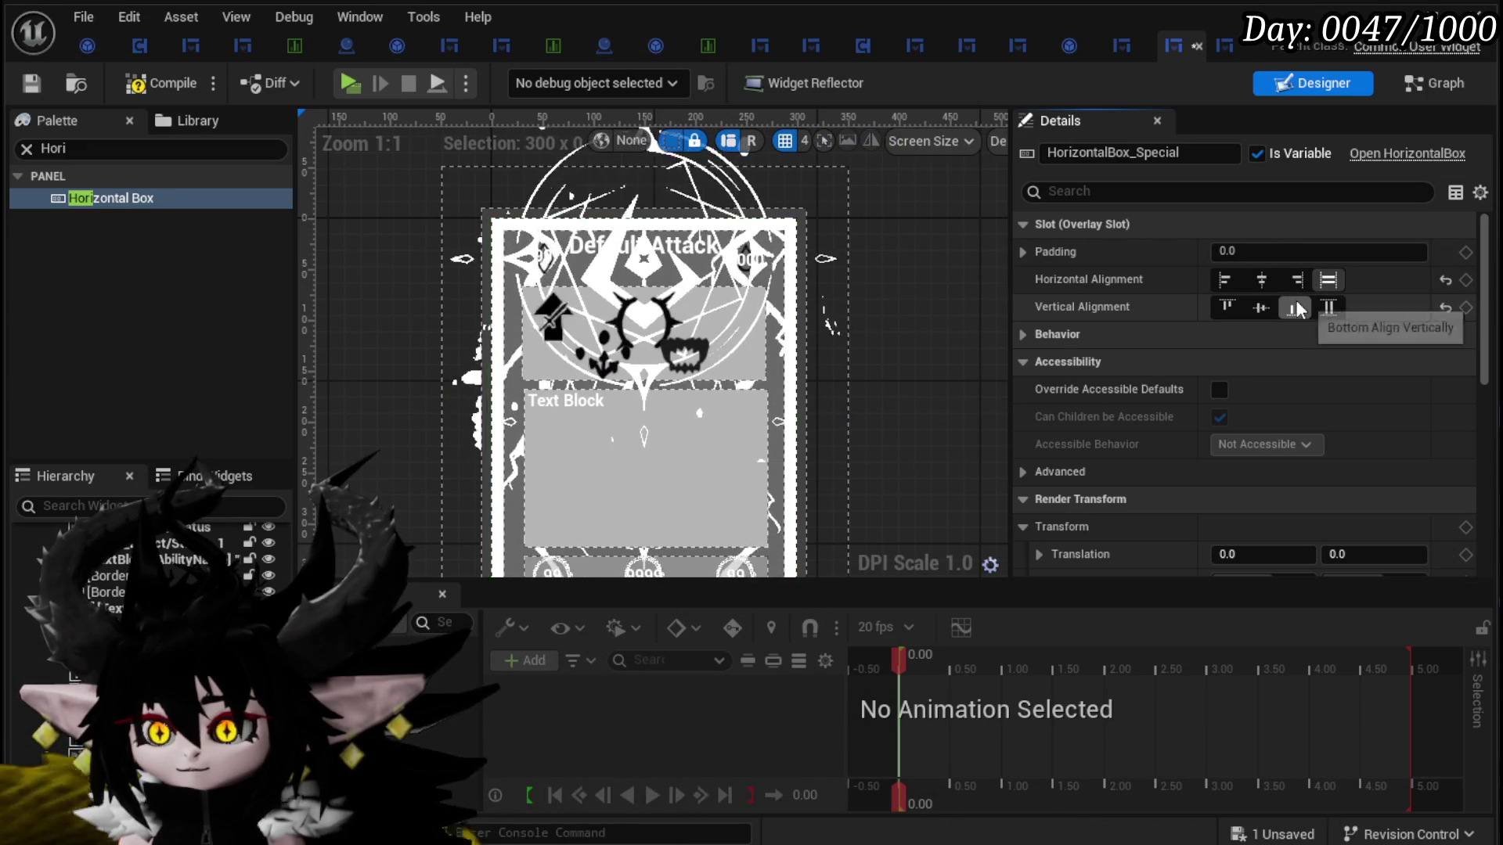
scroll(757, 391, down, 2)
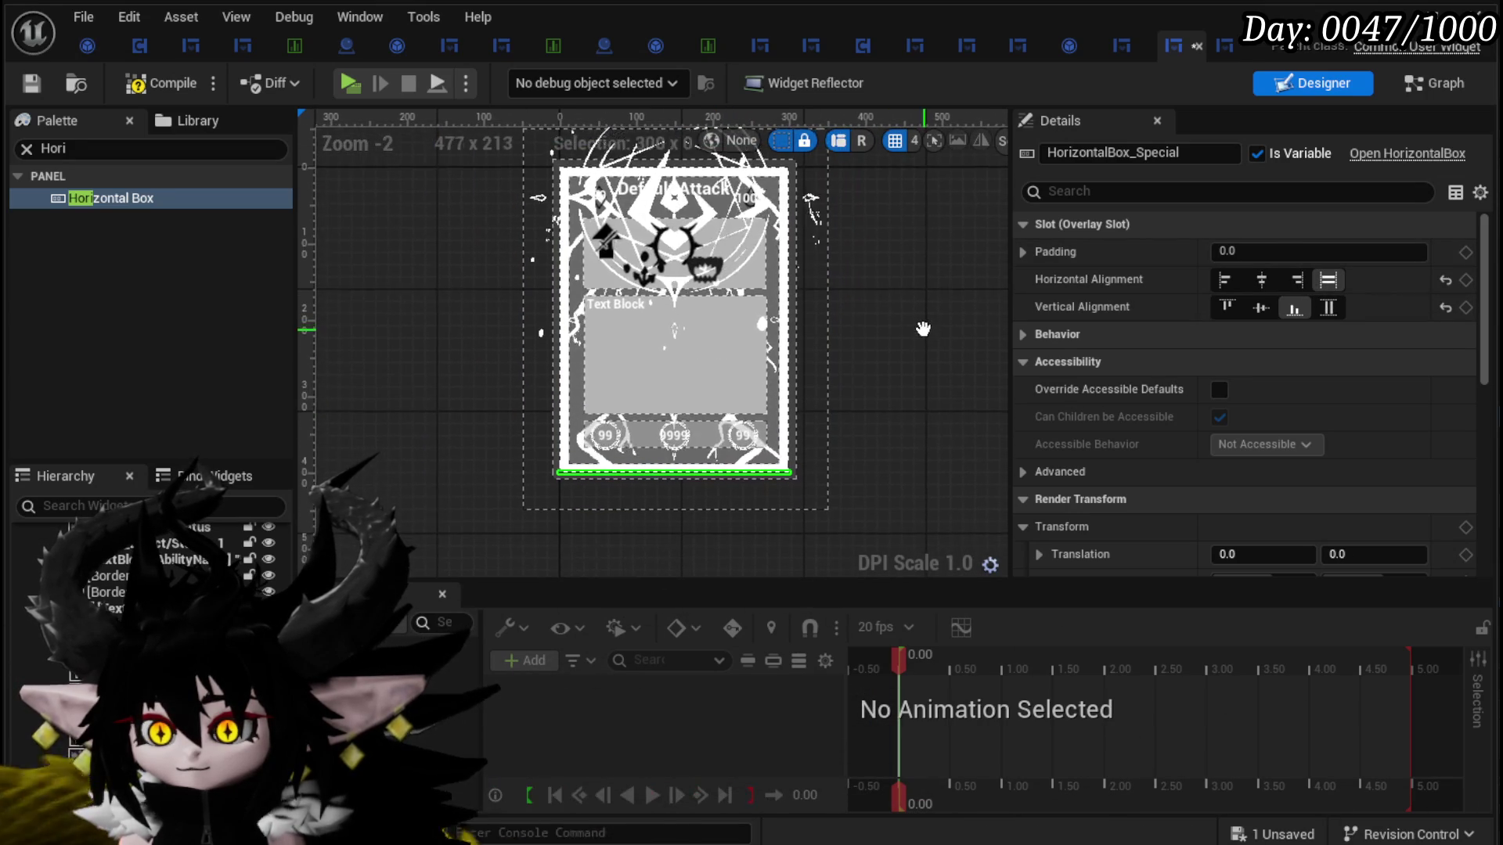
drag(923, 328, 919, 335)
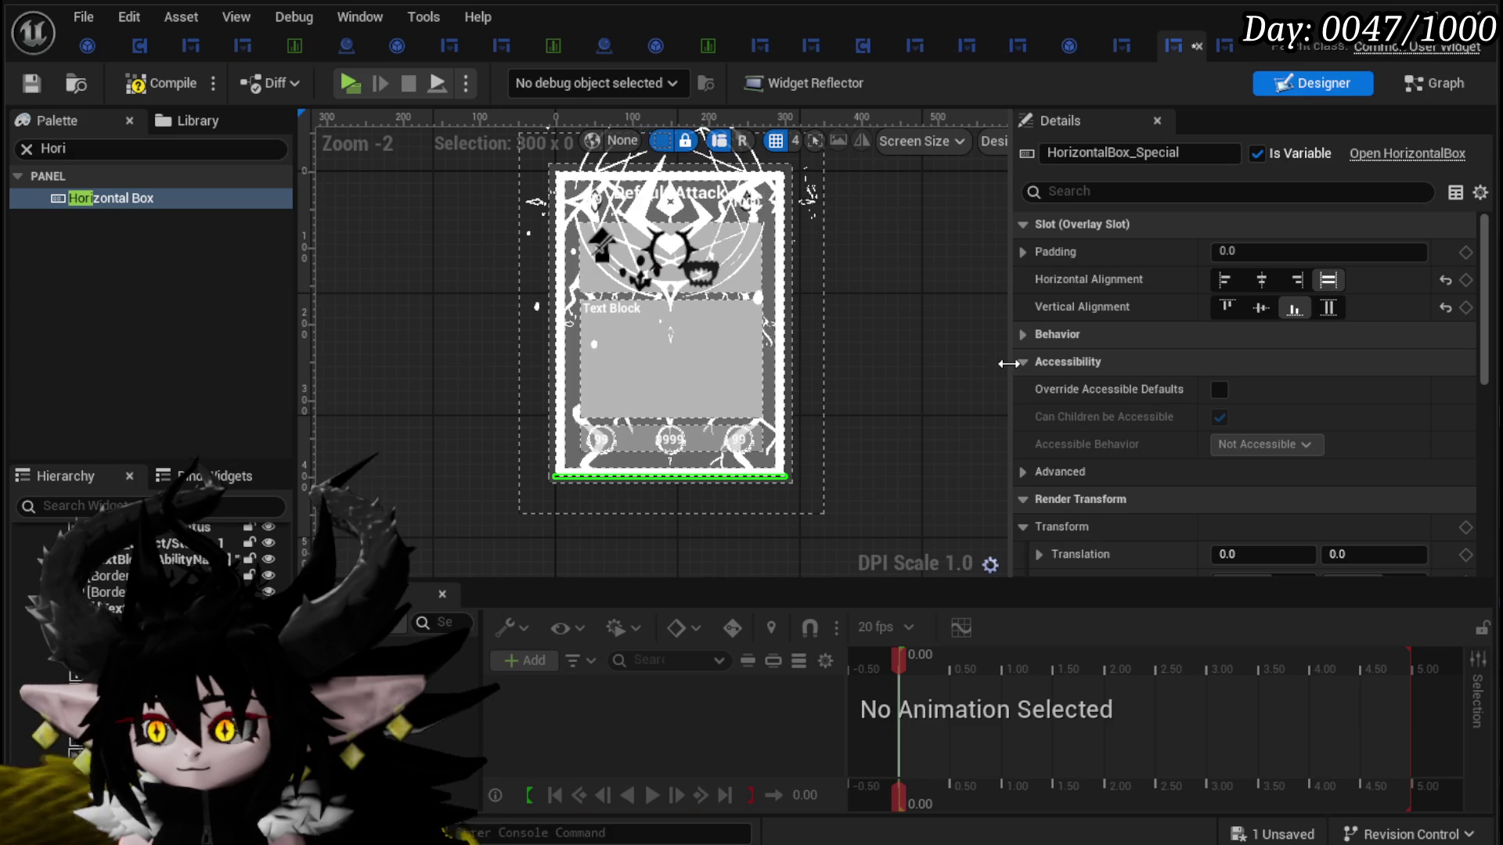
Step: Set HorizontalBox_Special's slot padding to left 50, right 50 and bottom 90
click(1024, 250)
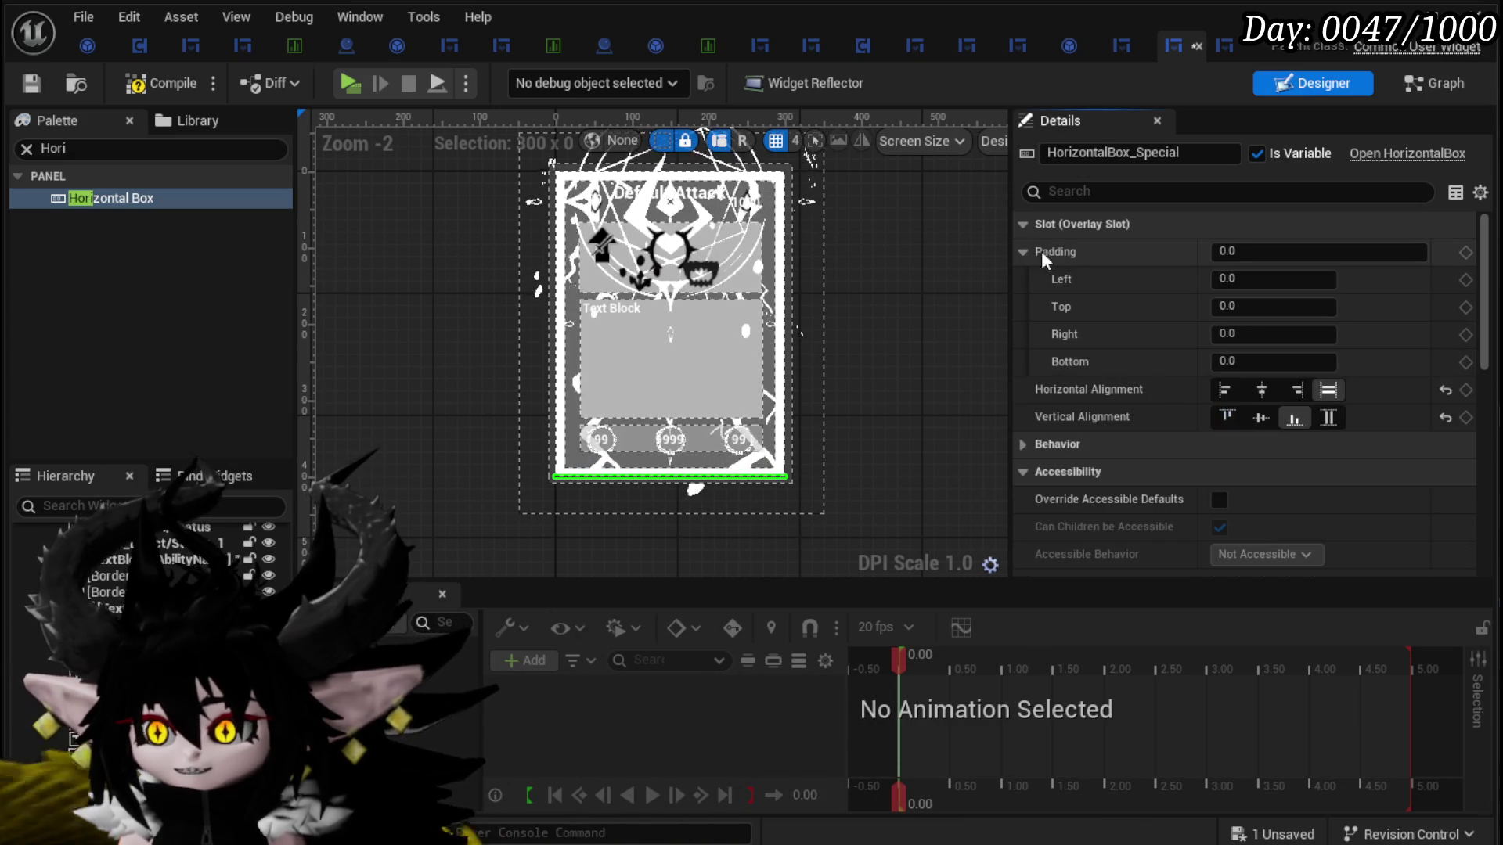
click(1256, 308)
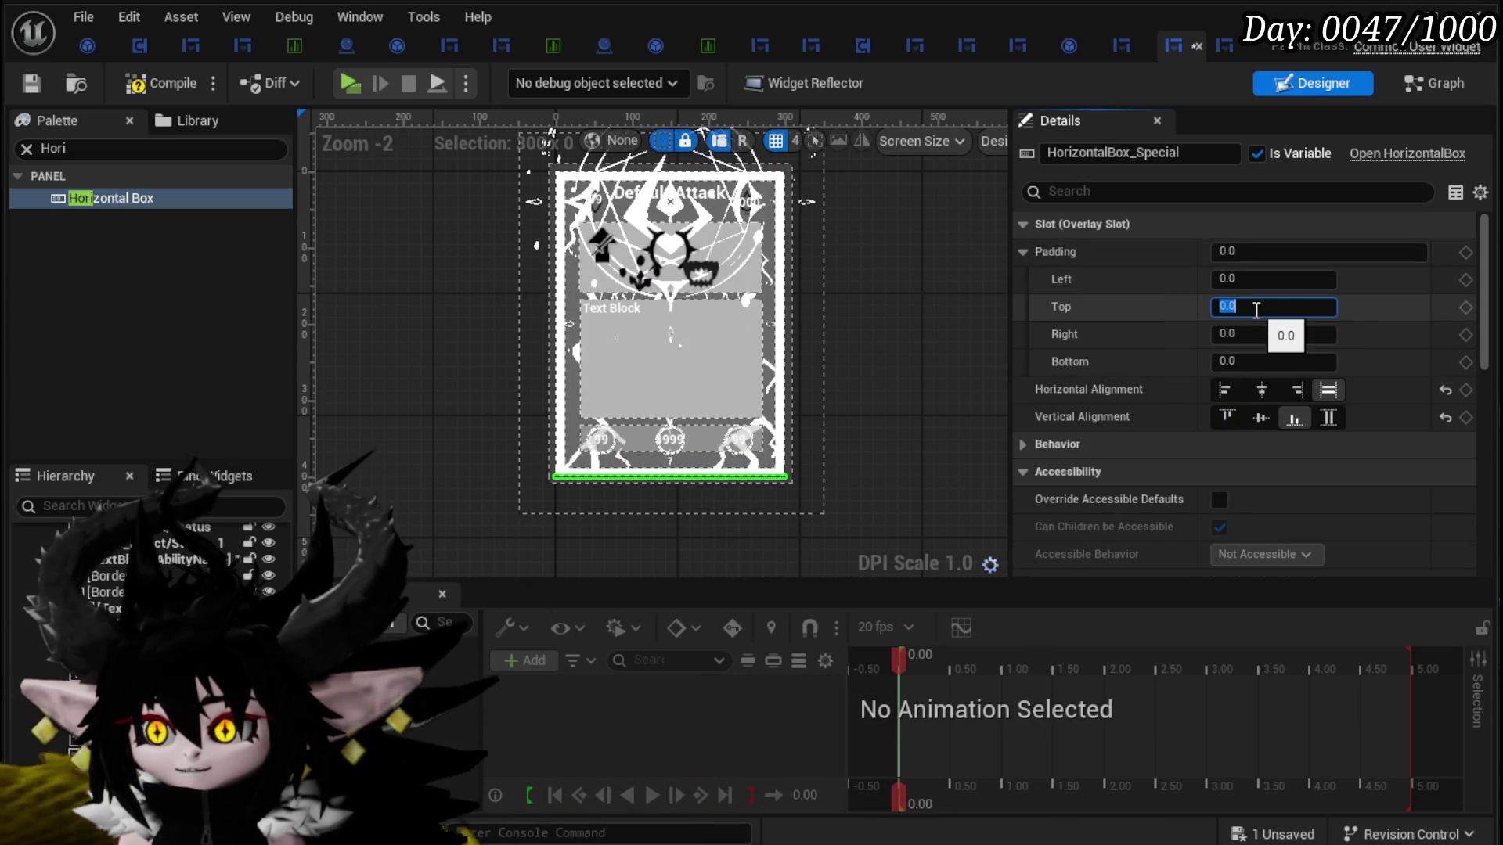
click(1245, 338)
click(1243, 358)
text(60)
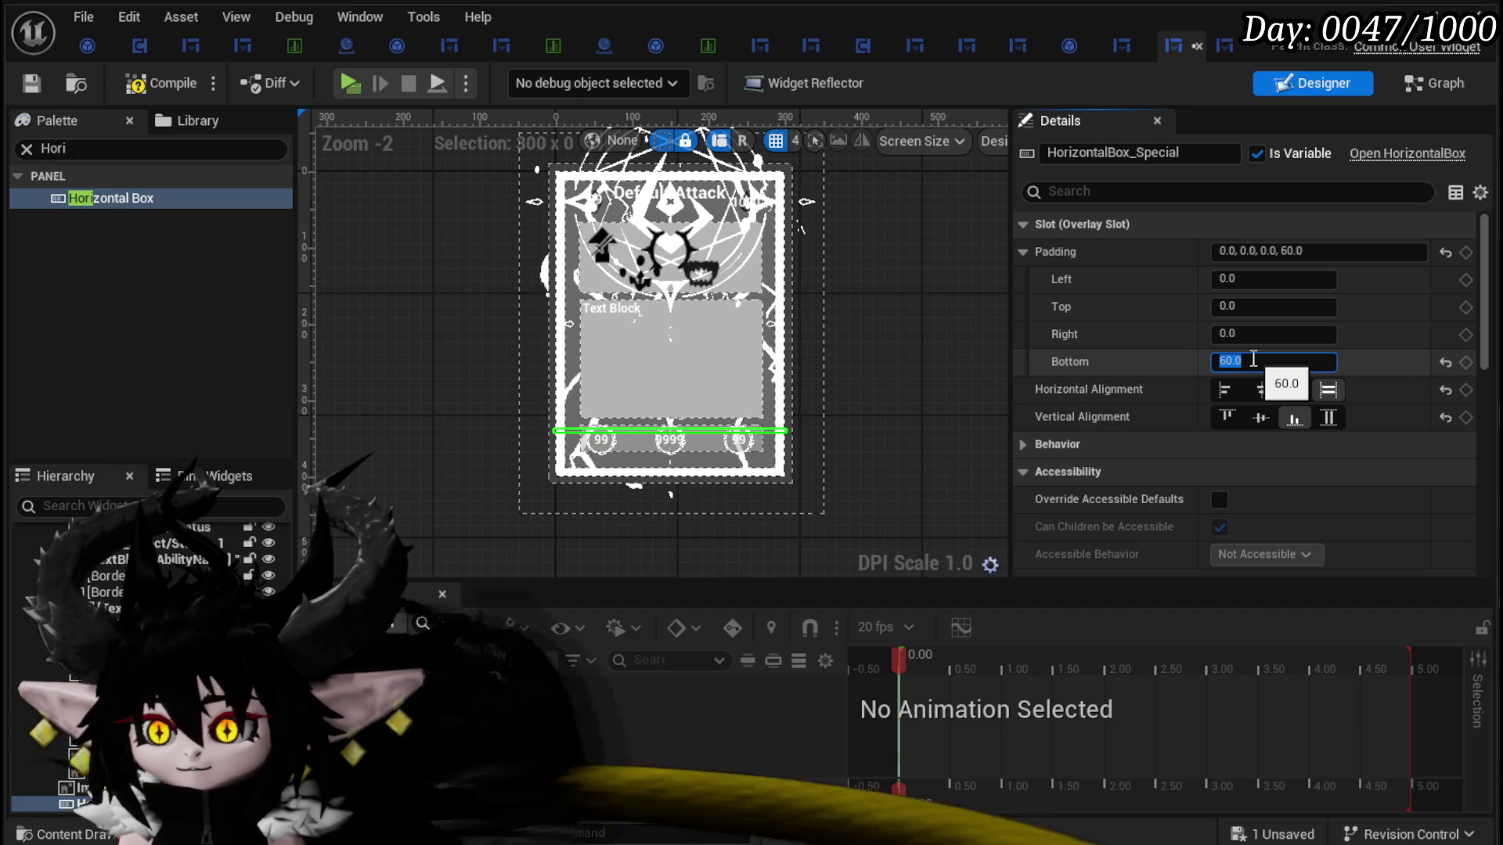
text(70.0)
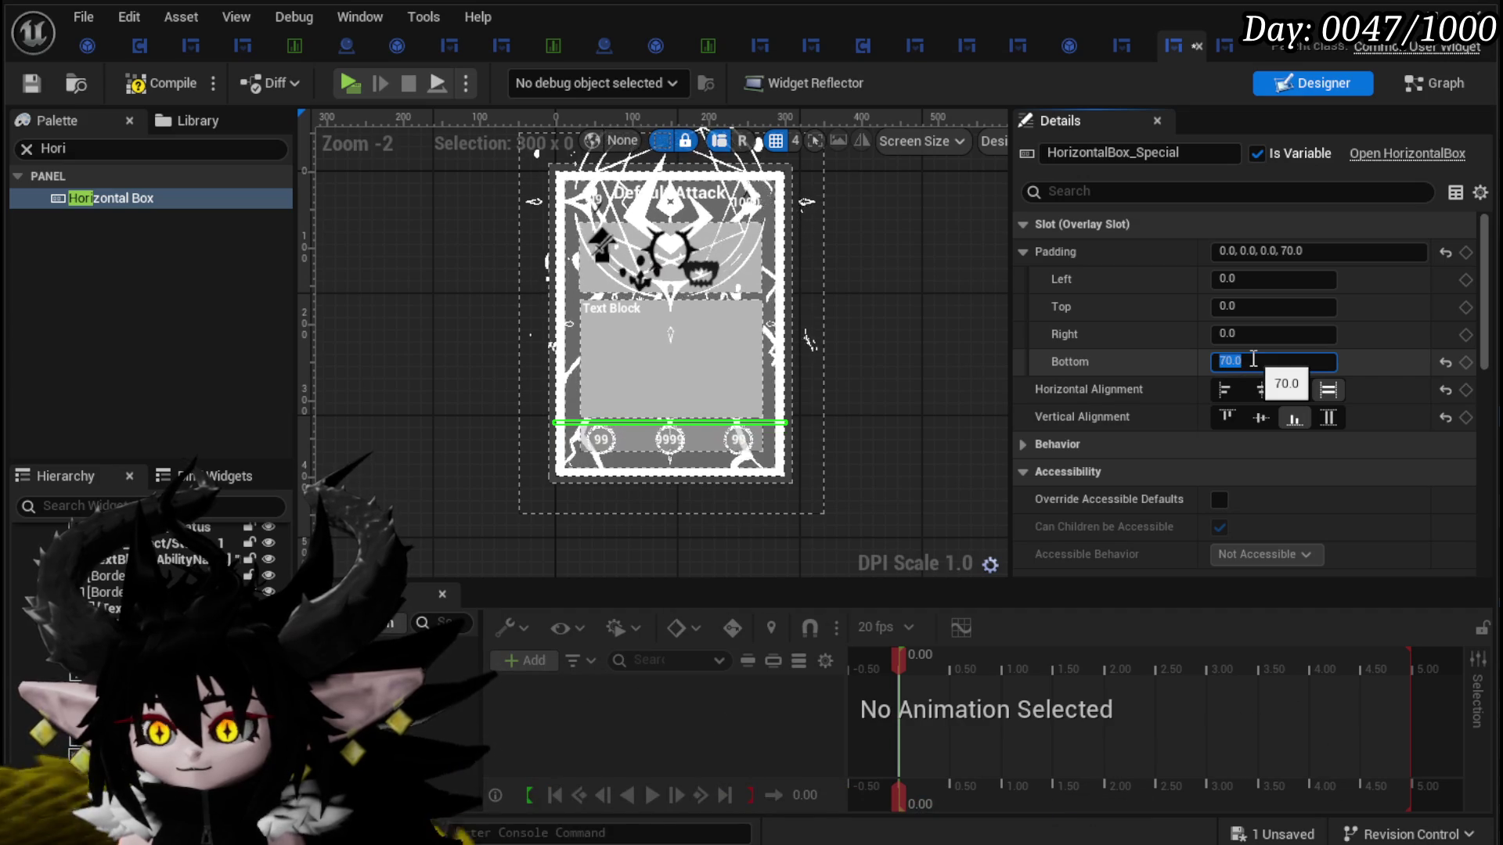
text(10)
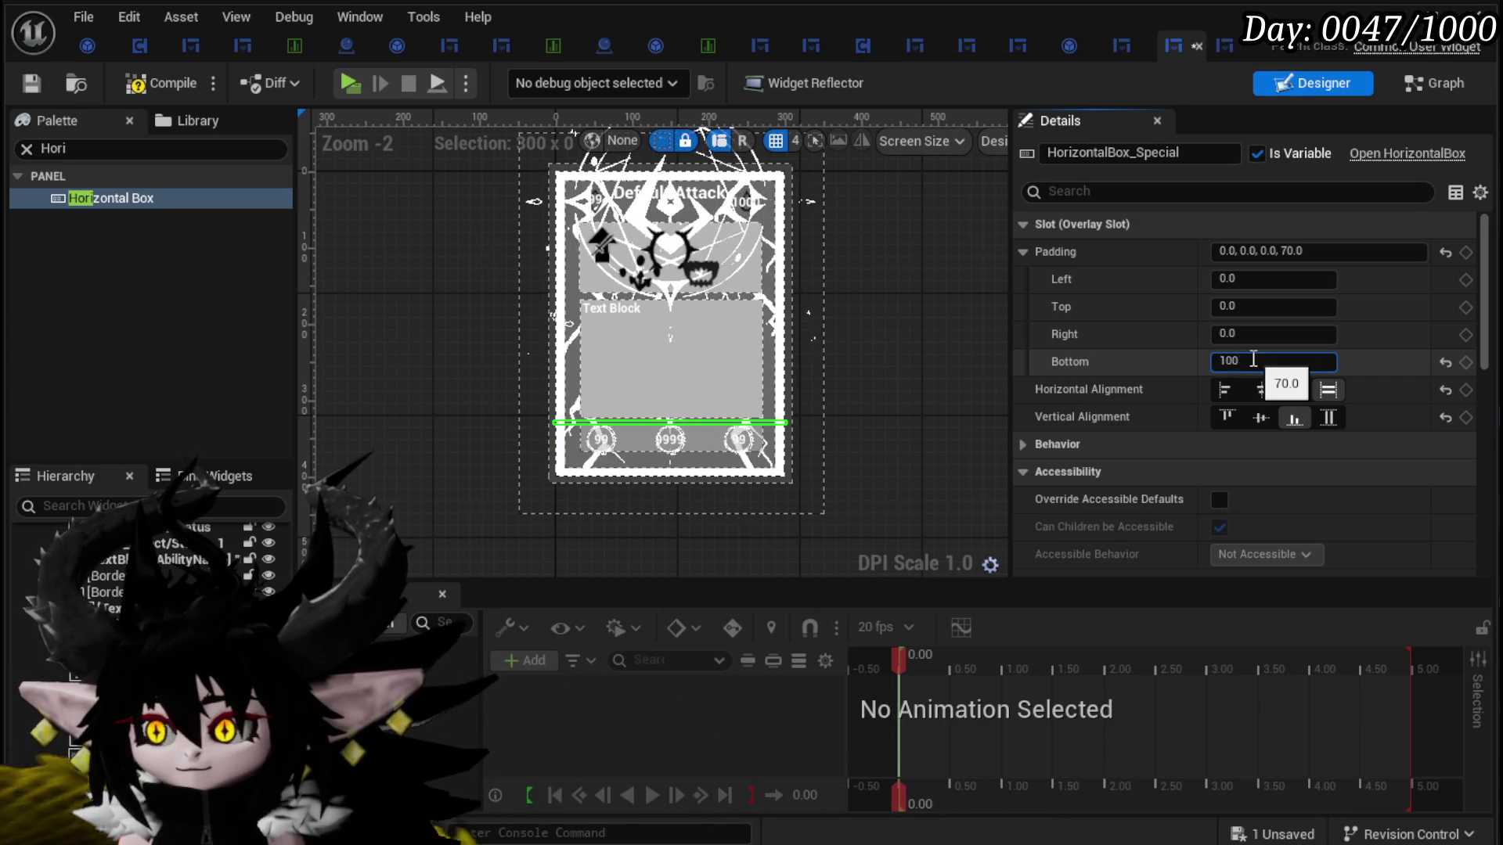
key(Return)
scroll(712, 470, up, 3)
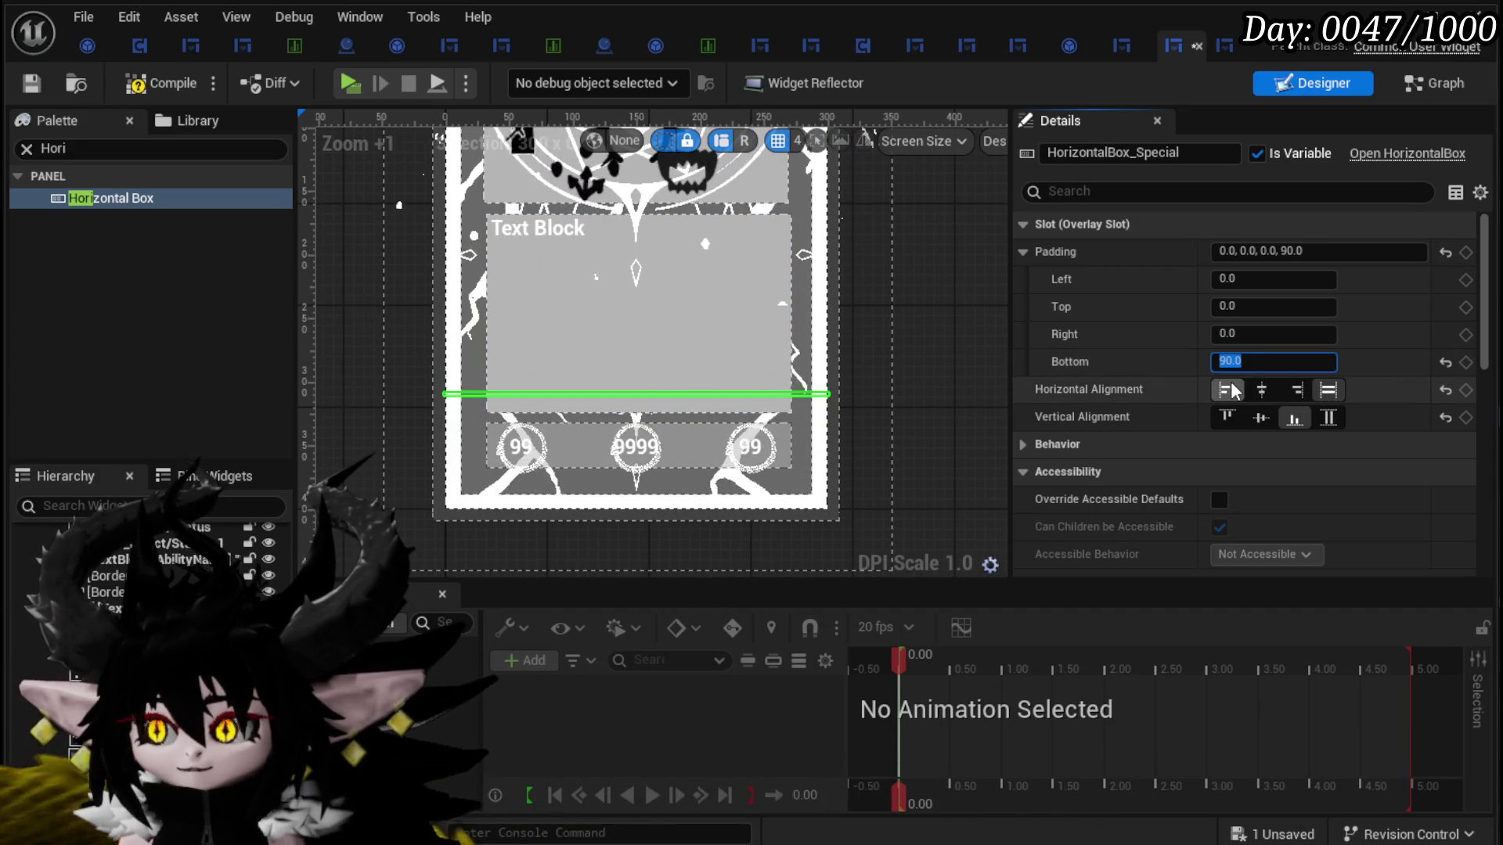
click(1257, 280)
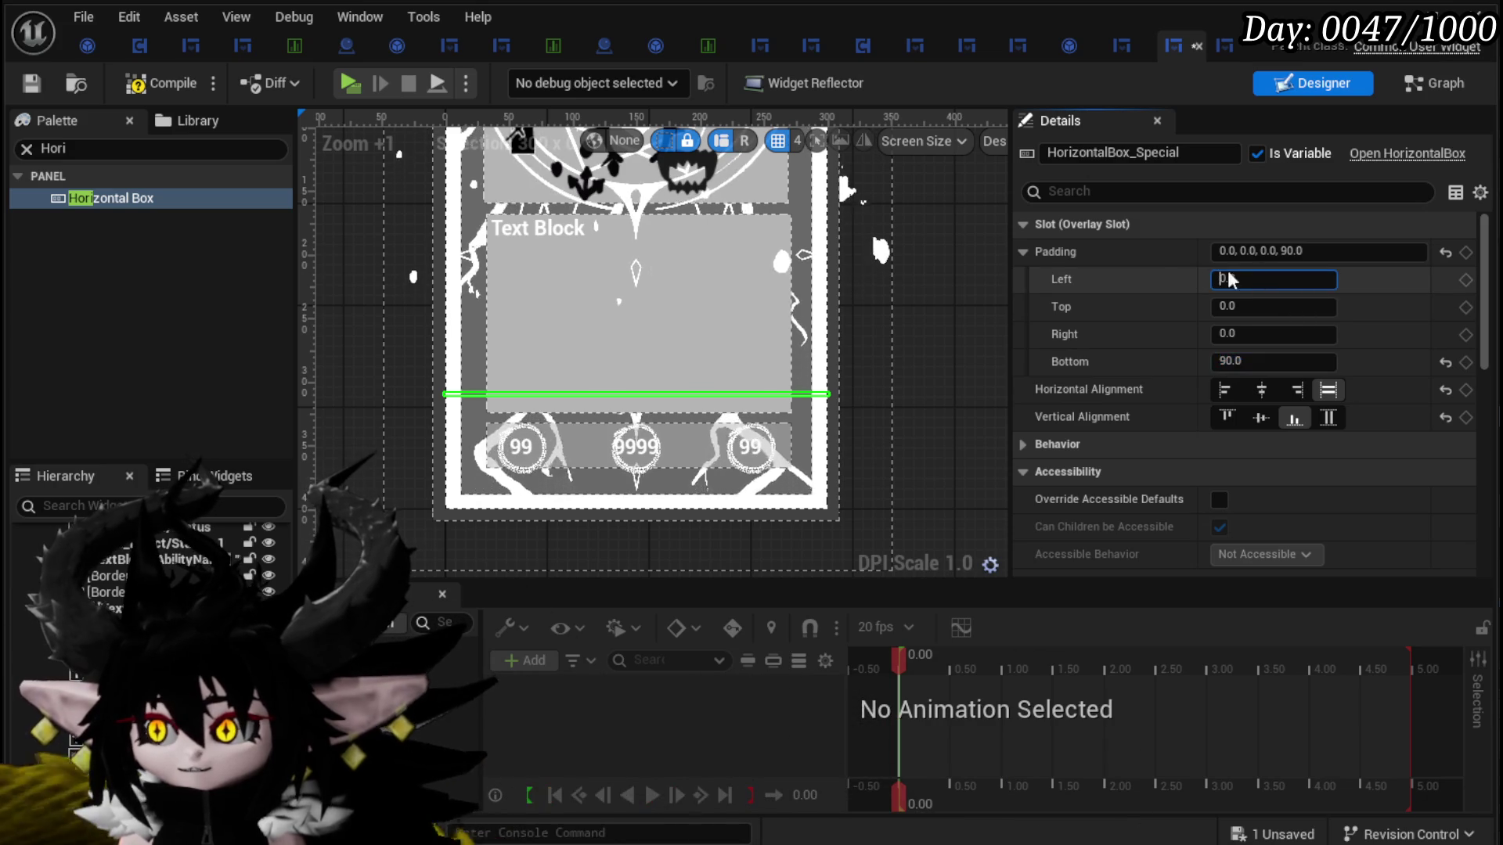
double_click(1268, 280)
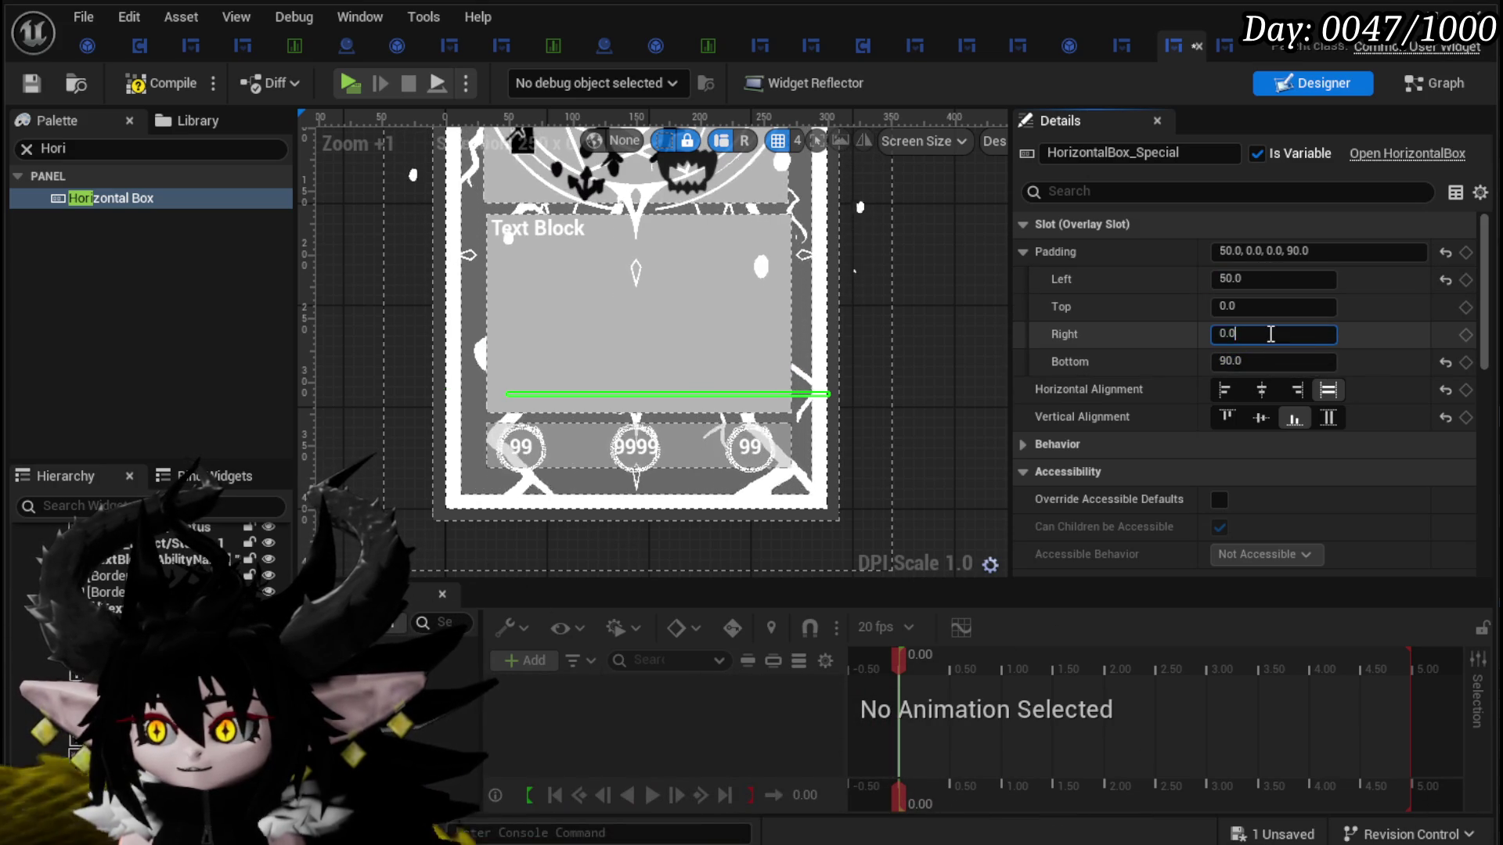
click(1266, 329)
text(50)
key(Return)
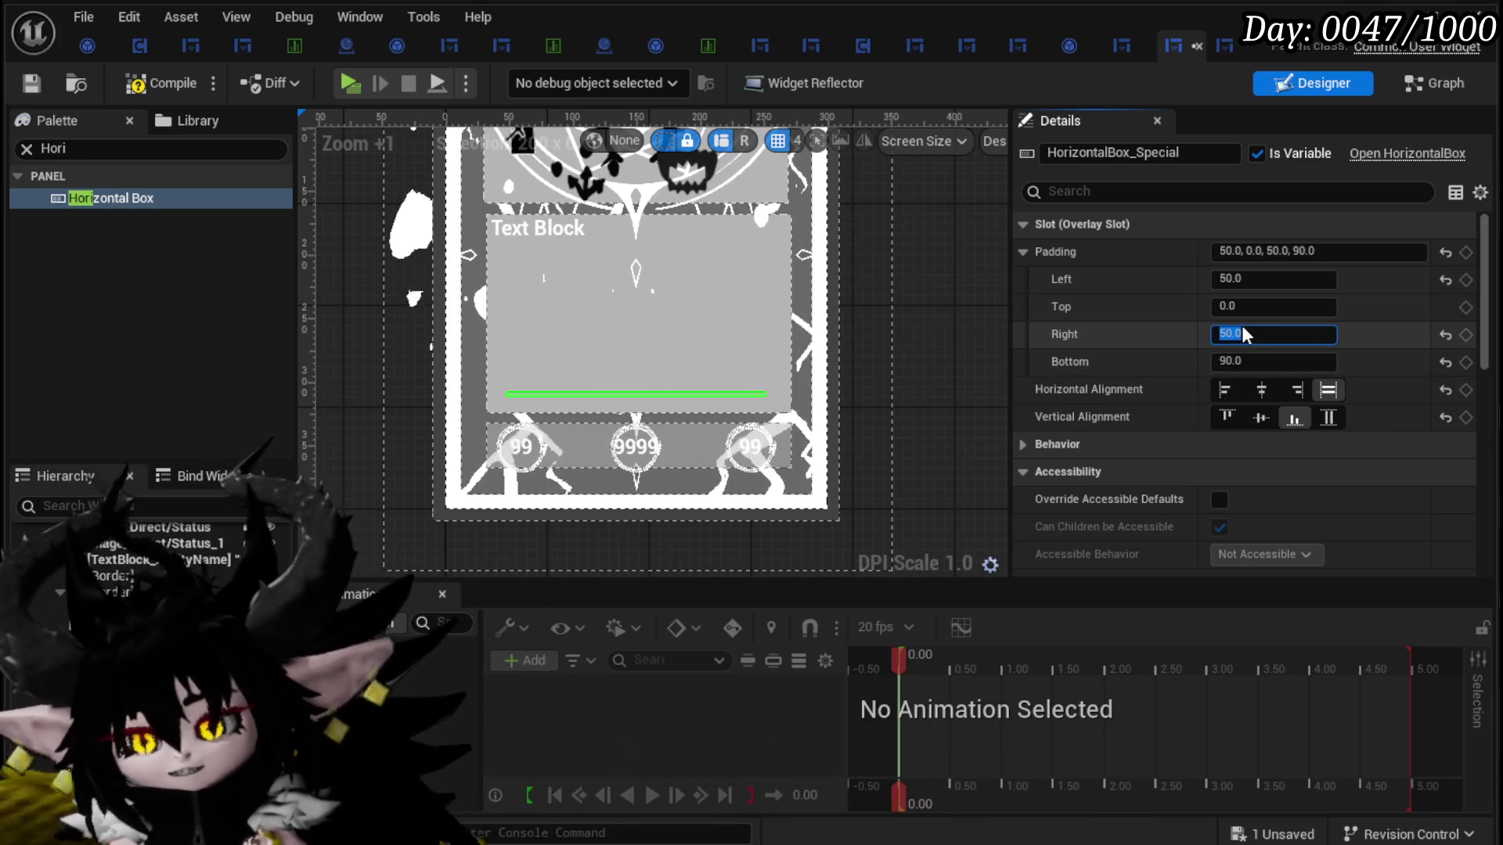
Step: Compile and save the card widget, then select the cost number text
click(160, 83)
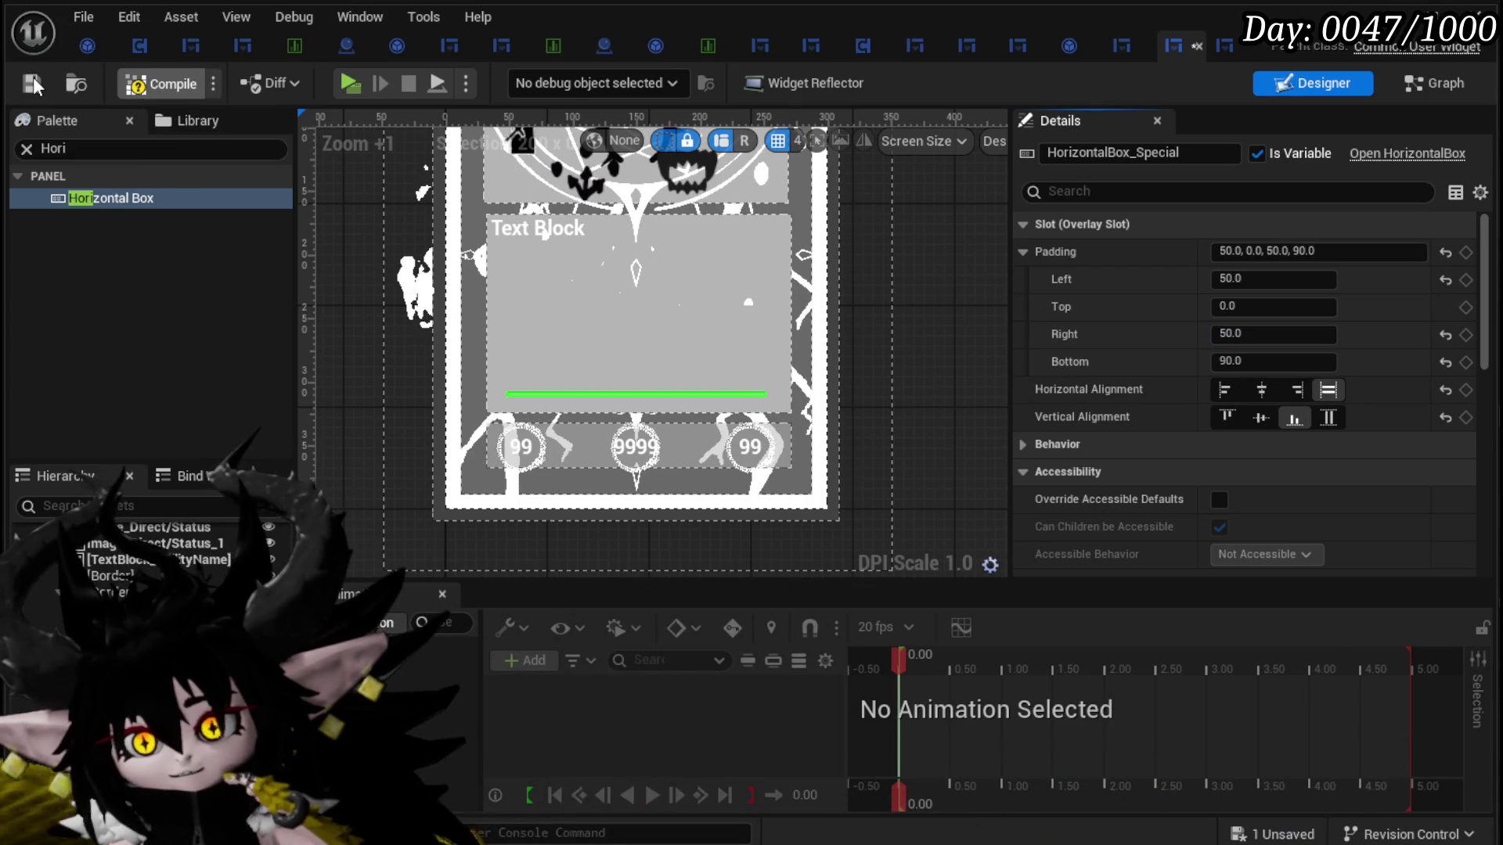
click(33, 76)
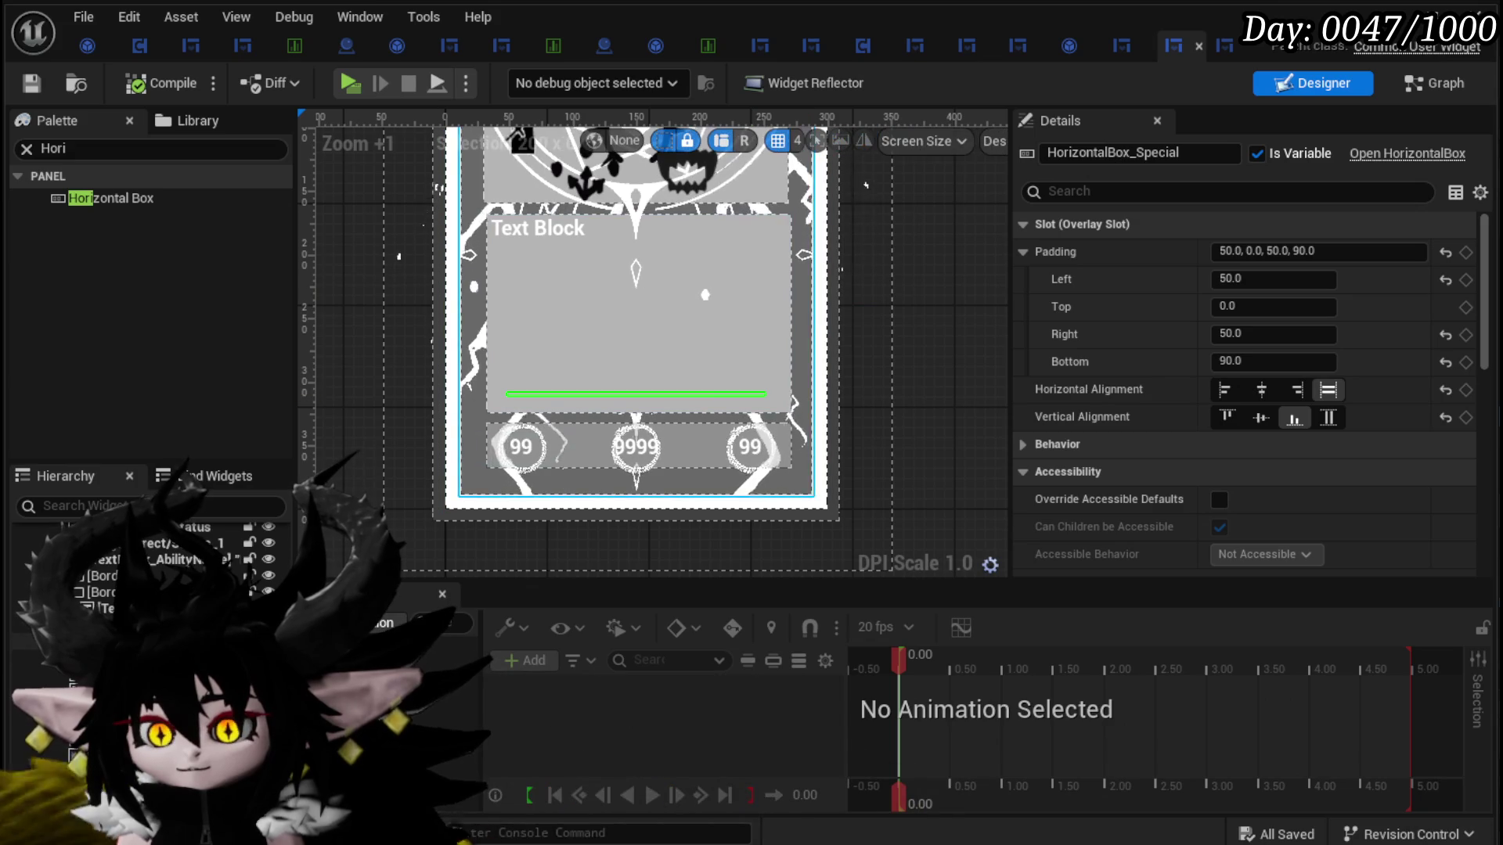
click(520, 446)
scroll(837, 315, down, 2)
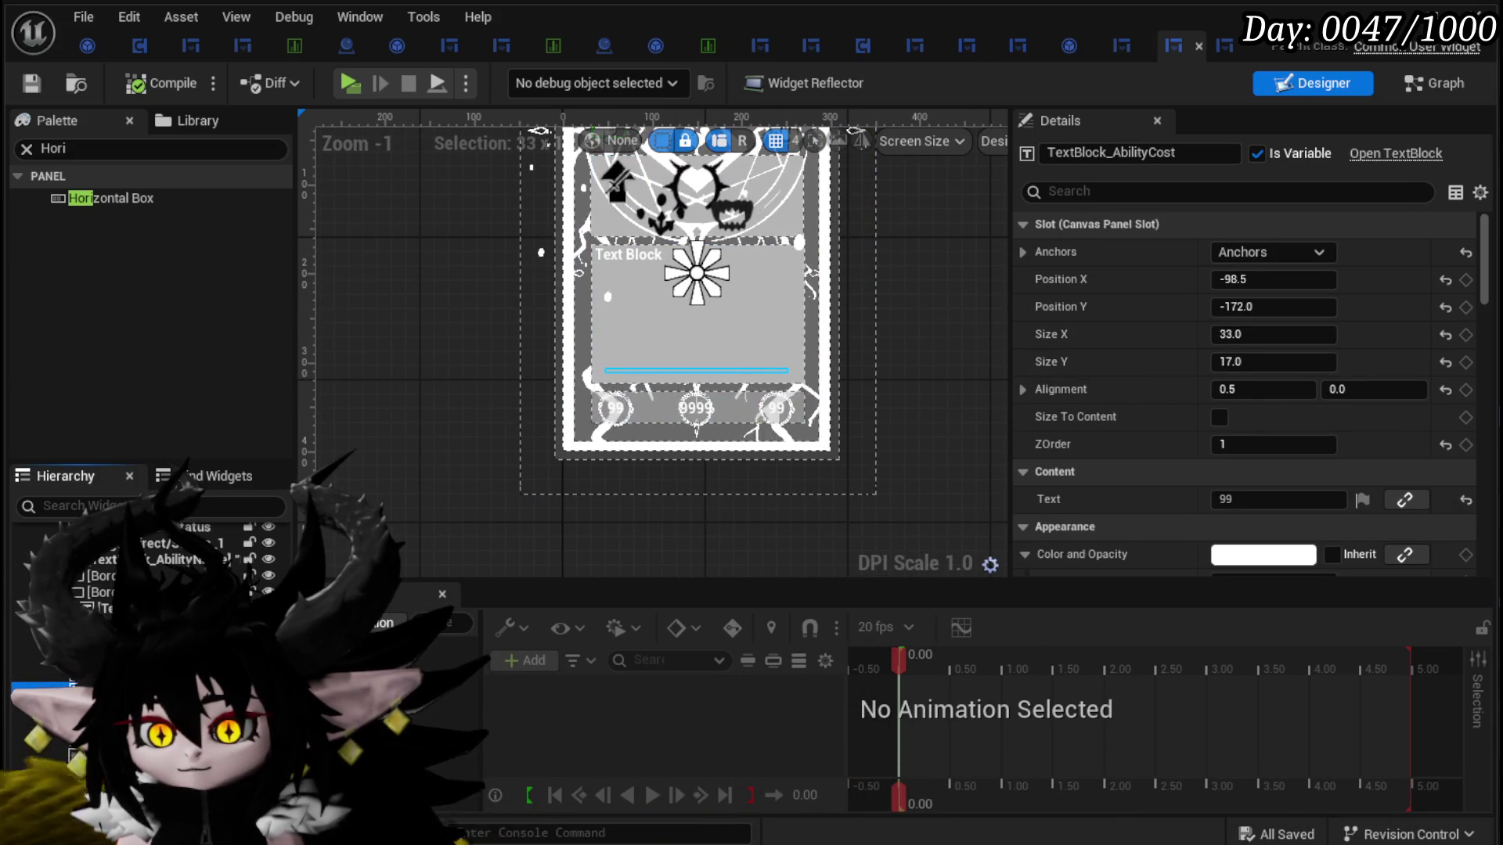
Step: Centre HorizontalBox_Special horizontally and vertically, set its bottom padding to -100, and save
click(697, 370)
mouse_move(435, 377)
mouse_down()
mouse_move(415, 513)
mouse_move(417, 458)
mouse_up()
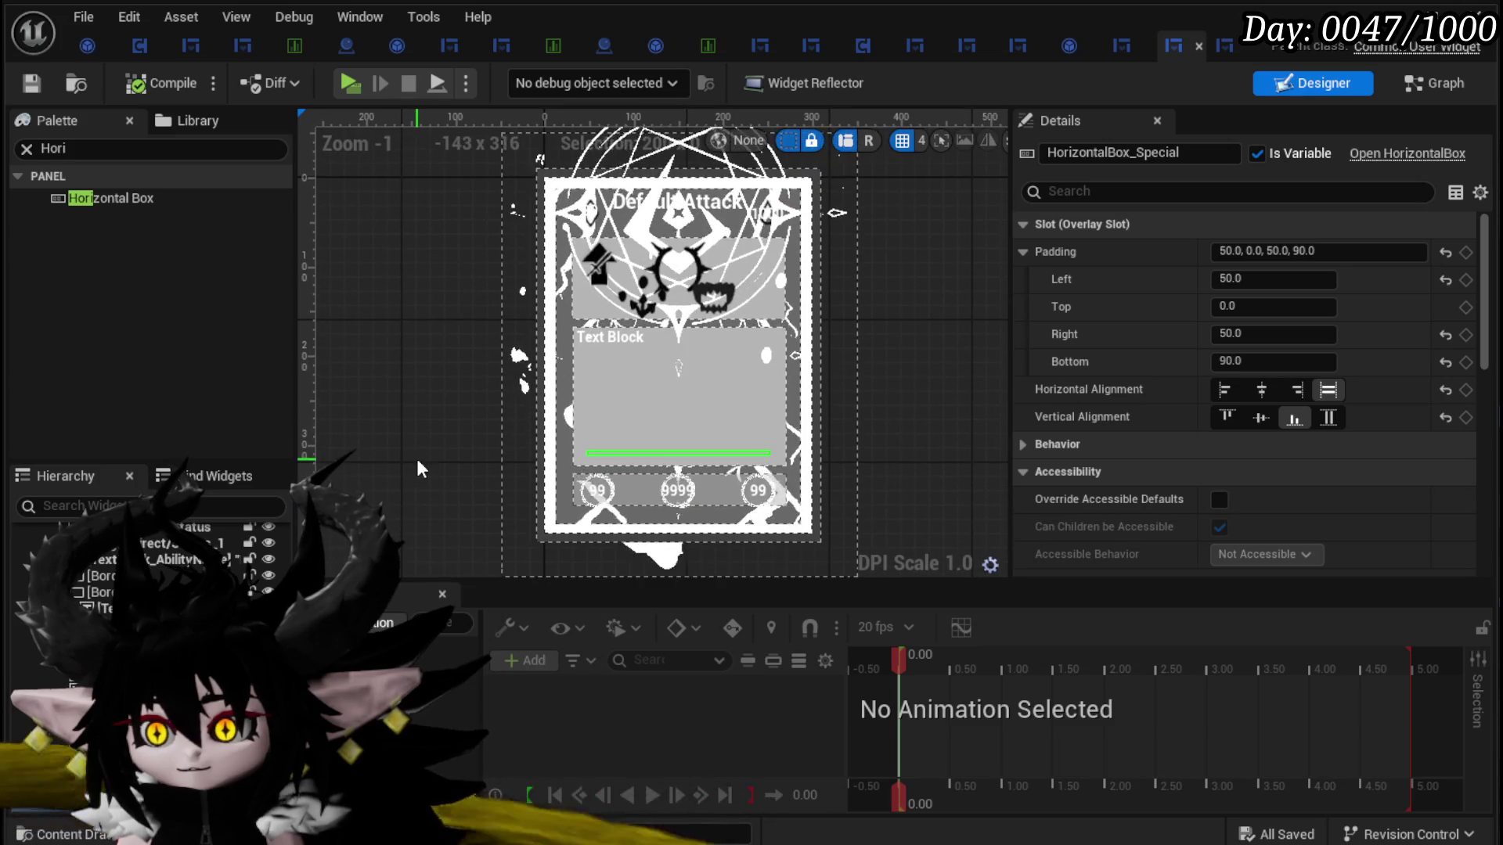
click(1261, 415)
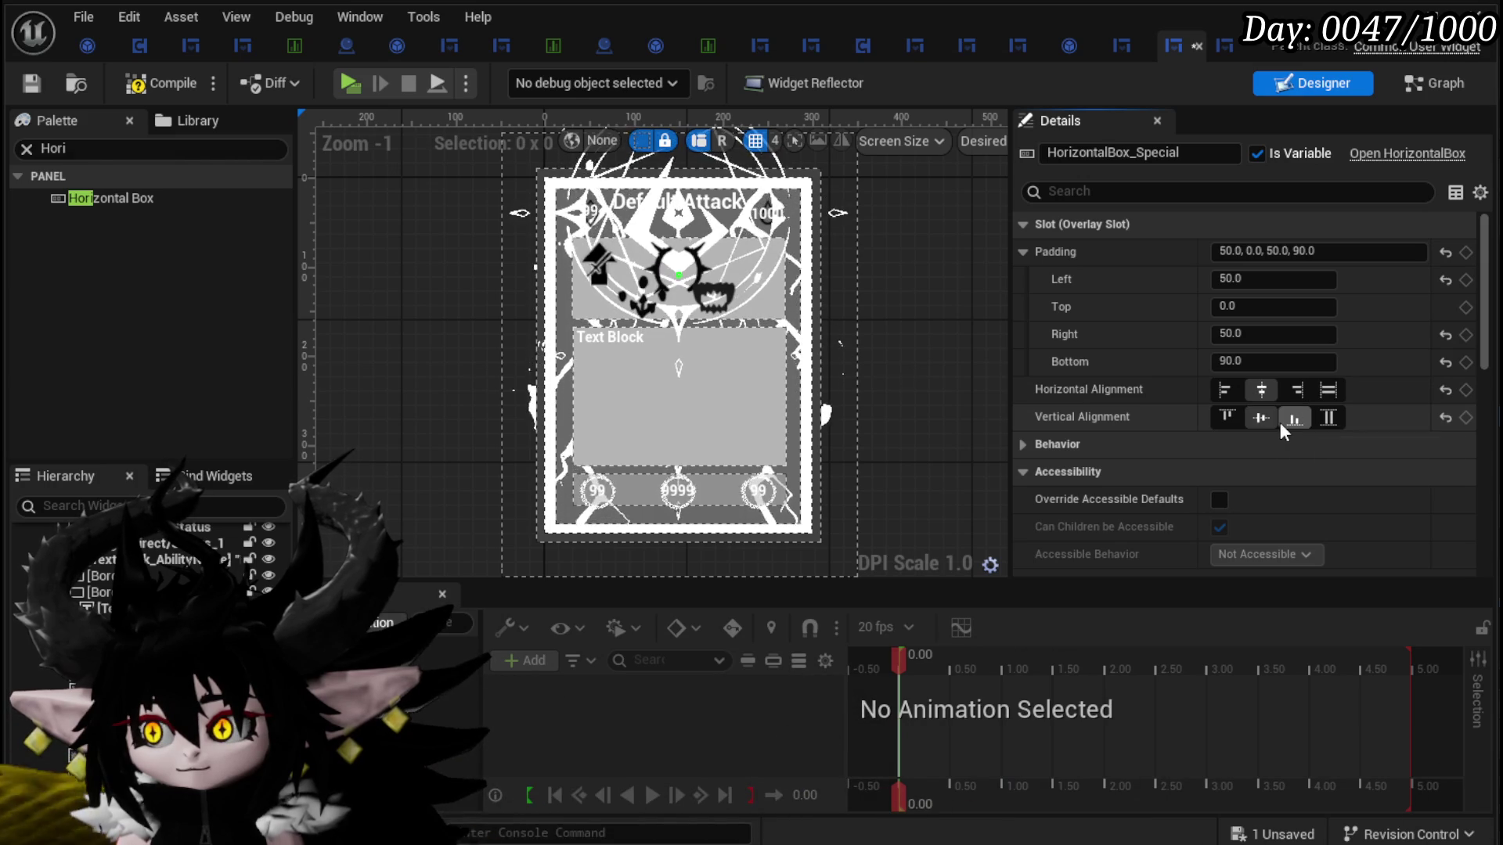
click(1261, 417)
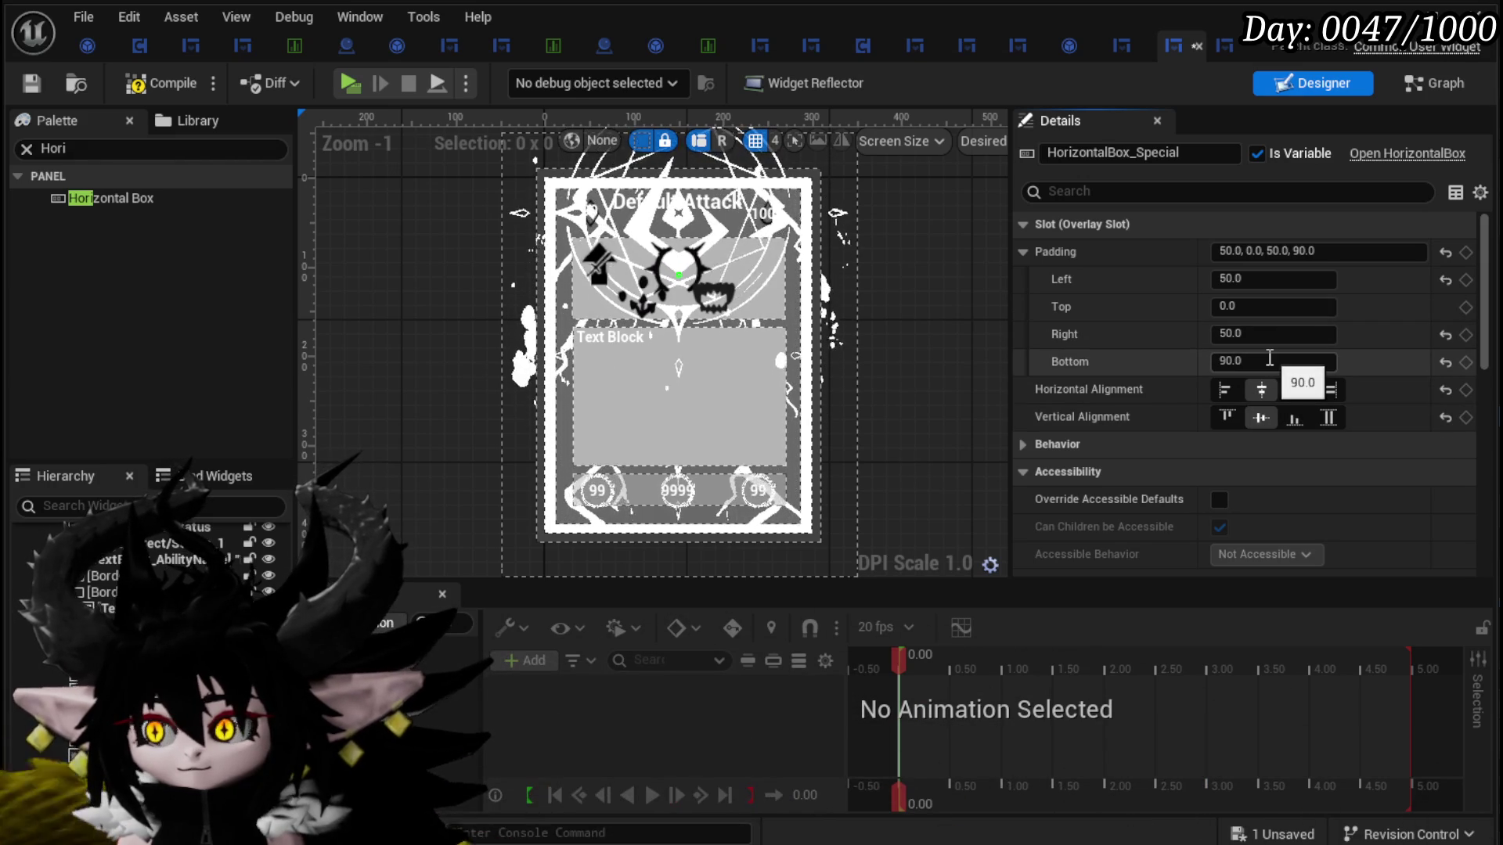
text(0)
text(-90)
key(Return)
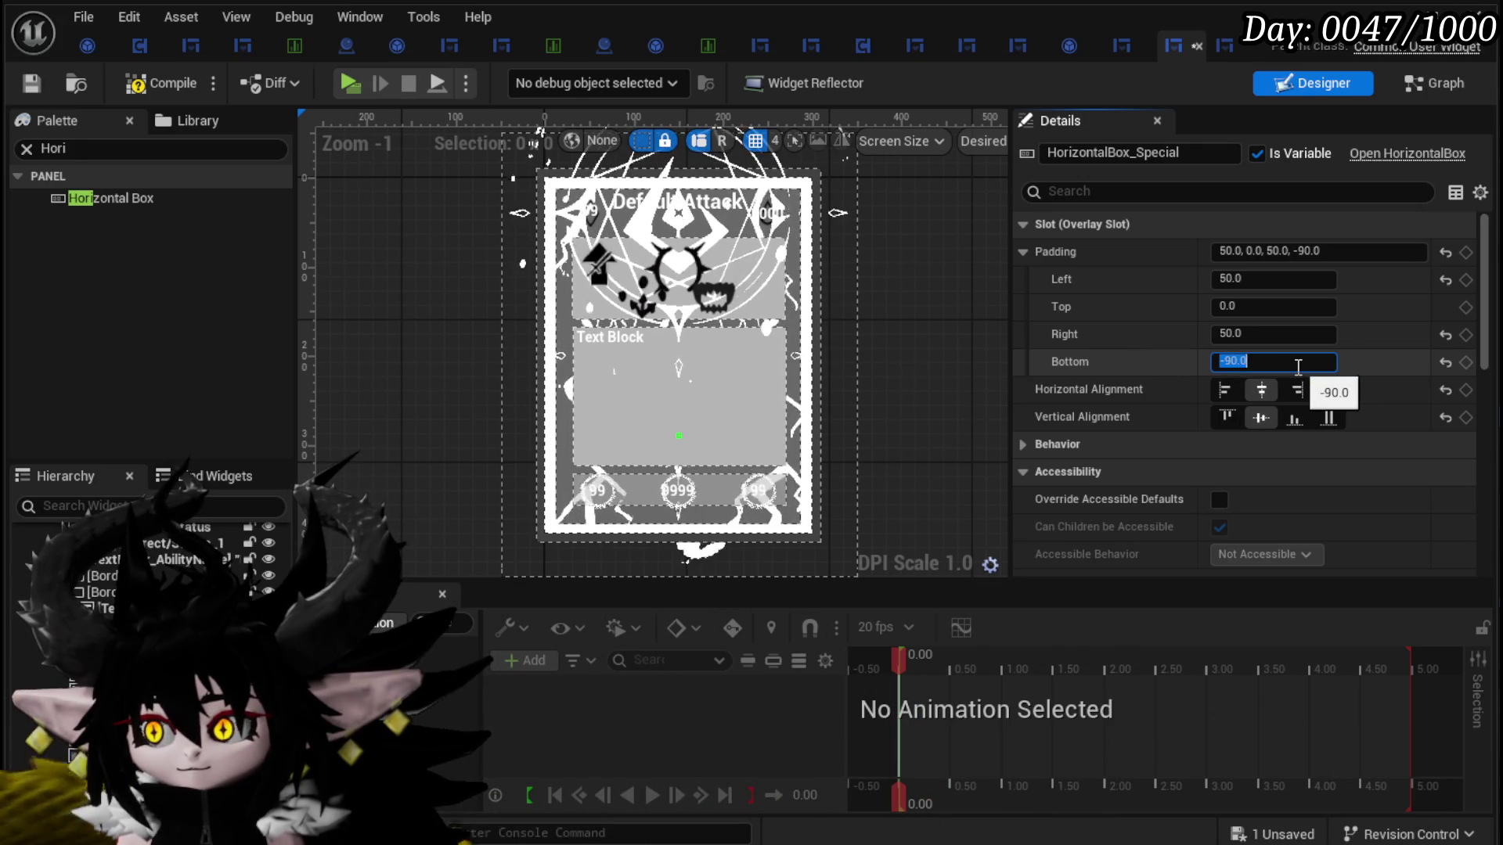
click(1230, 360)
text(-100)
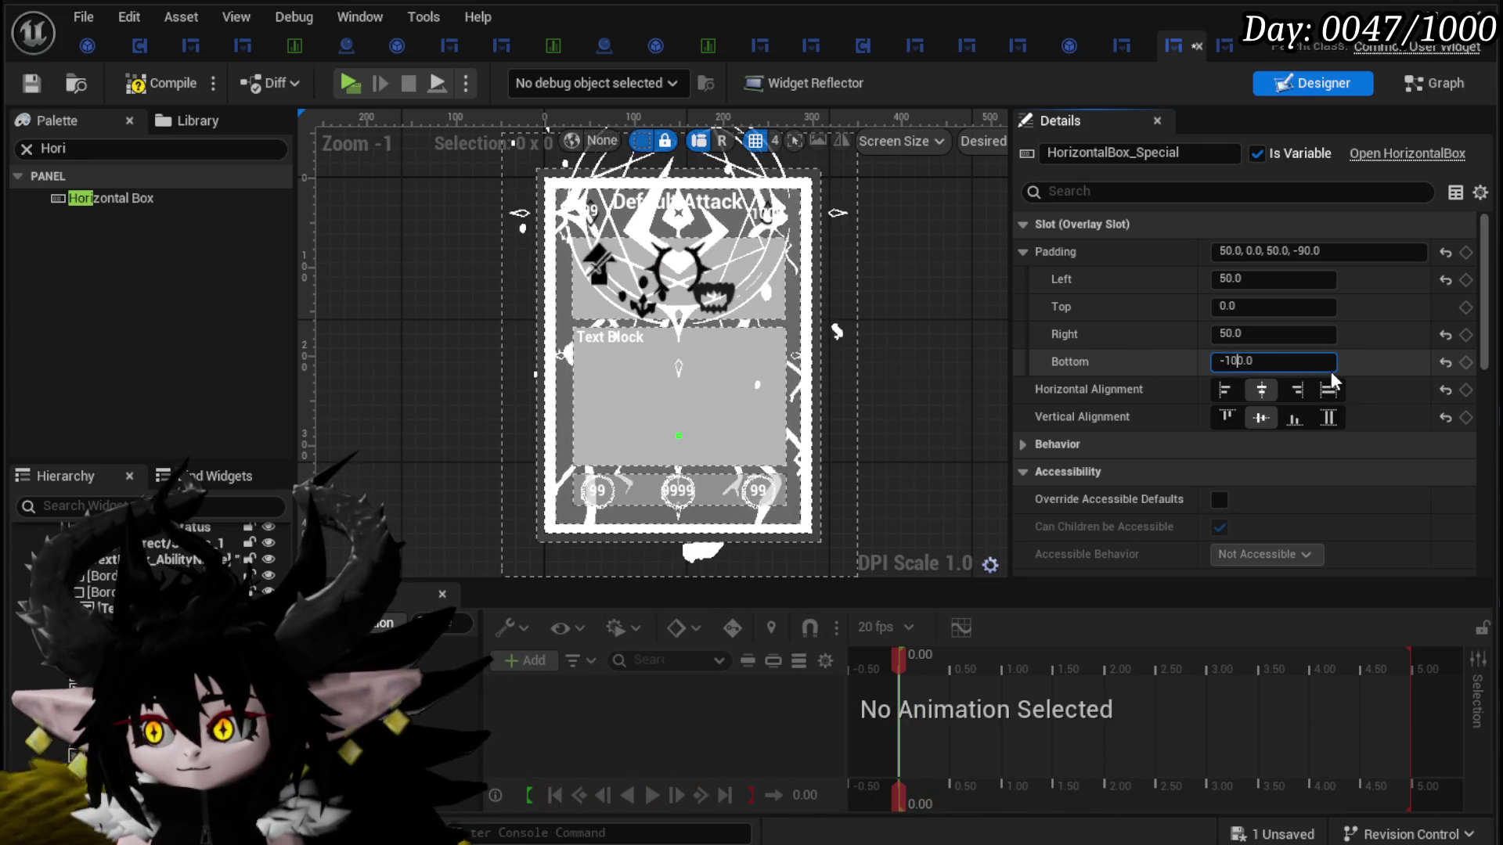
click(30, 84)
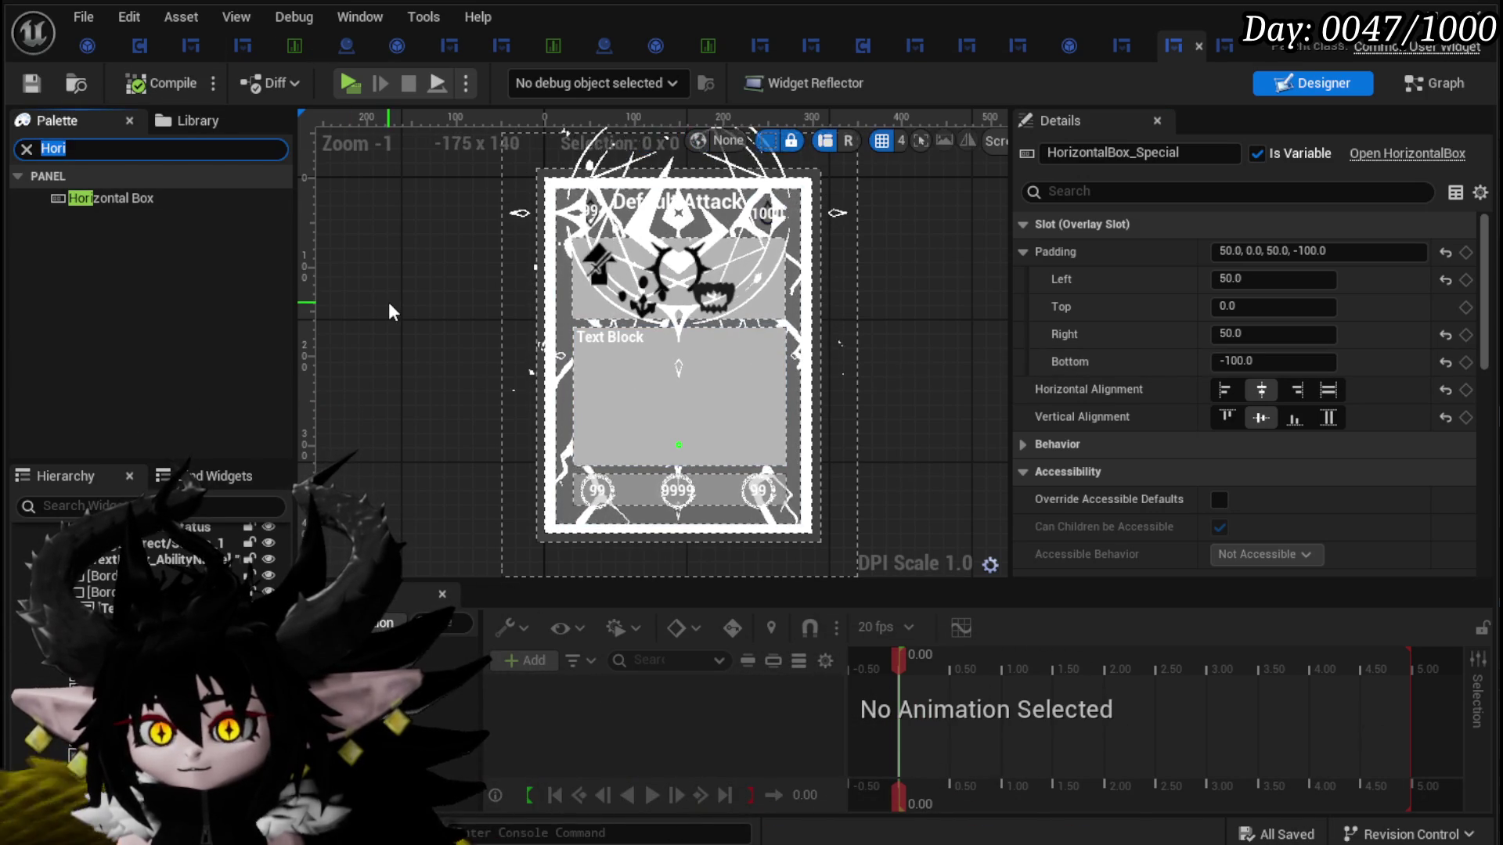
text(Button)
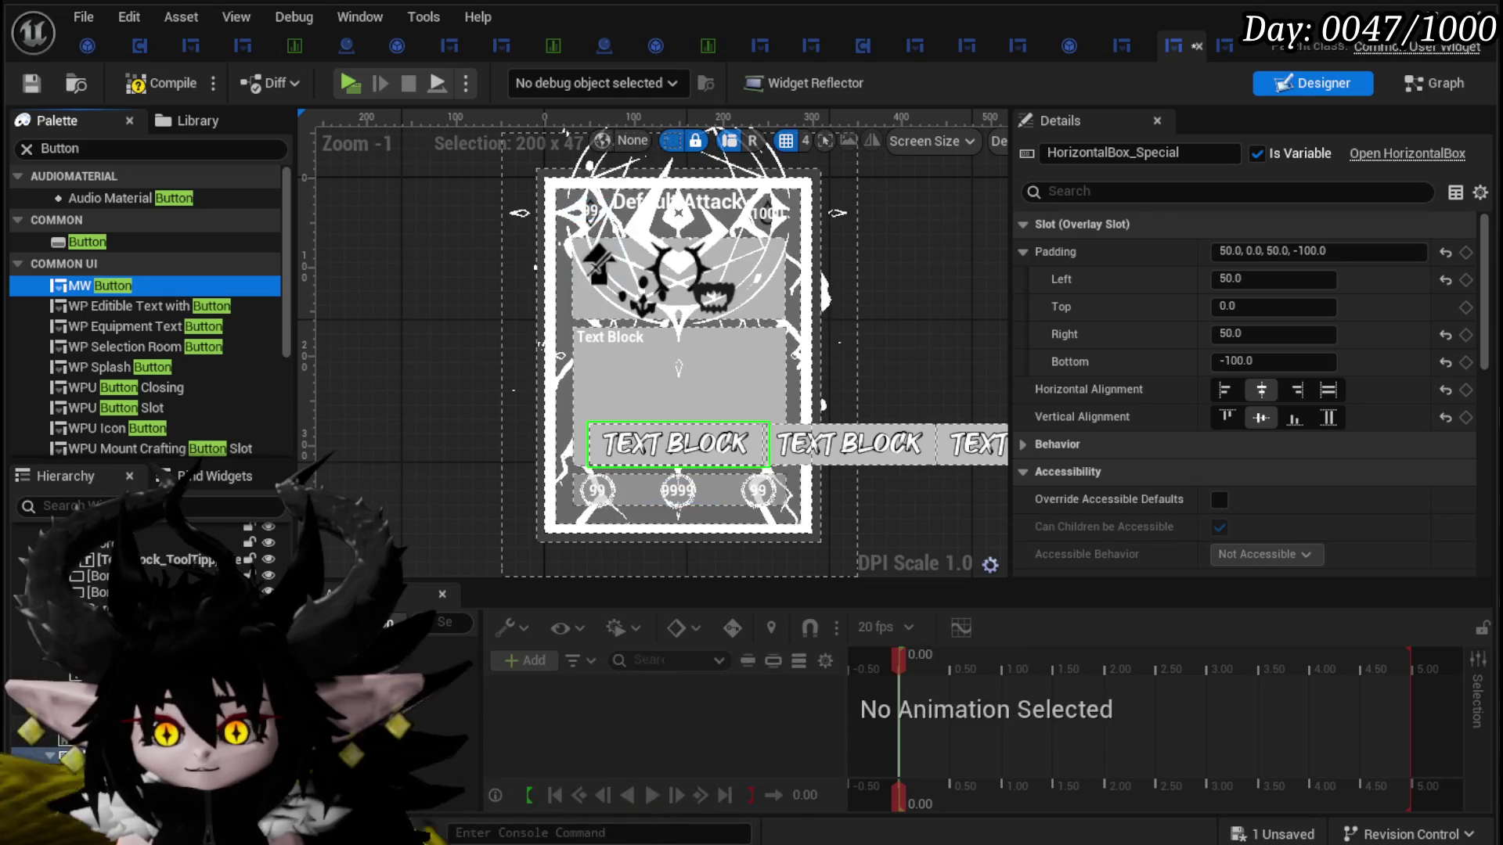
Step: Delete the trial buttons from the special box and go back to the level editor
key(Delete)
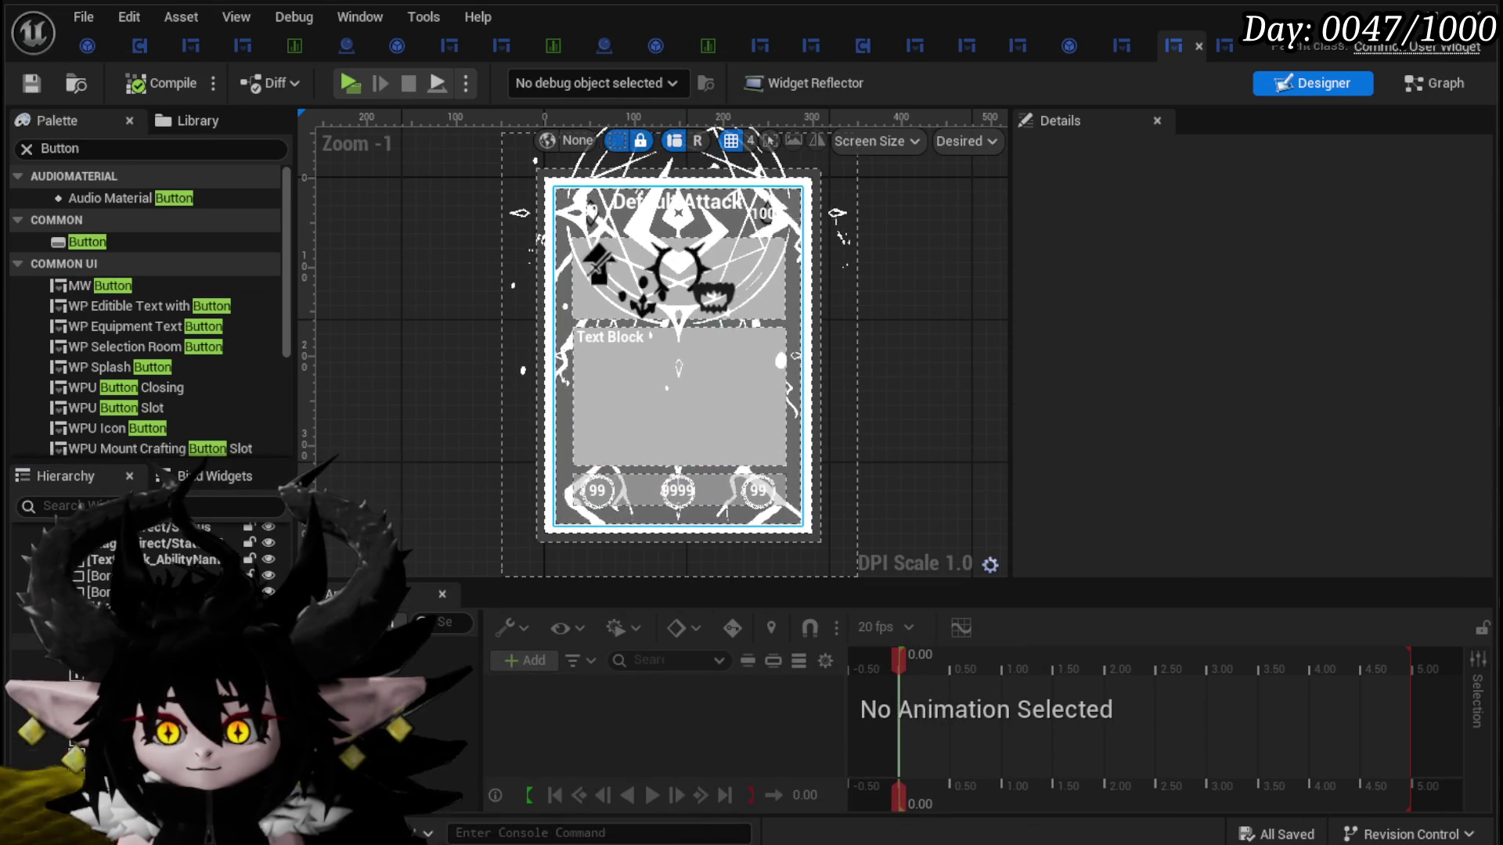
key(alt+Tab)
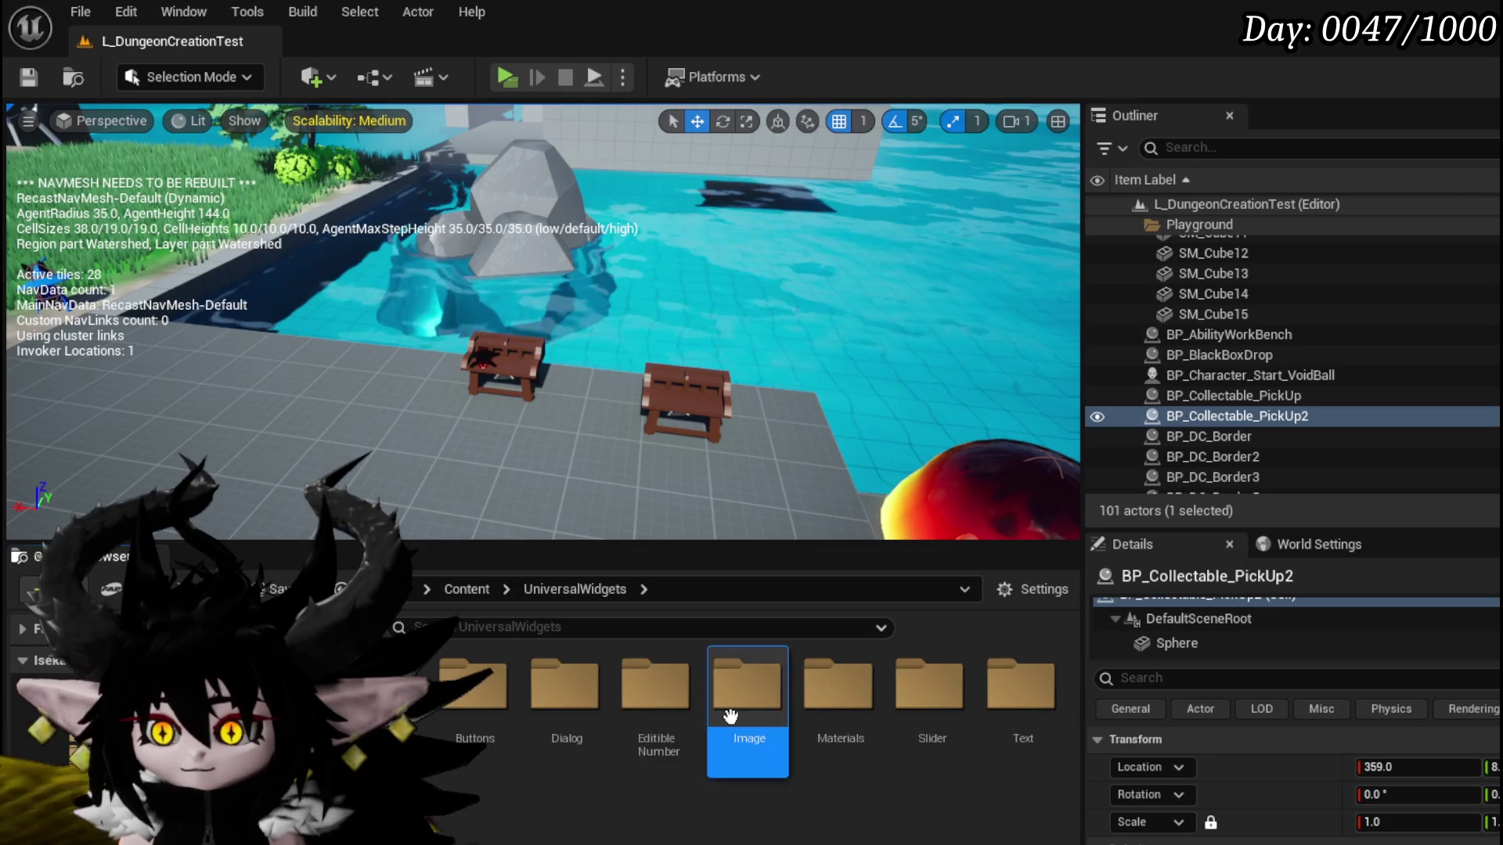
Step: Open MW_Icon from UniversalWidgets > Image, inspect its SetIcon function, then return to WP_Card
double_click(744, 711)
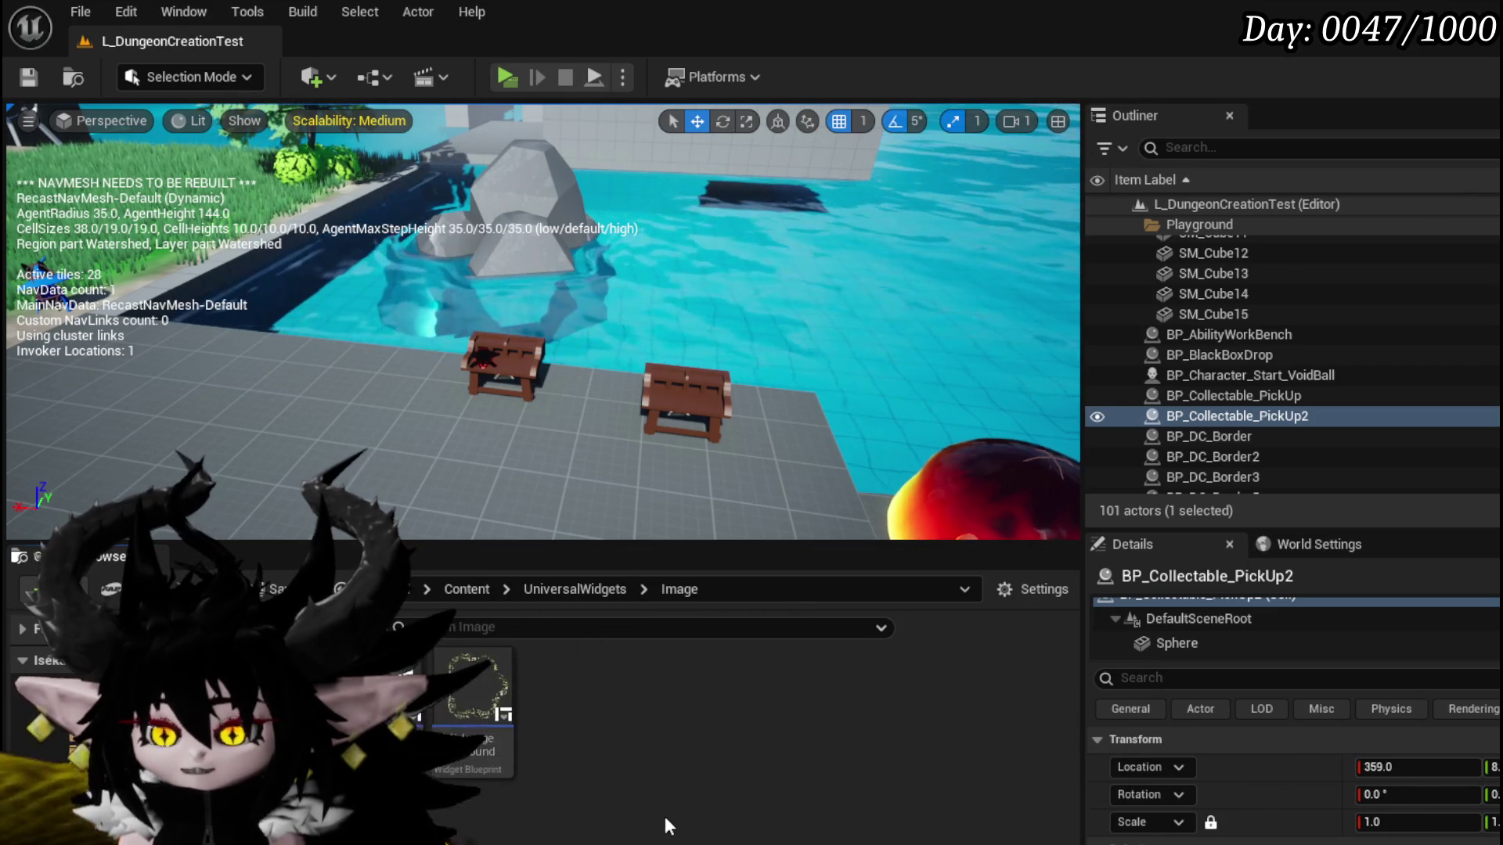
key(Return)
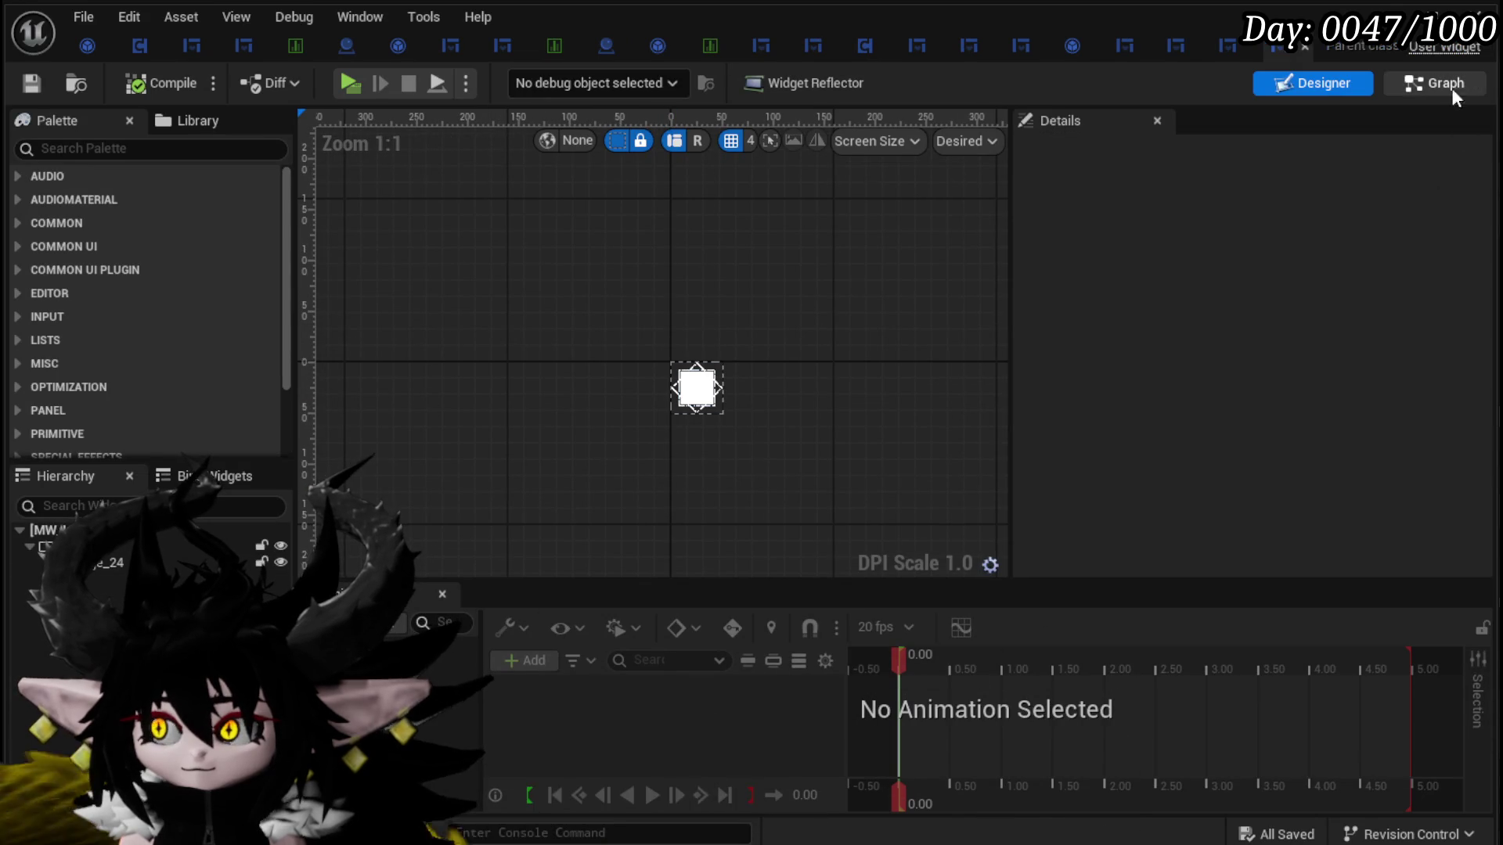
click(1472, 85)
scroll(679, 279, down, 3)
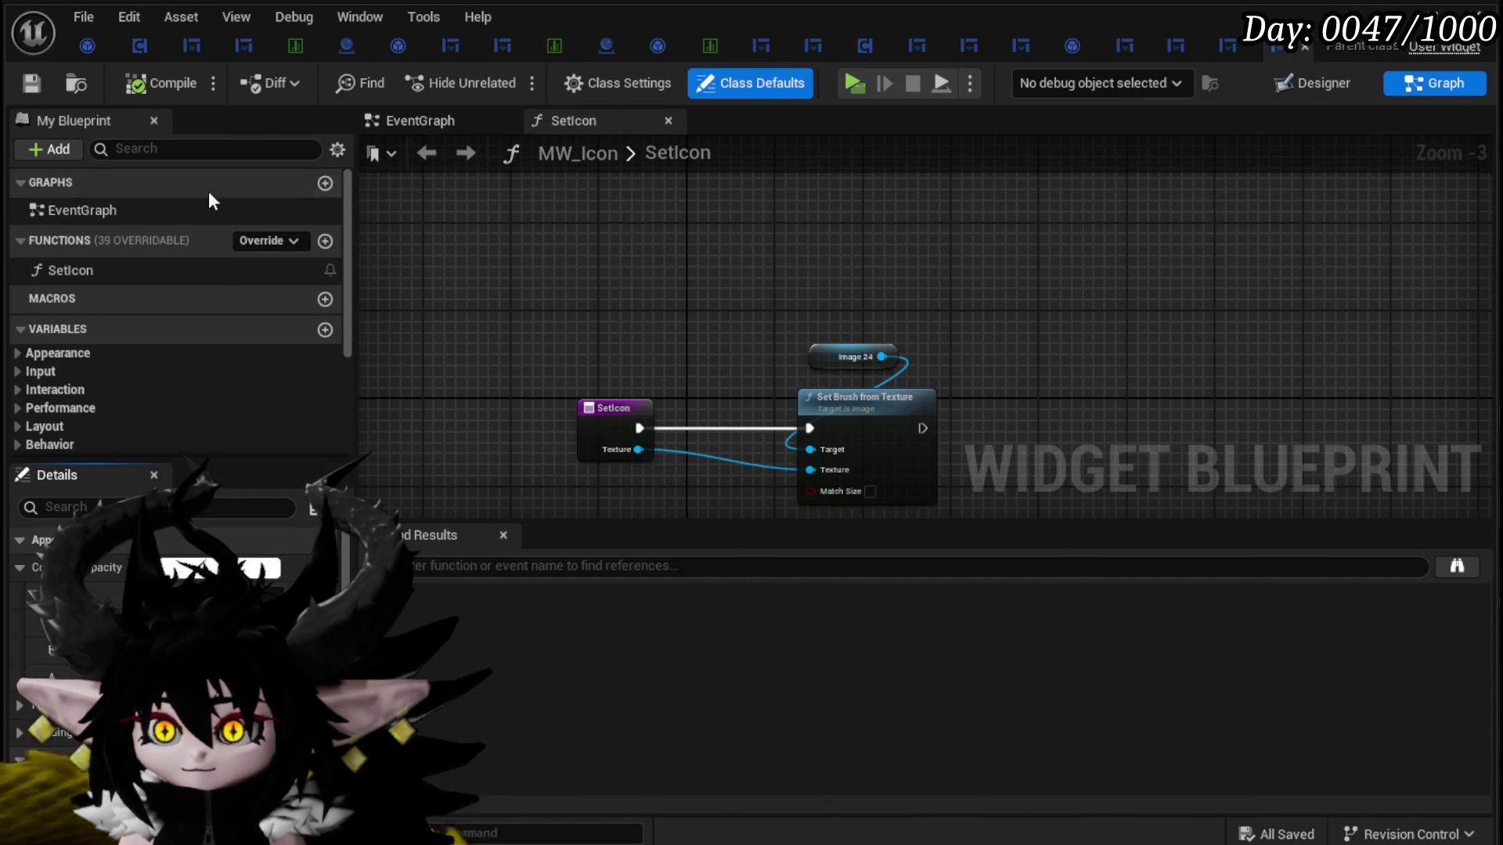
click(78, 267)
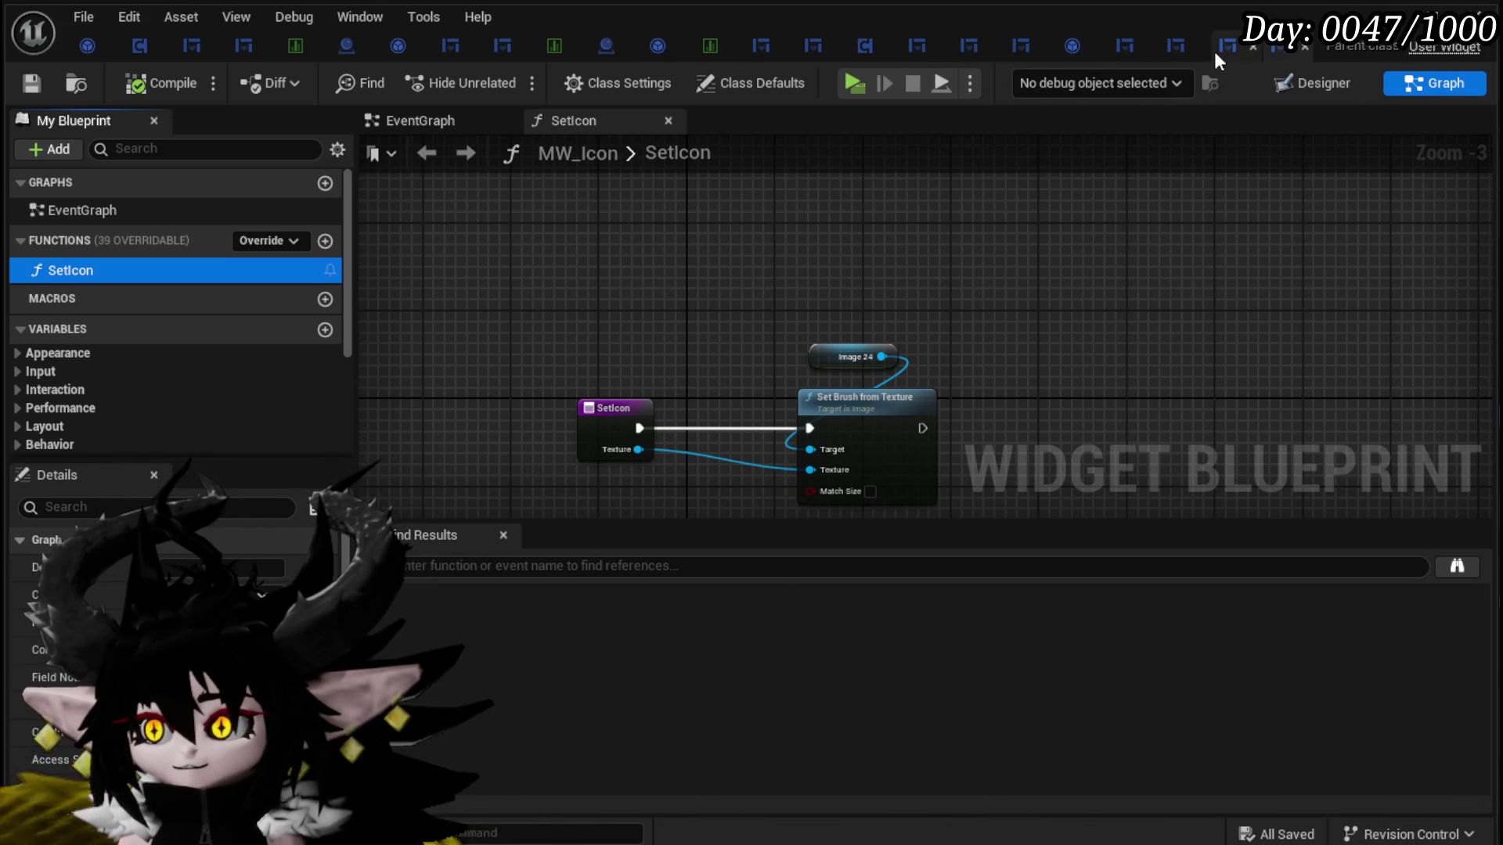
click(1182, 49)
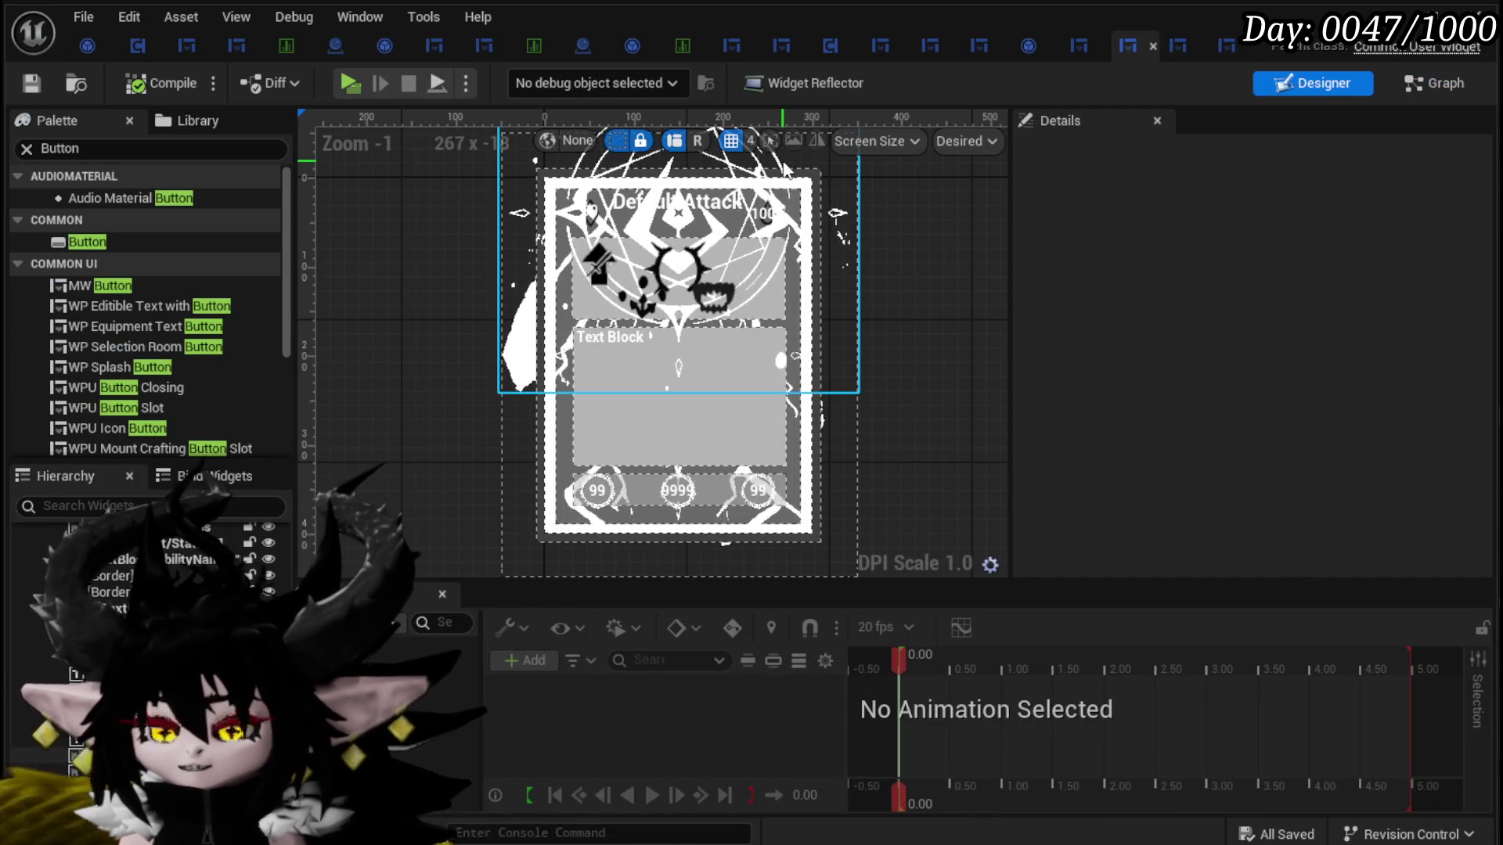
Step: Open the SetSpecial function graph in the card's blueprint
click(1432, 83)
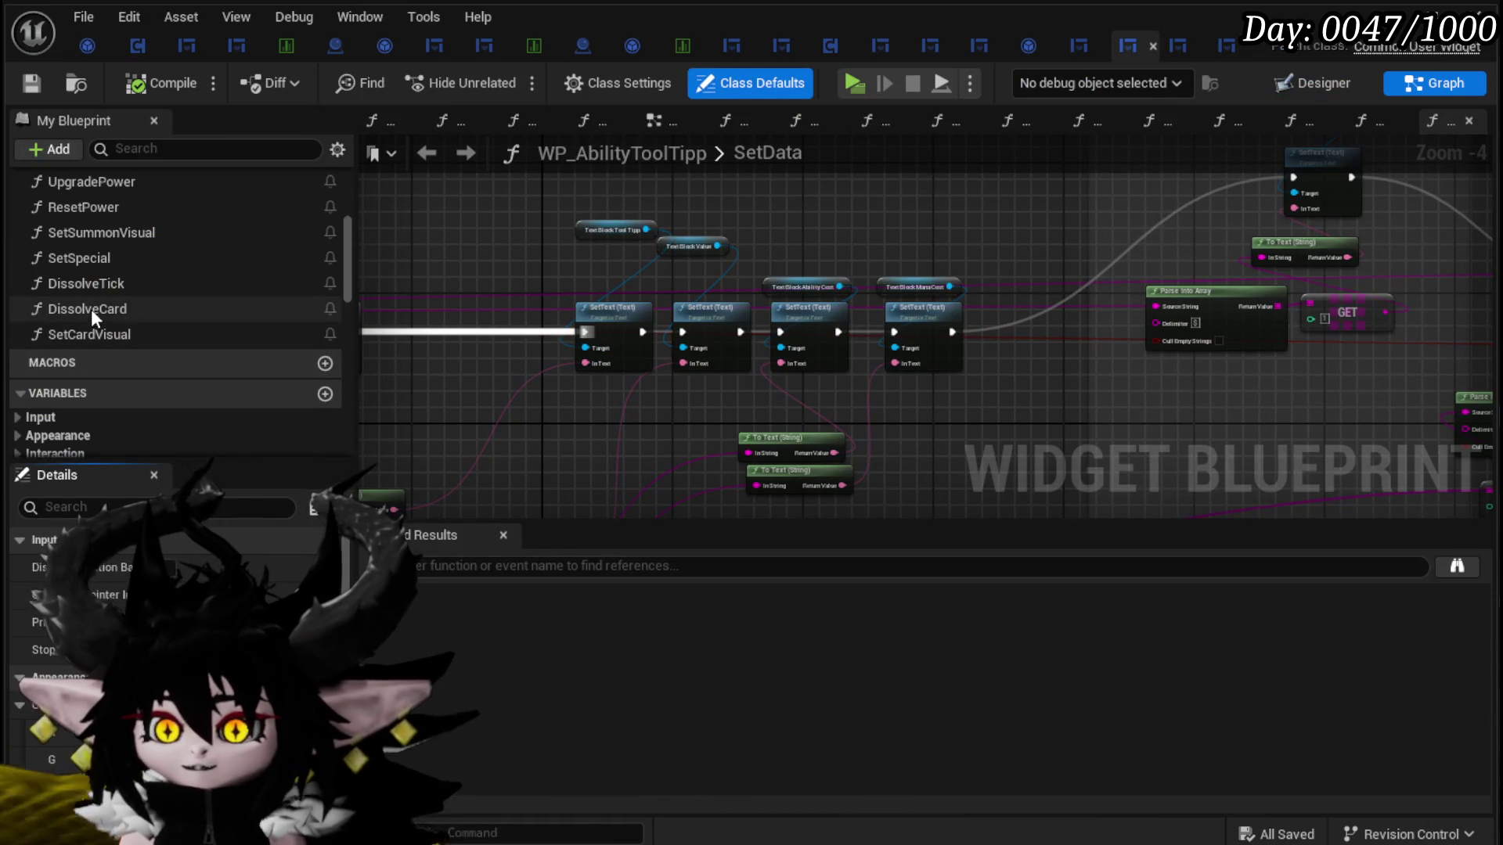
double_click(94, 260)
scroll(875, 358, up, 3)
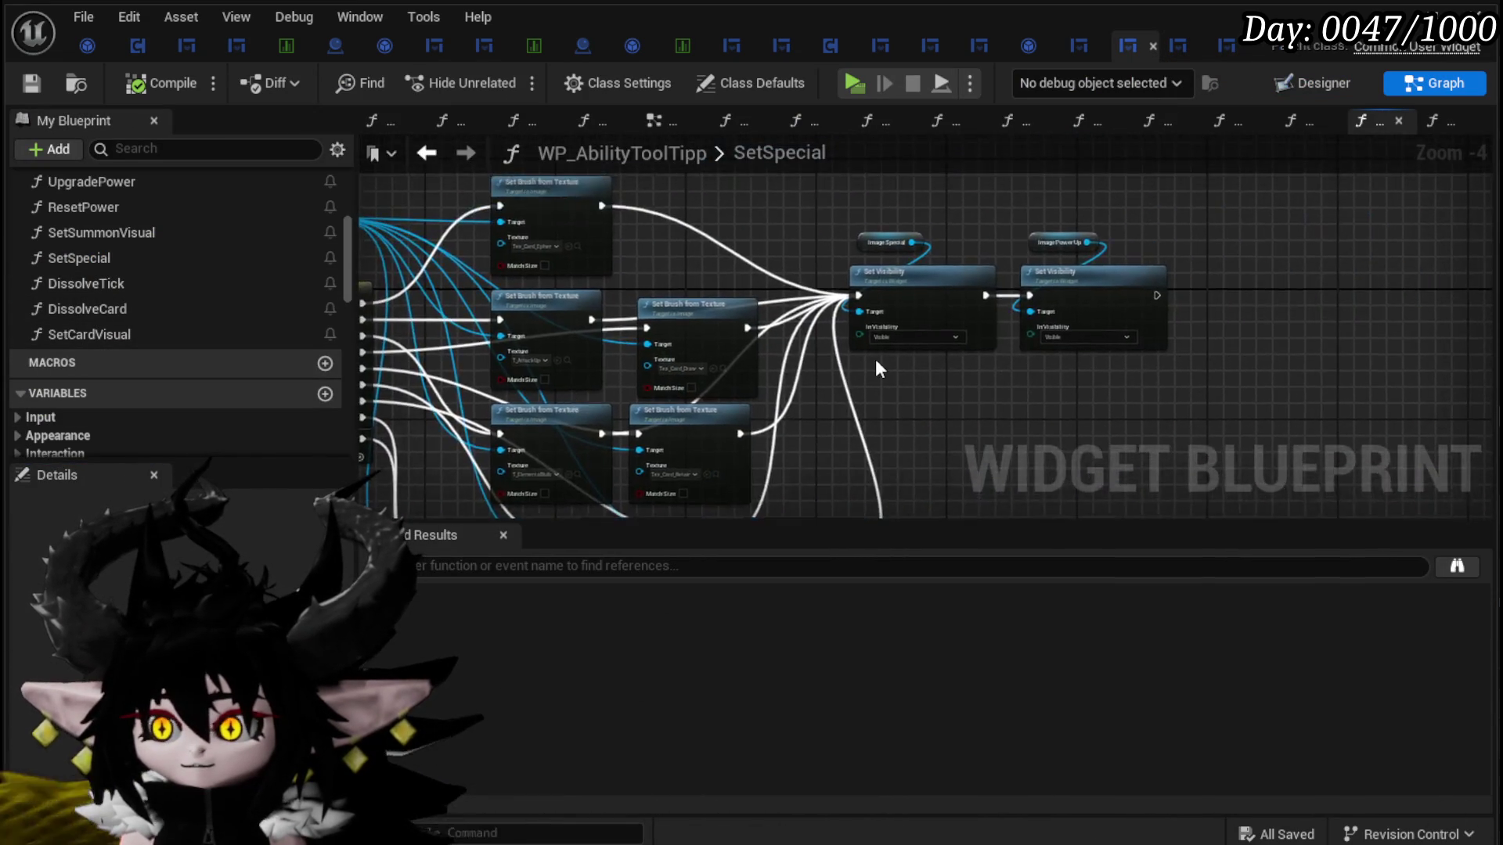
mouse_move(1134, 445)
mouse_down()
mouse_move(1061, 349)
mouse_move(1174, 407)
mouse_move(633, 279)
mouse_move(586, 295)
mouse_move(561, 199)
mouse_move(622, 257)
mouse_up()
Step: Add a HorizontalBox_Special Get node and regroup the entry, Parse Into Array and GET nodes
right_click(622, 256)
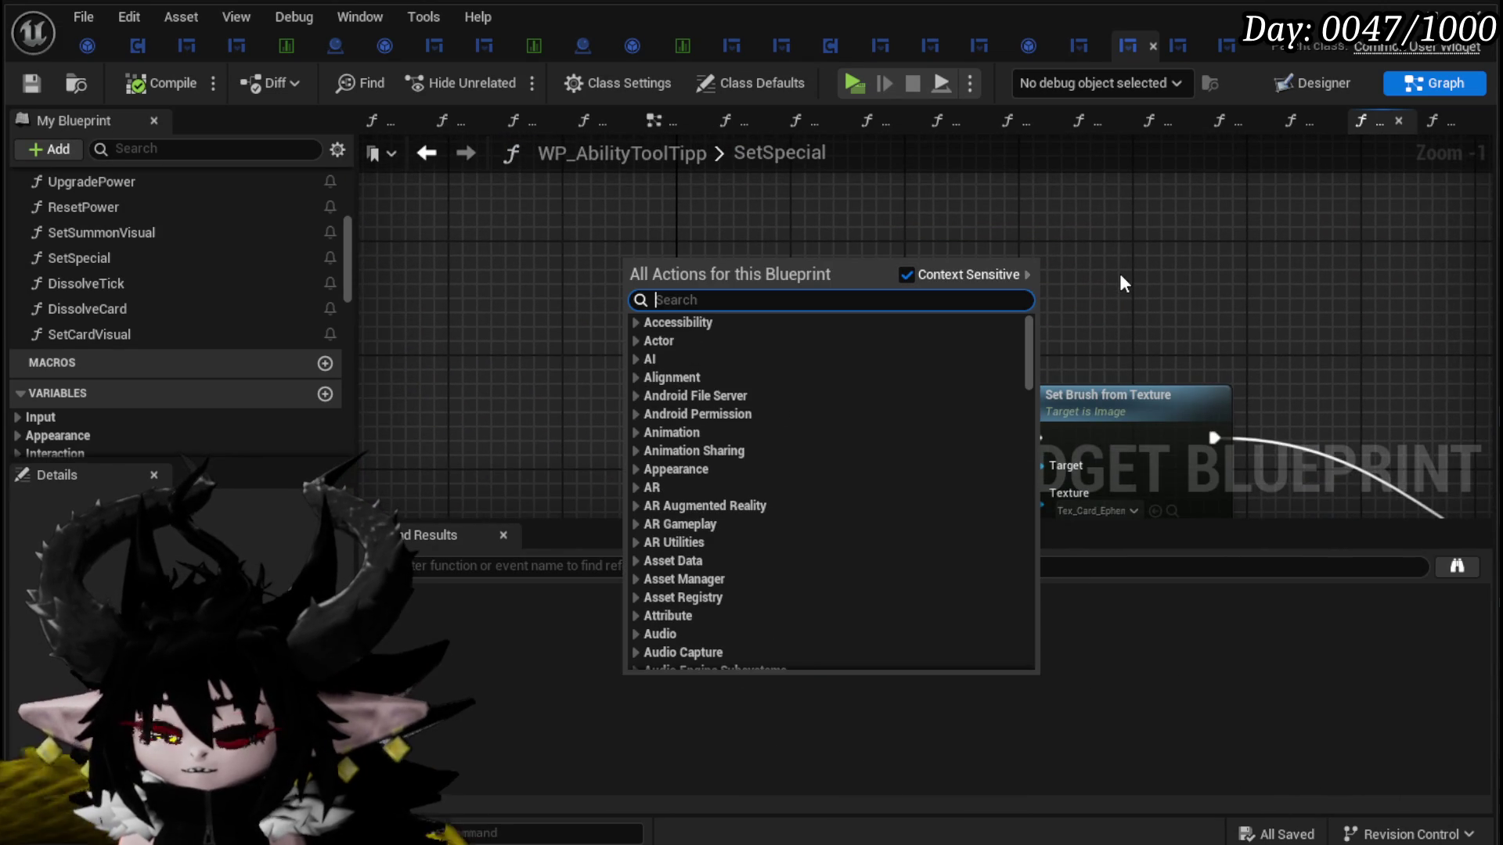
scroll(155, 294, down, 10)
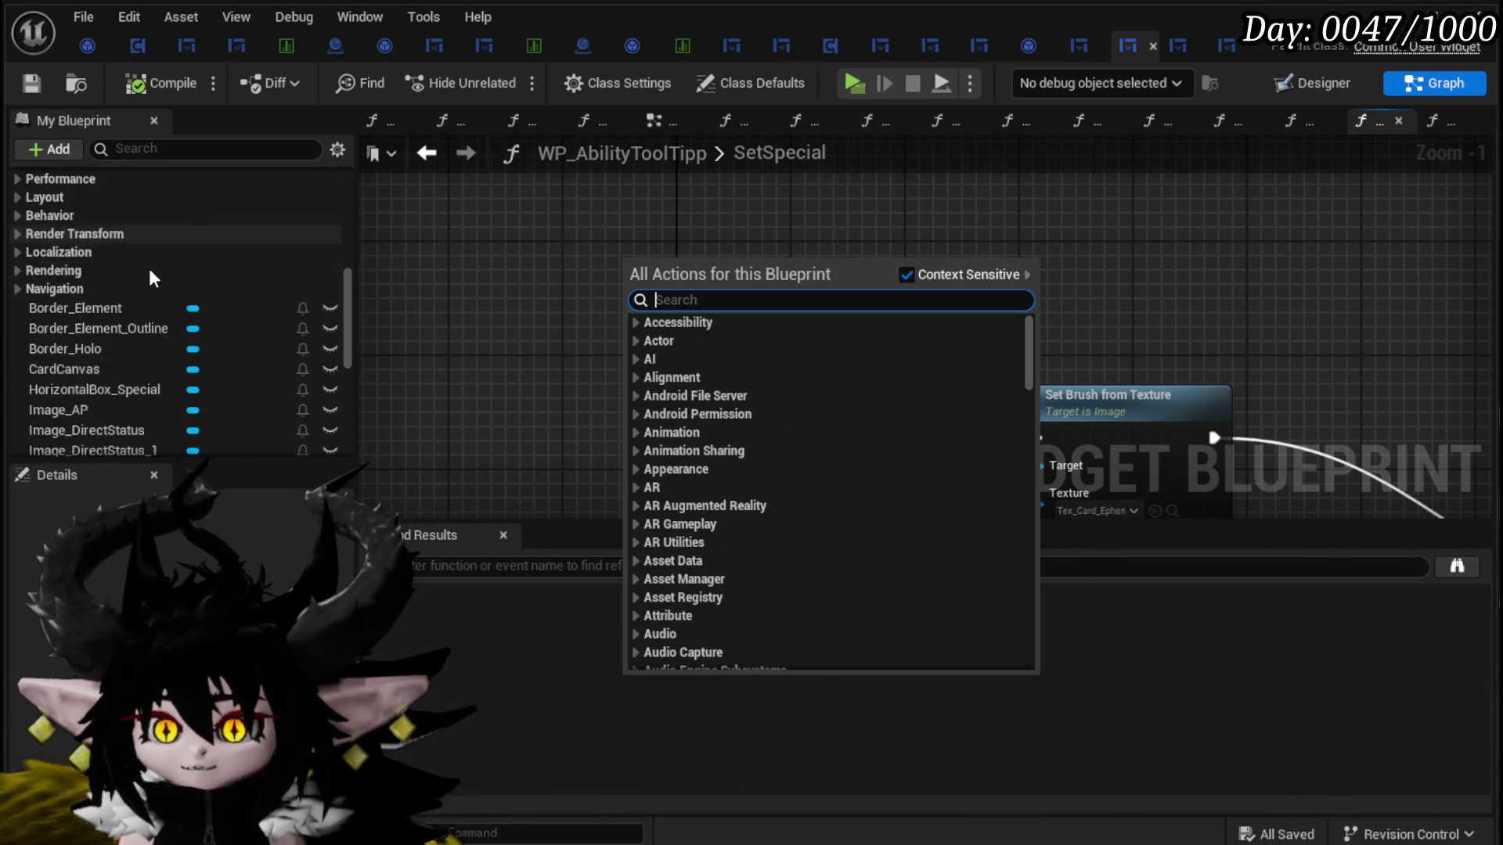
scroll(141, 250, down, 5)
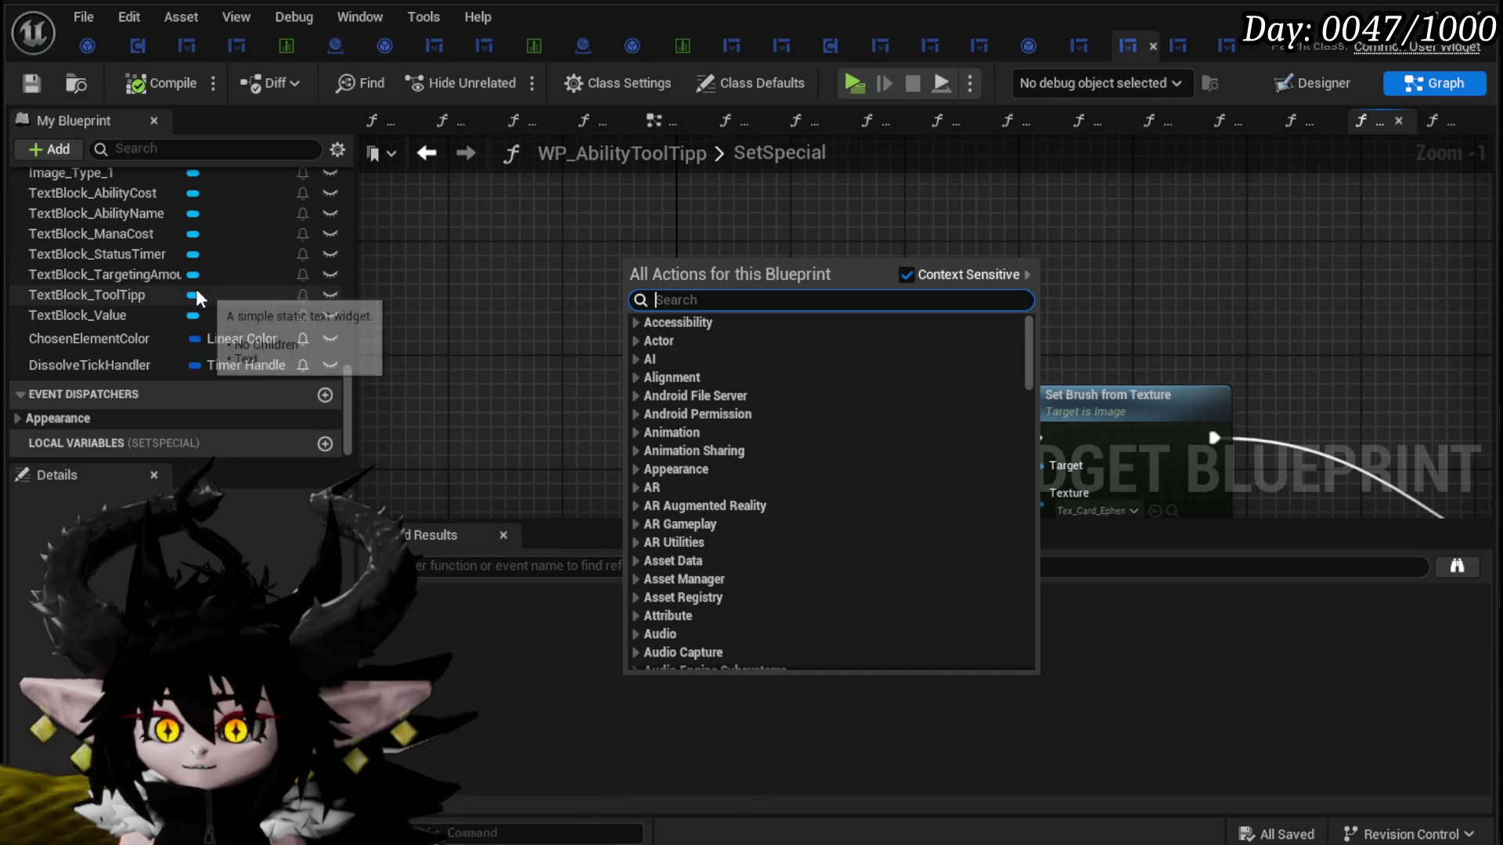
scroll(206, 300, up, 4)
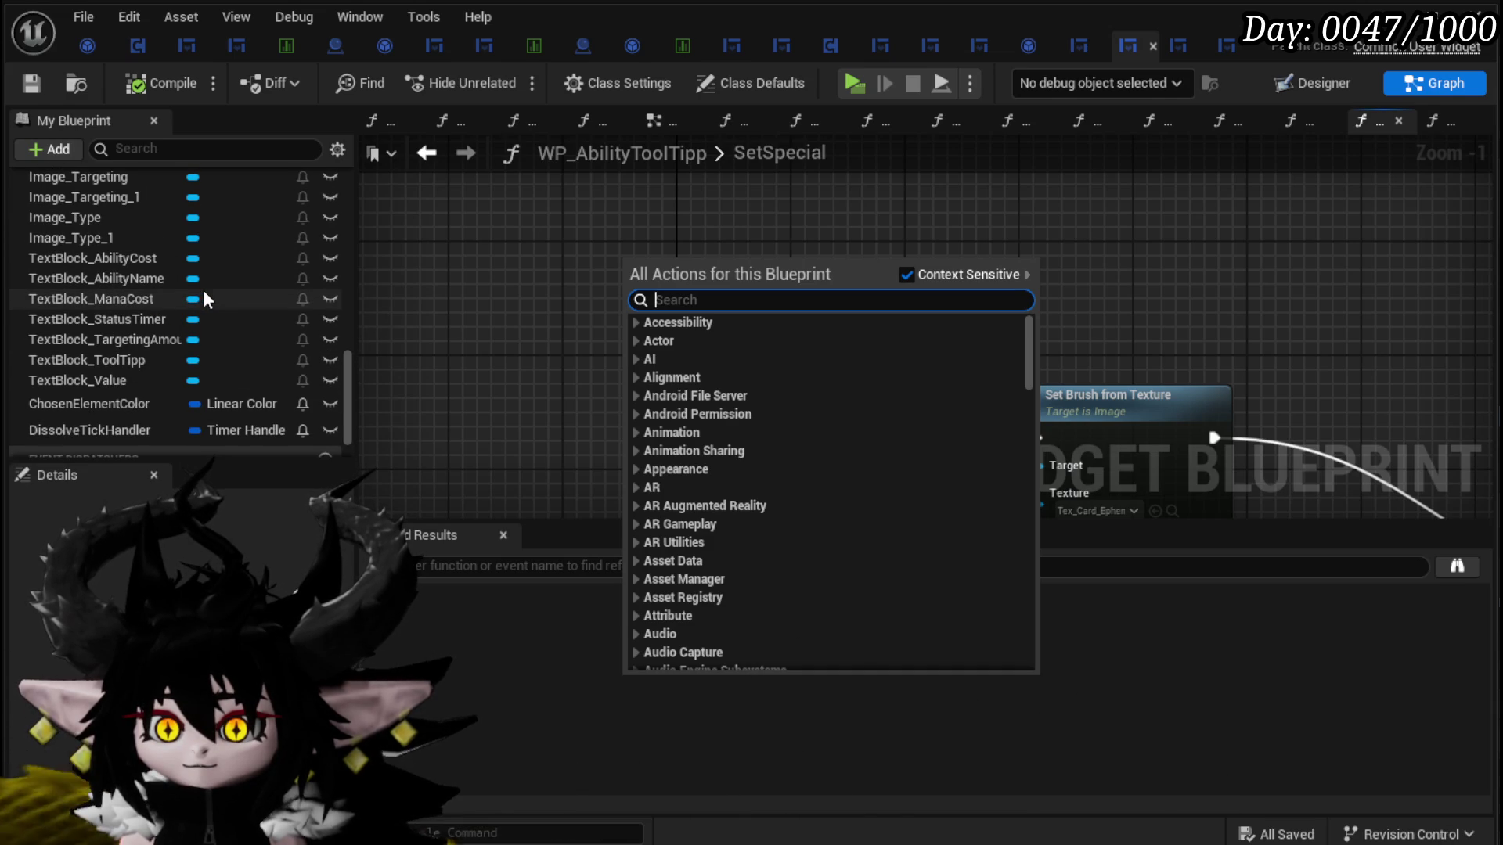
scroll(205, 300, up, 4)
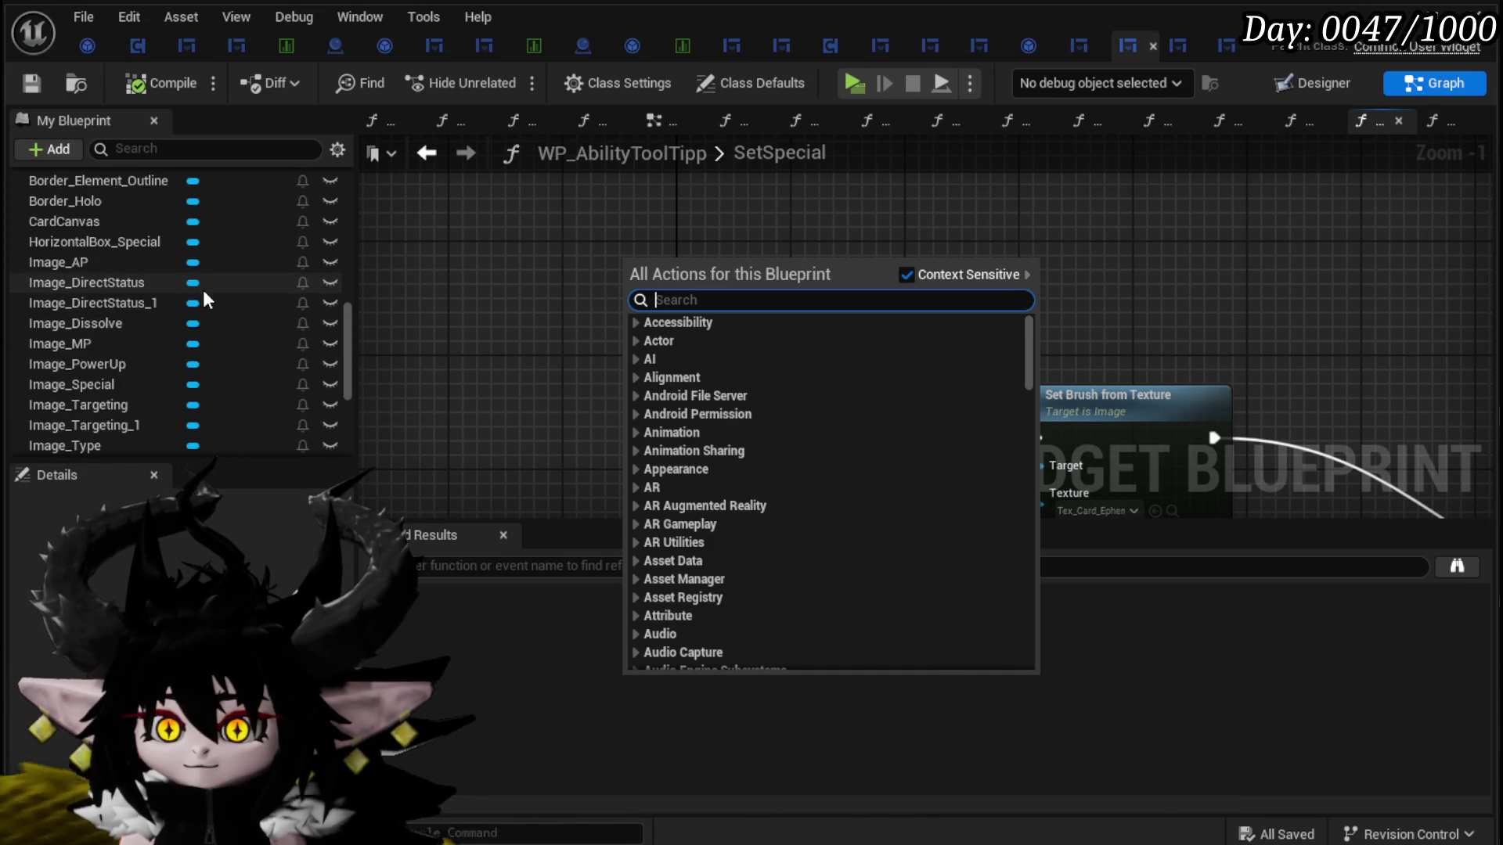
drag(74, 246, 540, 202)
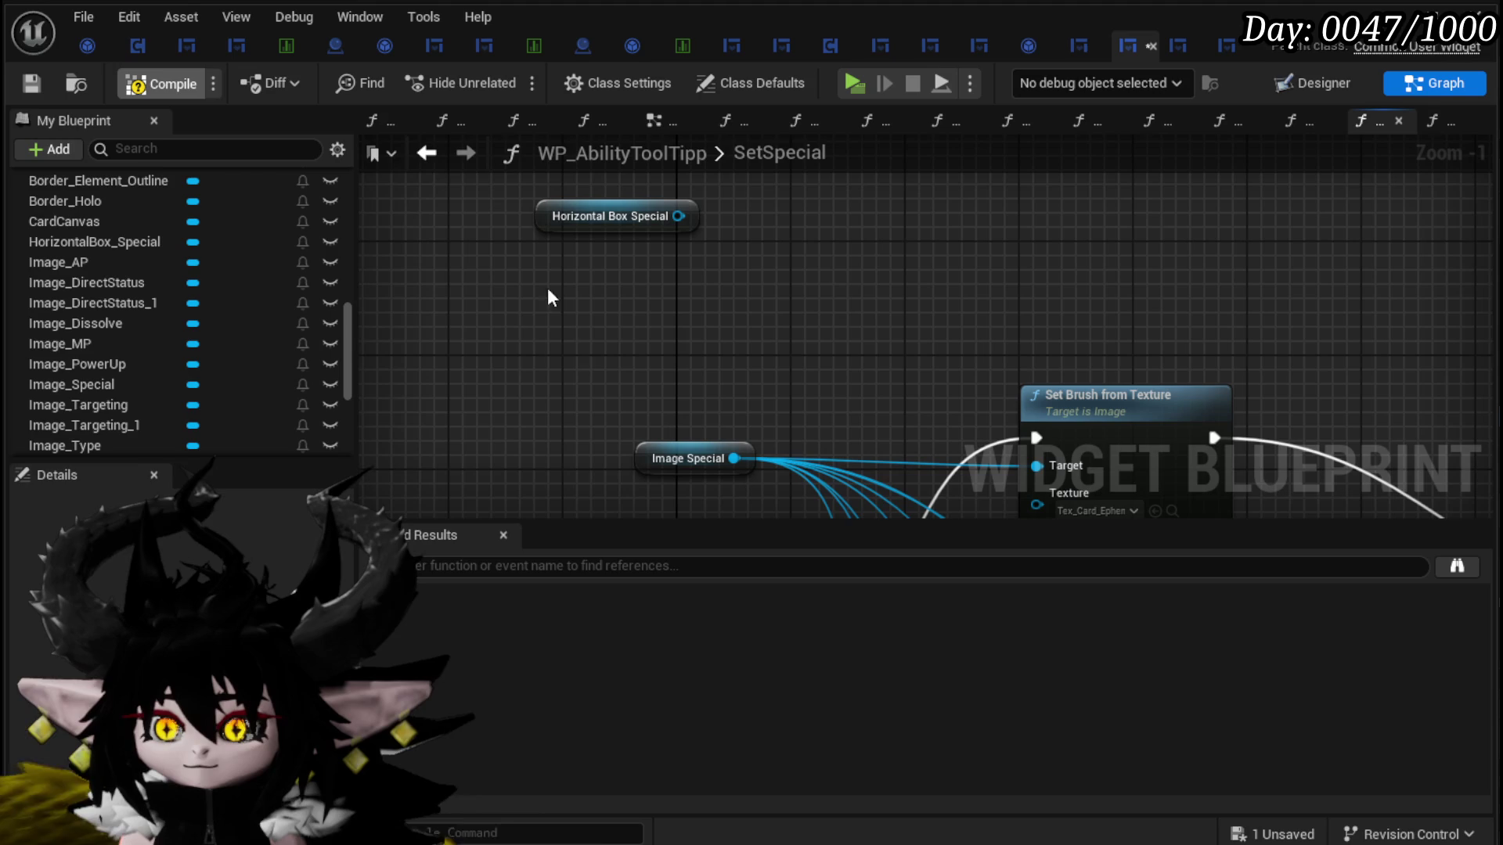
mouse_move(538, 393)
mouse_down()
mouse_move(519, 245)
mouse_move(761, 211)
mouse_move(677, 171)
mouse_move(453, 161)
mouse_move(349, 178)
mouse_move(221, 245)
mouse_move(238, 289)
mouse_move(262, 274)
mouse_move(262, 235)
mouse_move(380, 366)
mouse_move(249, 225)
mouse_move(231, 226)
mouse_move(486, 332)
mouse_move(875, 270)
mouse_move(1087, 309)
mouse_up()
scroll(1087, 309, down, 2)
mouse_move(688, 279)
mouse_down()
mouse_move(1159, 472)
mouse_move(1180, 419)
mouse_move(1104, 493)
mouse_up()
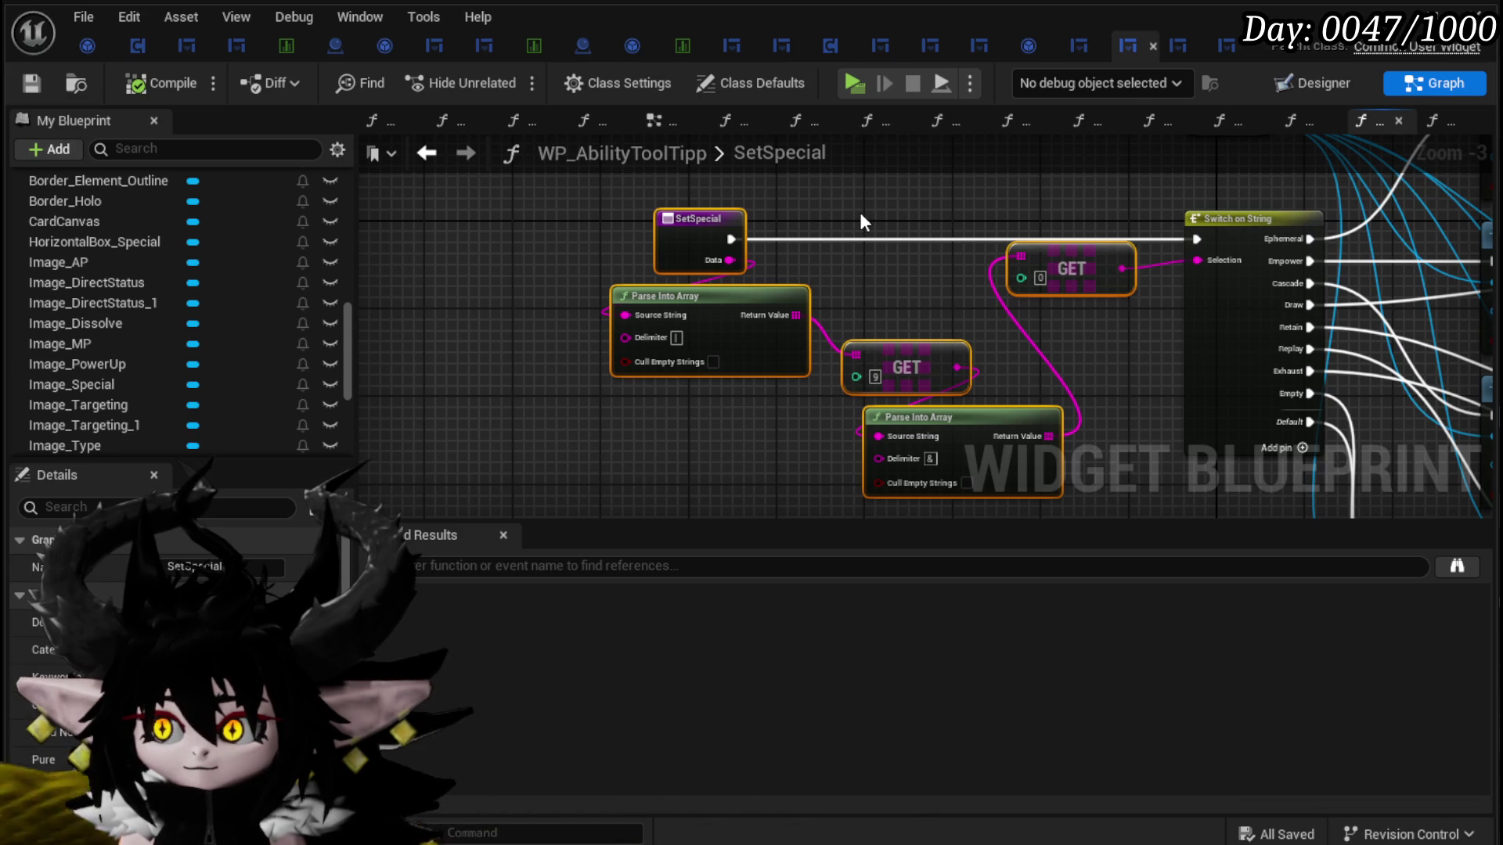
Step: Add a For Each Loop over the second Parse Into Array's string array
drag(876, 301, 928, 354)
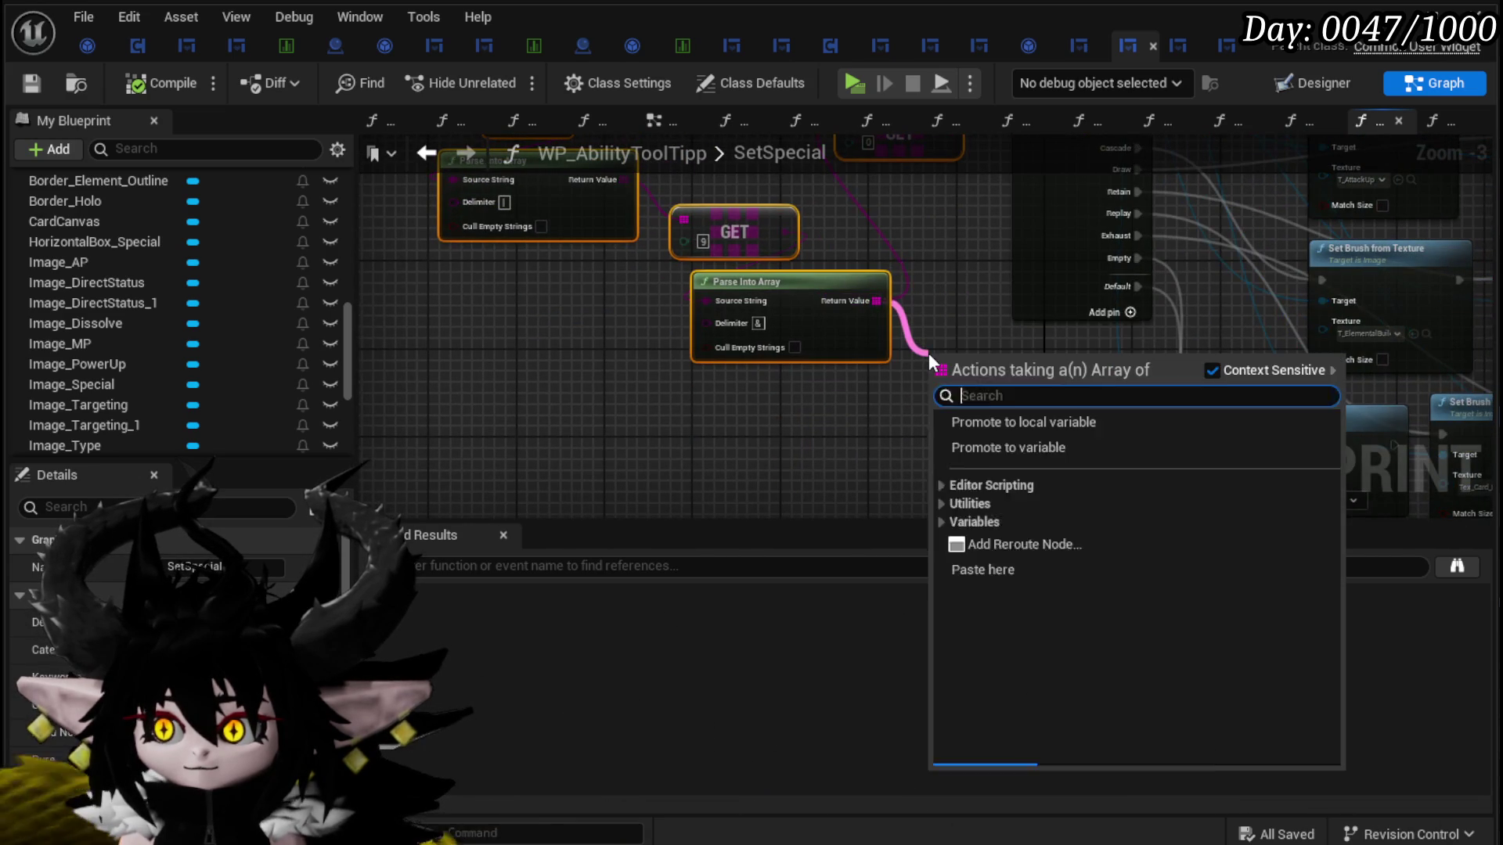
text(Loop)
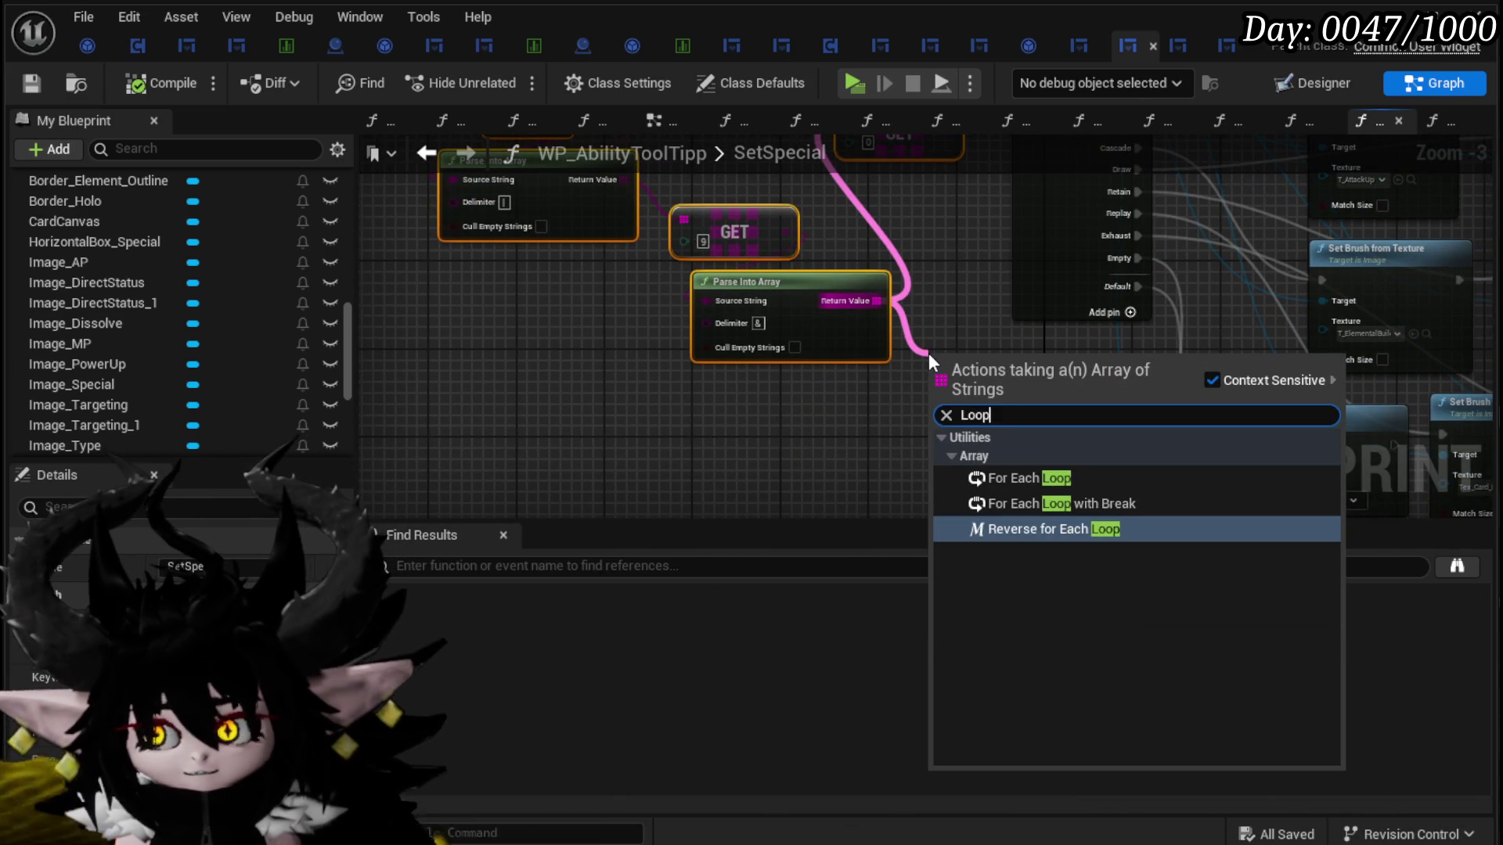
click(997, 478)
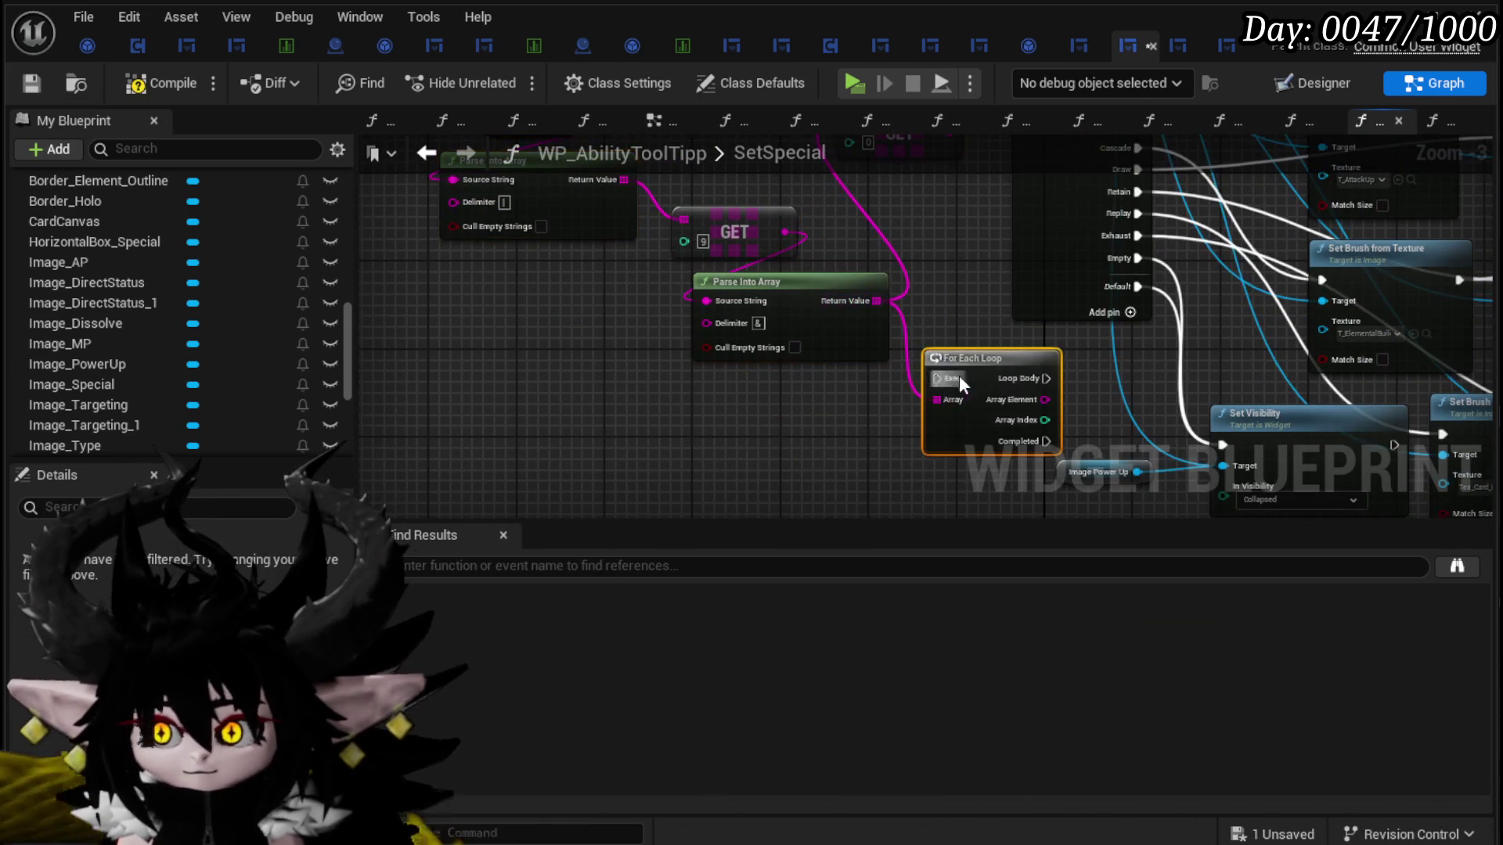
drag(957, 384, 748, 410)
Step: Insert a Sequence after the SetSpecial entry and place Horizontal Box Special above the loop
drag(605, 264, 700, 272)
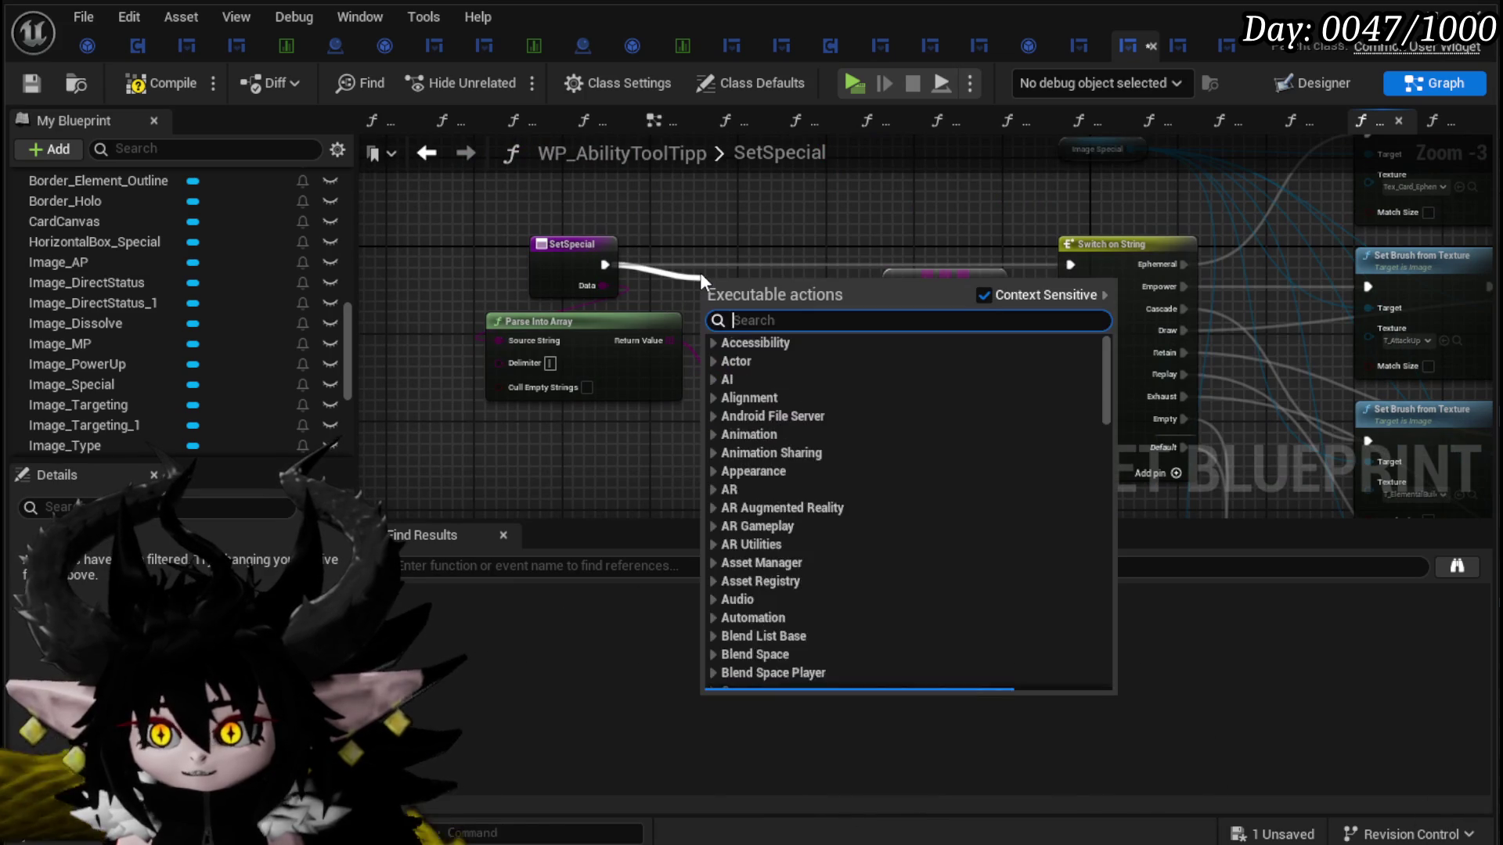
text(Sequence)
key(Return)
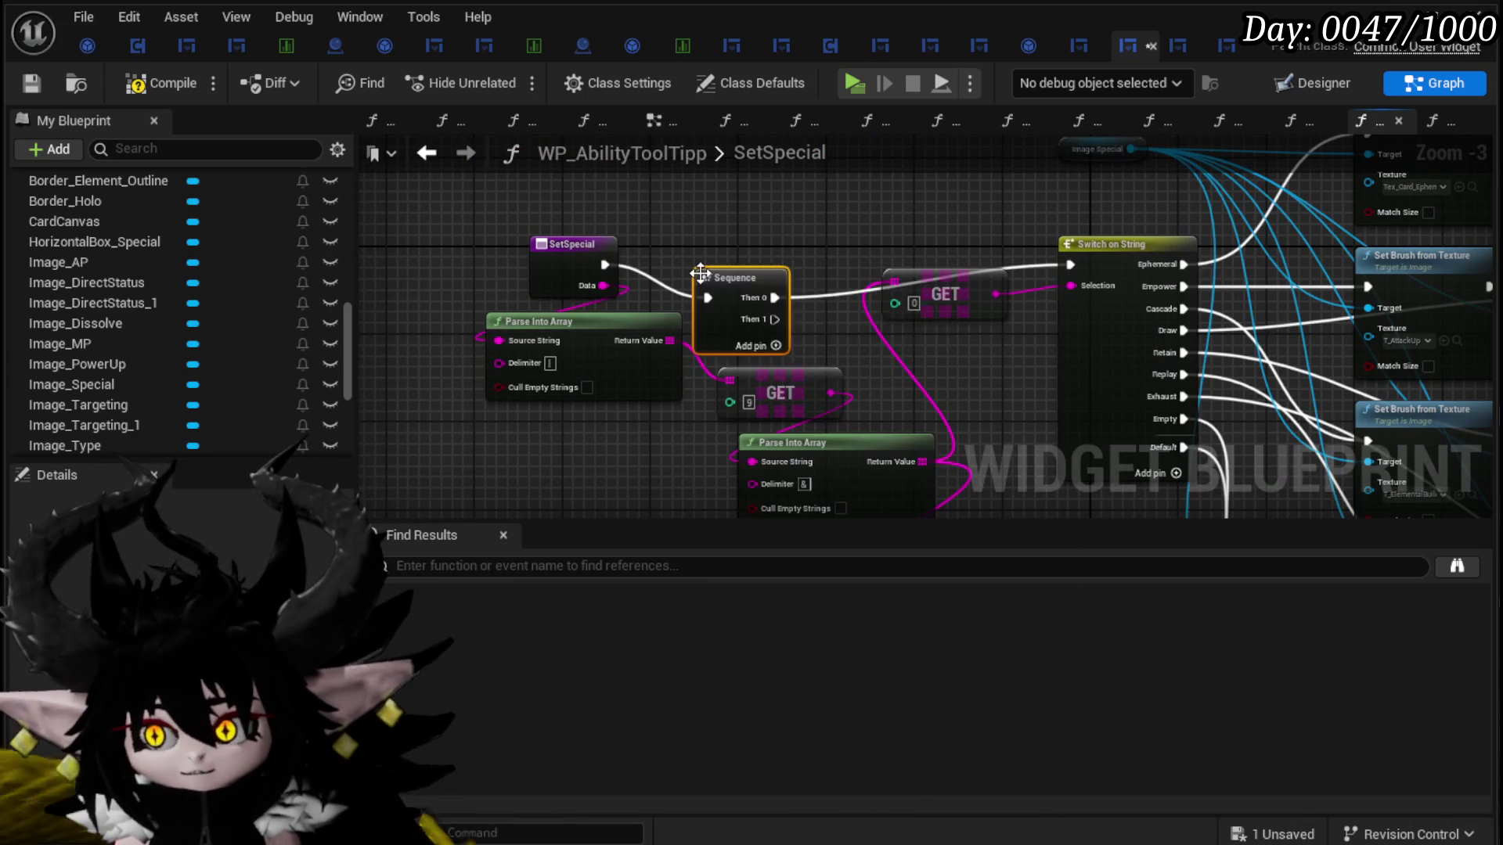
mouse_move(716, 272)
mouse_down()
mouse_move(695, 238)
mouse_move(753, 293)
mouse_move(739, 360)
mouse_move(769, 302)
mouse_up()
scroll(747, 374, down, 3)
scroll(740, 273, up, 3)
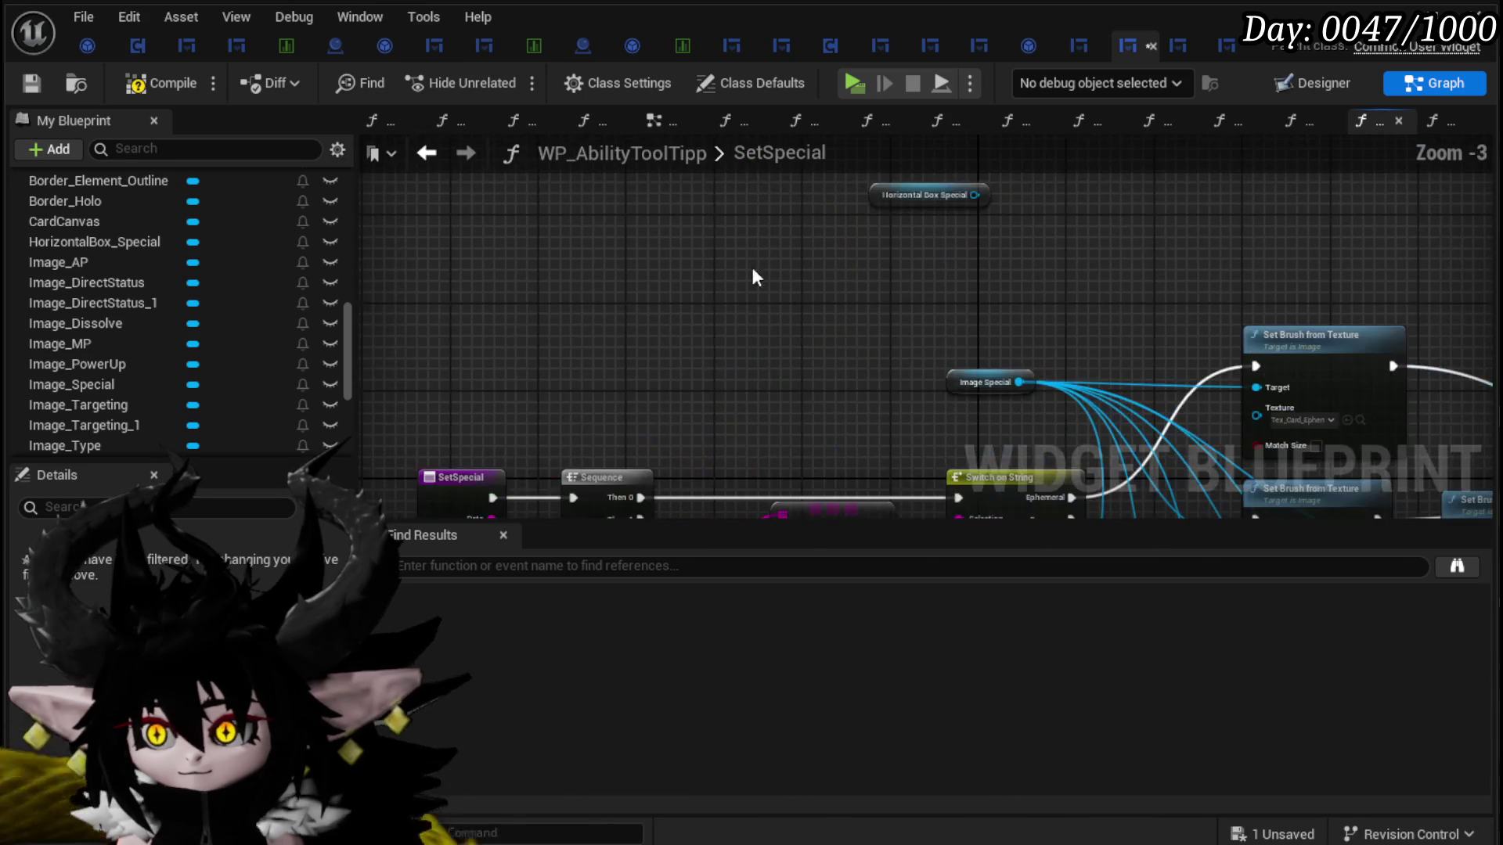
mouse_move(904, 198)
mouse_down()
mouse_move(696, 496)
mouse_move(709, 152)
mouse_move(664, 200)
mouse_up()
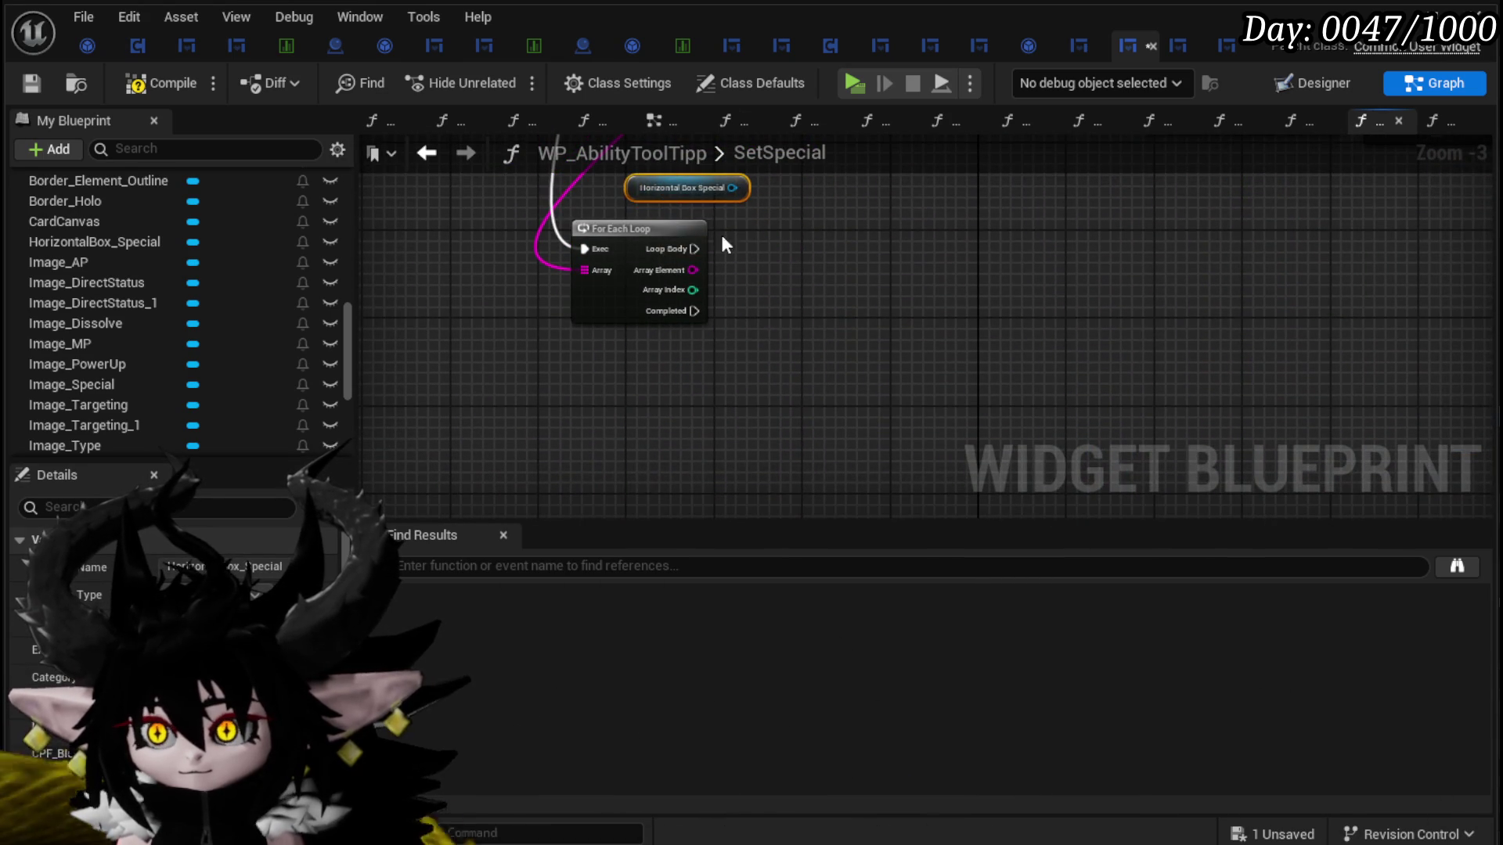
mouse_move(654, 258)
mouse_down()
mouse_move(706, 284)
mouse_move(671, 318)
mouse_move(748, 313)
mouse_up()
scroll(688, 301, up, 3)
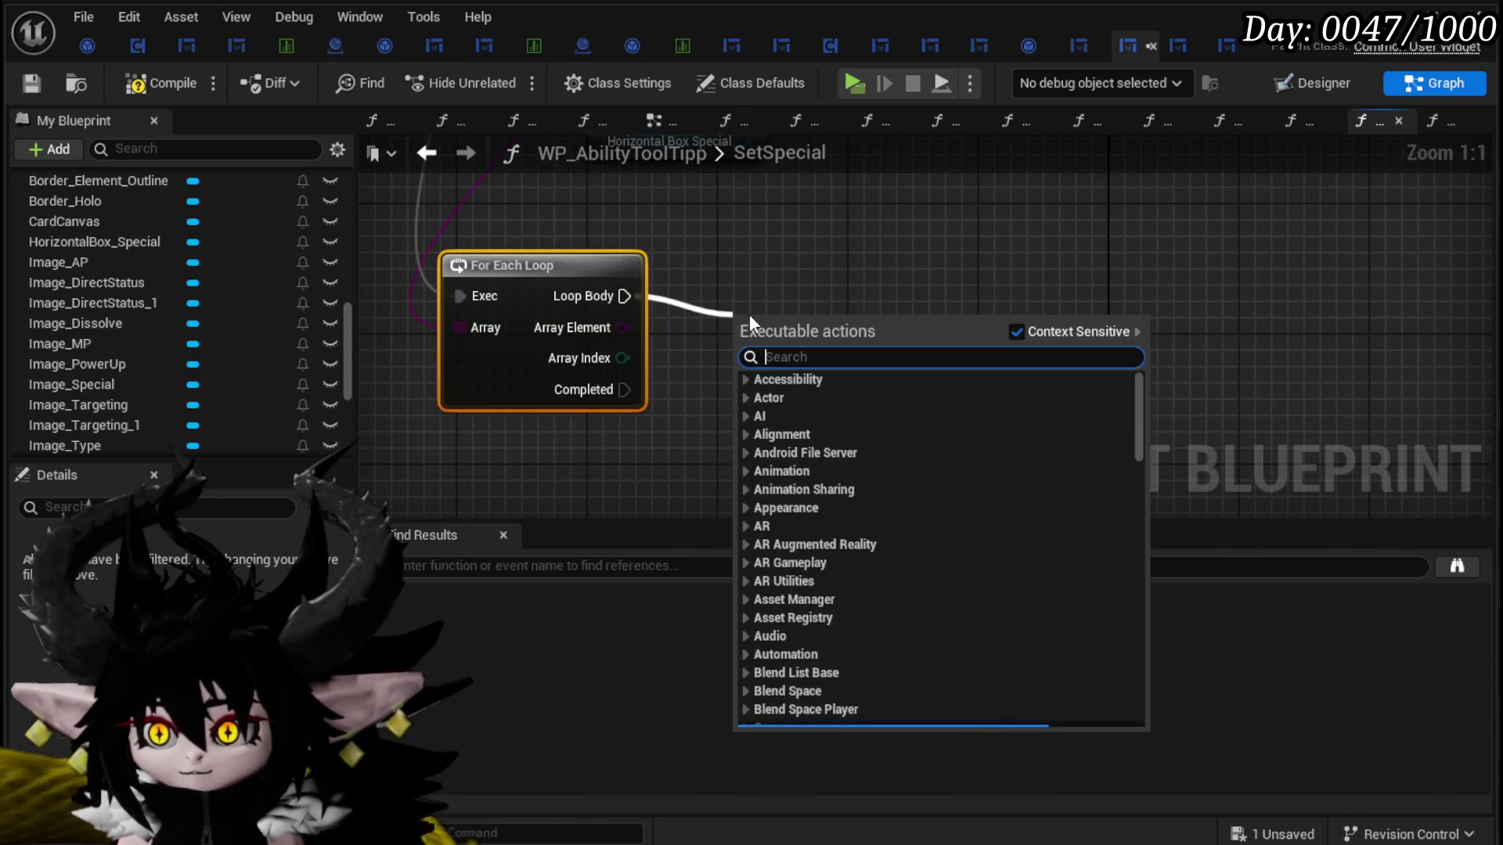
Step: Add a Create Widget node to the loop body with its class set to MW_Icon
text(Create Widg)
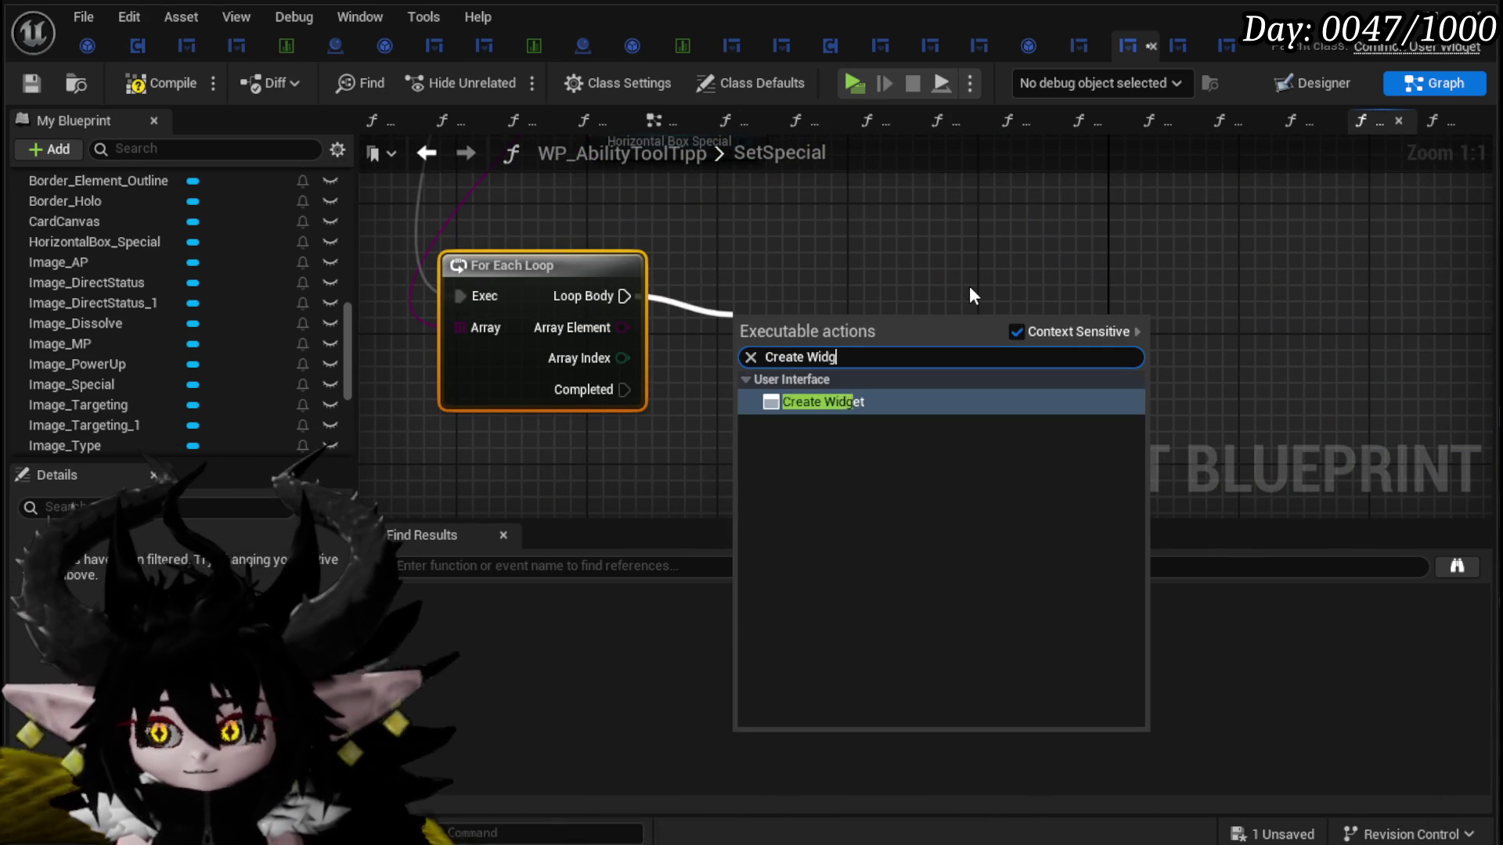
key(Return)
click(798, 395)
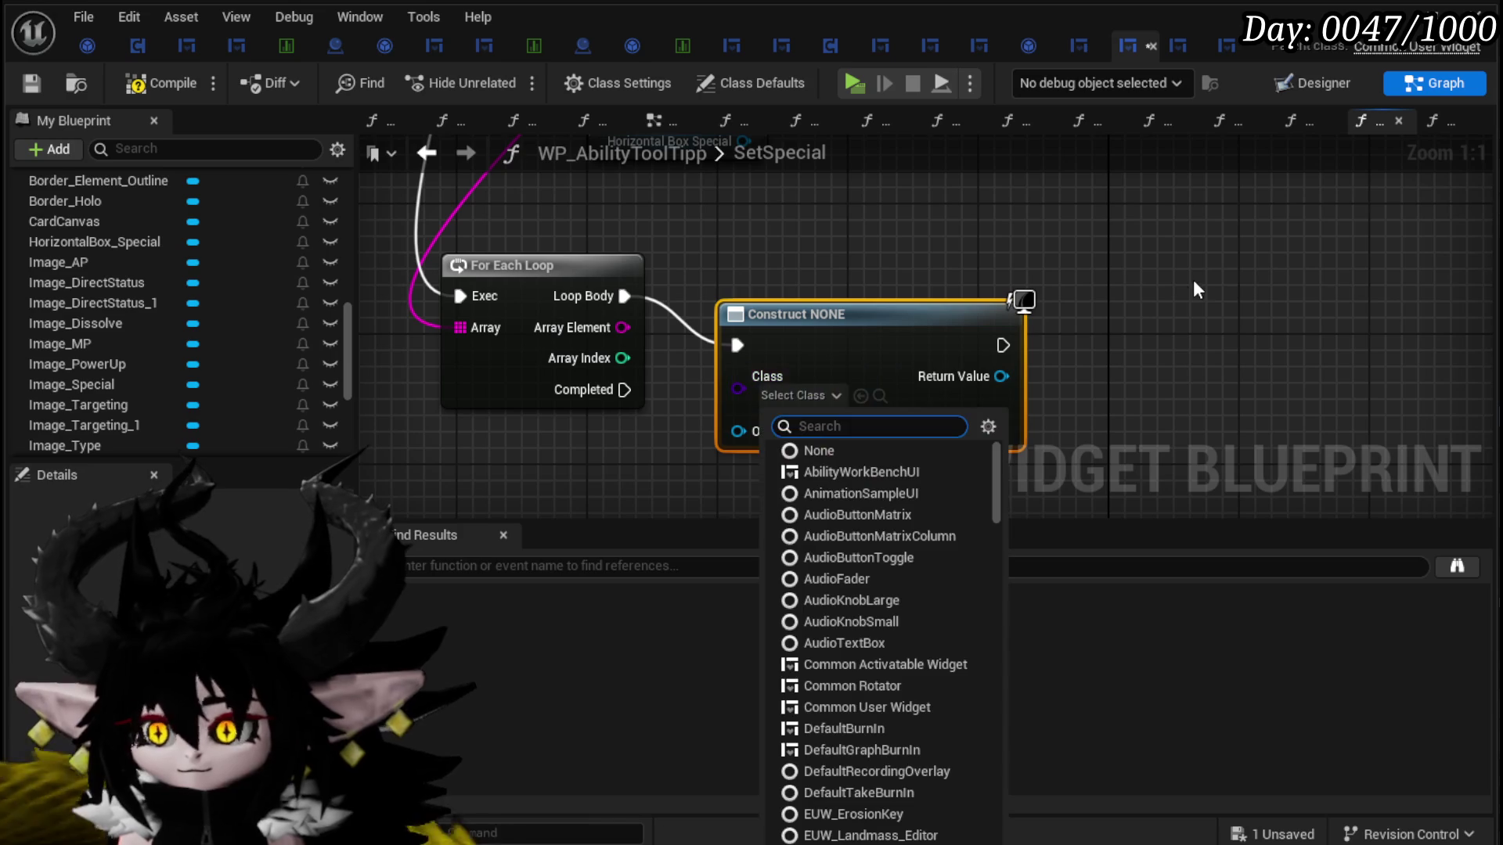
text(Image)
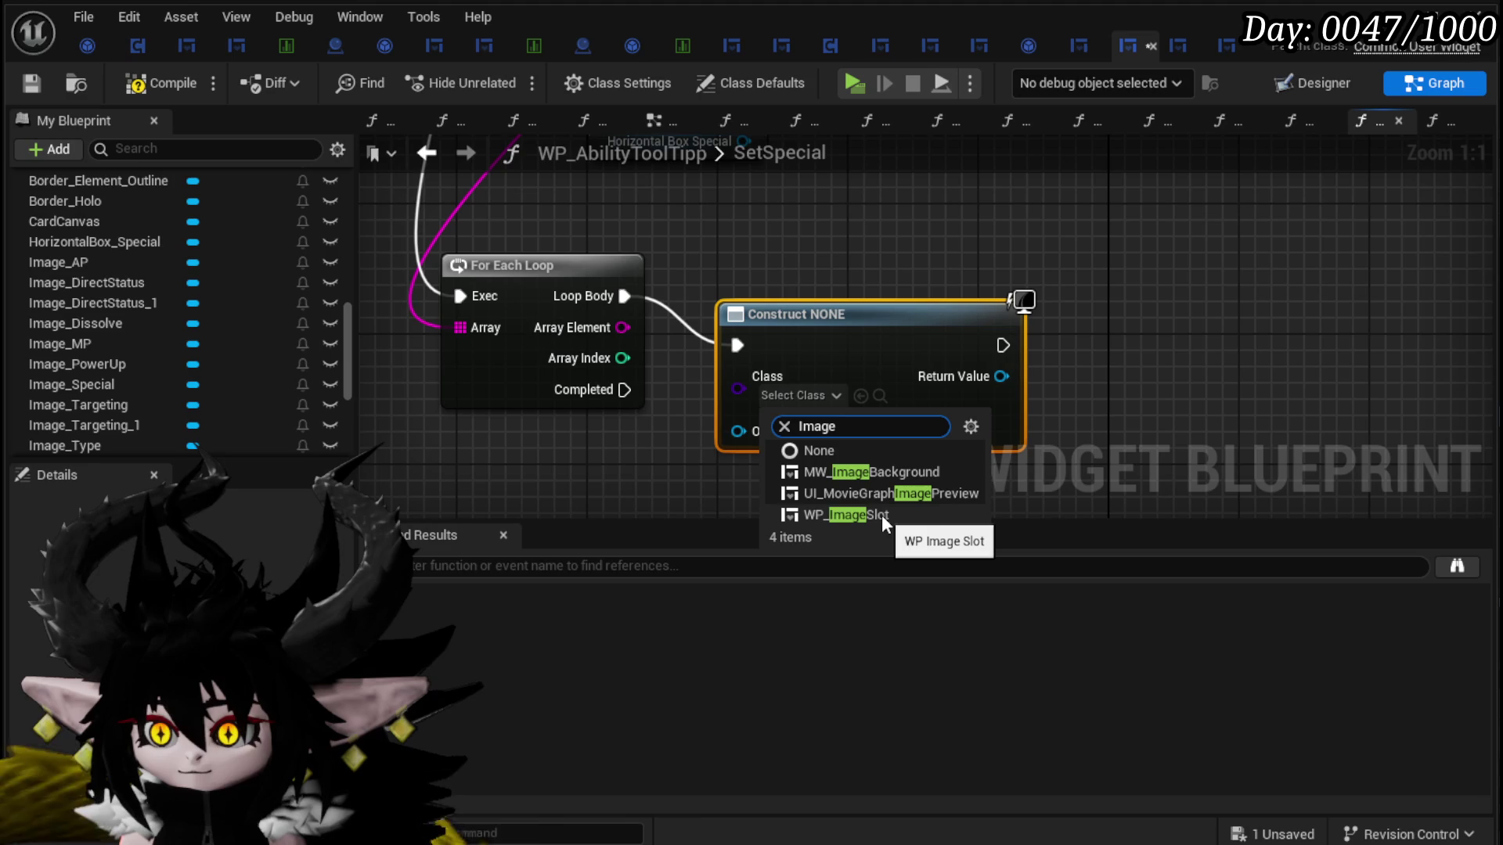
click(1325, 324)
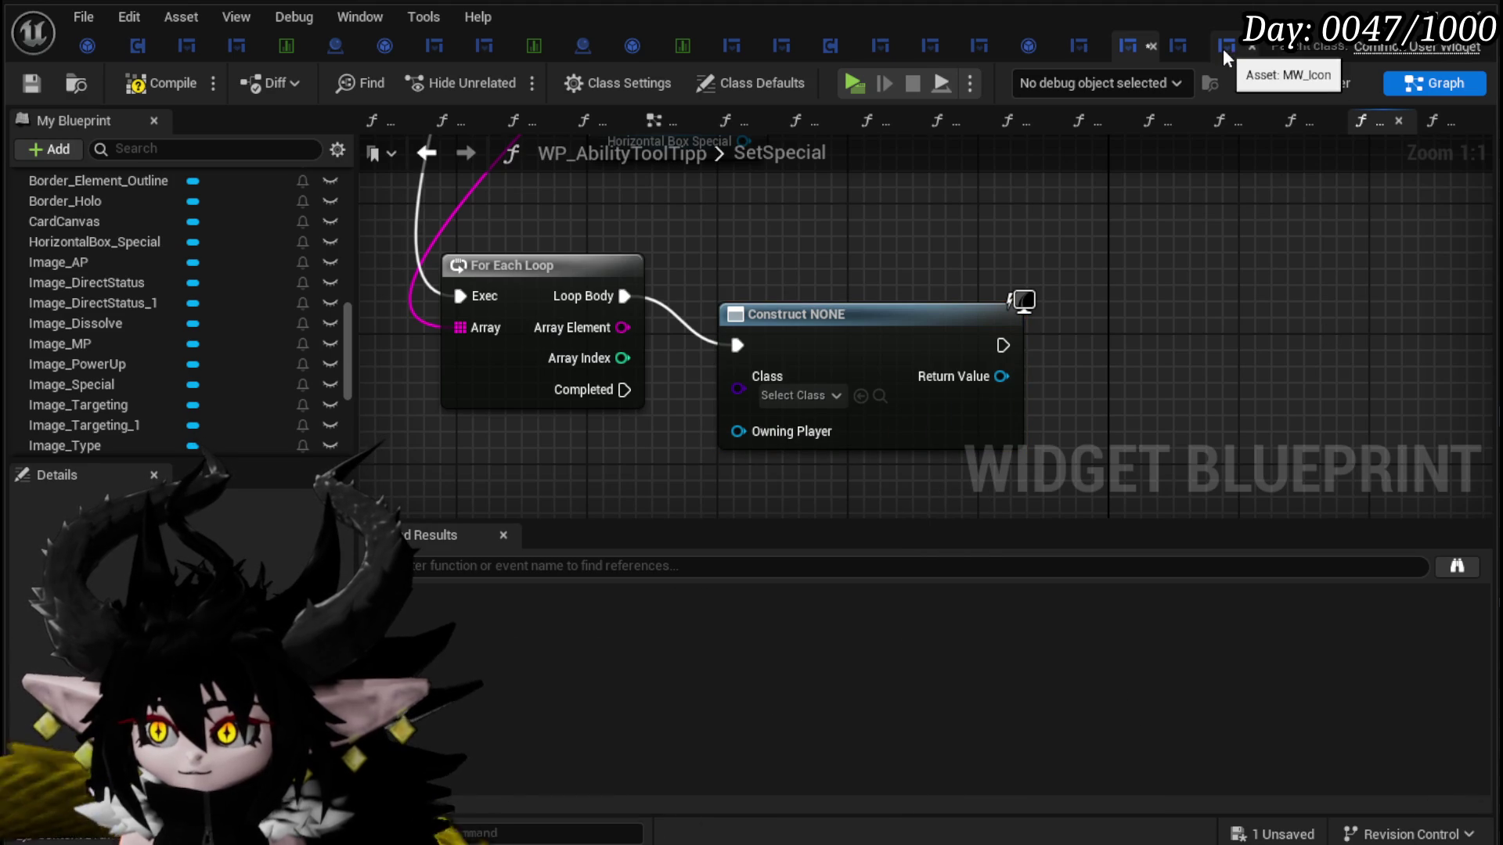
click(796, 396)
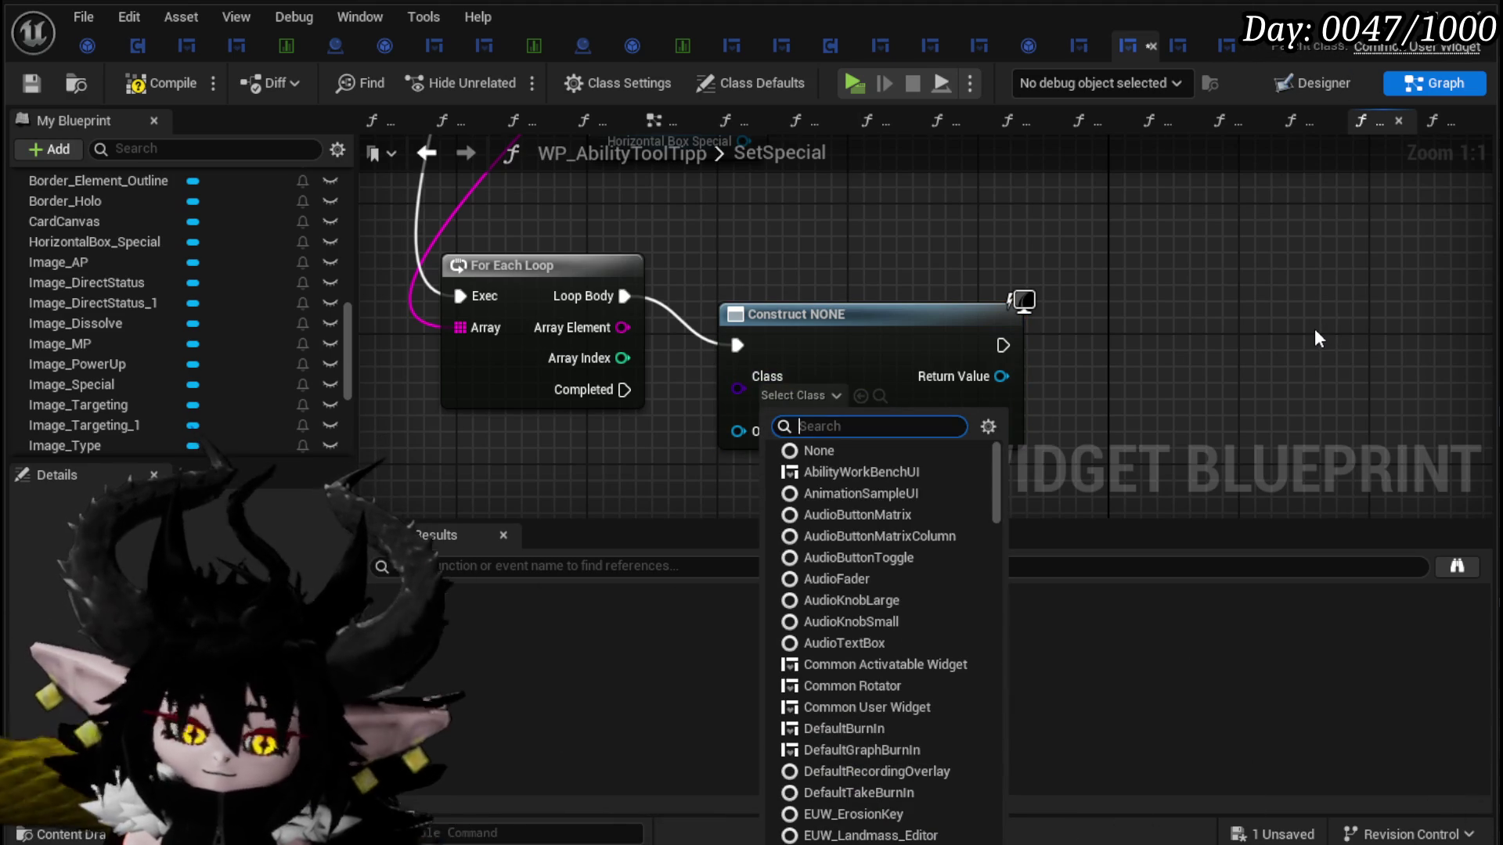
text(Icon)
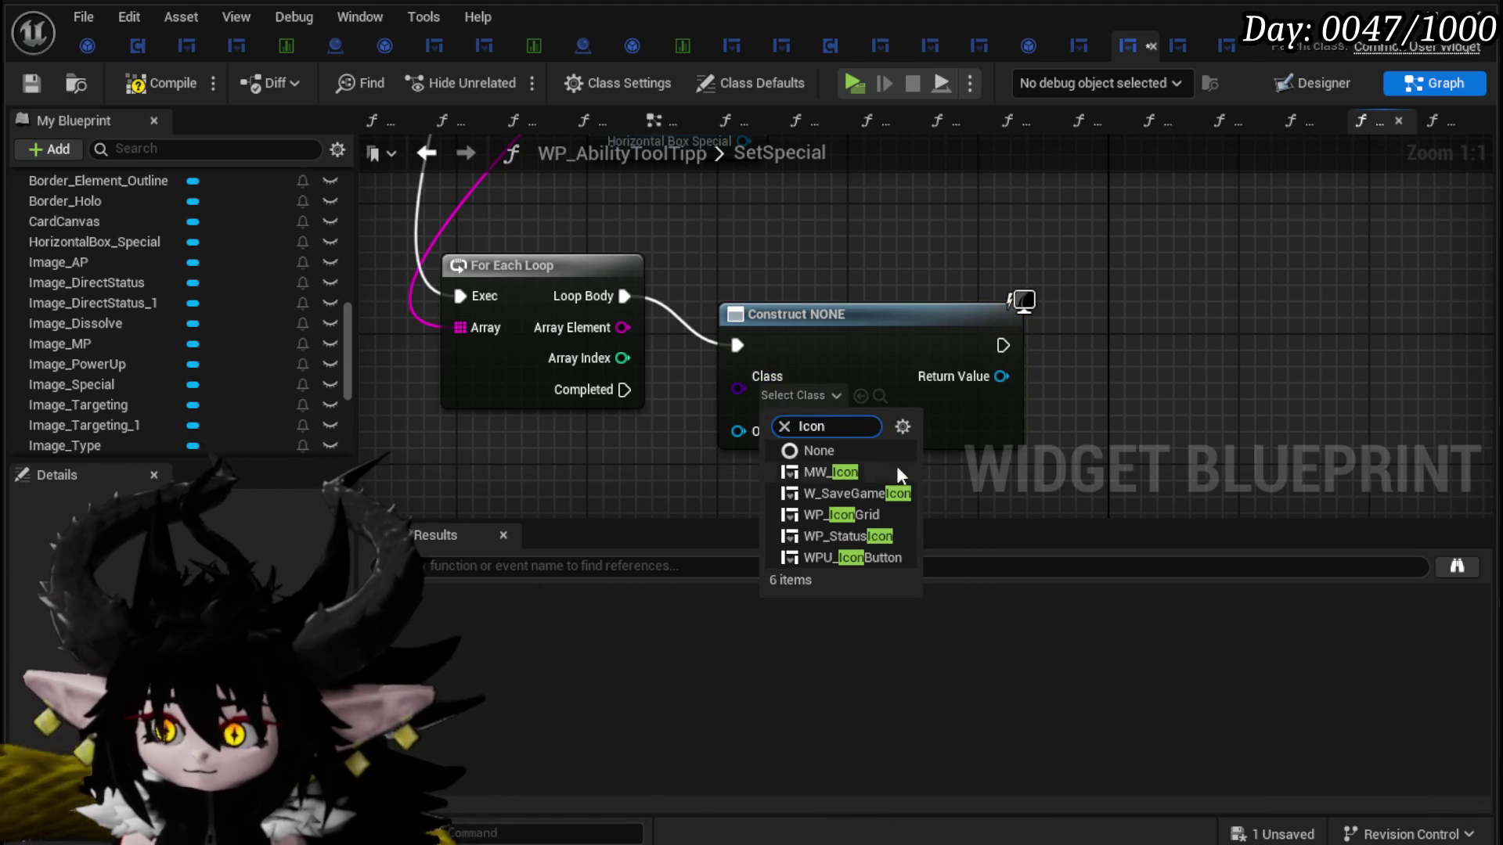
click(828, 471)
drag(885, 320, 889, 269)
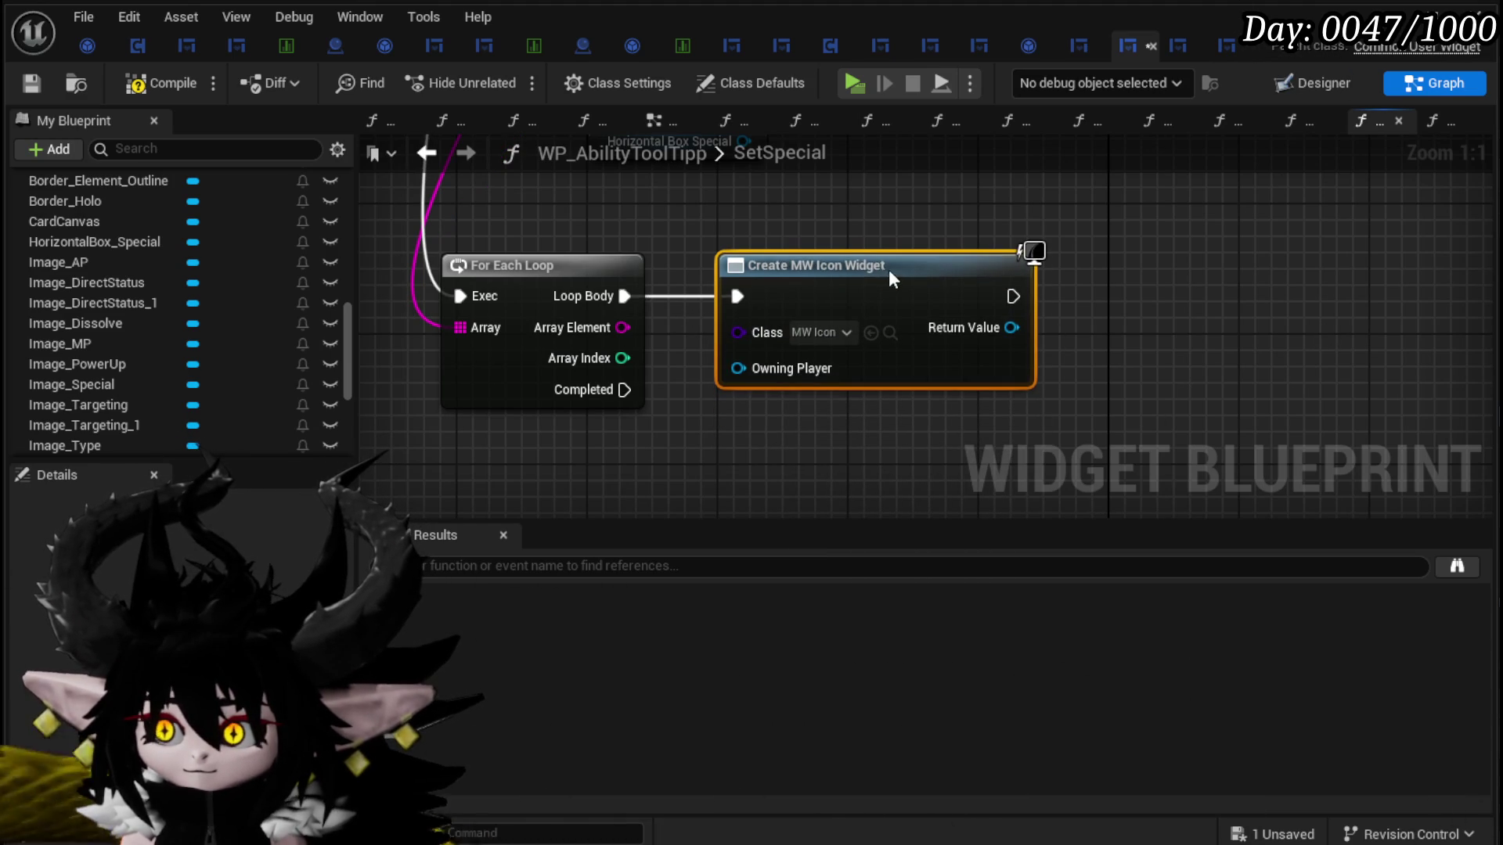
drag(607, 338, 853, 338)
Step: Add the created MW Icon widget as a child of Horizontal Box Special
text(add)
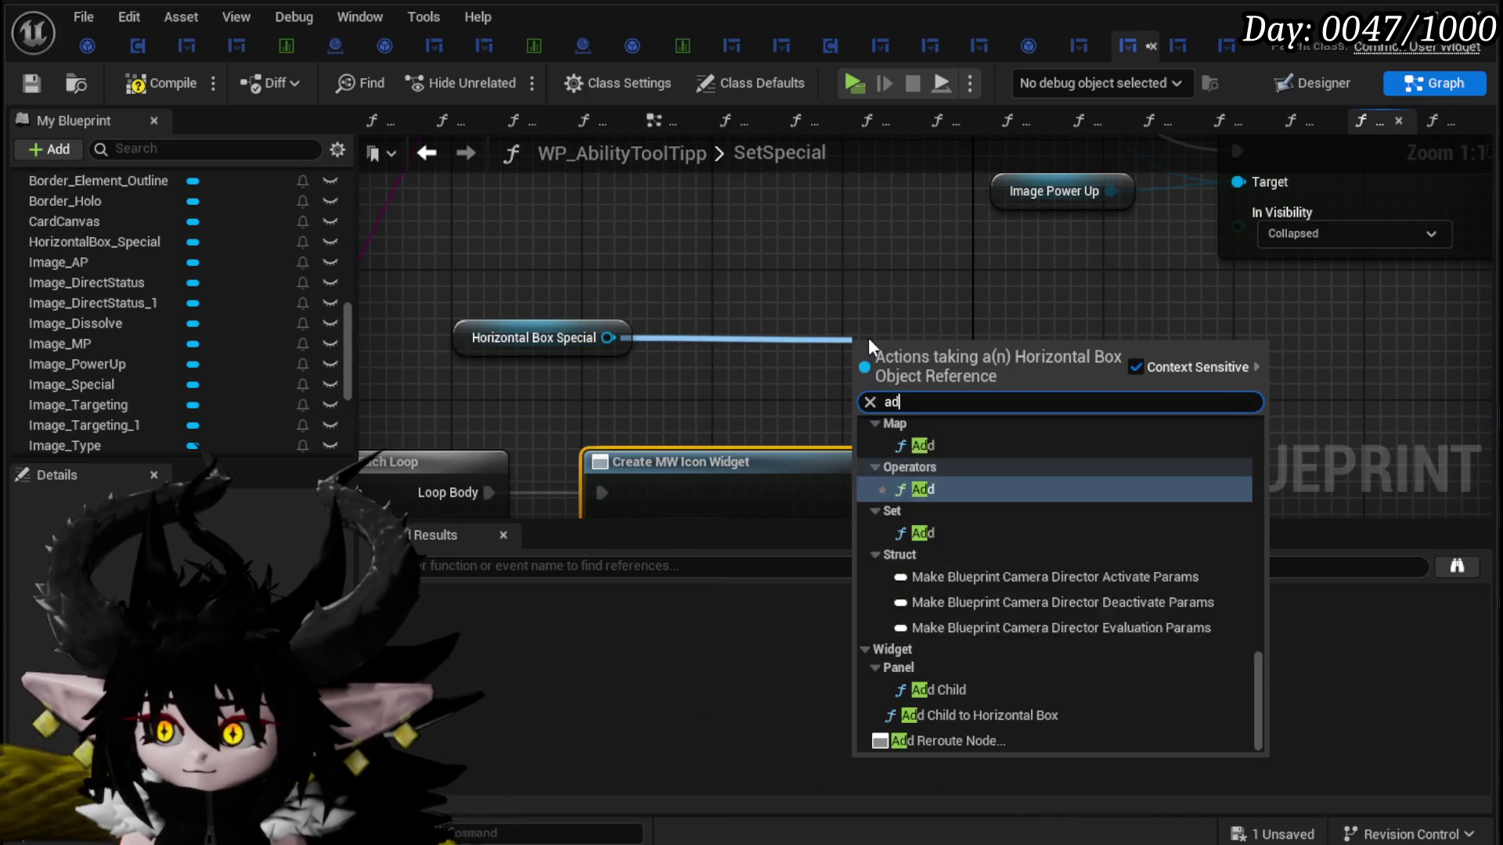
click(983, 715)
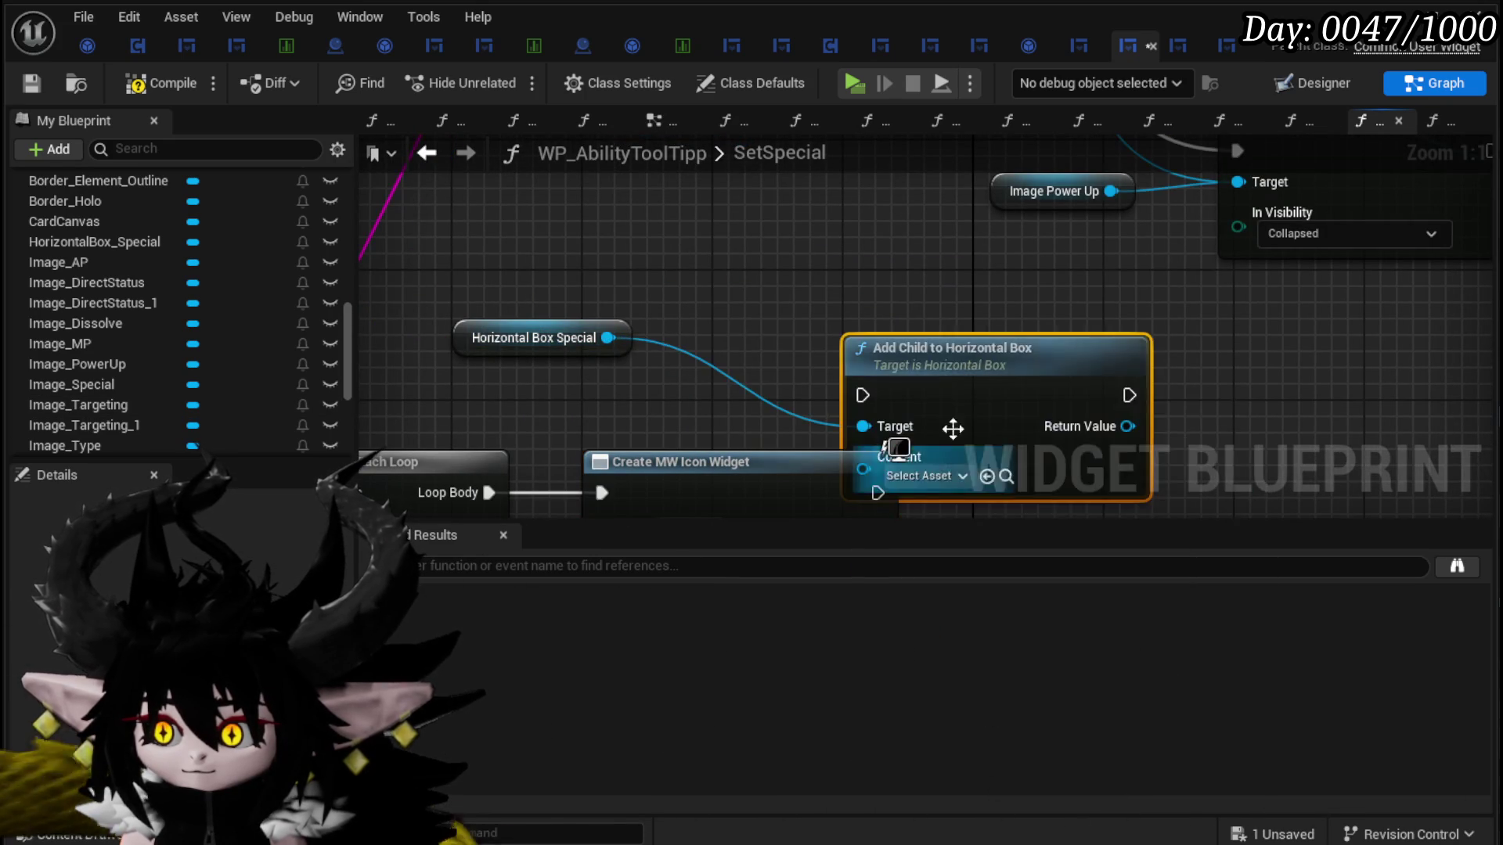
drag(951, 458, 1065, 507)
mouse_move(877, 471)
mouse_down()
mouse_move(956, 486)
mouse_move(972, 468)
mouse_up()
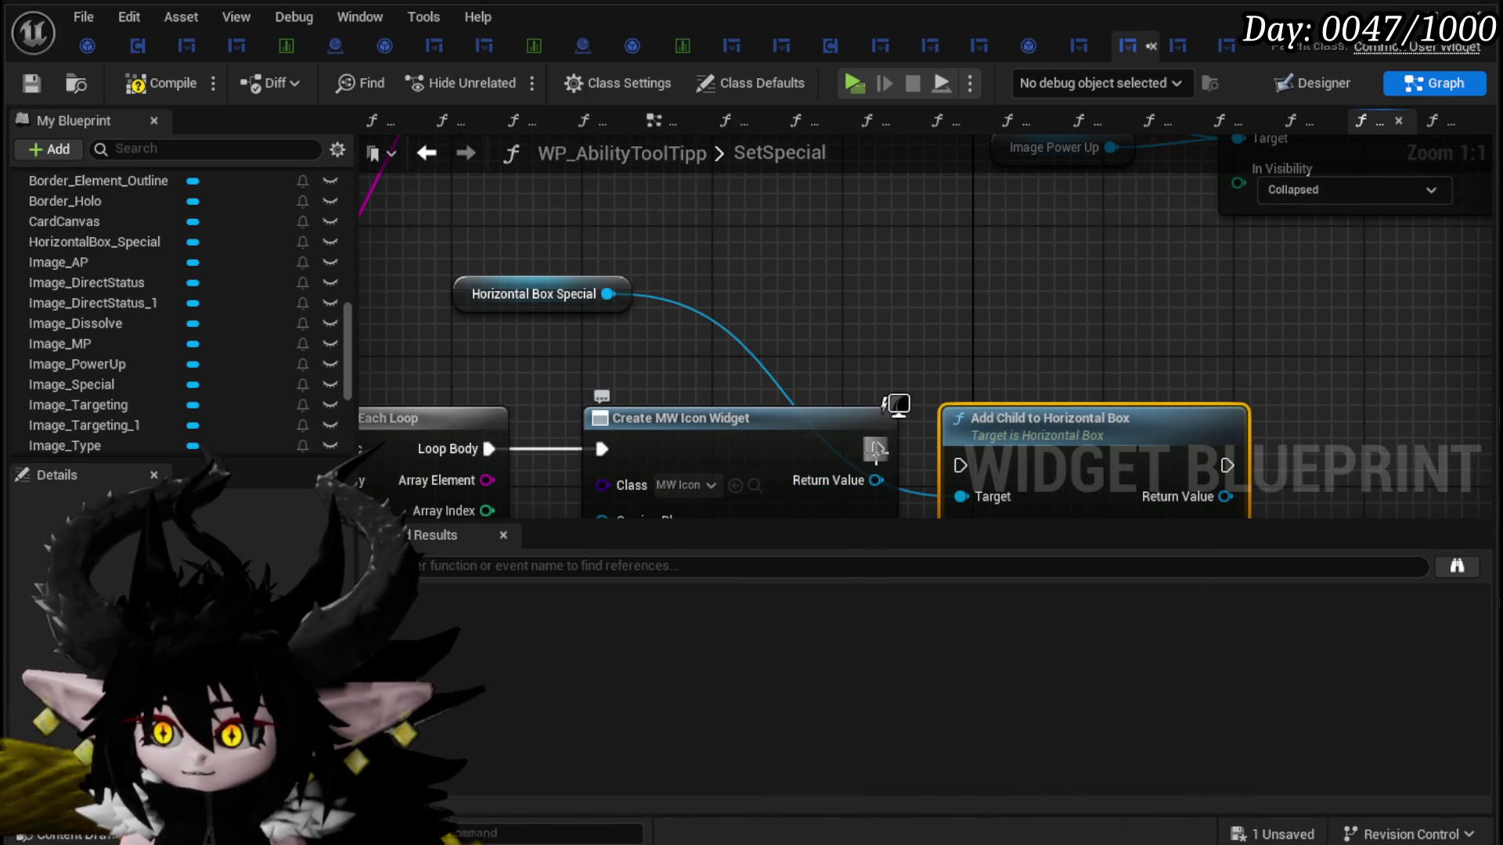
mouse_move(876, 480)
mouse_down()
mouse_move(926, 499)
mouse_move(990, 263)
mouse_up()
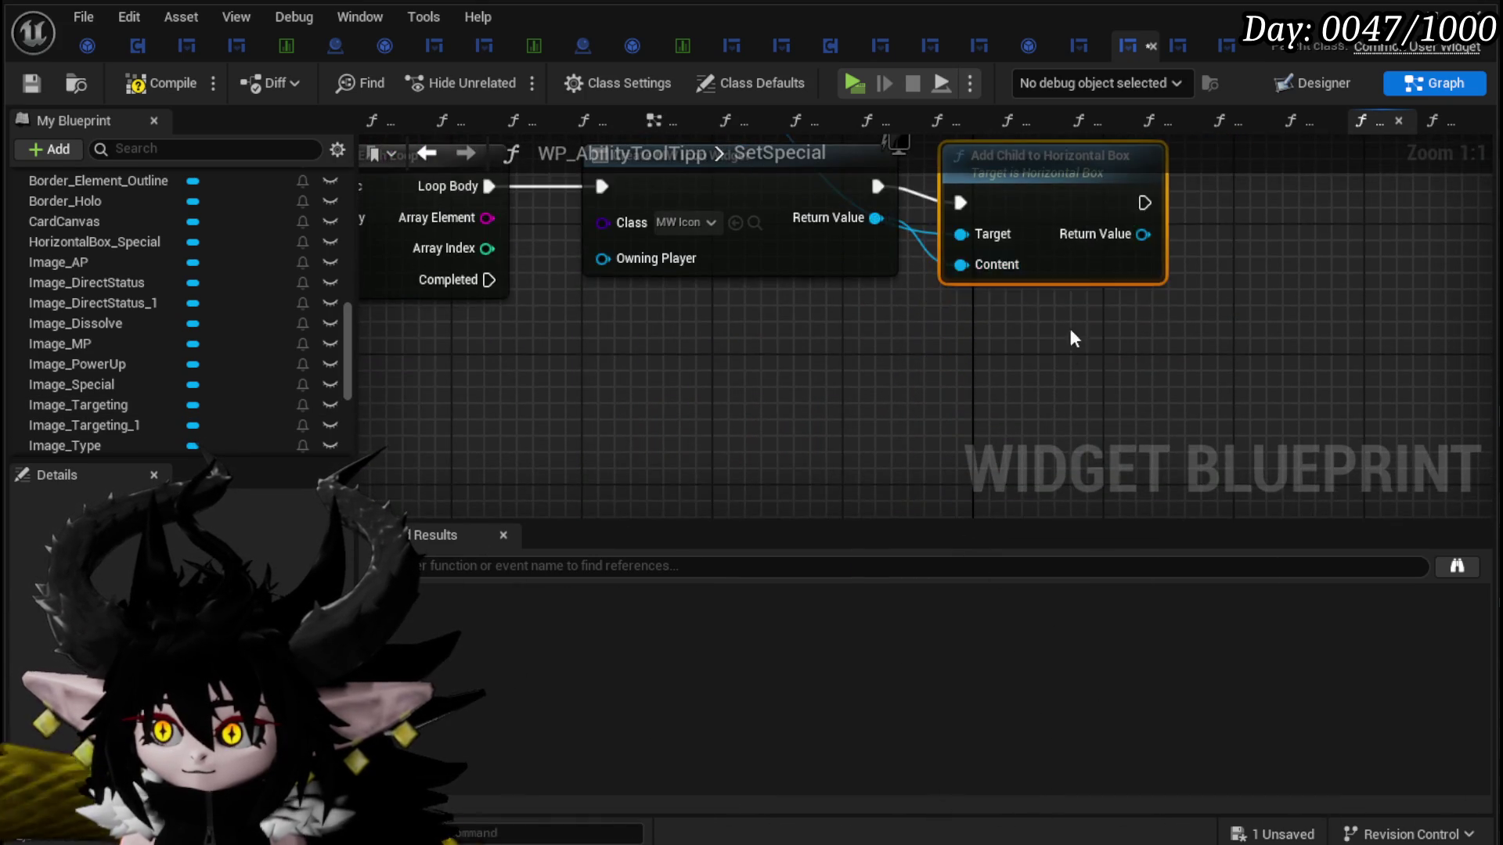
drag(867, 307, 1242, 290)
Step: Insert a Set Icon call on the new MW Icon widget before Add Child runs
mouse_move(656, 342)
mouse_down()
mouse_move(730, 394)
mouse_move(801, 399)
mouse_up()
text(Set Text)
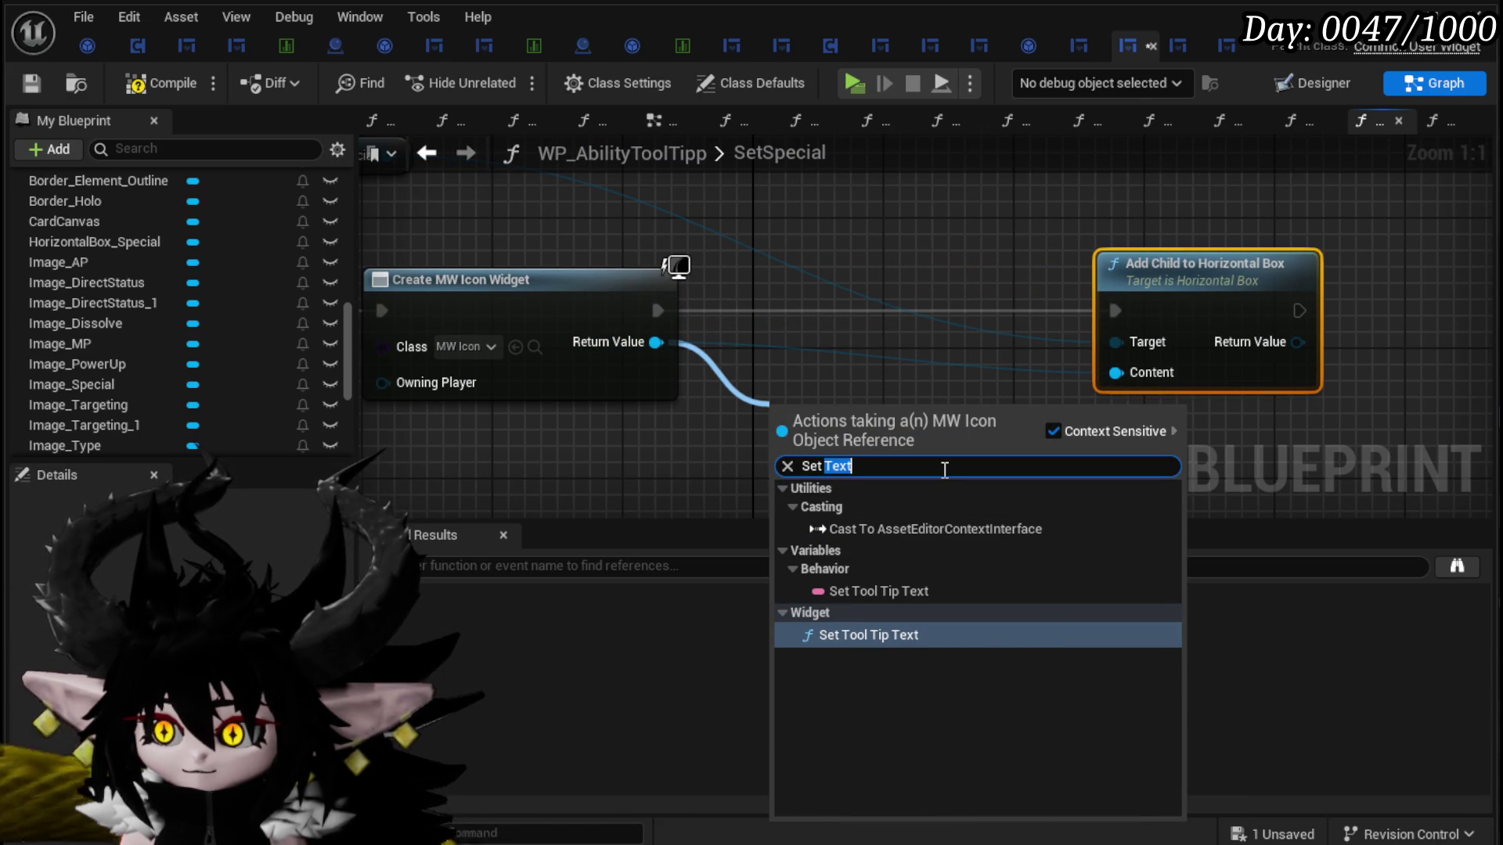
key(BackSpace)
text(image)
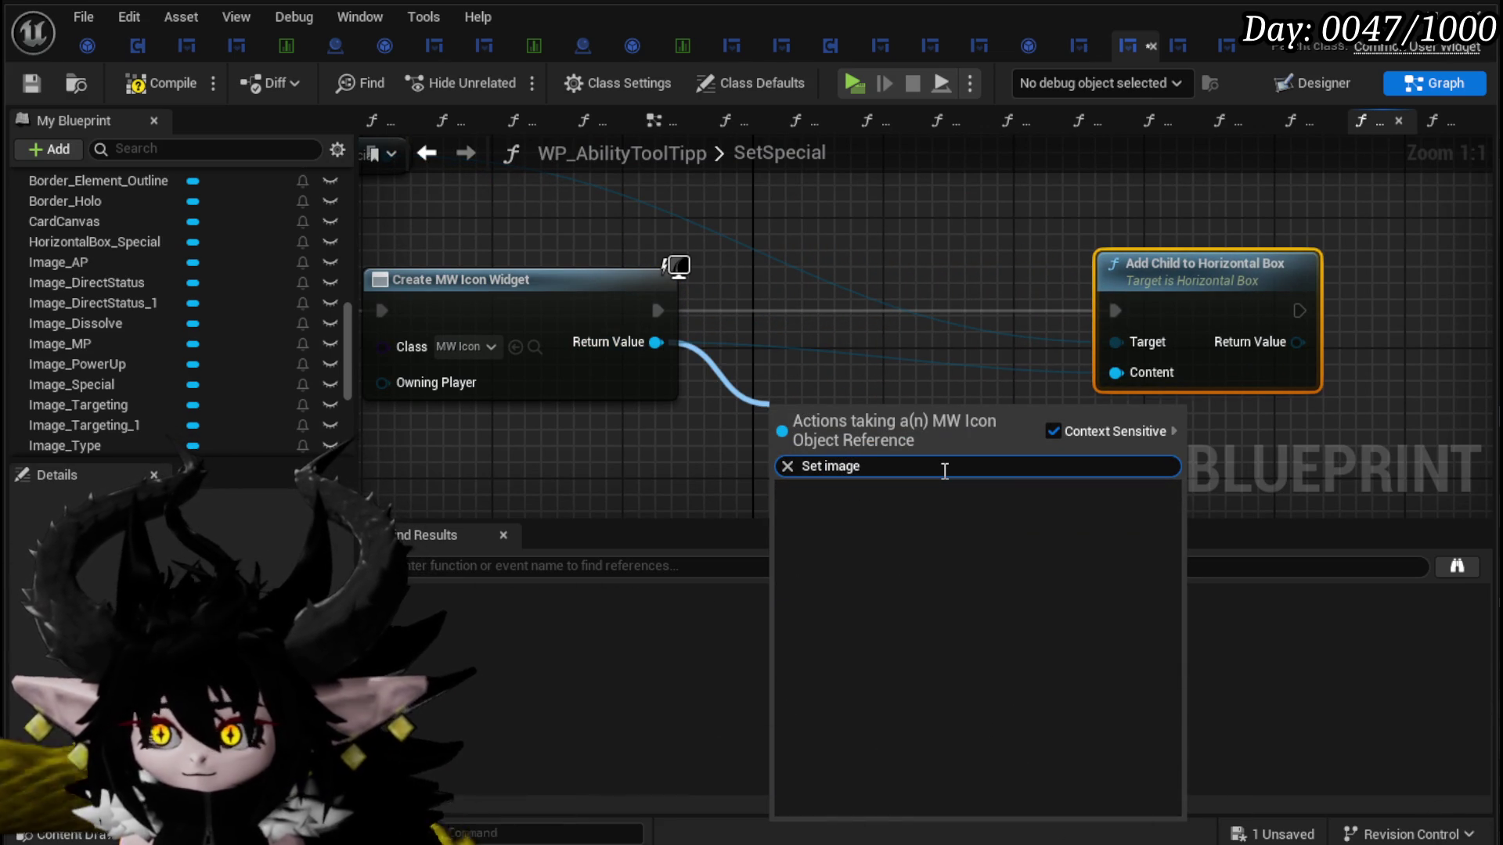
key(BackSpace)
key(BackSpace)
key(BackSpace)
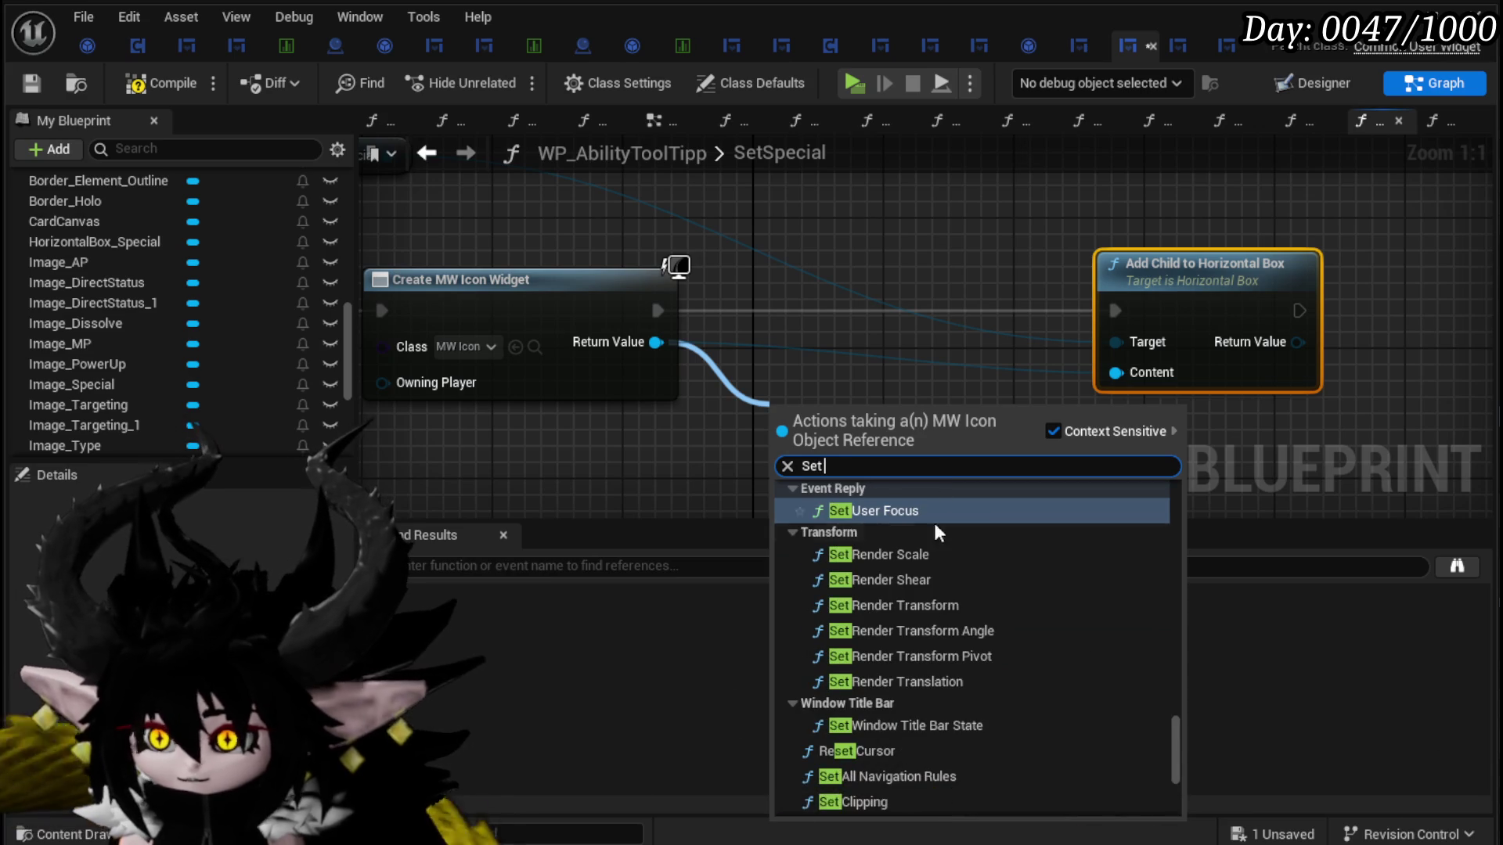
scroll(953, 567, up, 15)
scroll(955, 571, up, 15)
scroll(953, 566, up, 3)
click(849, 657)
drag(859, 426, 858, 304)
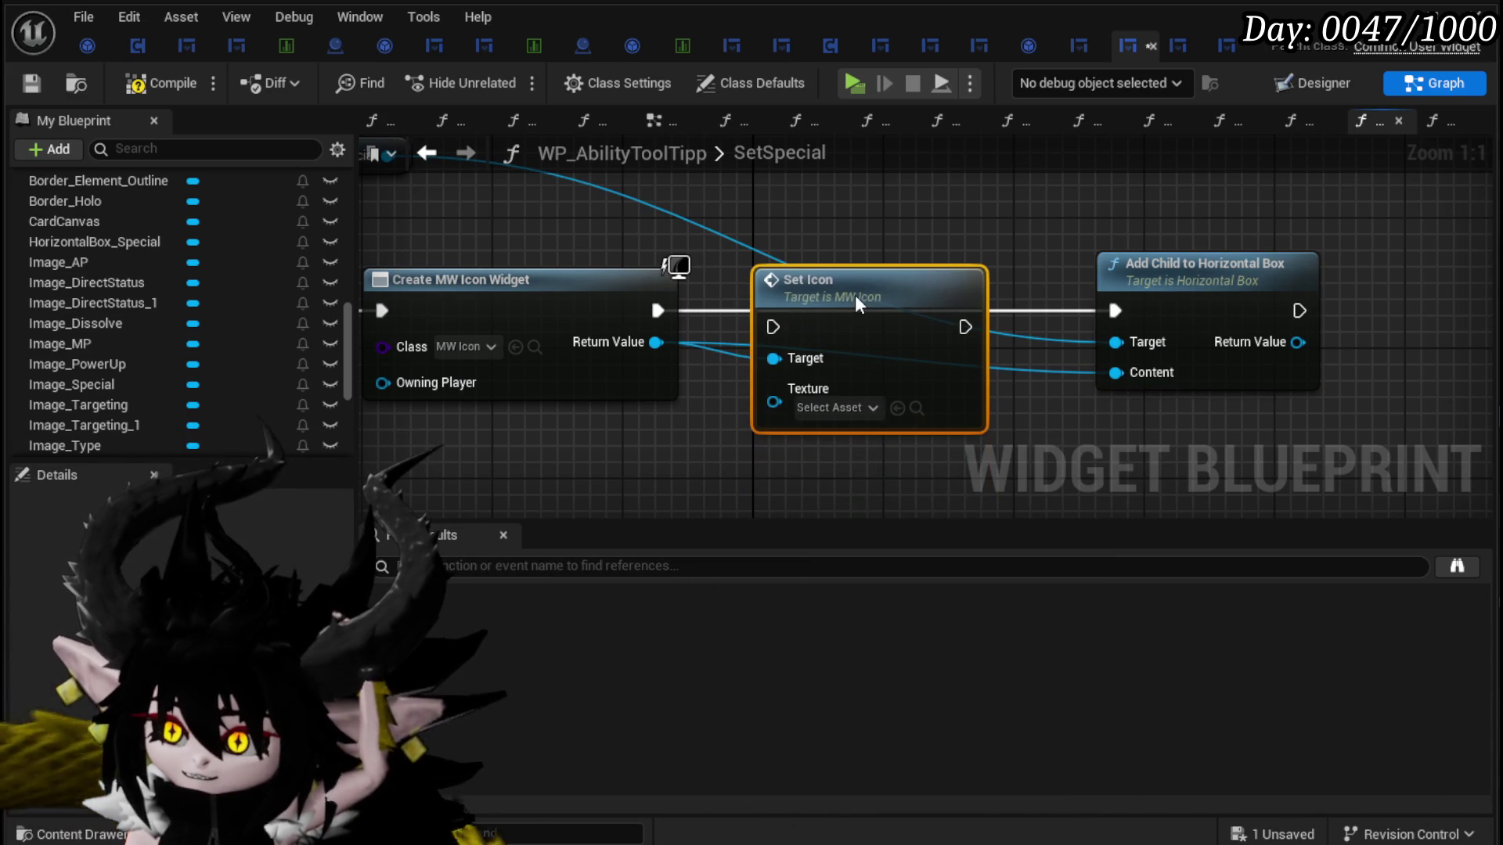
drag(657, 311, 772, 327)
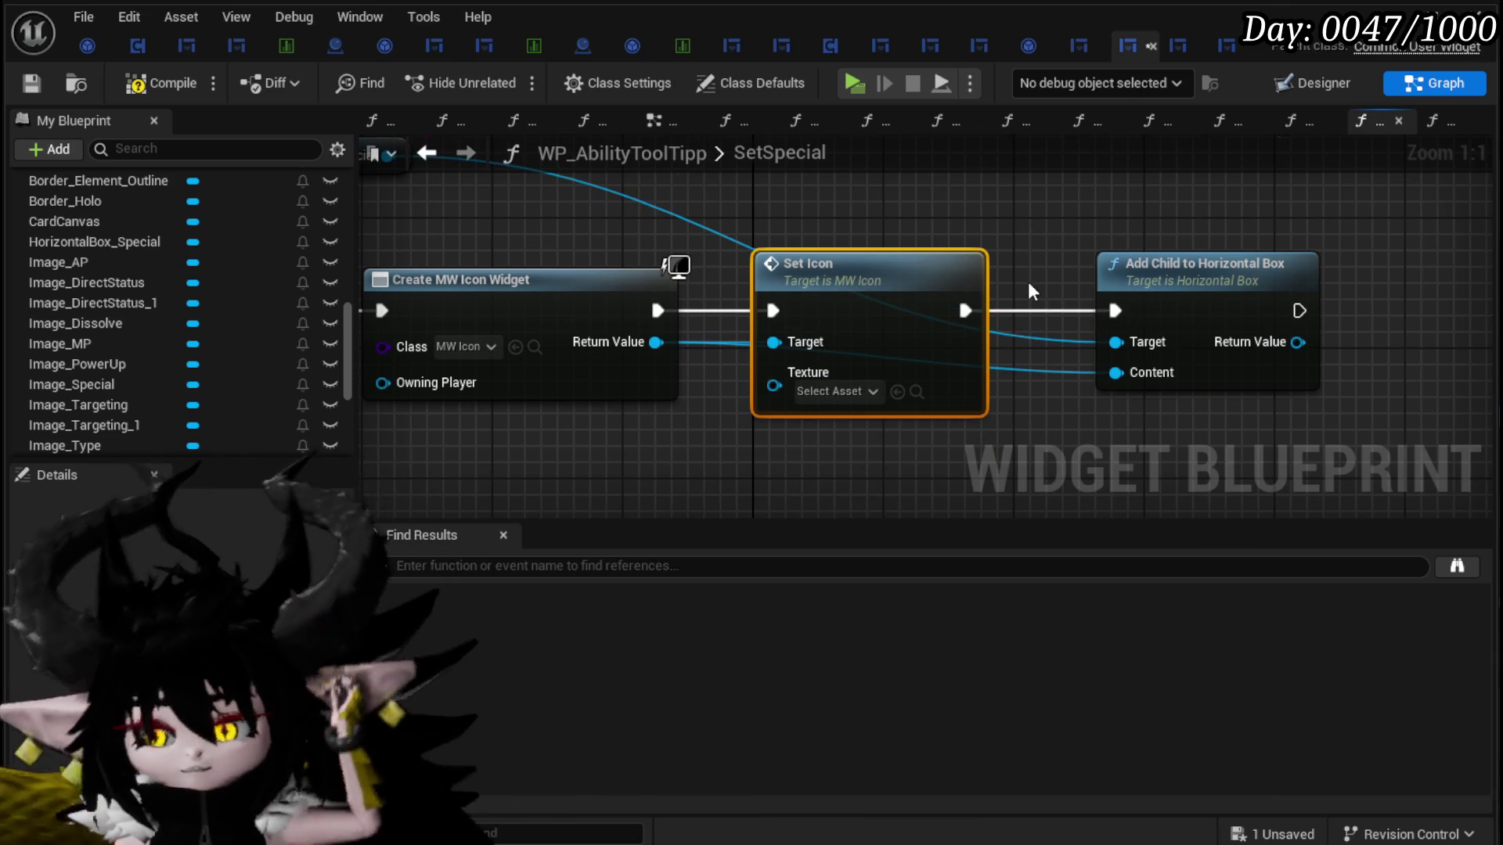
scroll(1027, 280, down, 4)
mouse_move(936, 425)
mouse_down()
mouse_move(813, 417)
mouse_move(882, 402)
mouse_up()
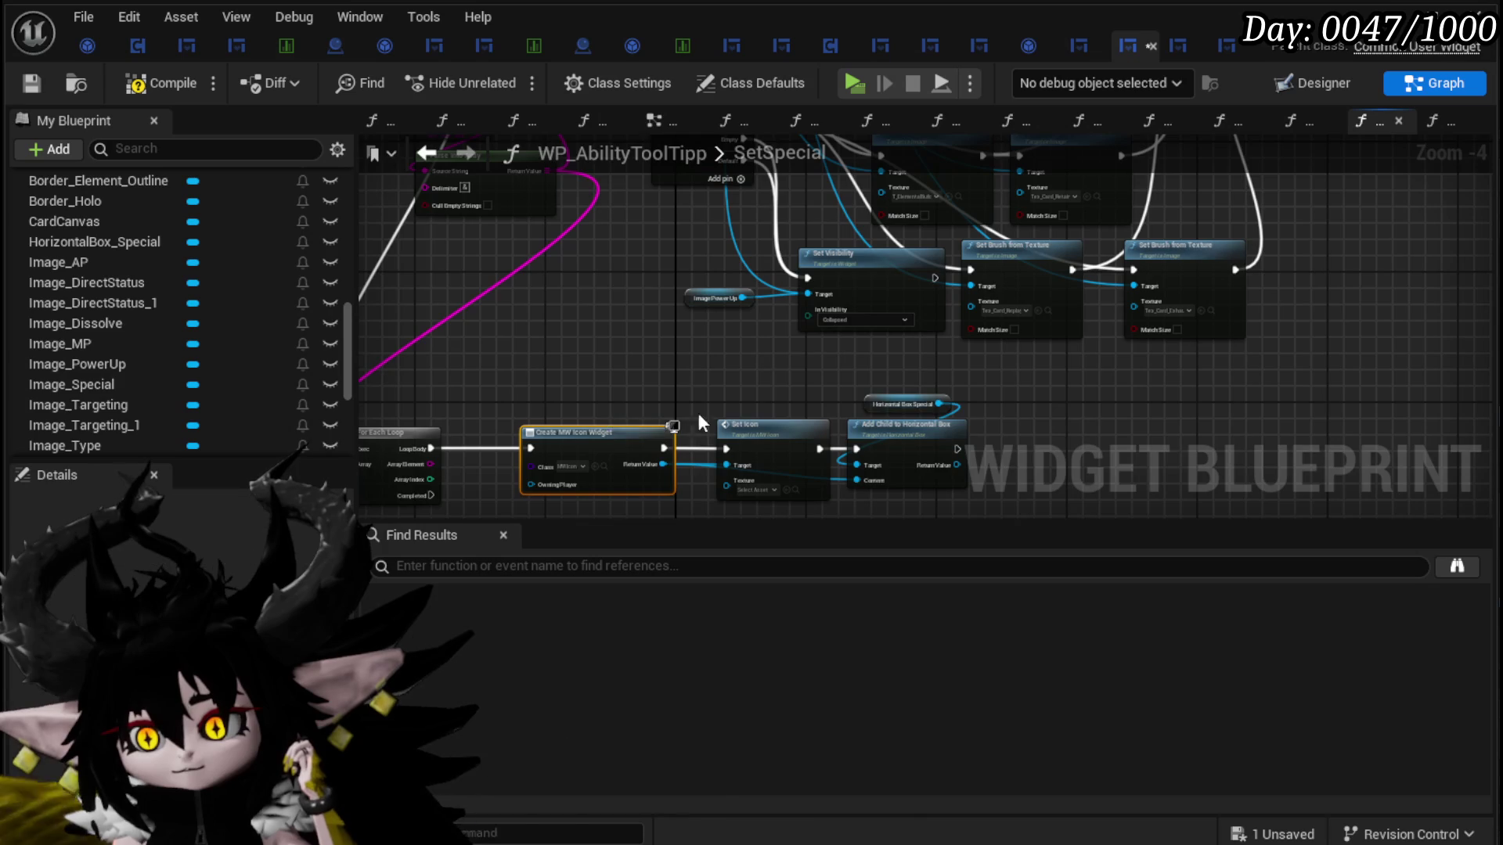
drag(698, 426, 512, 450)
scroll(492, 357, up, 4)
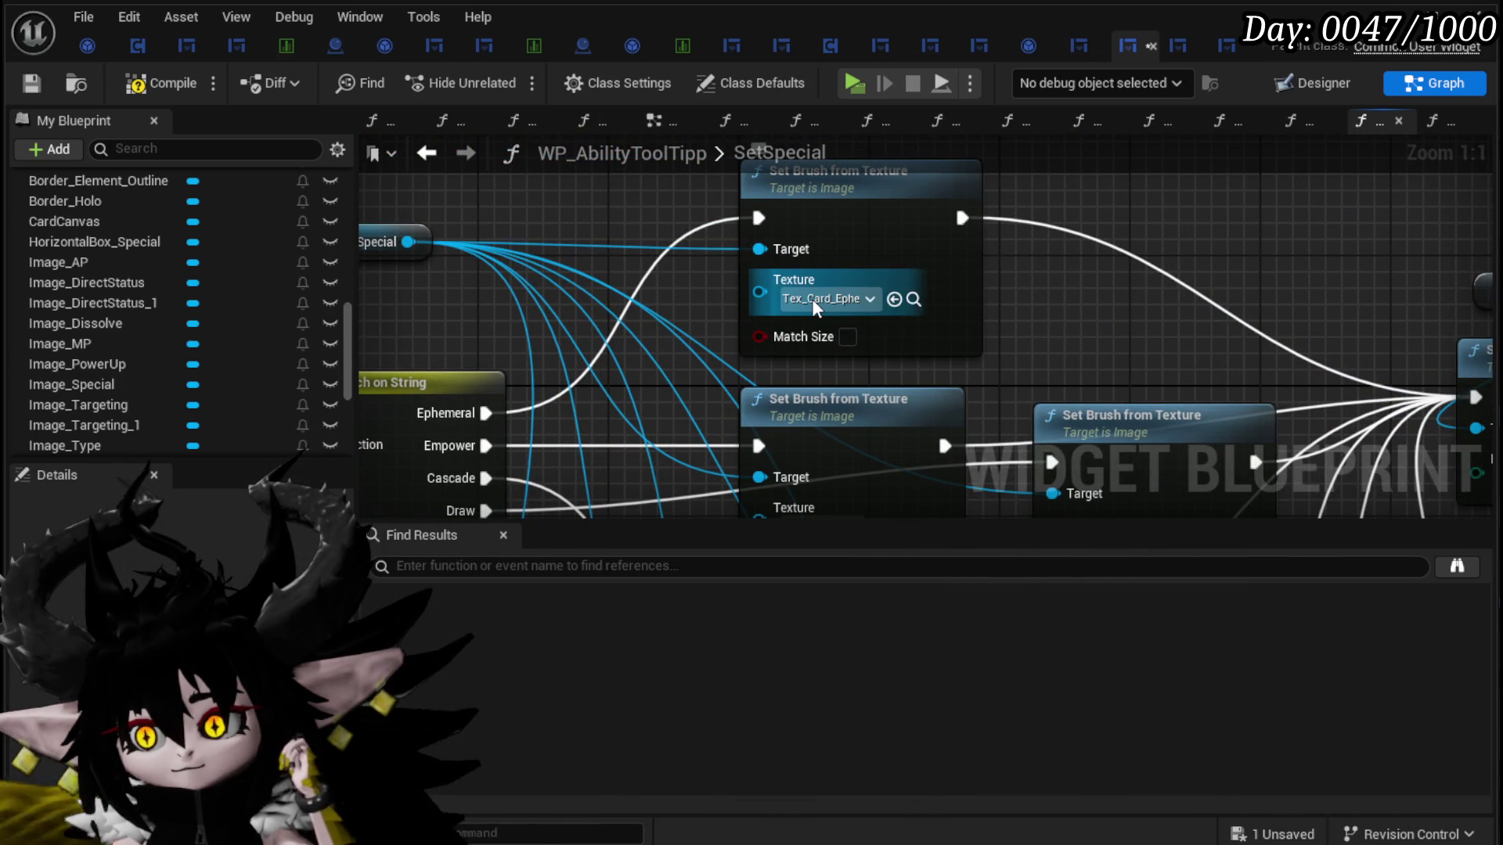
scroll(767, 277, down, 4)
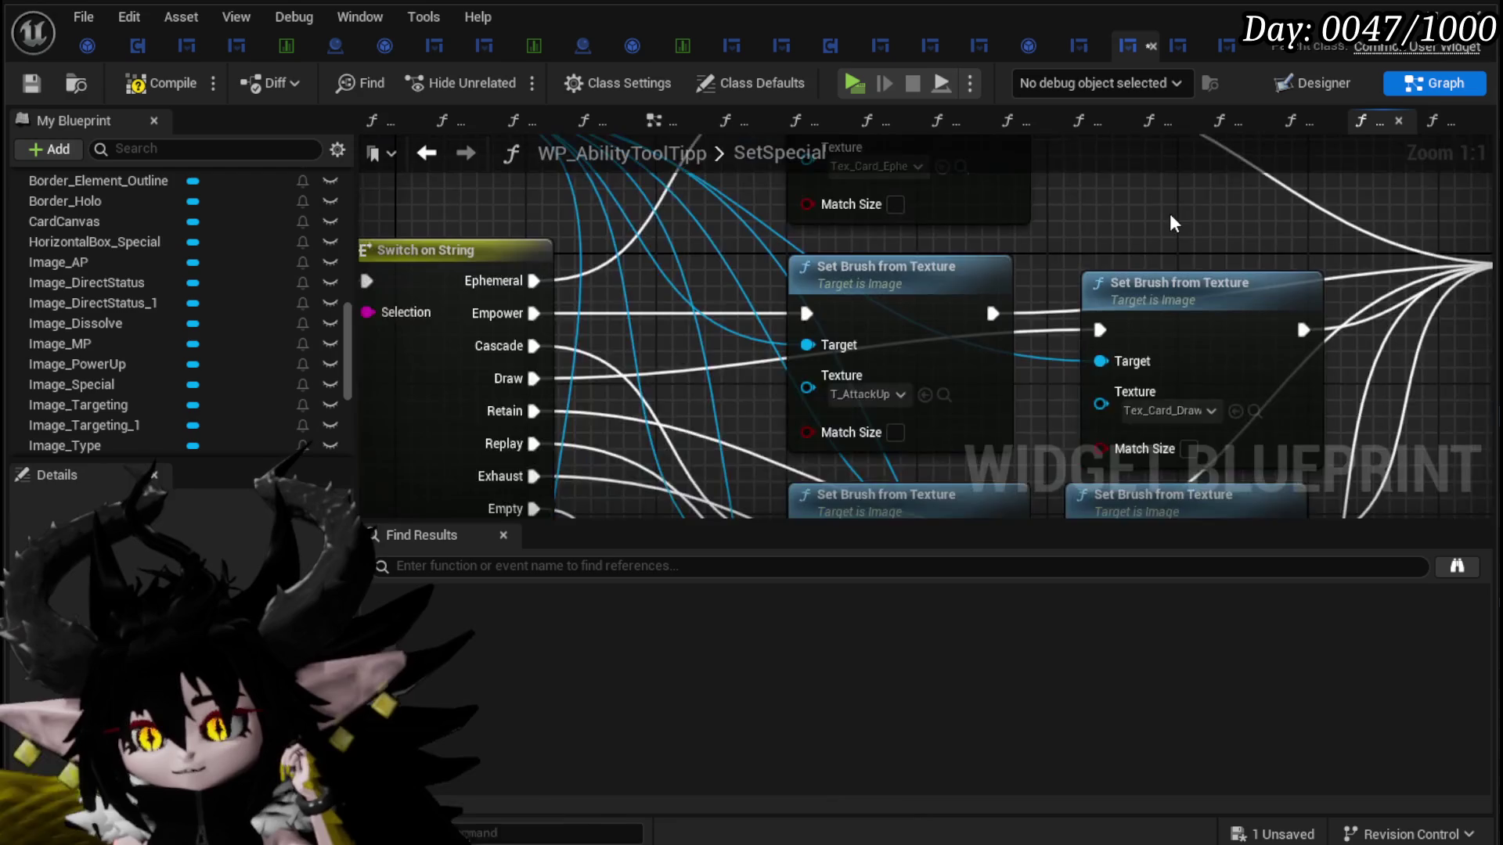
click(30, 82)
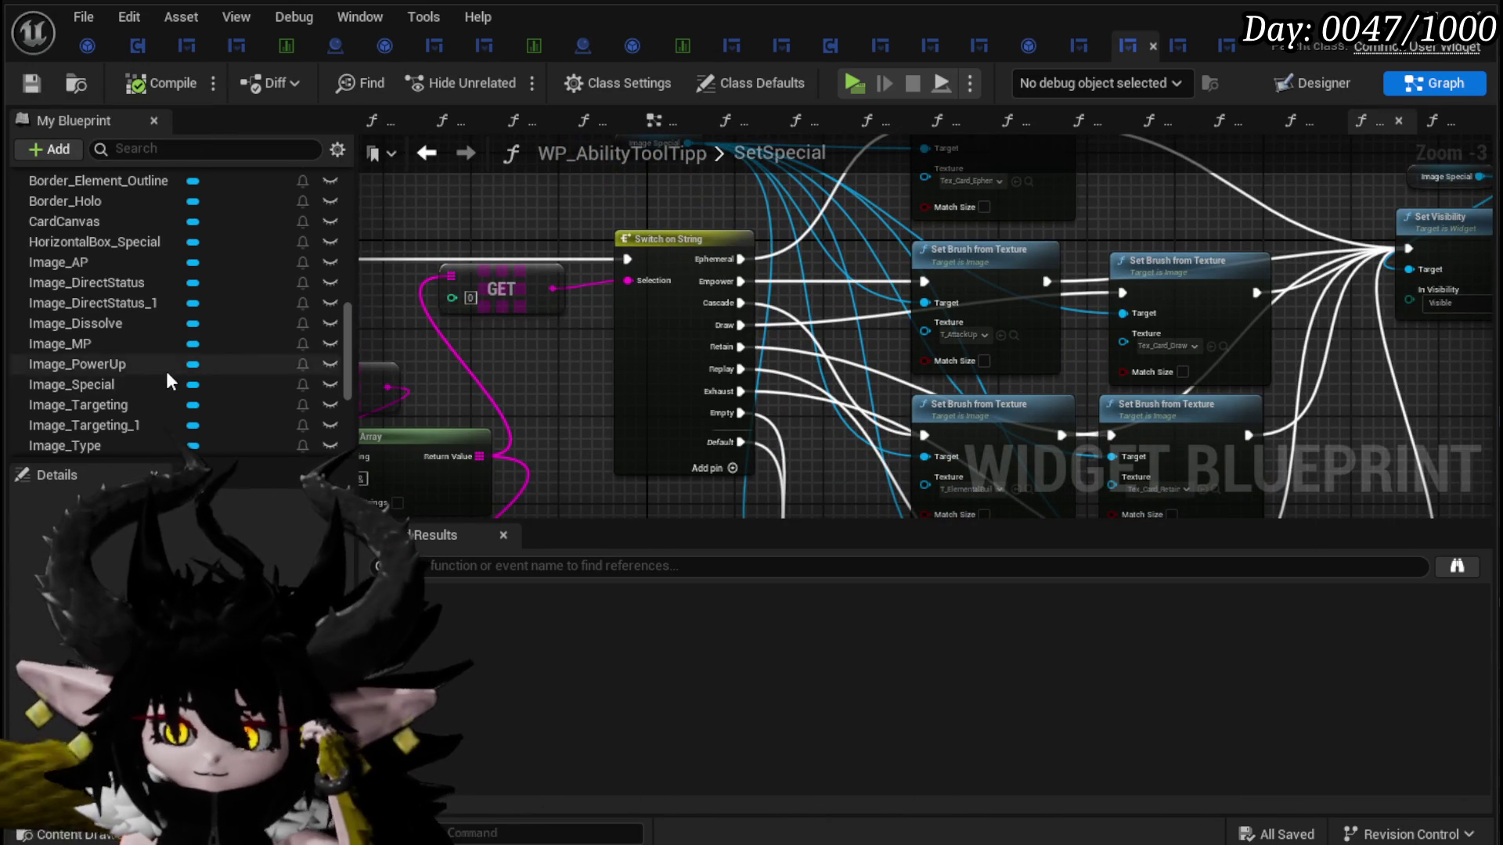
scroll(166, 371, down, 5)
scroll(302, 393, up, 15)
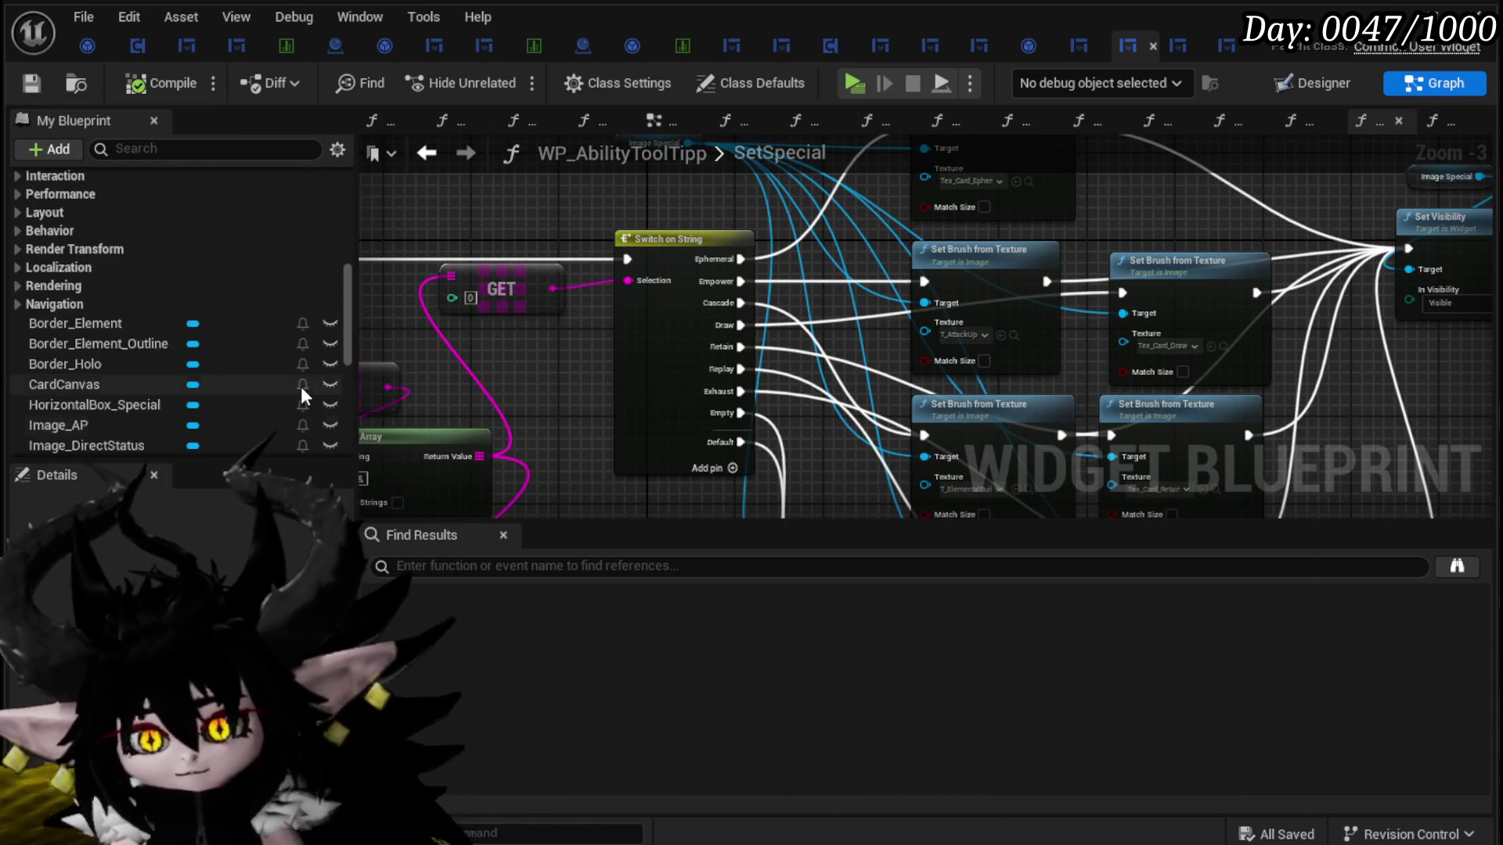
scroll(301, 392, up, 10)
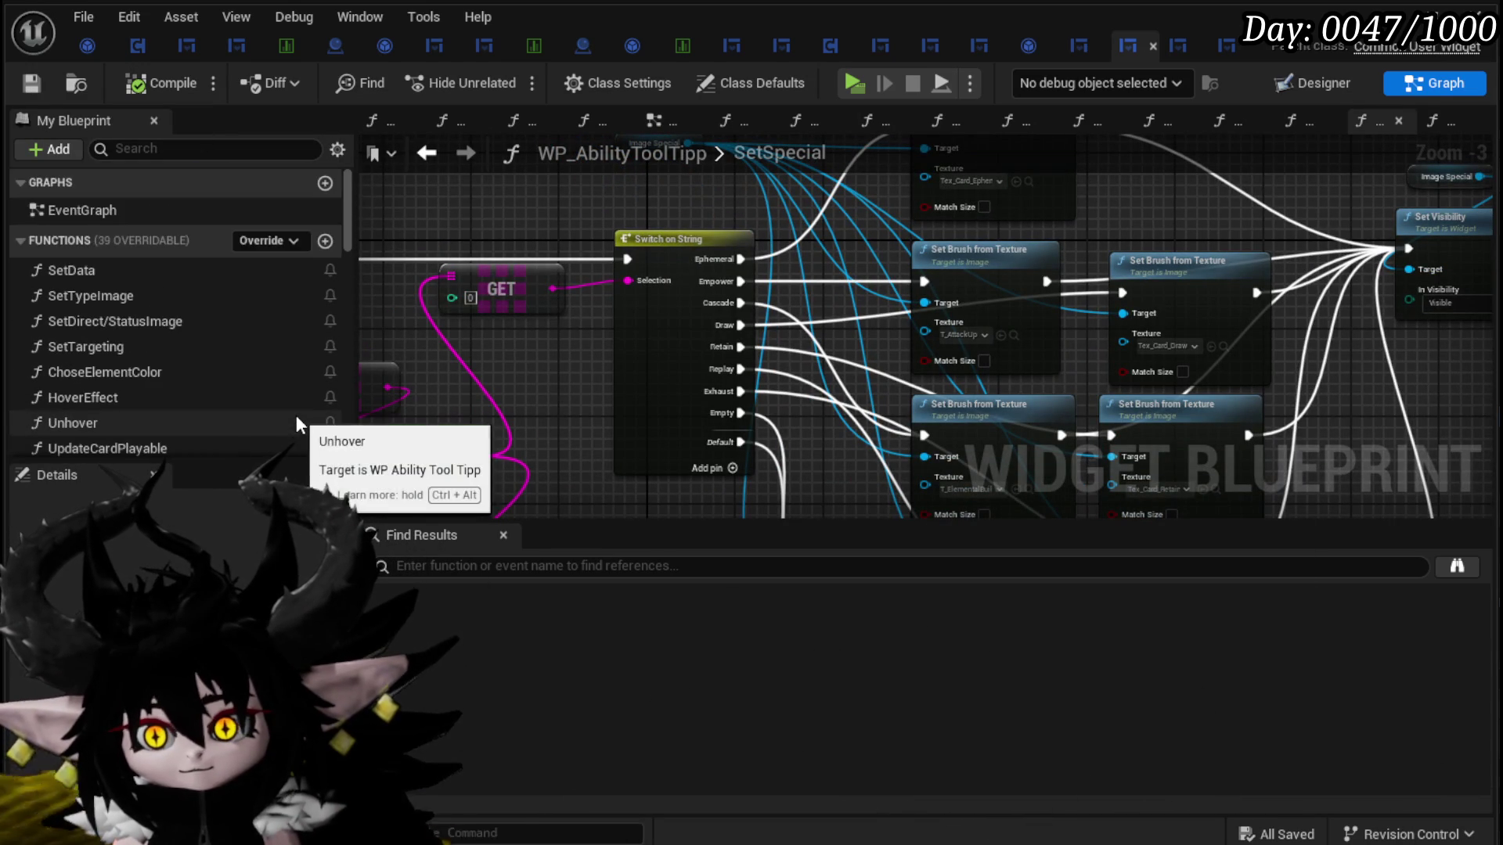
scroll(286, 309, down, 10)
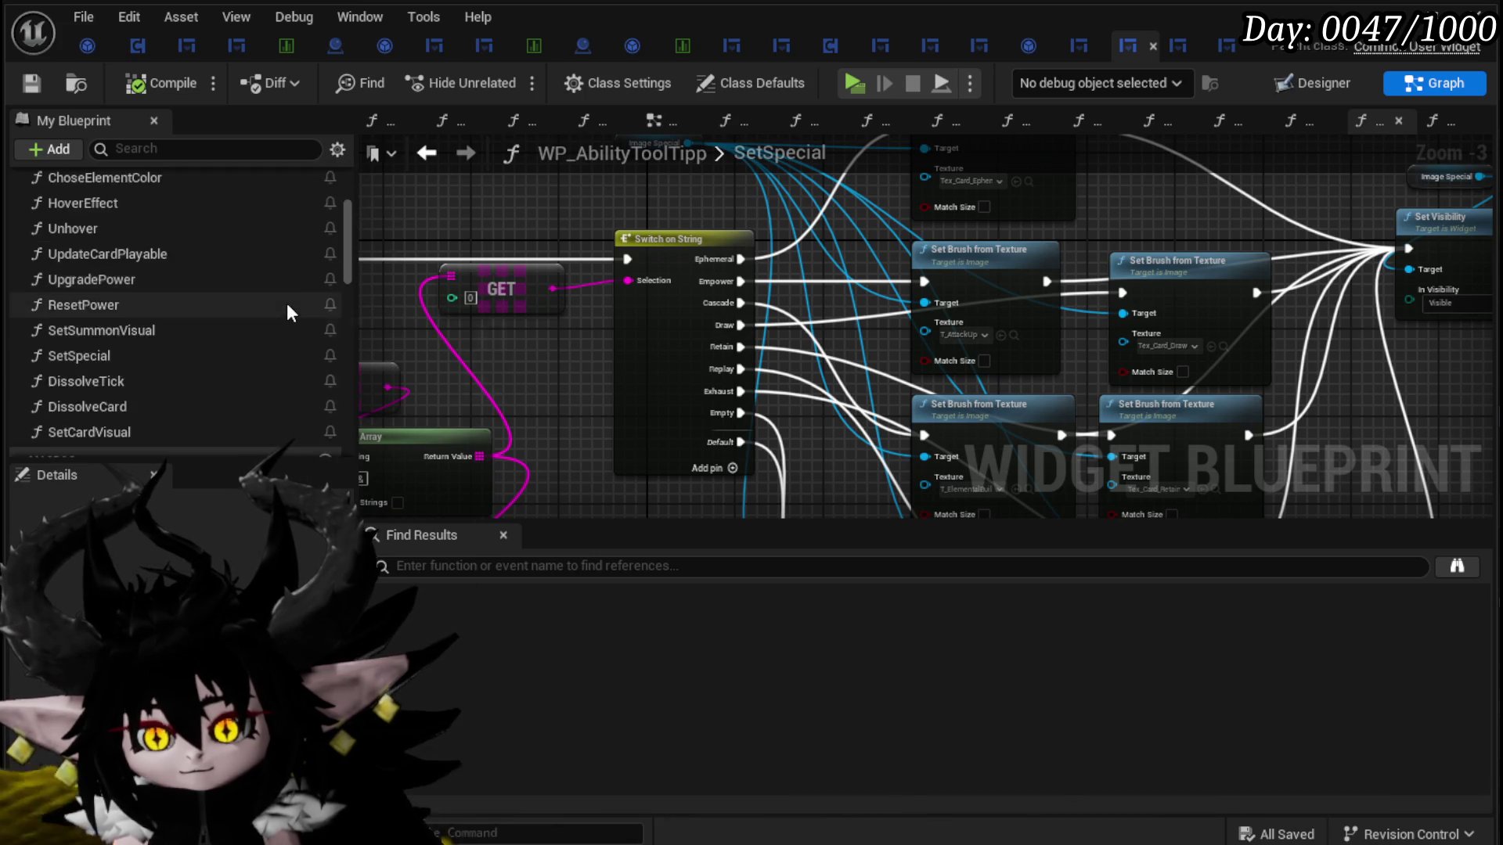
Step: Add a new blueprint variable named SpecialTextureMap
click(325, 263)
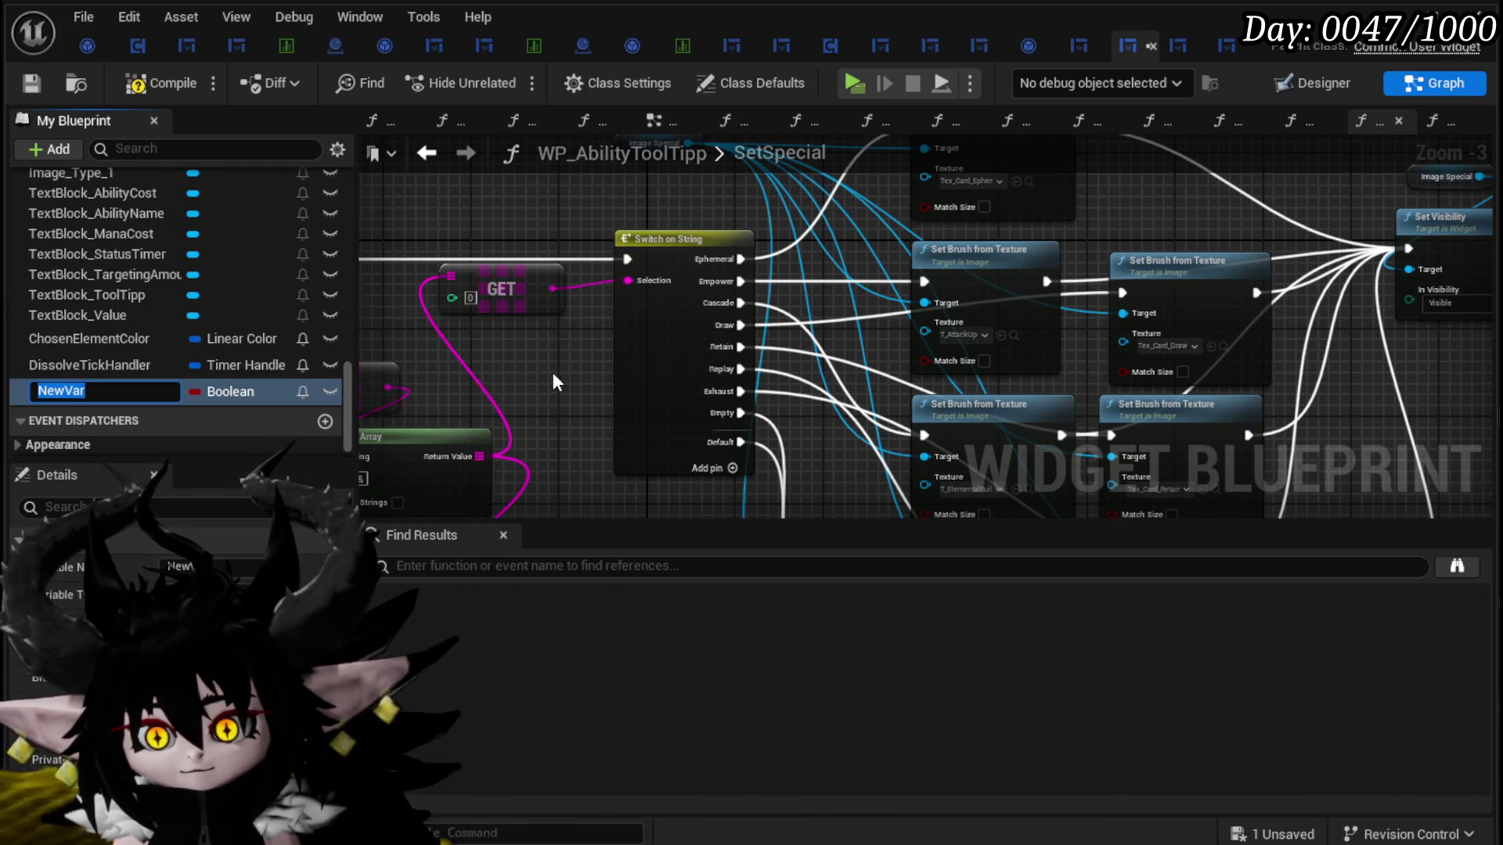
text(Texture)
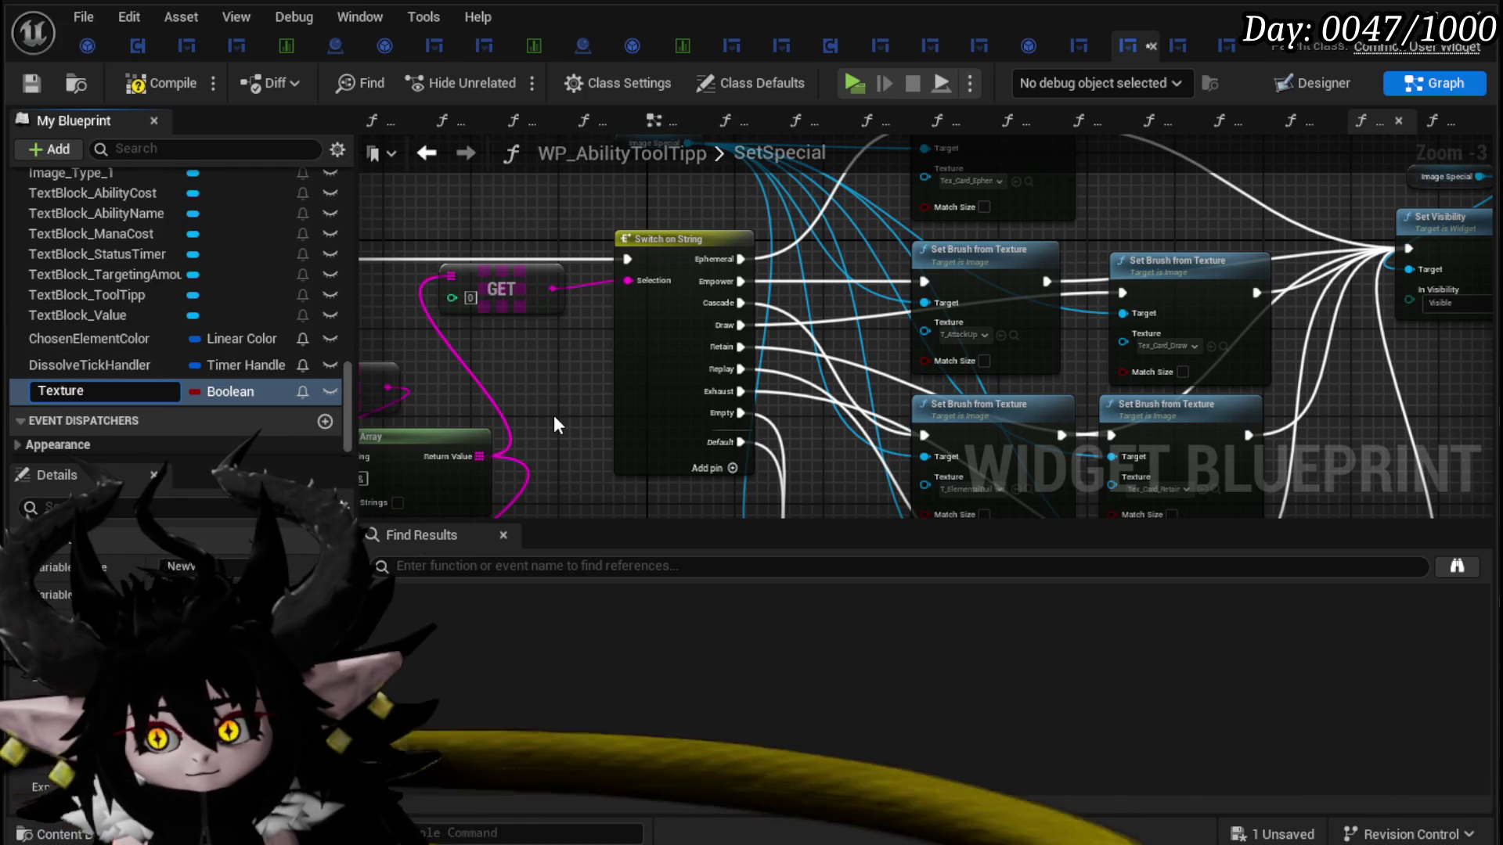
key(BackSpace)
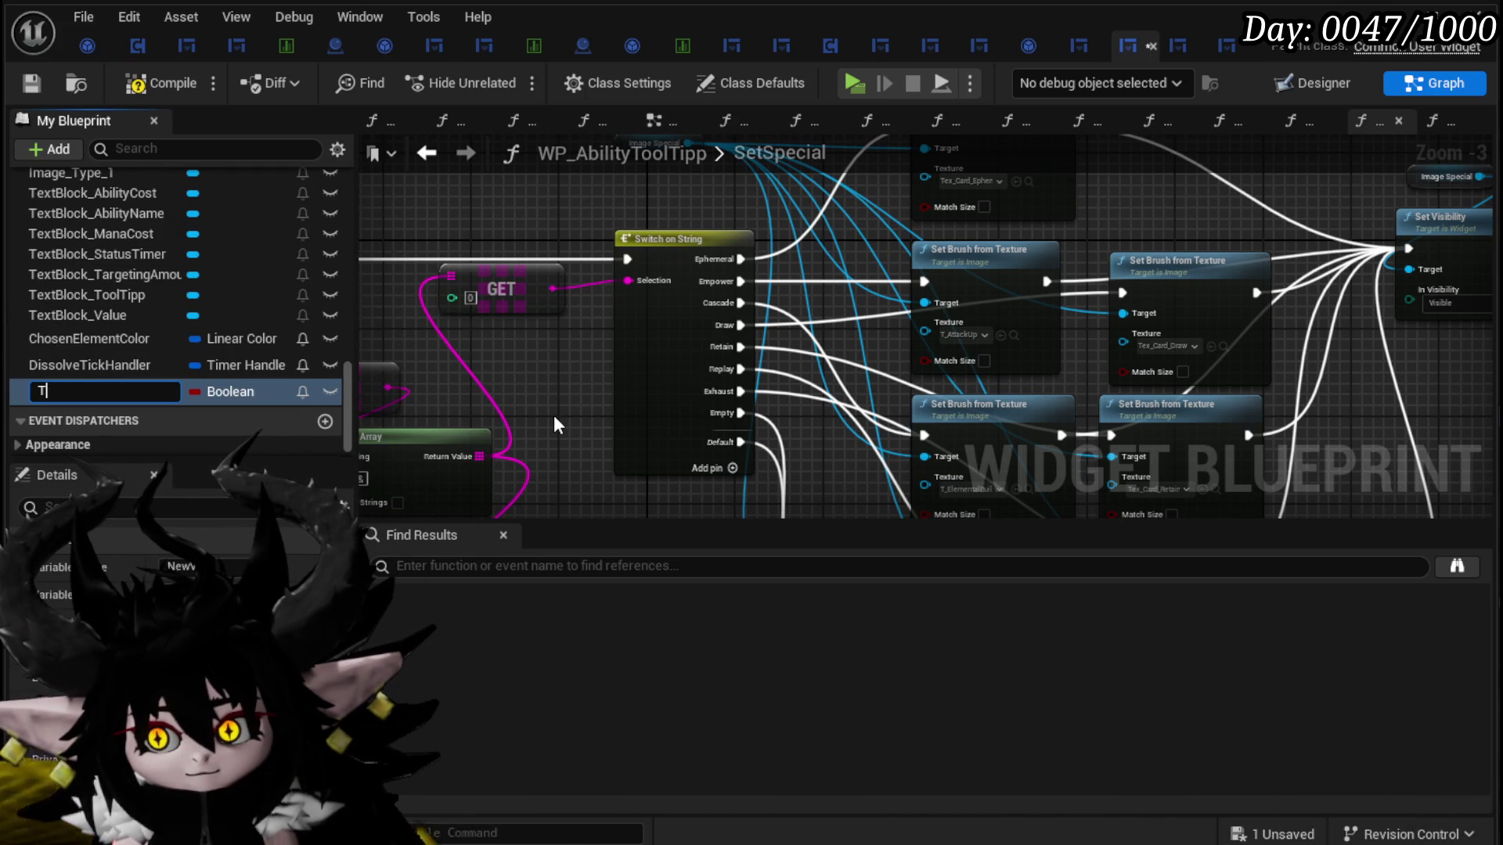
text(SpecialTextureMap)
key(Return)
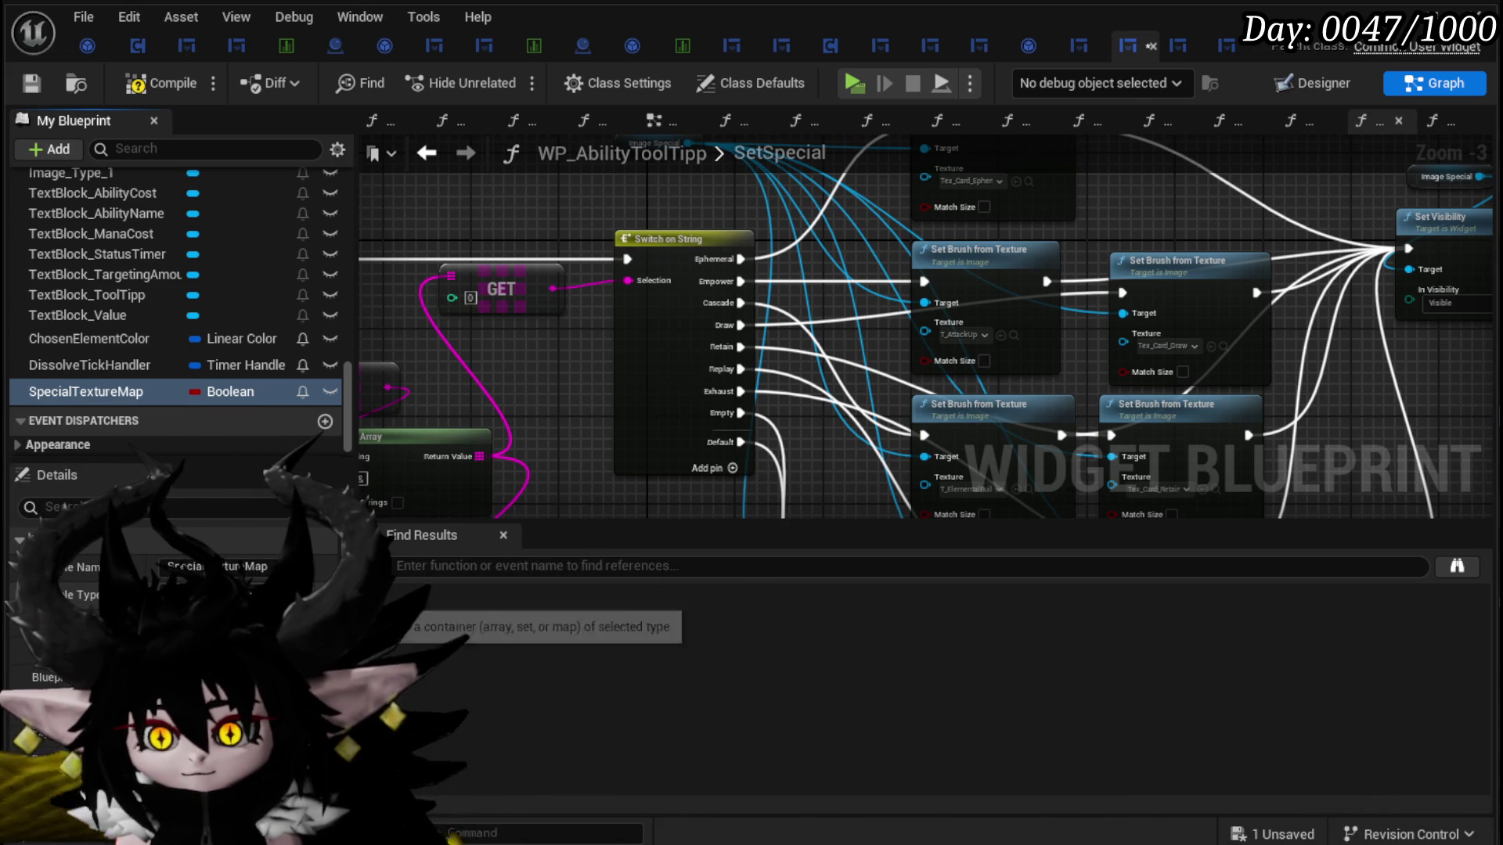
Step: Set SpecialTextureMap up as a String-keyed map, browse texture value types, then compile and save
click(205, 595)
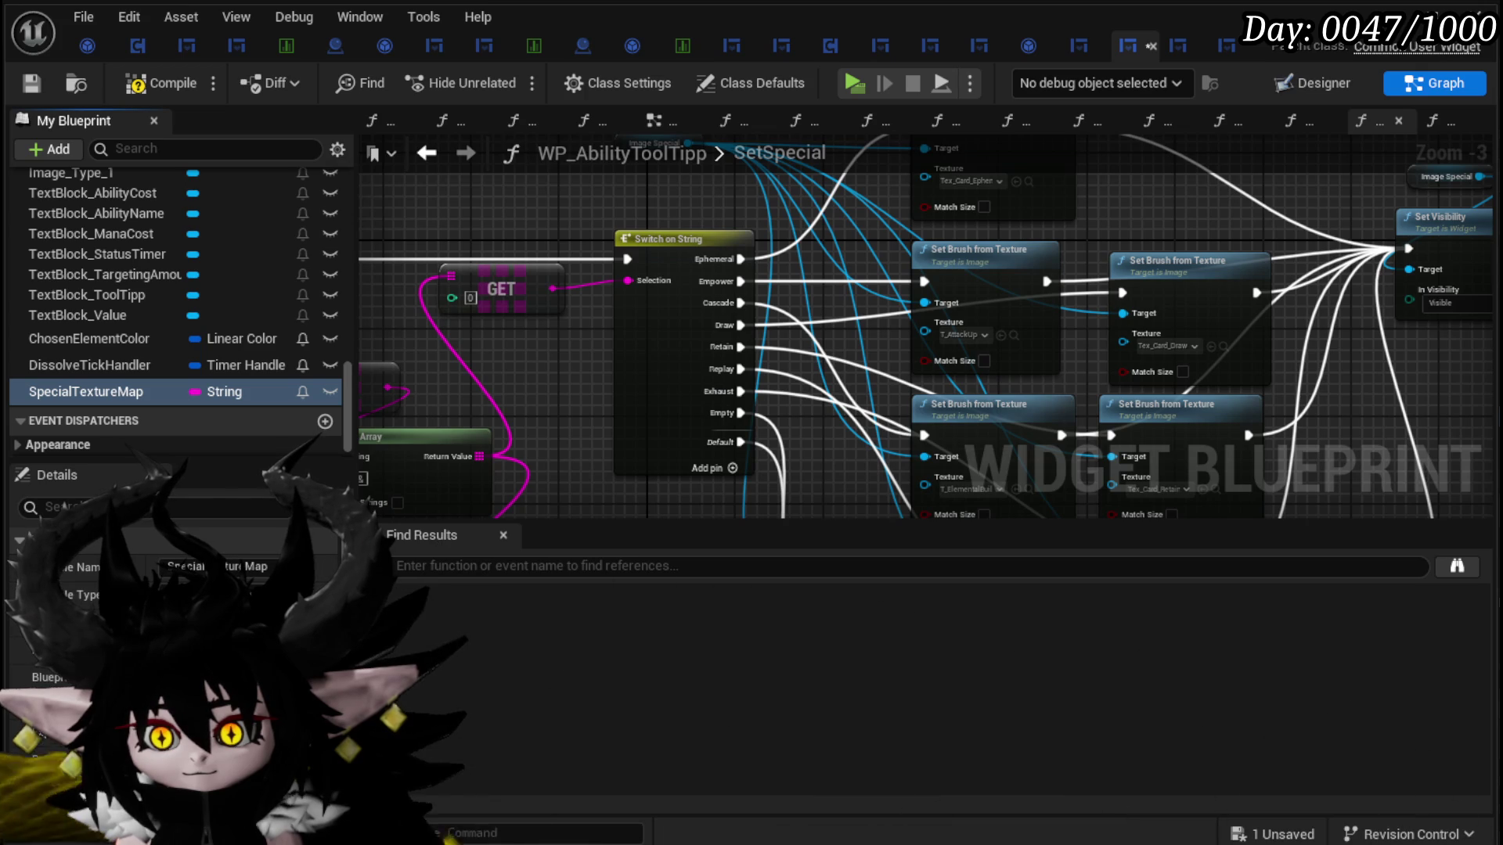
click(454, 622)
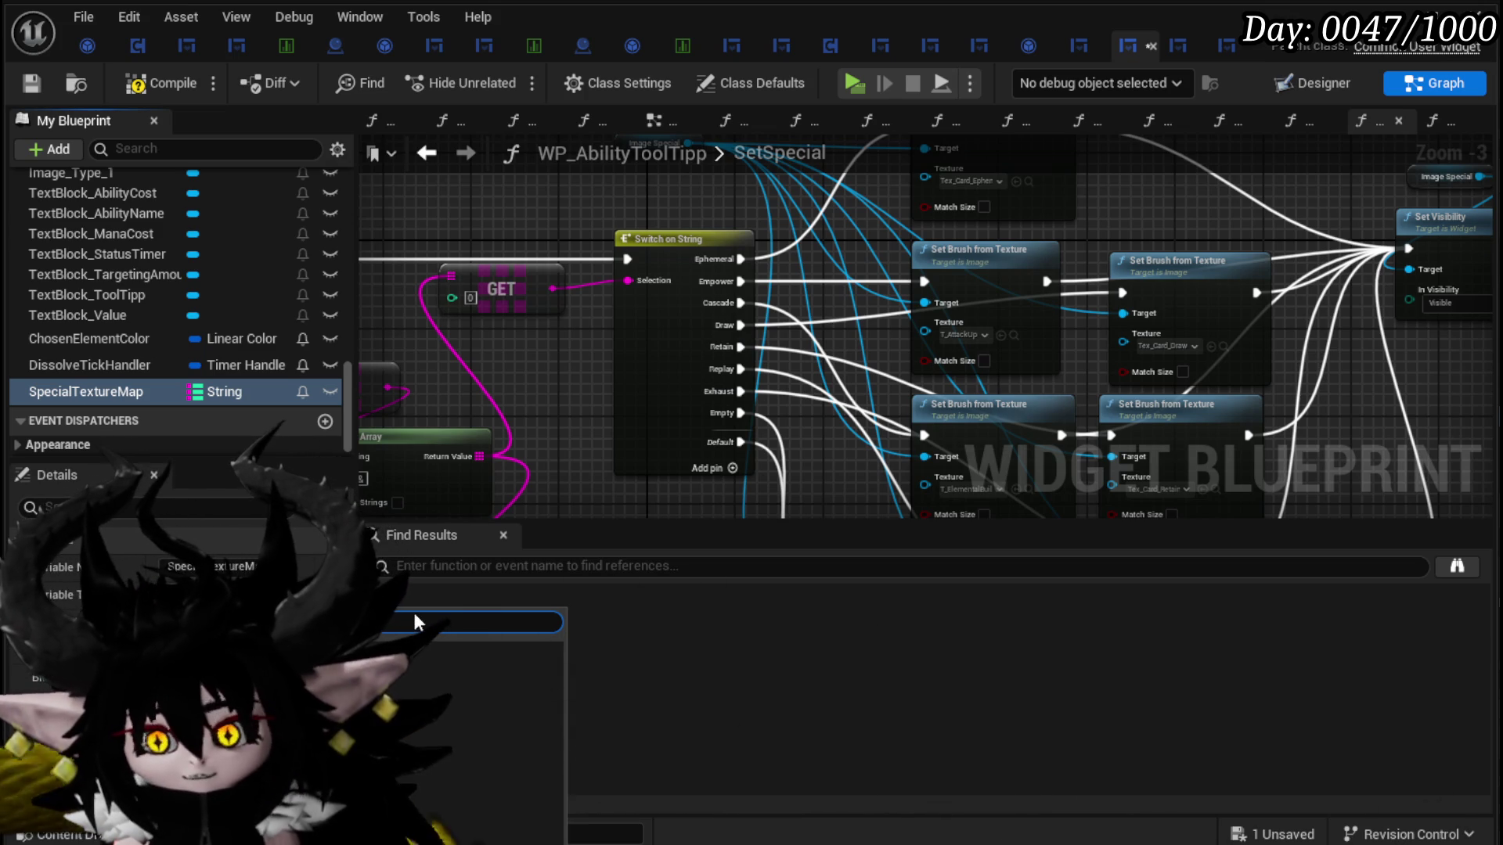
text(texture)
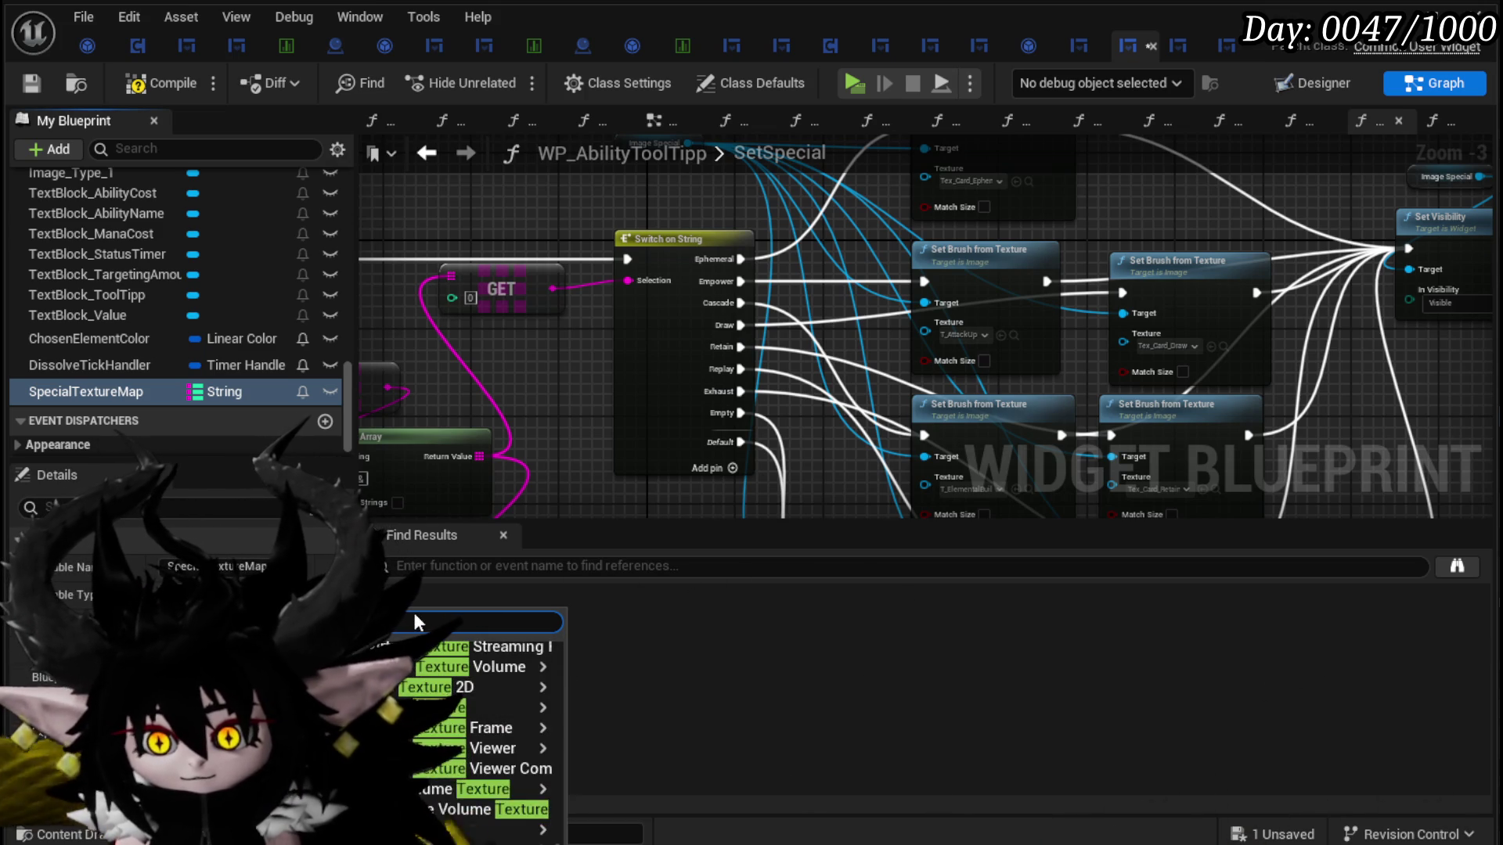
mouse_move(501, 707)
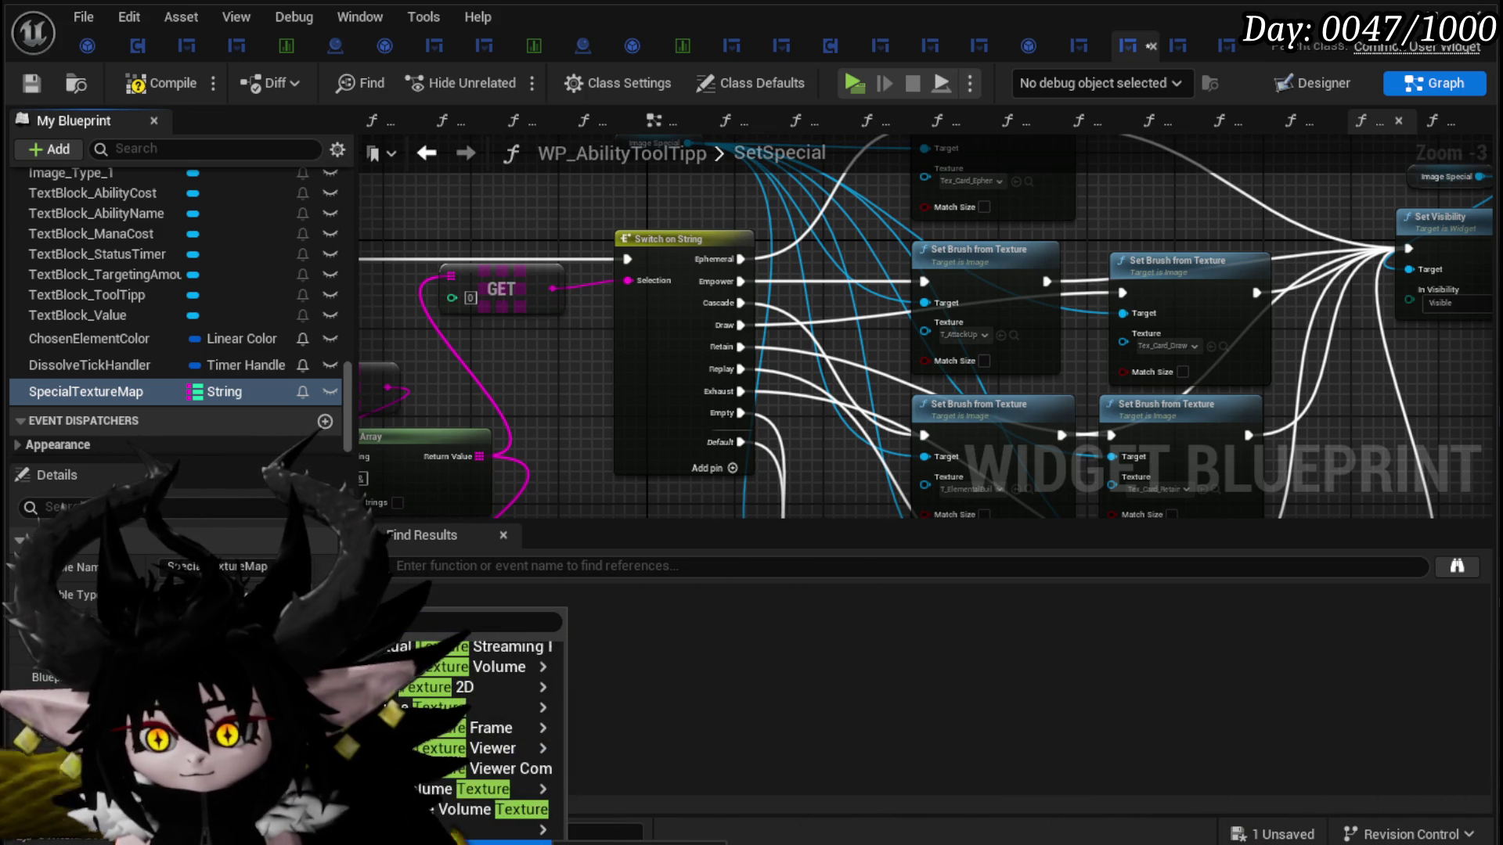
click(899, 307)
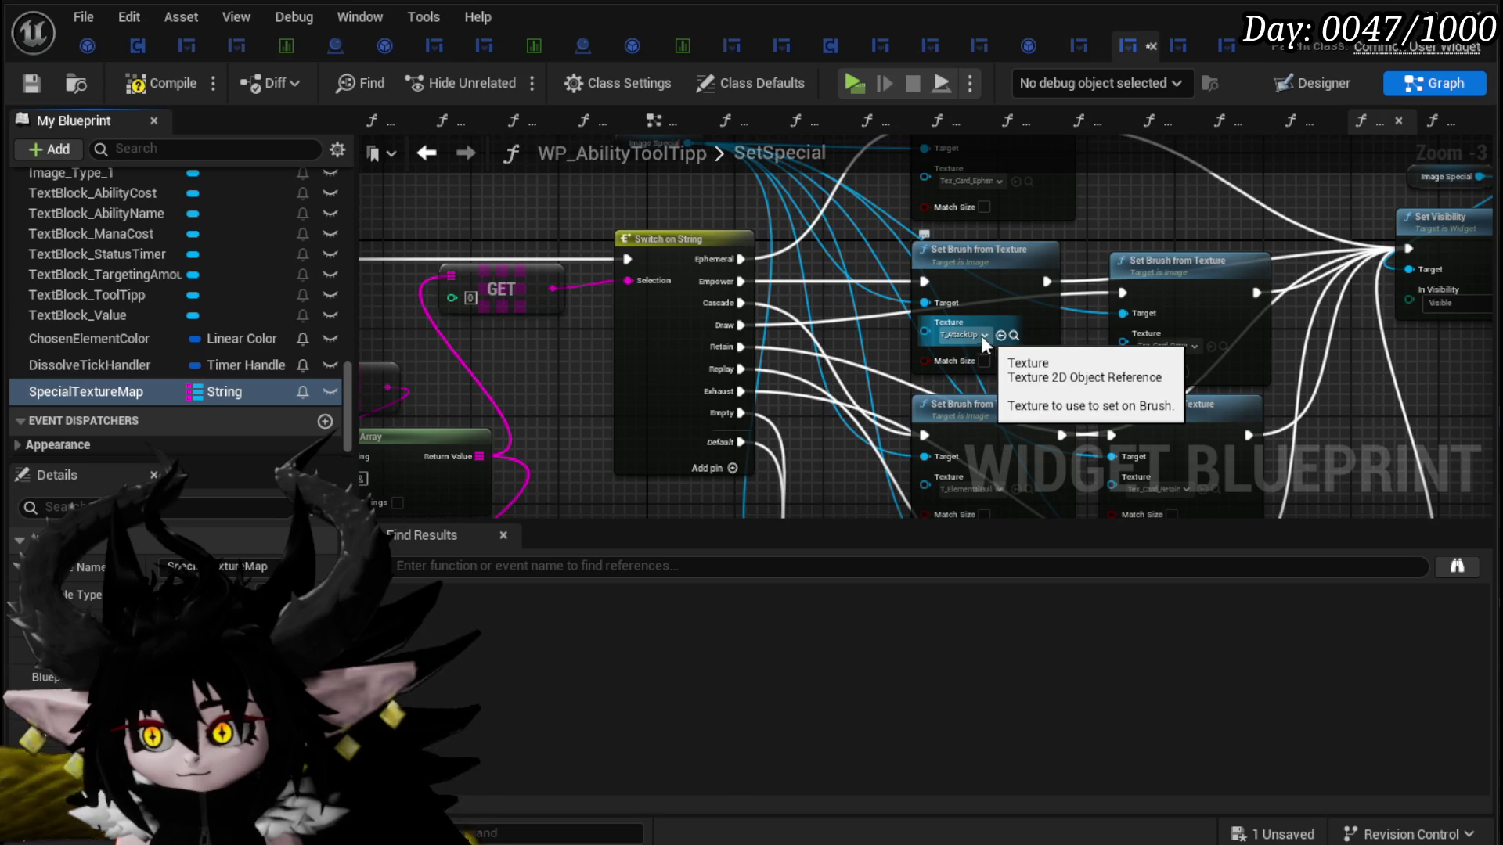
mouse_move(554, 476)
mouse_down()
mouse_move(608, 439)
mouse_move(603, 331)
mouse_up()
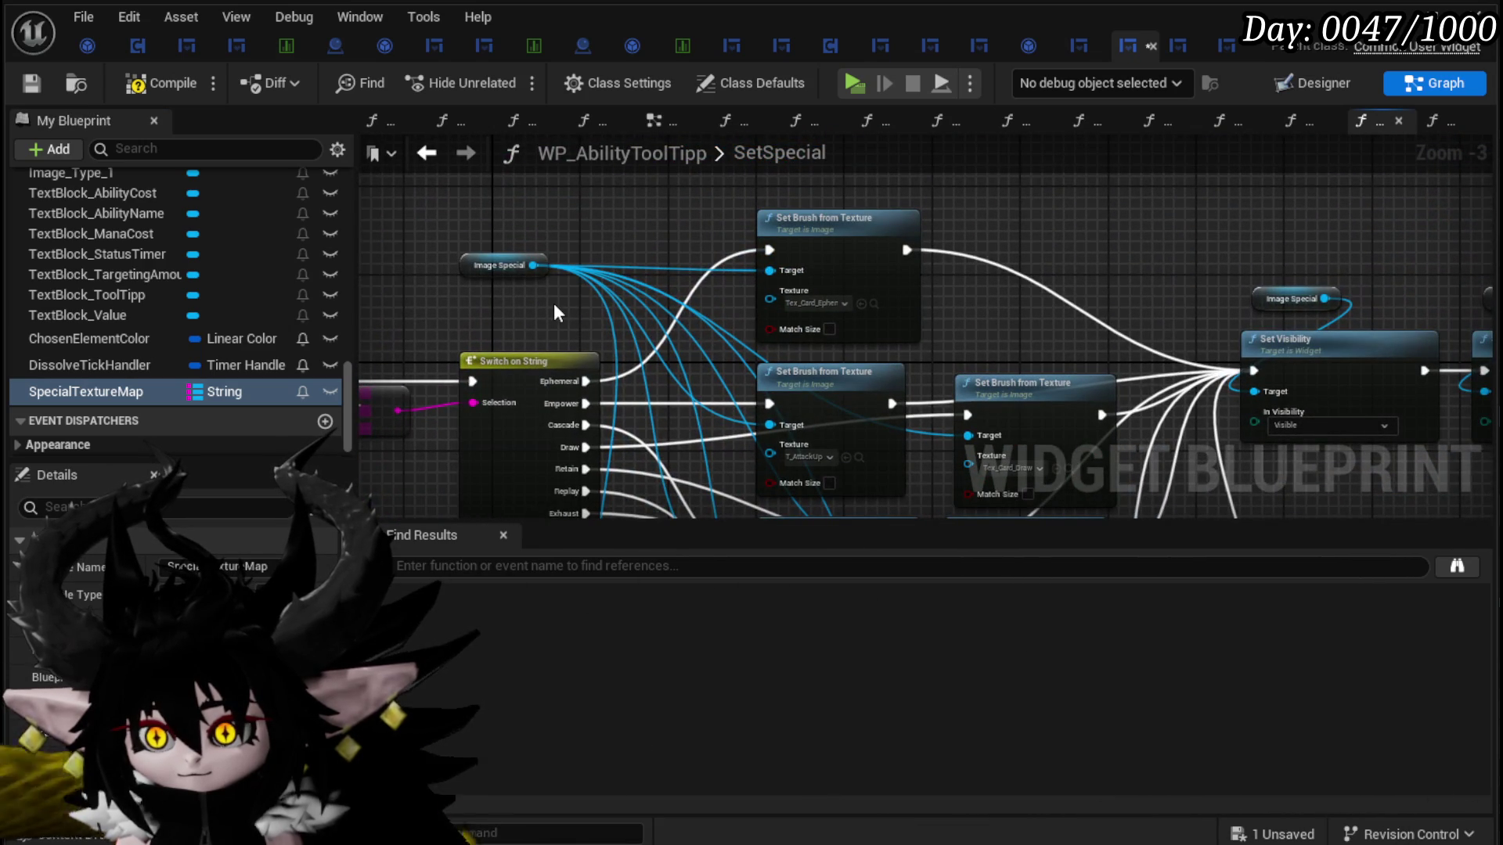
scroll(219, 563, down, 2)
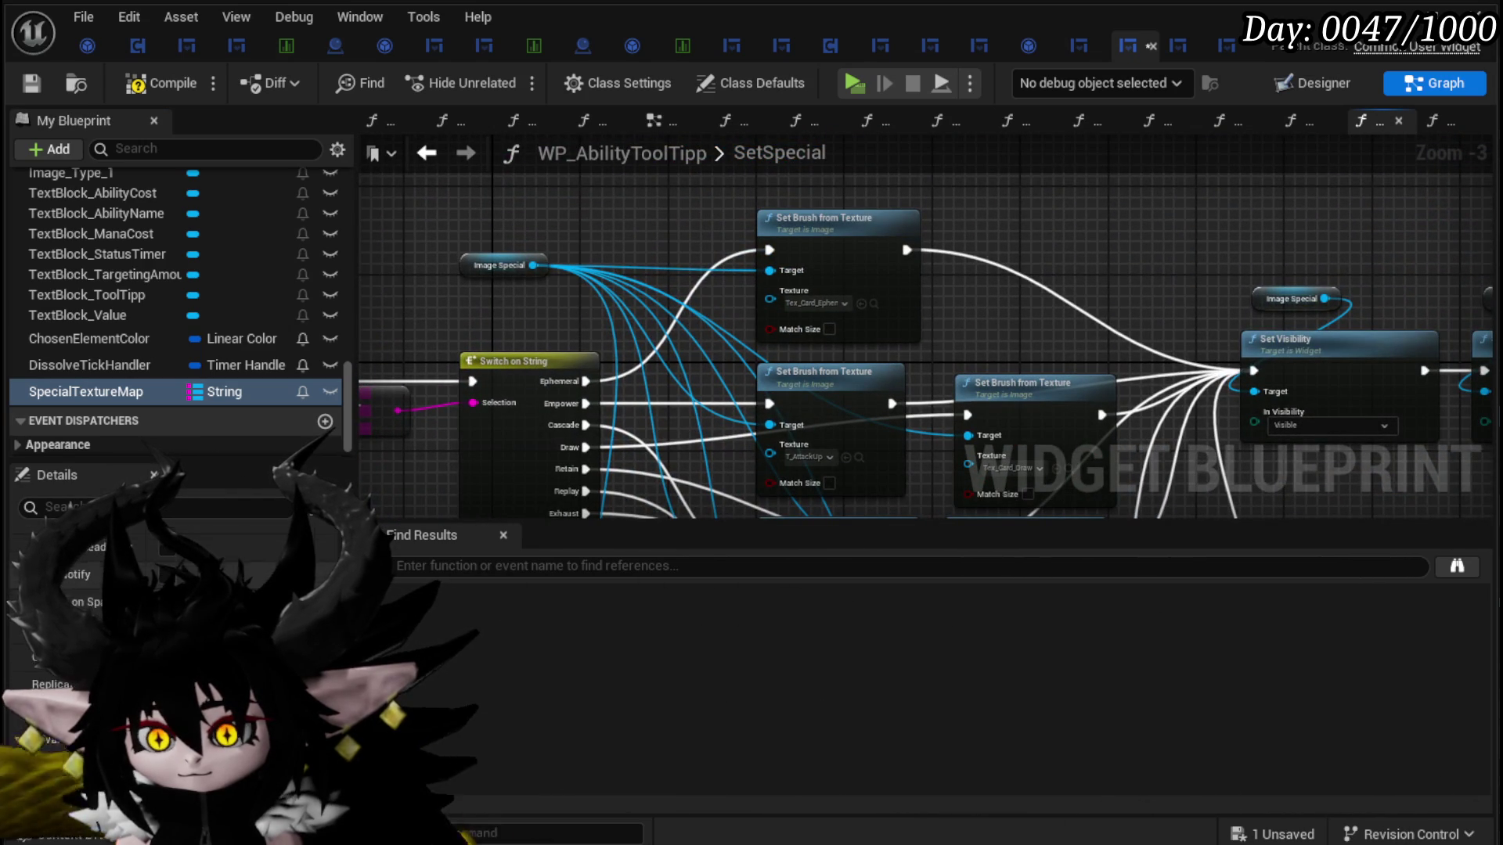
scroll(220, 595, down, 2)
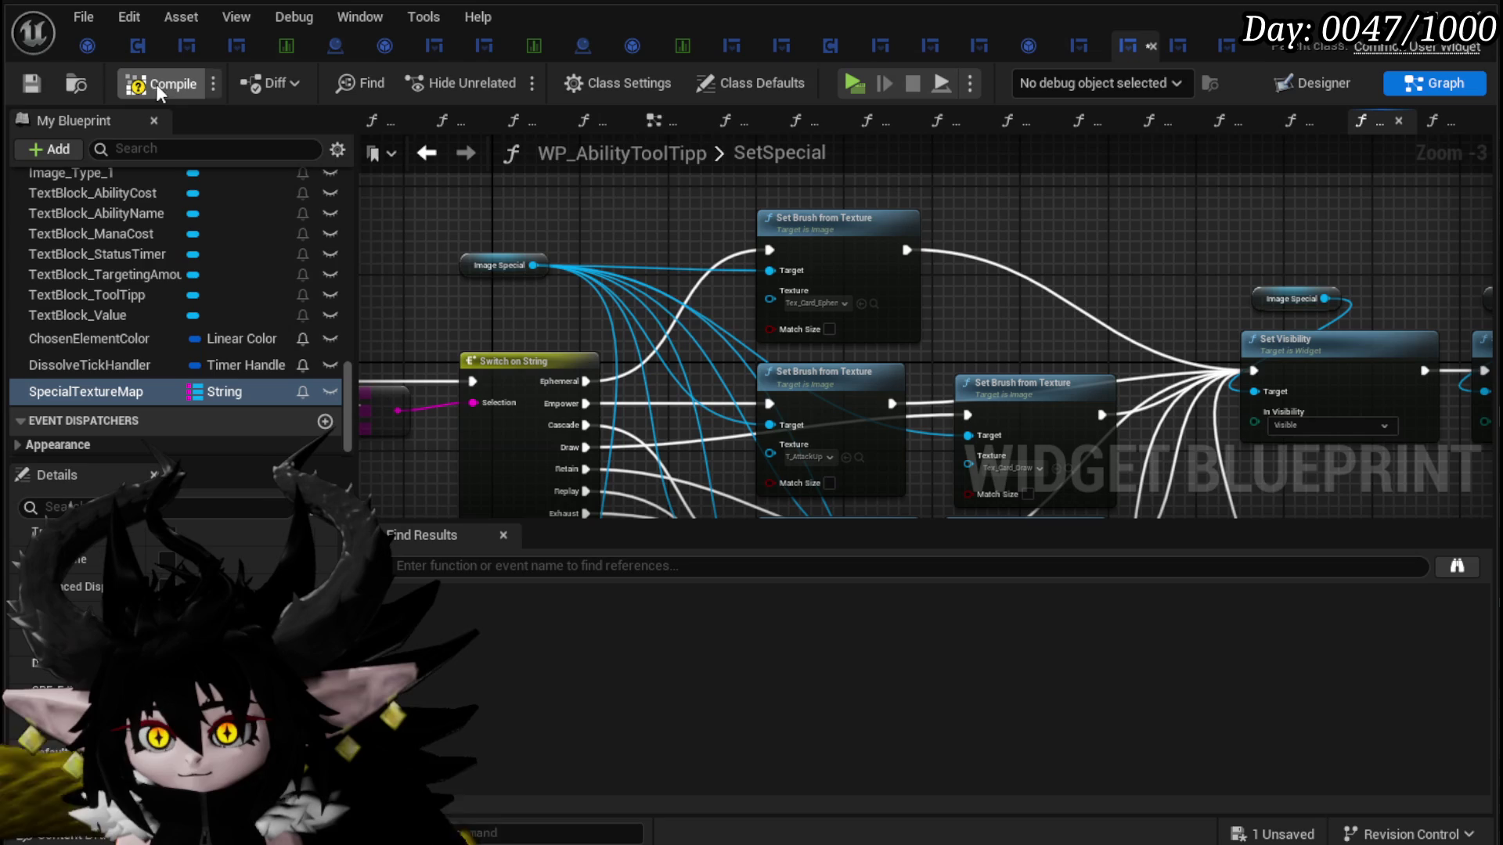
click(28, 82)
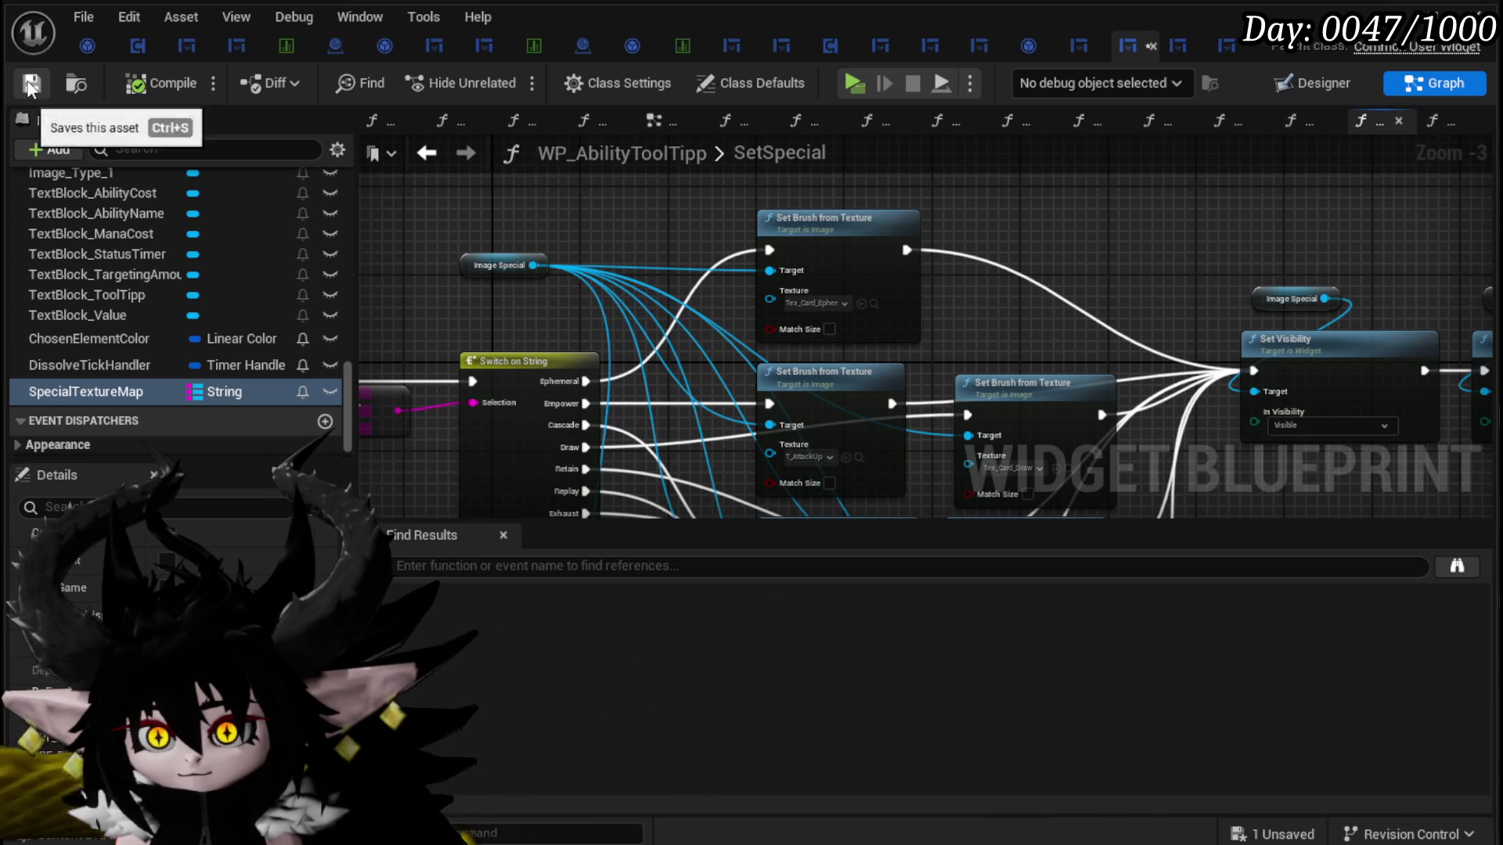
Step: Move the For Each Loop left and shift the icon widget nodes right to make room
scroll(172, 611, down, 3)
mouse_move(695, 293)
mouse_down()
mouse_move(619, 421)
mouse_move(682, 351)
mouse_move(717, 279)
mouse_up()
text(Enum)
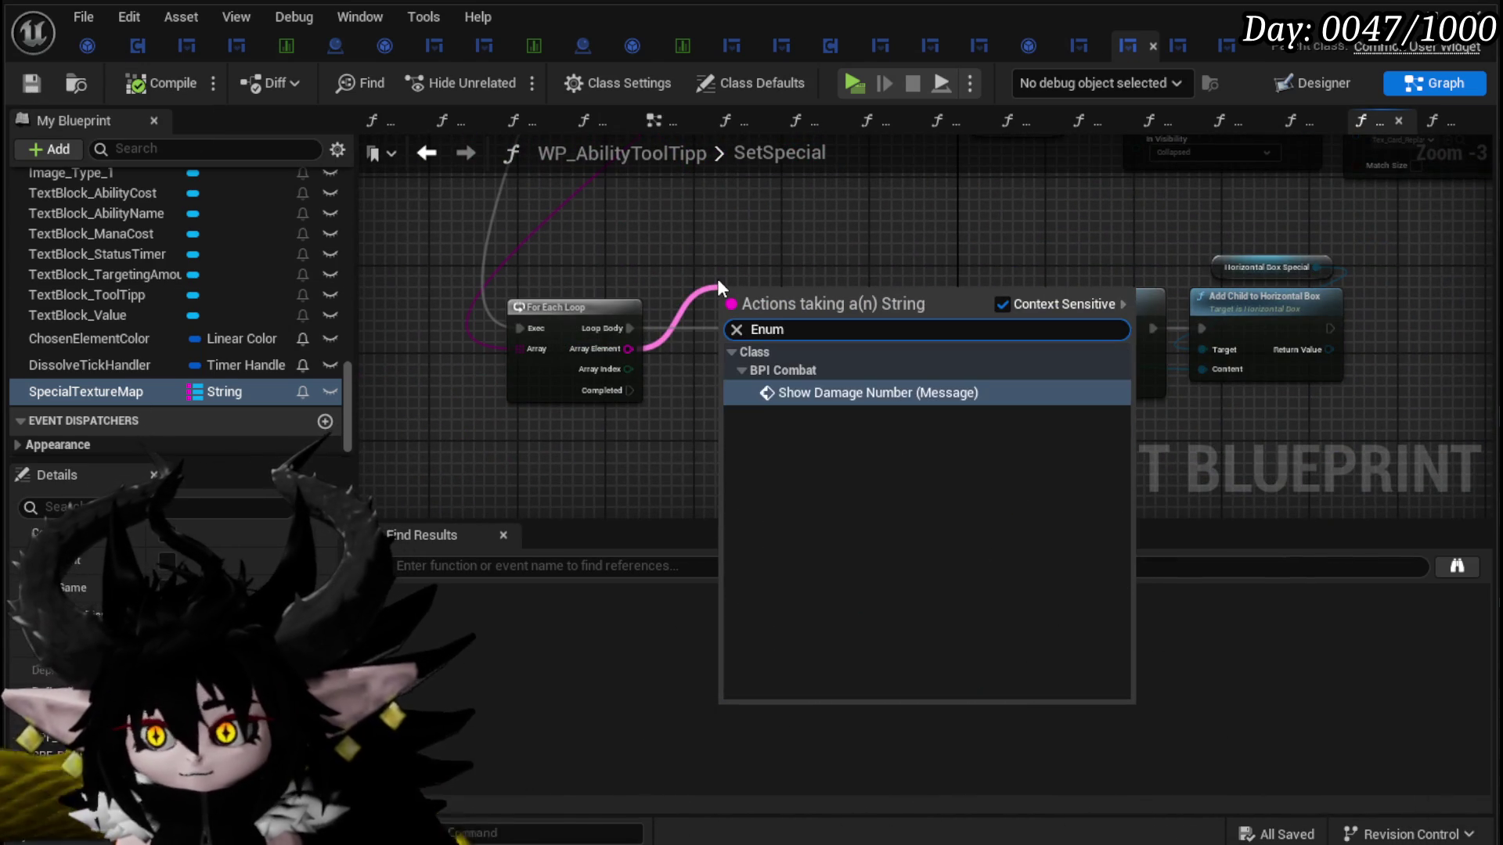
click(762, 214)
drag(558, 327, 477, 327)
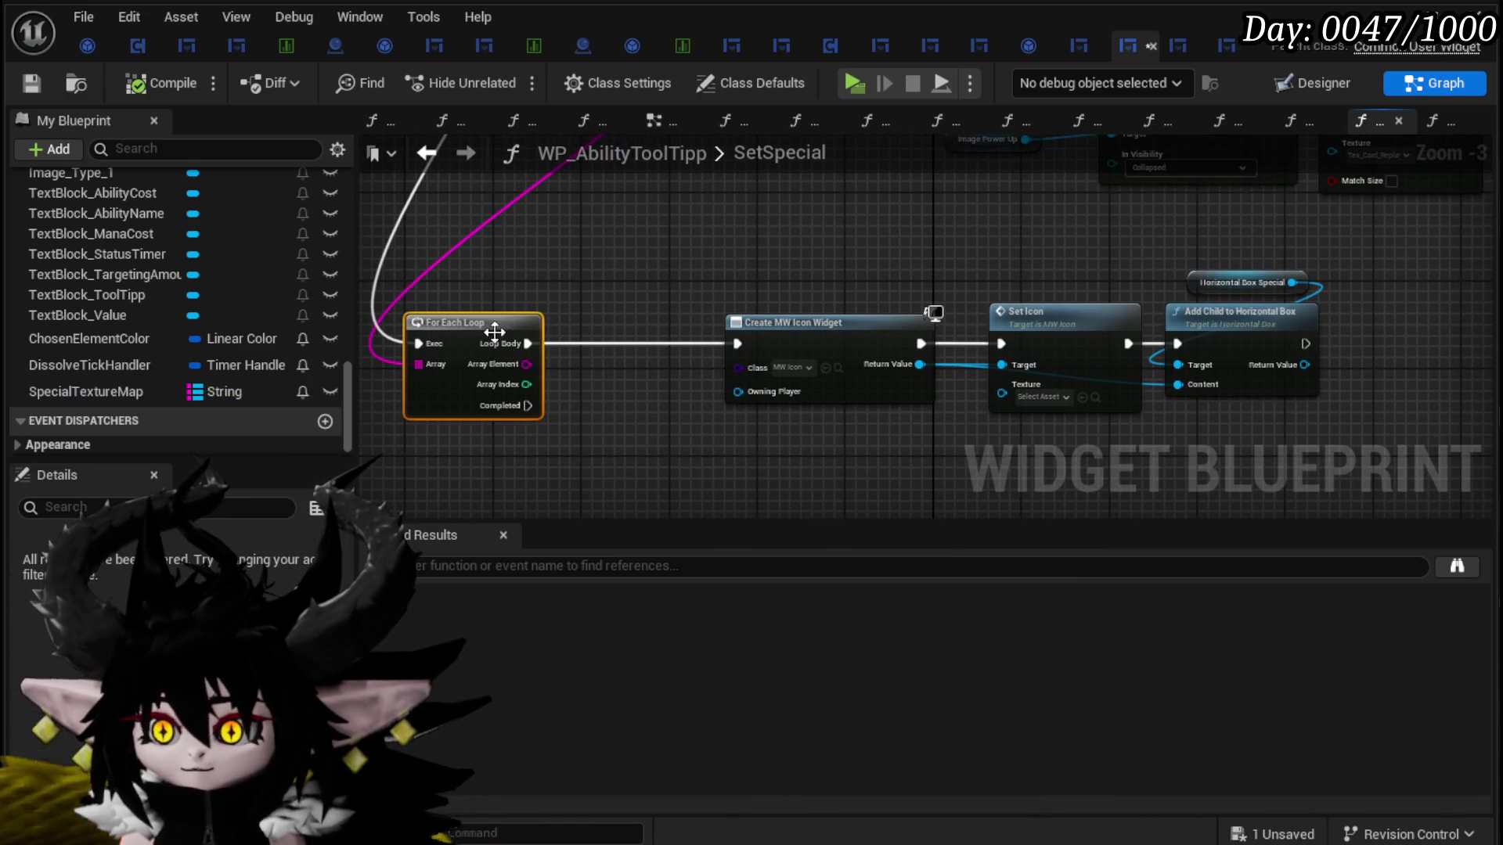
drag(785, 333, 940, 333)
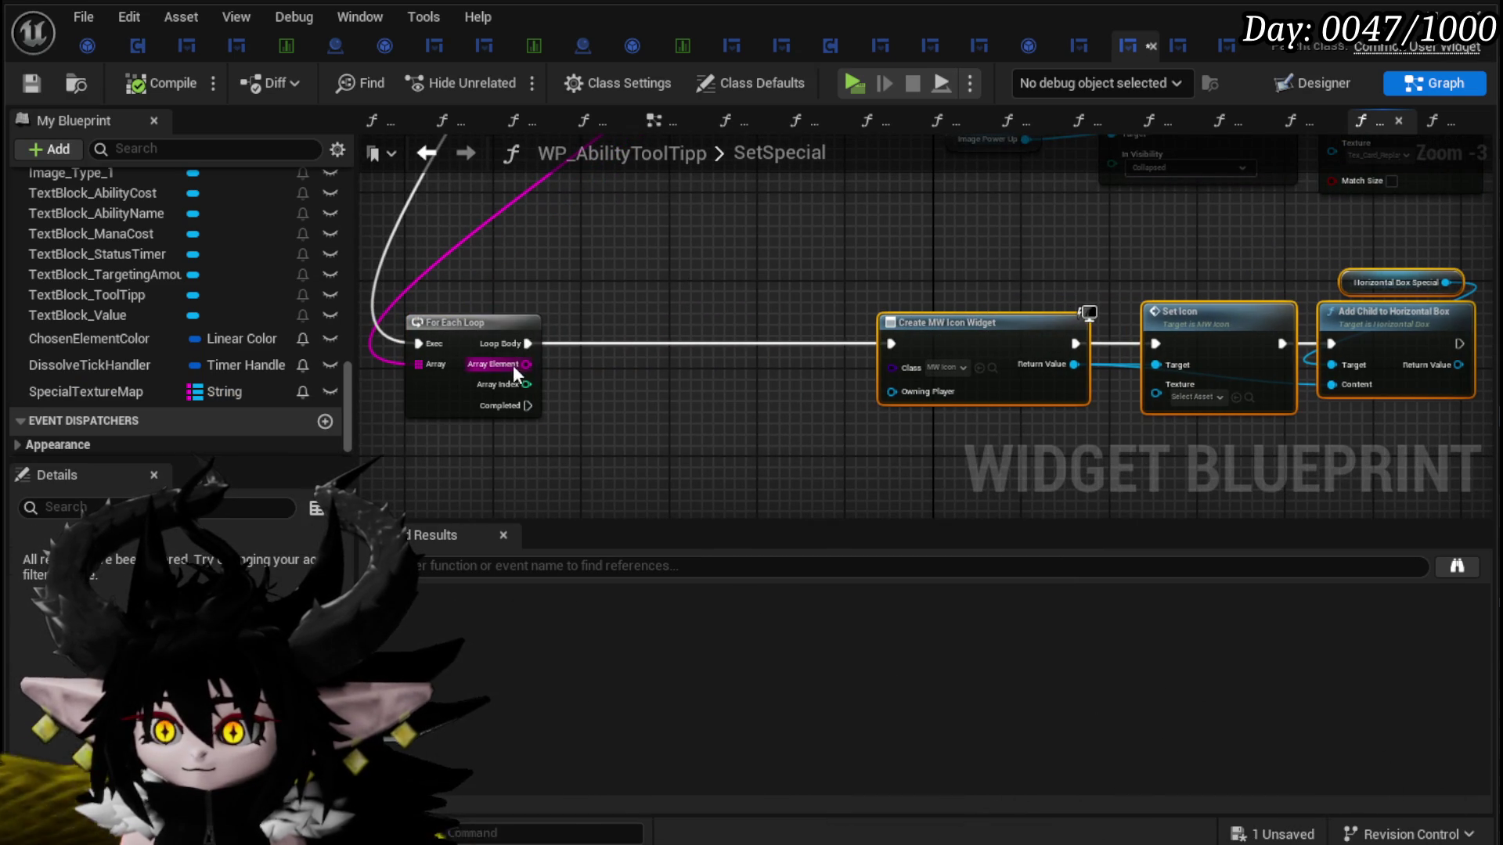
Step: Place an Enum to String node next to the For Each Loop
drag(514, 364, 642, 382)
scroll(645, 380, down, 10)
text(enum)
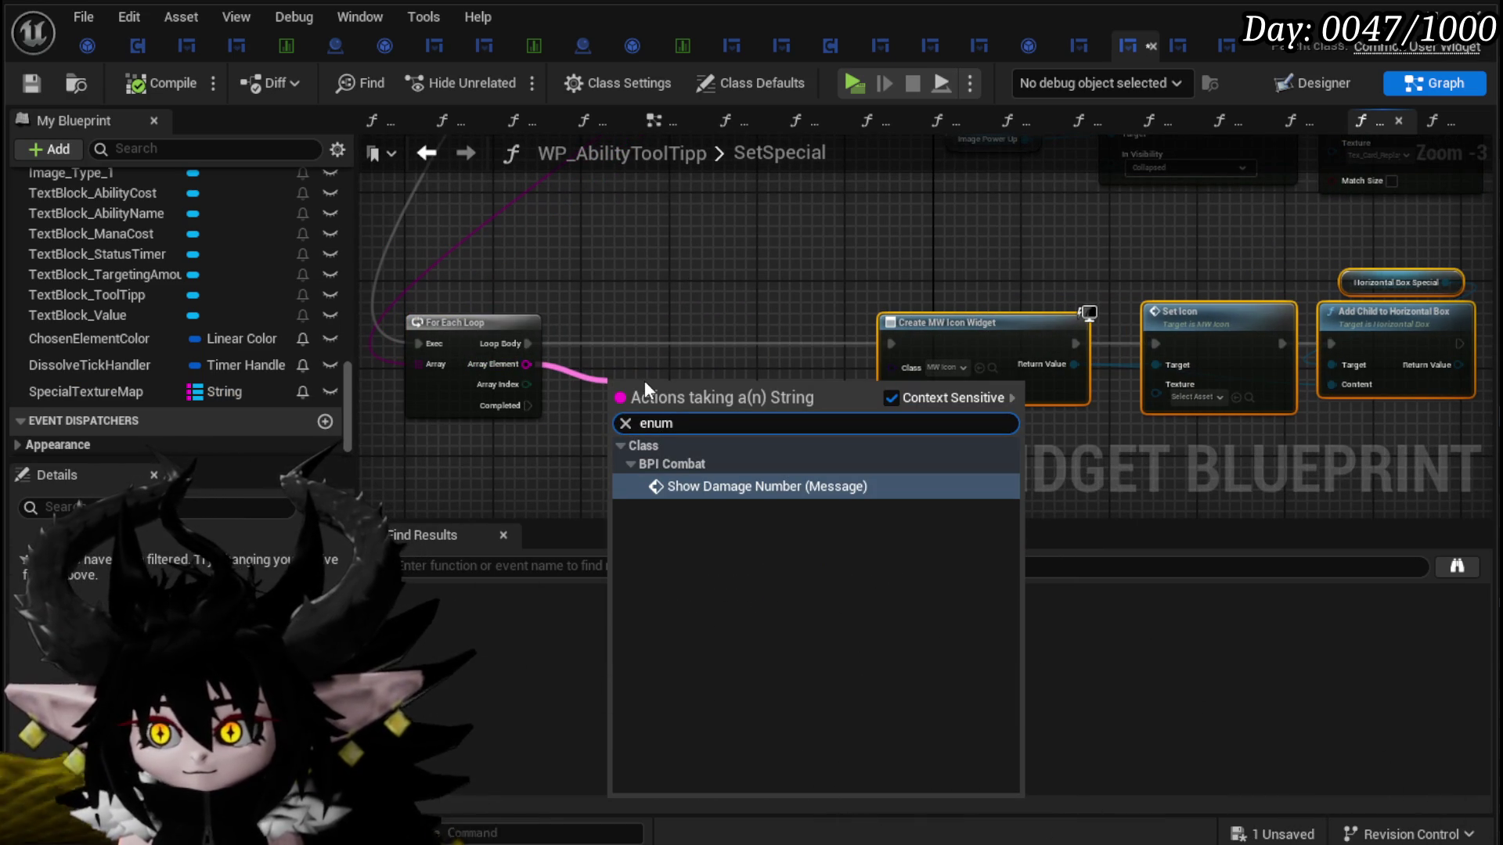
click(600, 344)
right_click(614, 307)
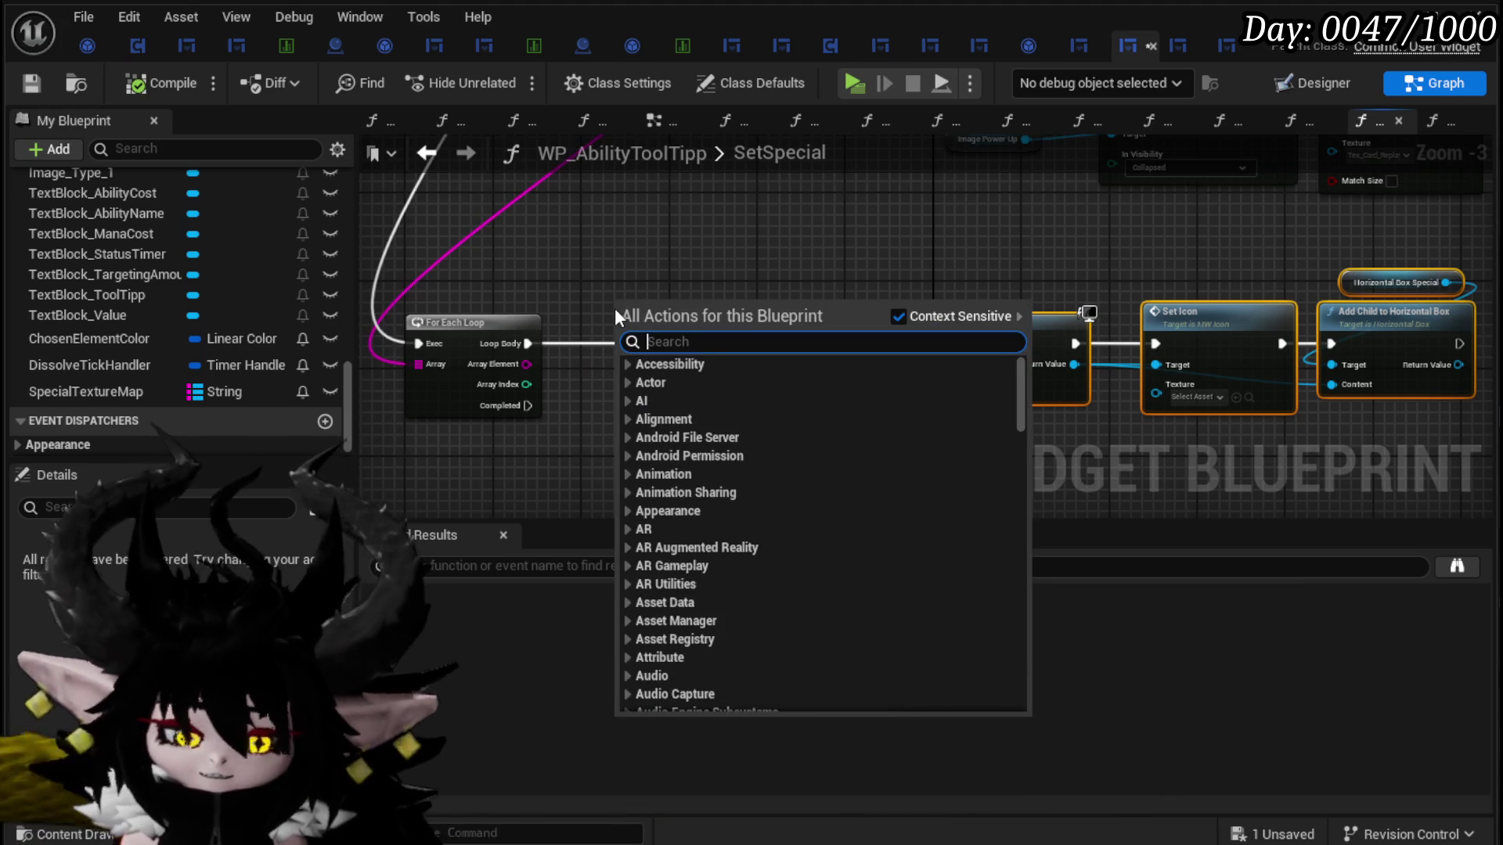
text(enum to stri)
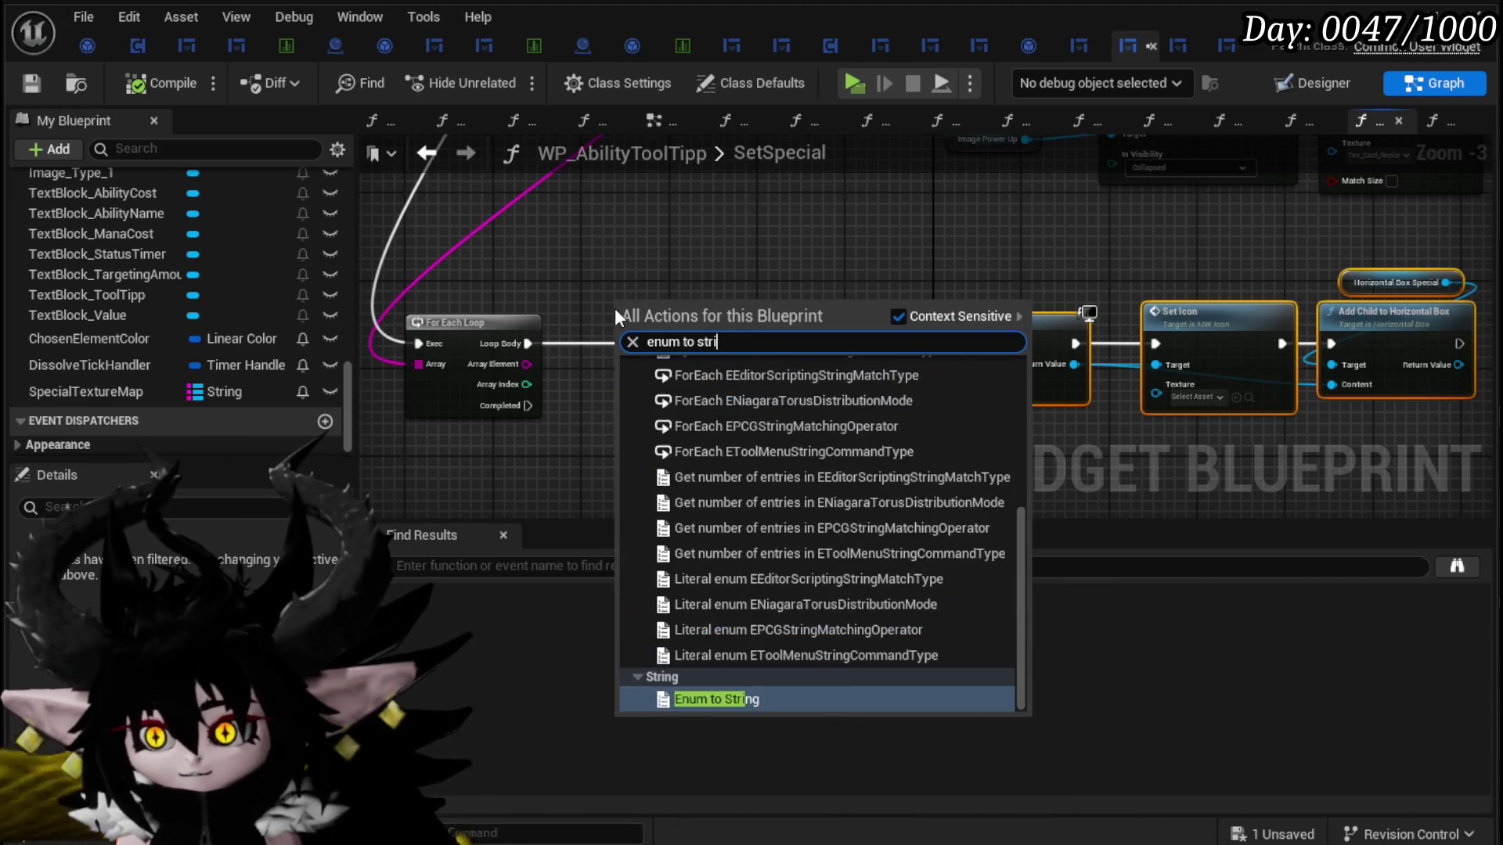
text(ng)
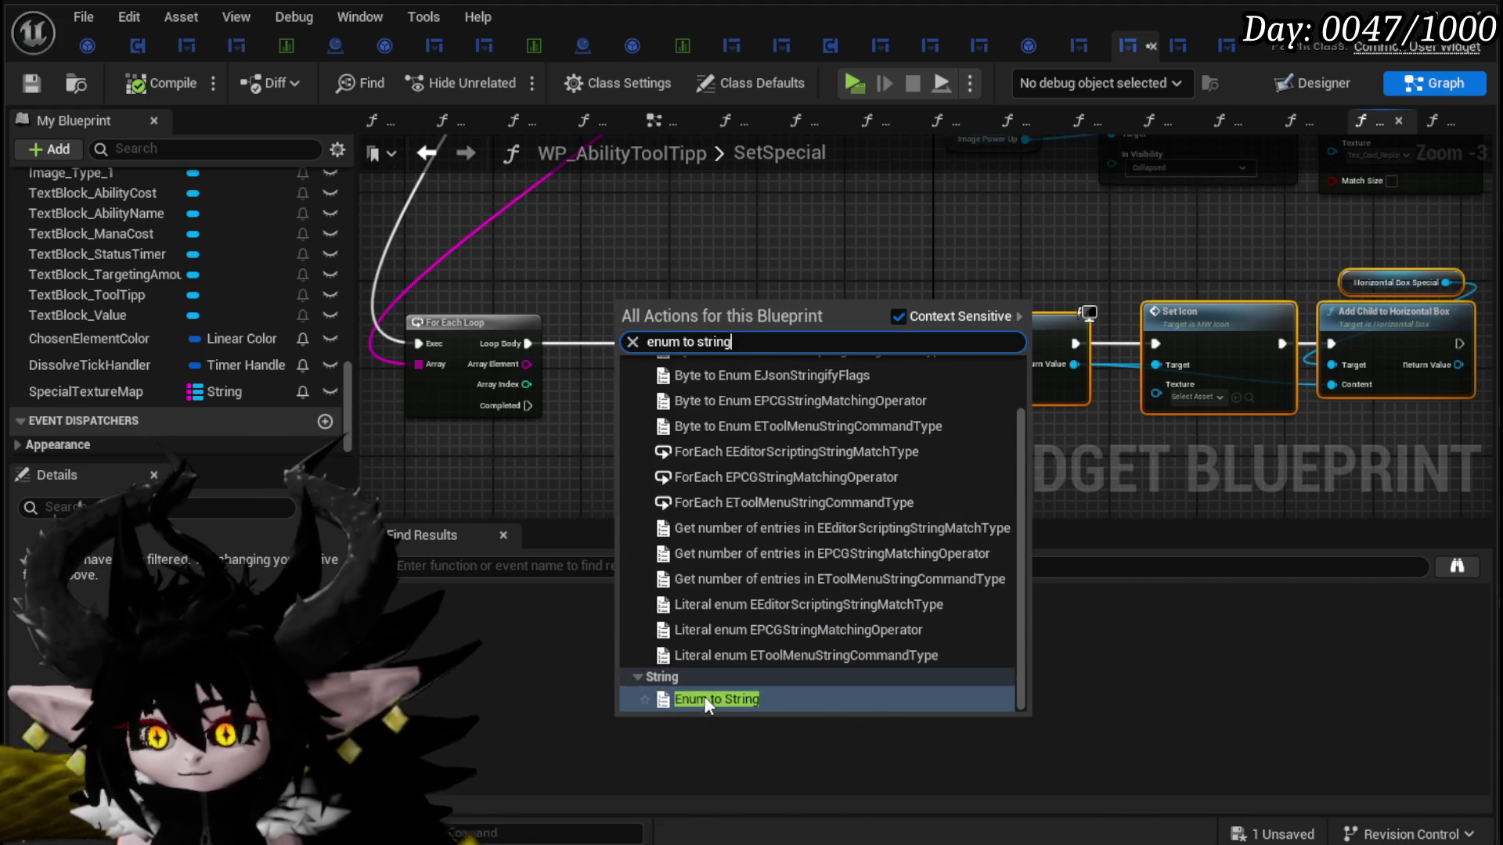
click(706, 699)
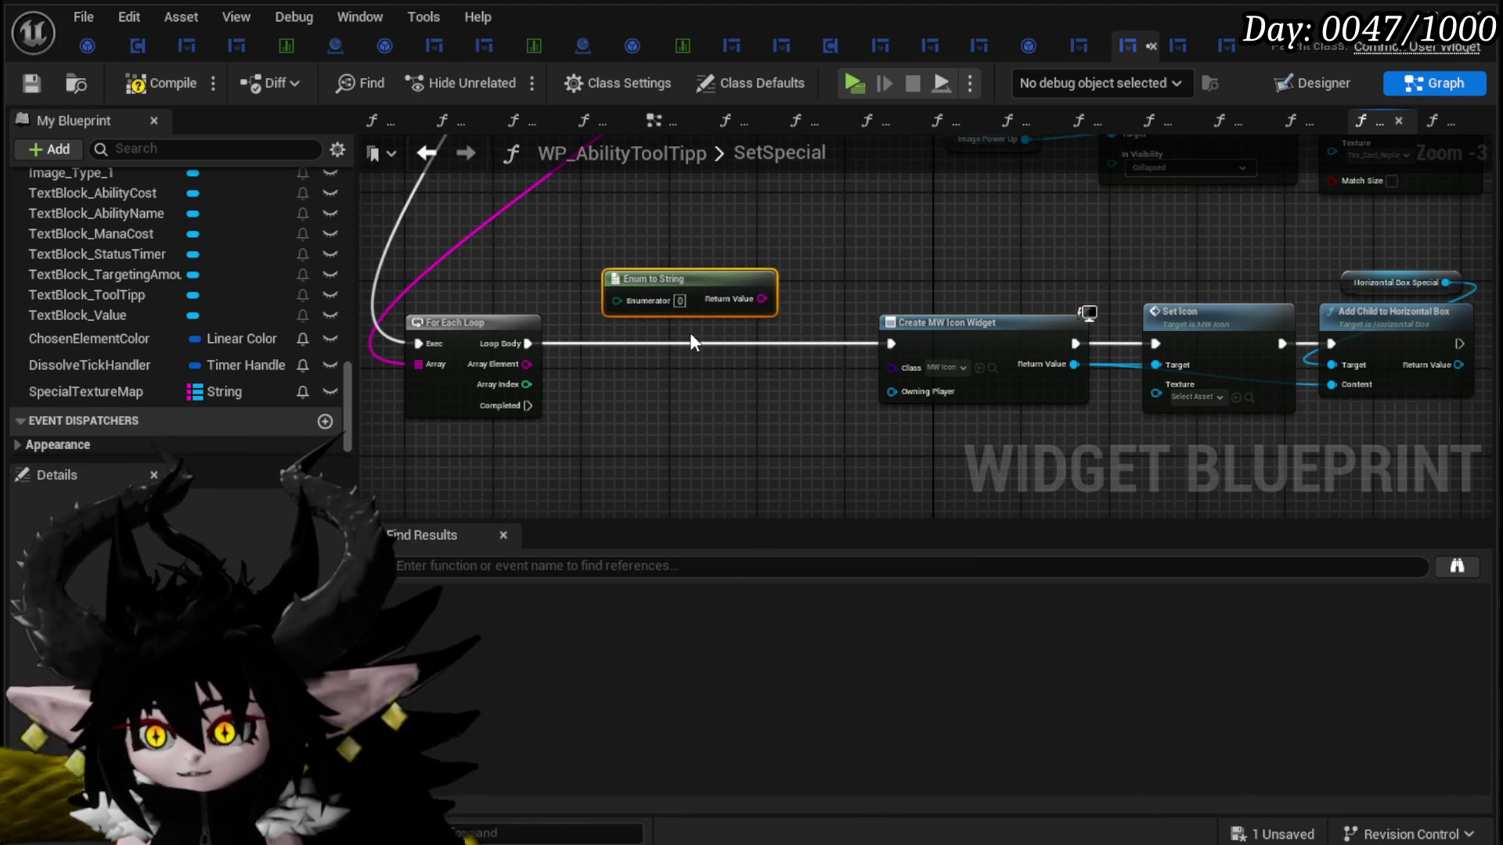
mouse_move(699, 239)
mouse_down()
mouse_move(551, 508)
mouse_move(507, 514)
mouse_move(459, 573)
mouse_move(443, 530)
mouse_up()
scroll(153, 415, down, 1)
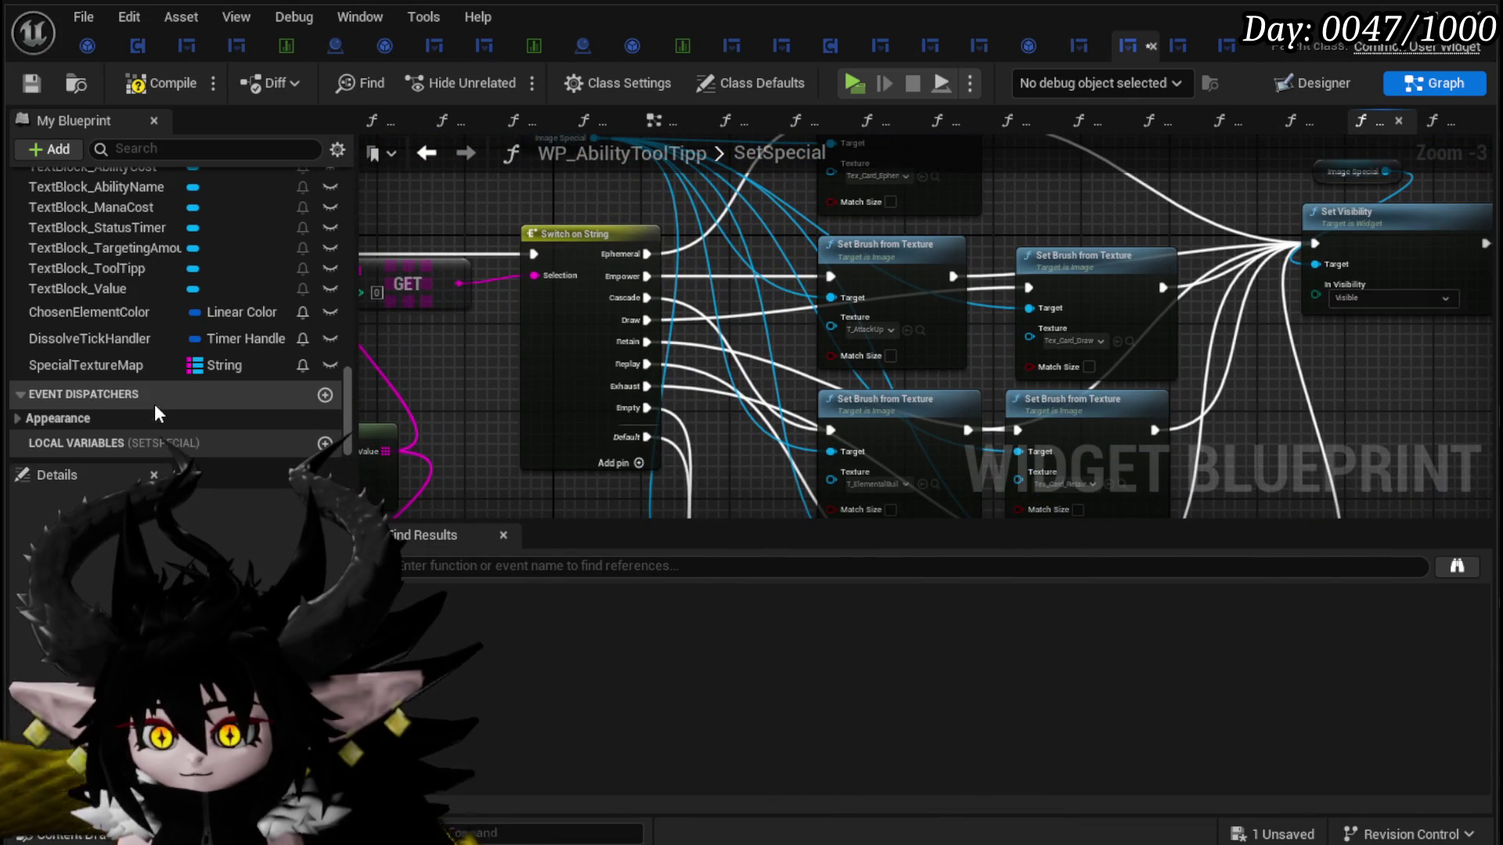
Step: Assign the Ephemeral, Attack Up and Elemental textures to SpecialTextureMap's default entries
click(106, 361)
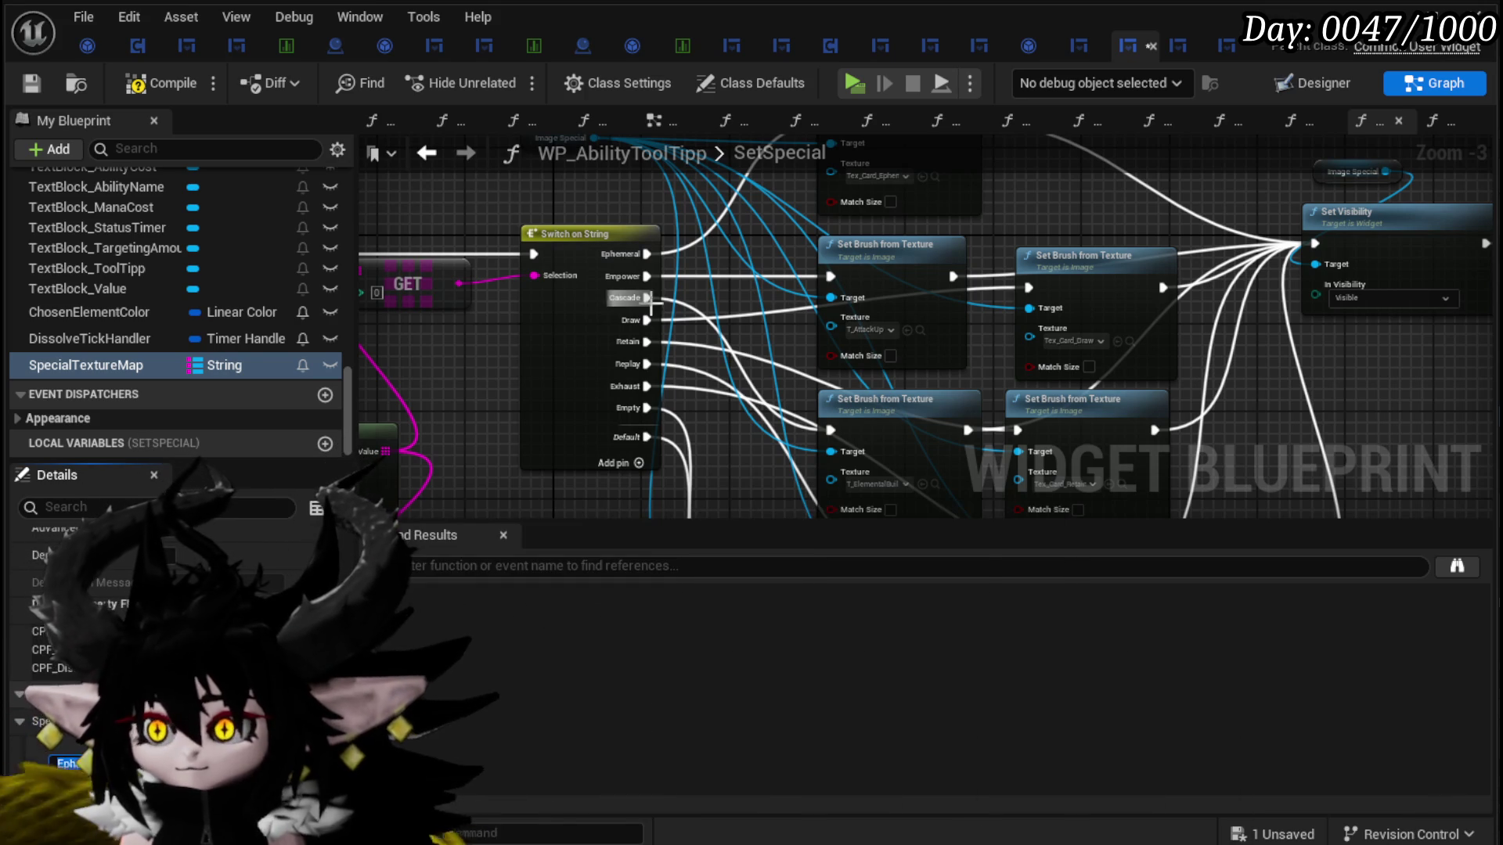
click(266, 763)
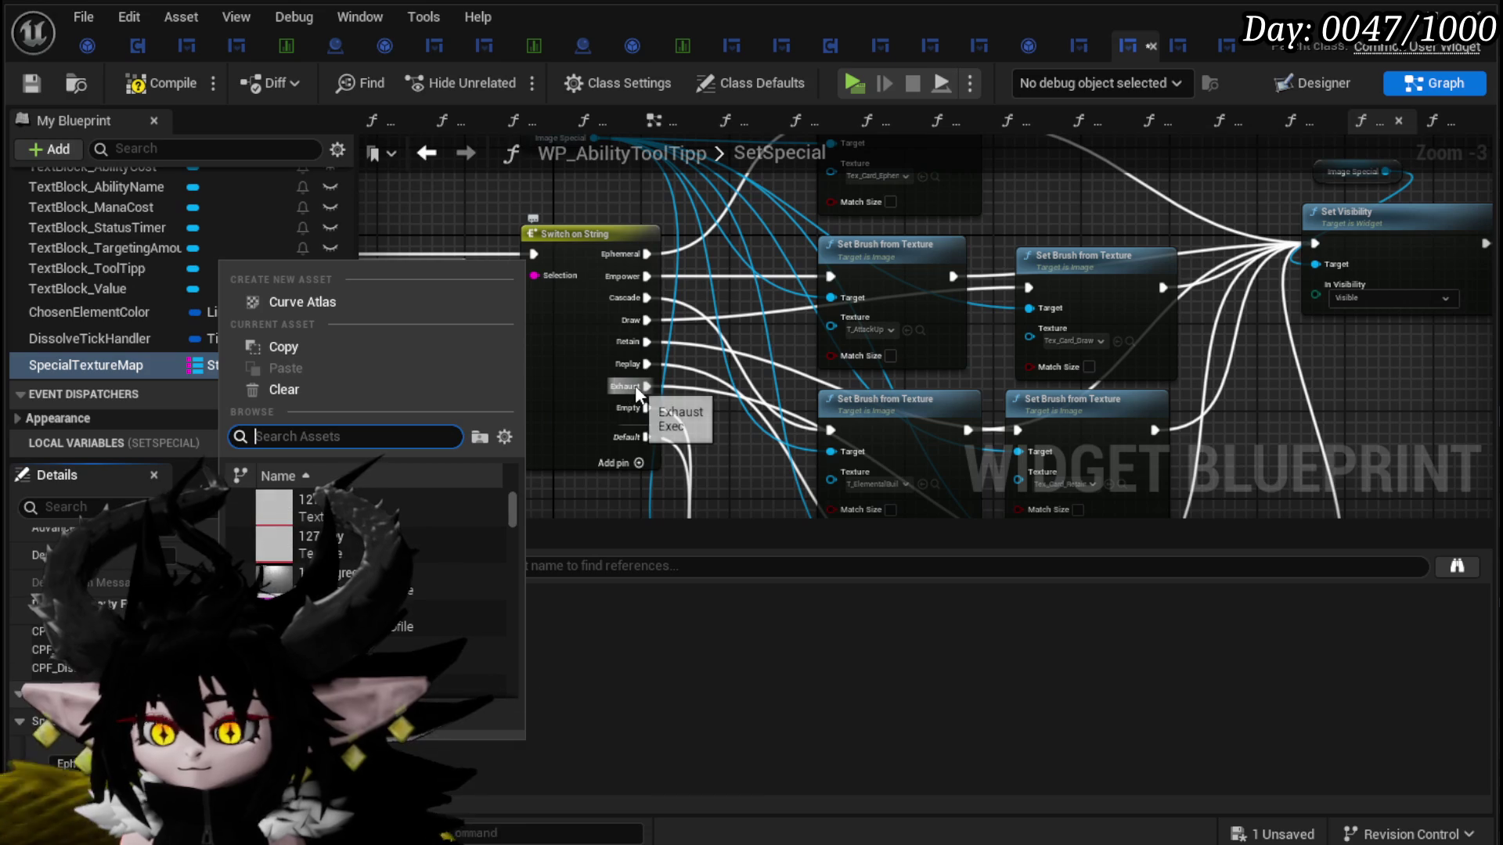
text(Ephemer)
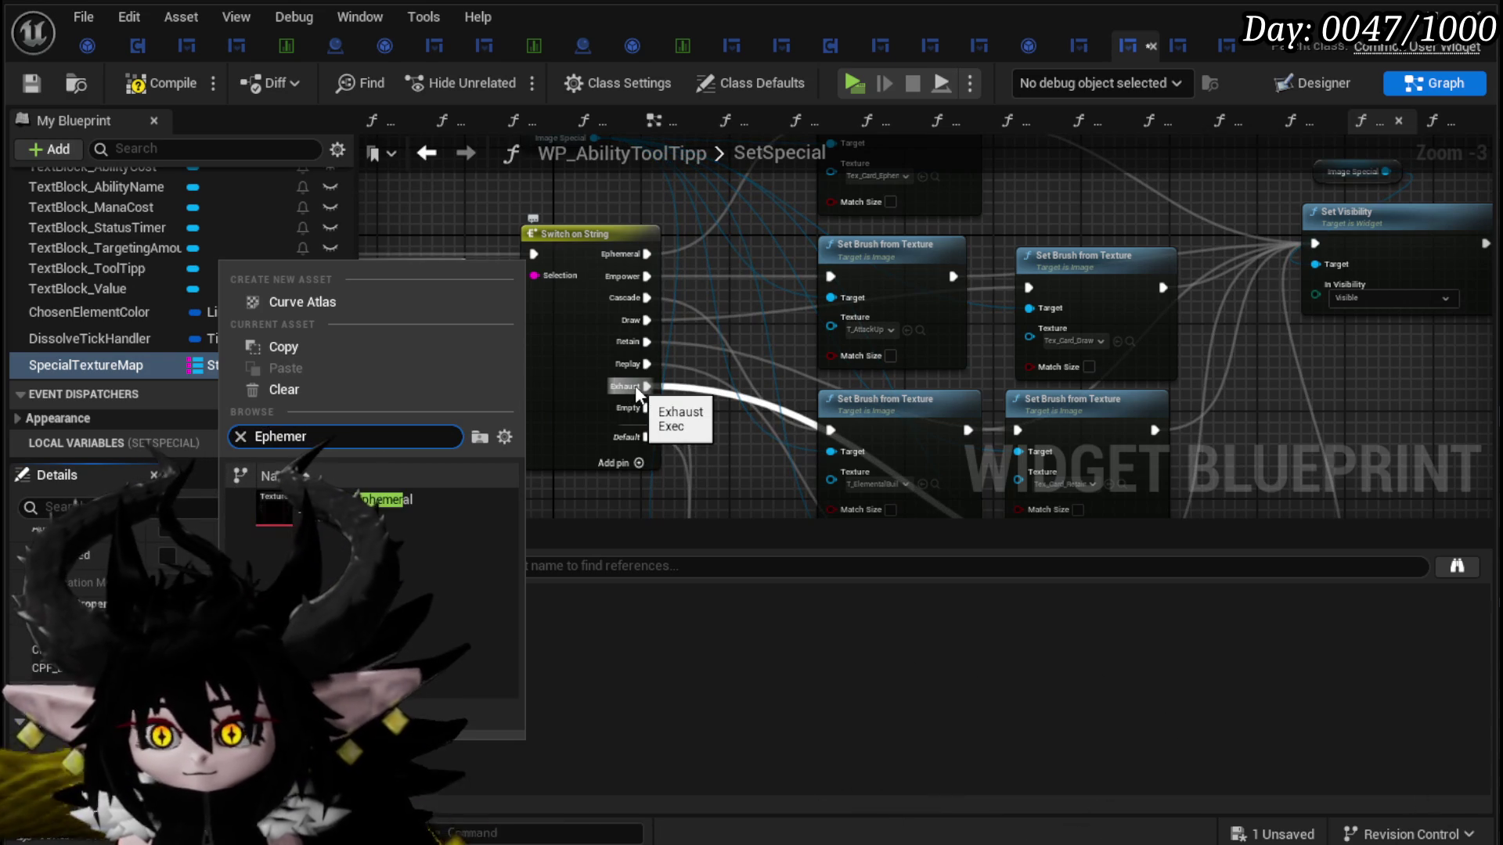
click(383, 499)
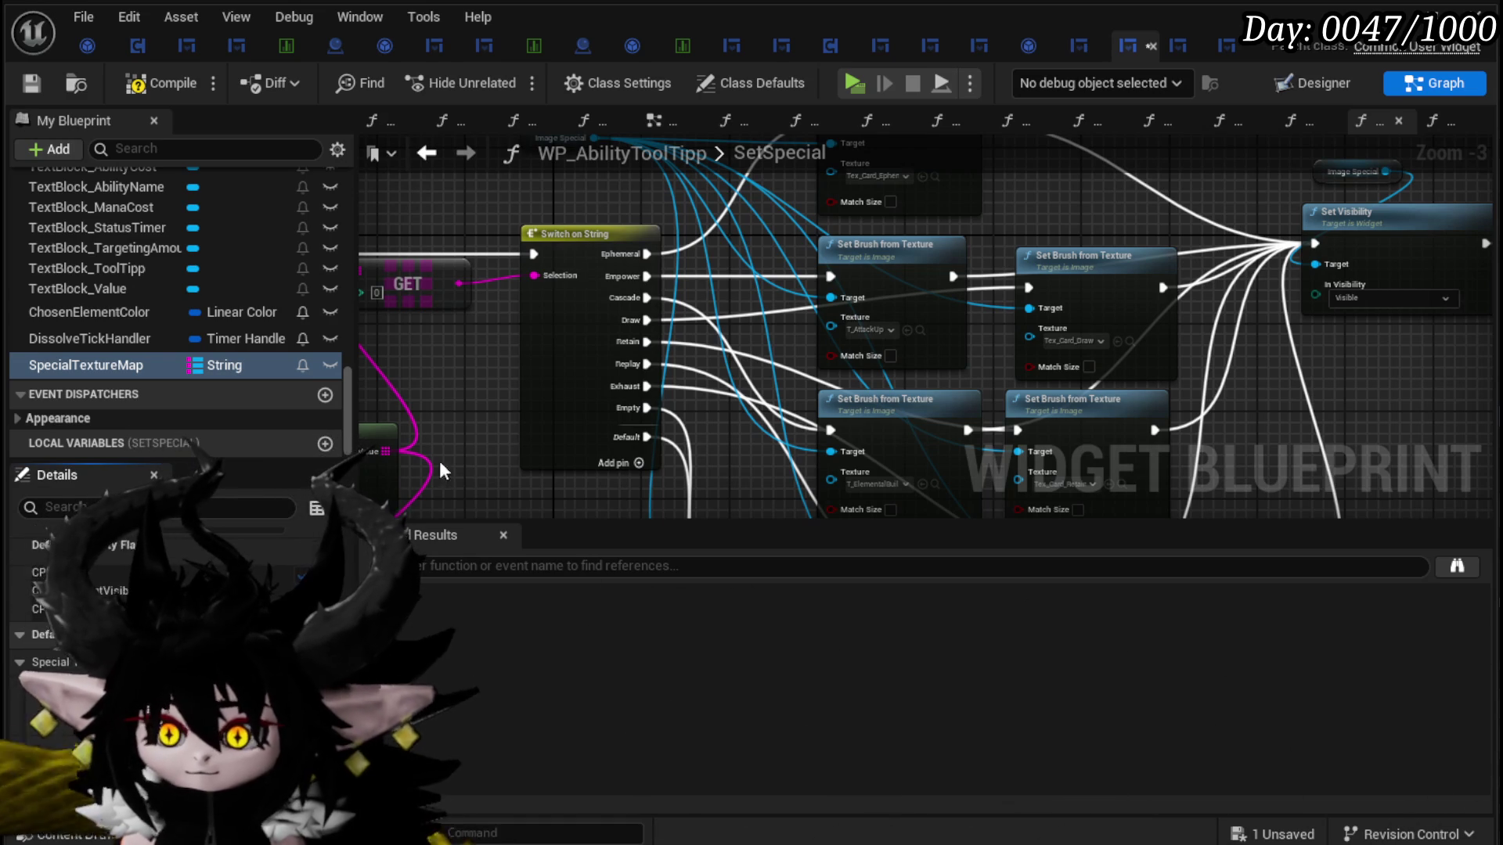
click(266, 747)
text(A)
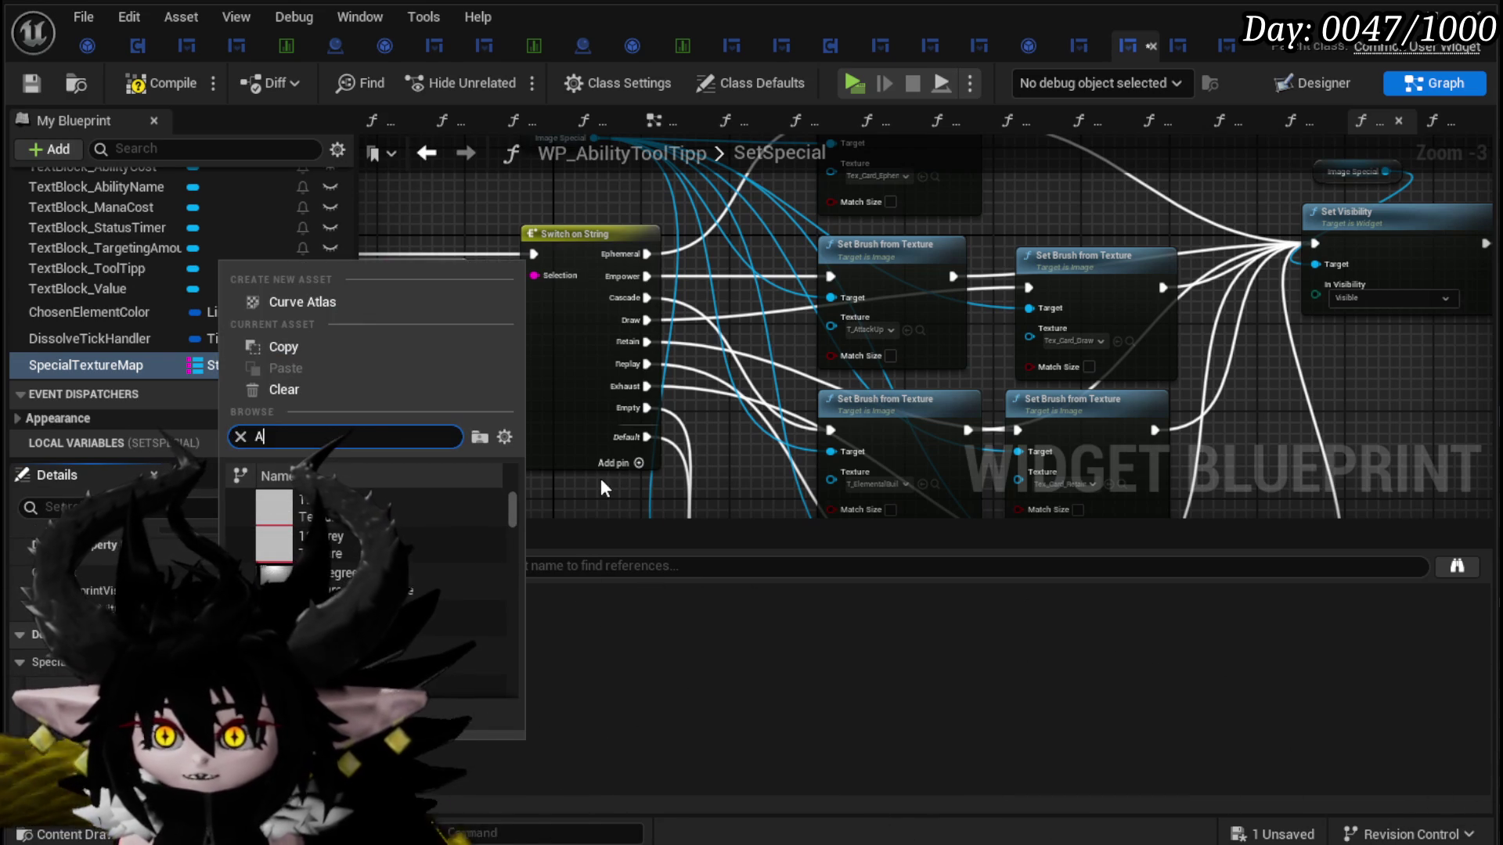
text(ttack Up)
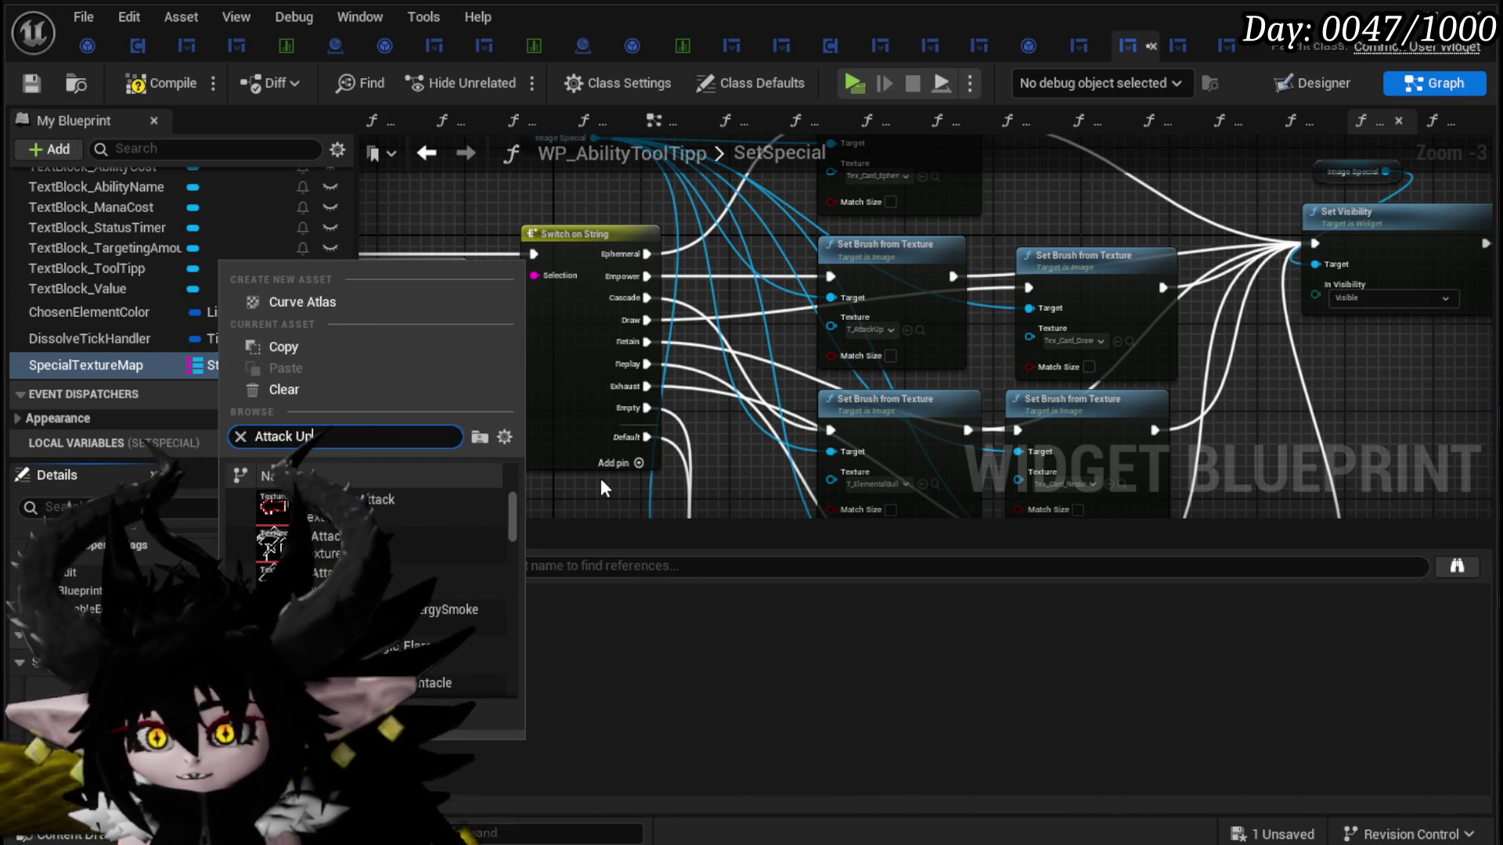
click(274, 509)
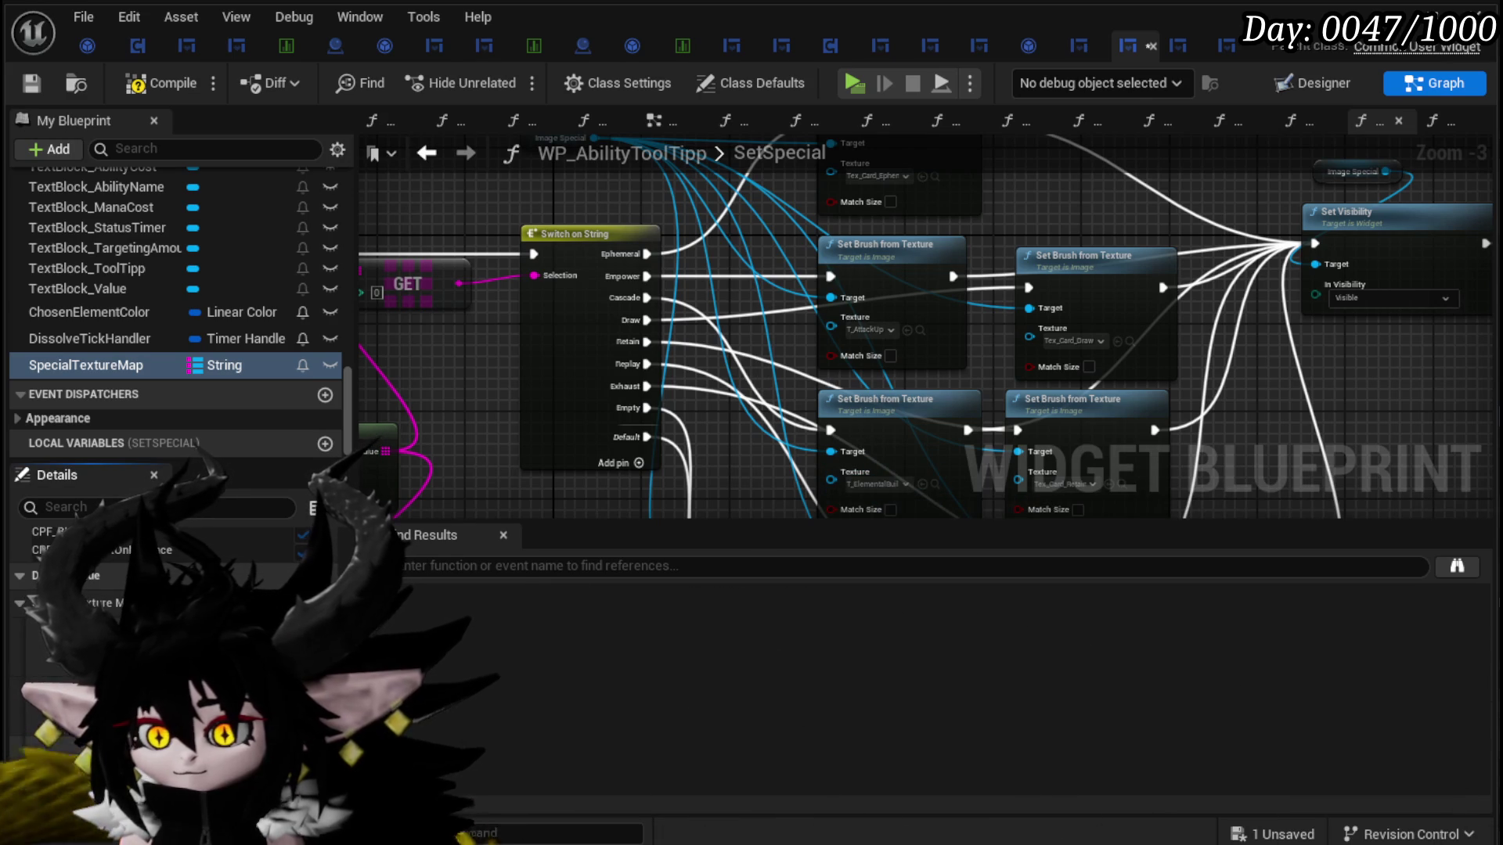
click(313, 744)
text(Elemen)
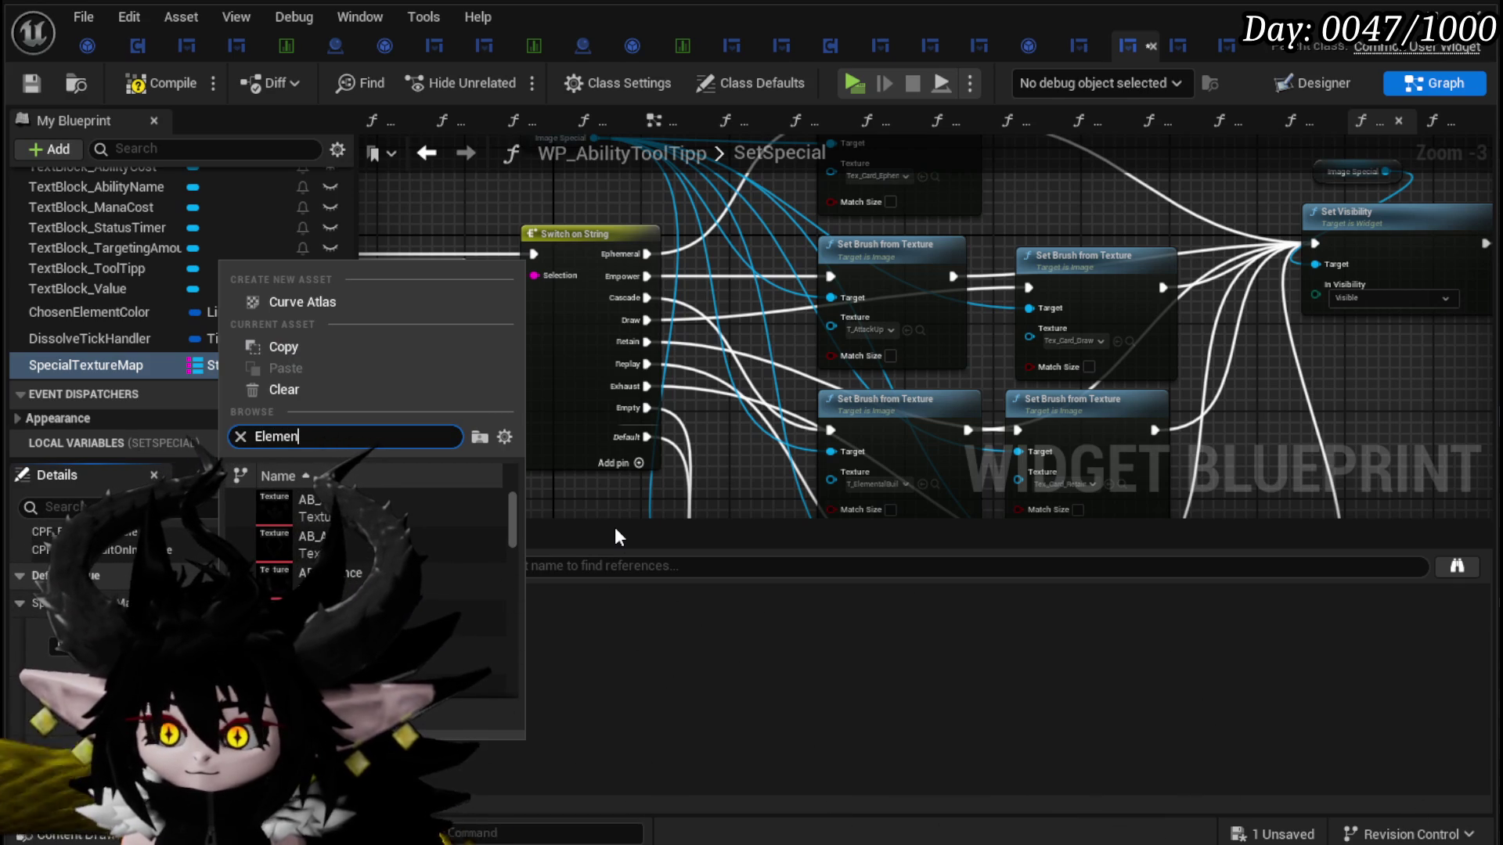
text(tal)
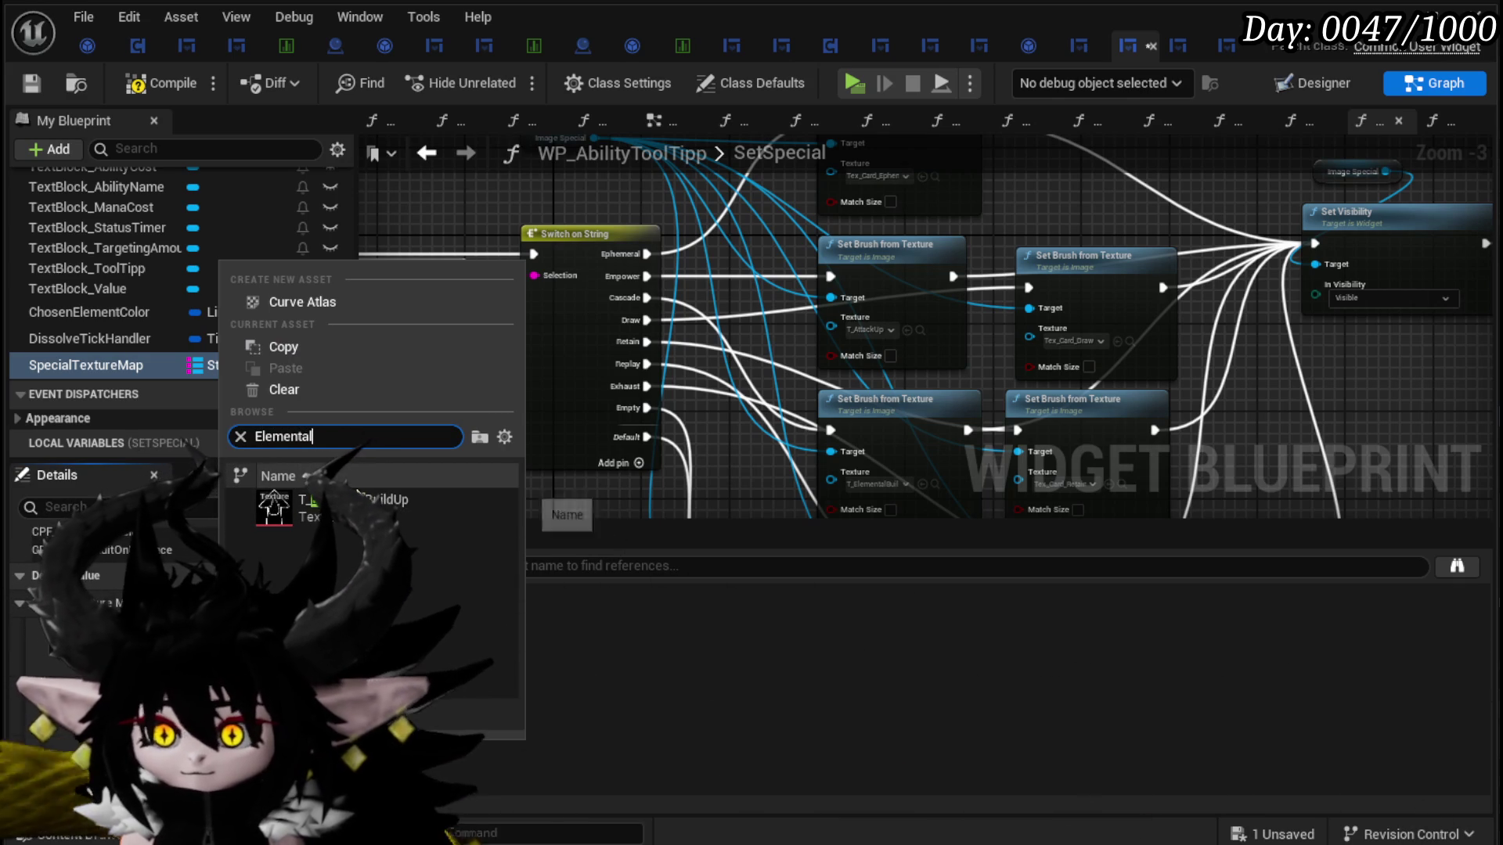
key(Return)
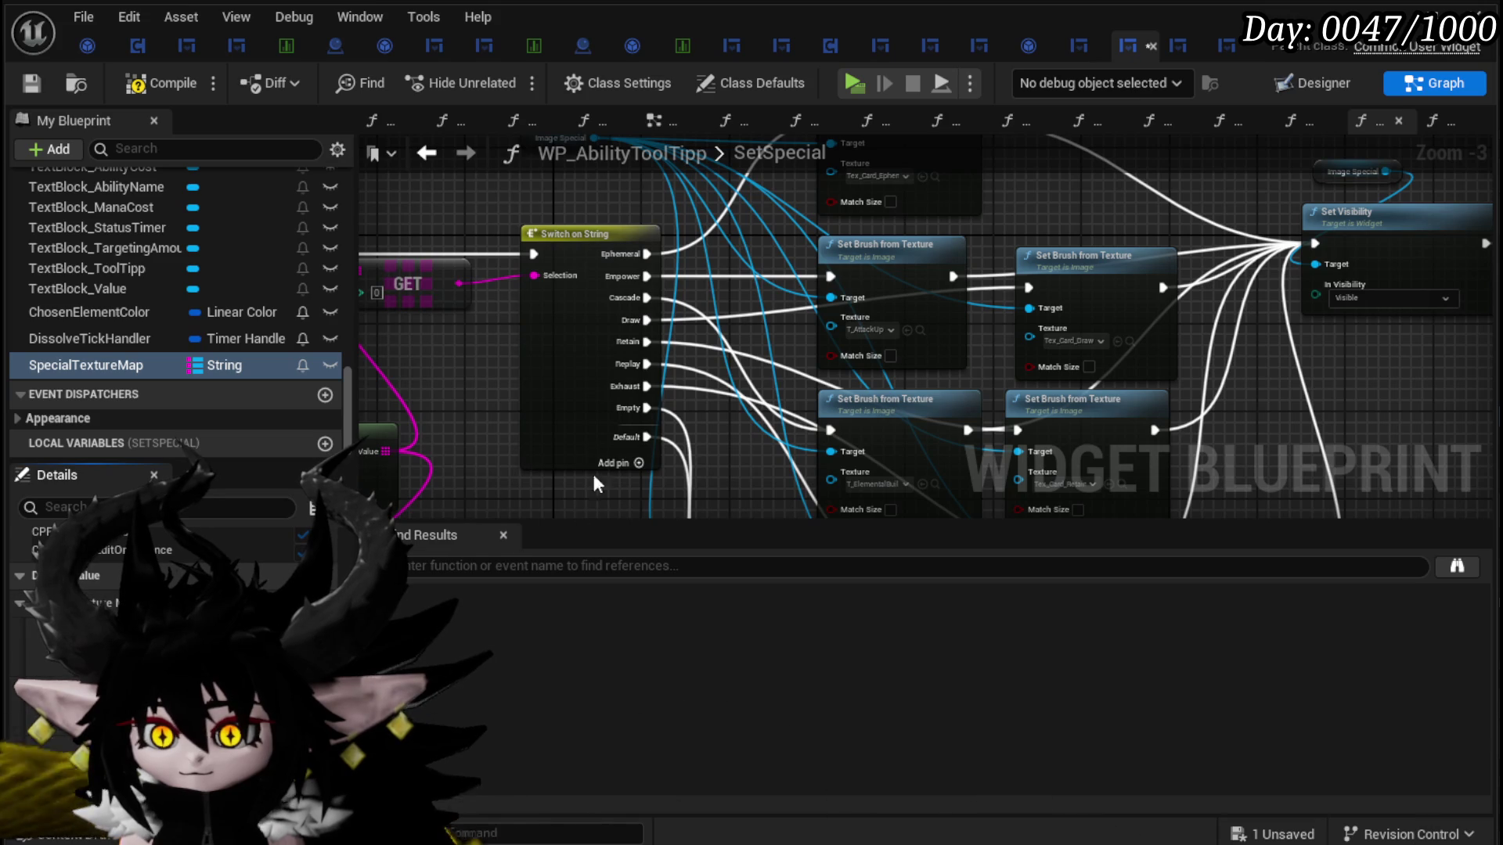
Step: Set the Empower texture, add another map entry, and assign it the Retain texture
scroll(156, 595, down, 2)
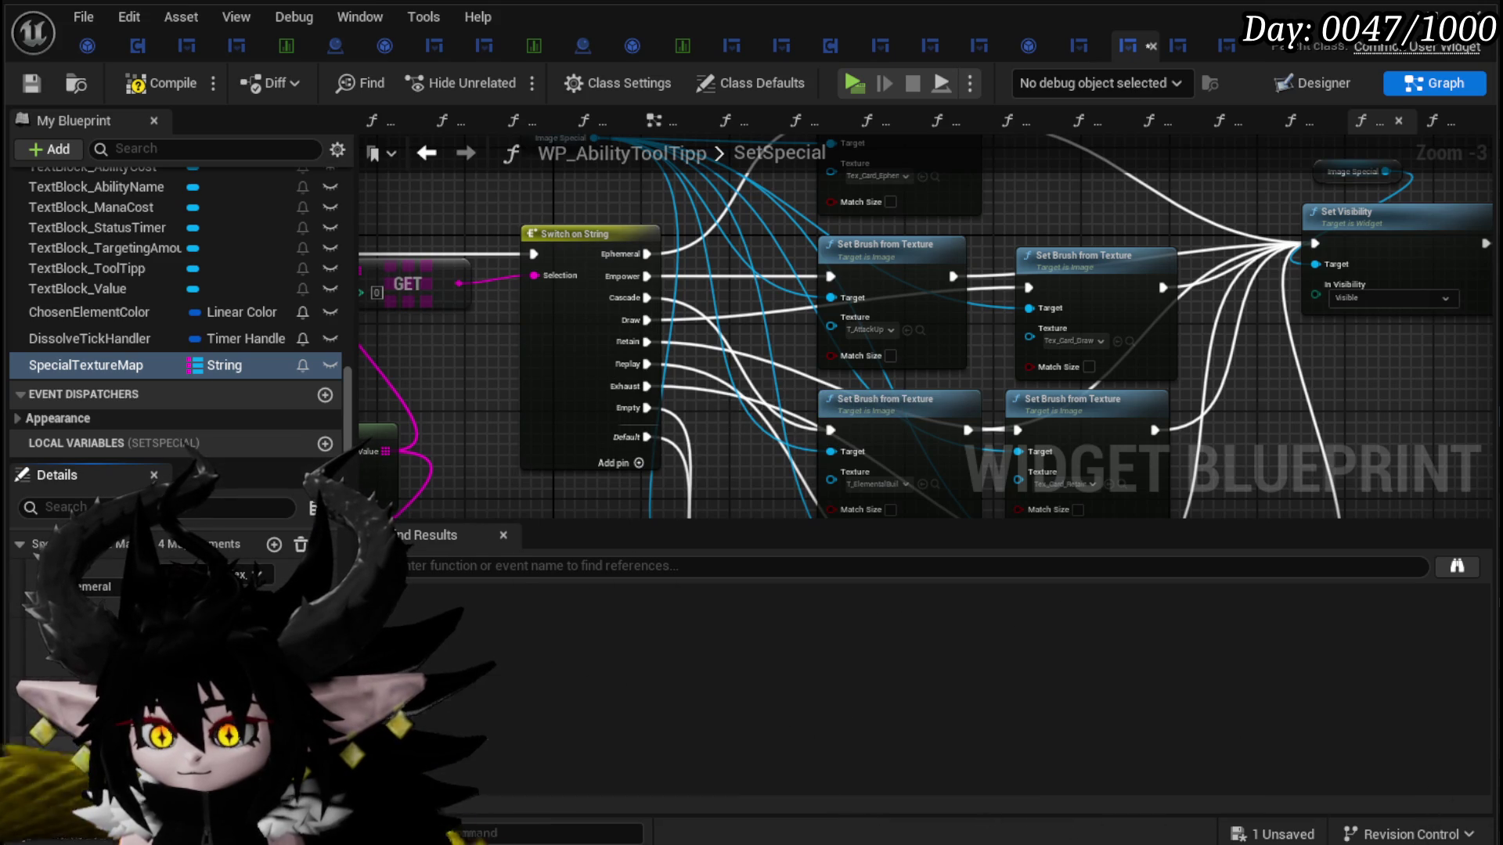
click(249, 575)
text(Empow)
key(Escape)
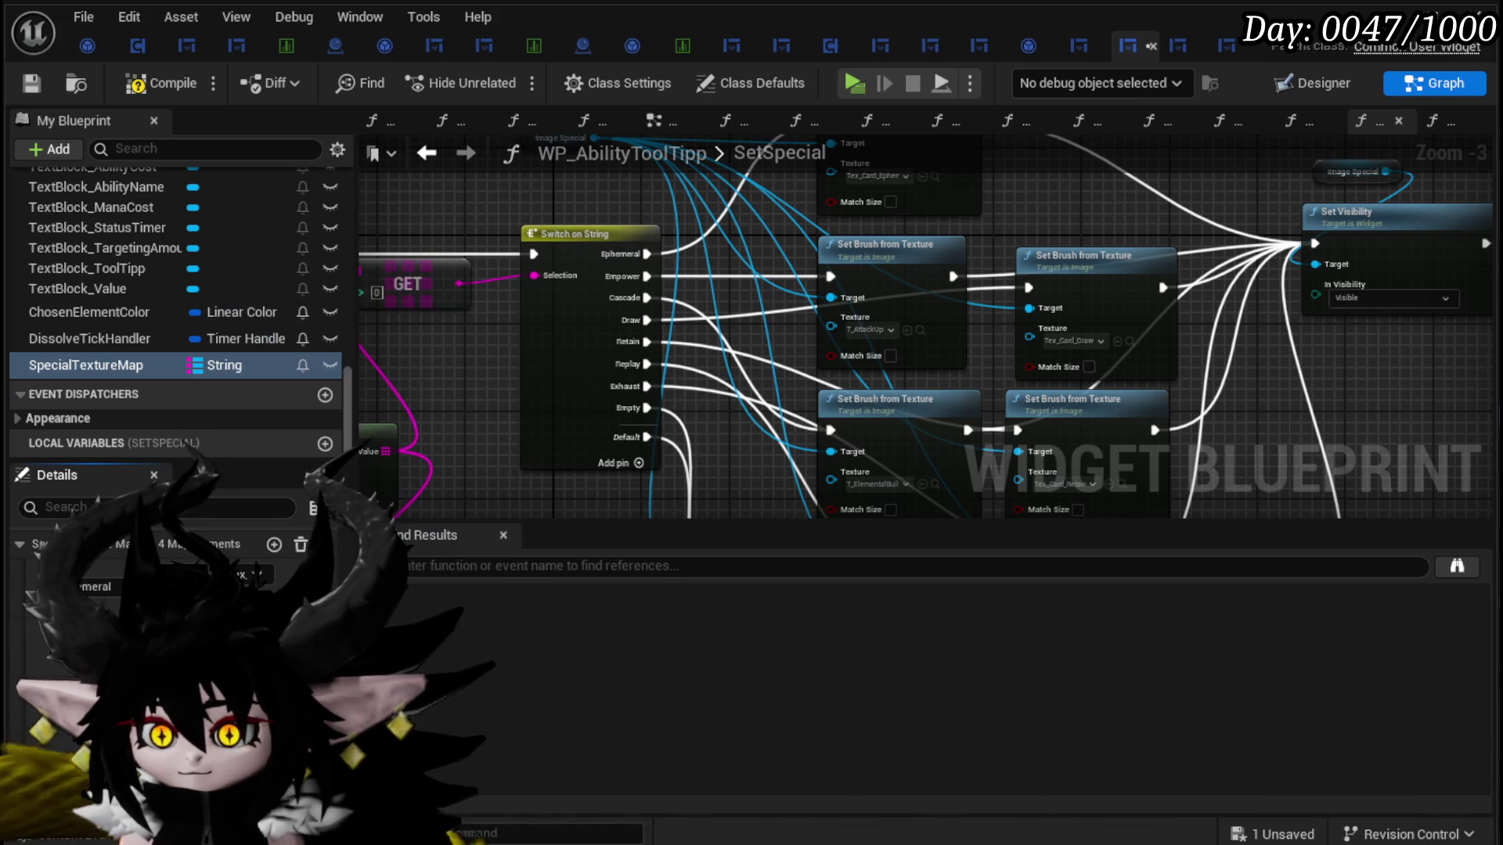
click(274, 543)
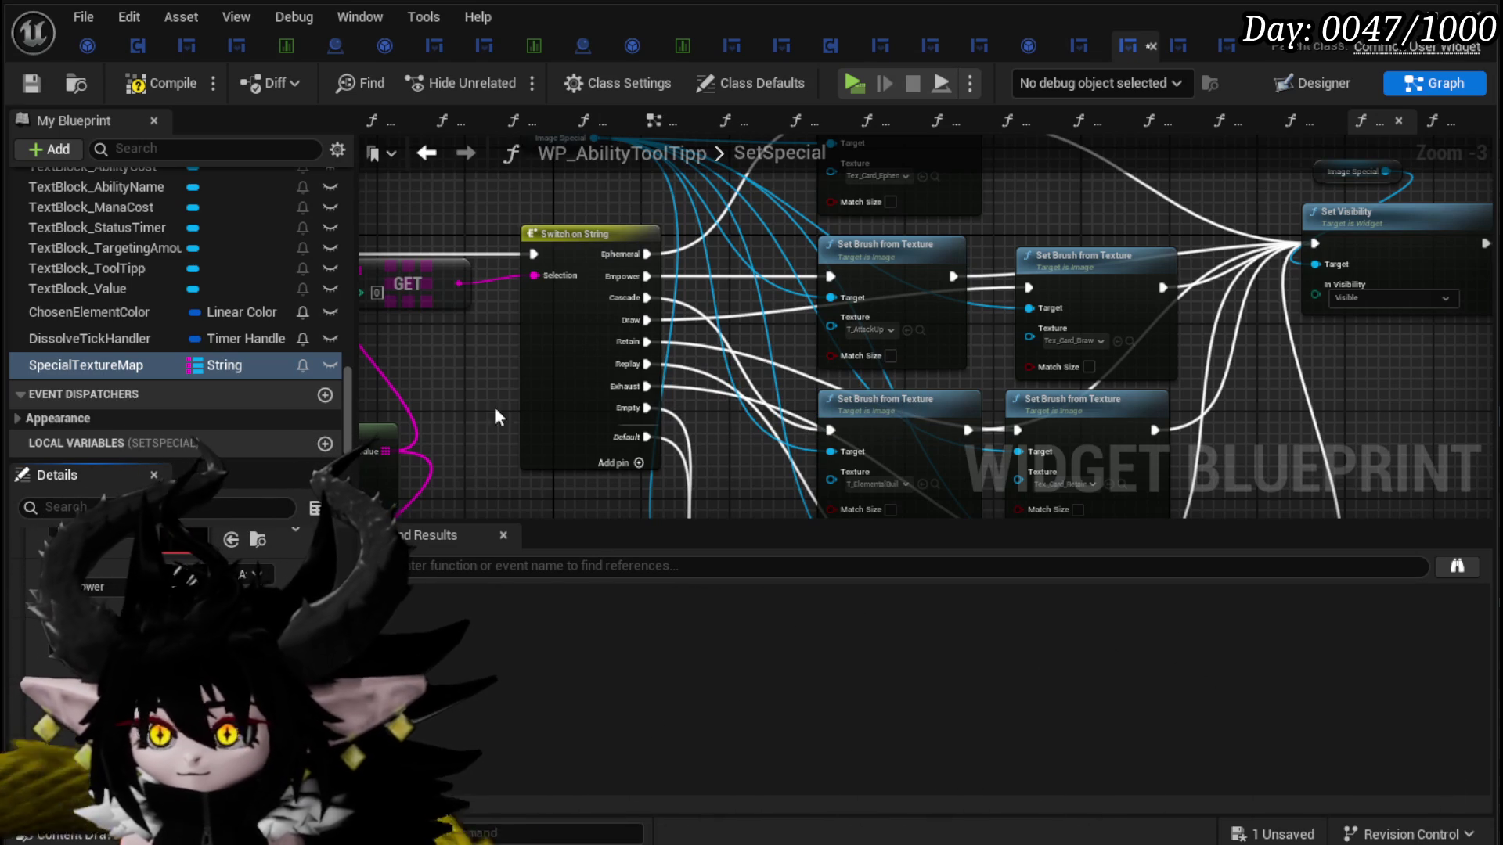
drag(467, 394, 436, 309)
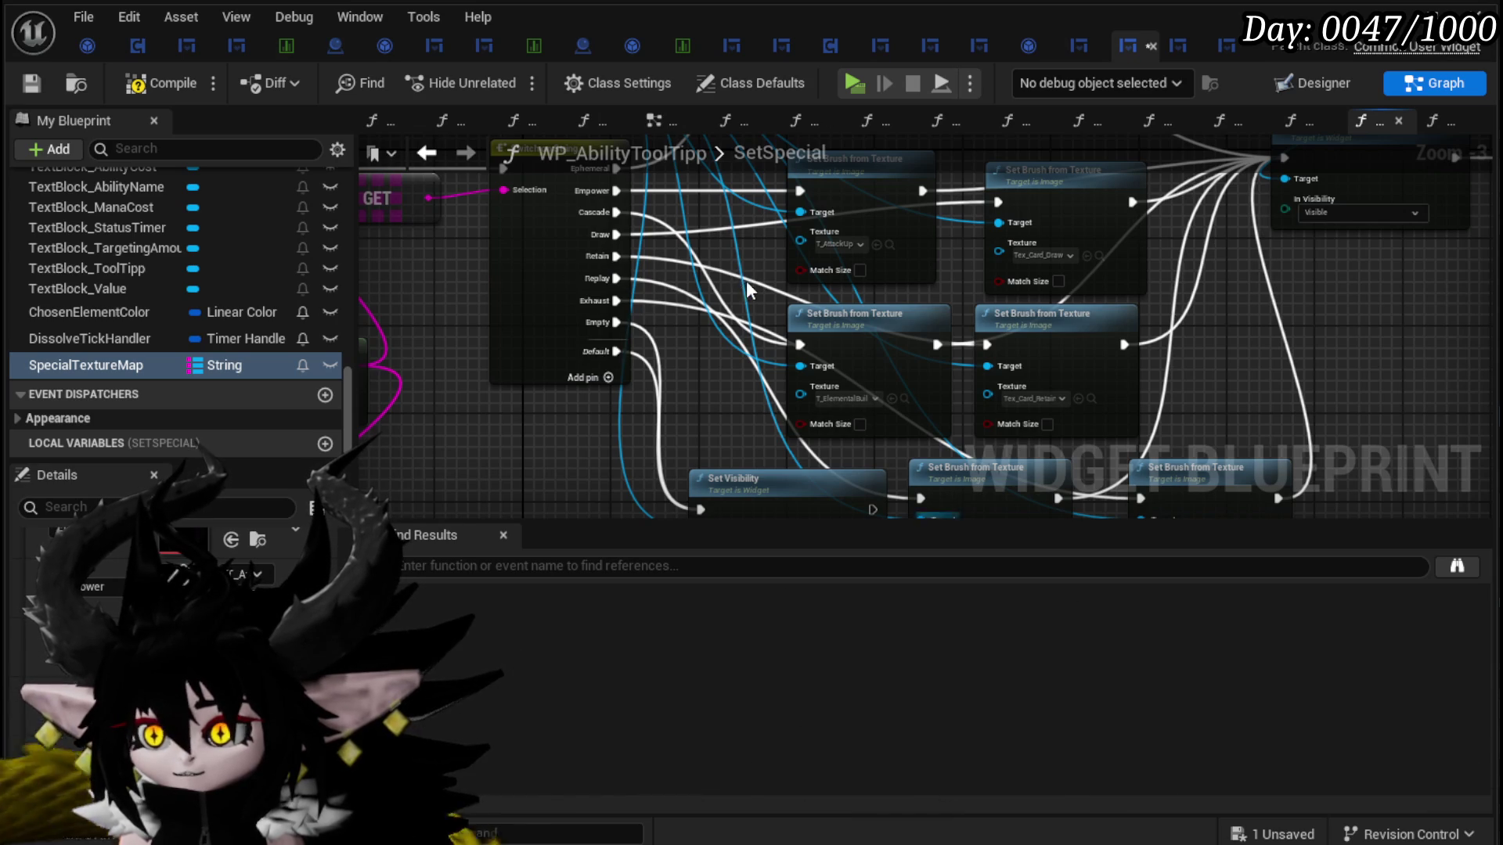
click(250, 573)
text(Retai)
click(743, 376)
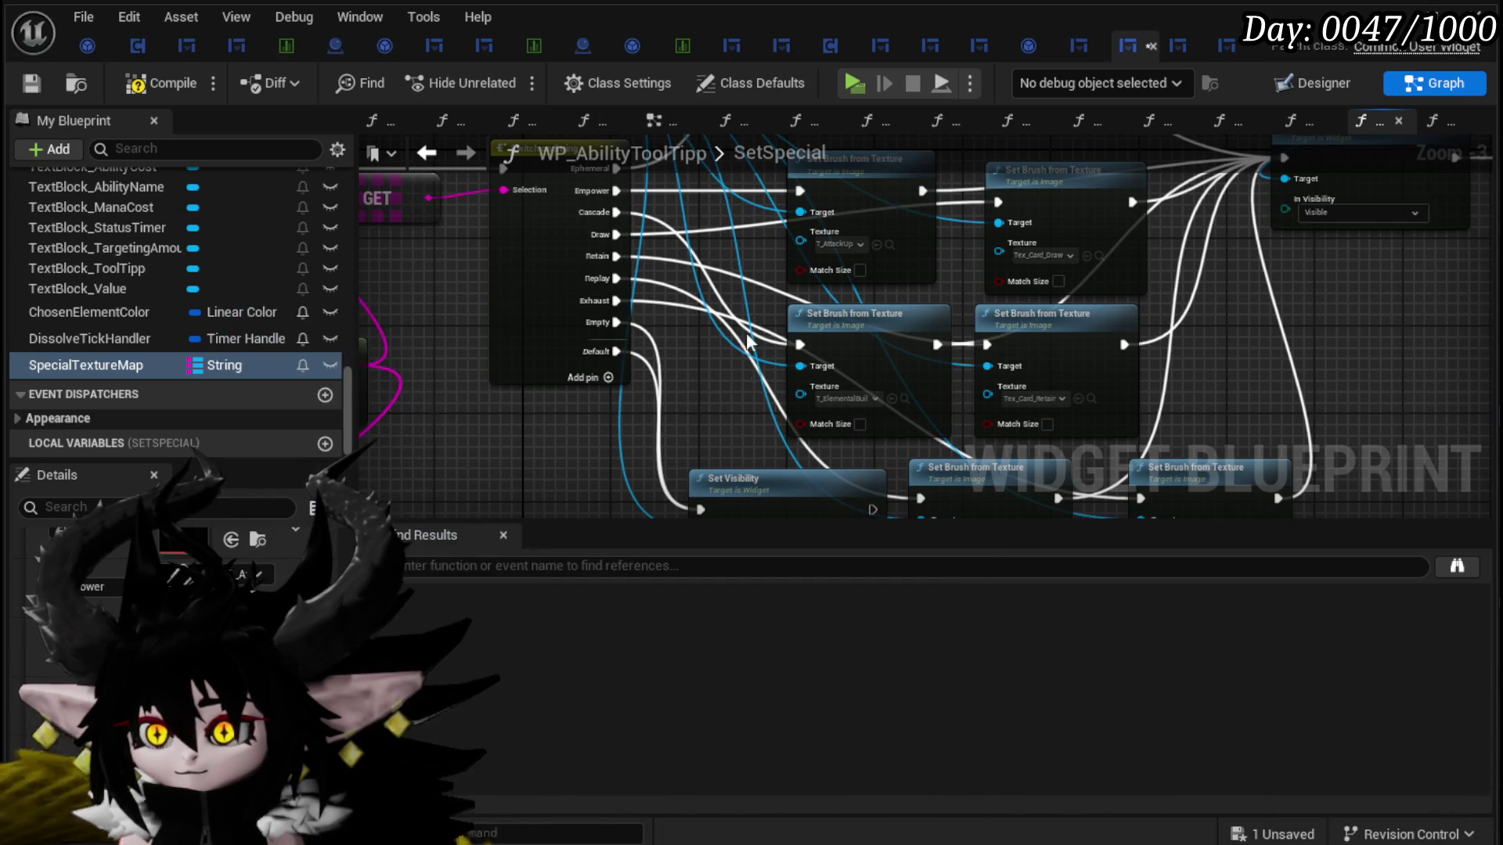
Step: Assign Tex_Card_Replay and the Exhaust texture to the next SpecialTextureMap entries
scroll(288, 570, up, 3)
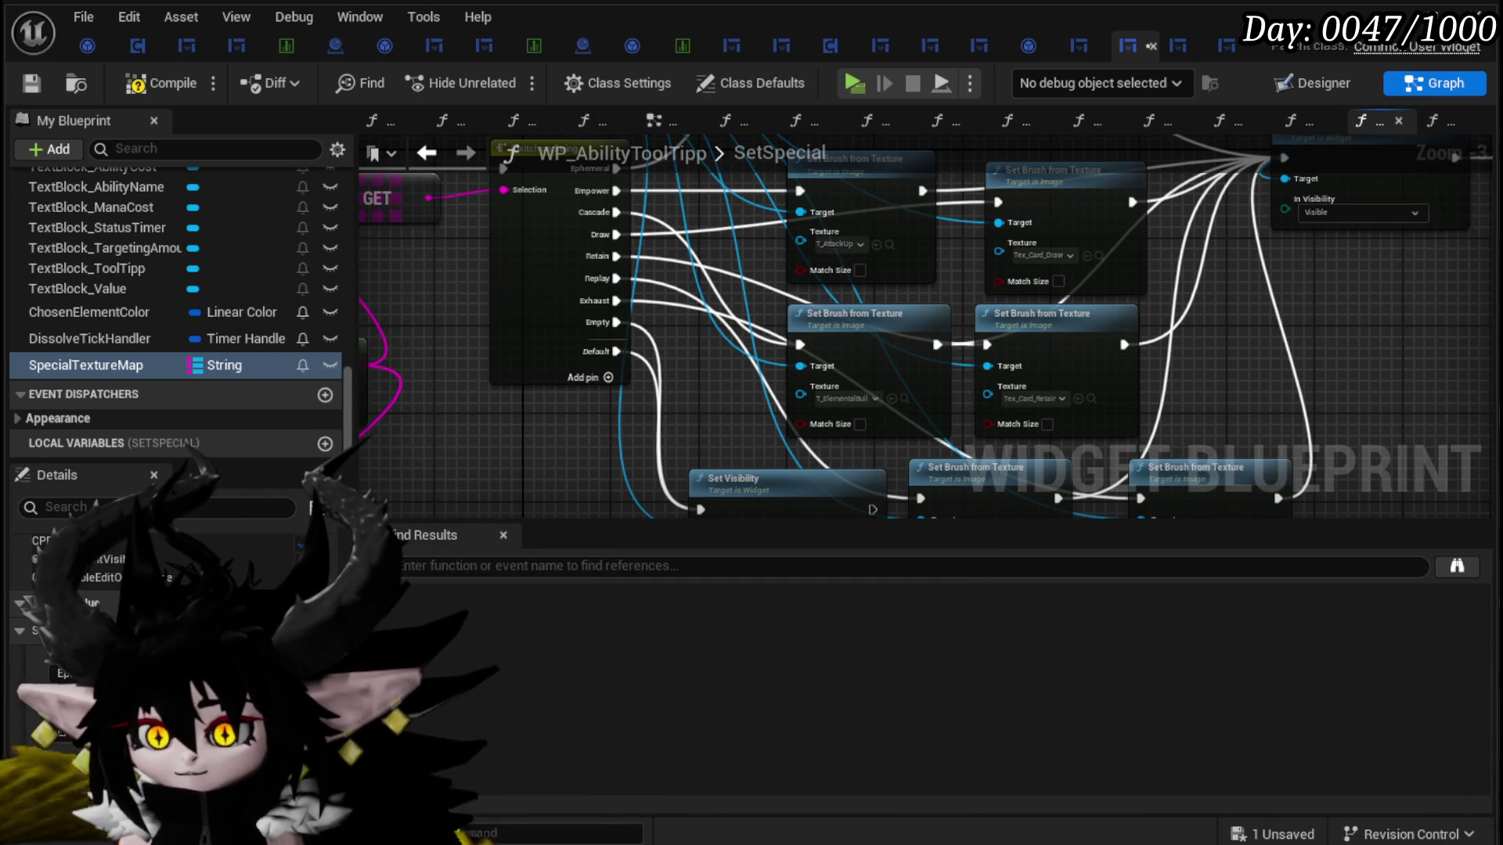
scroll(235, 587, down, 3)
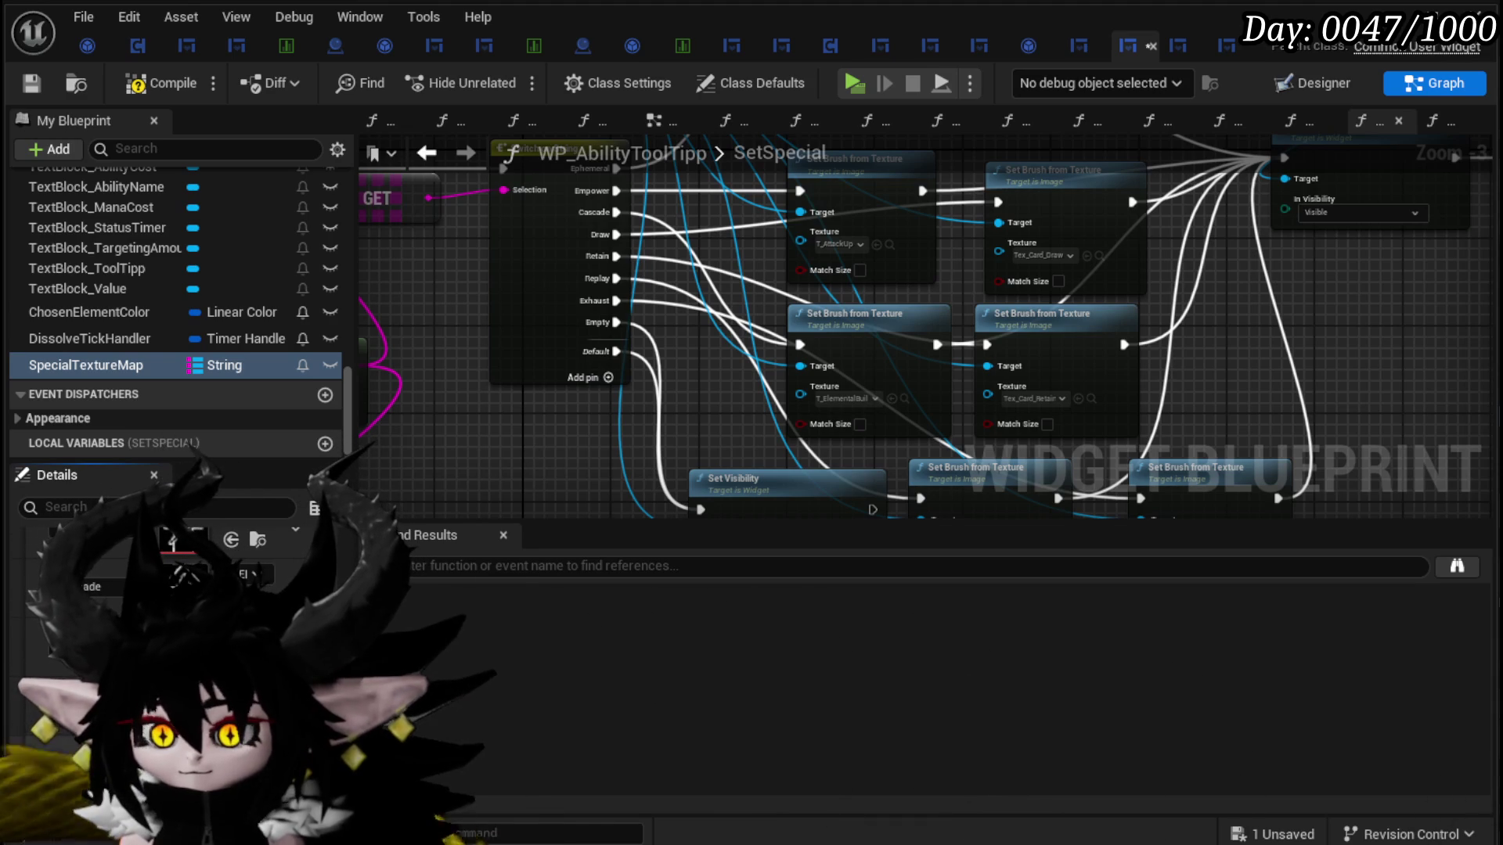
click(252, 574)
text(Repla)
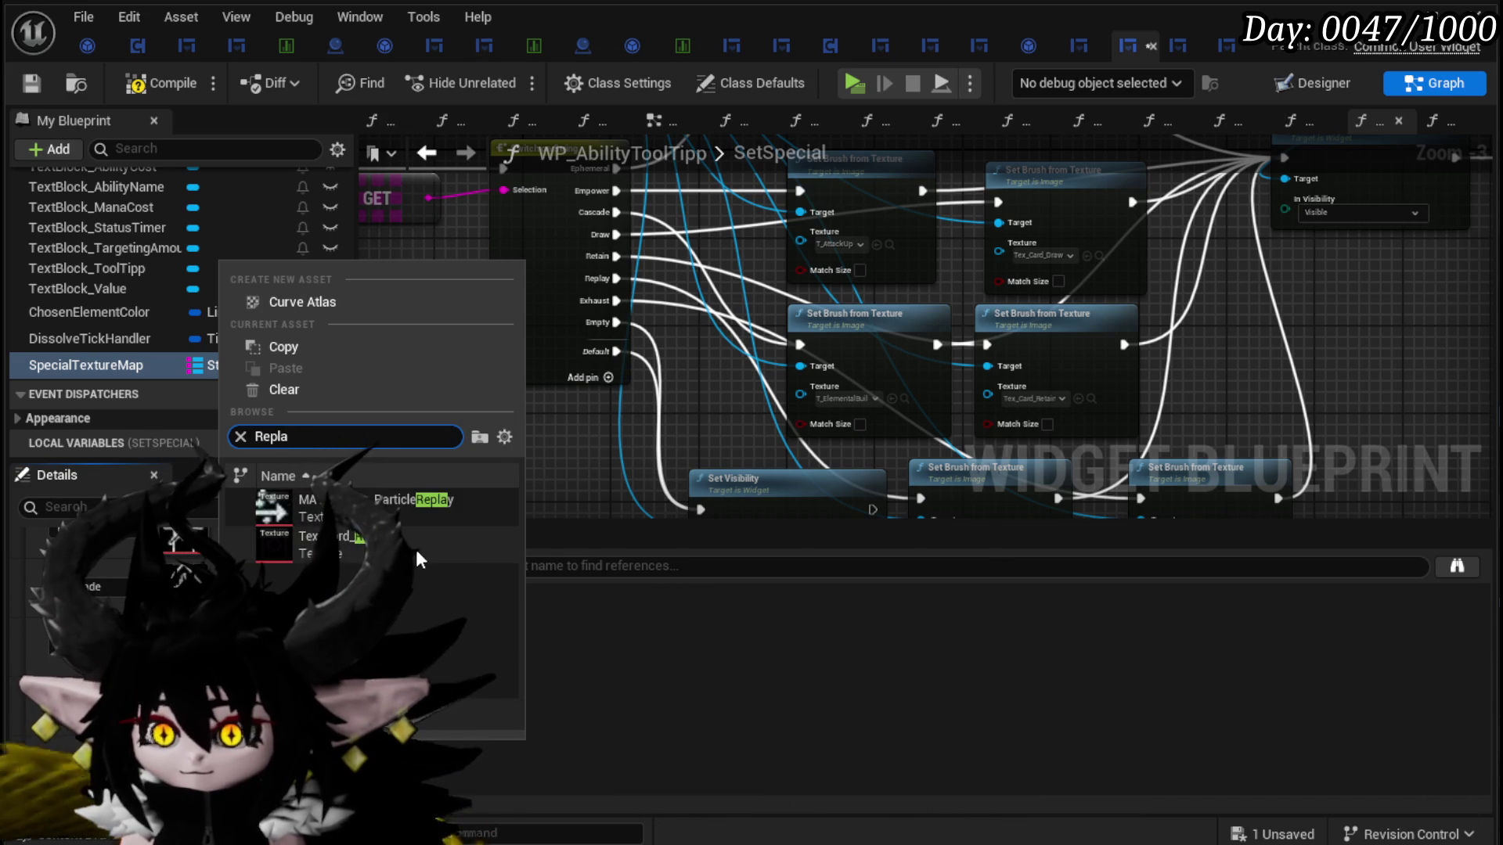
click(415, 547)
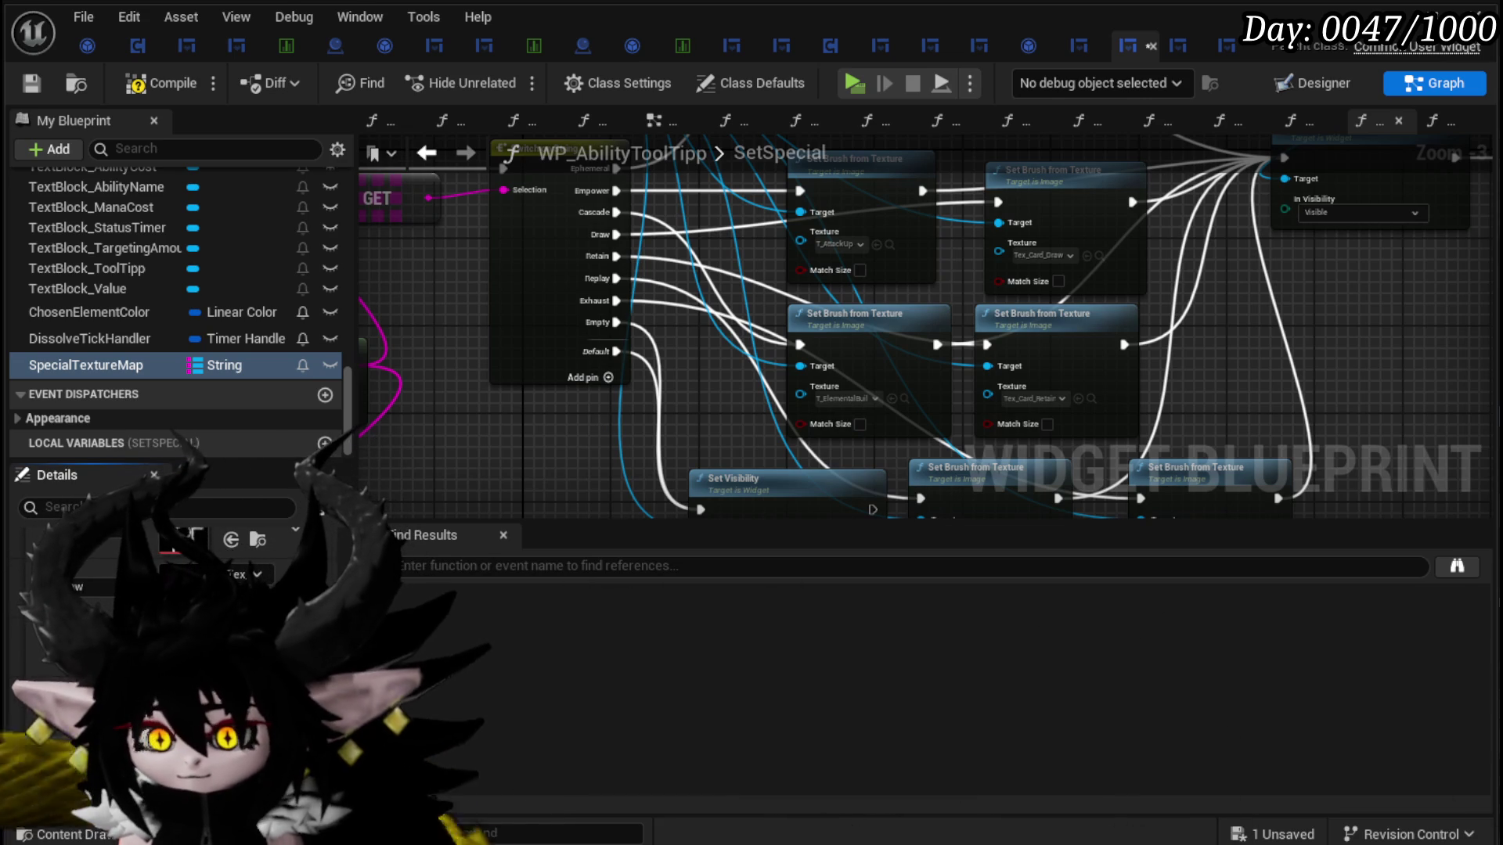
click(235, 574)
text(Ex)
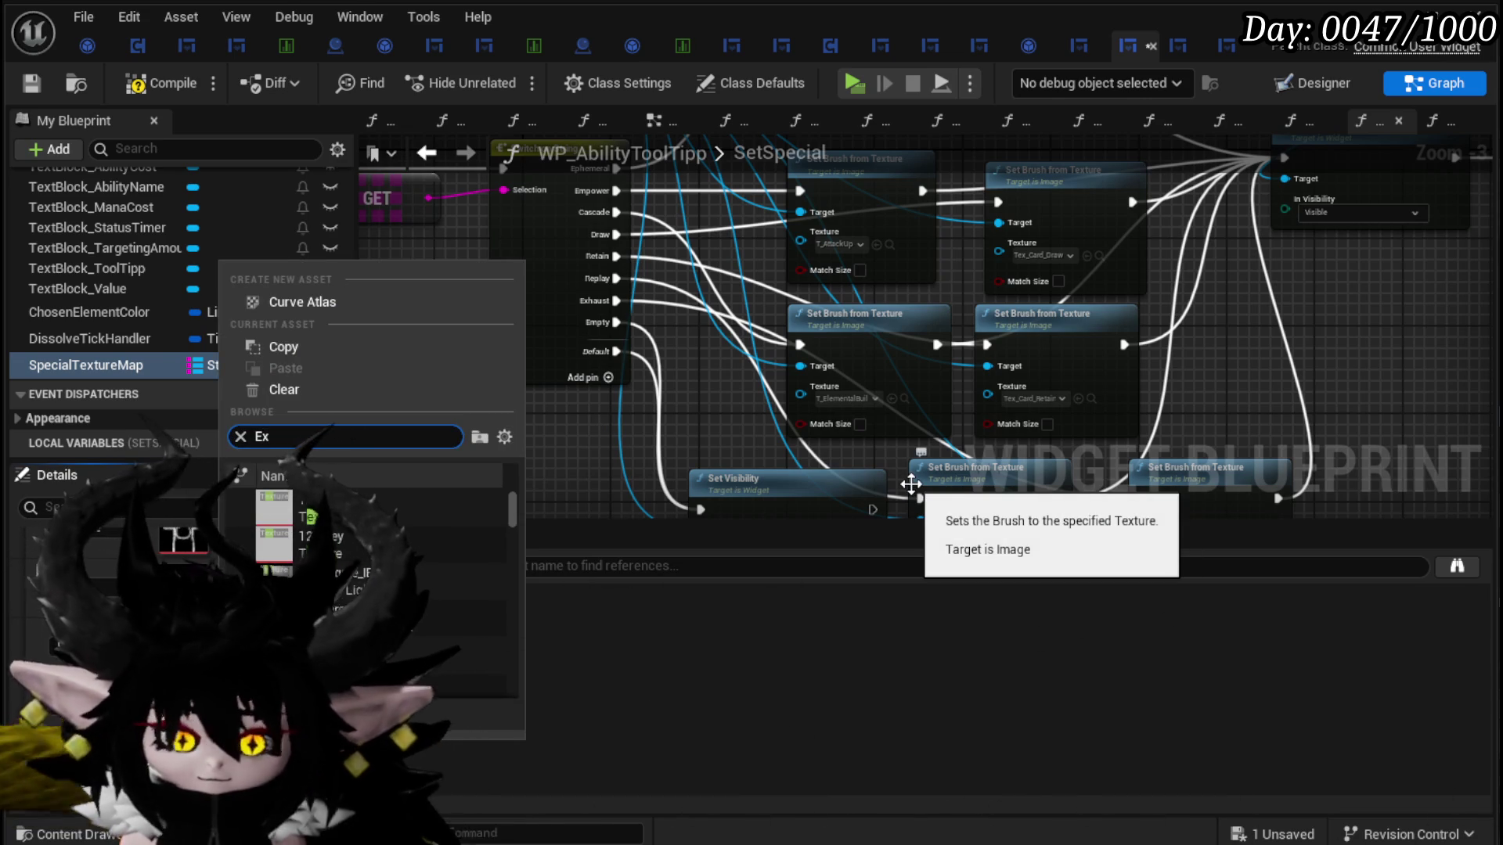
text(haust)
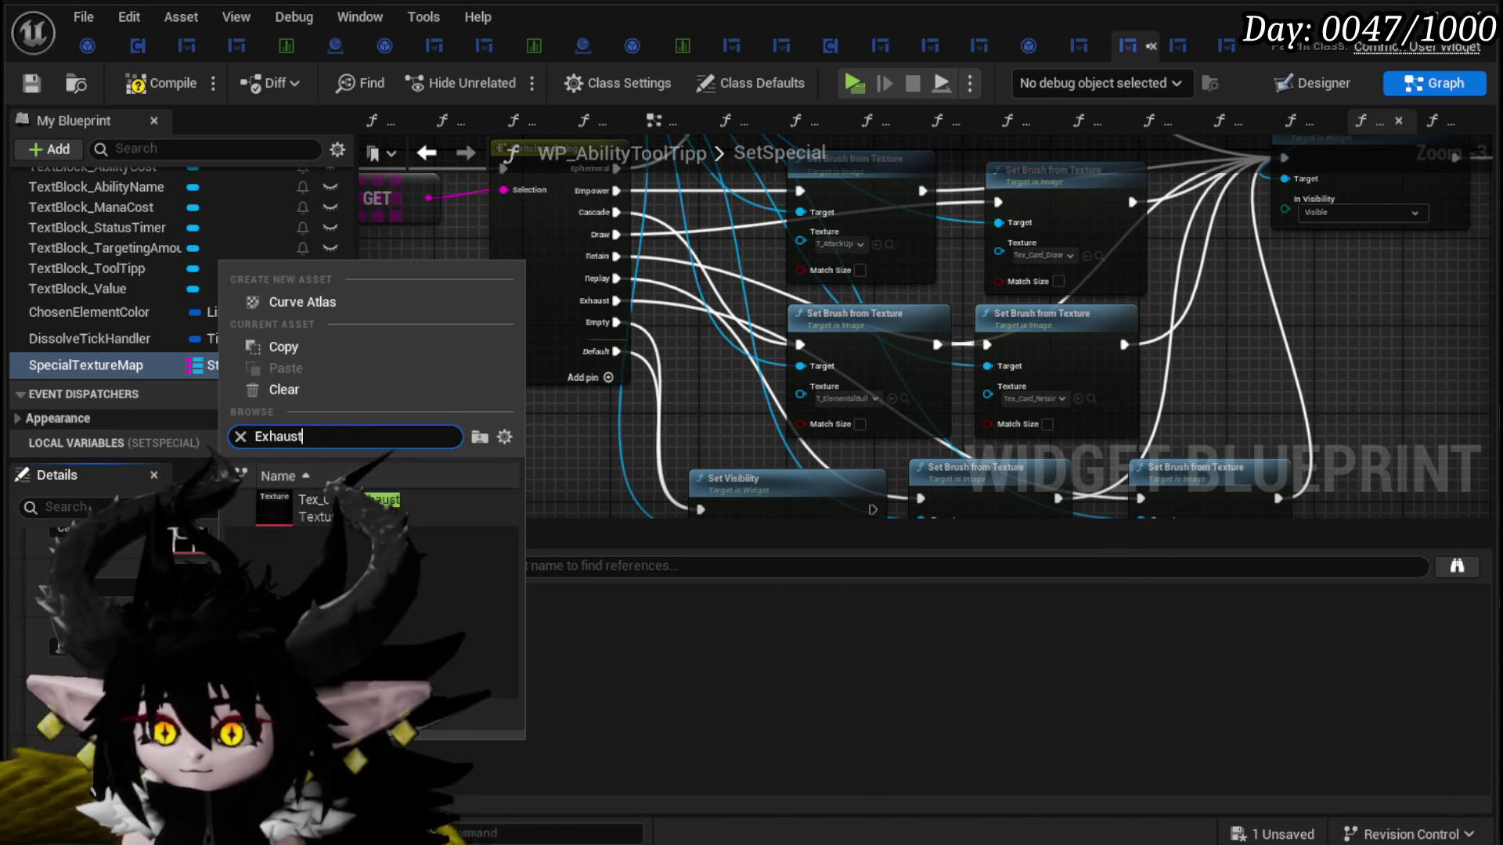
key(Return)
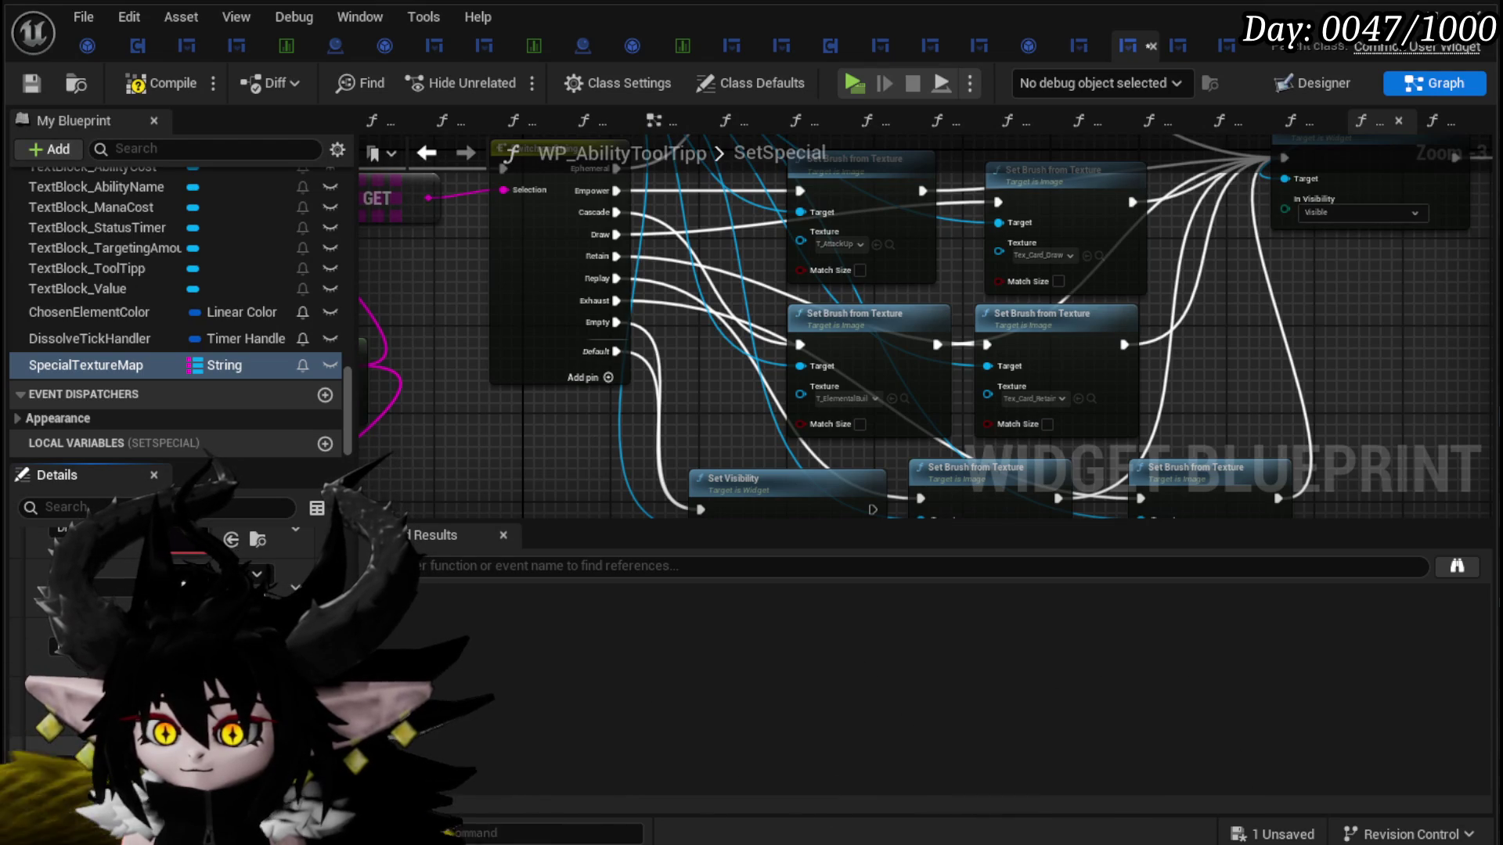
Step: Add a SpecialTextureMap Find keyed by Array Element, feeding Set Icon's Texture
mouse_move(523, 487)
mouse_down()
mouse_move(867, 133)
mouse_move(933, 160)
mouse_up()
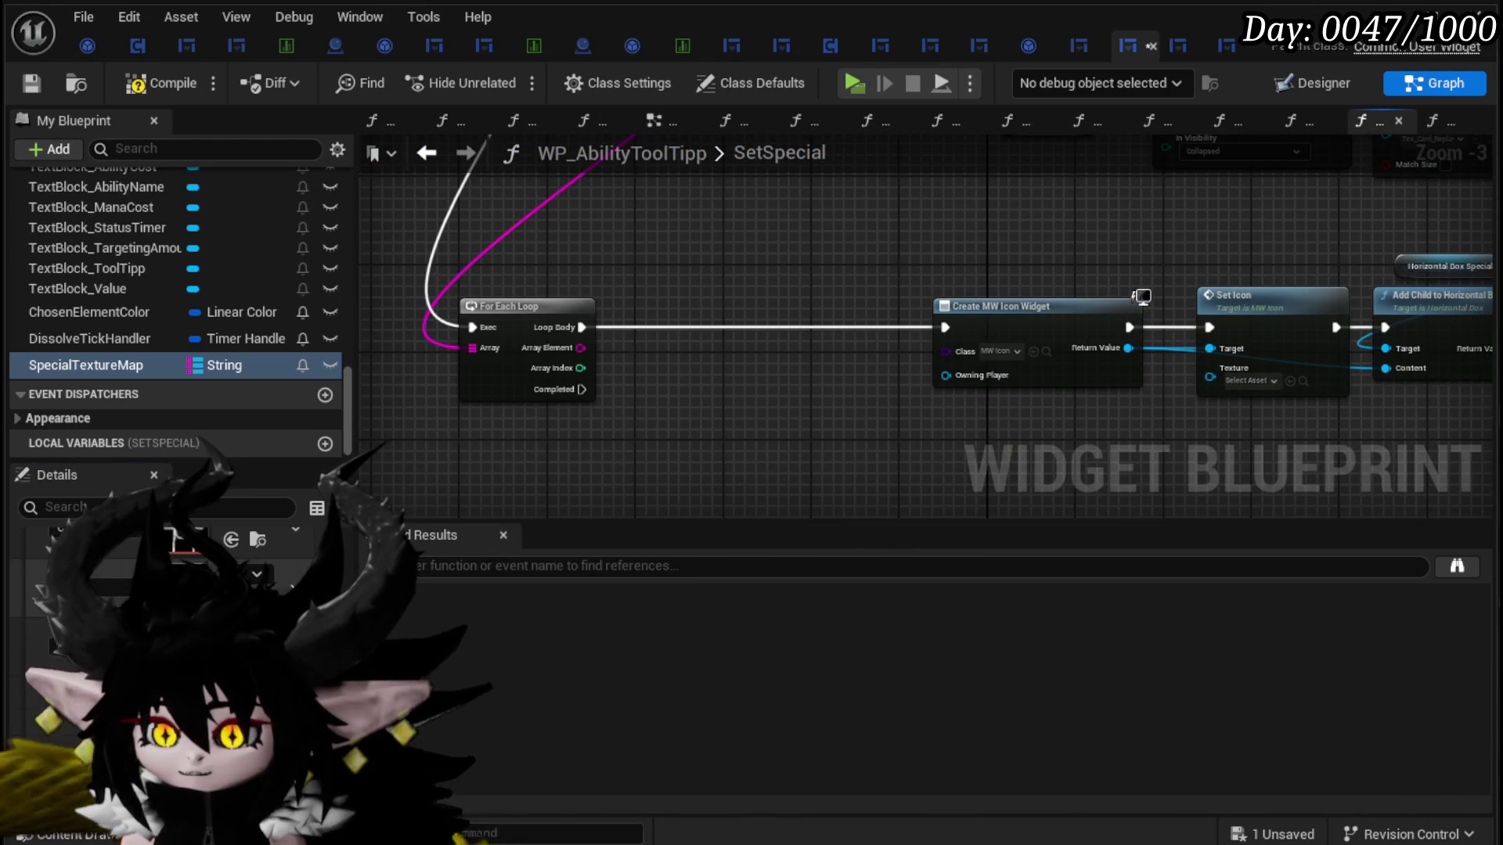
mouse_move(159, 368)
mouse_down()
mouse_move(751, 259)
mouse_move(573, 242)
mouse_up()
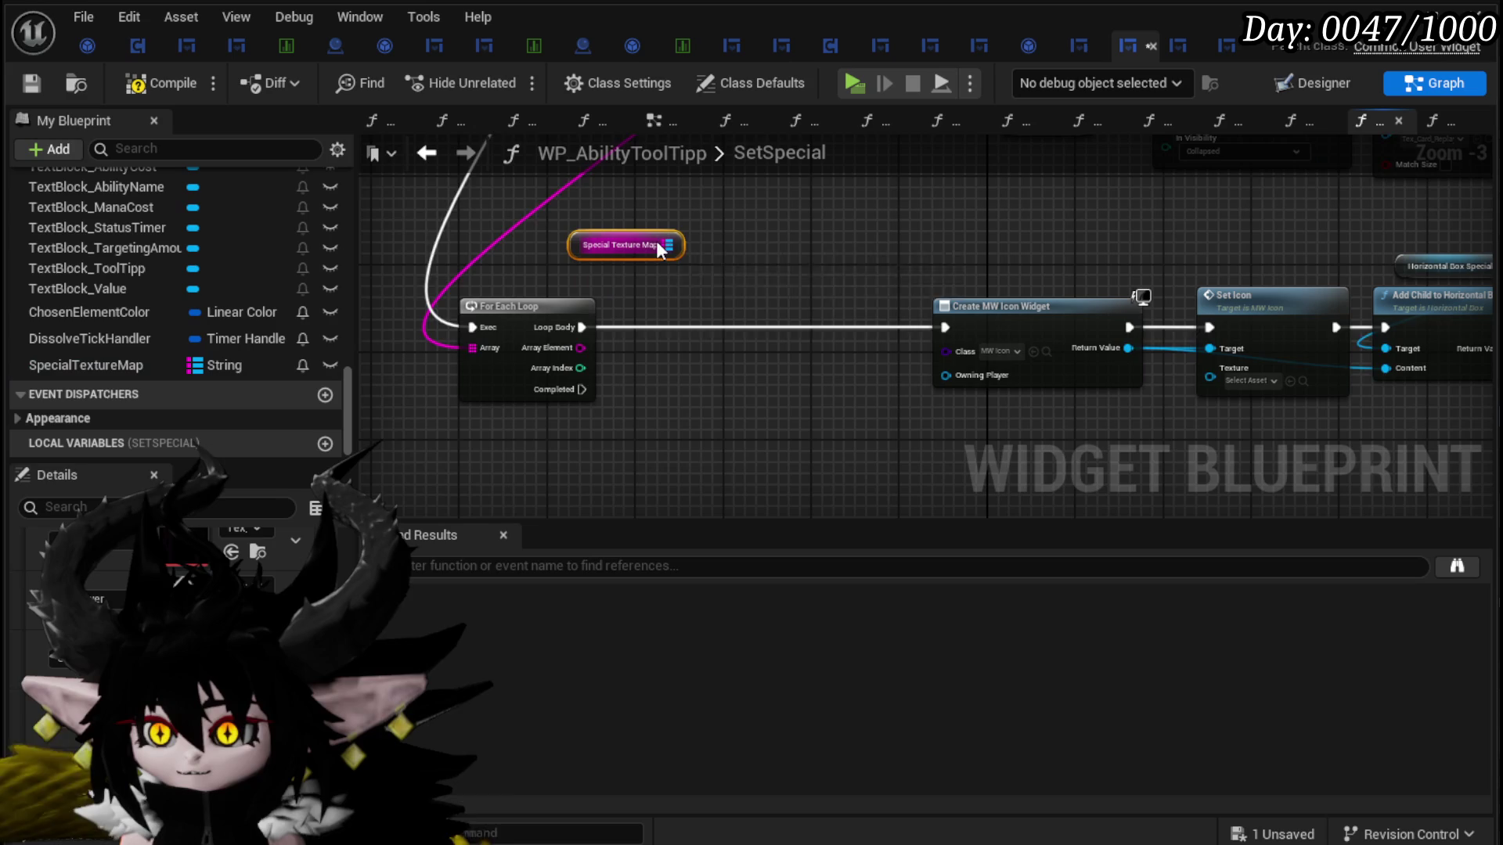
drag(677, 245, 754, 255)
text(Fi)
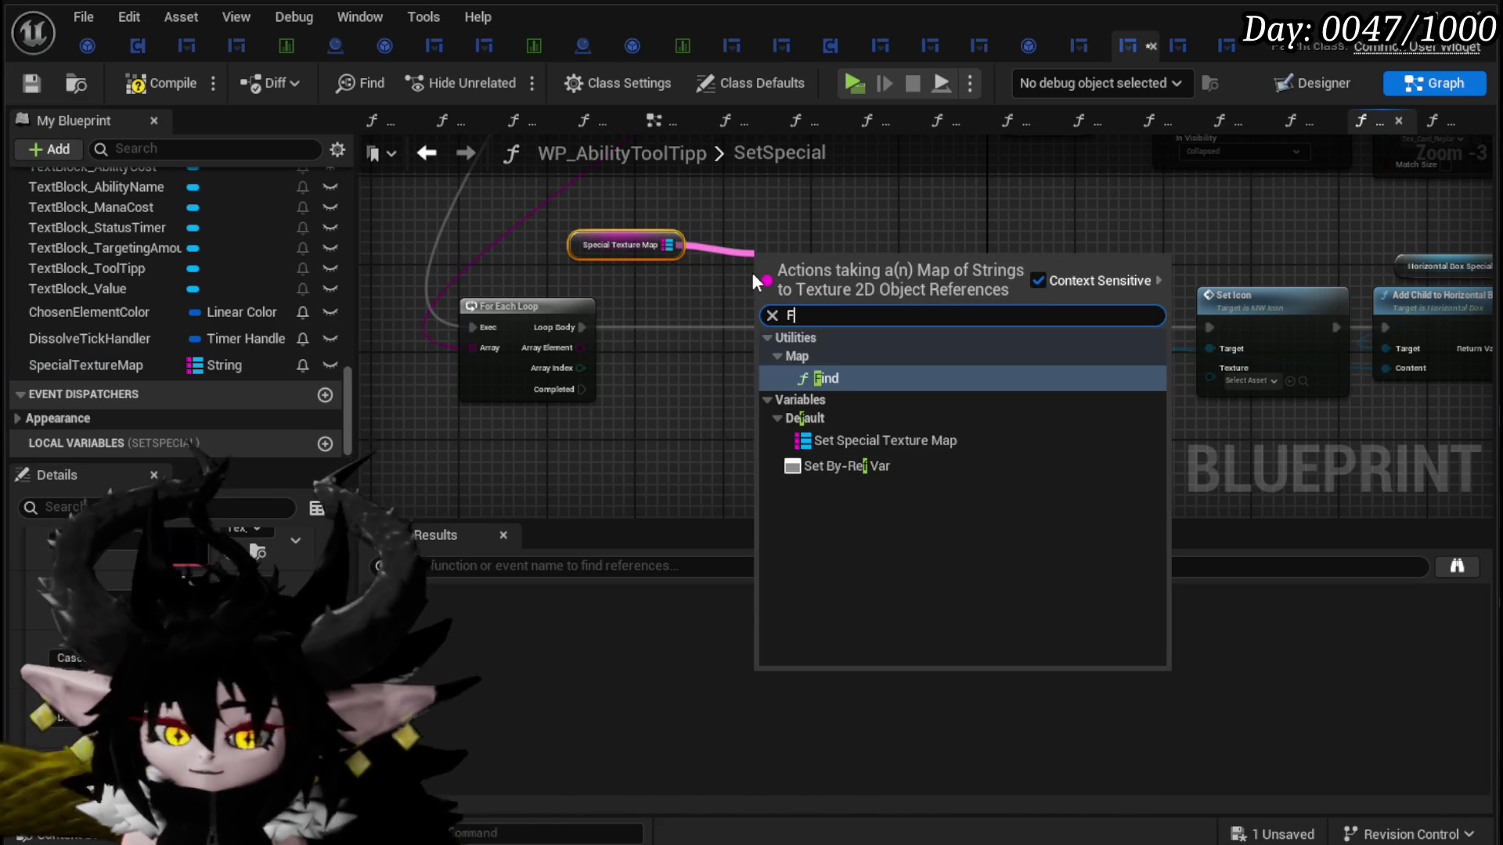
key(Return)
drag(580, 347, 761, 291)
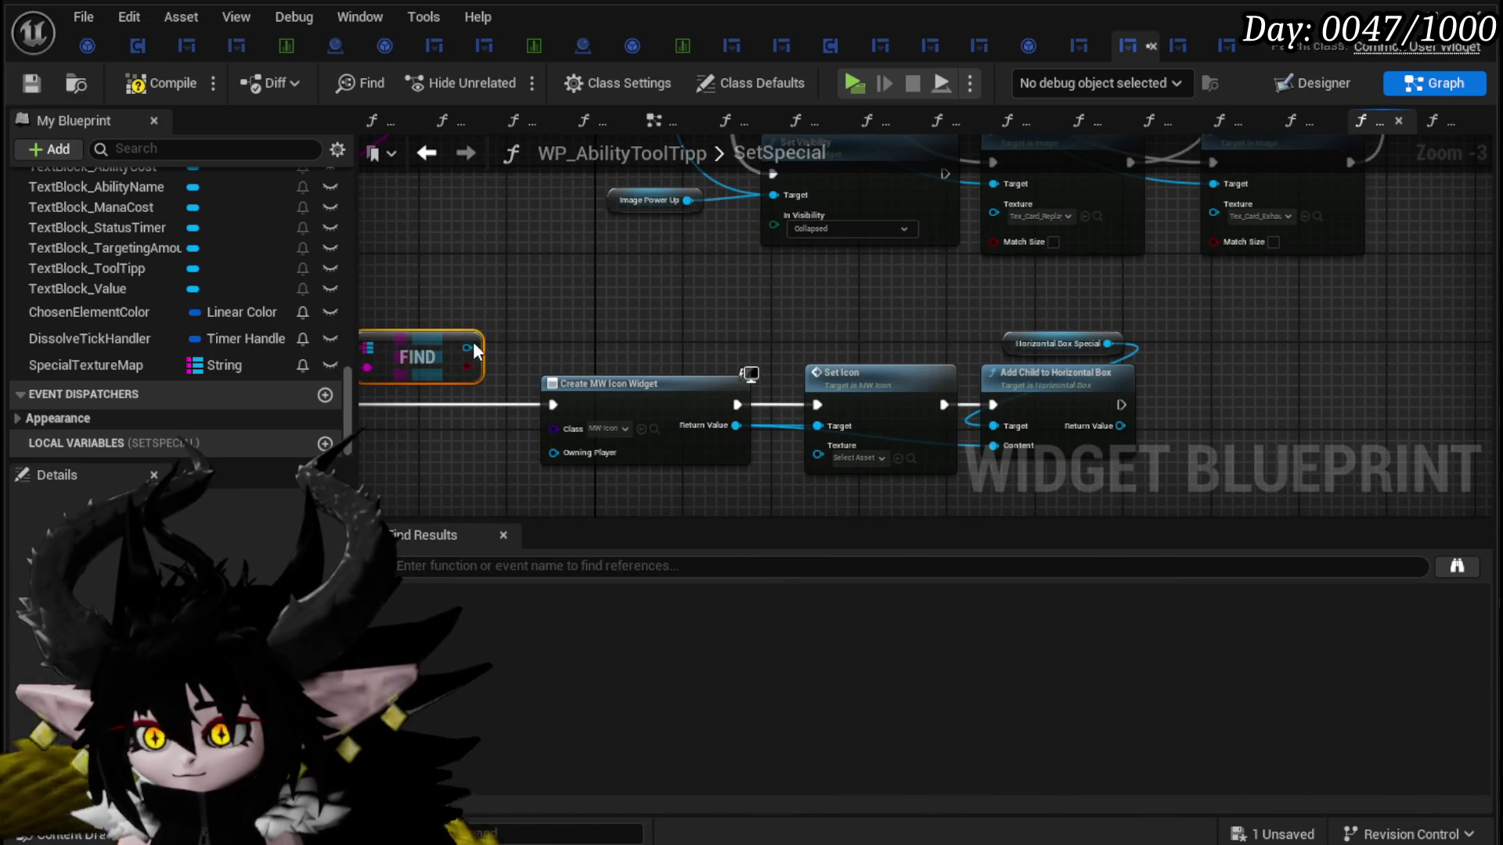
mouse_move(544, 314)
mouse_down()
mouse_move(842, 445)
mouse_move(818, 454)
mouse_up()
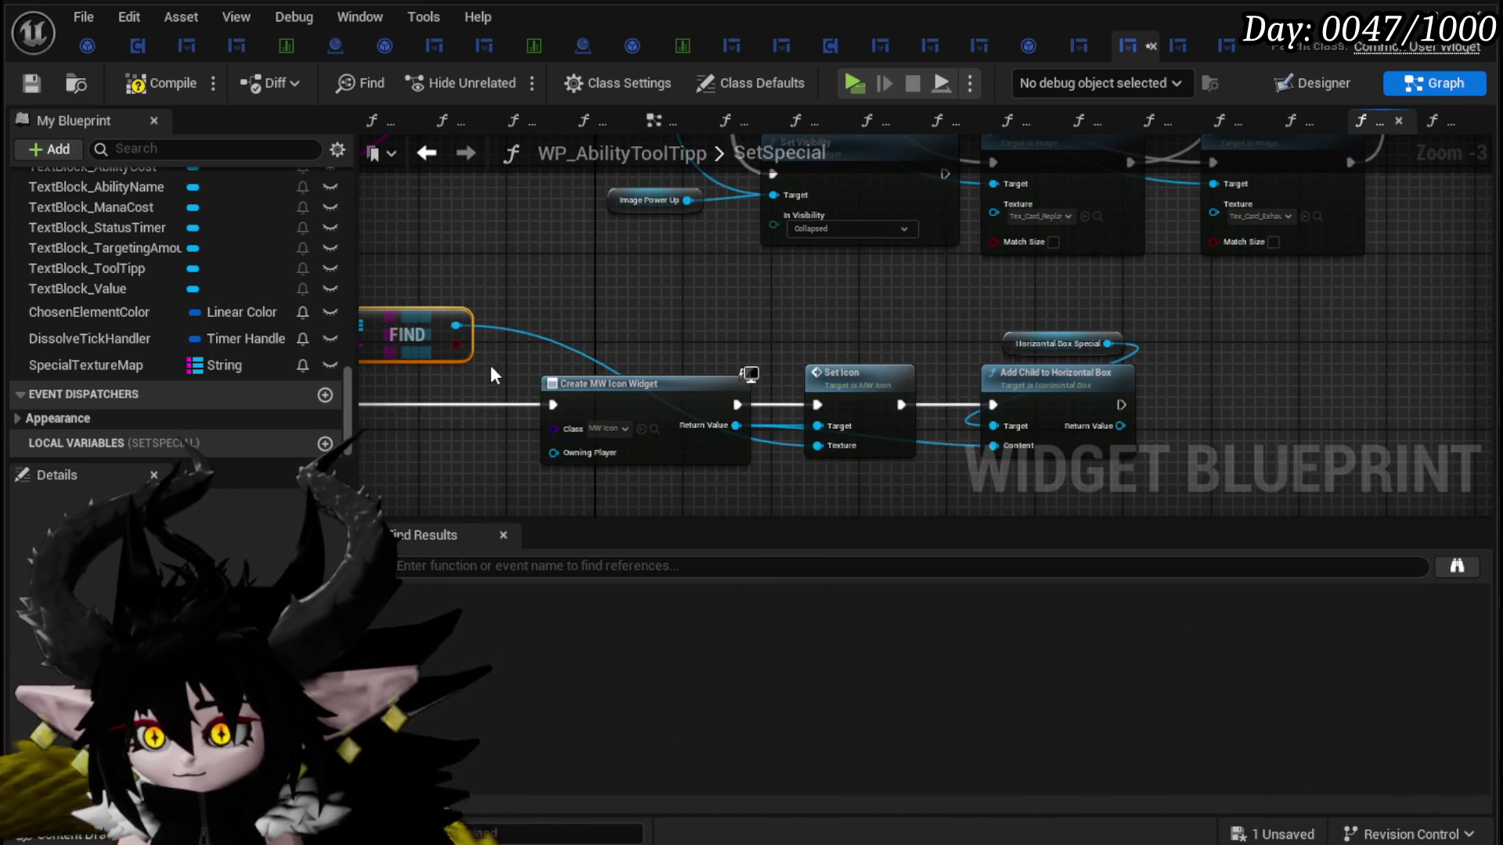
Step: Insert a Branch after Loop Body so icon widgets are created only on True
drag(633, 281, 837, 262)
click(659, 388)
drag(481, 374, 658, 385)
mouse_move(713, 386)
mouse_down()
mouse_move(692, 375)
mouse_move(894, 368)
mouse_move(846, 375)
mouse_up()
mouse_move(885, 266)
mouse_down()
mouse_move(730, 405)
mouse_move(815, 292)
mouse_move(698, 325)
mouse_move(626, 463)
mouse_up()
scroll(698, 326, down, 2)
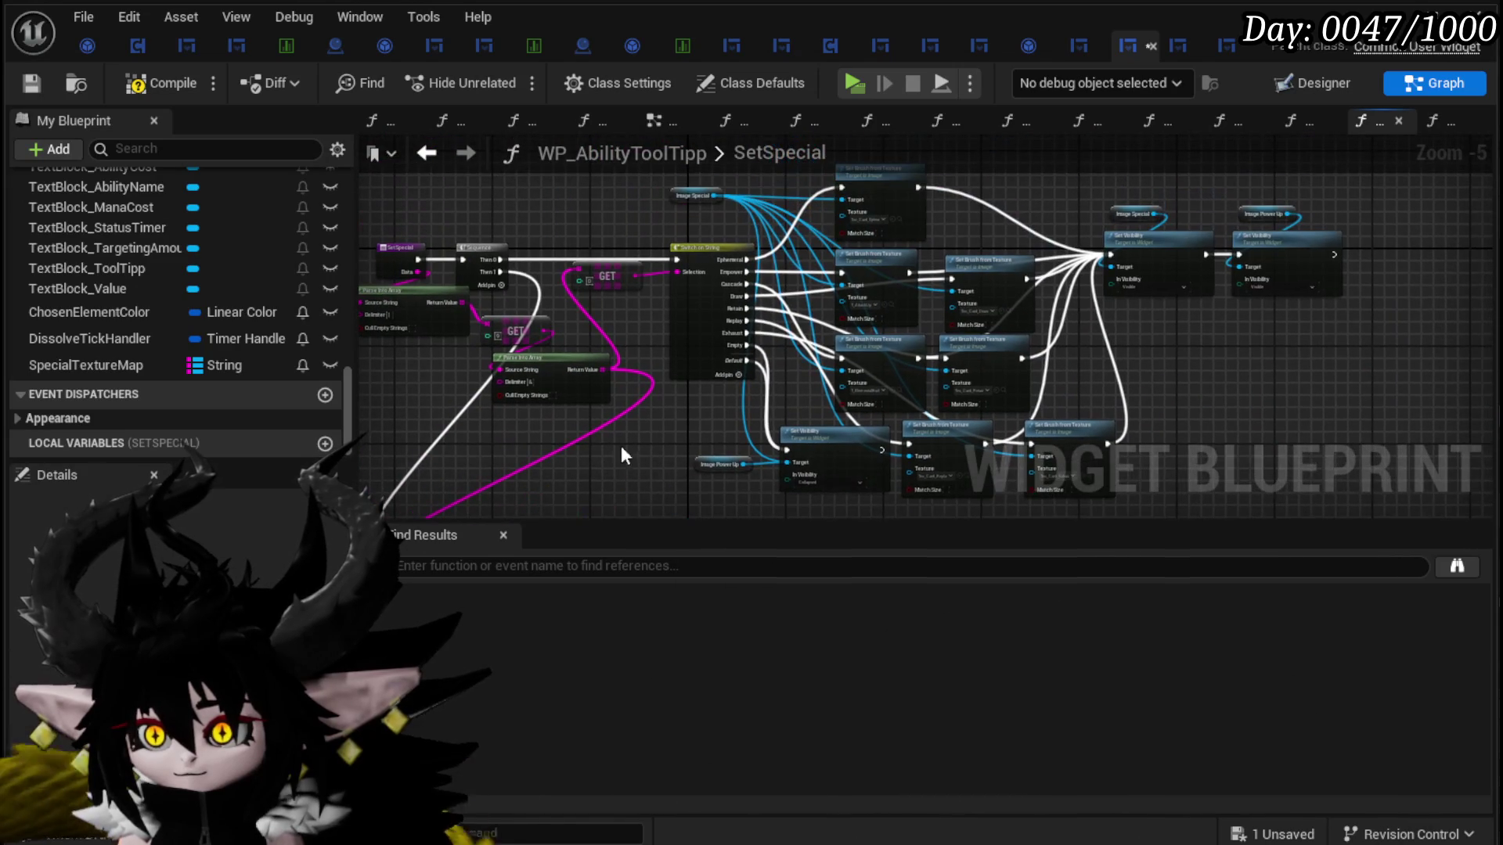
Step: Save the WP_AbilityToolTipp blueprint and review the Find and Branch nodes
click(39, 83)
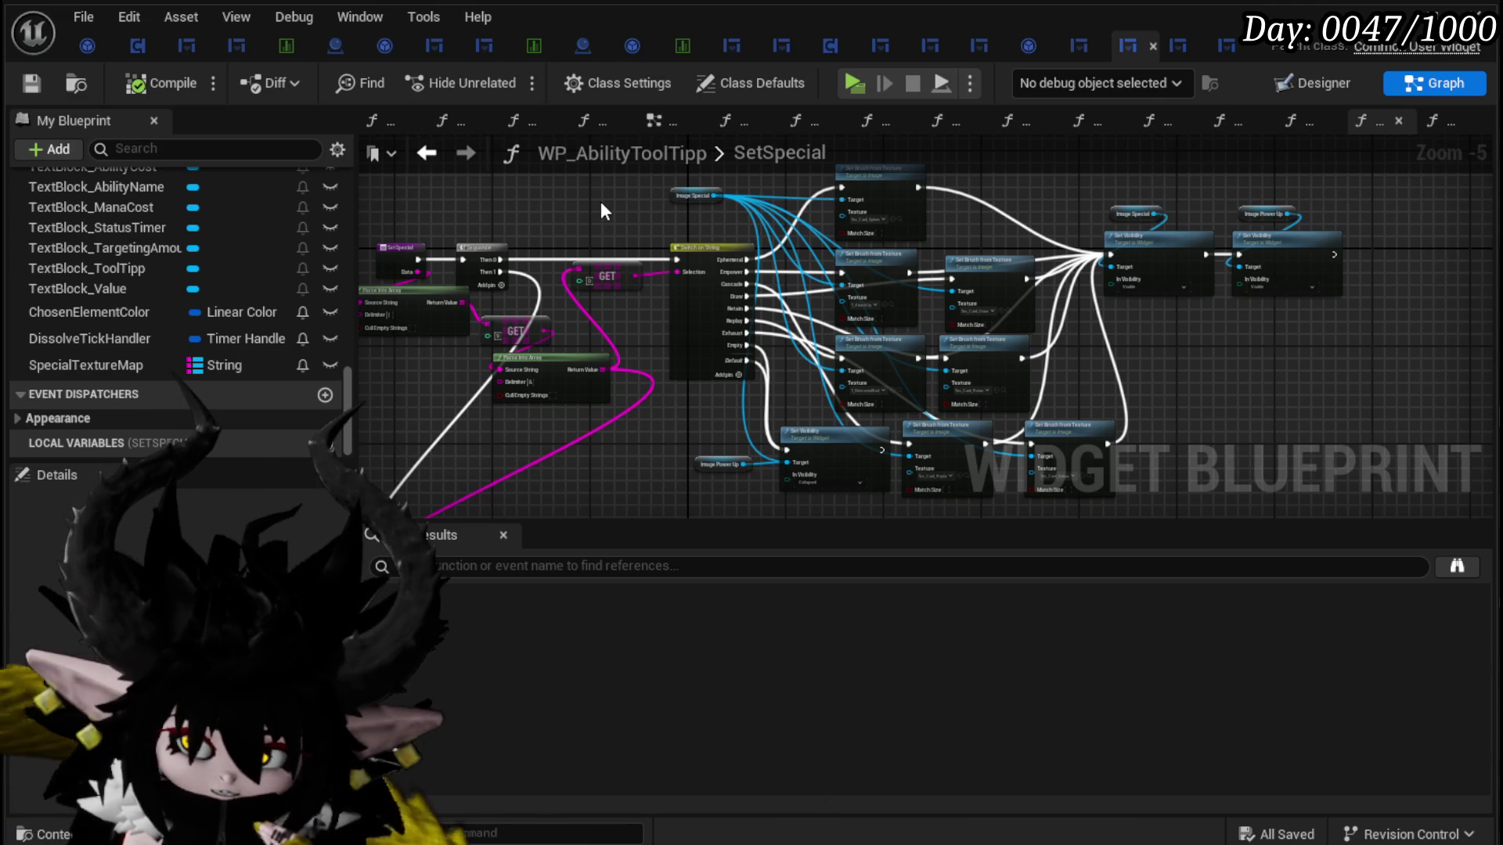
scroll(614, 235, down, 5)
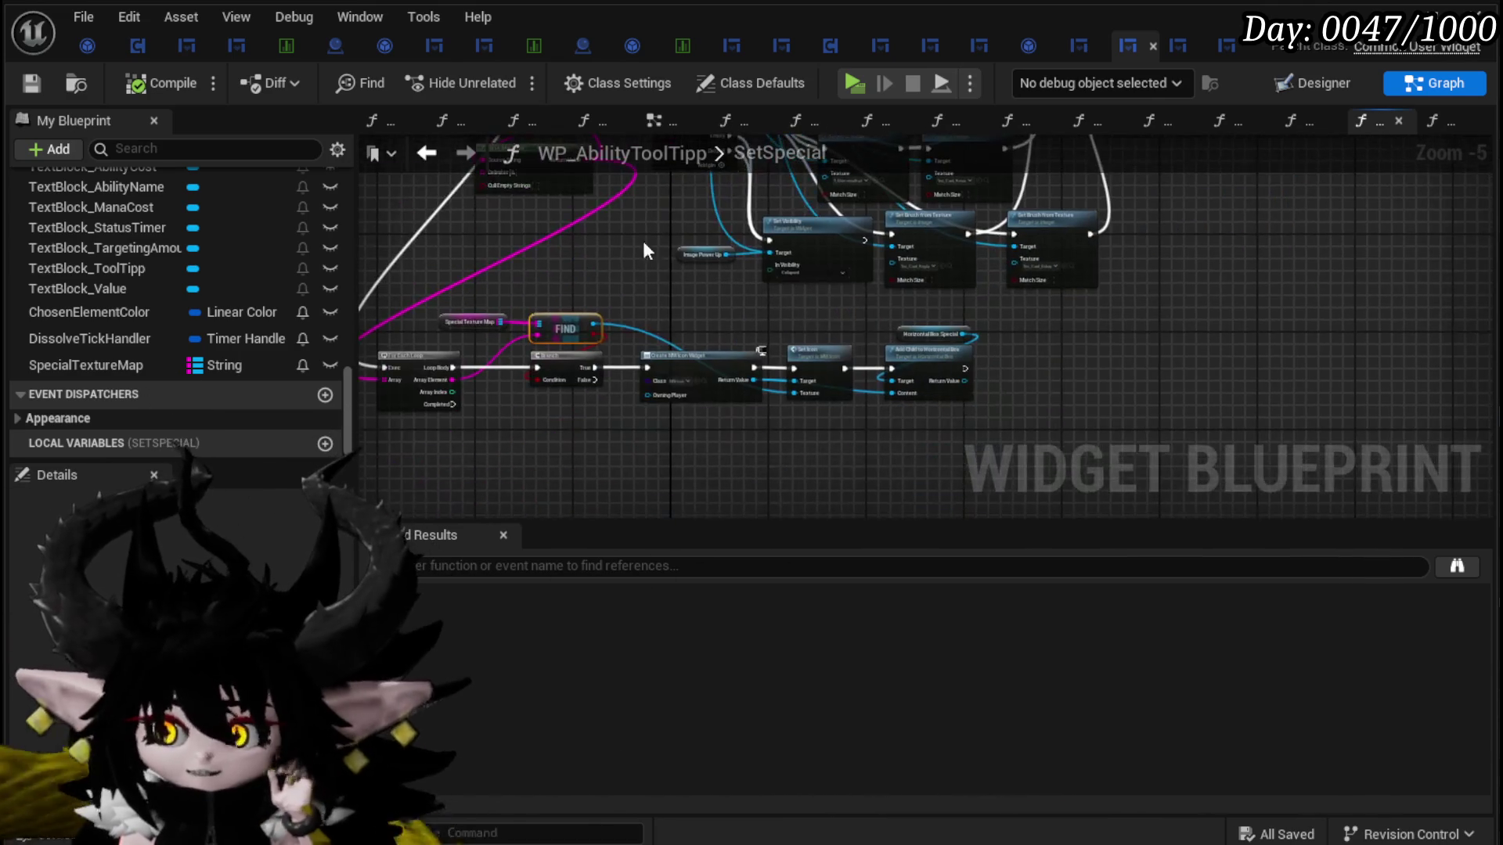
scroll(642, 390, up, 3)
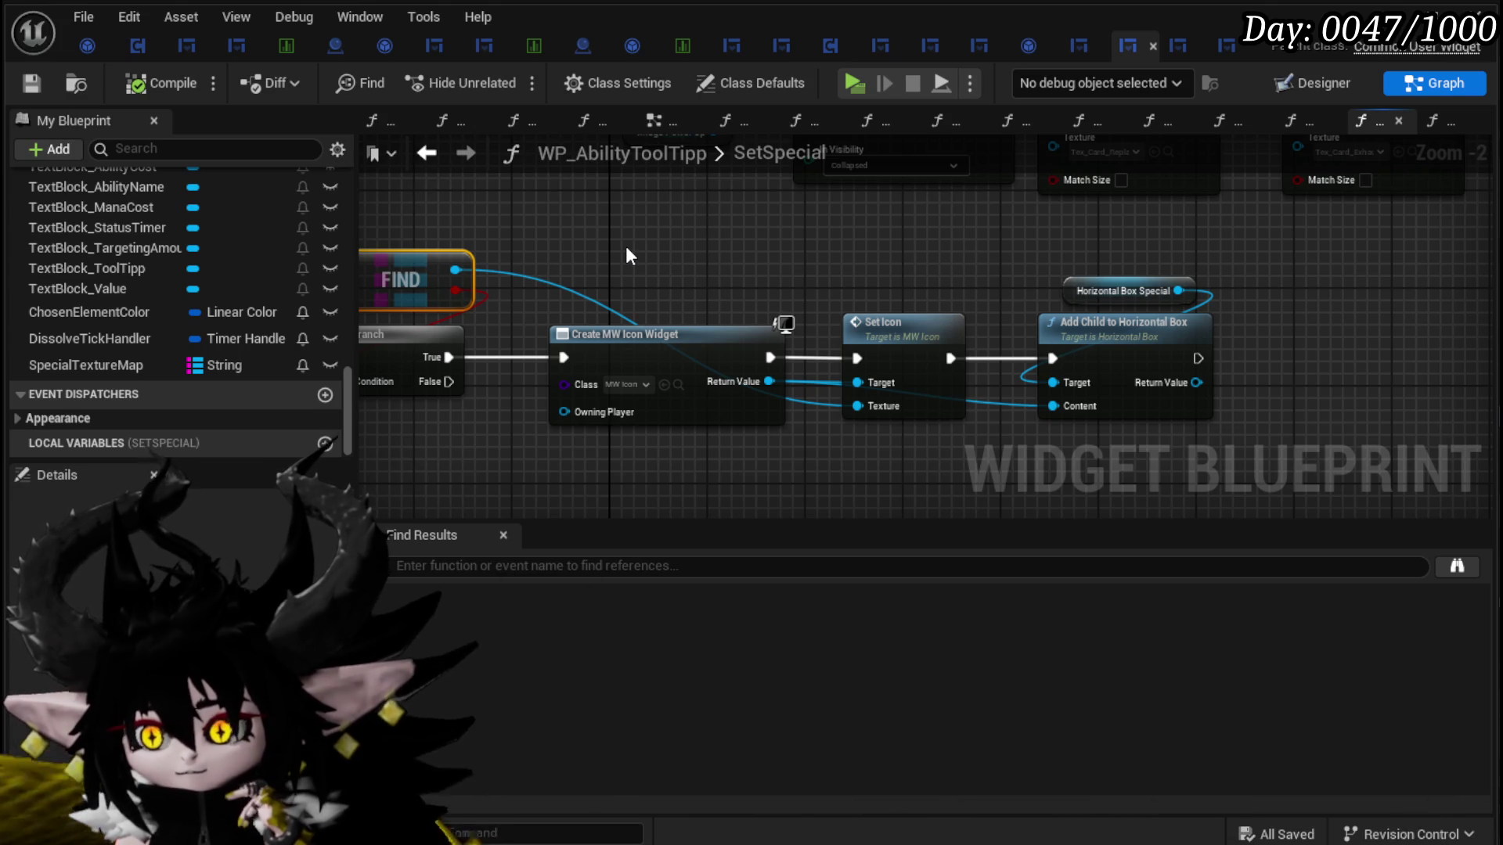
drag(626, 248, 777, 237)
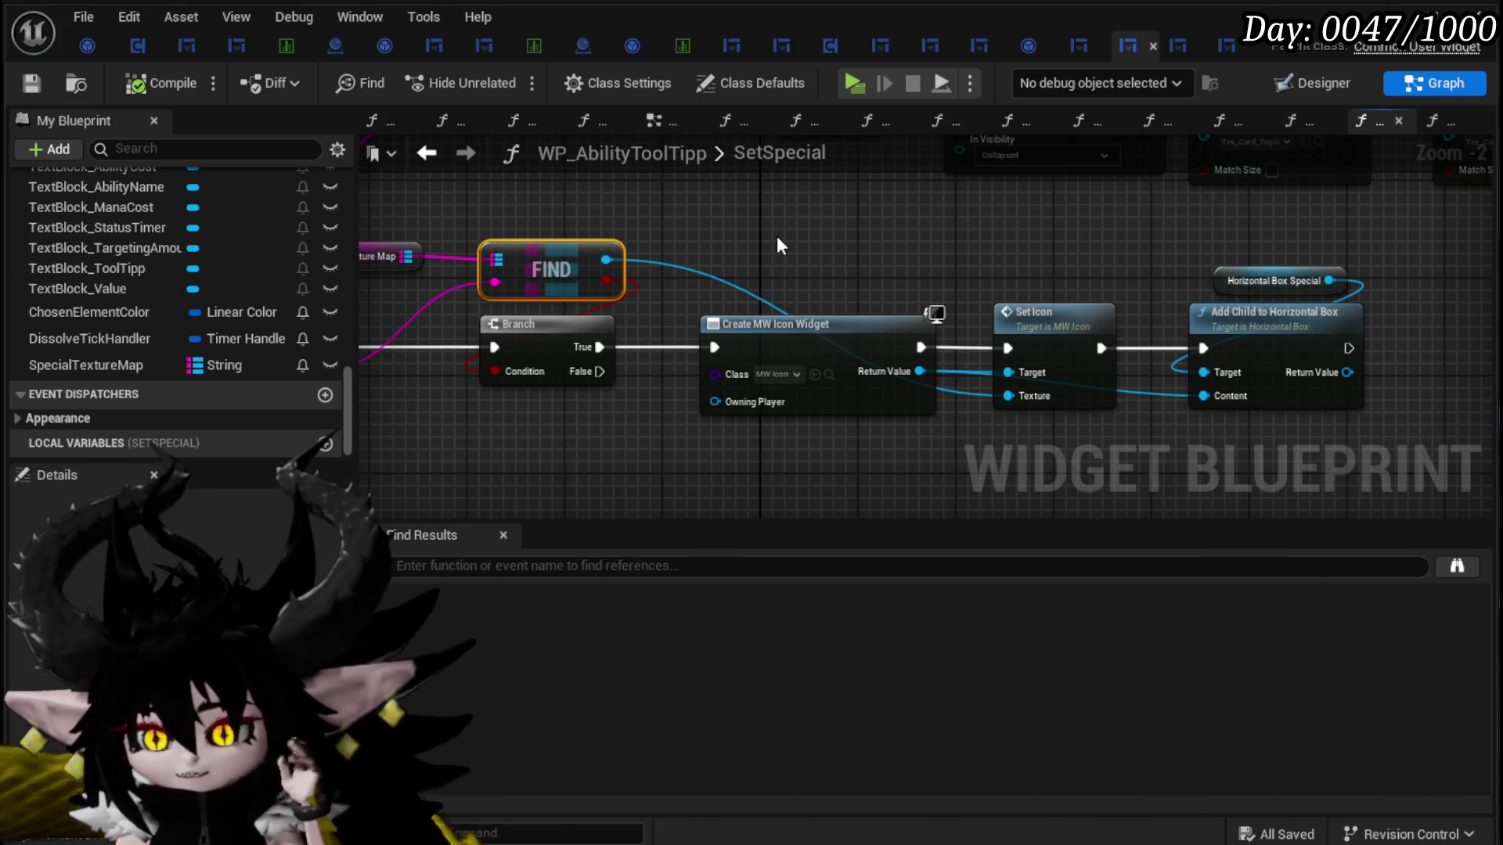
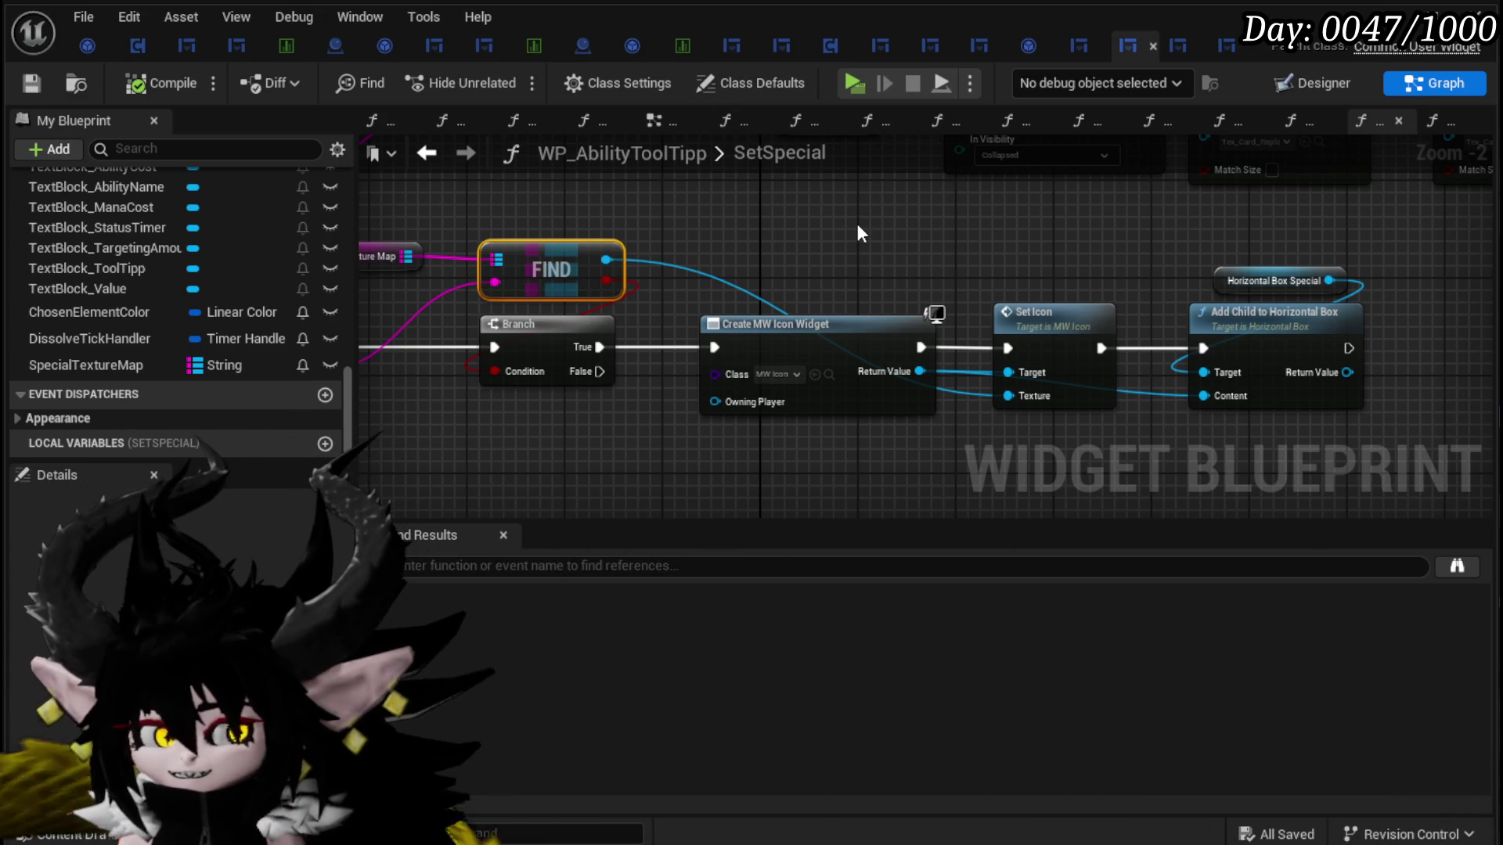
Step: Pan across the SetSpecial graph's Switch on String, Find and Branch nodes, then minimize the blueprint editor
scroll(857, 223, down, 2)
scroll(626, 367, up, 3)
mouse_move(543, 287)
mouse_down()
mouse_move(478, 469)
mouse_move(493, 346)
mouse_move(607, 346)
mouse_up()
scroll(607, 346, down, 2)
mouse_move(805, 332)
mouse_down()
mouse_move(733, 168)
mouse_move(745, 313)
mouse_move(724, 481)
mouse_up()
drag(798, 450, 579, 471)
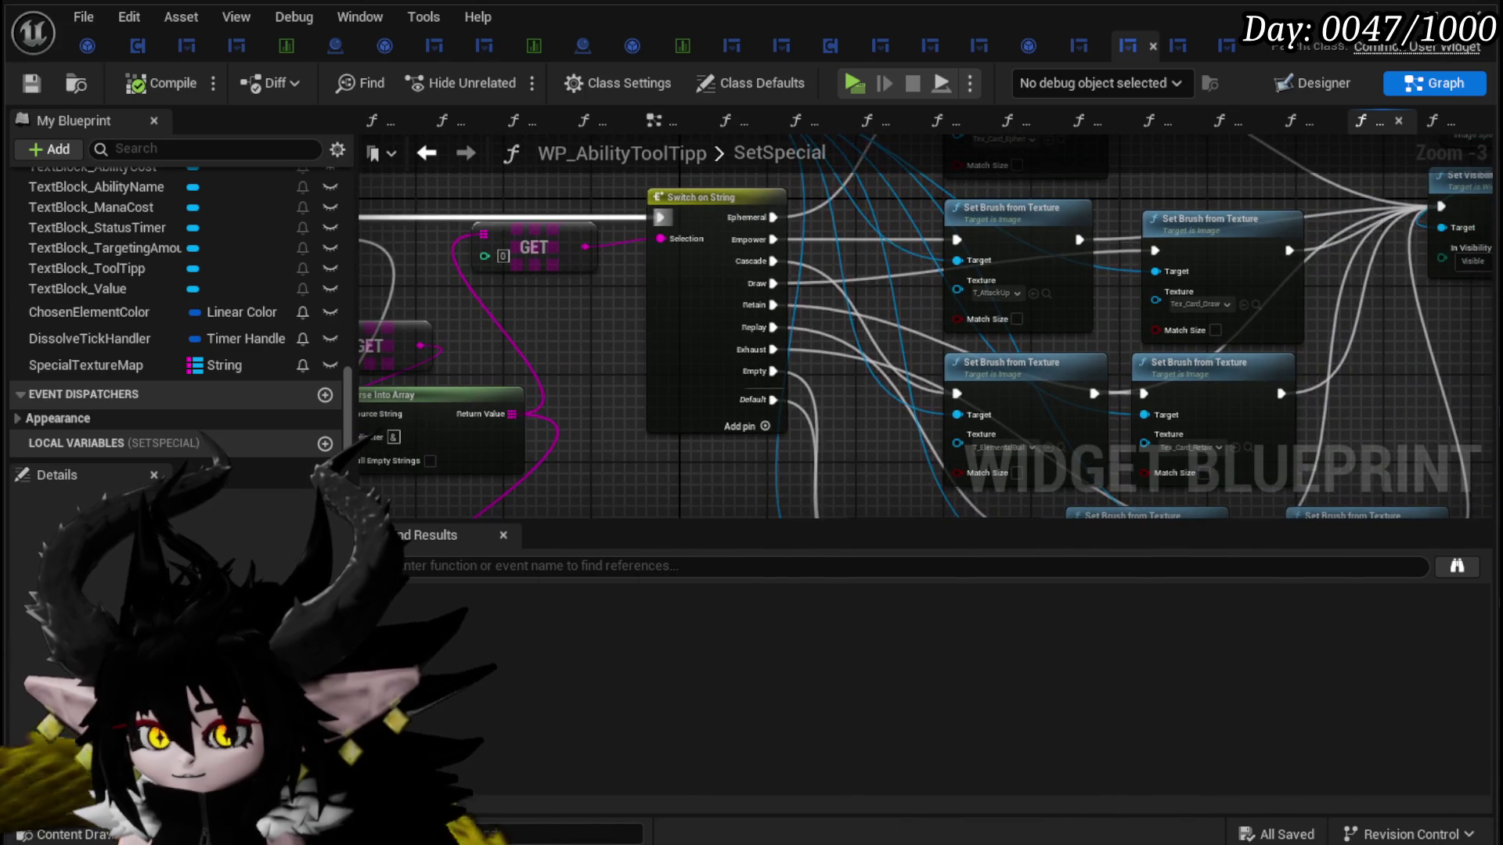
click(1413, 29)
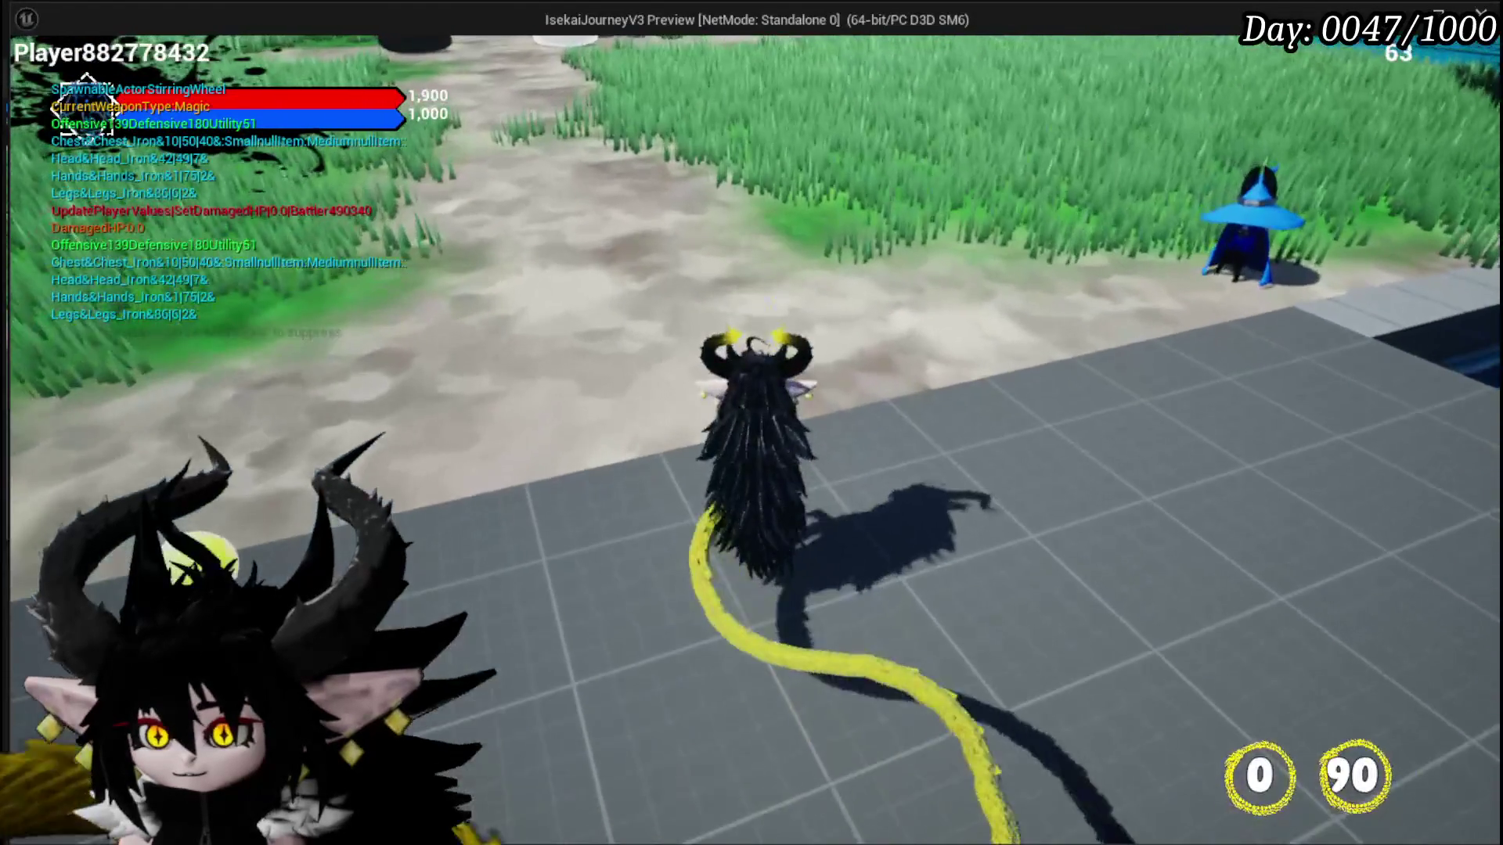
Step: View the Adrenaline tooltip in Inventory > Collectables, then stop the preview and save the level
key(Tab)
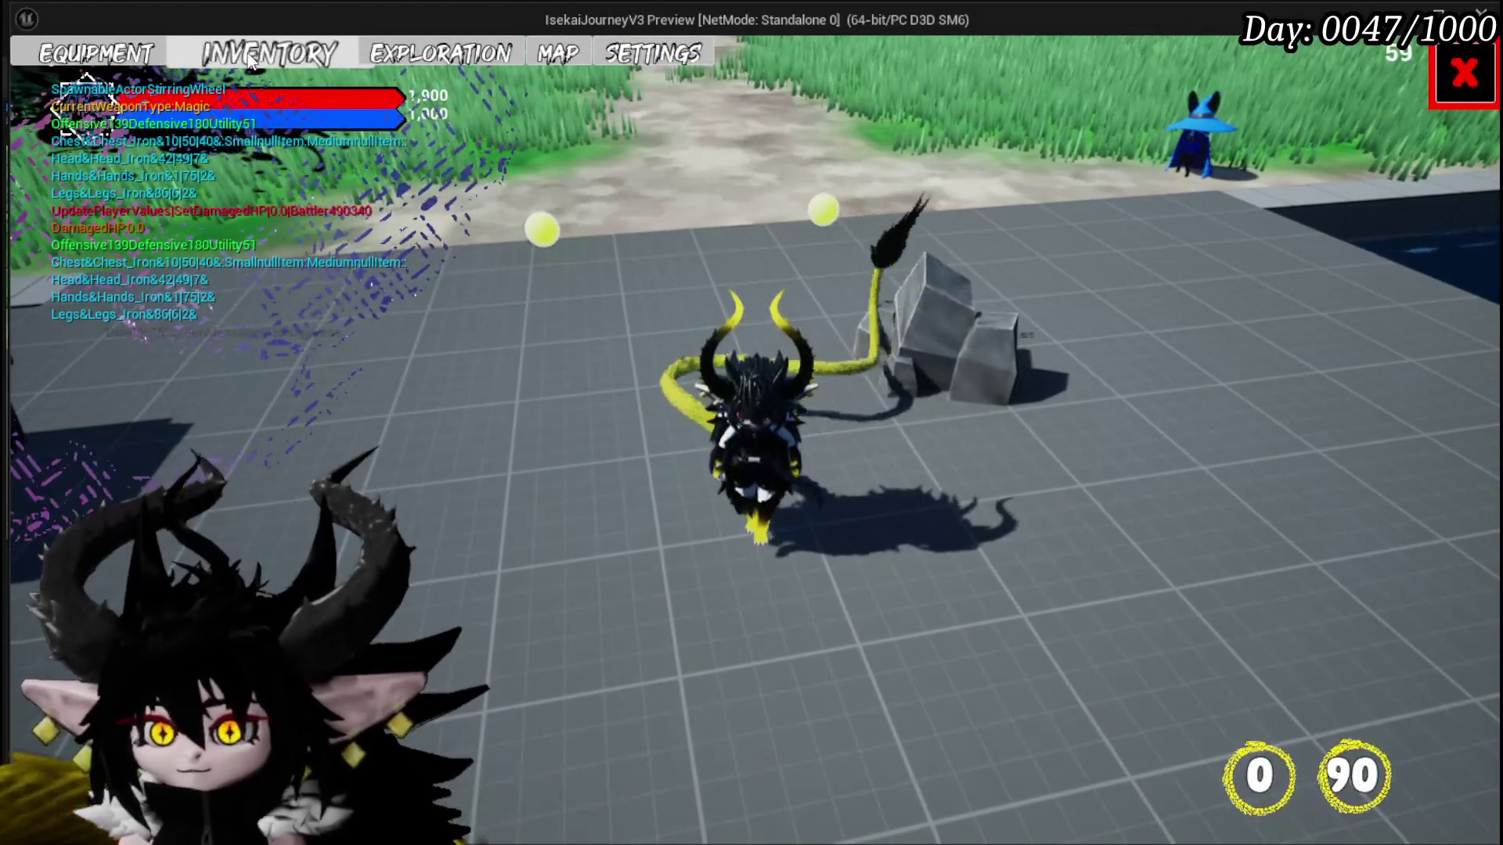
click(270, 54)
click(953, 164)
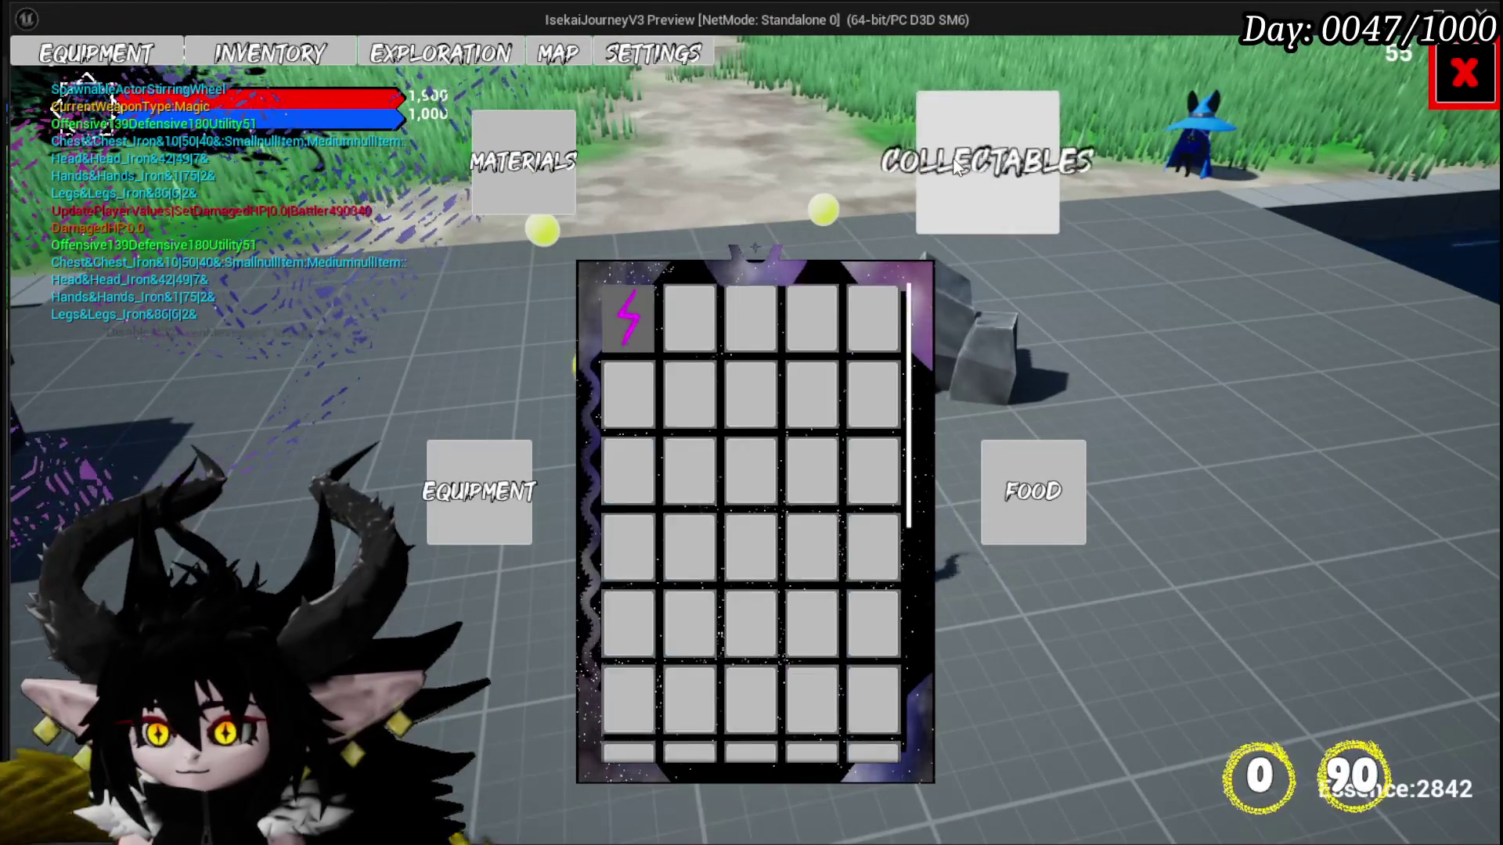
mouse_move(611, 309)
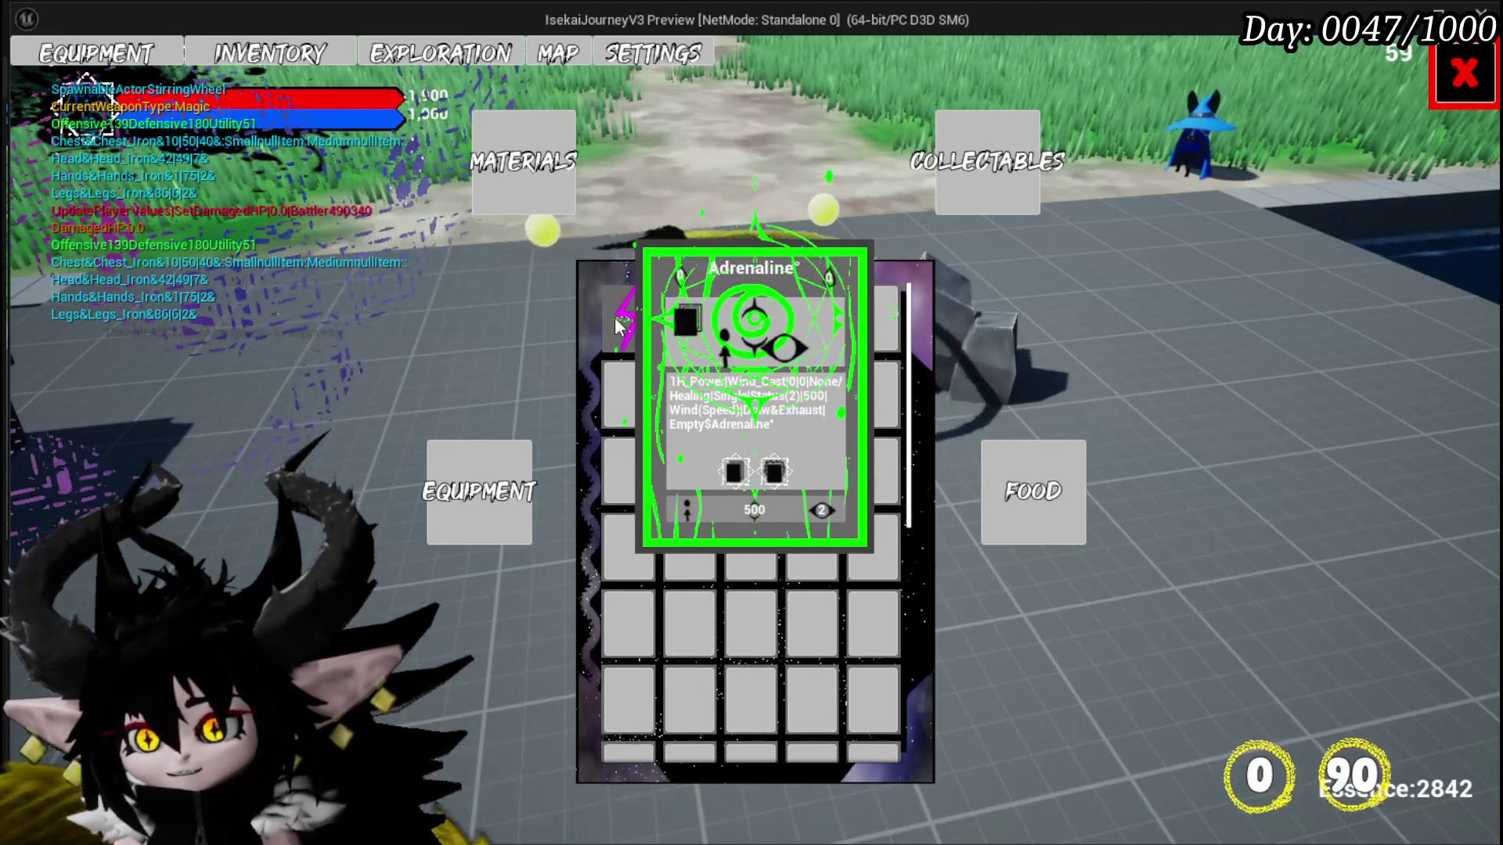
key(Escape)
click(37, 77)
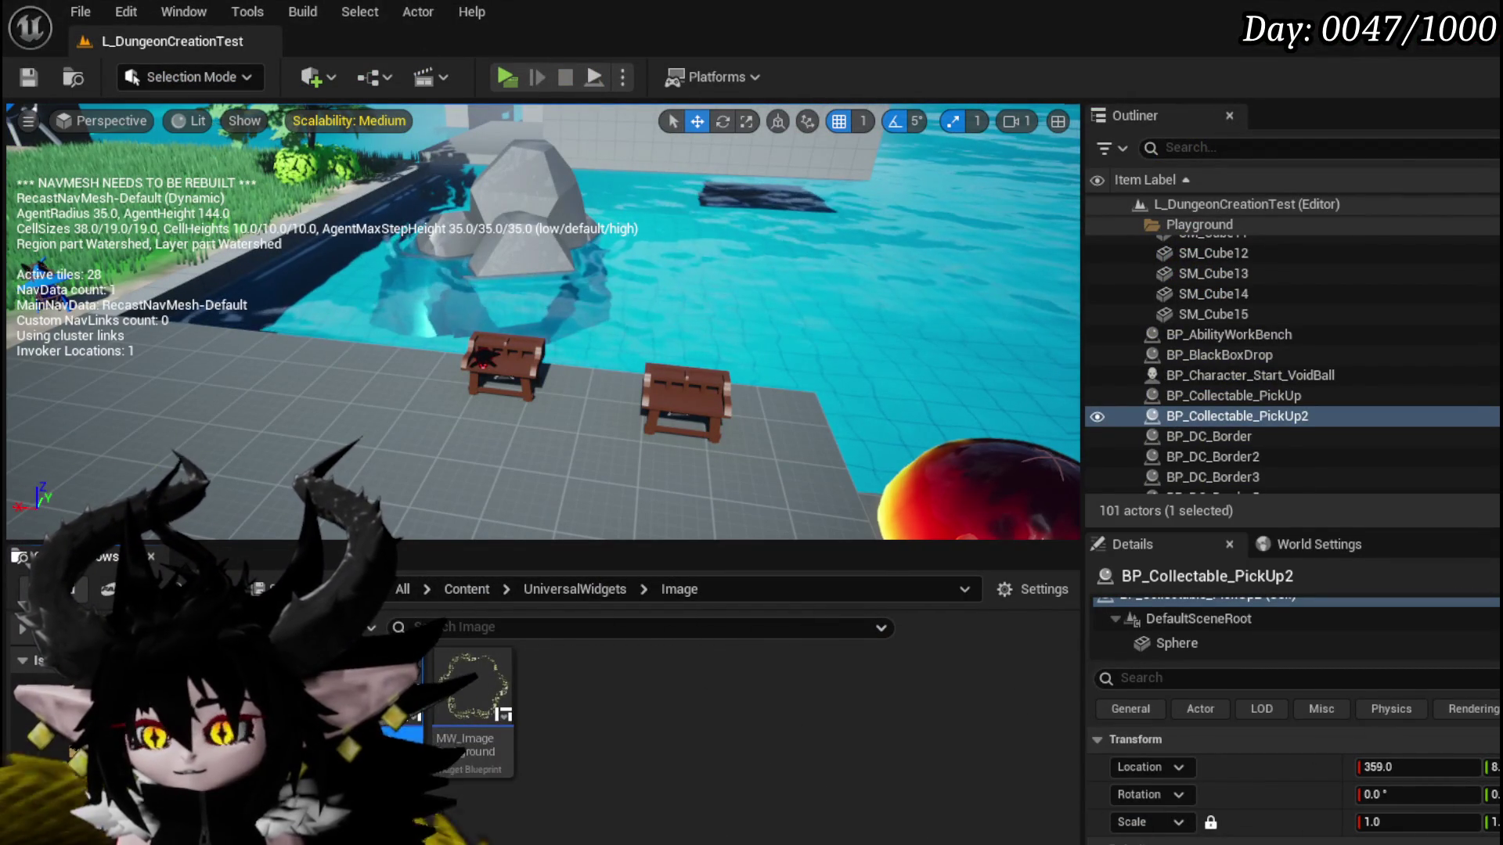
Step: In WP_AbilityToolTipp's Designer, set Image_PowerUp's ZOrder to -1
key(alt+Tab)
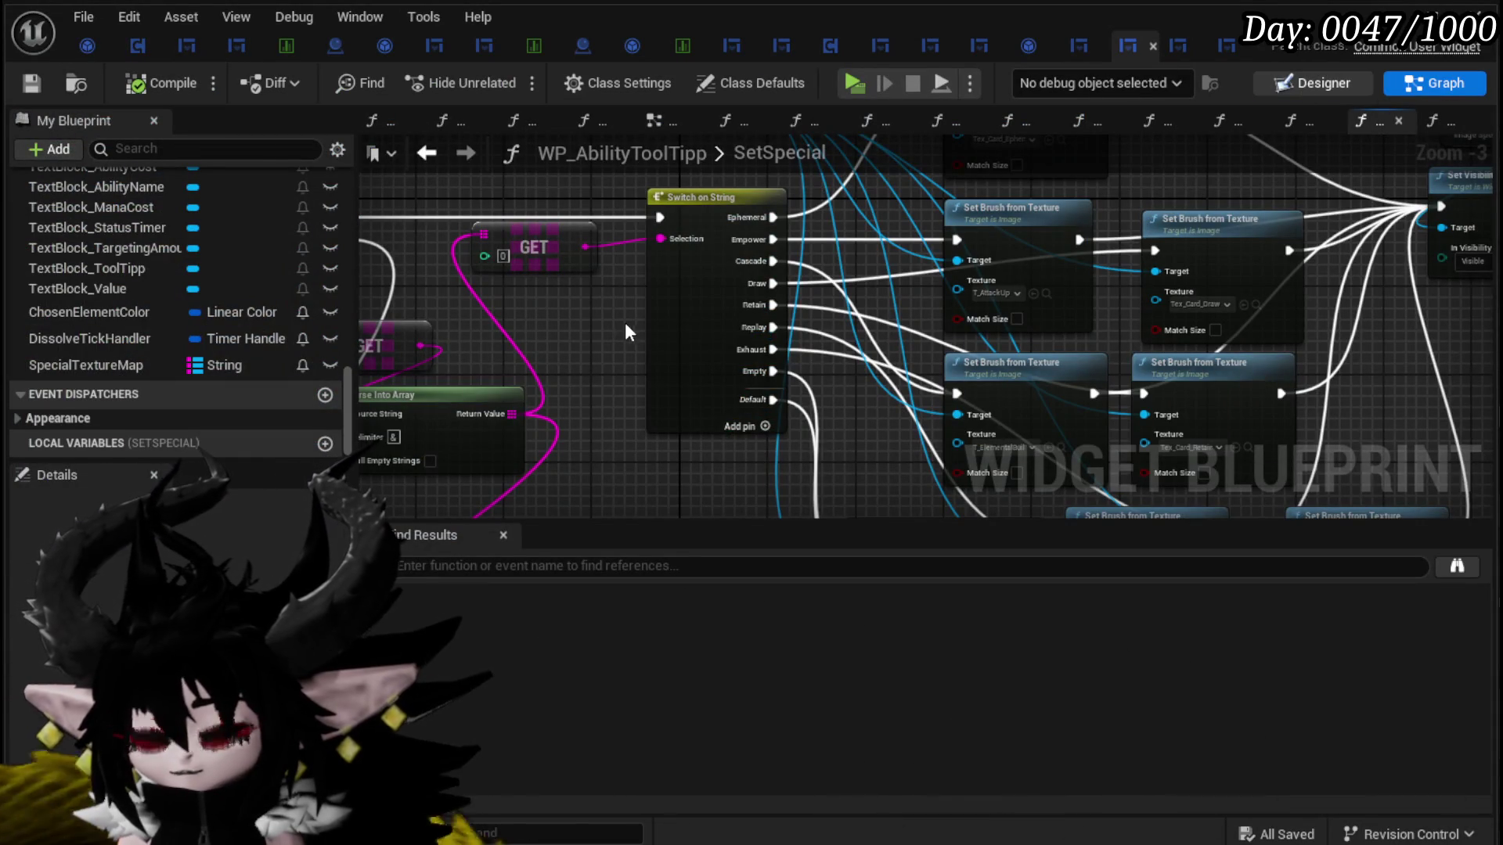
key(shift+F12)
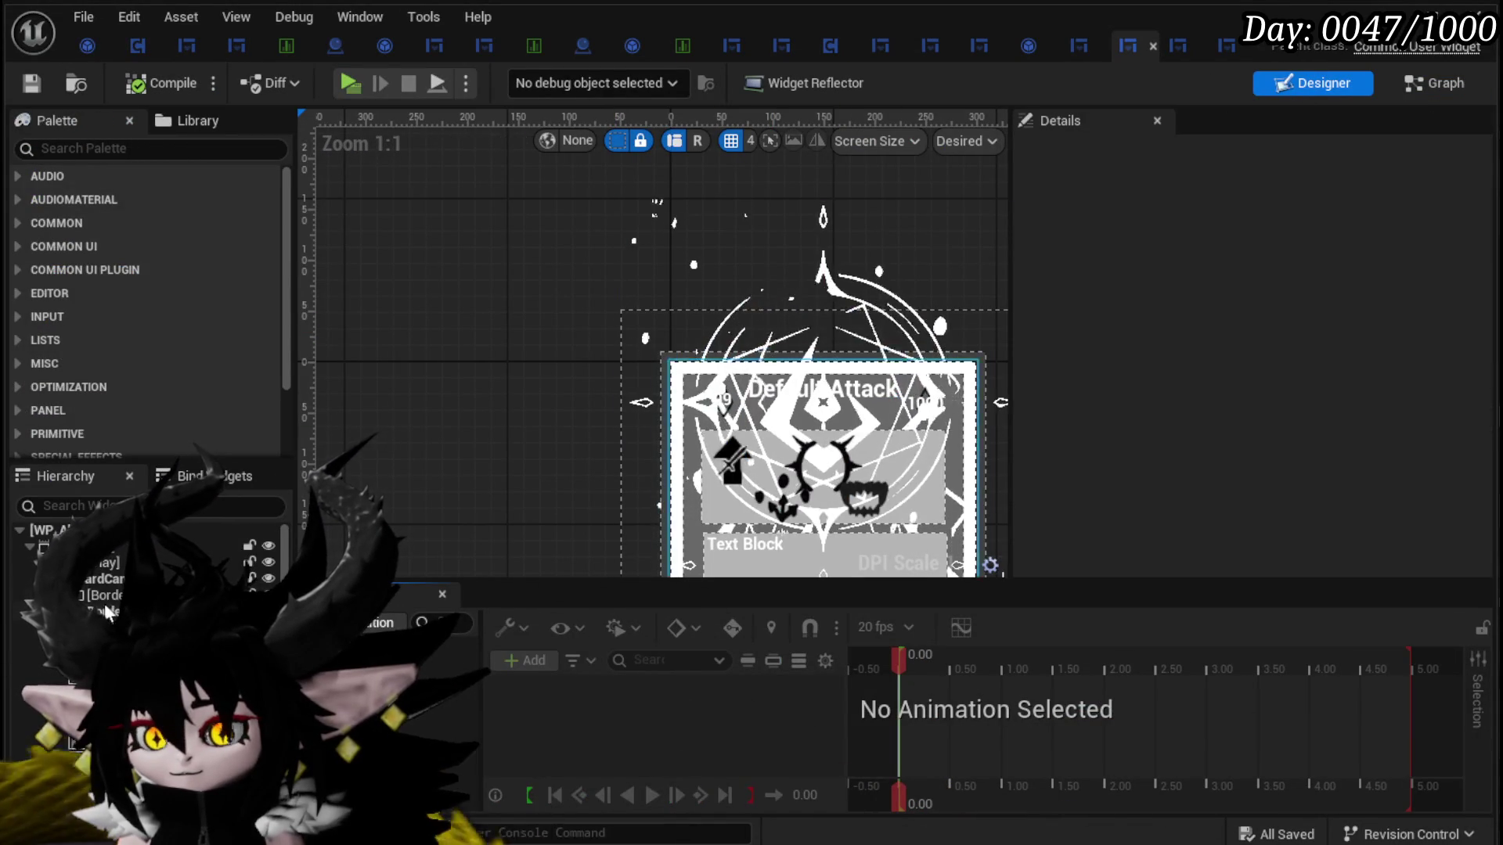
click(783, 313)
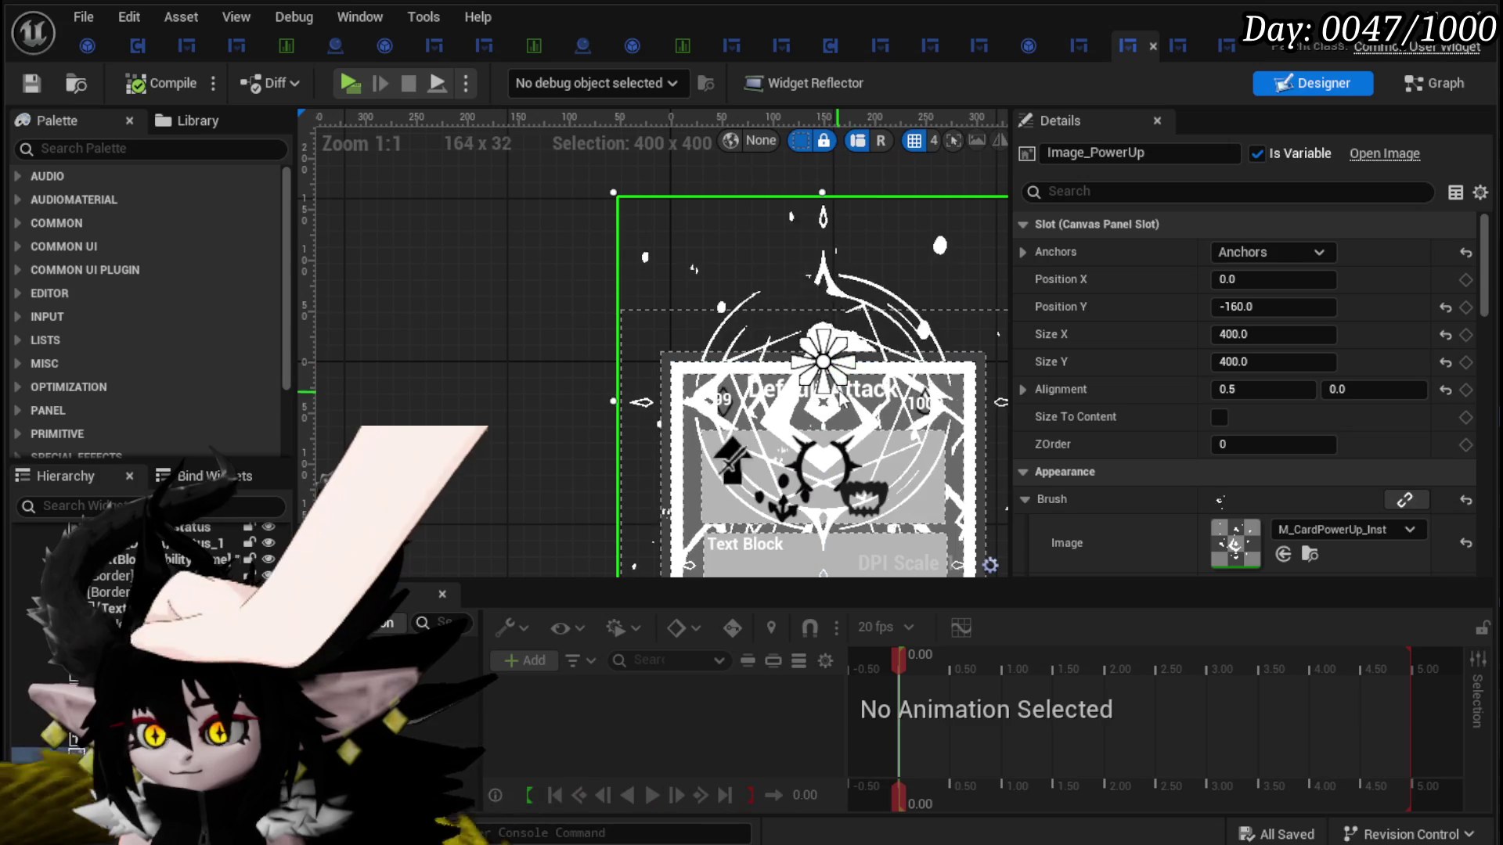
click(1251, 443)
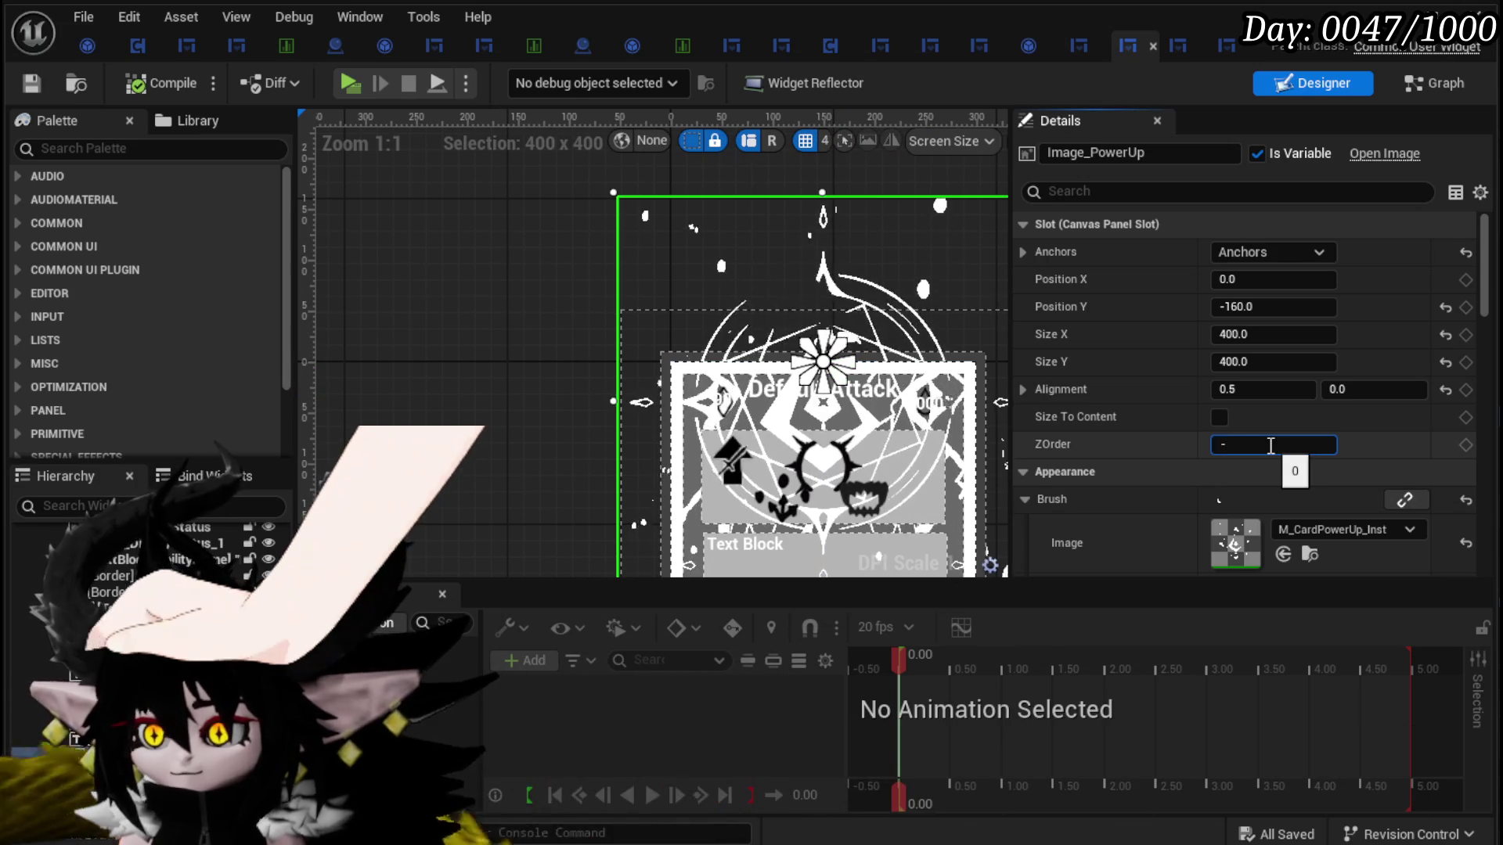
text(1)
key(Return)
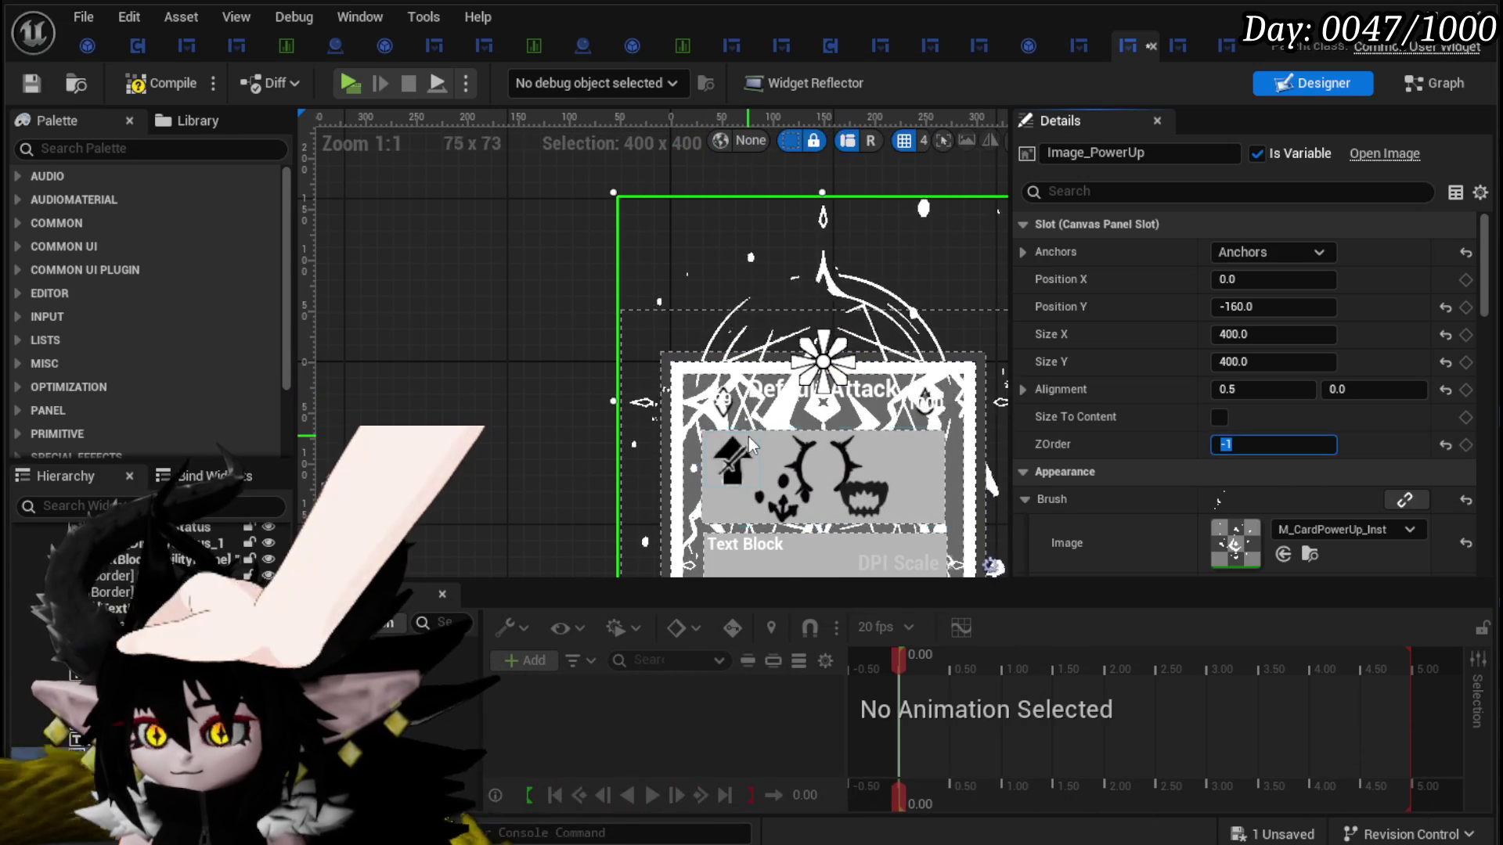
Step: Tint Image_PowerUp red (R 1.0, G 0.012732) via its Color and Opacity
scroll(1302, 425, down, 3)
scroll(1302, 427, down, 3)
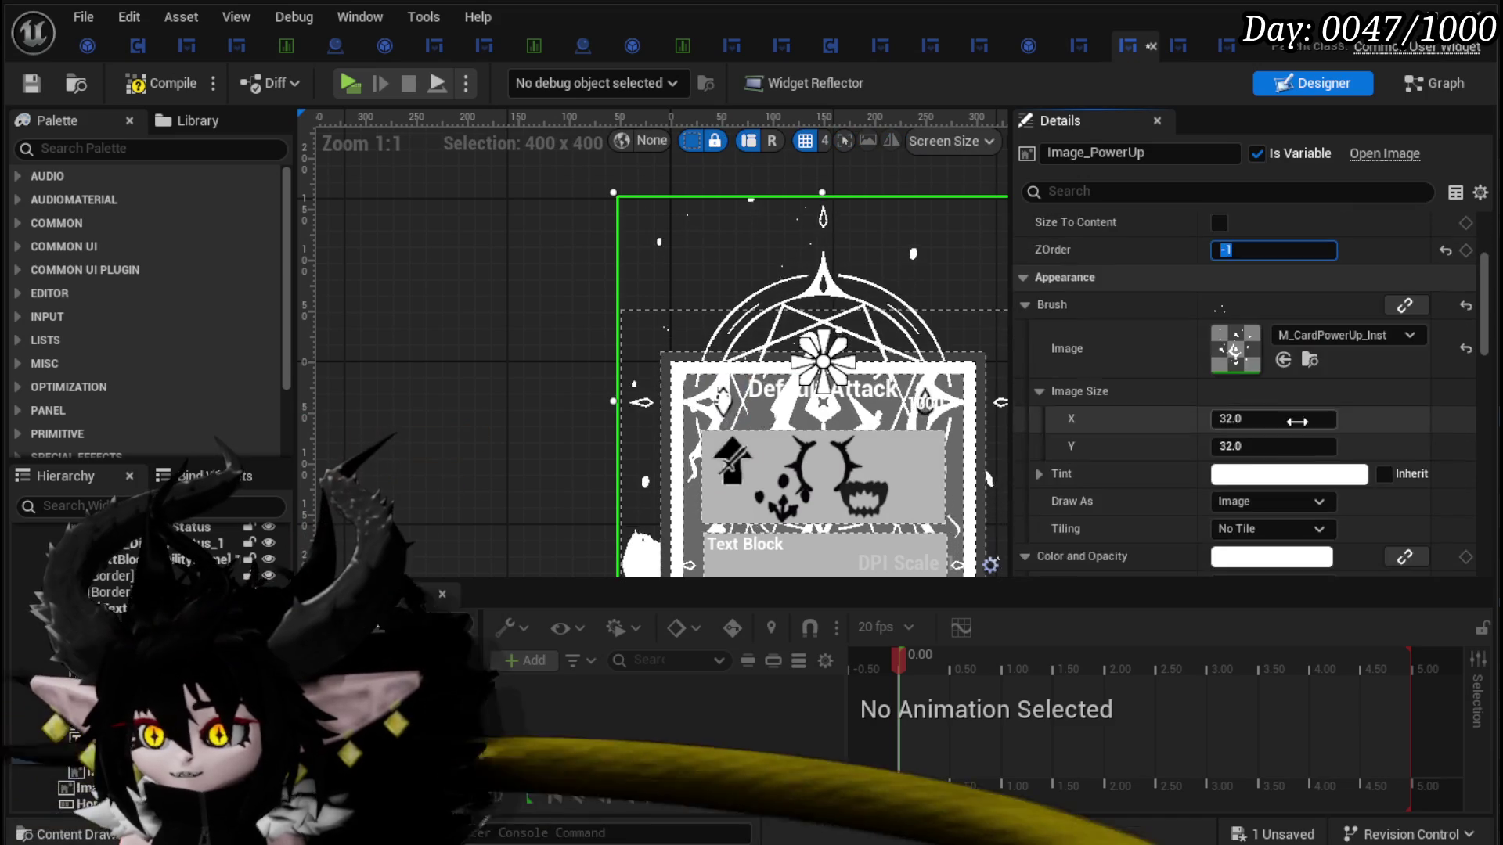
scroll(1244, 477, down, 2)
click(1242, 484)
drag(1422, 662, 1462, 661)
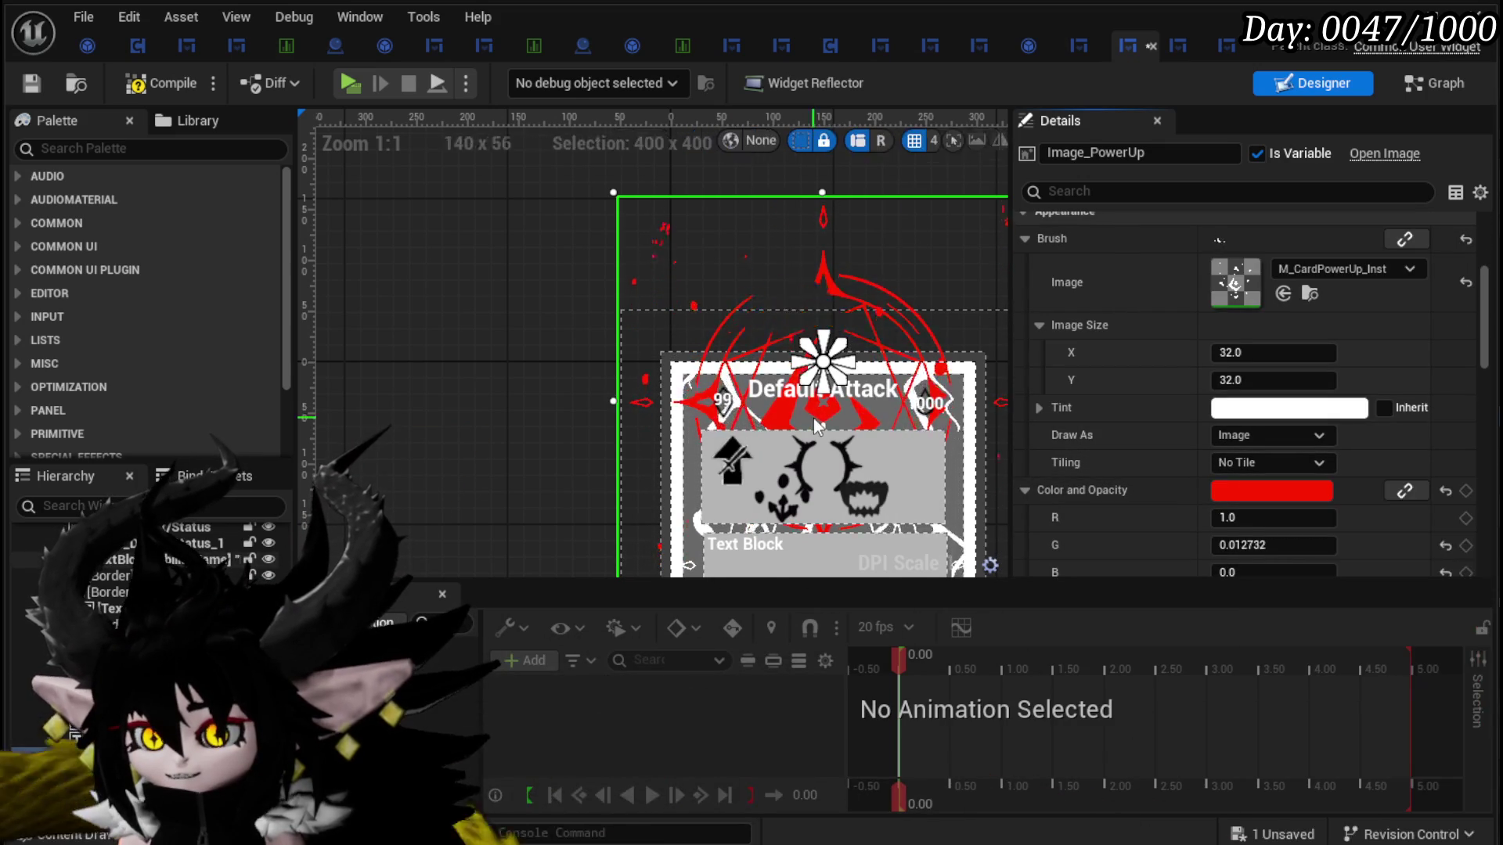
scroll(816, 425, up, 4)
mouse_move(816, 425)
mouse_down()
mouse_move(657, 409)
mouse_move(683, 342)
mouse_move(665, 348)
mouse_move(685, 356)
mouse_up()
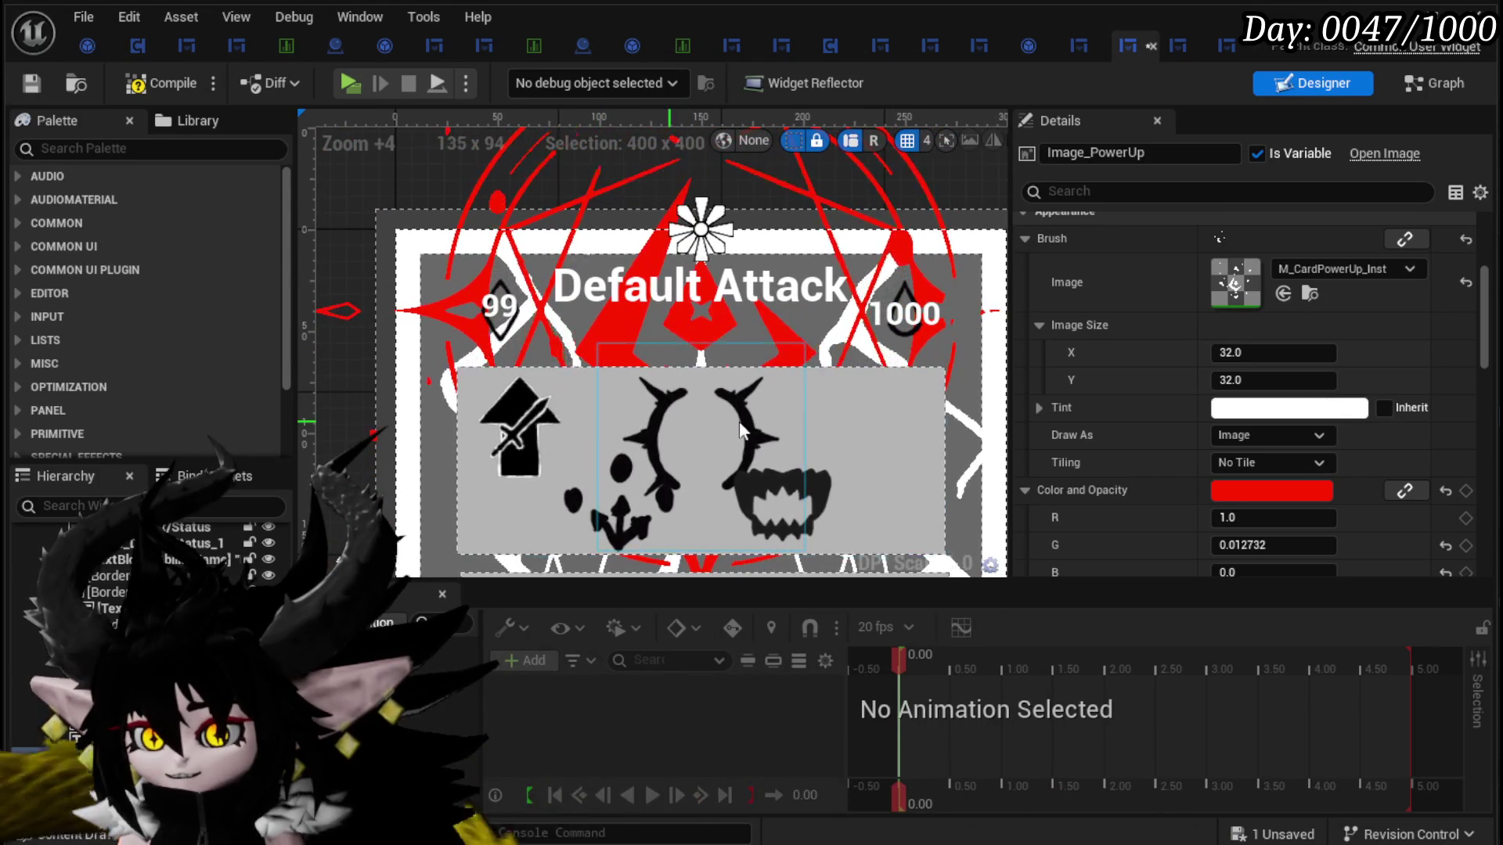
Step: Set Border_185's ZOrder to -2, then compile and save the widget
click(903, 418)
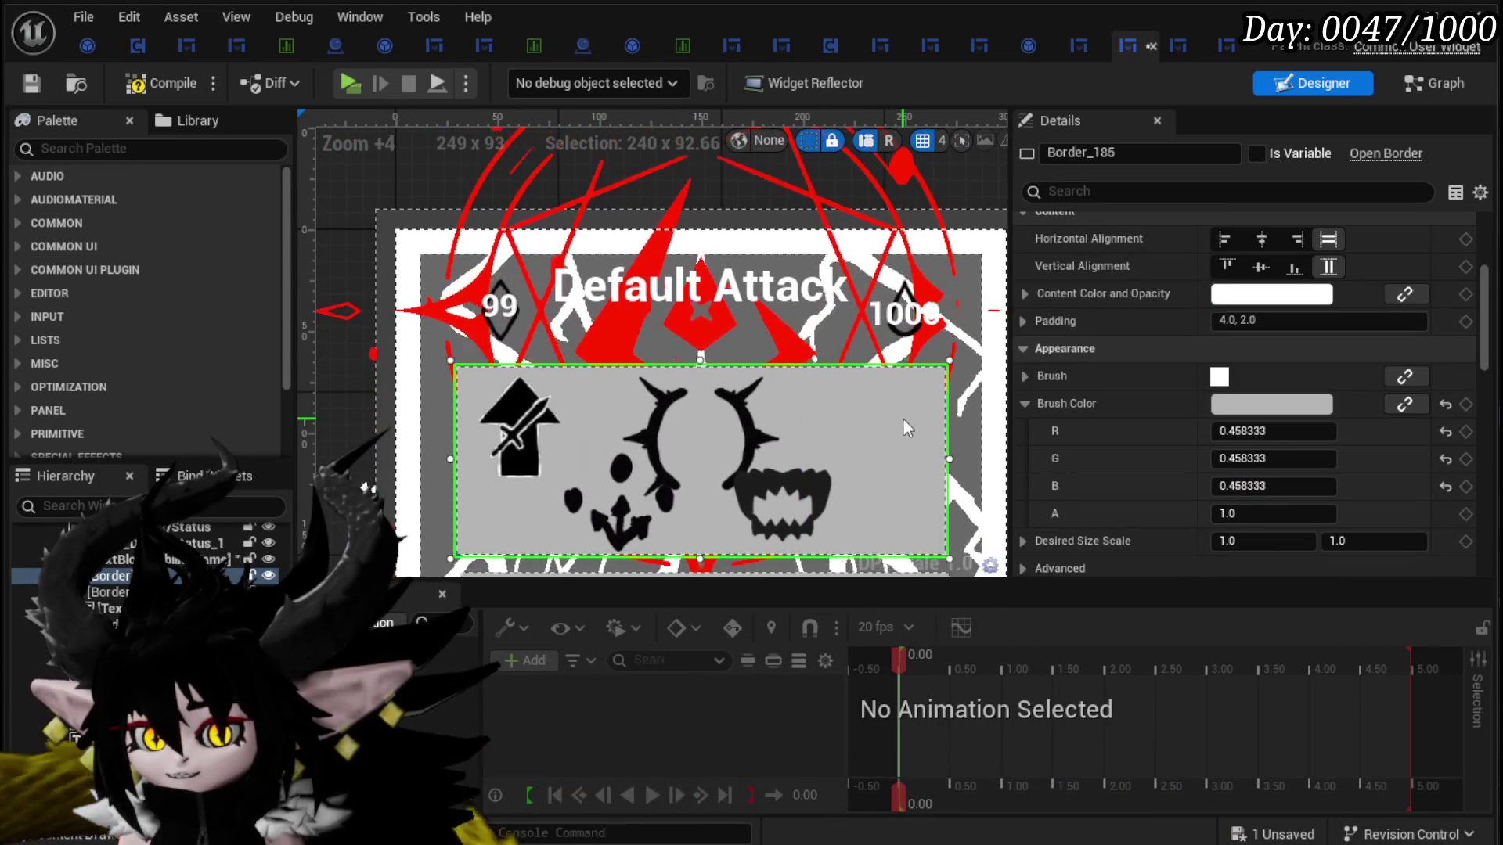
scroll(1252, 438, up, 3)
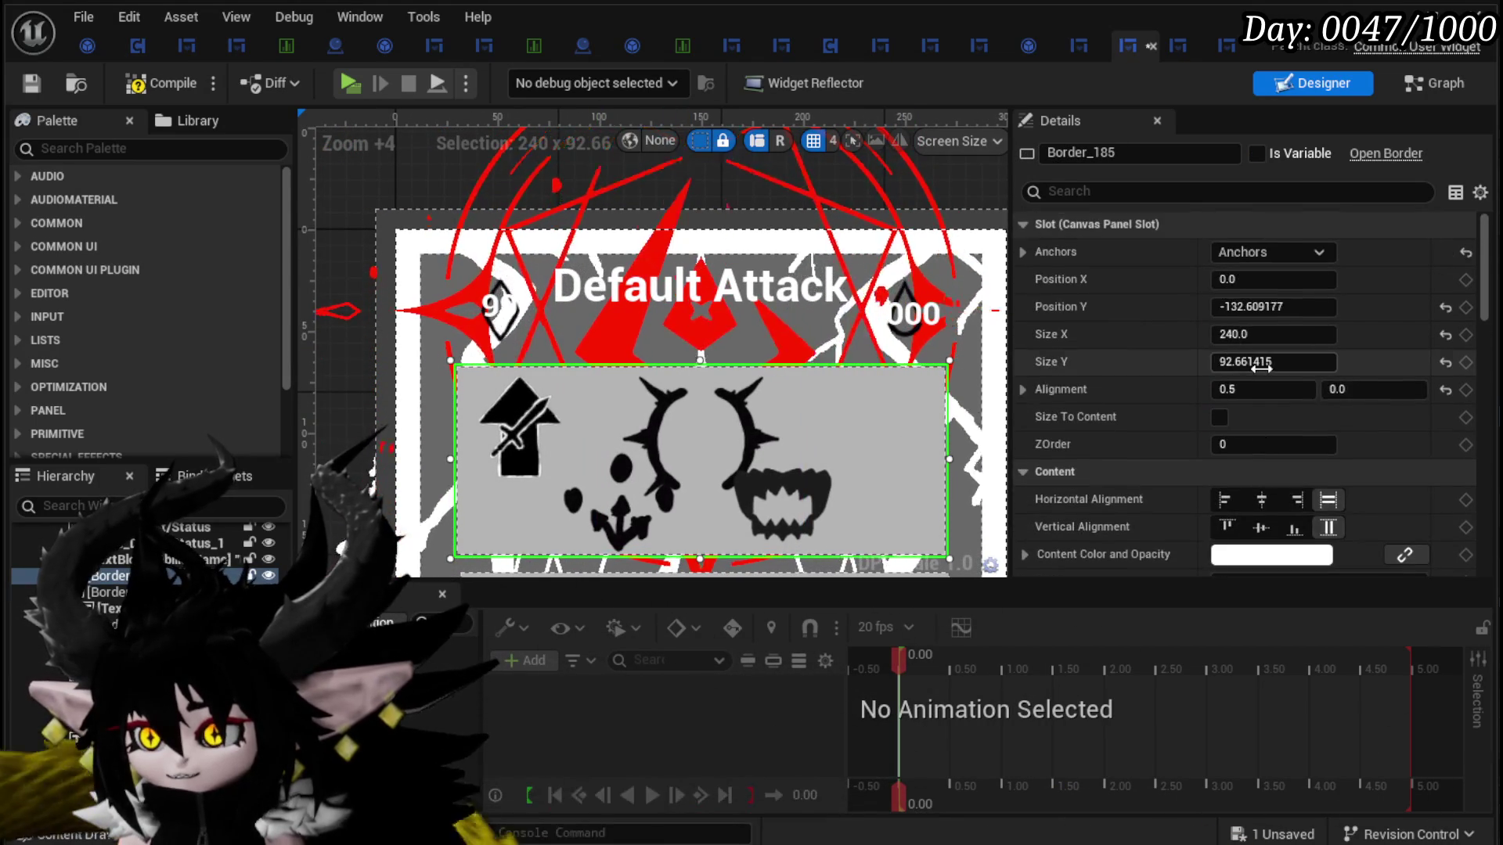
click(1276, 445)
text(-1)
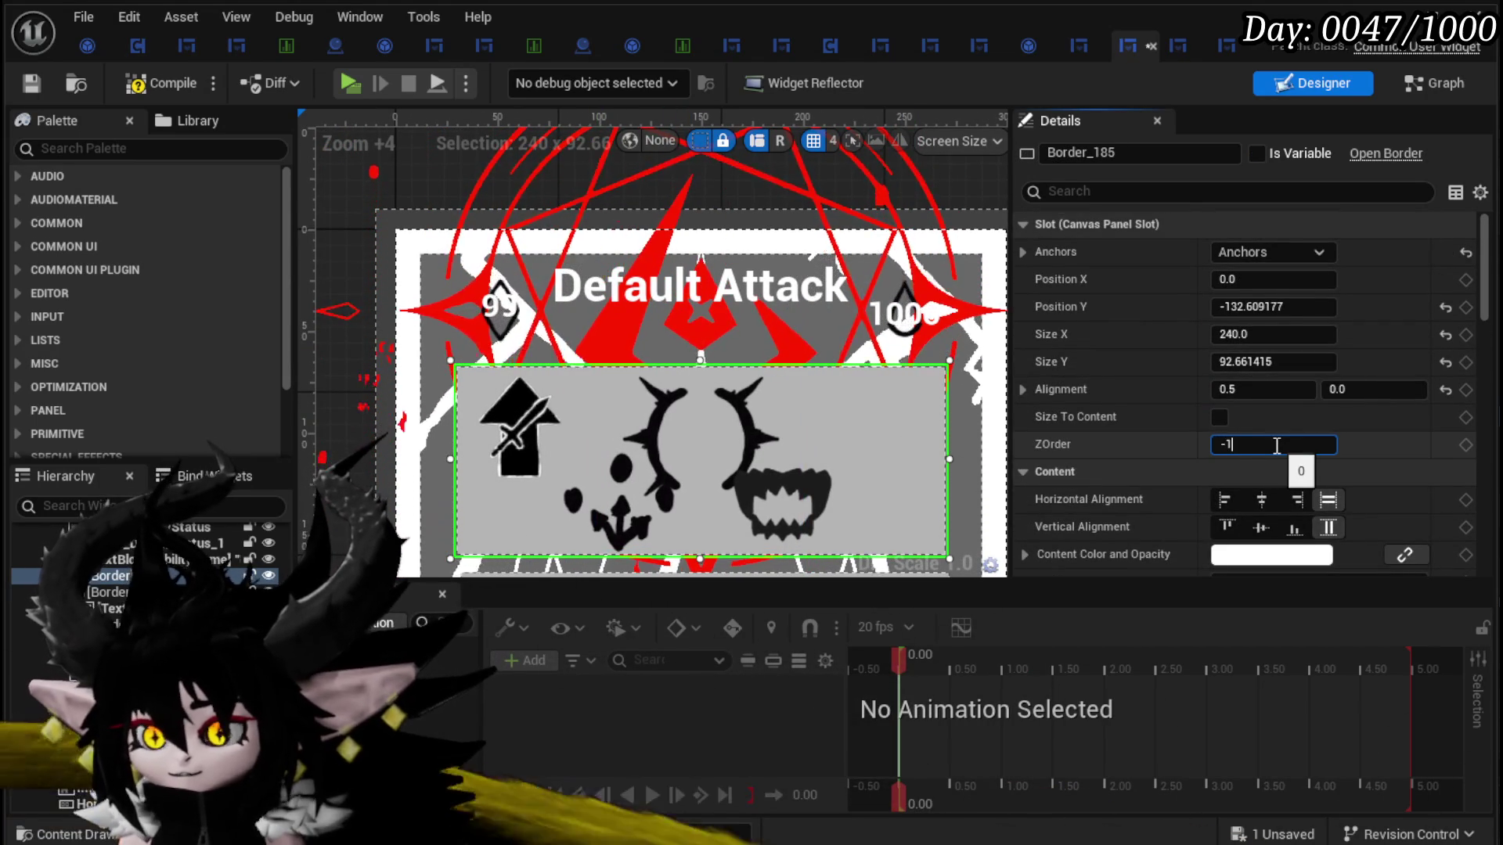
key(Return)
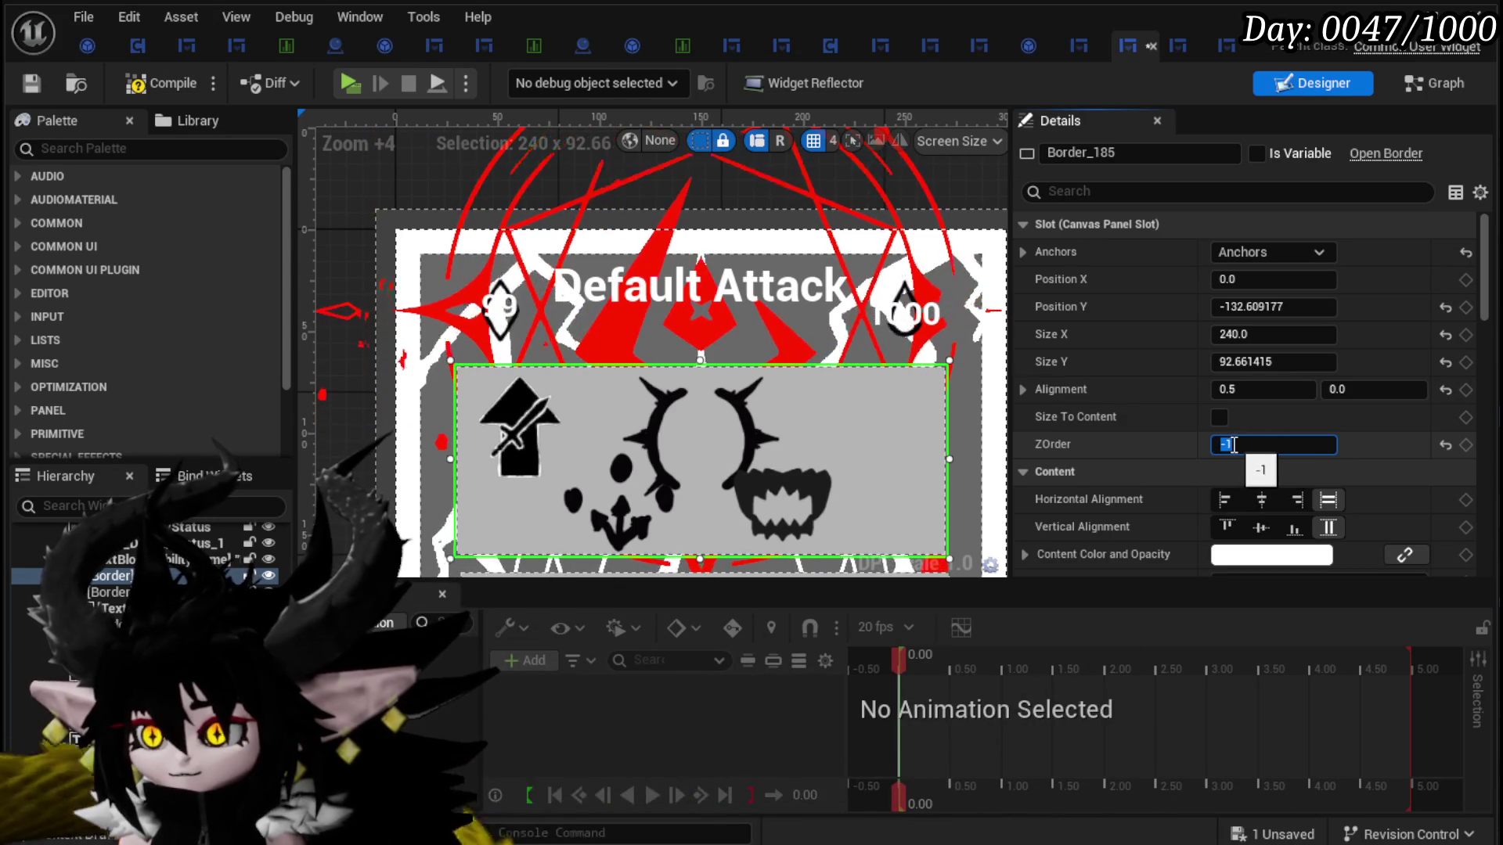
text(2)
key(Return)
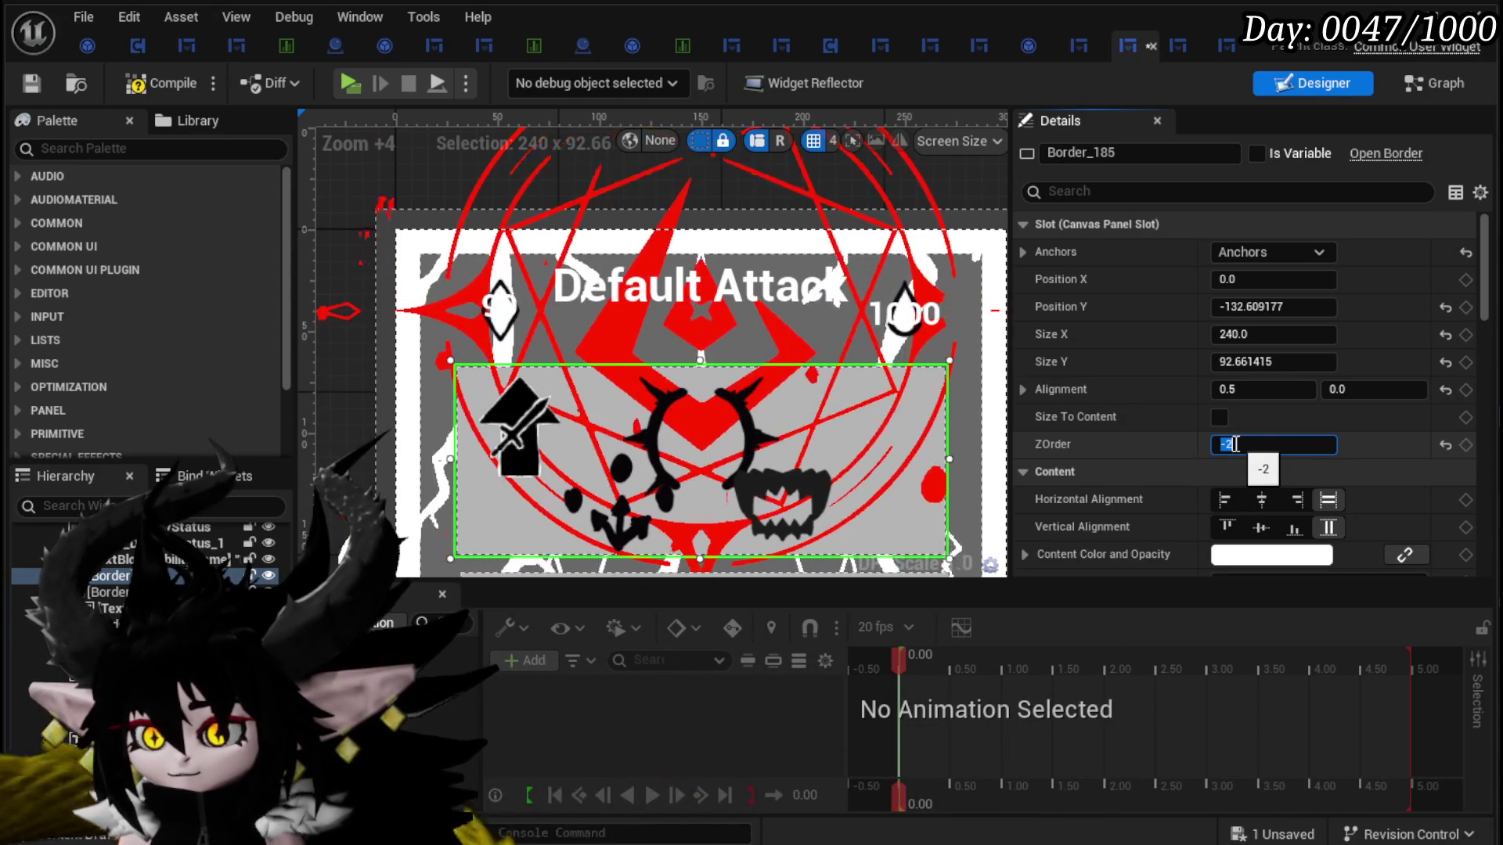
scroll(805, 407, down, 2)
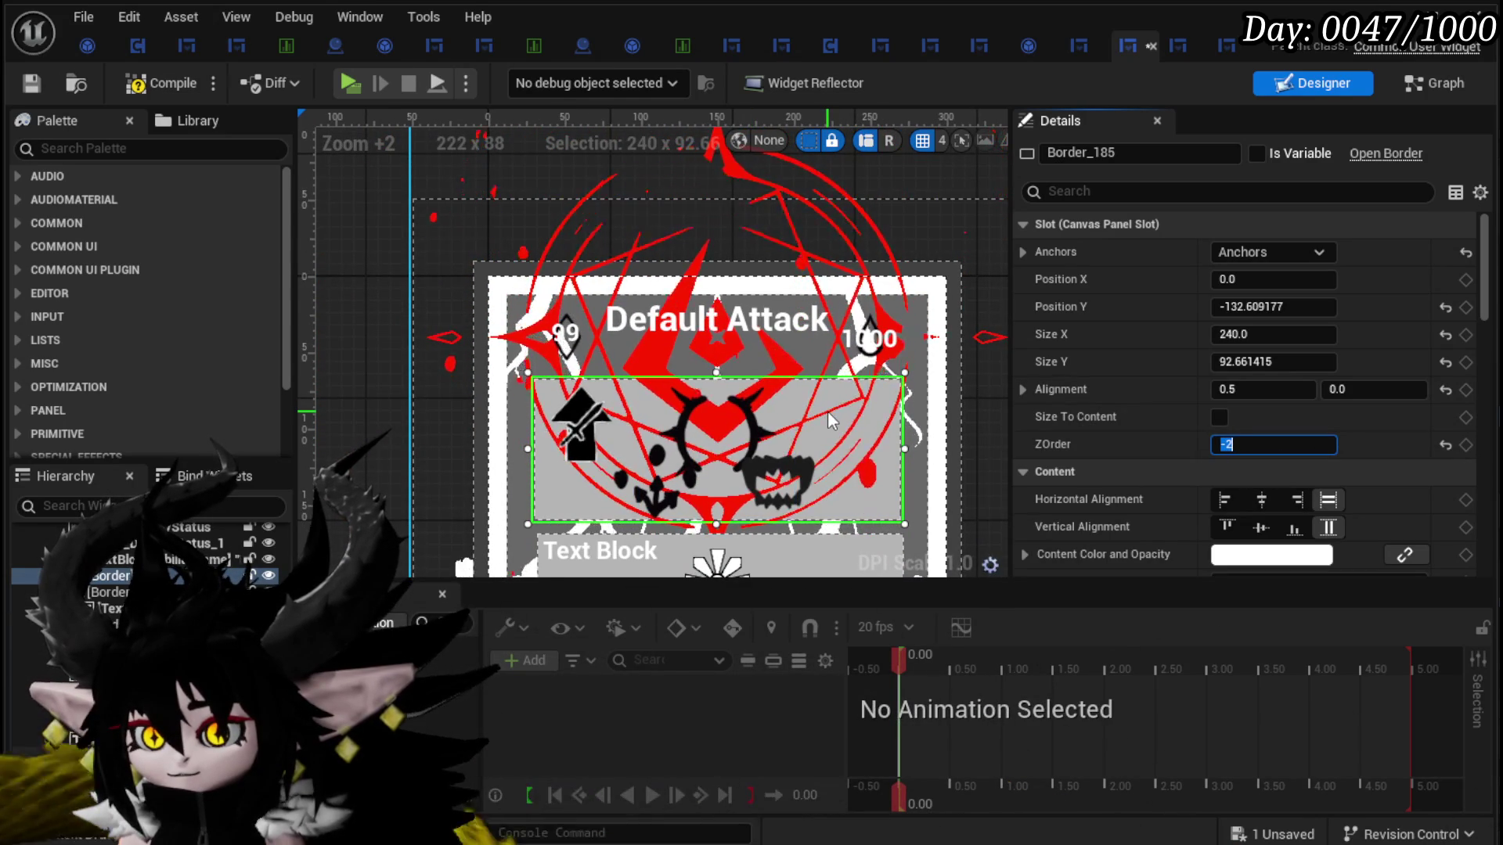
scroll(828, 411, down, 2)
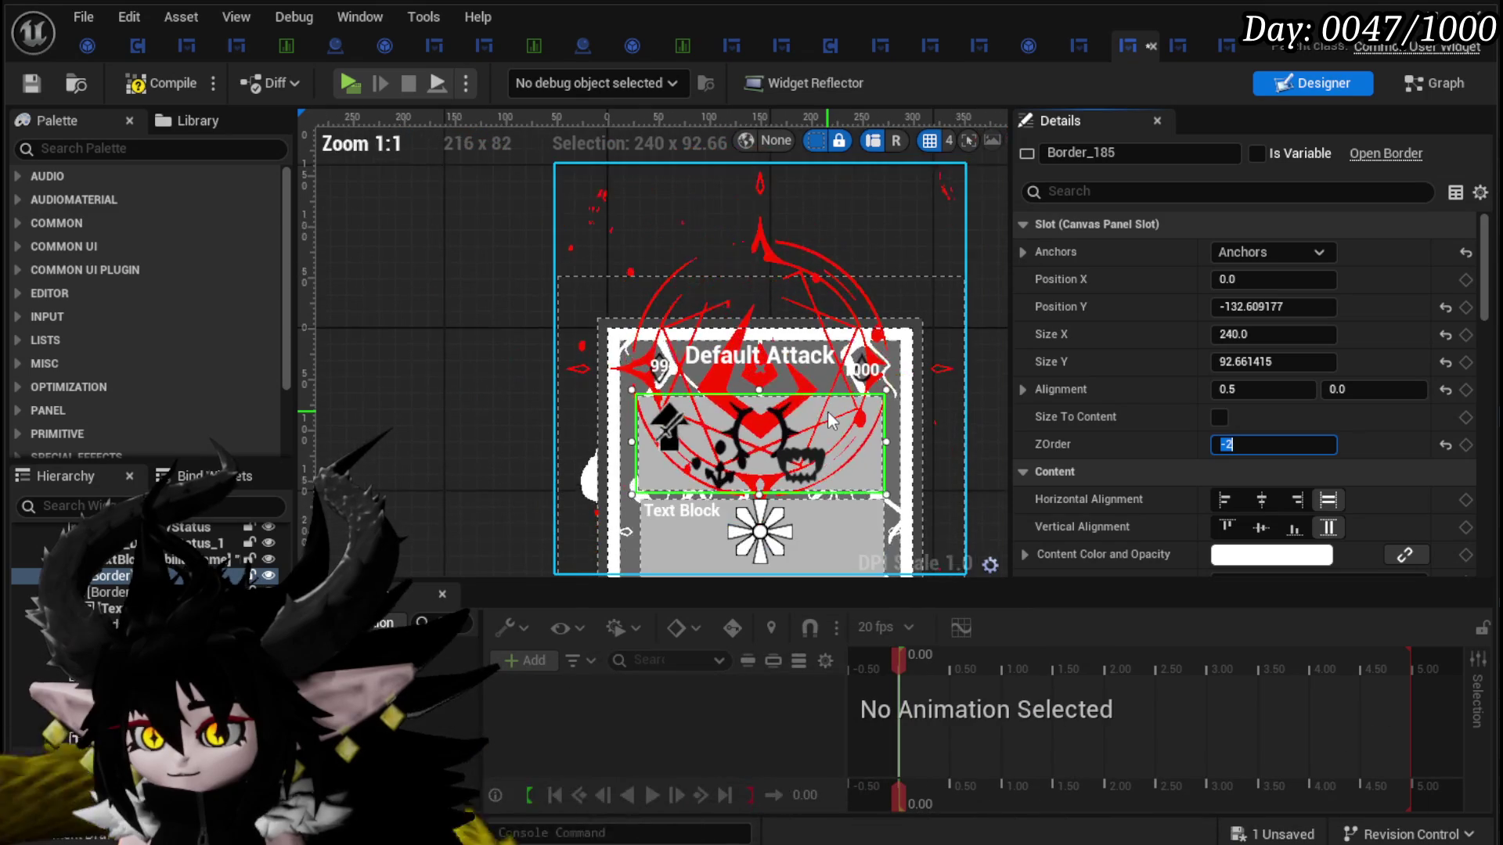
click(151, 84)
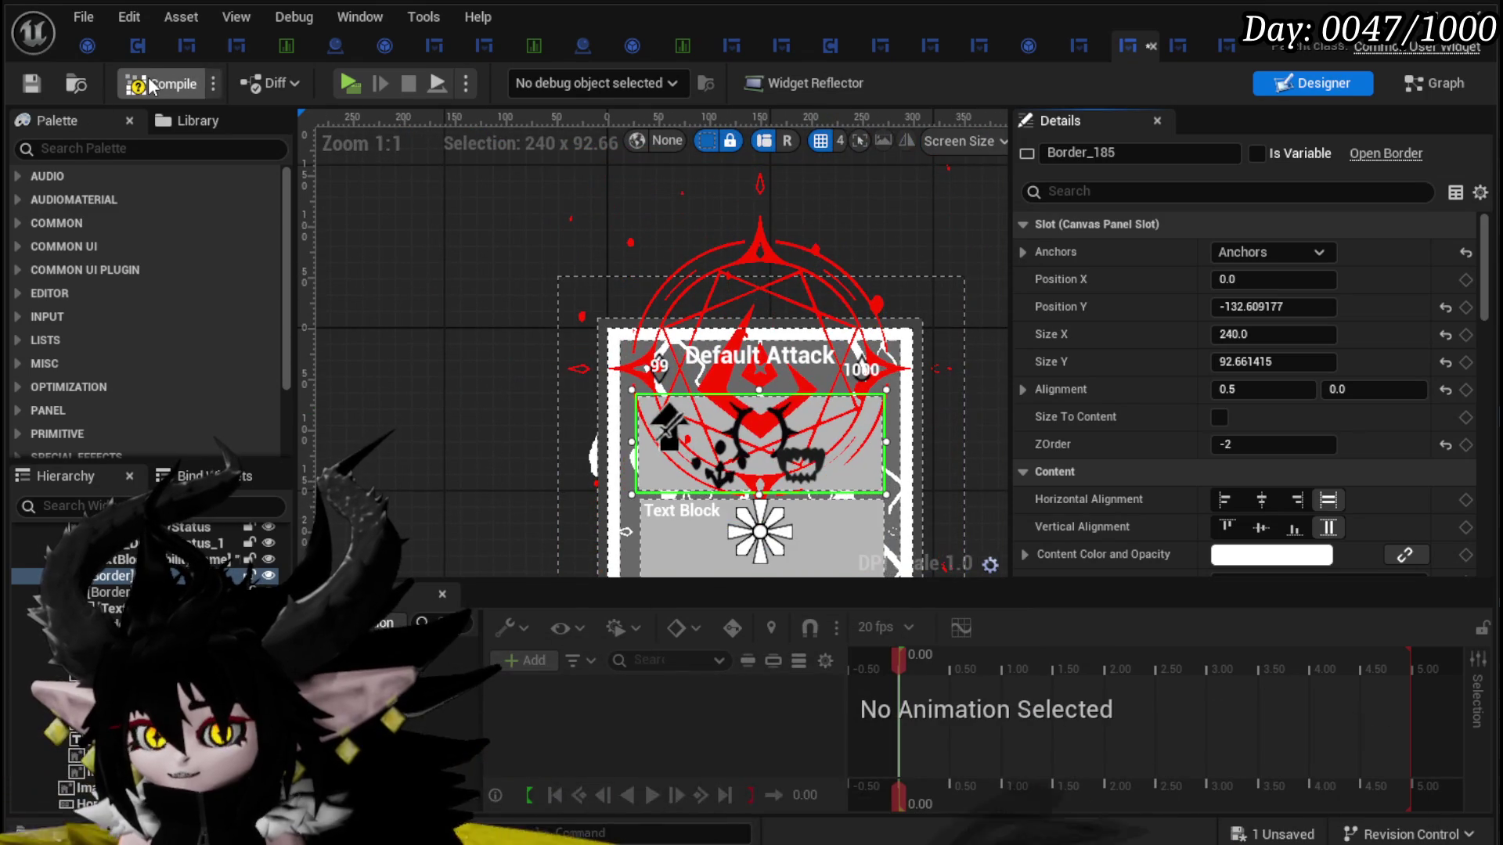
click(33, 83)
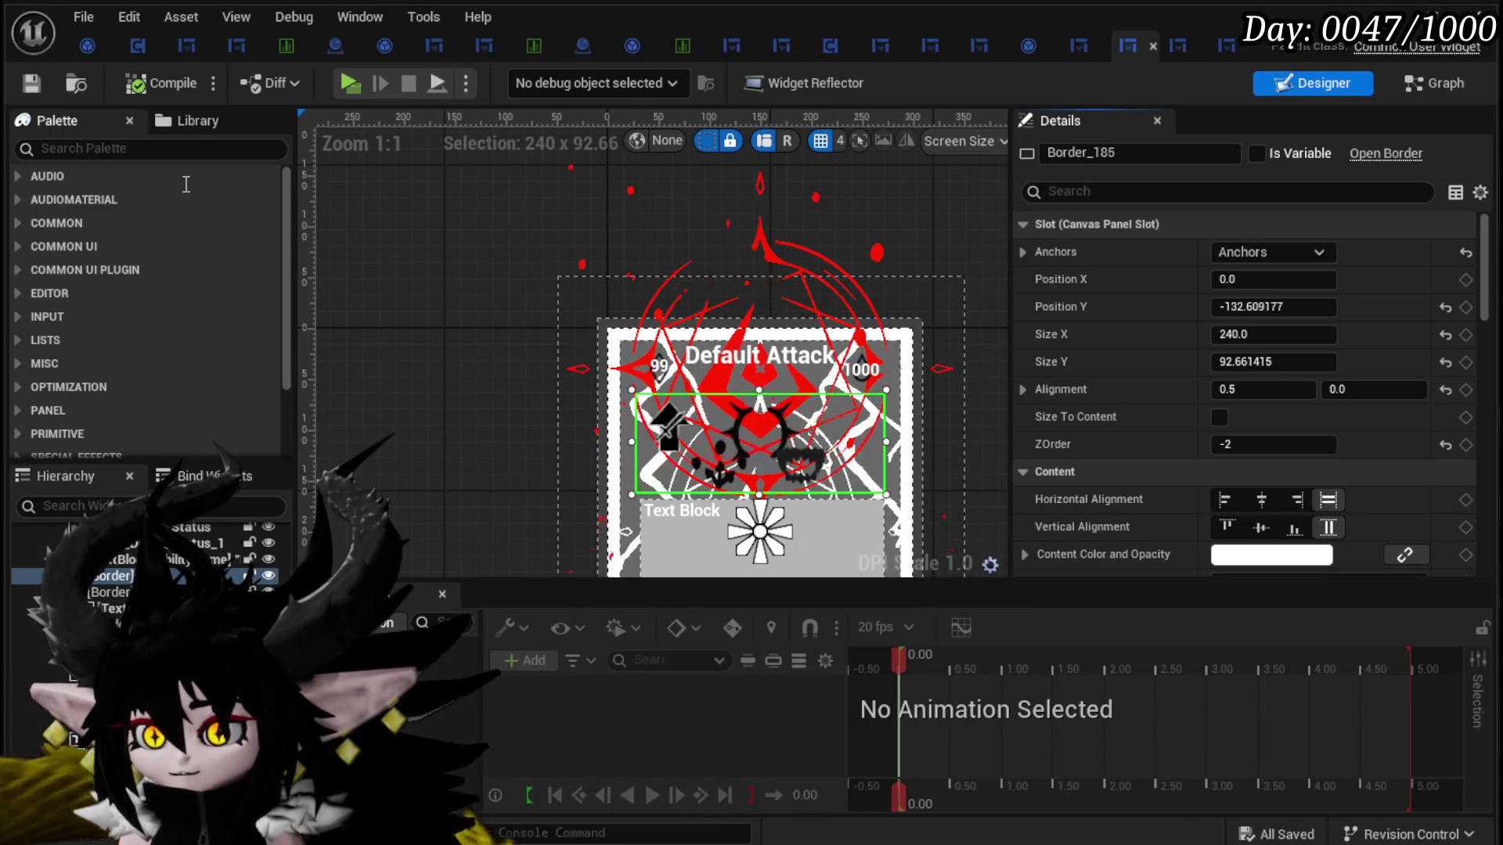
Step: Restore Border_185's ZOrder to -1, recompile and save, and minimize the widget editor
mouse_move(436, 347)
mouse_down()
mouse_move(357, 200)
mouse_move(366, 231)
mouse_up()
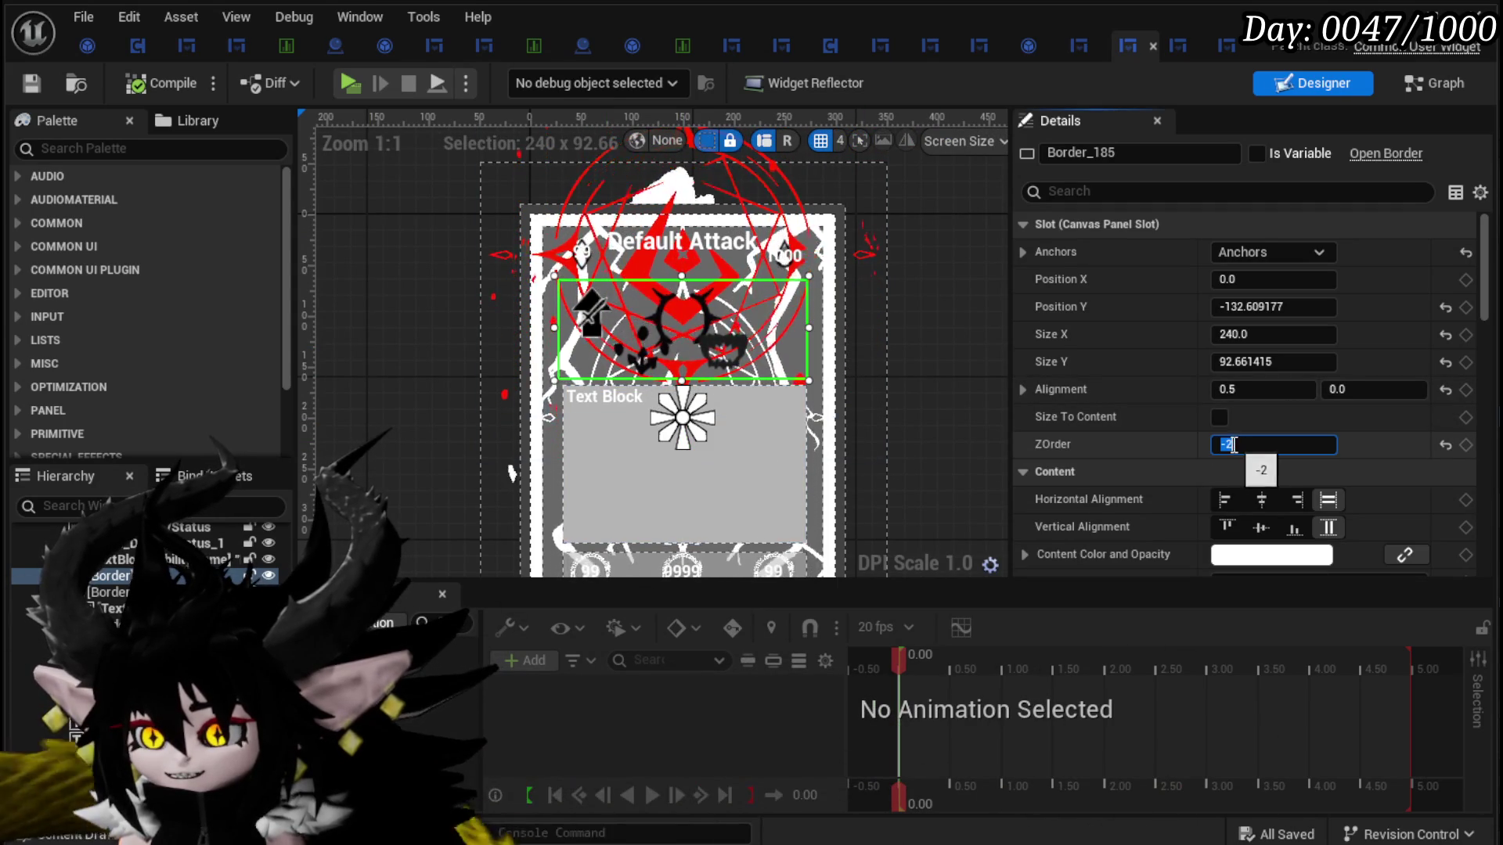
text(-1)
key(Return)
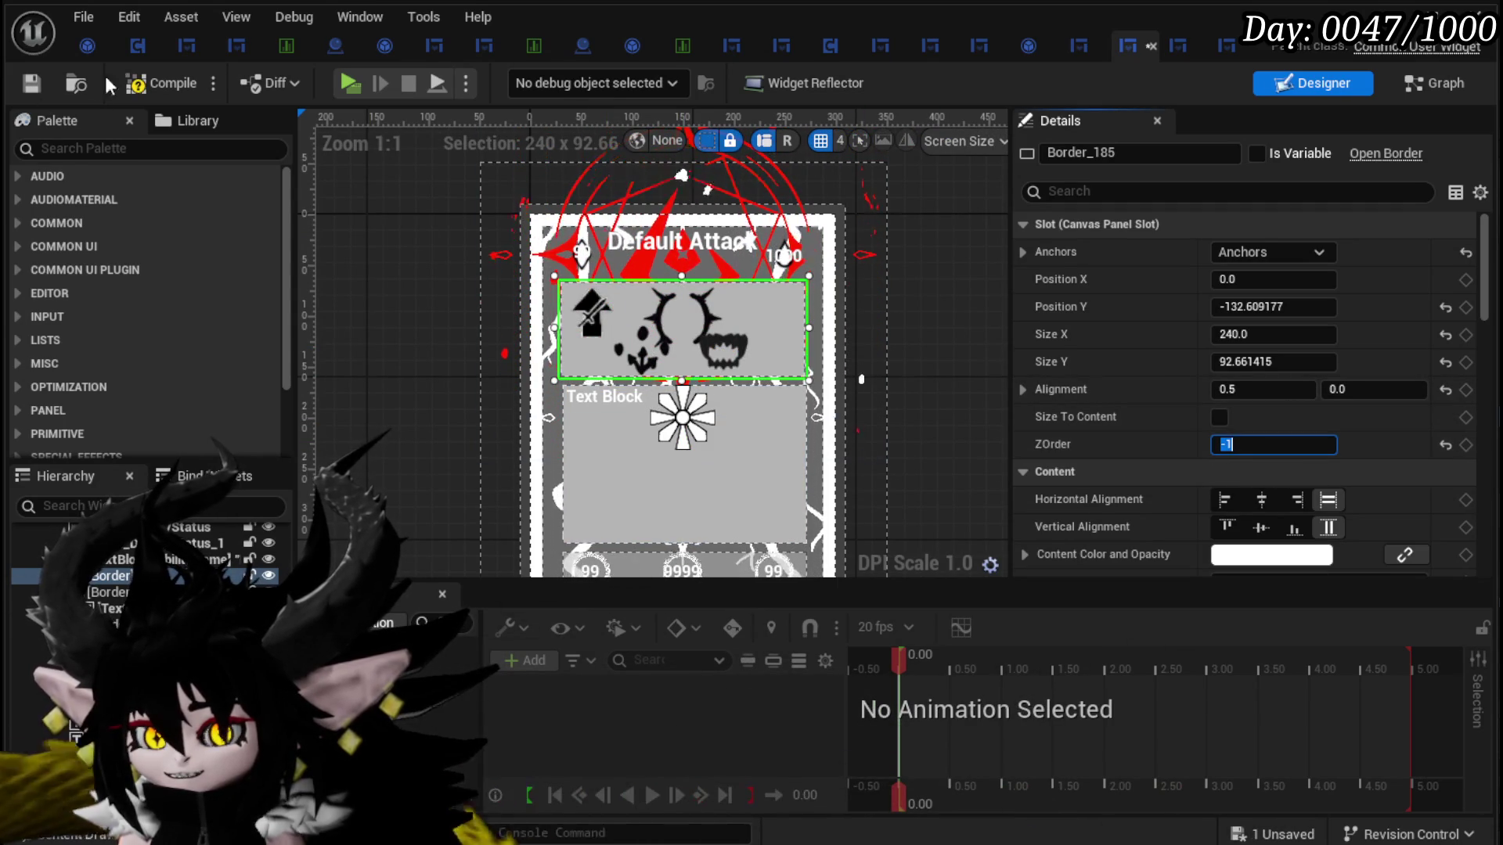
click(149, 86)
click(31, 83)
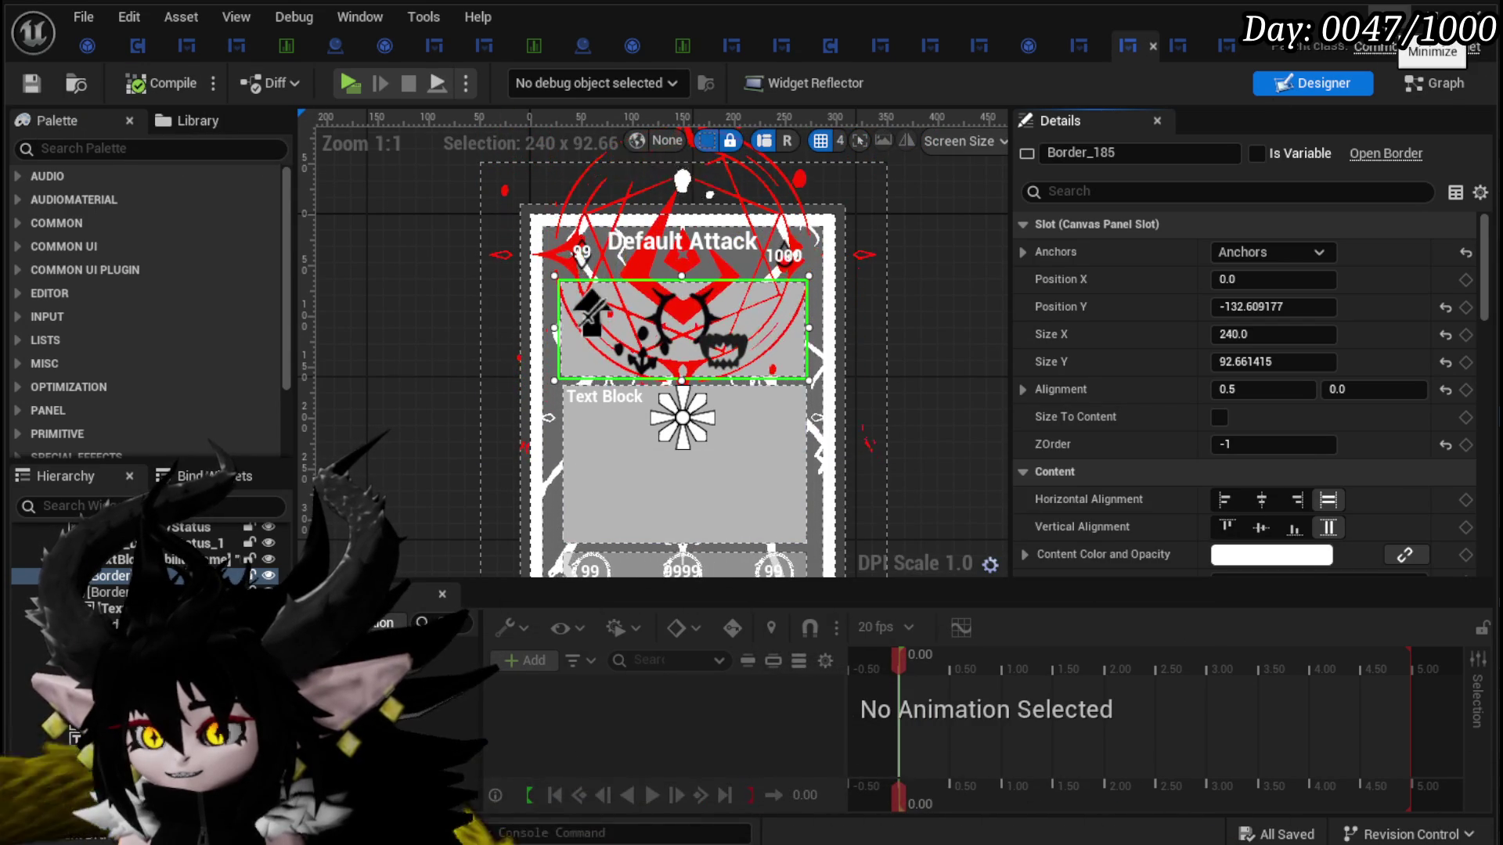
click(1431, 31)
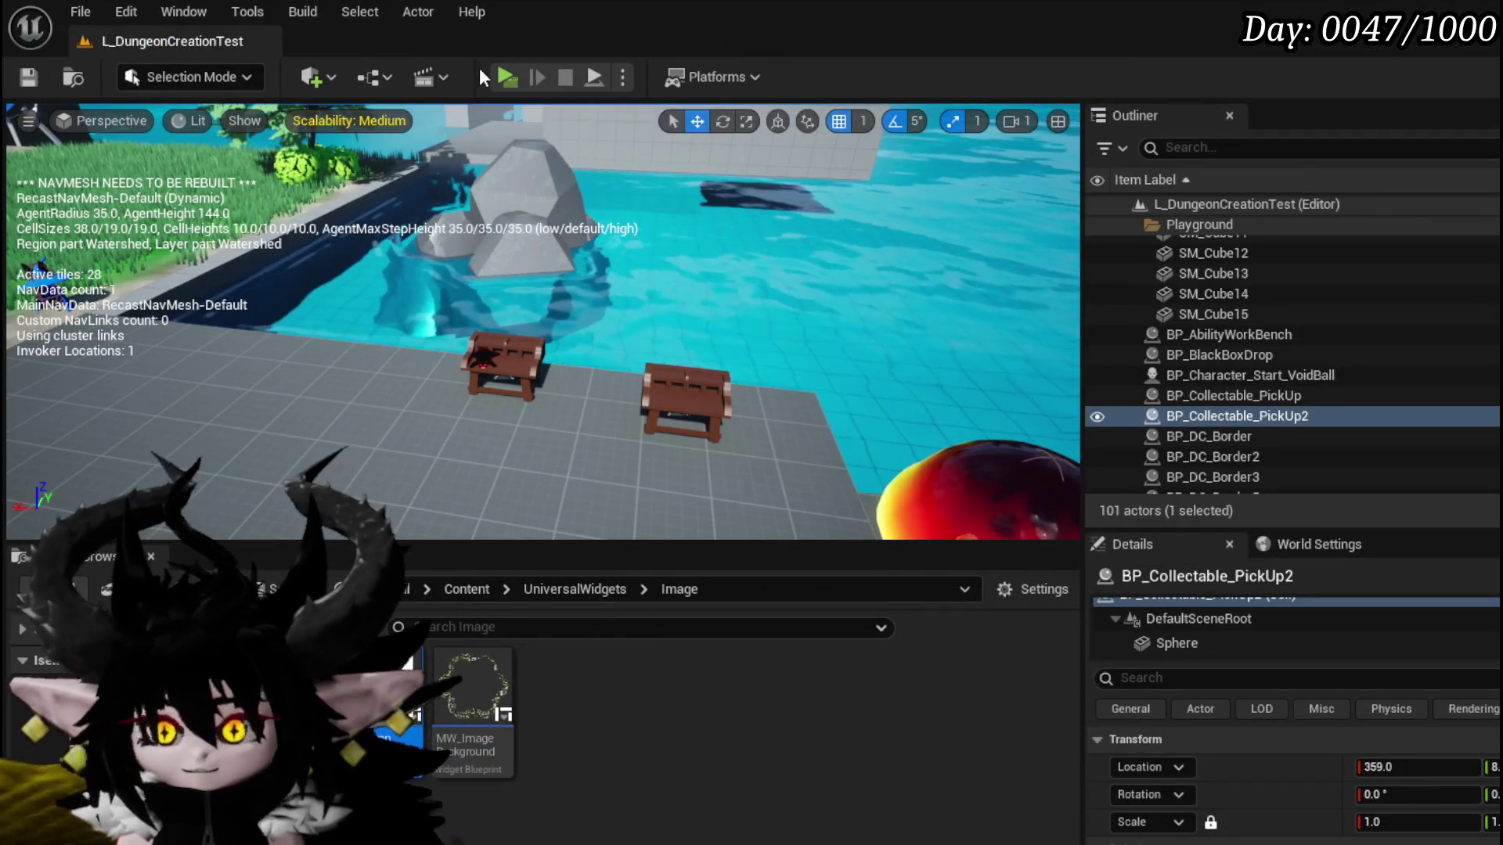
Step: Launch a standalone preview, view the Adrenaline card in the inventory, then stop play
click(497, 73)
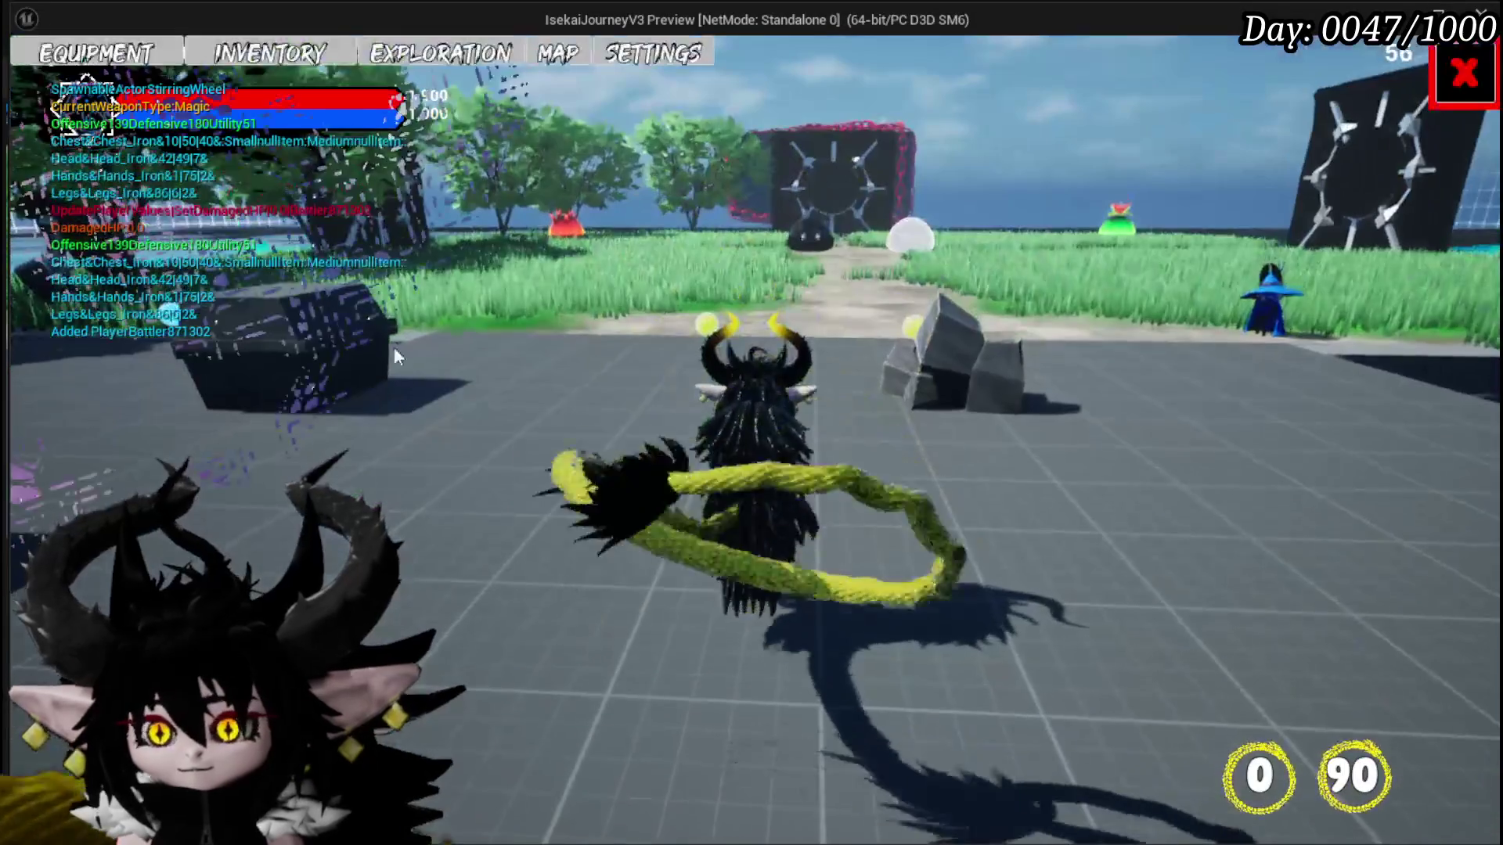
click(288, 59)
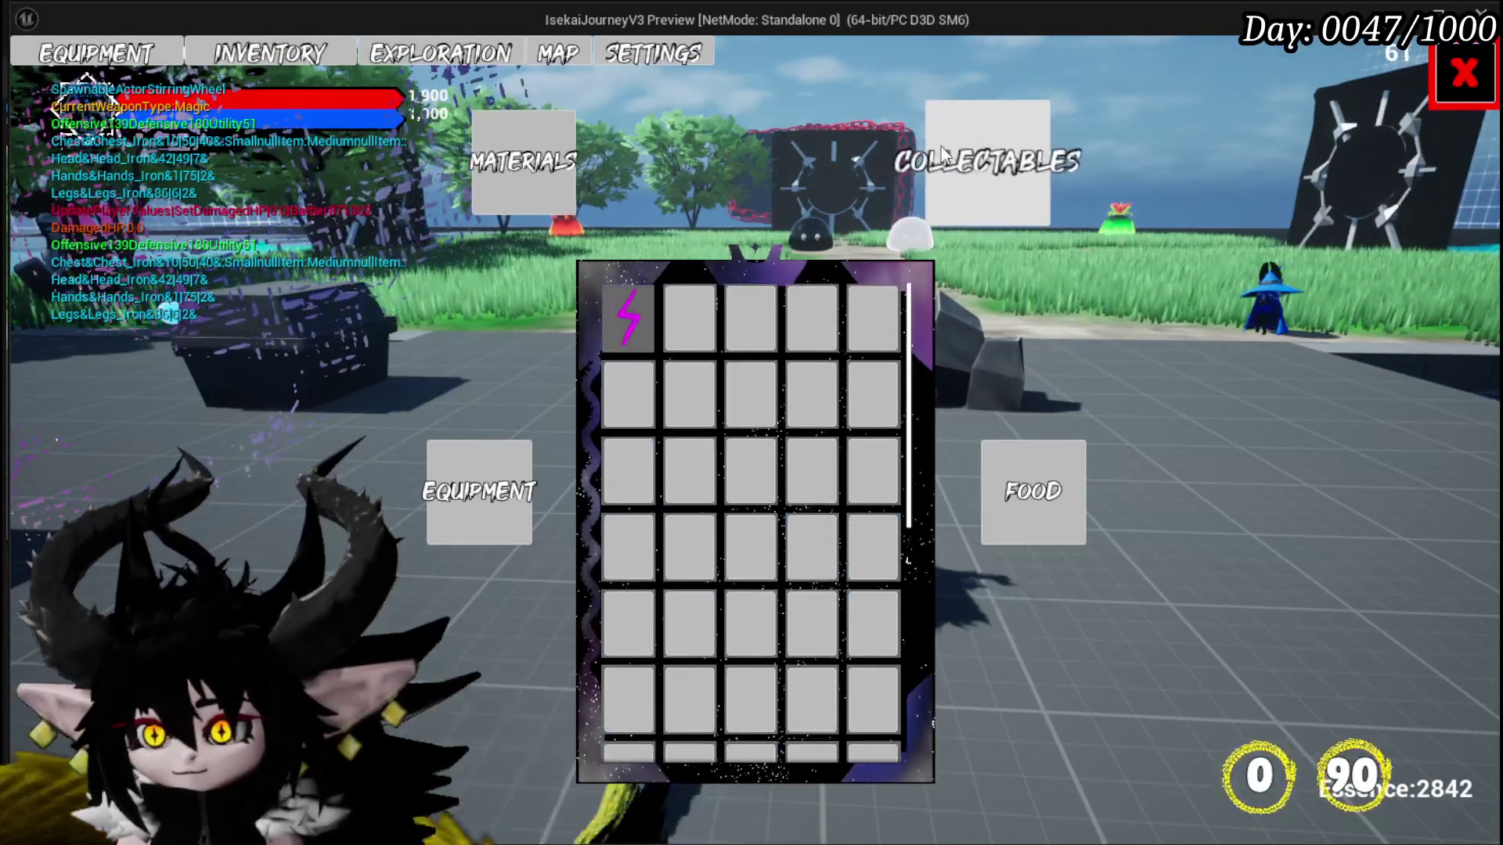
click(619, 323)
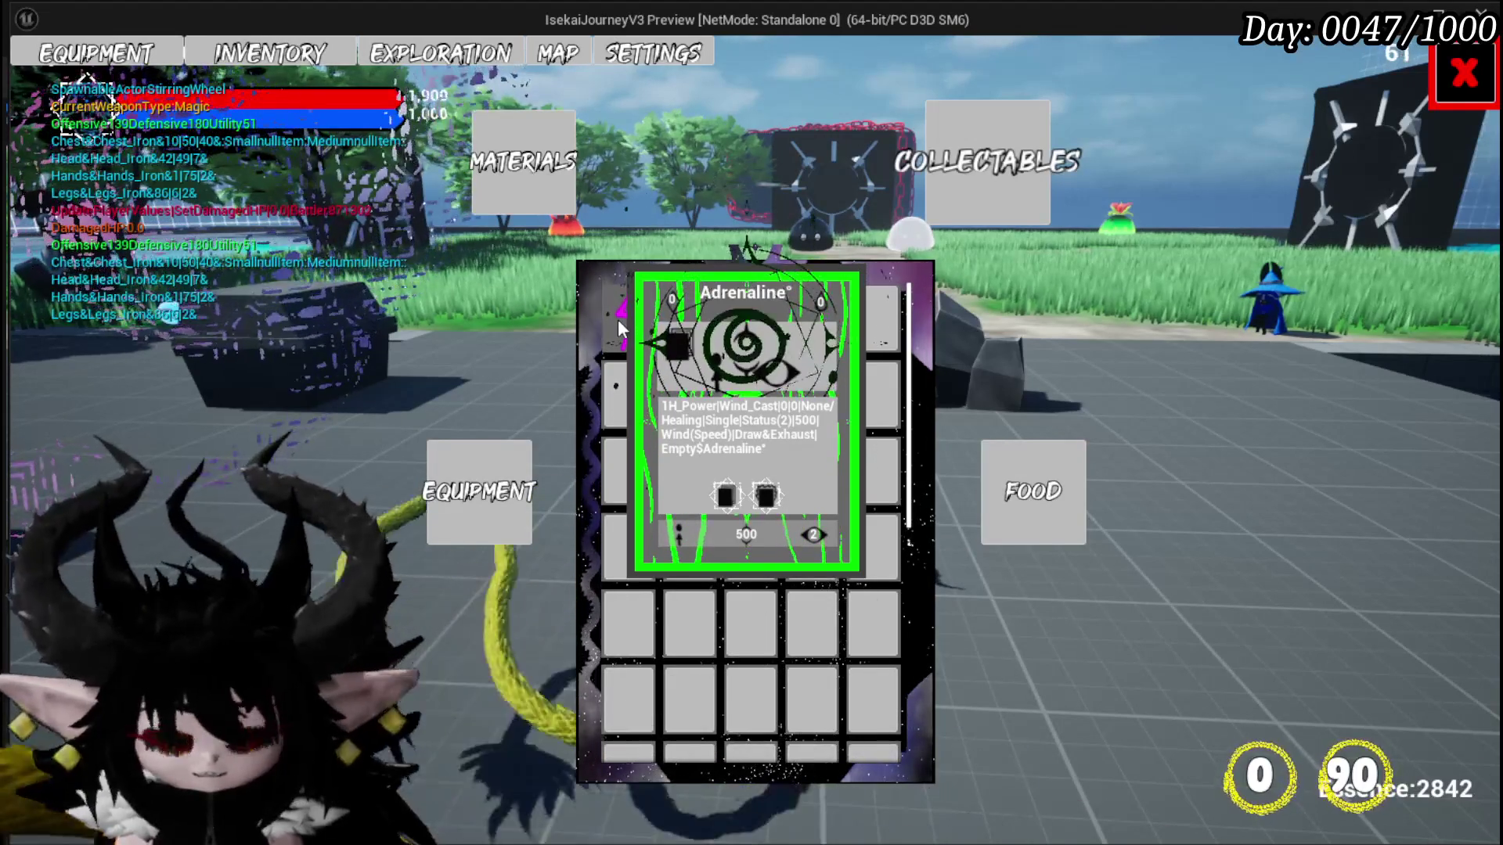
key(alt+Tab)
key(Escape)
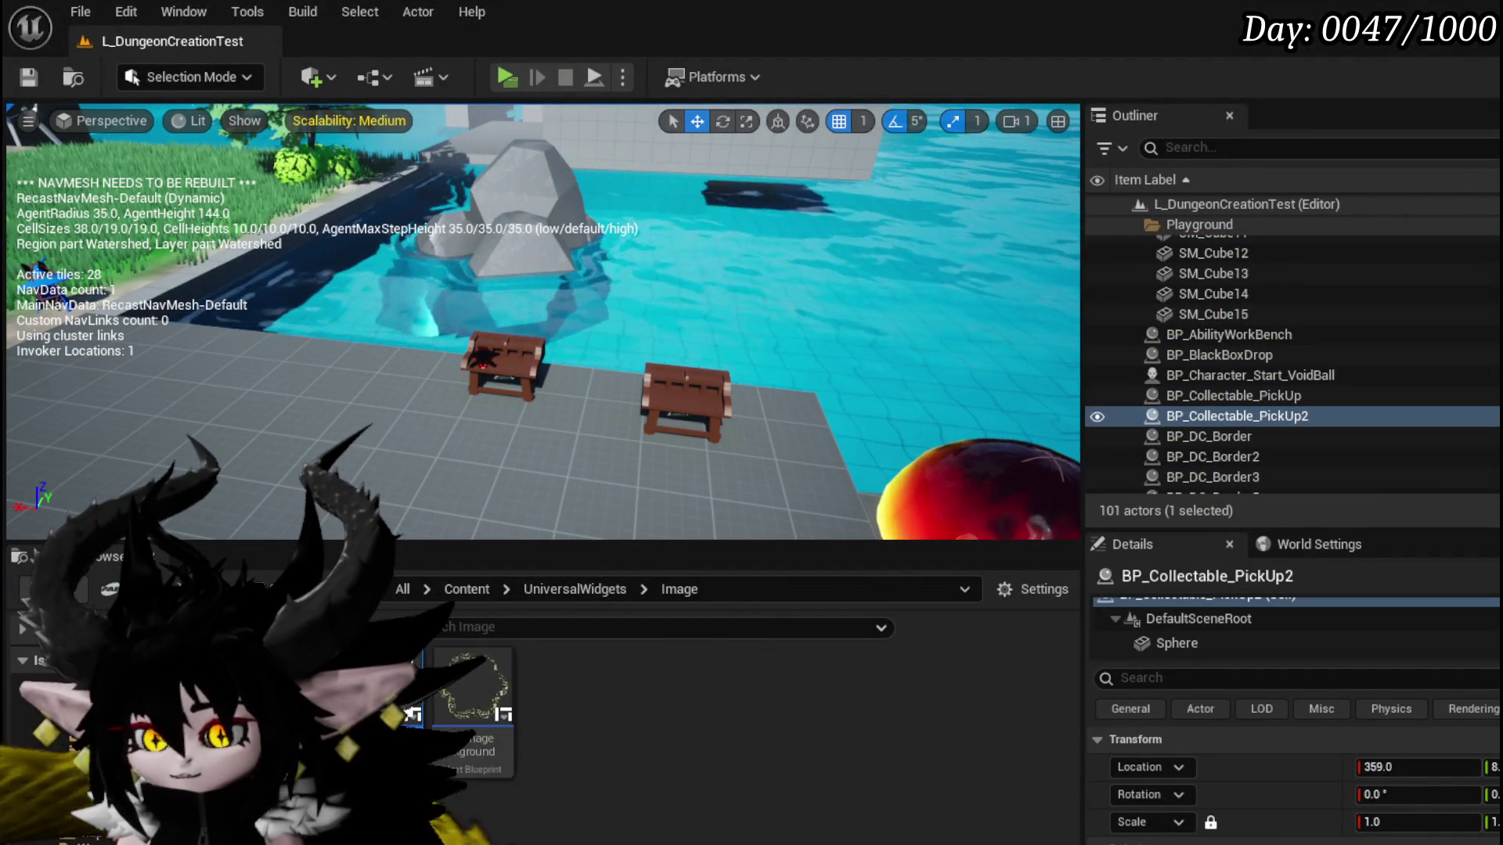
Step: Close Image_PowerUp's colour picker leaving it white, compile and save the widget, and start a playtest
key(alt+Tab)
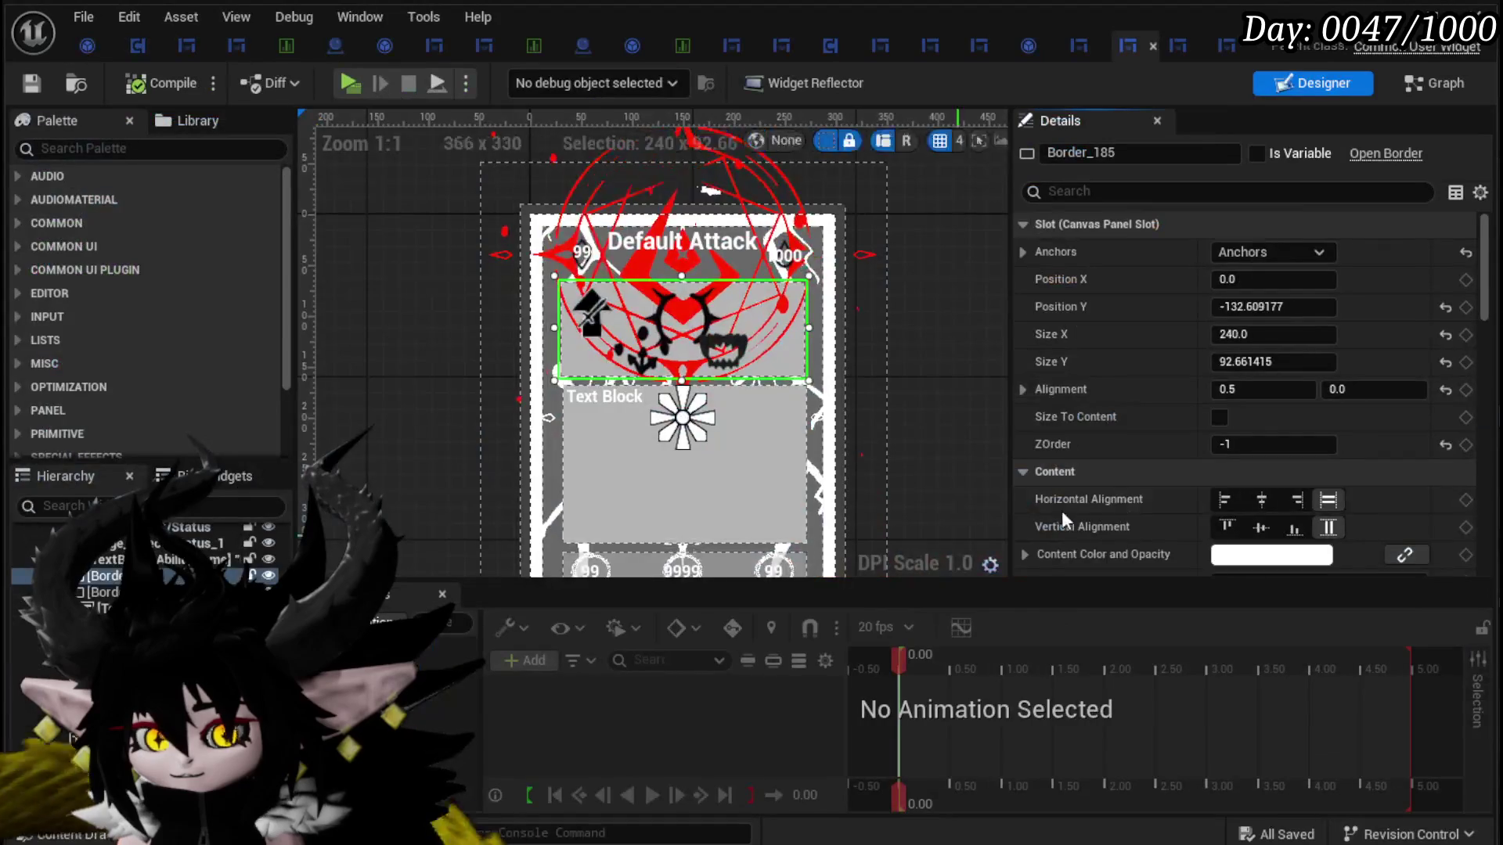
scroll(1145, 510, down, 5)
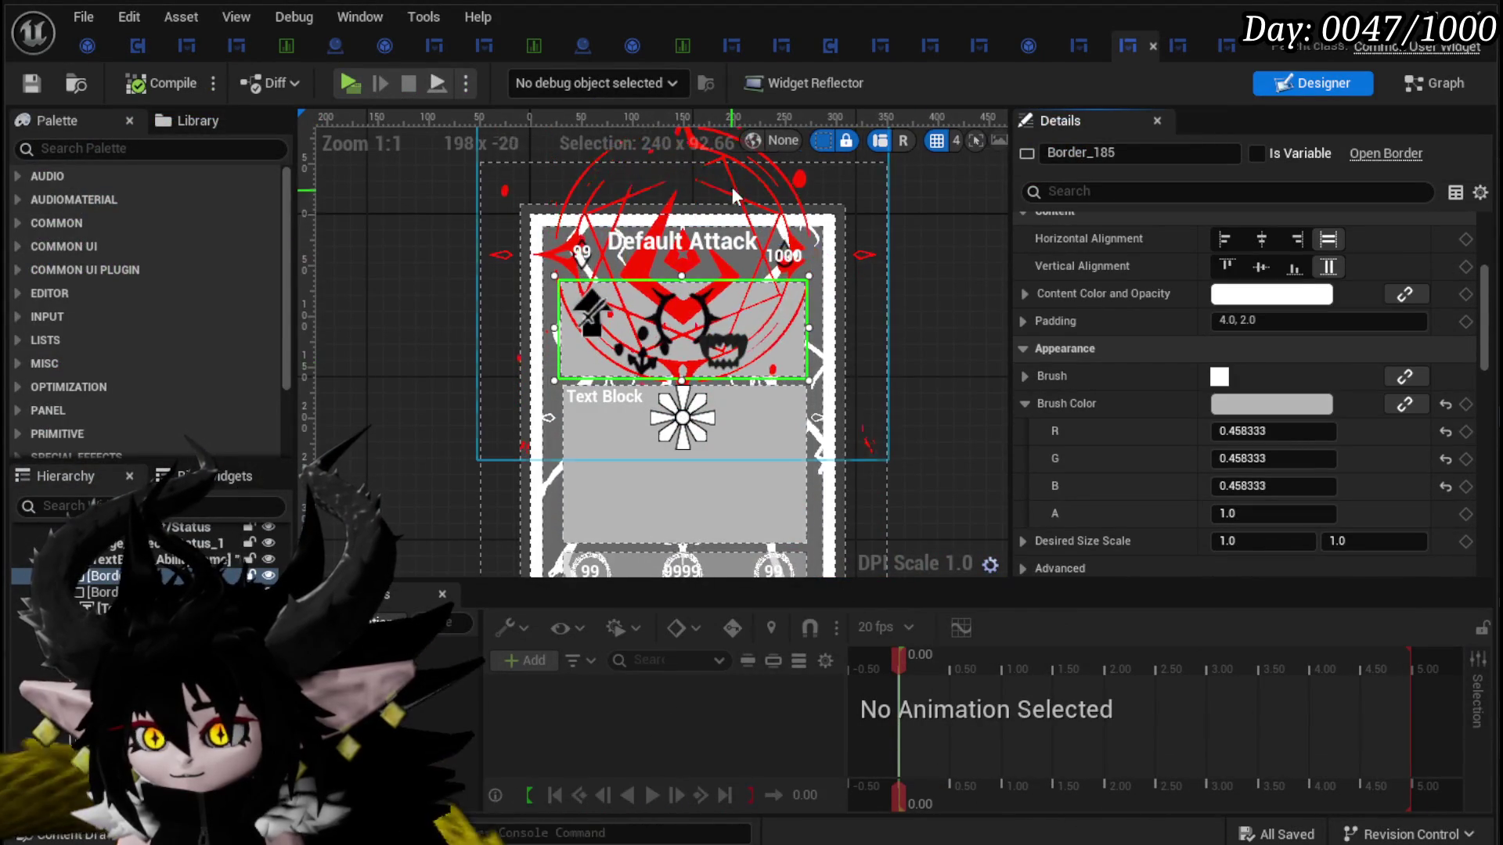
click(790, 266)
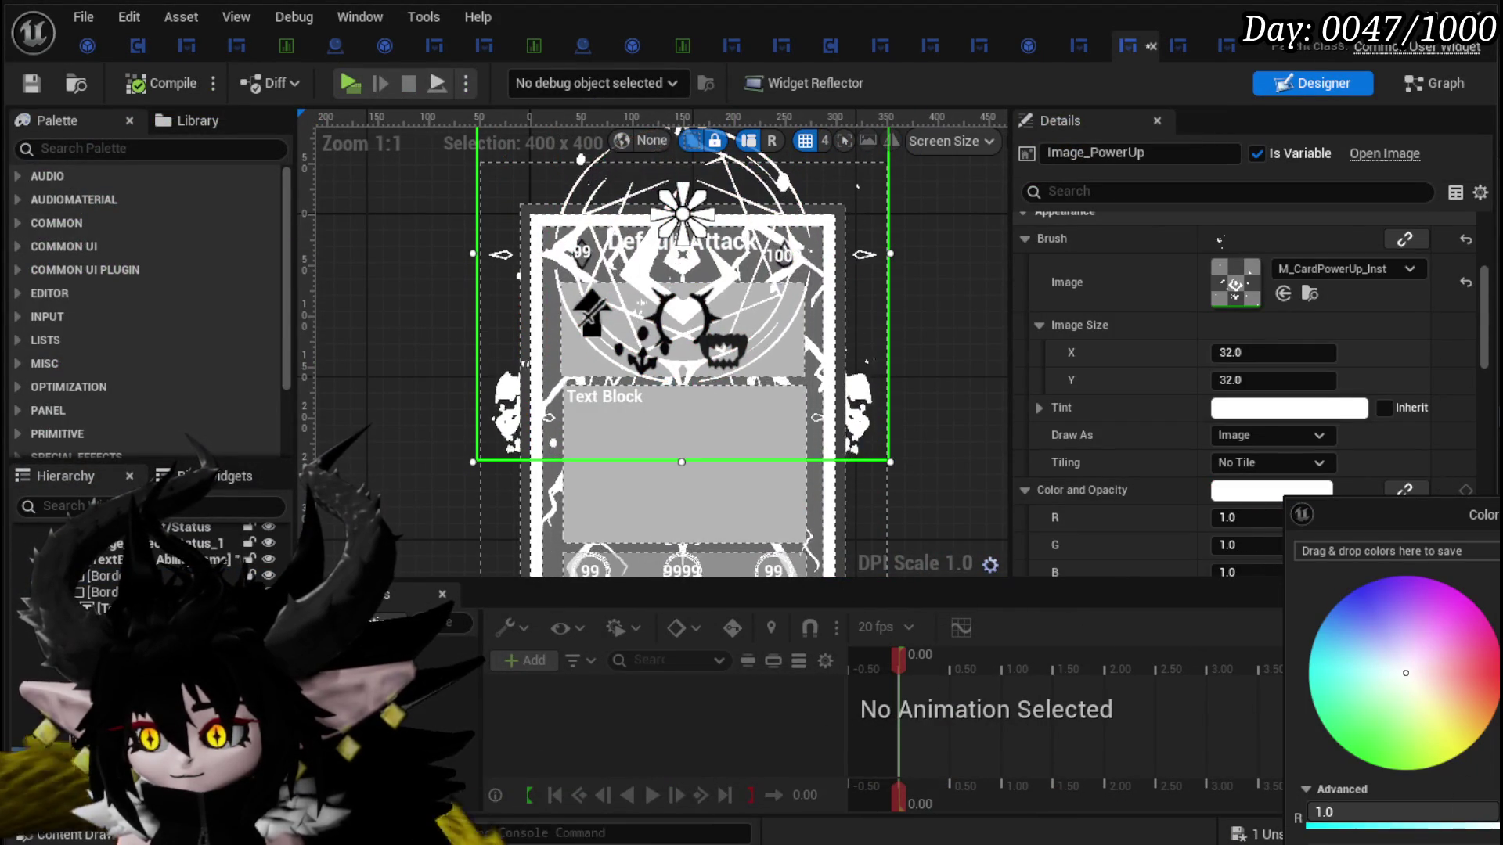
key(Escape)
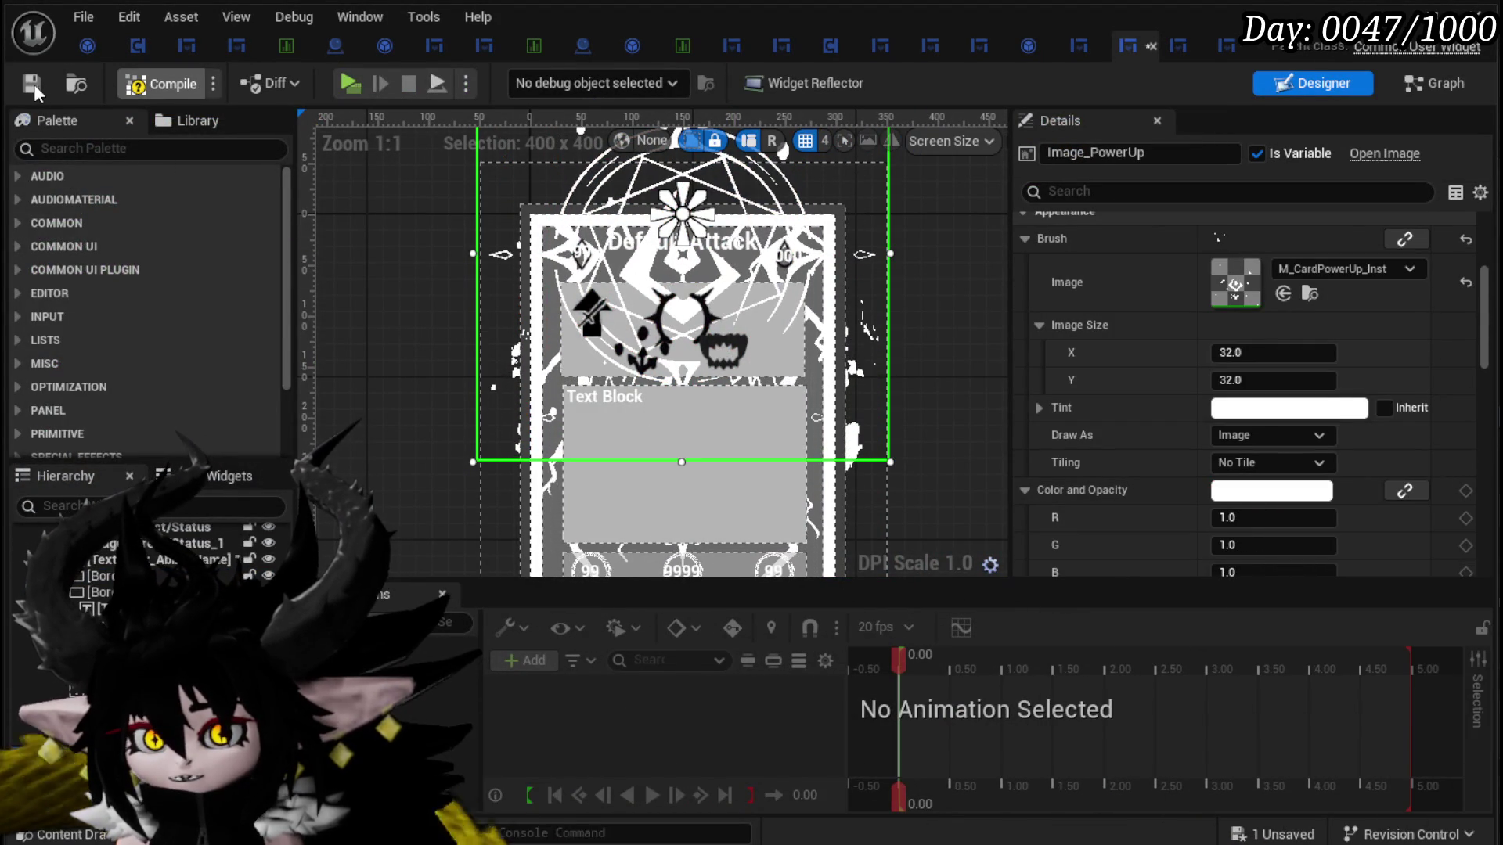
click(32, 83)
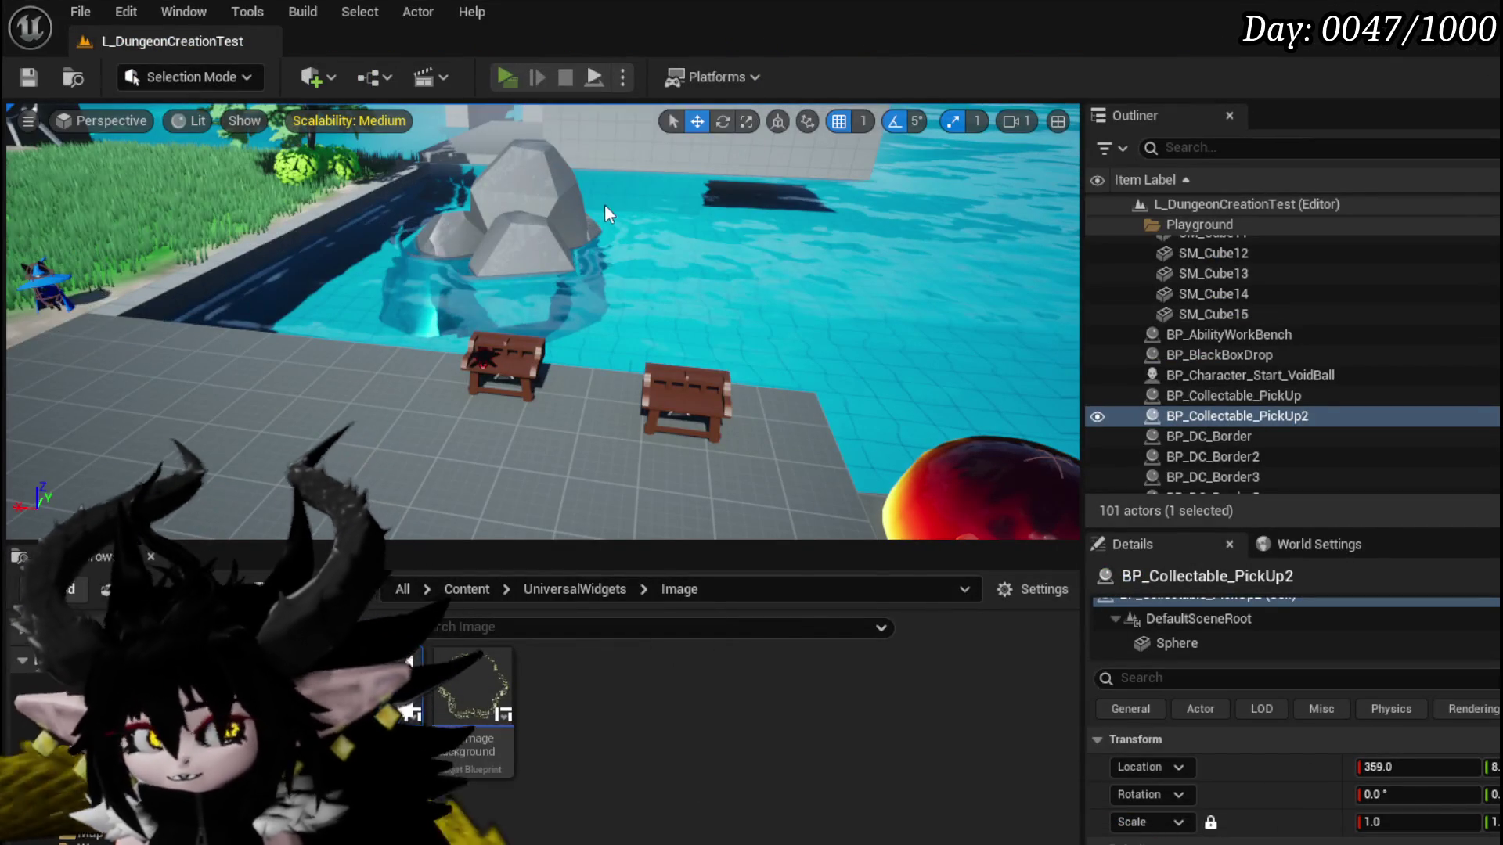
key(alt+p)
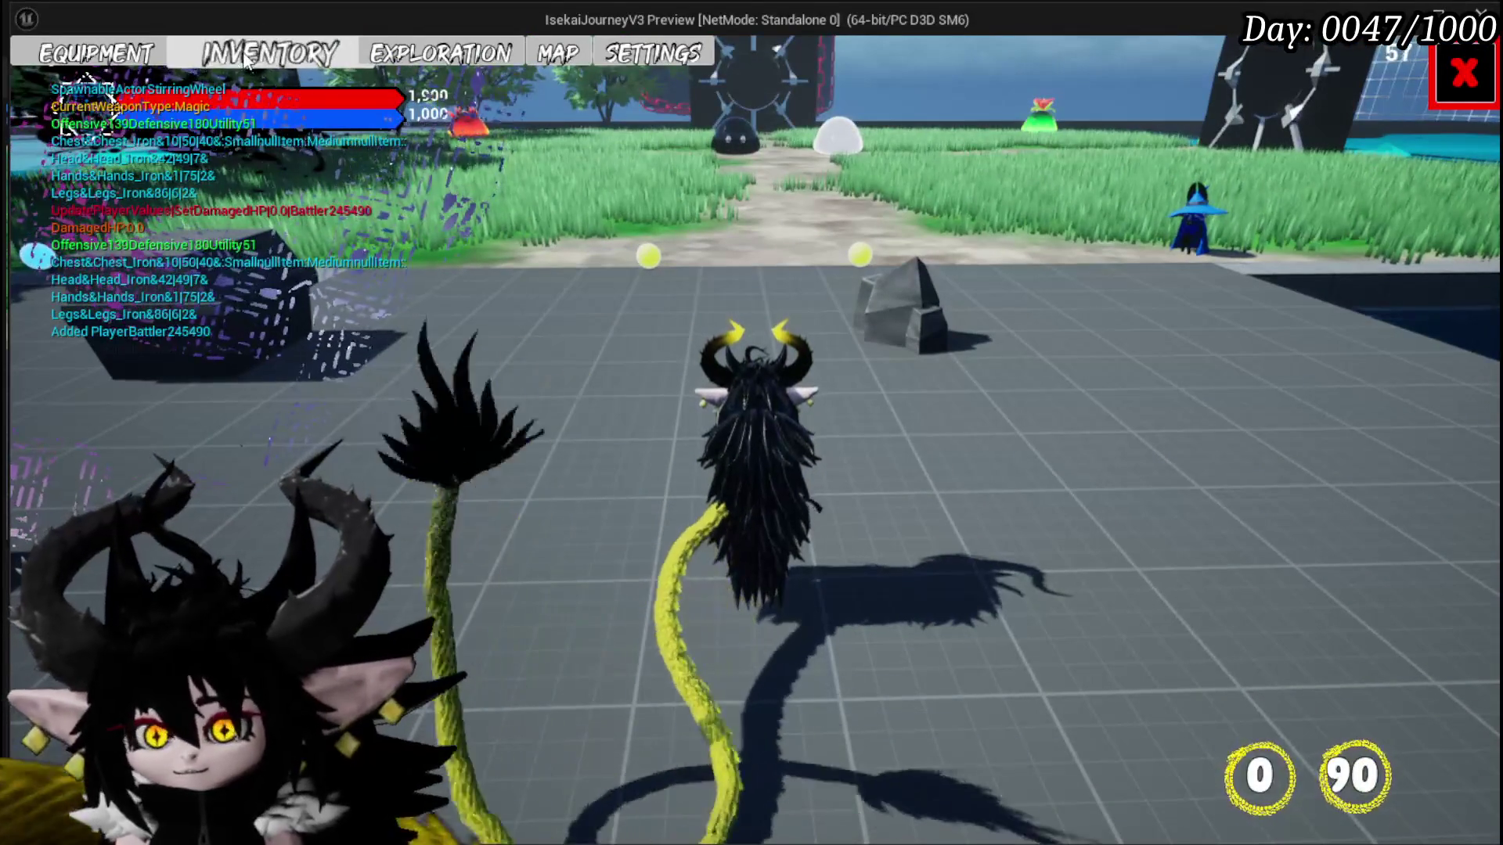
Step: Recheck the Adrenaline card in the playtest inventory, then exit play and save with Ctrl+S
click(162, 61)
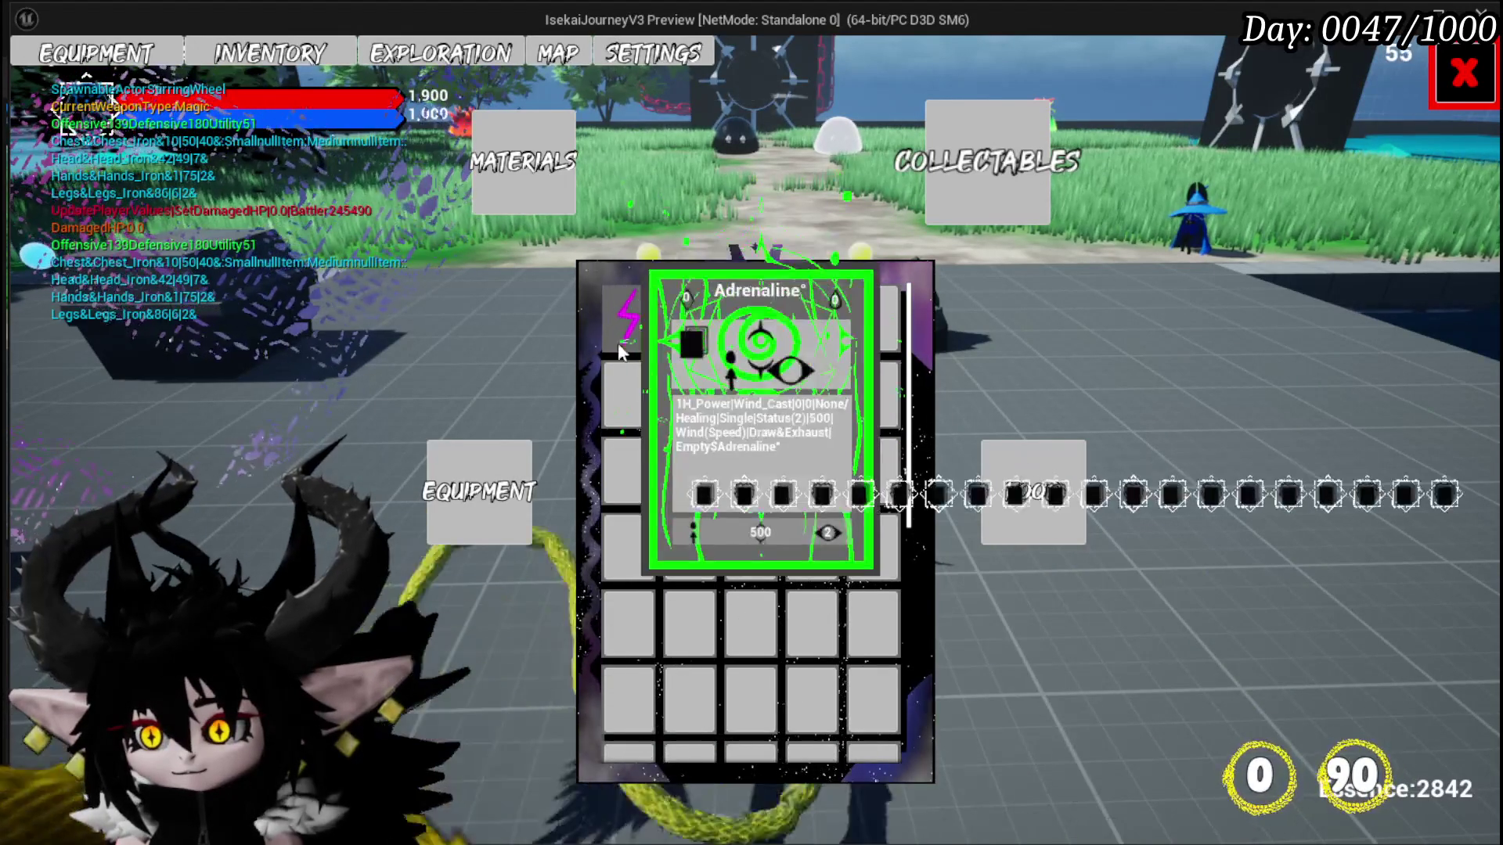
mouse_move(618, 328)
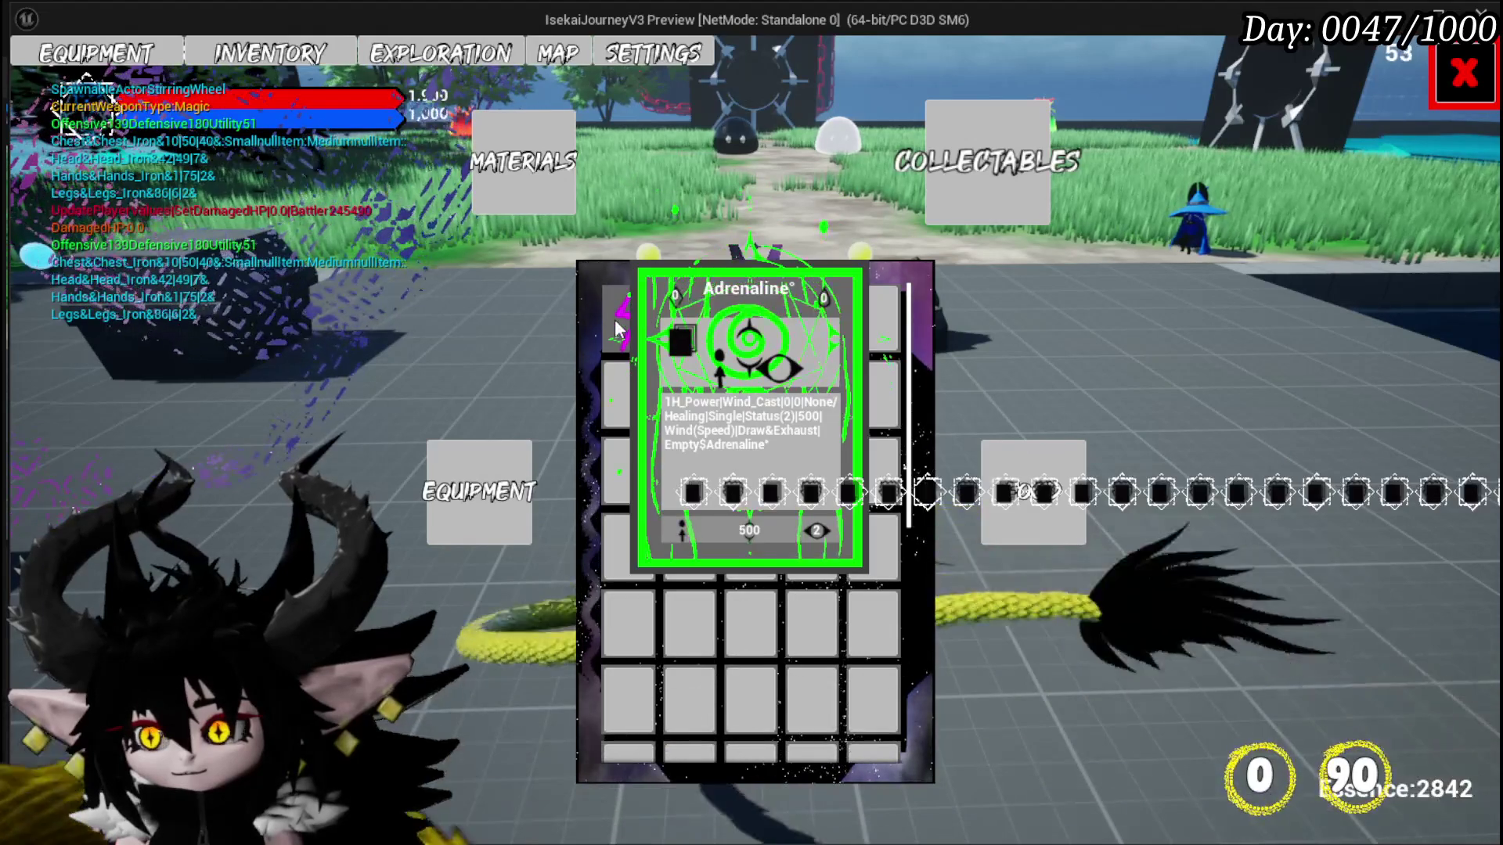
key(Escape)
key(ctrl+s)
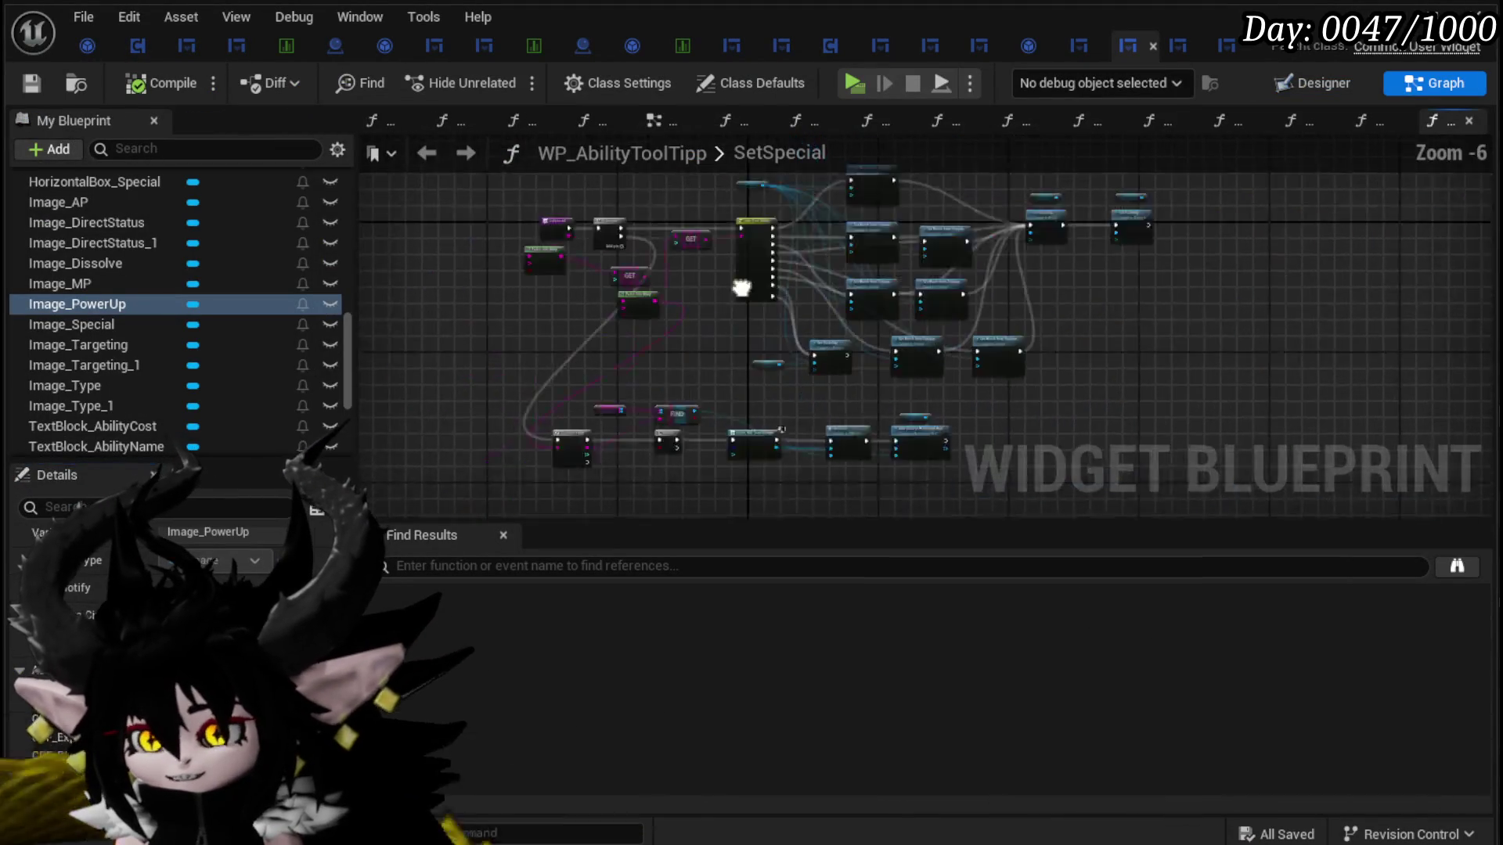
Step: Add a Clear Children node on Horizontal Box Special and wire it before the For Each Loop
scroll(657, 376, up, 4)
drag(910, 424, 616, 451)
drag(371, 224, 553, 245)
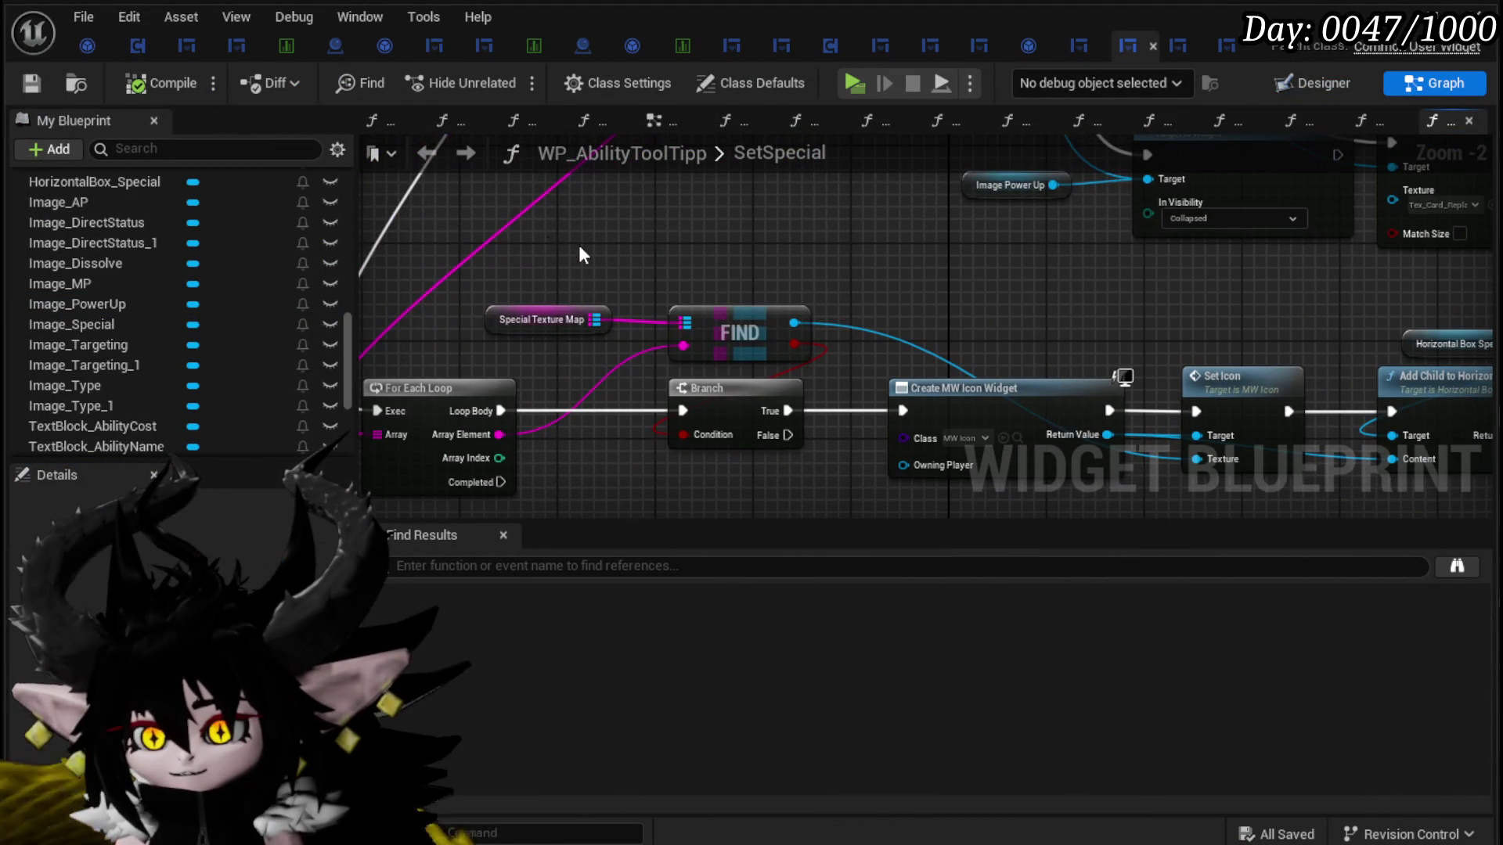
drag(651, 249, 767, 244)
text(Clear)
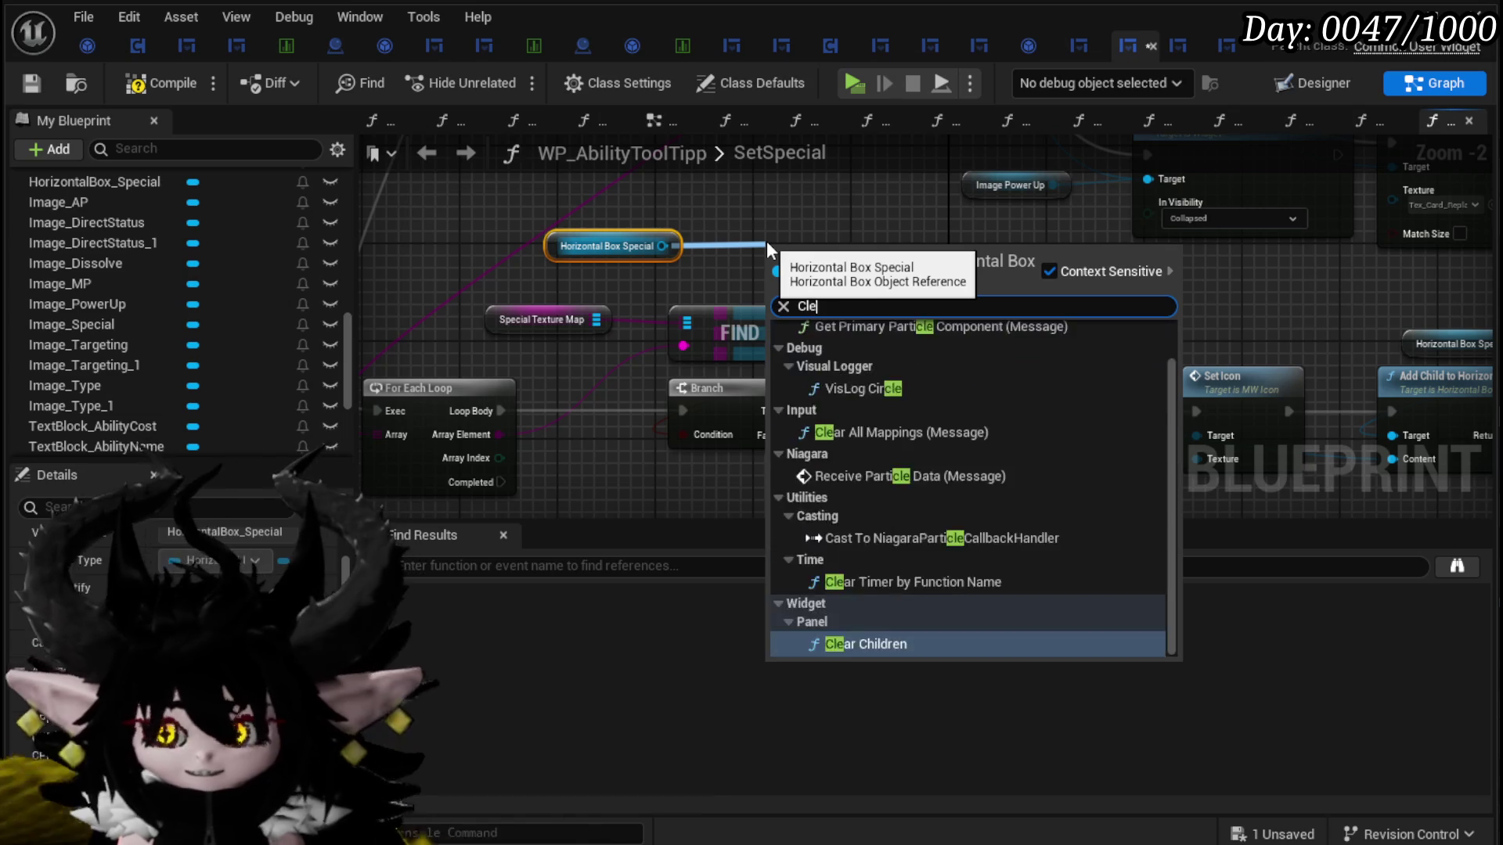
click(869, 475)
drag(1017, 313, 621, 354)
drag(486, 420, 486, 432)
drag(598, 421, 444, 433)
drag(550, 432, 597, 421)
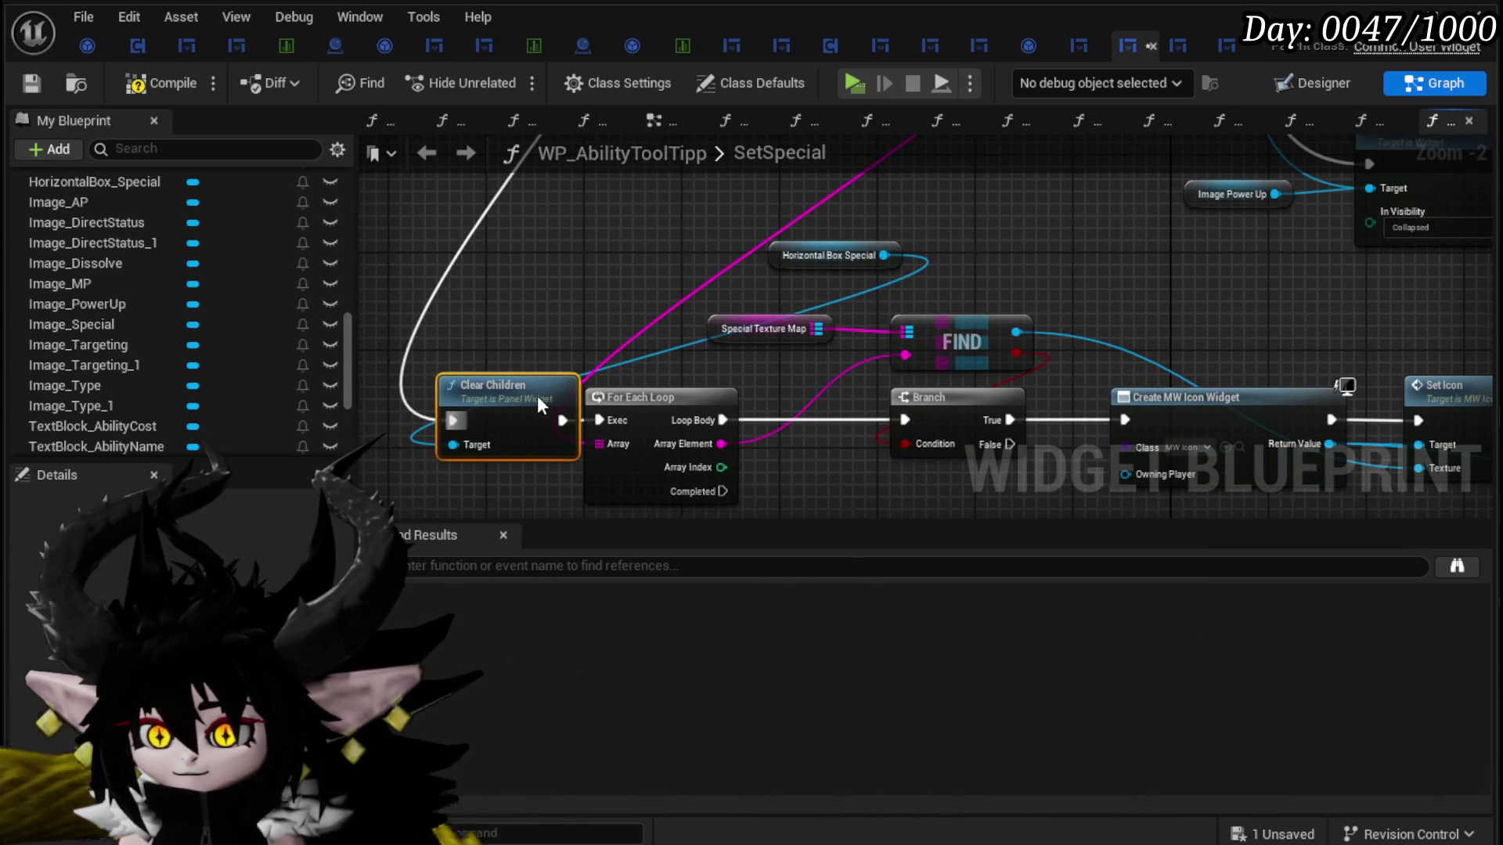
Step: Connect the Sequence's Then 0 output and move Horizontal Box Special beside Clear Children
scroll(536, 396, down, 3)
scroll(566, 318, up, 2)
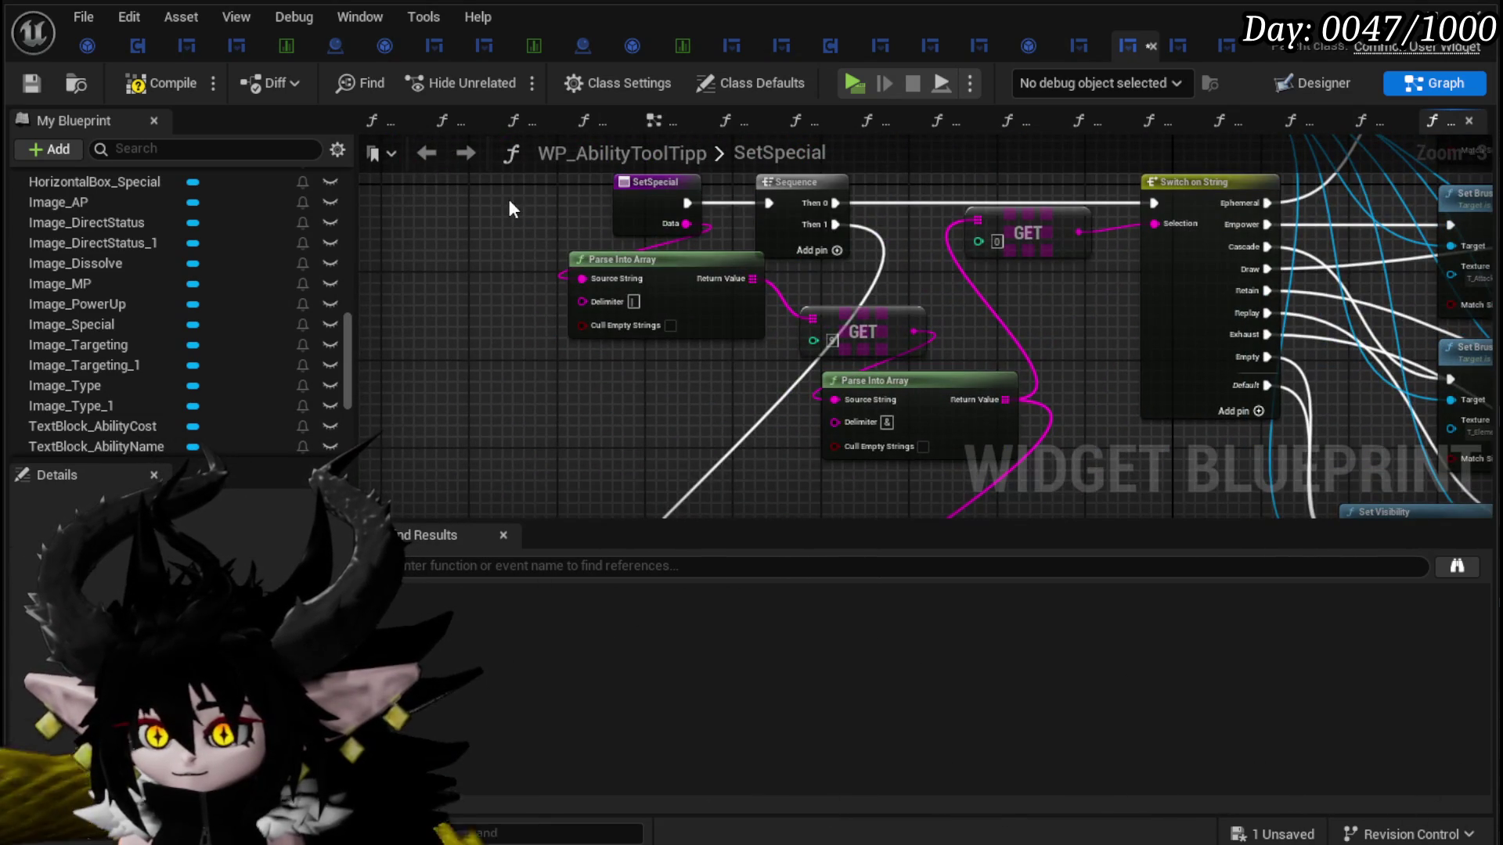
drag(811, 208, 913, 250)
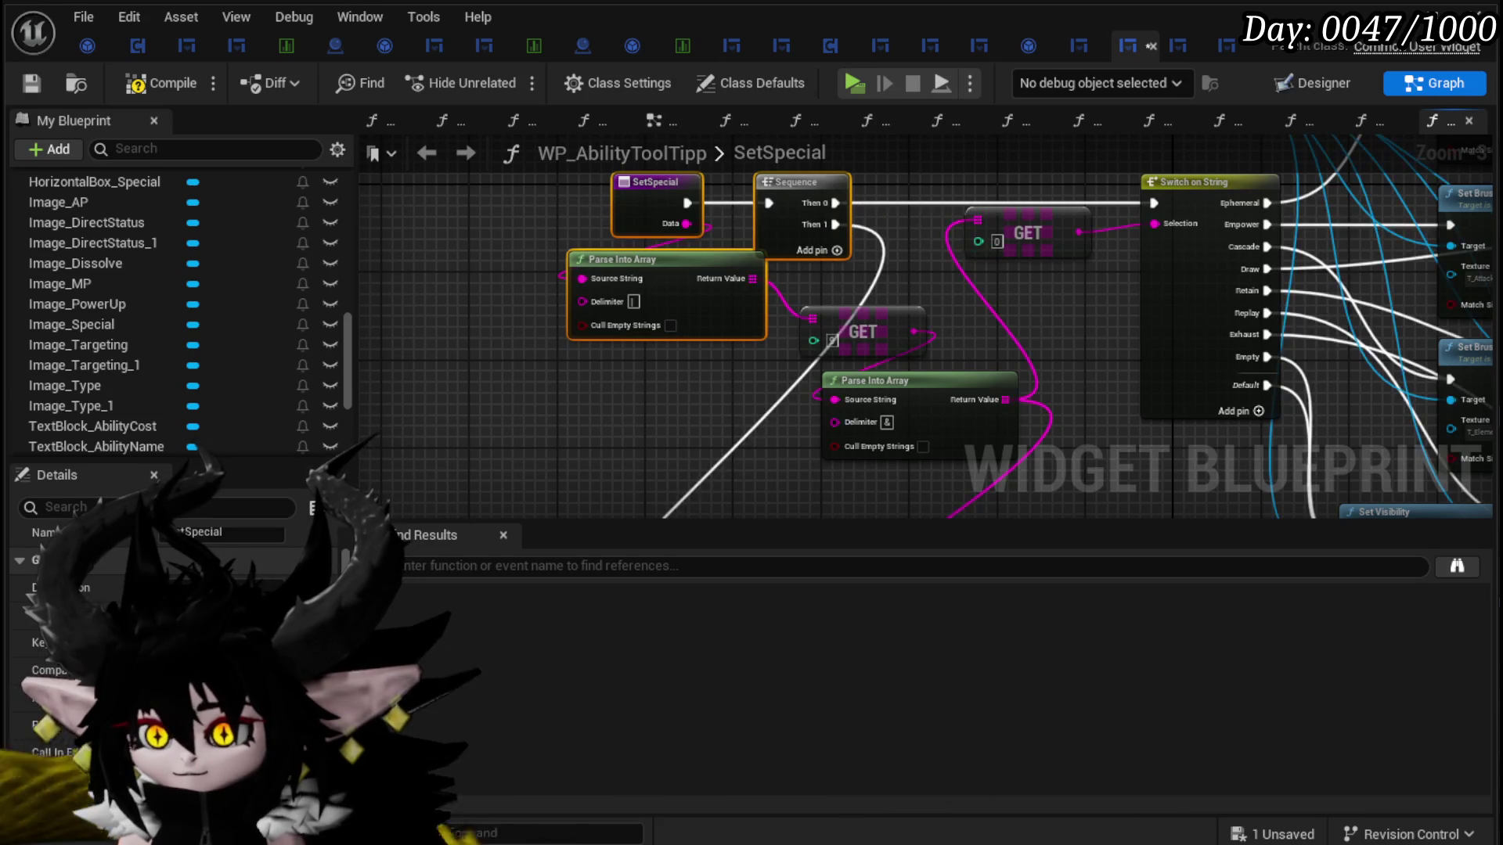
drag(602, 217, 667, 292)
drag(894, 256, 578, 251)
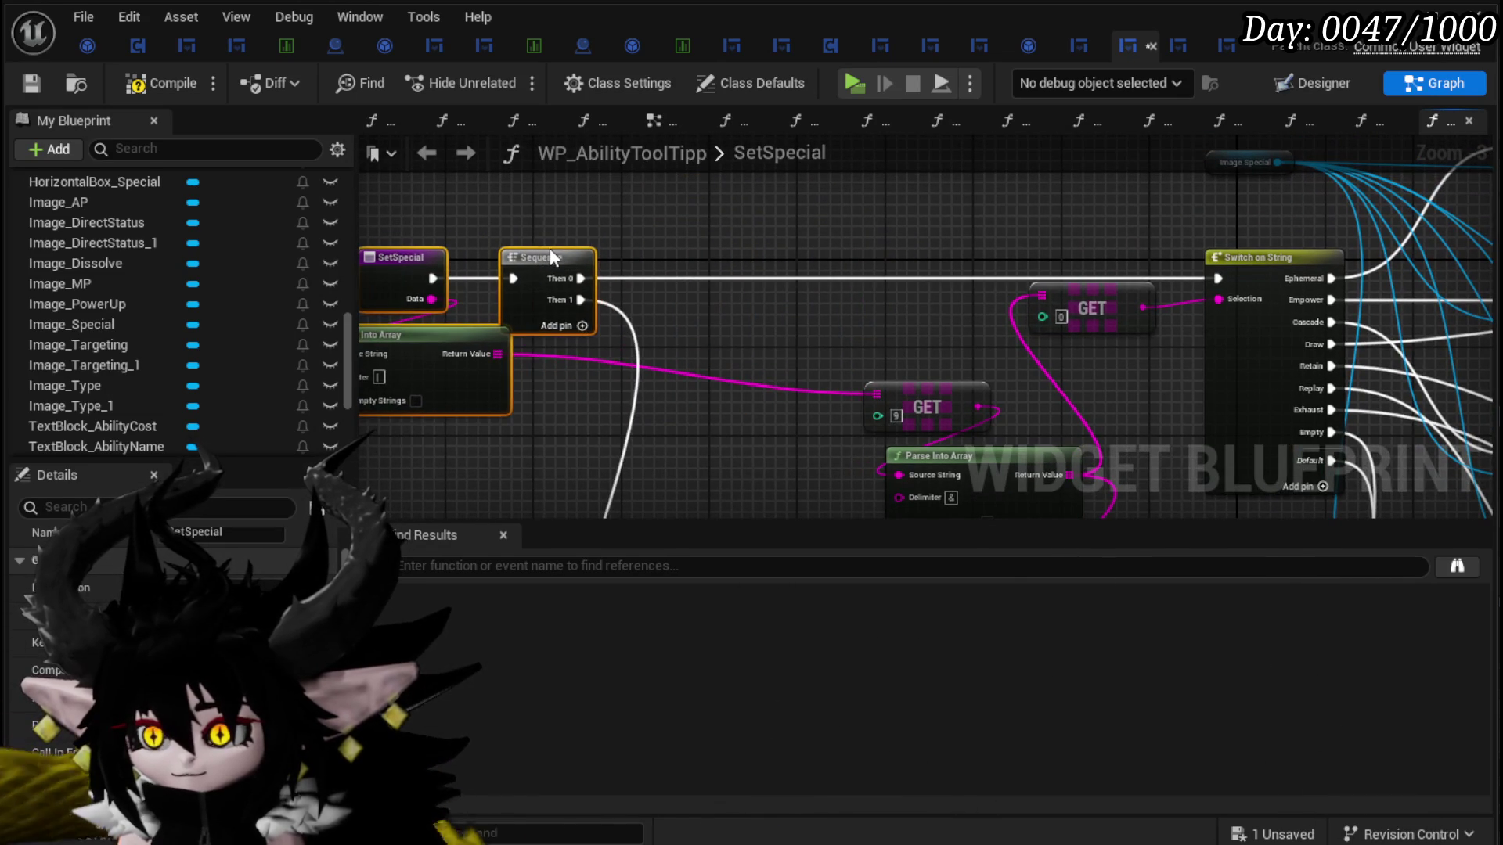
scroll(801, 288, down, 3)
scroll(757, 379, up, 3)
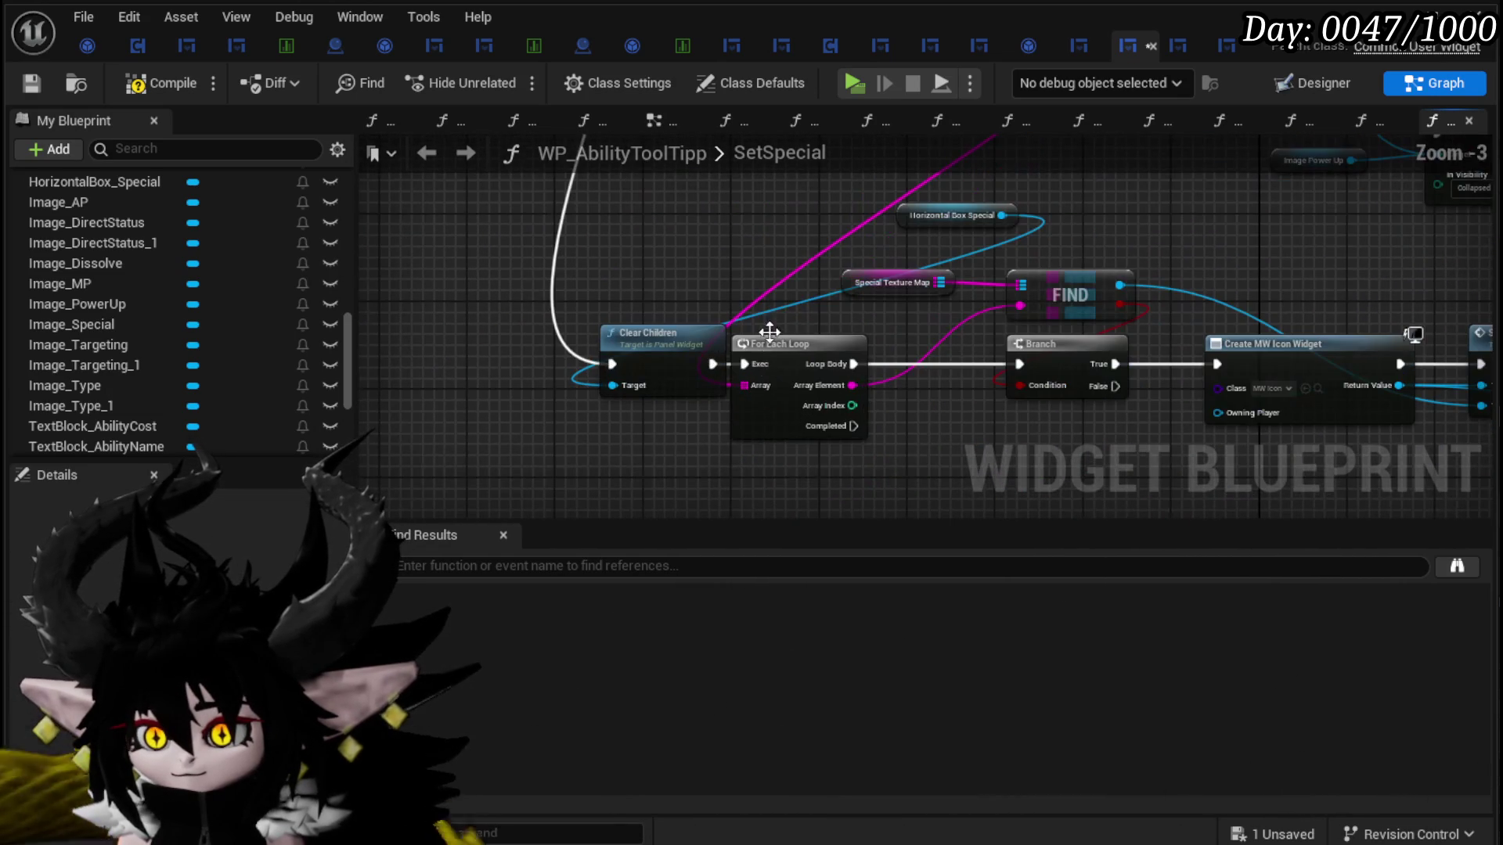
drag(738, 228, 710, 328)
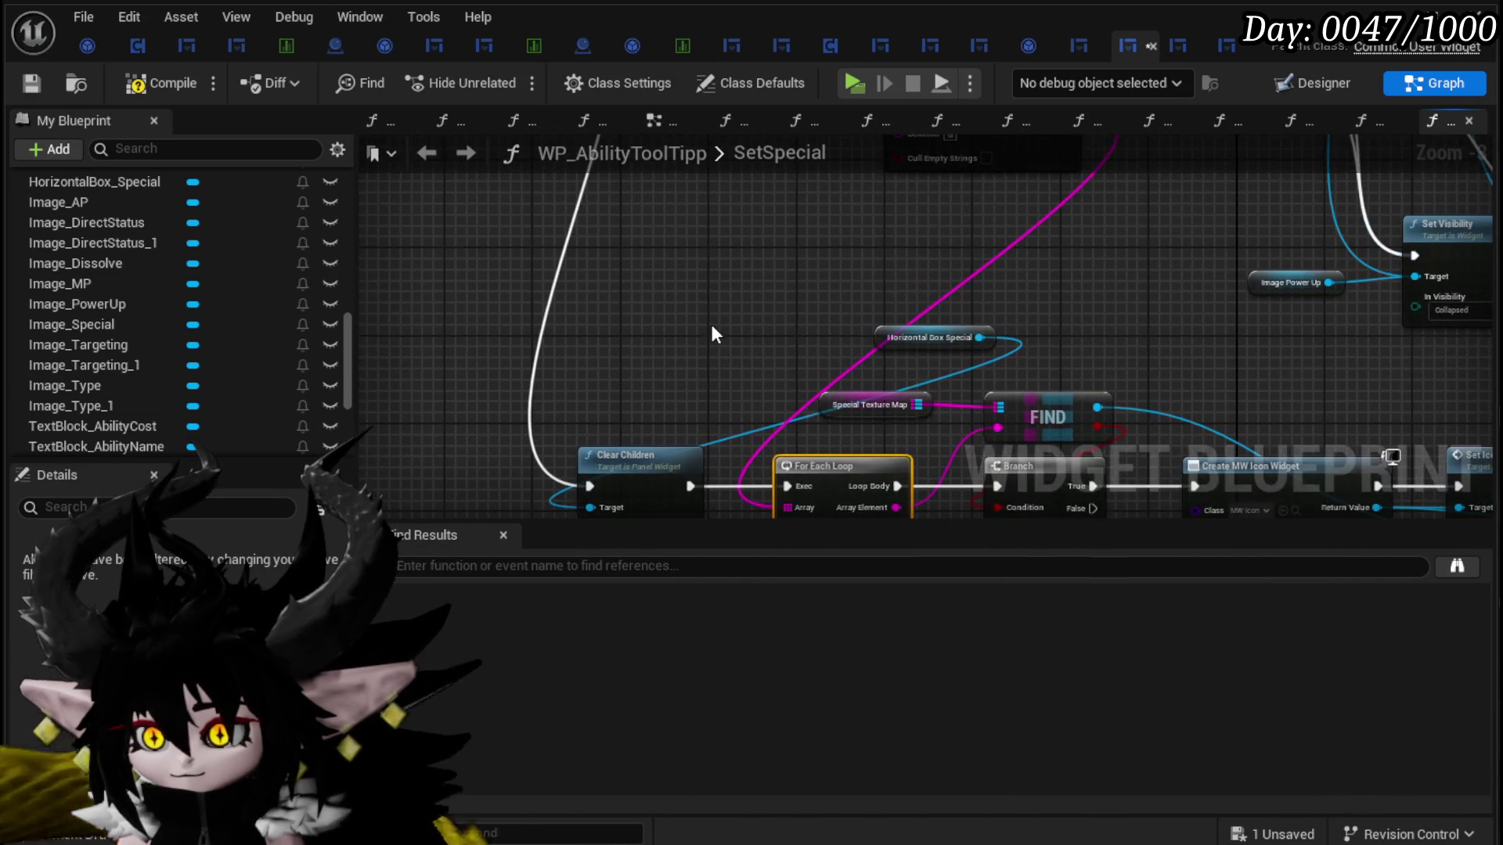
mouse_move(900, 338)
mouse_down()
mouse_move(633, 401)
mouse_move(622, 417)
mouse_up()
drag(854, 368, 645, 297)
Step: Shift the For Each Loop and its following nodes to the right
click(476, 230)
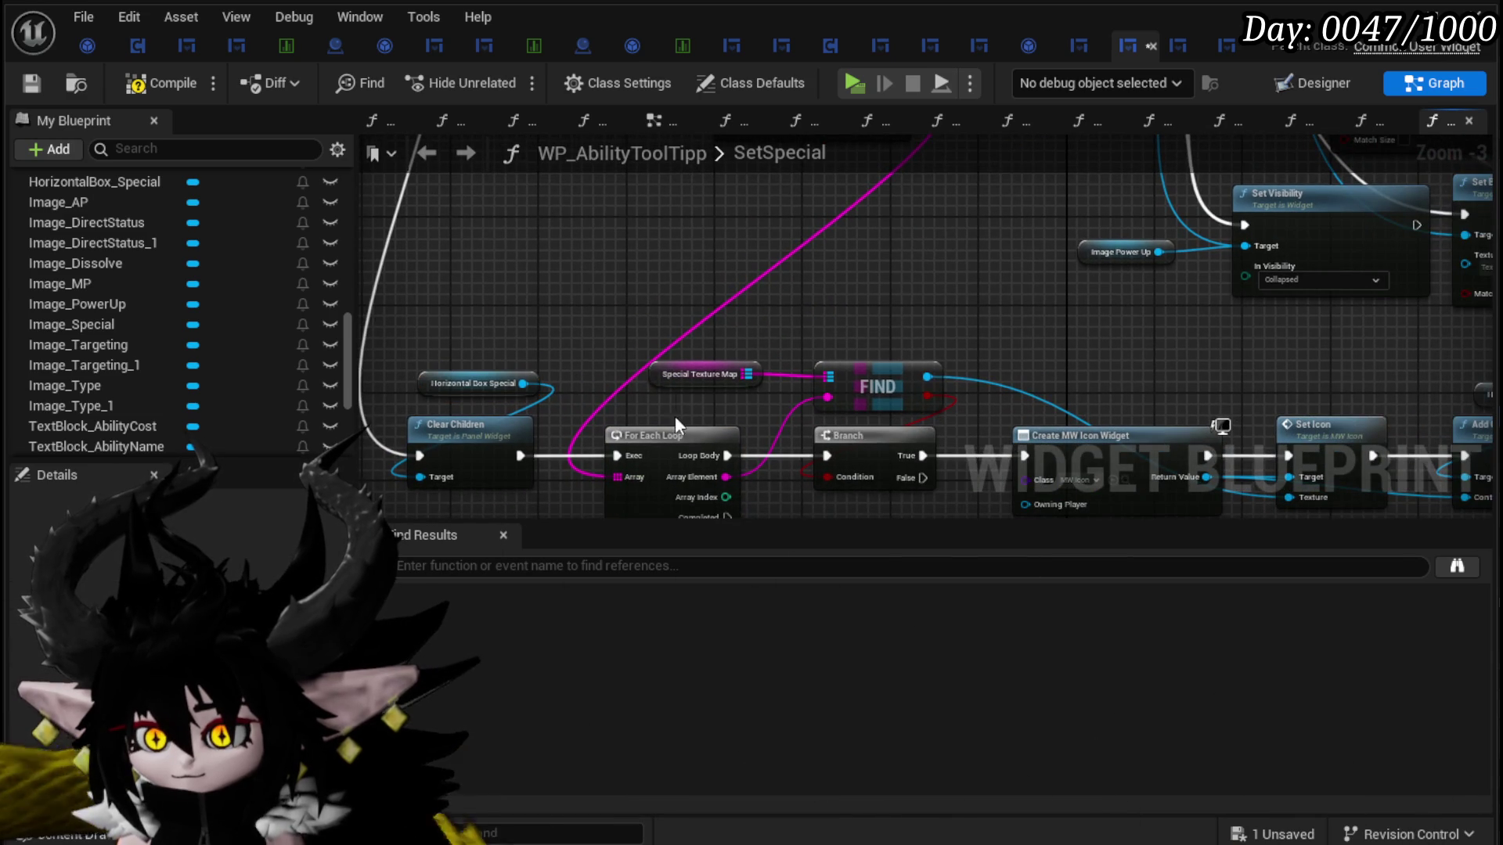
click(665, 422)
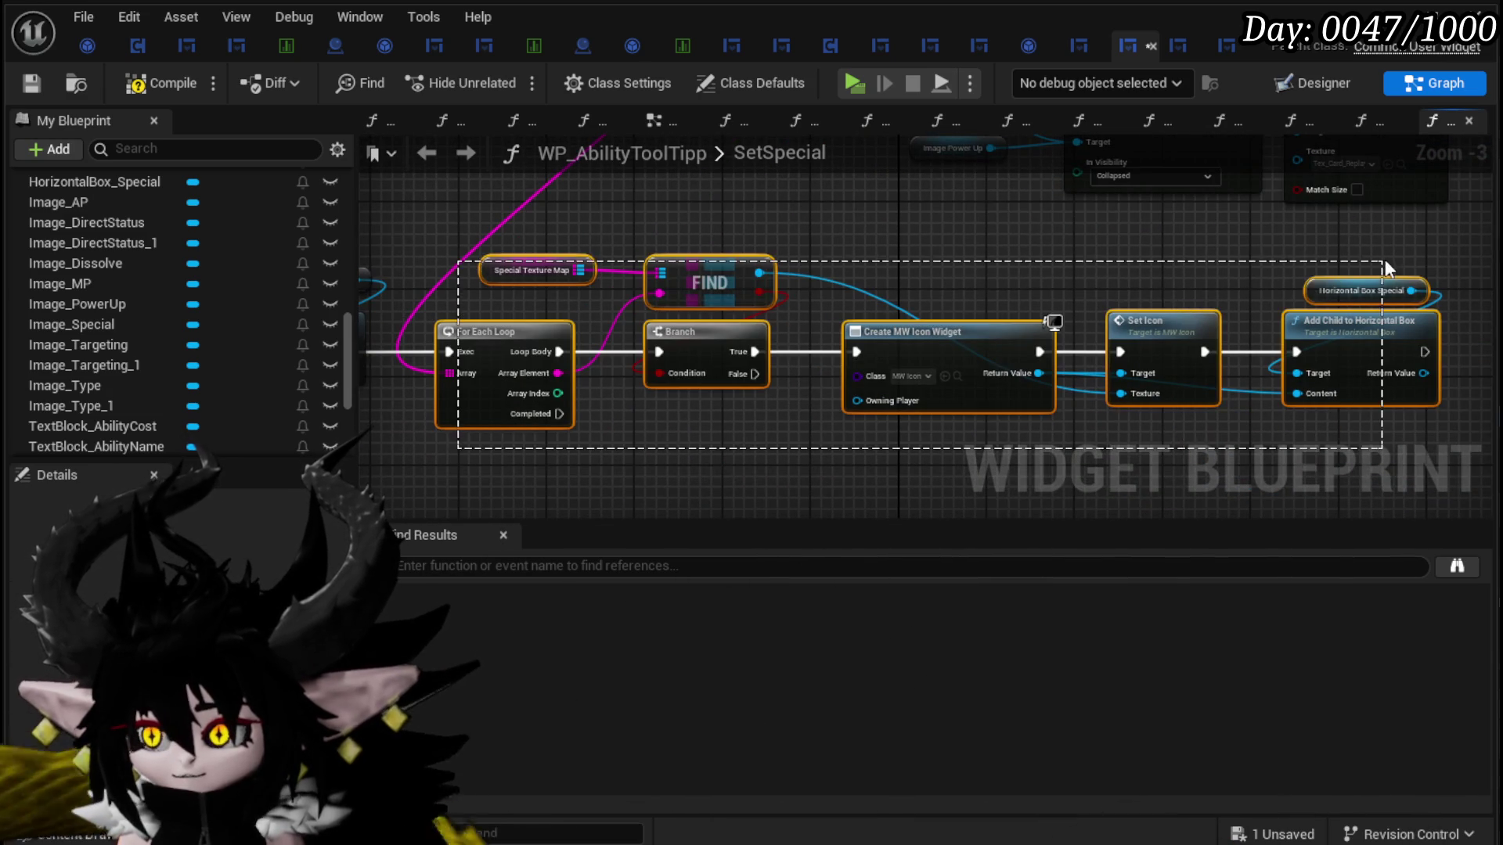
mouse_move(499, 324)
mouse_down()
mouse_move(570, 330)
mouse_move(635, 299)
mouse_up()
scroll(686, 238, down, 3)
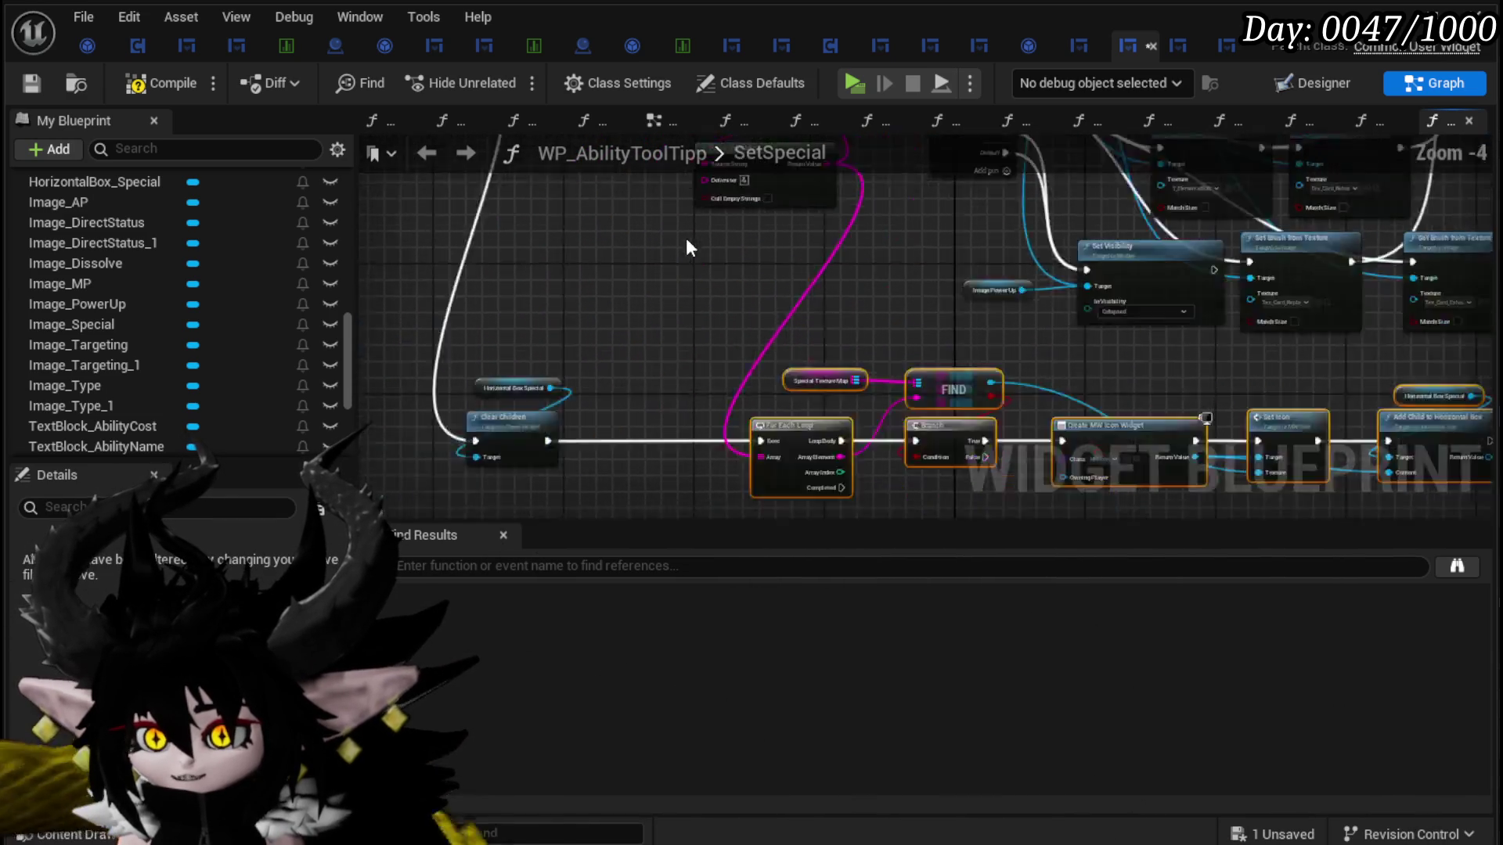
scroll(696, 305, up, 3)
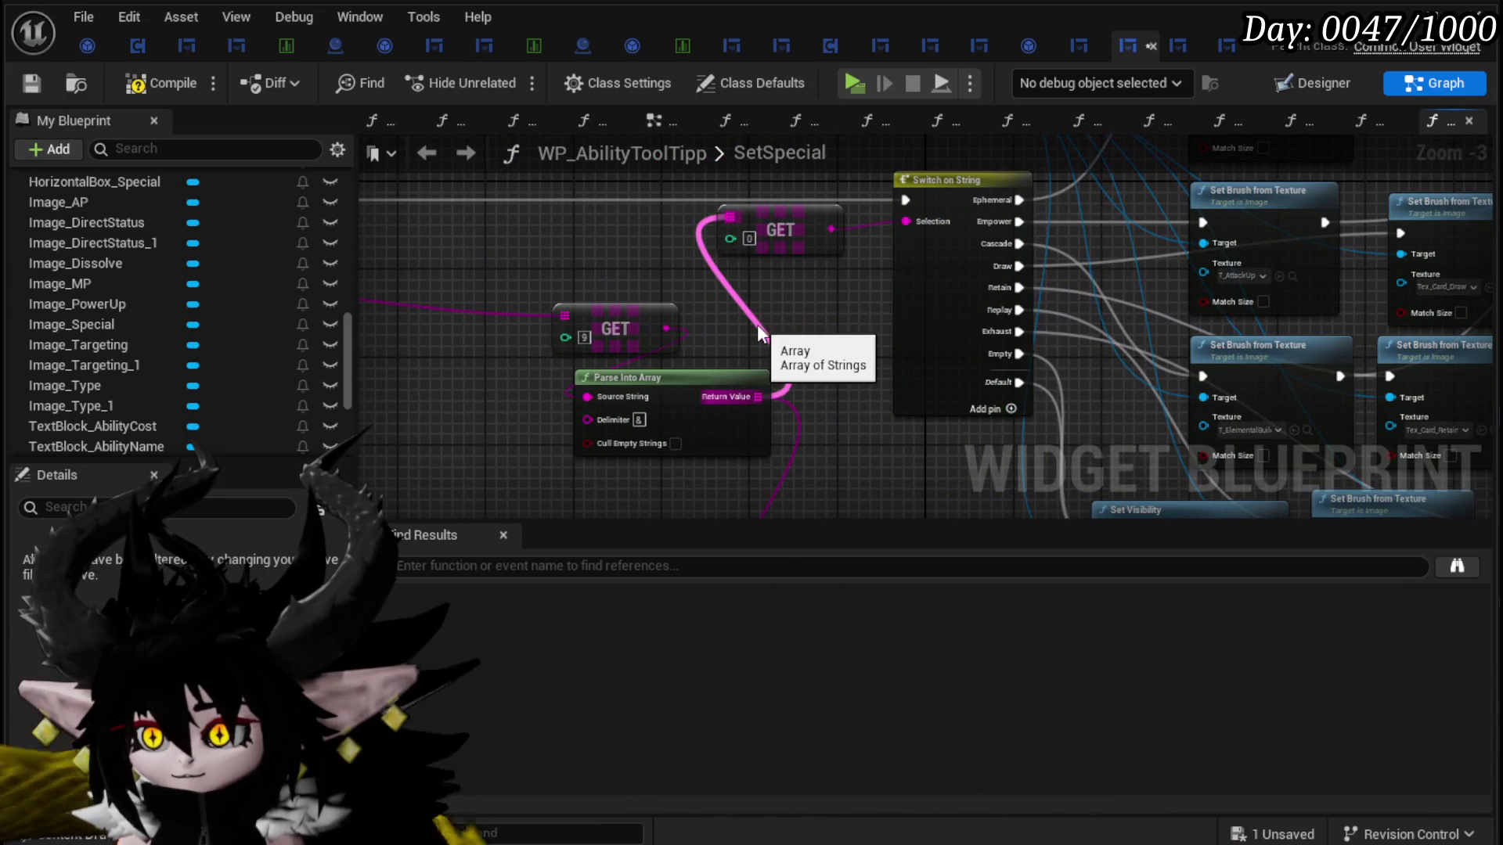
mouse_move(805, 241)
mouse_down()
mouse_move(856, 217)
mouse_move(595, 301)
mouse_move(734, 250)
mouse_up()
Step: Paste a GET node and add a Branch on whether it equals the "Empty" string
key(ctrl+v)
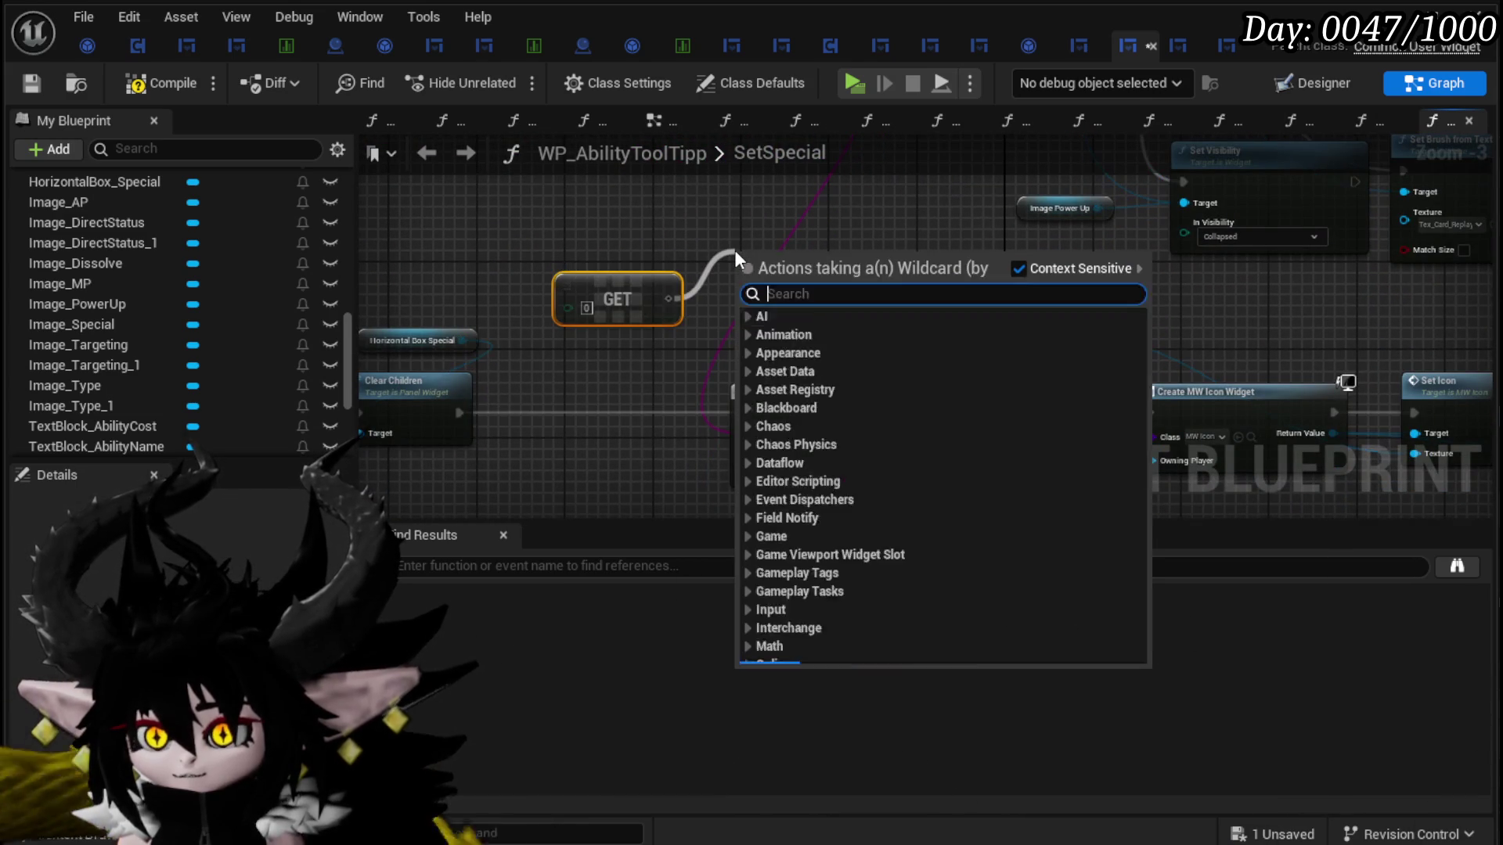
text(==)
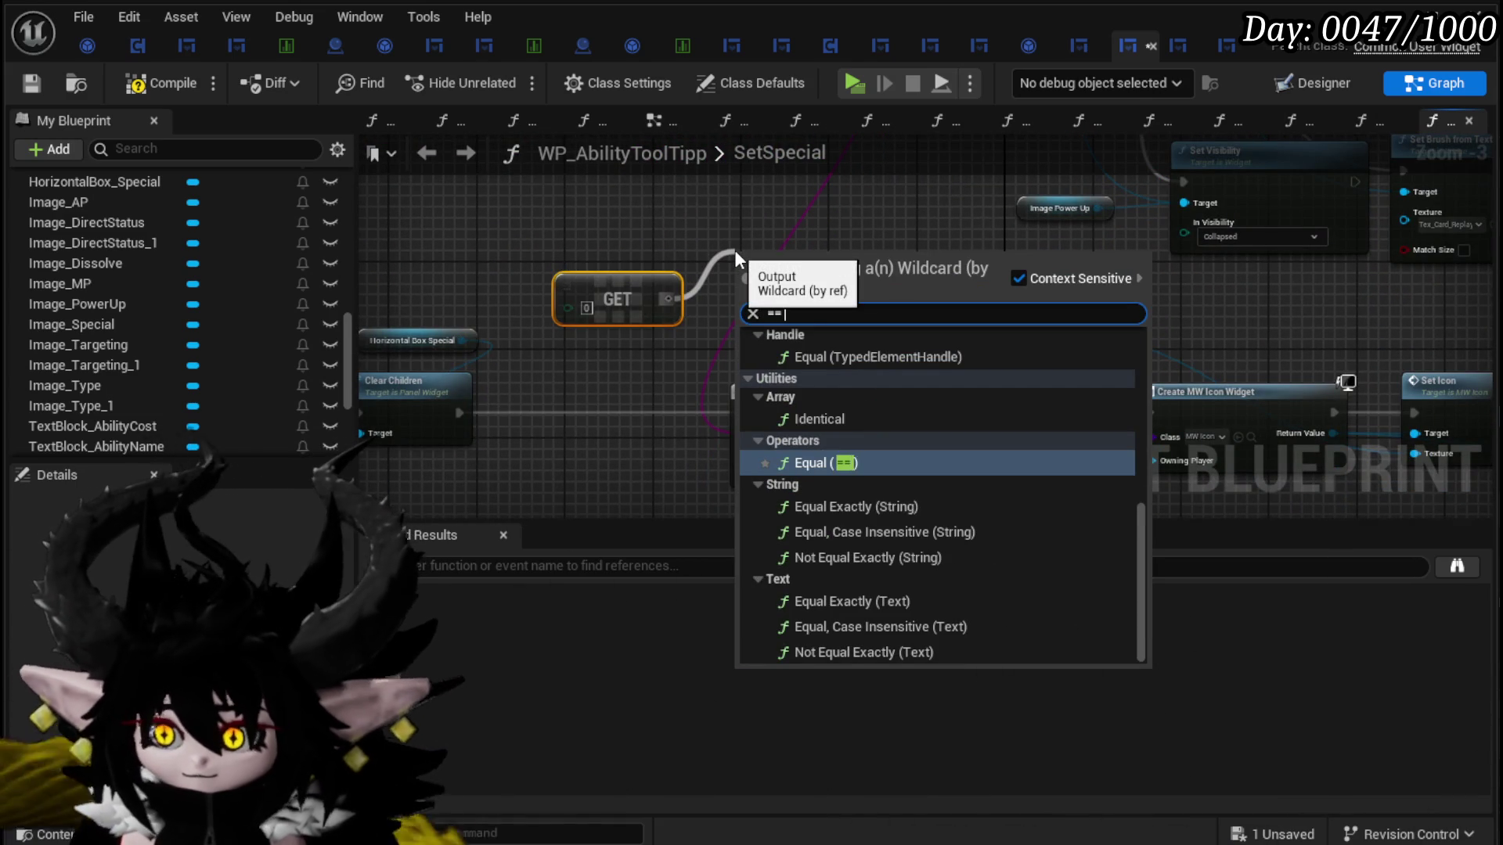
text( stri)
key(Return)
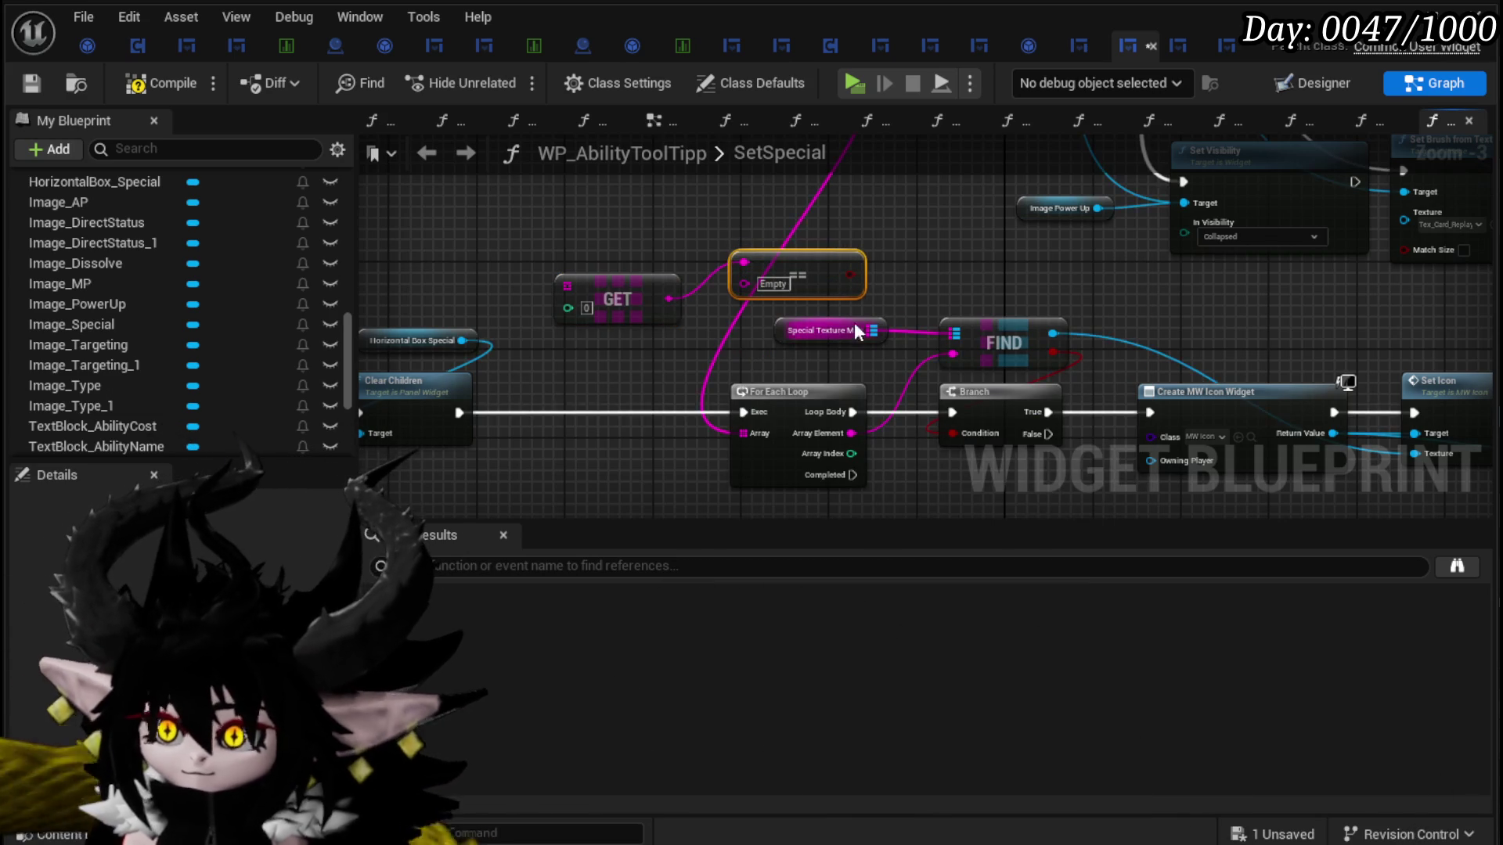
text(b)
mouse_move(849, 275)
mouse_down()
mouse_move(936, 291)
mouse_move(582, 415)
mouse_move(726, 435)
mouse_move(753, 415)
mouse_up()
key(Return)
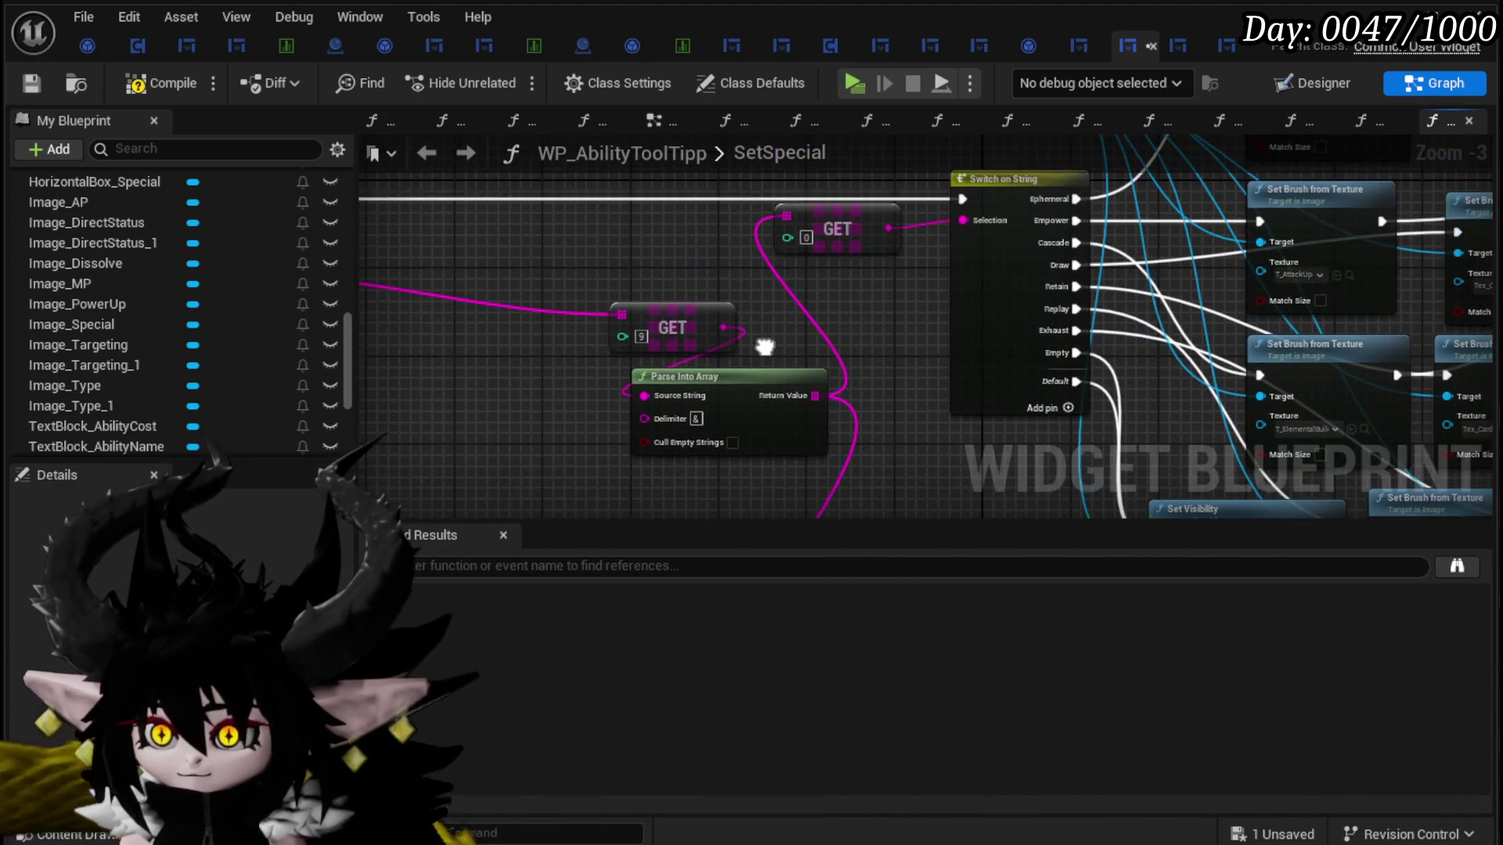
Step: Move the GET and Parse Into Array nodes up-left, compile and save, and launch the game
mouse_move(885, 230)
mouse_down()
mouse_move(688, 439)
mouse_move(578, 222)
mouse_move(703, 191)
mouse_move(723, 252)
mouse_up()
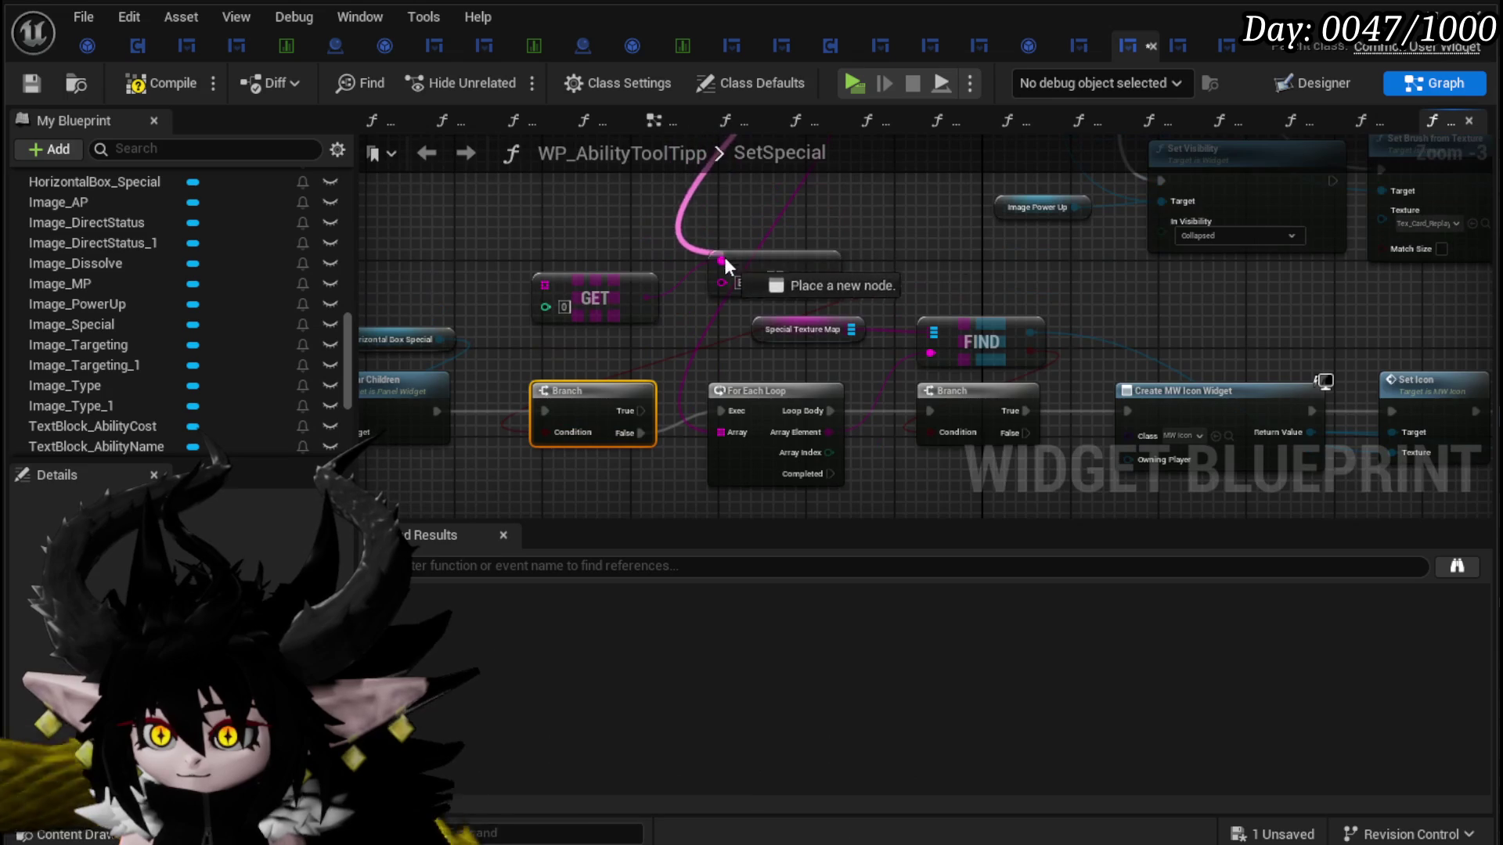
click(626, 332)
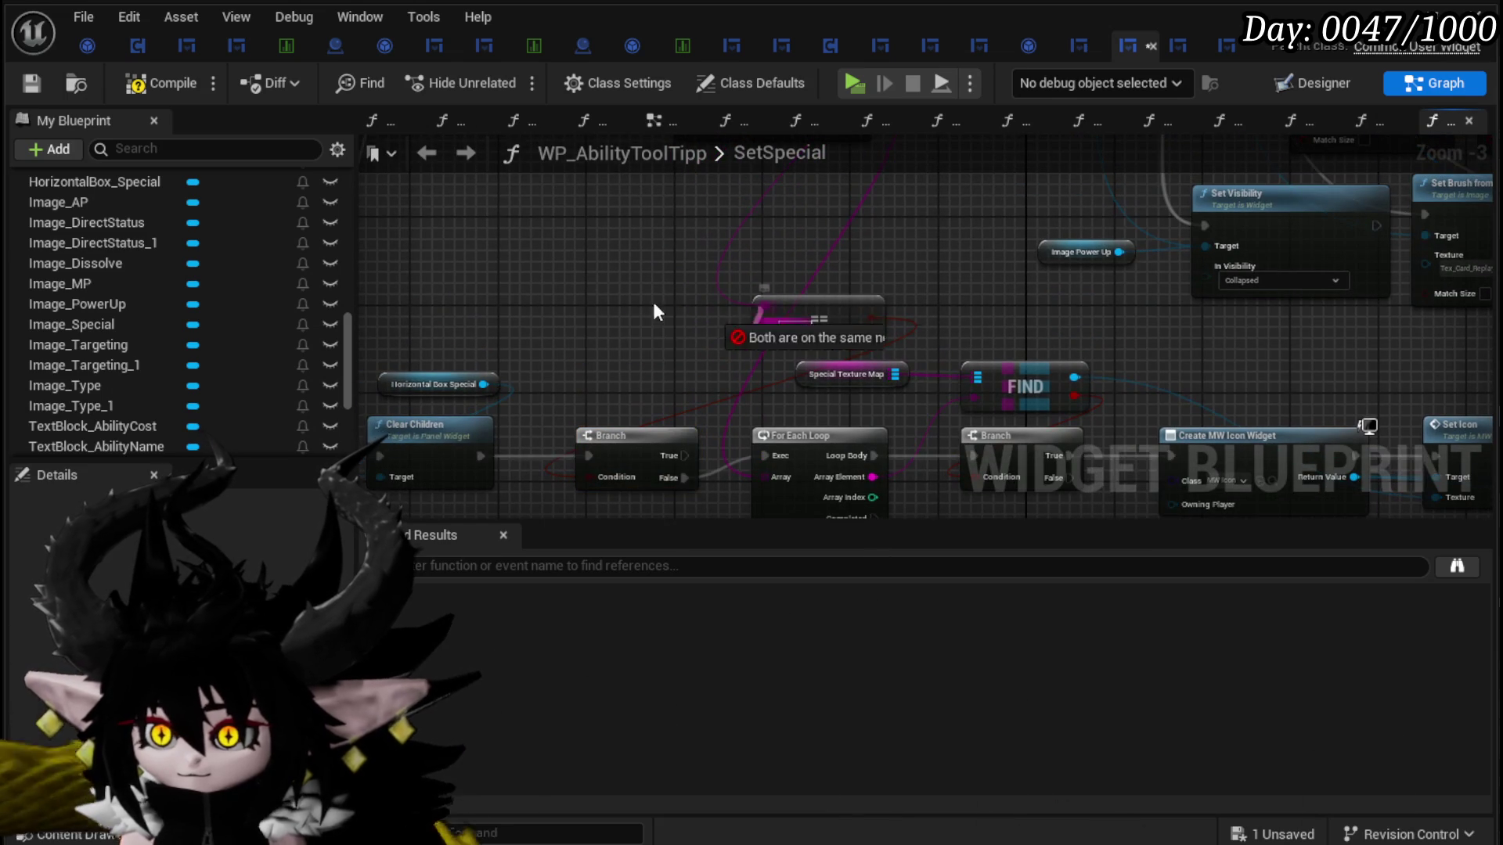
mouse_move(852, 316)
mouse_down()
mouse_move(828, 347)
mouse_move(654, 359)
mouse_up()
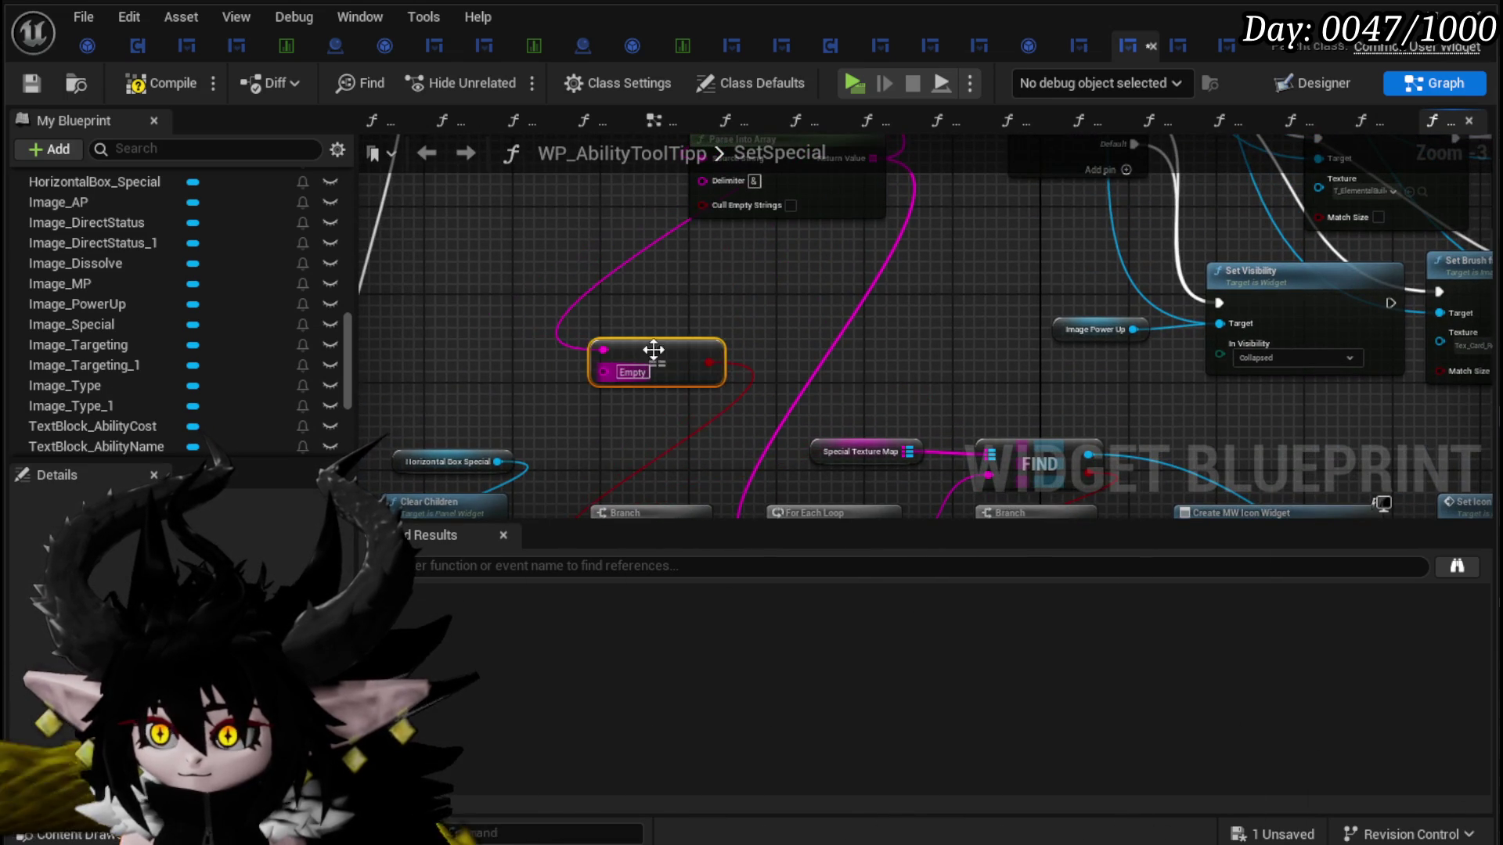
drag(787, 302, 735, 384)
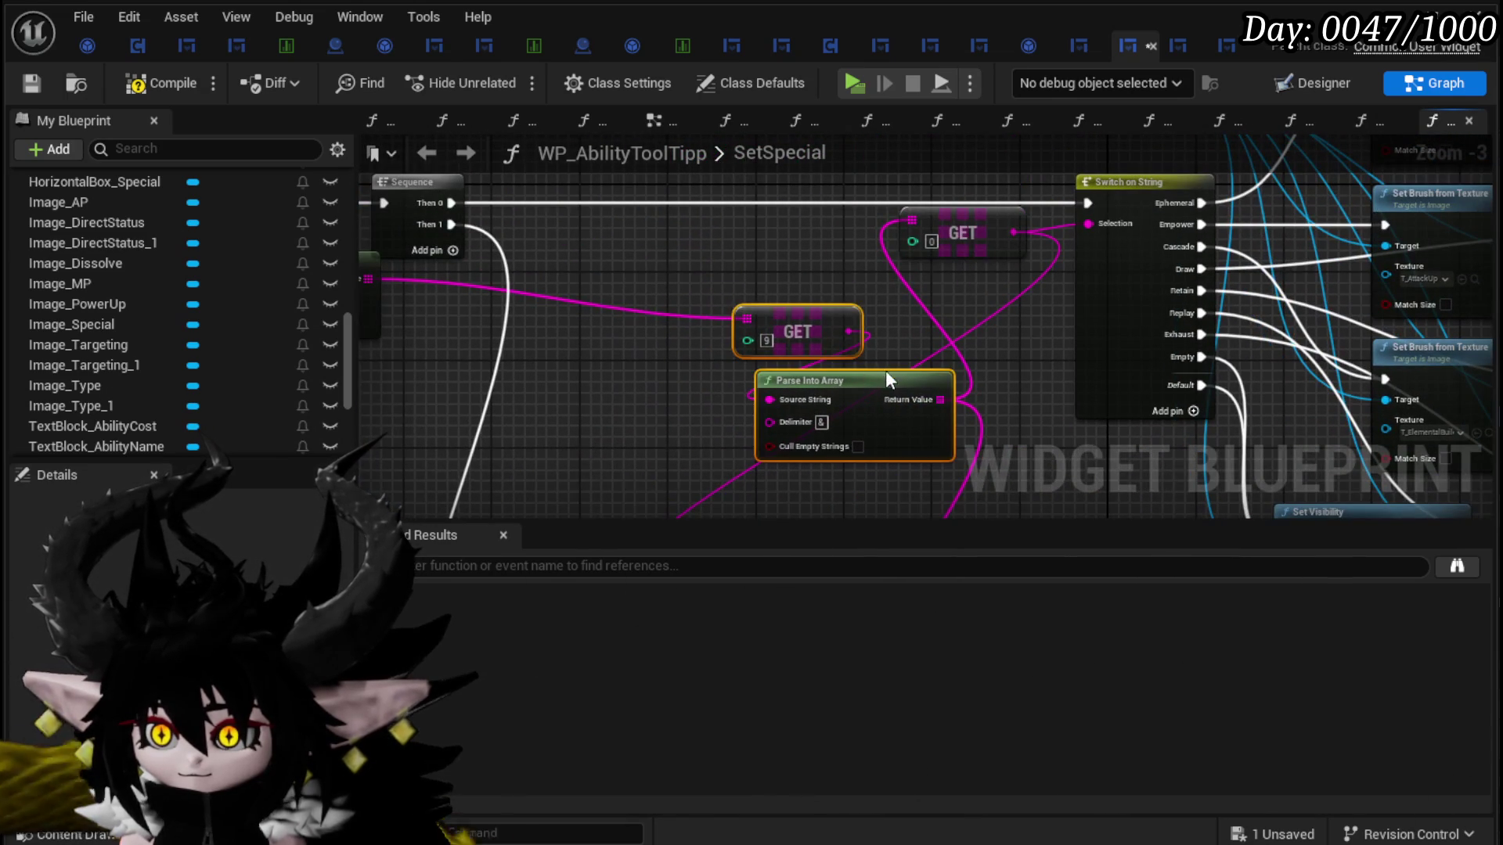
drag(883, 404, 751, 301)
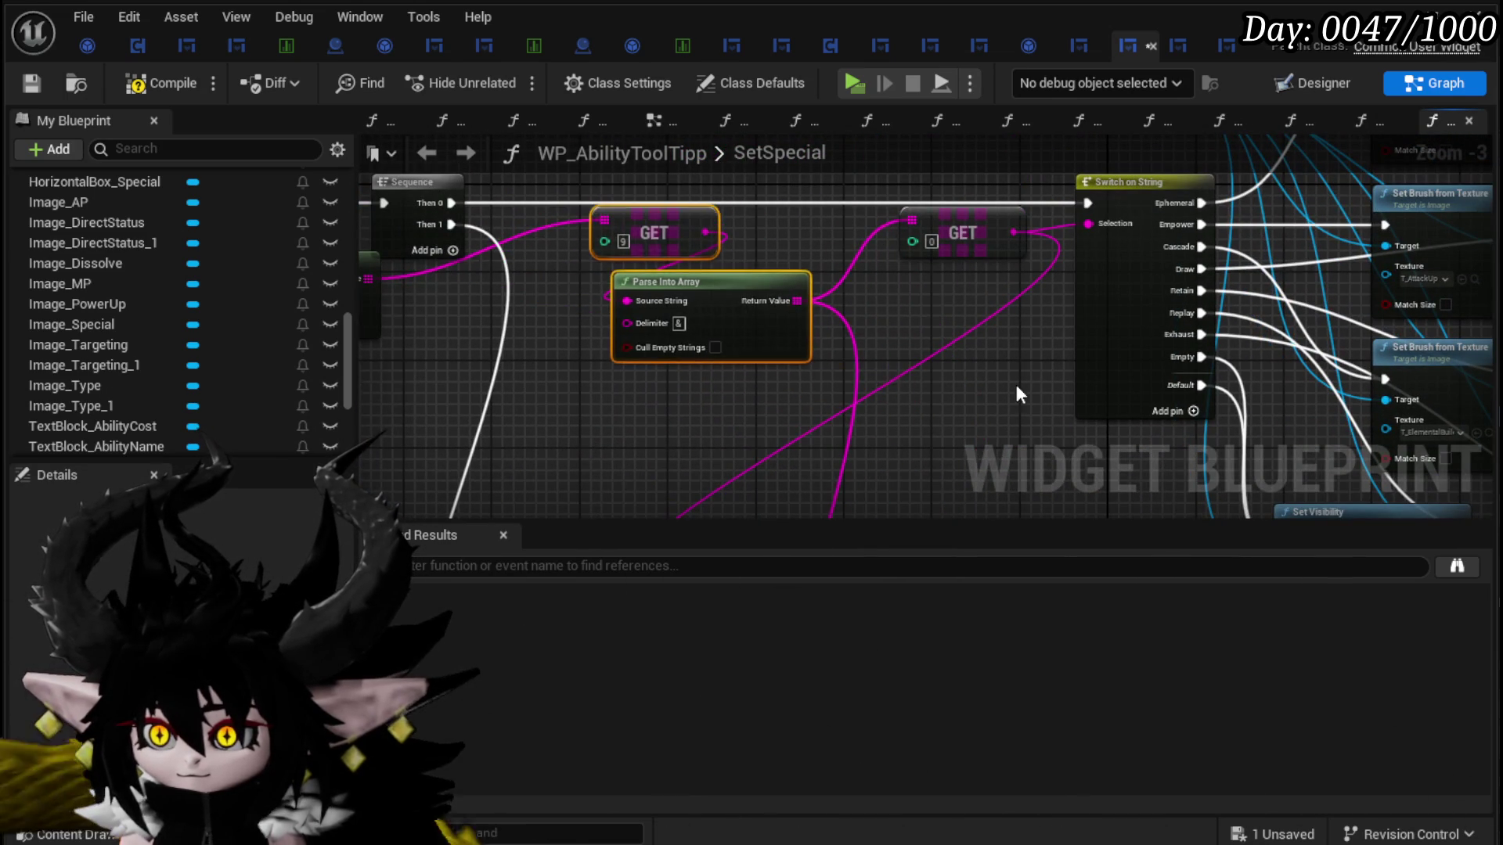
scroll(880, 309, down, 2)
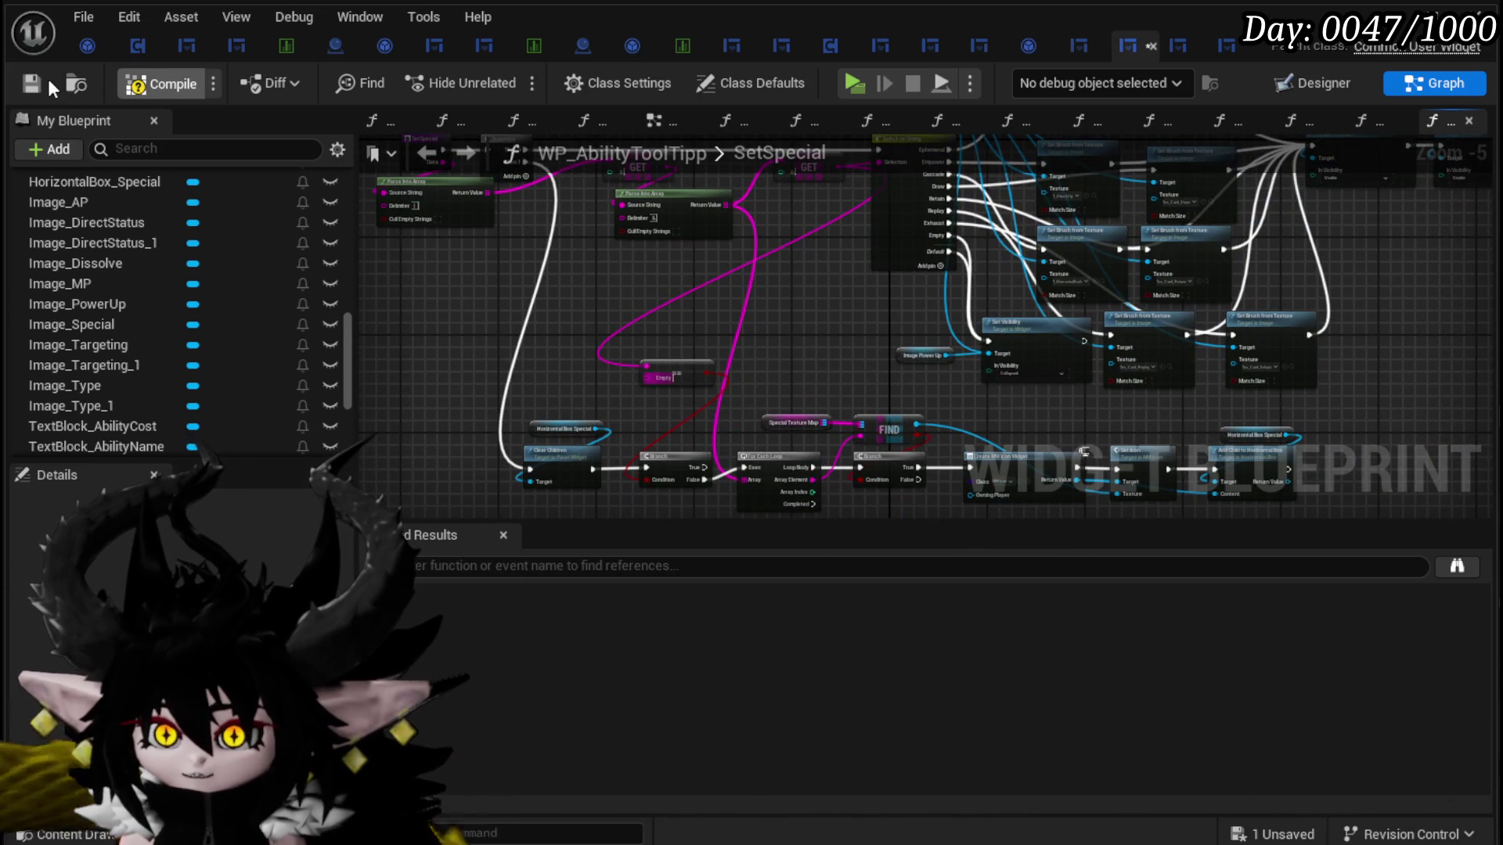
click(42, 78)
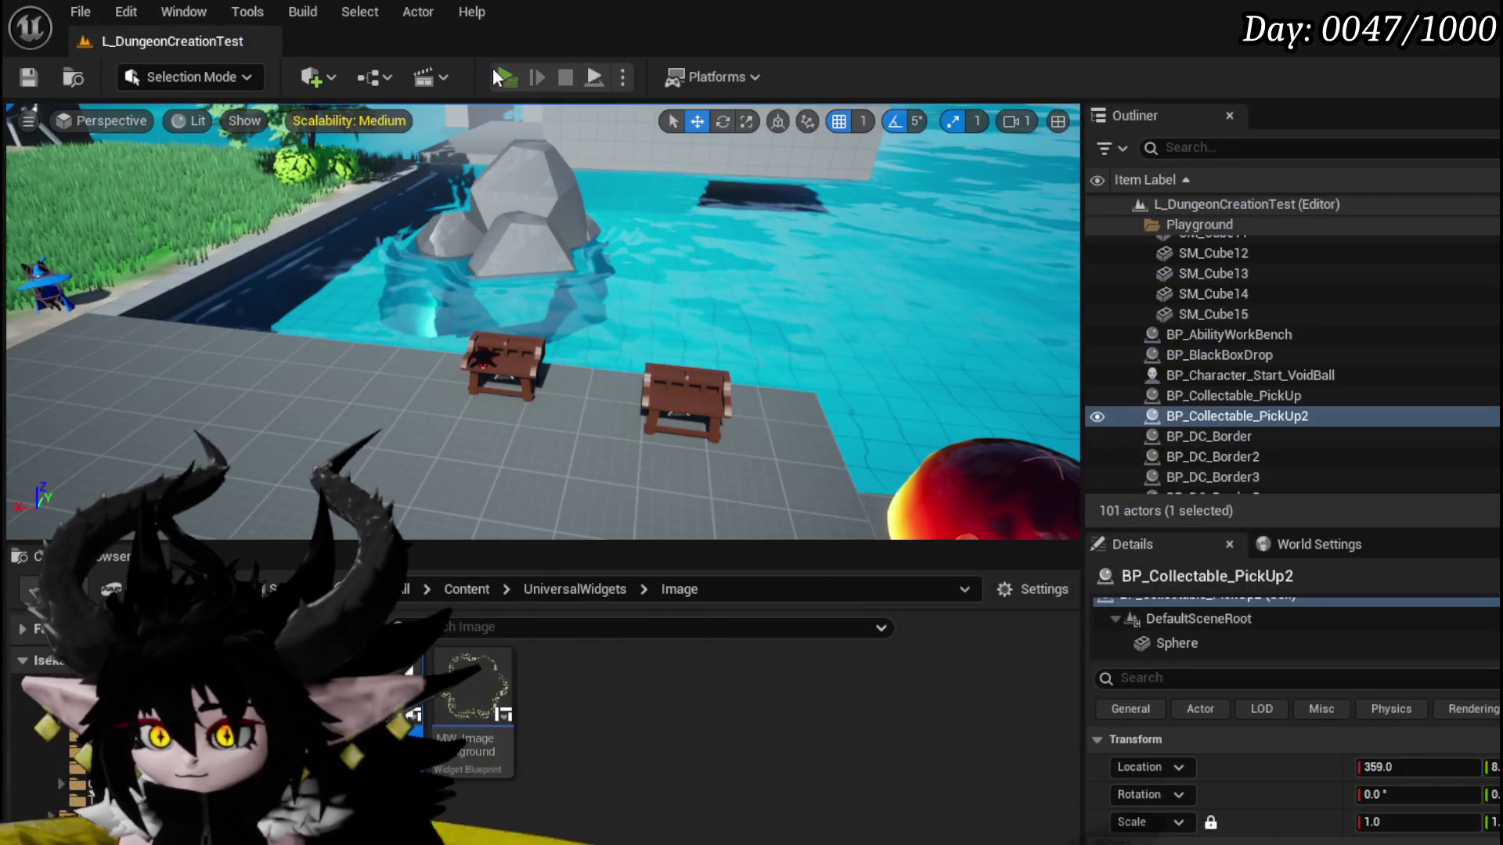
click(492, 68)
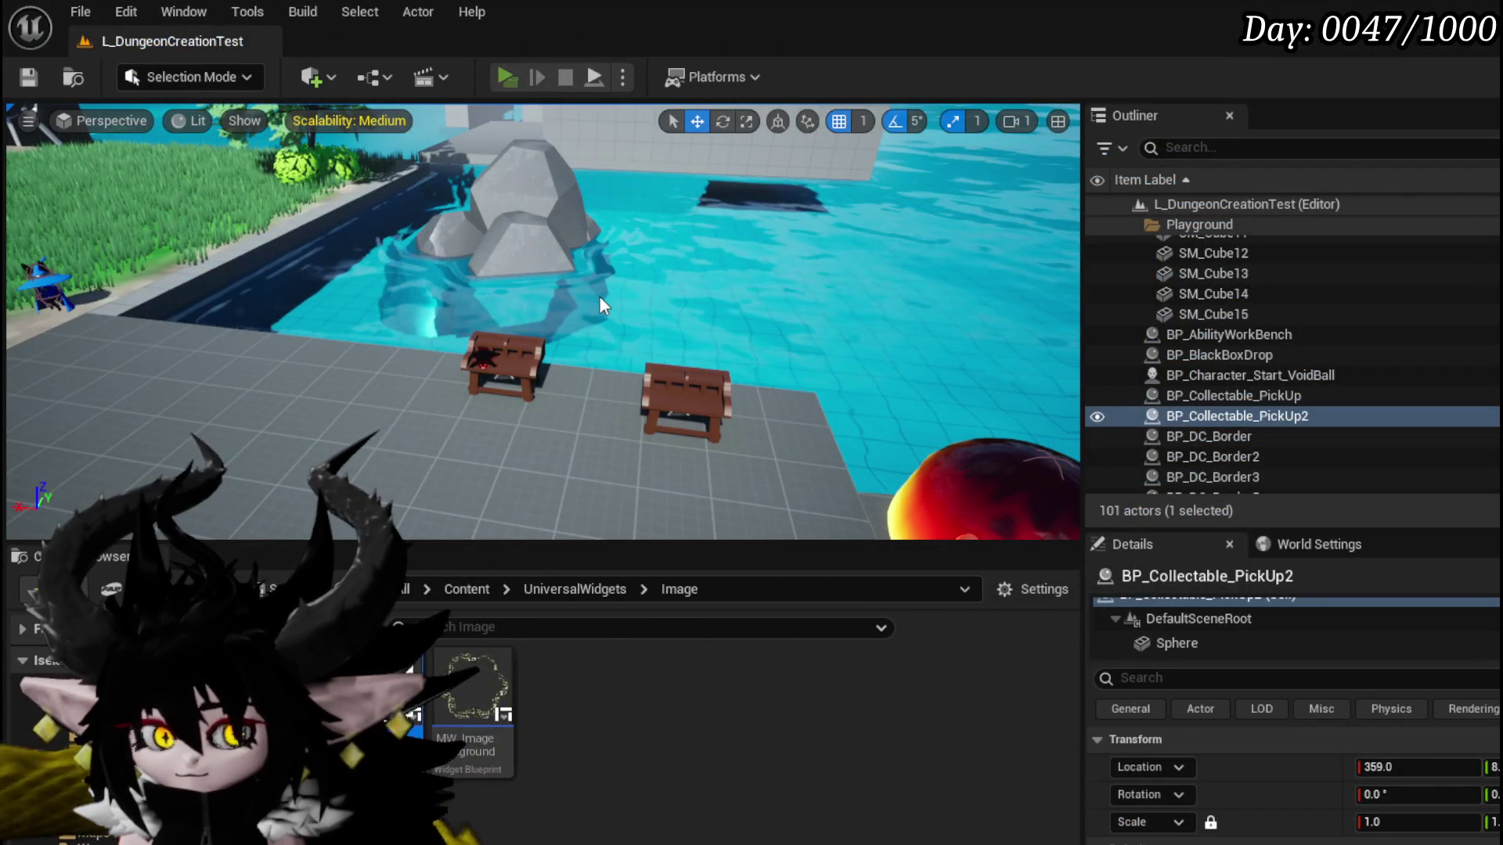
Step: Check the Adrenaline card in the inventory and the Equipment card hand, then close the menu
key(i)
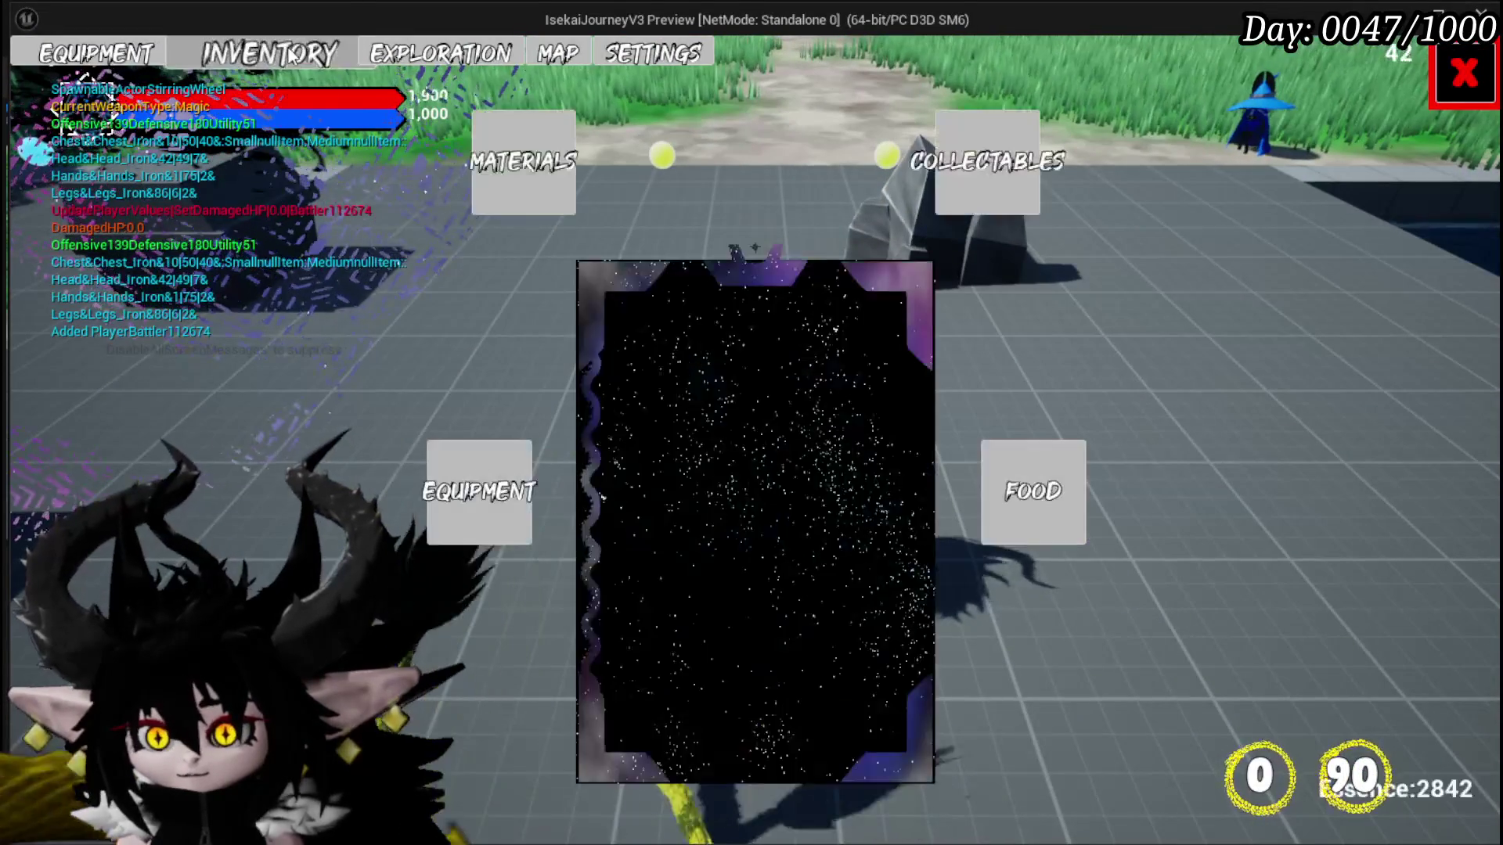
click(1027, 186)
mouse_move(632, 309)
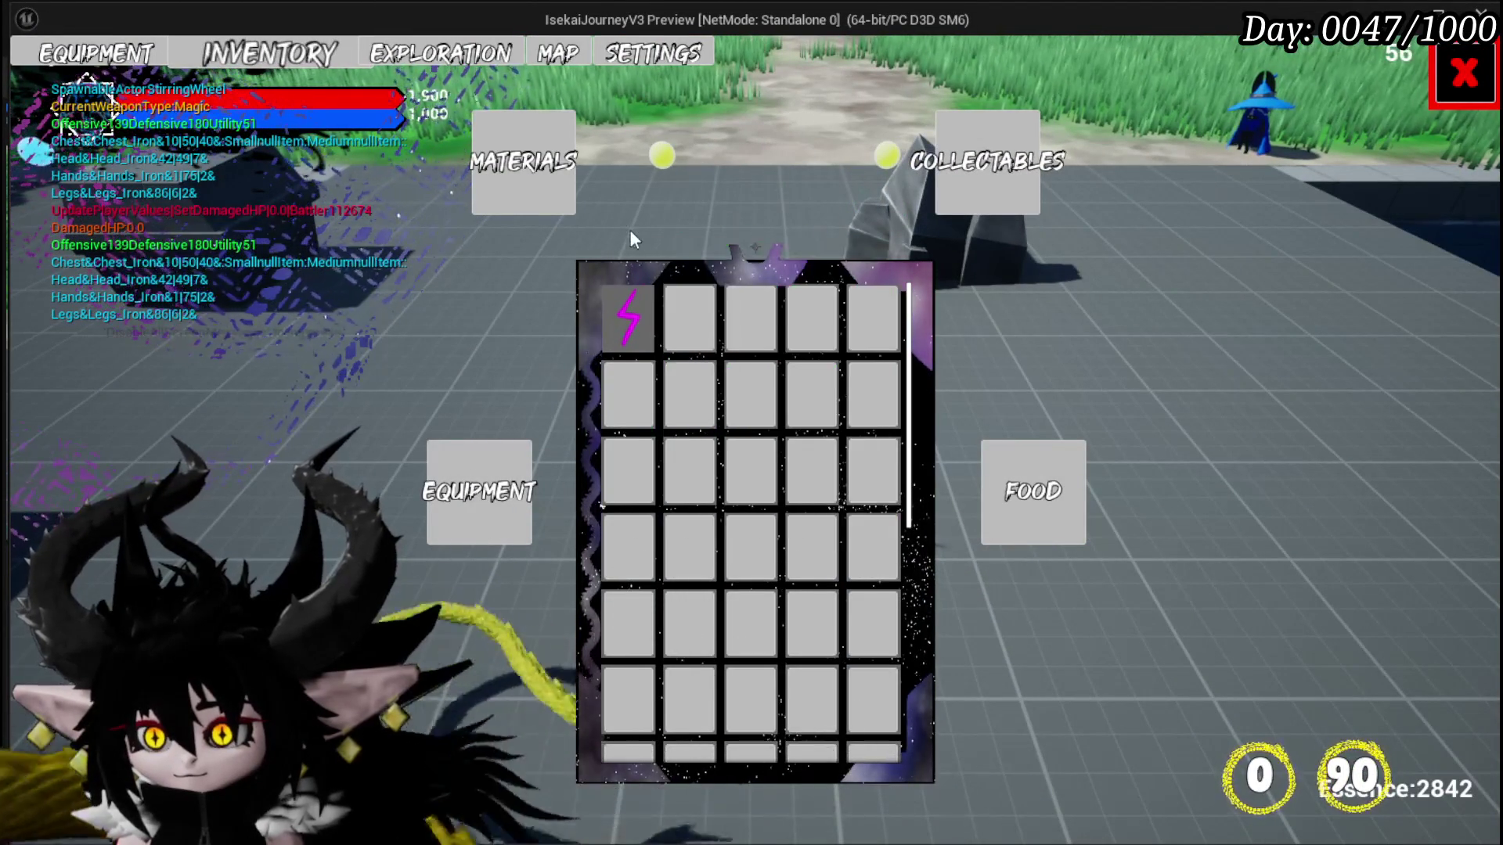
right_click(632, 313)
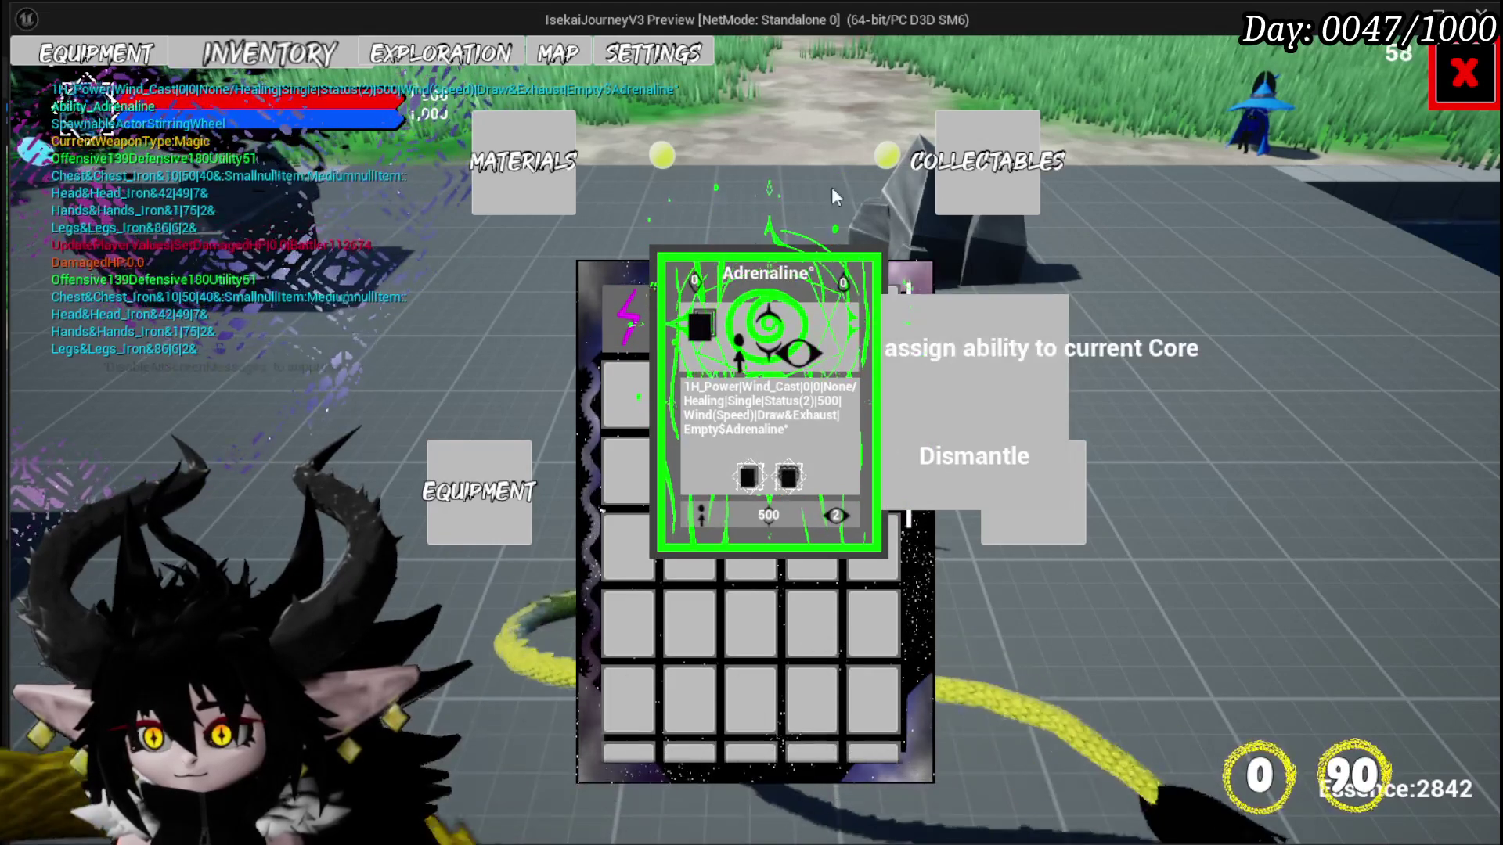
click(96, 53)
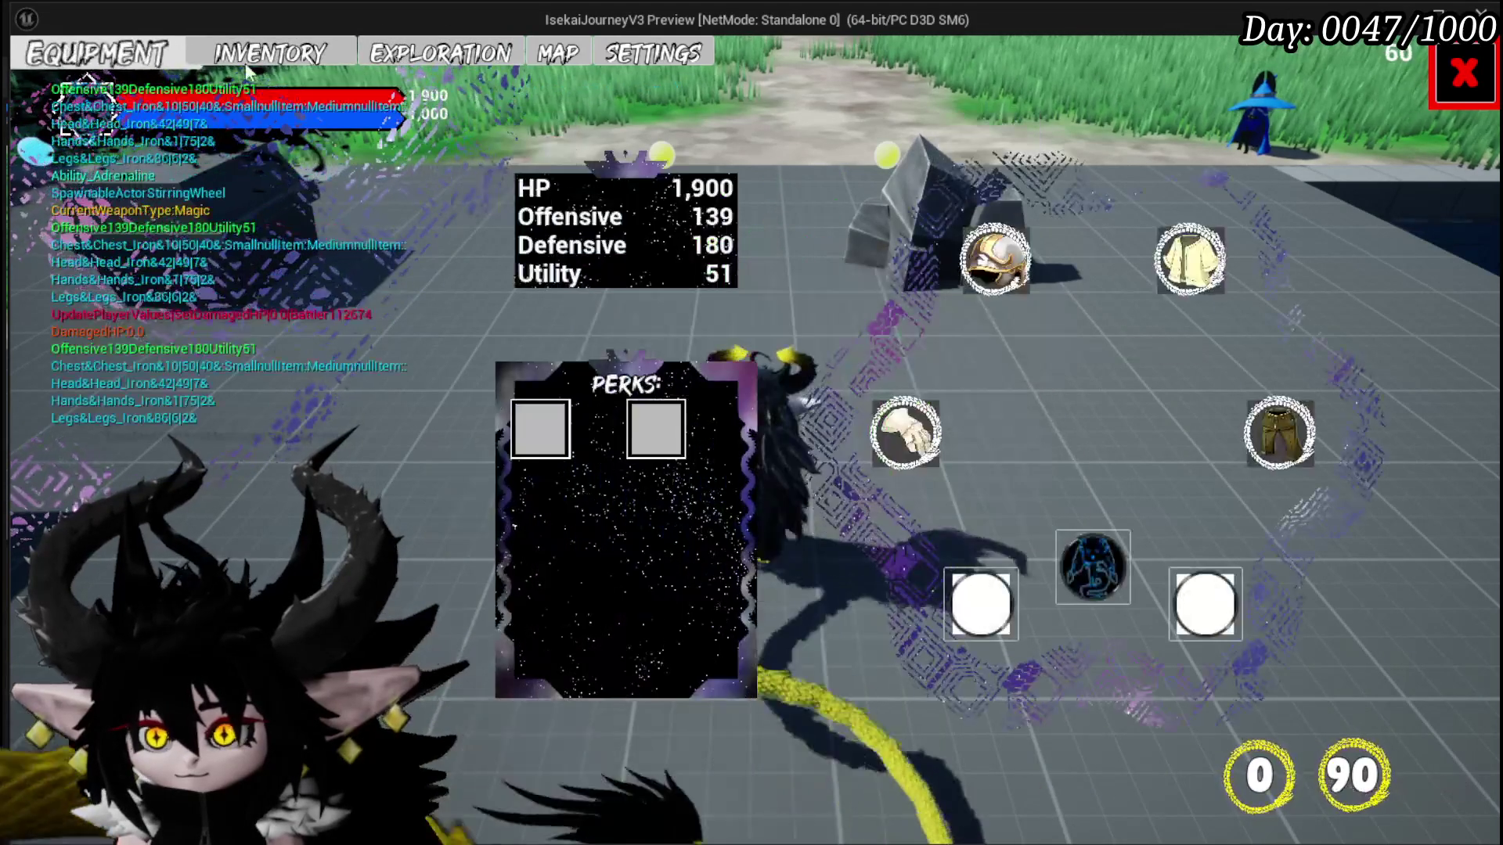
click(1096, 563)
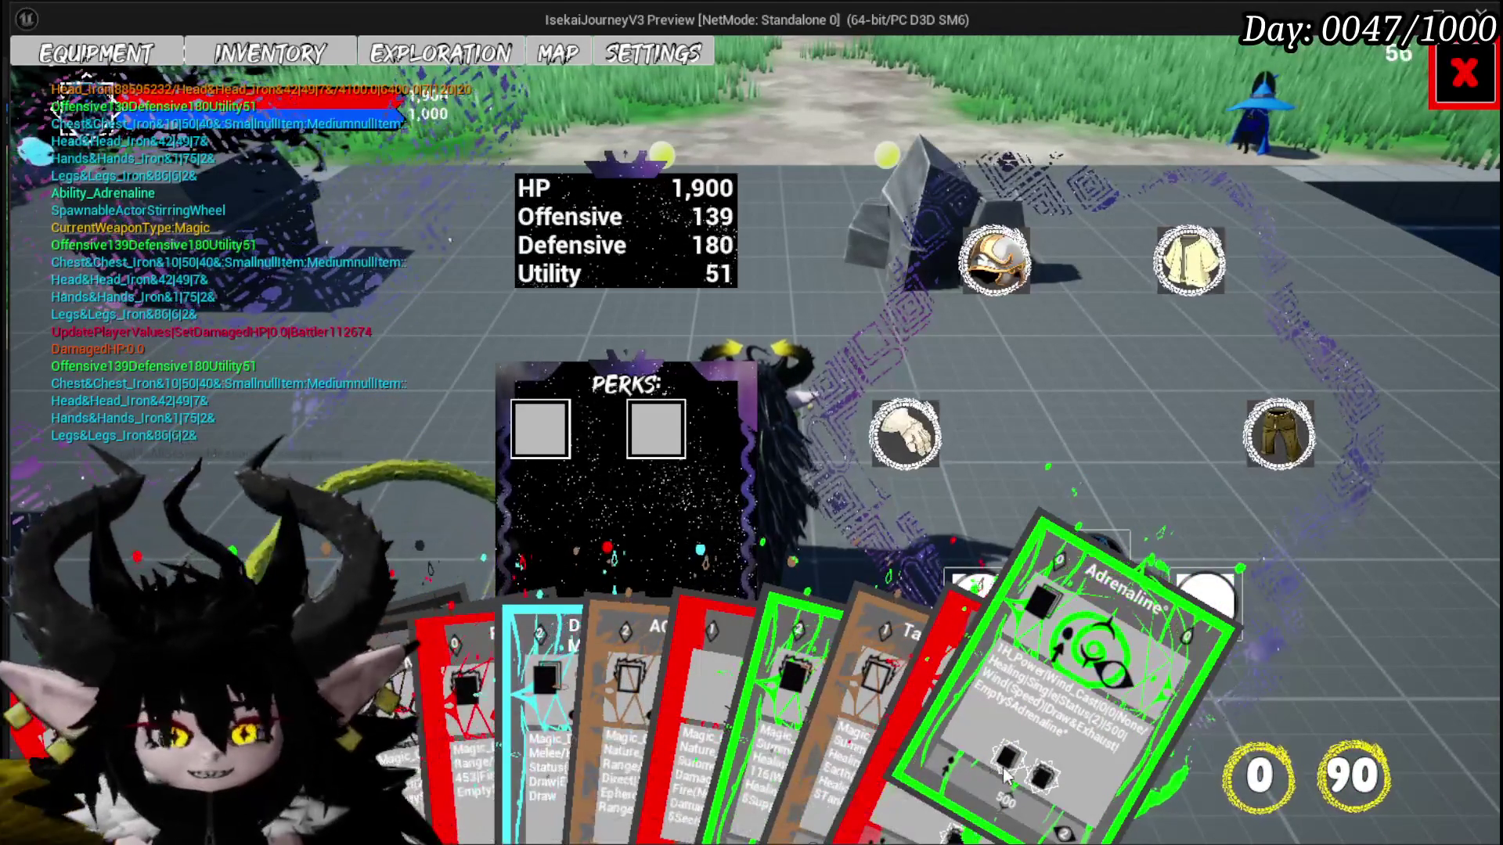
click(1463, 72)
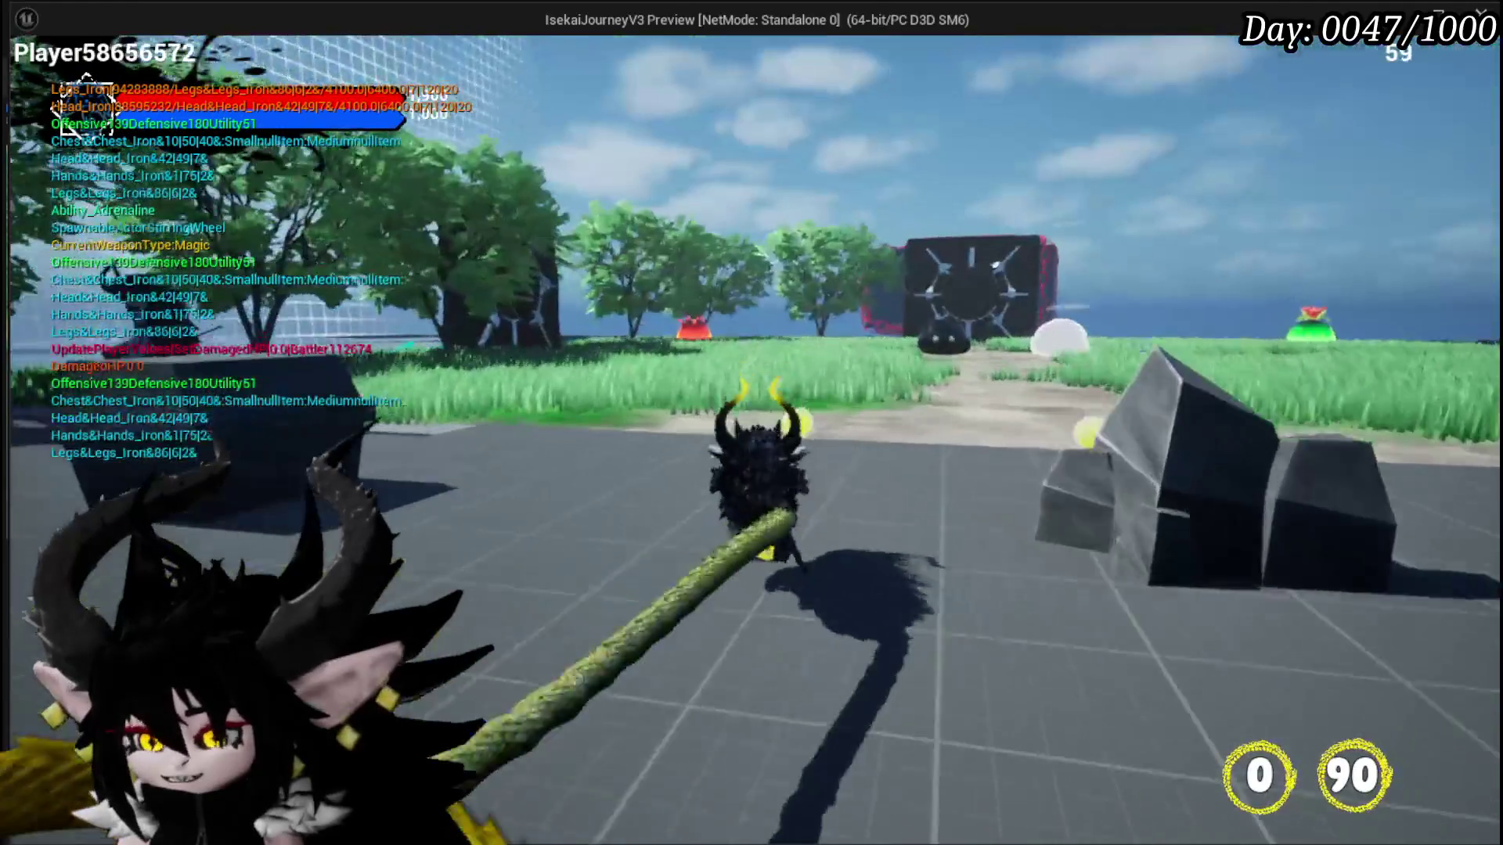
Step: Approach the fire slimes and play the Defence Up Melee Draw, Adrenaline and Booooooooom cards
key(w)
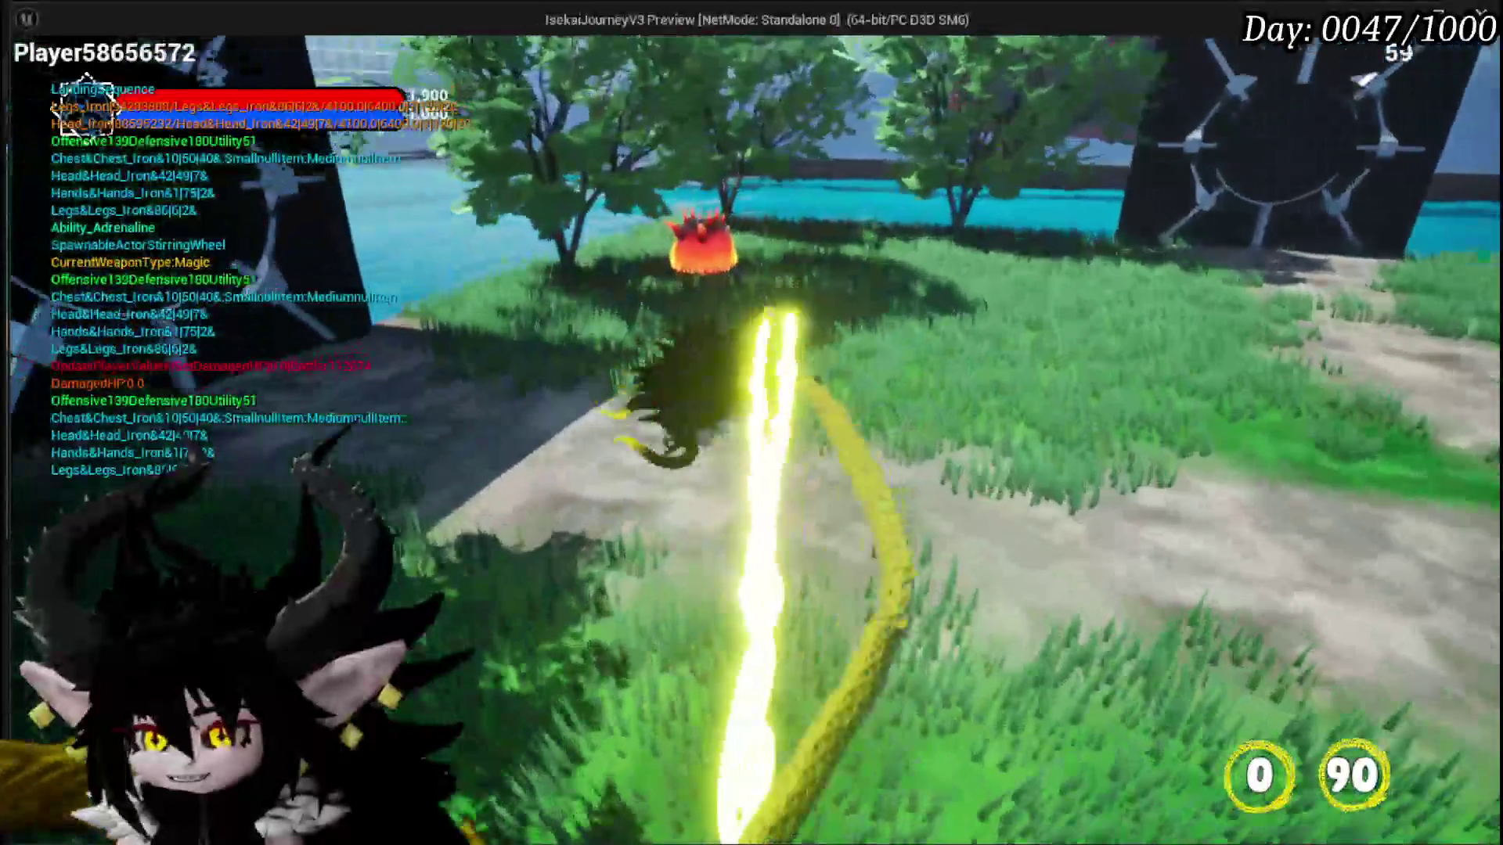
key(w)
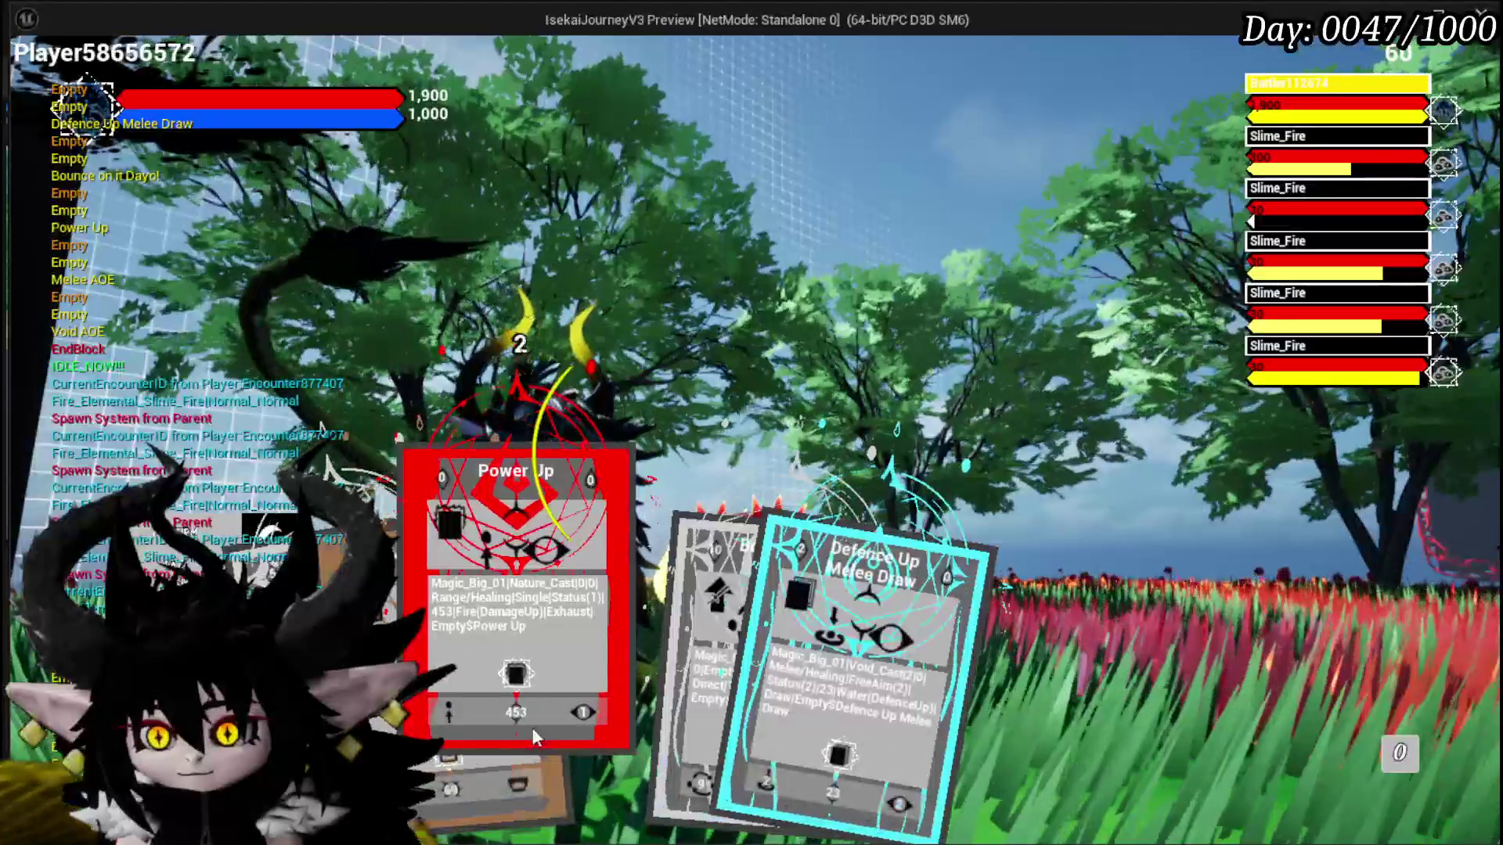
click(695, 710)
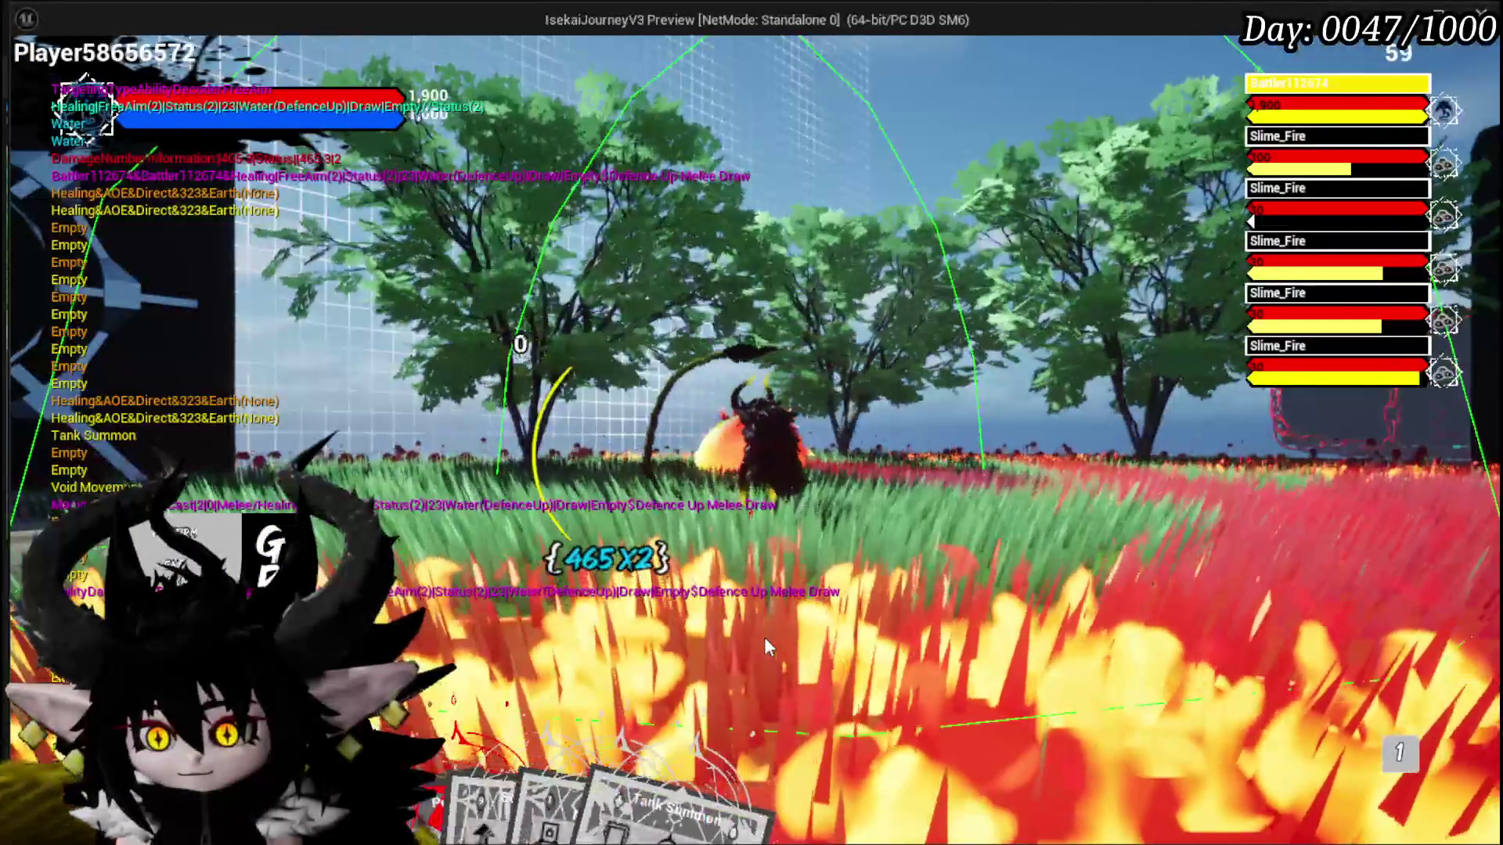
mouse_move(685, 777)
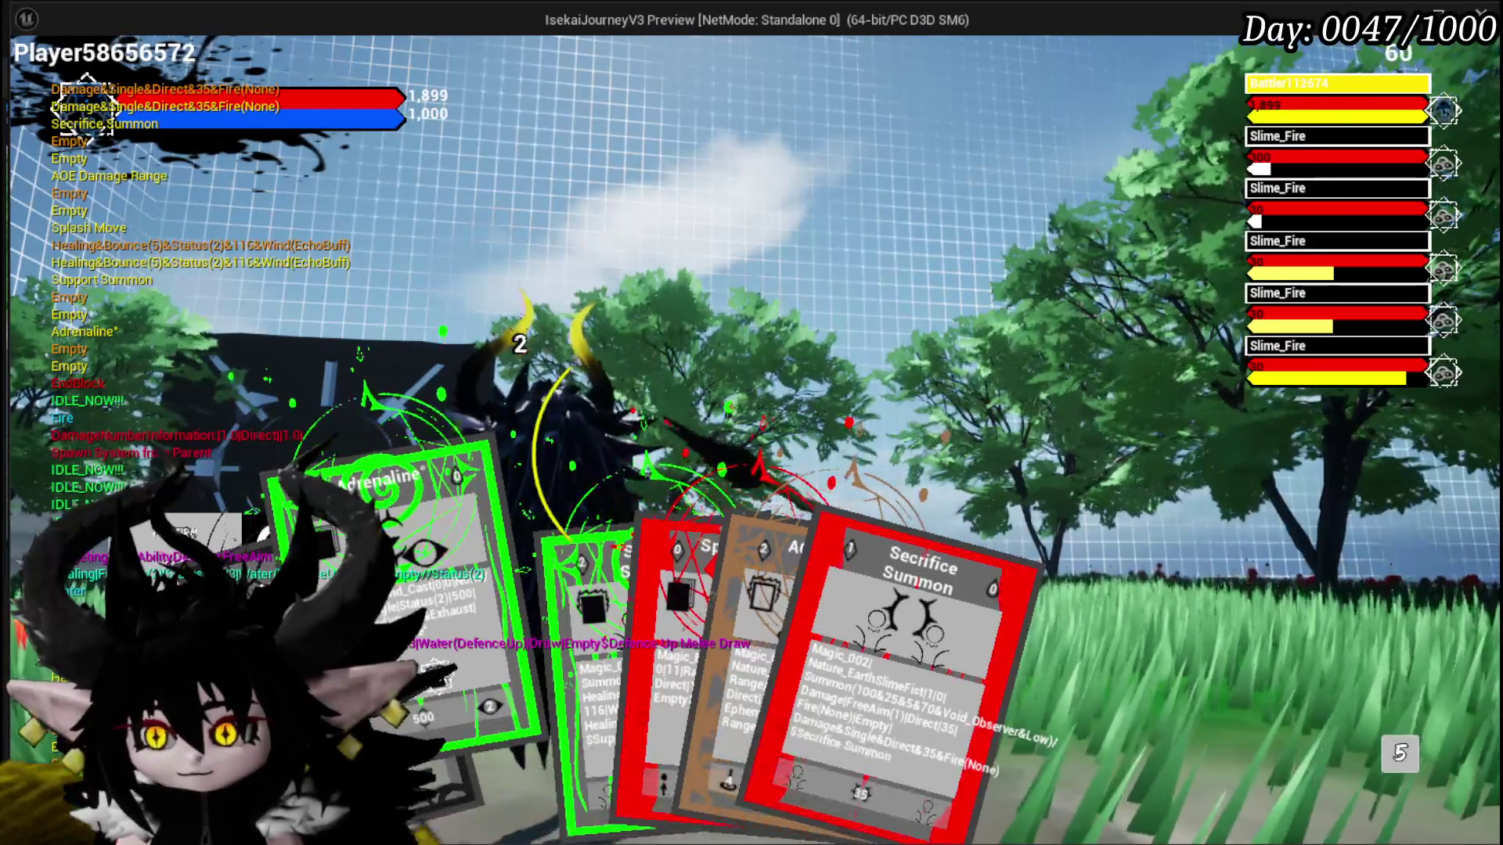
key(Return)
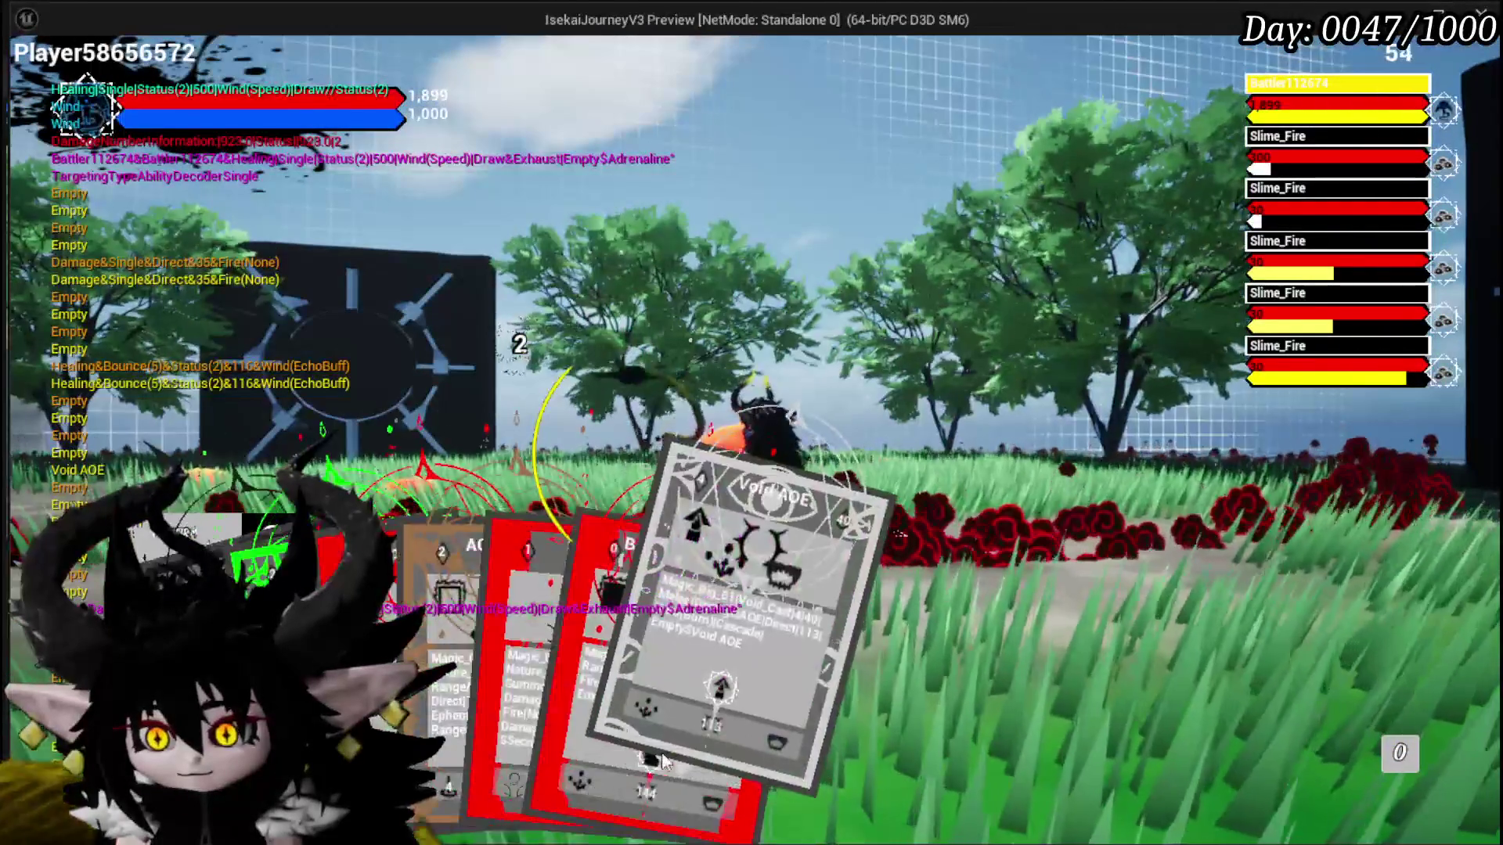
mouse_move(666, 623)
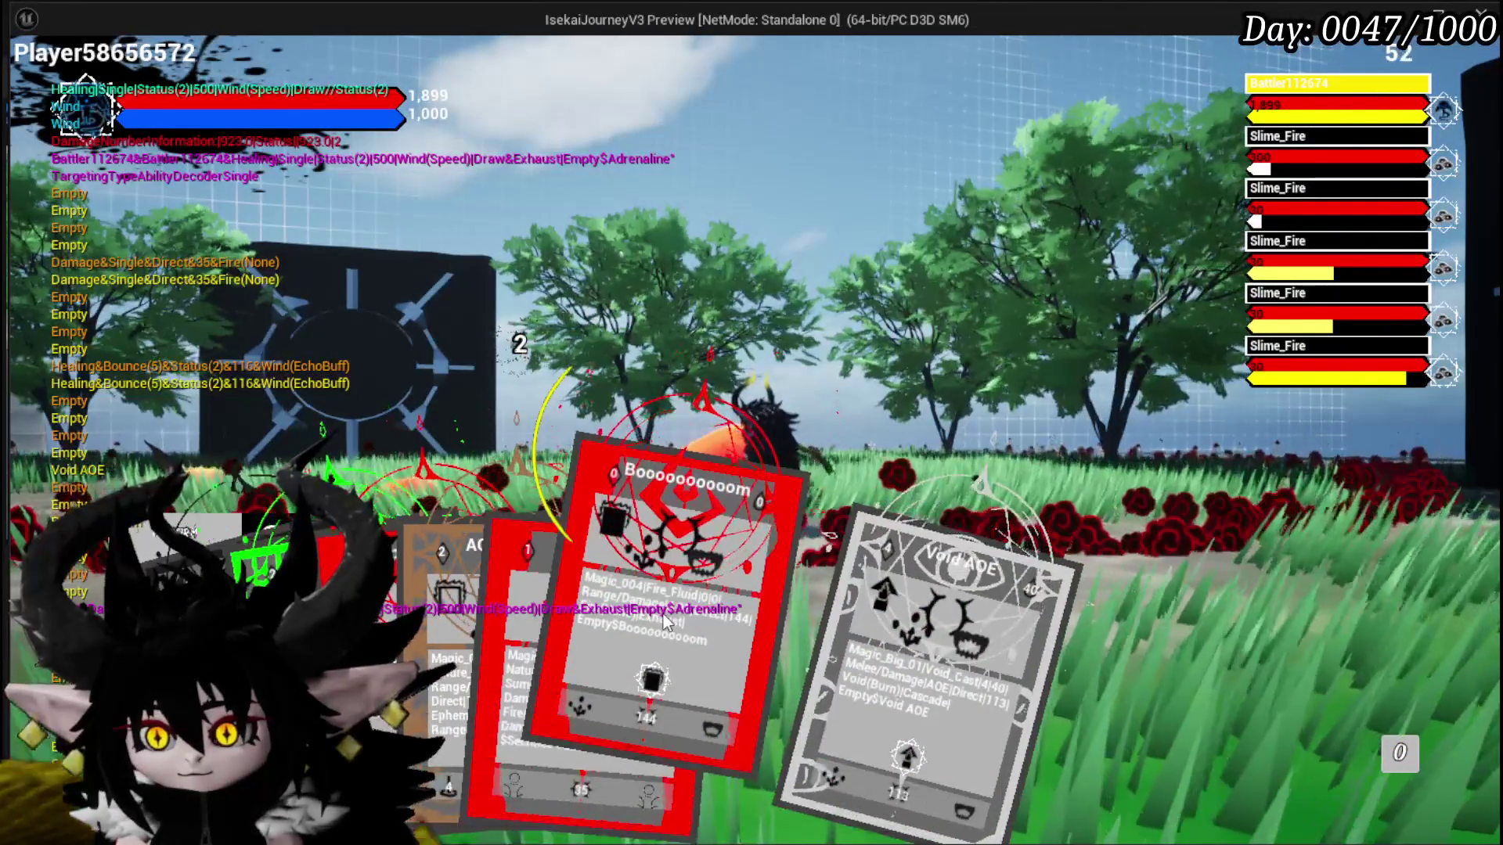
click(666, 622)
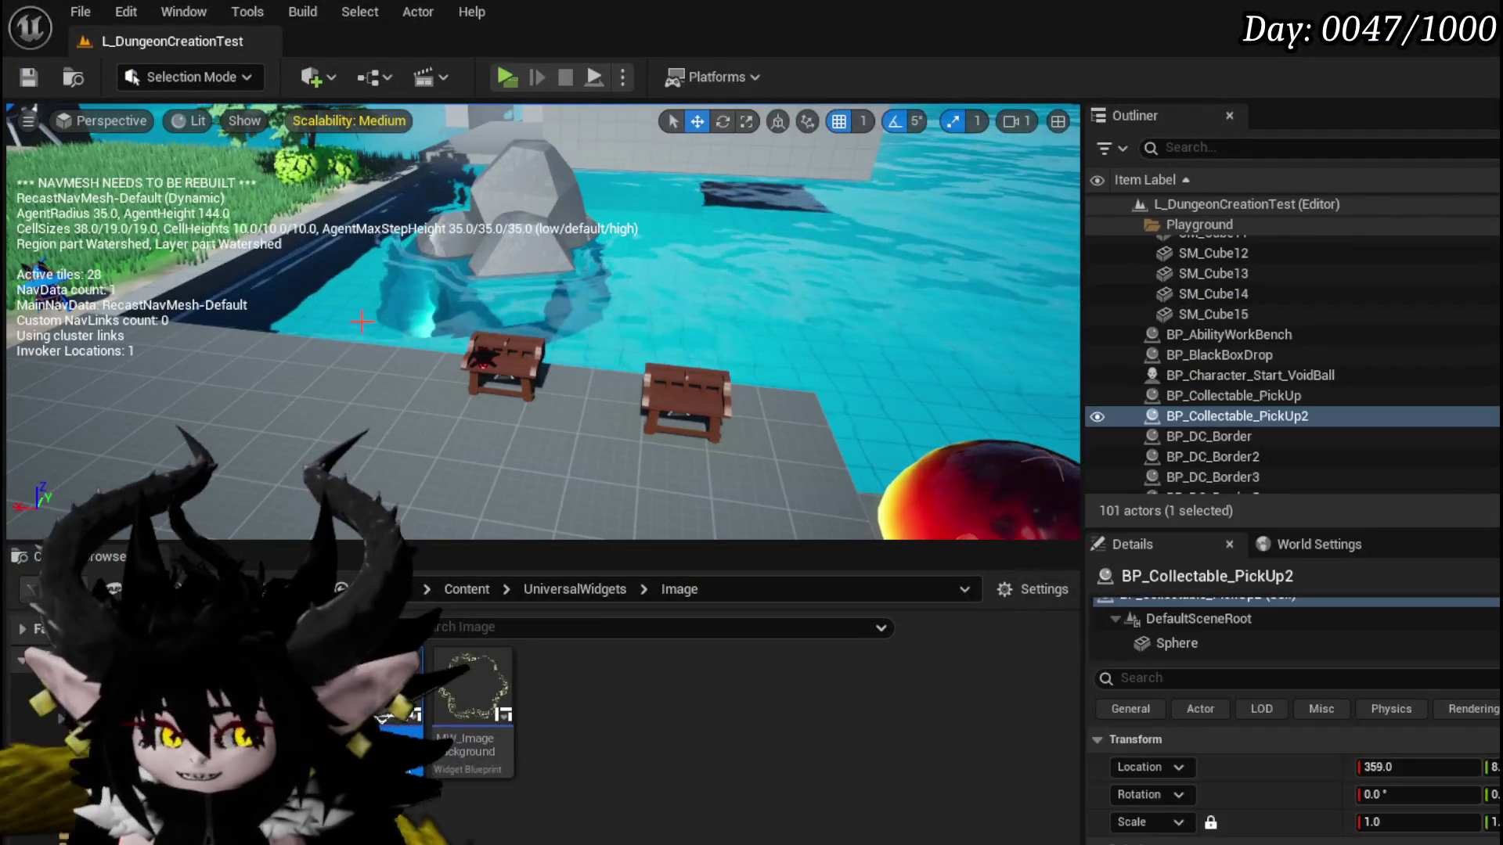
Step: Save the level and bring up the DT_ItemInfo data table
key(ctrl+s)
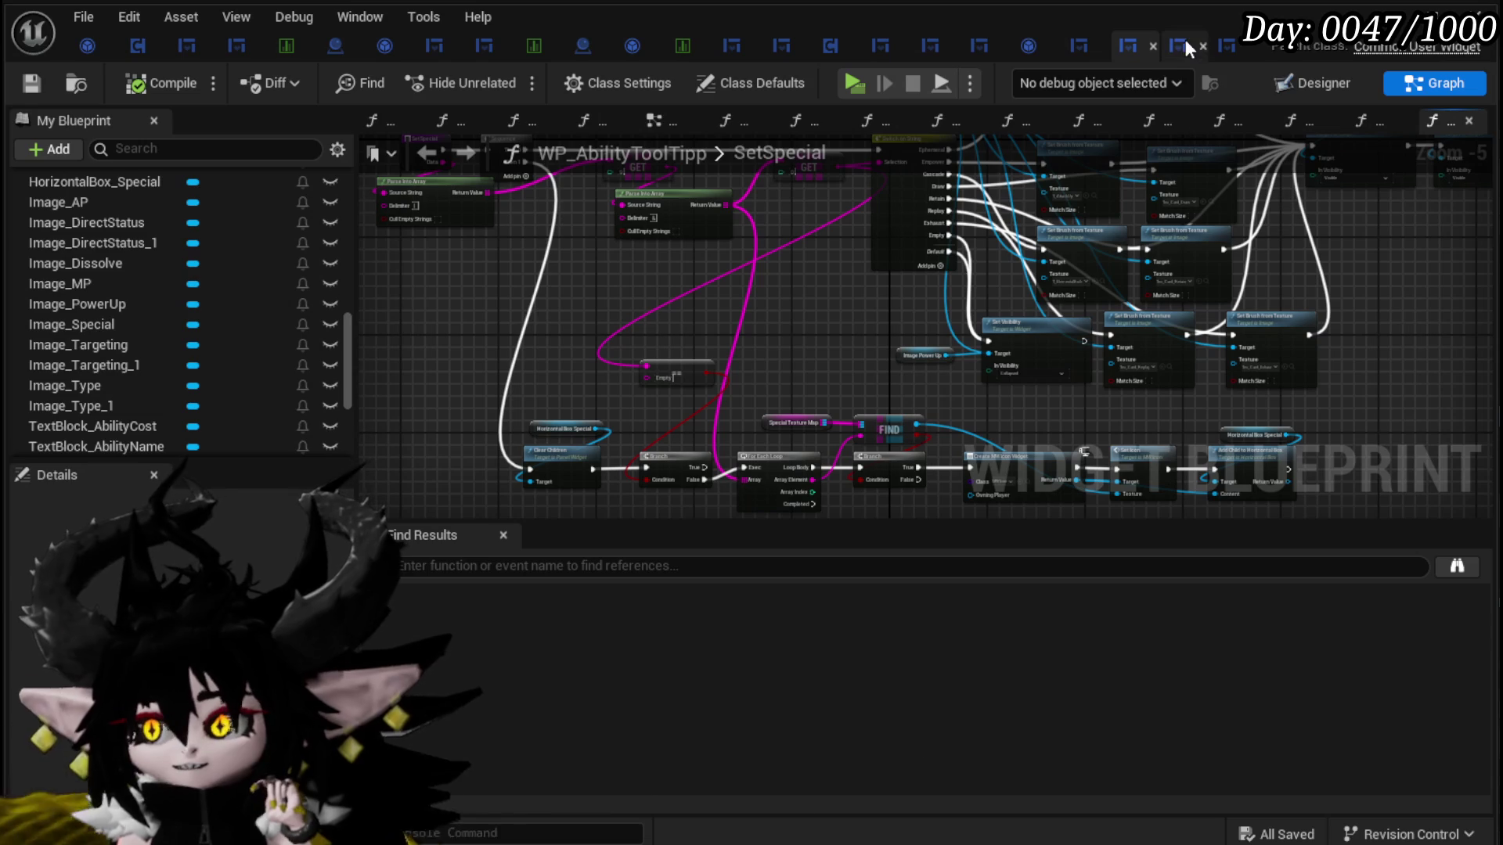
click(274, 44)
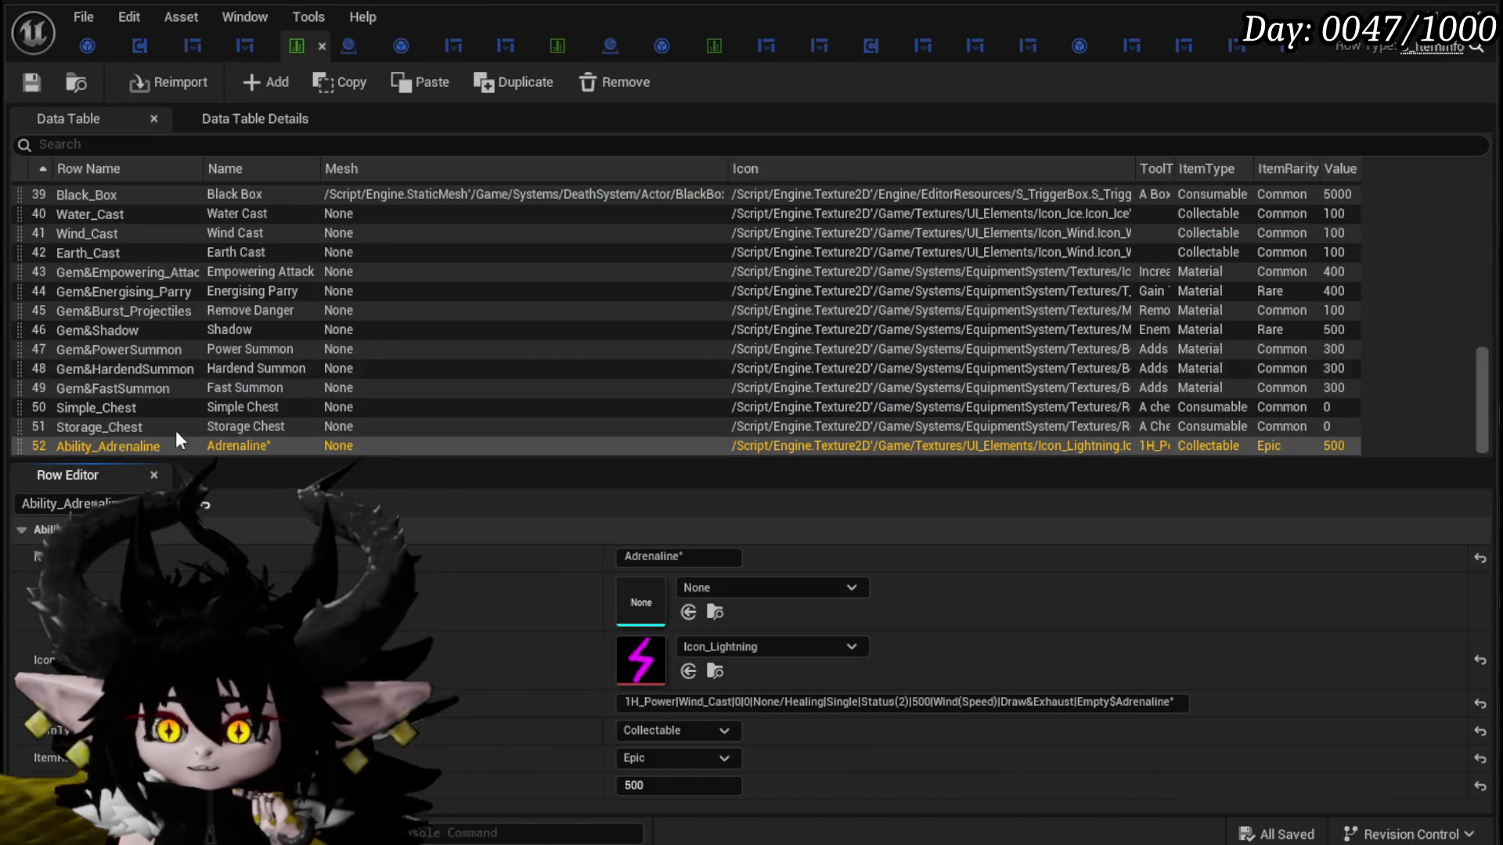
Step: Add a new row named Ability_BigBooooom with the display name Big Boooooom
click(262, 82)
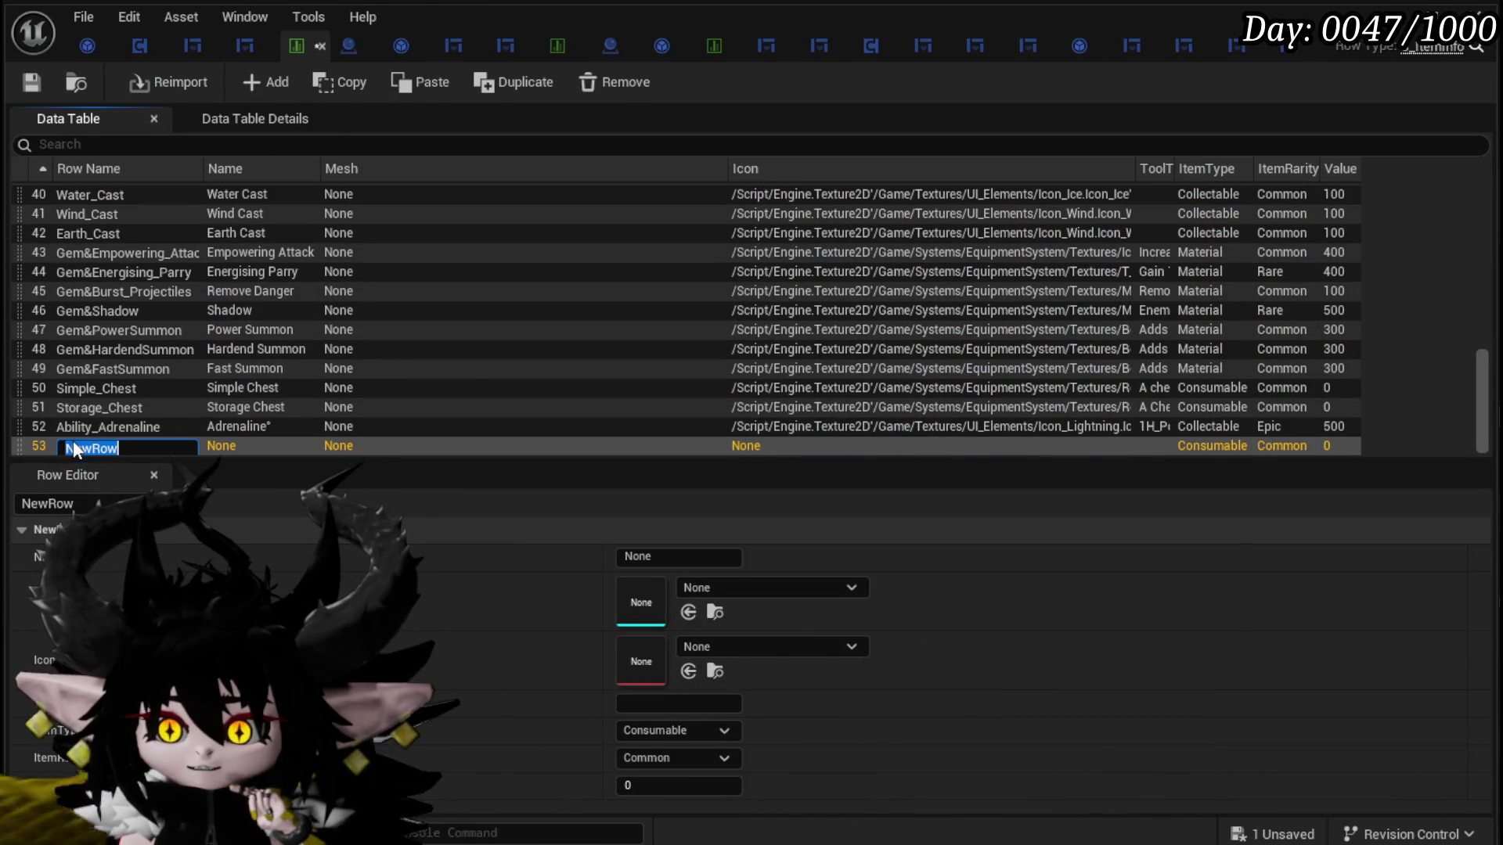
text(Ability_)
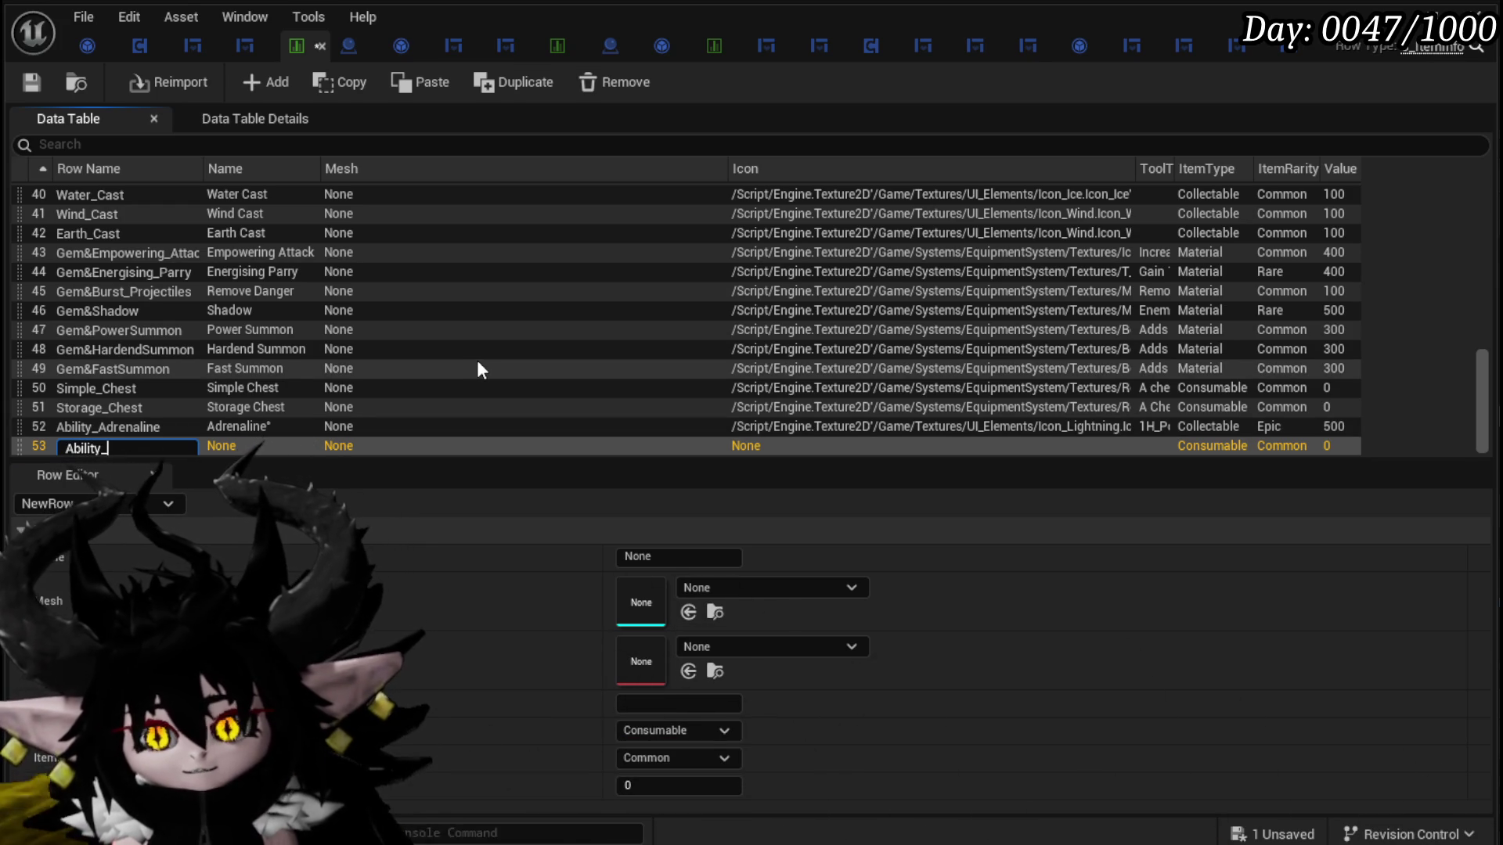
text(Her)
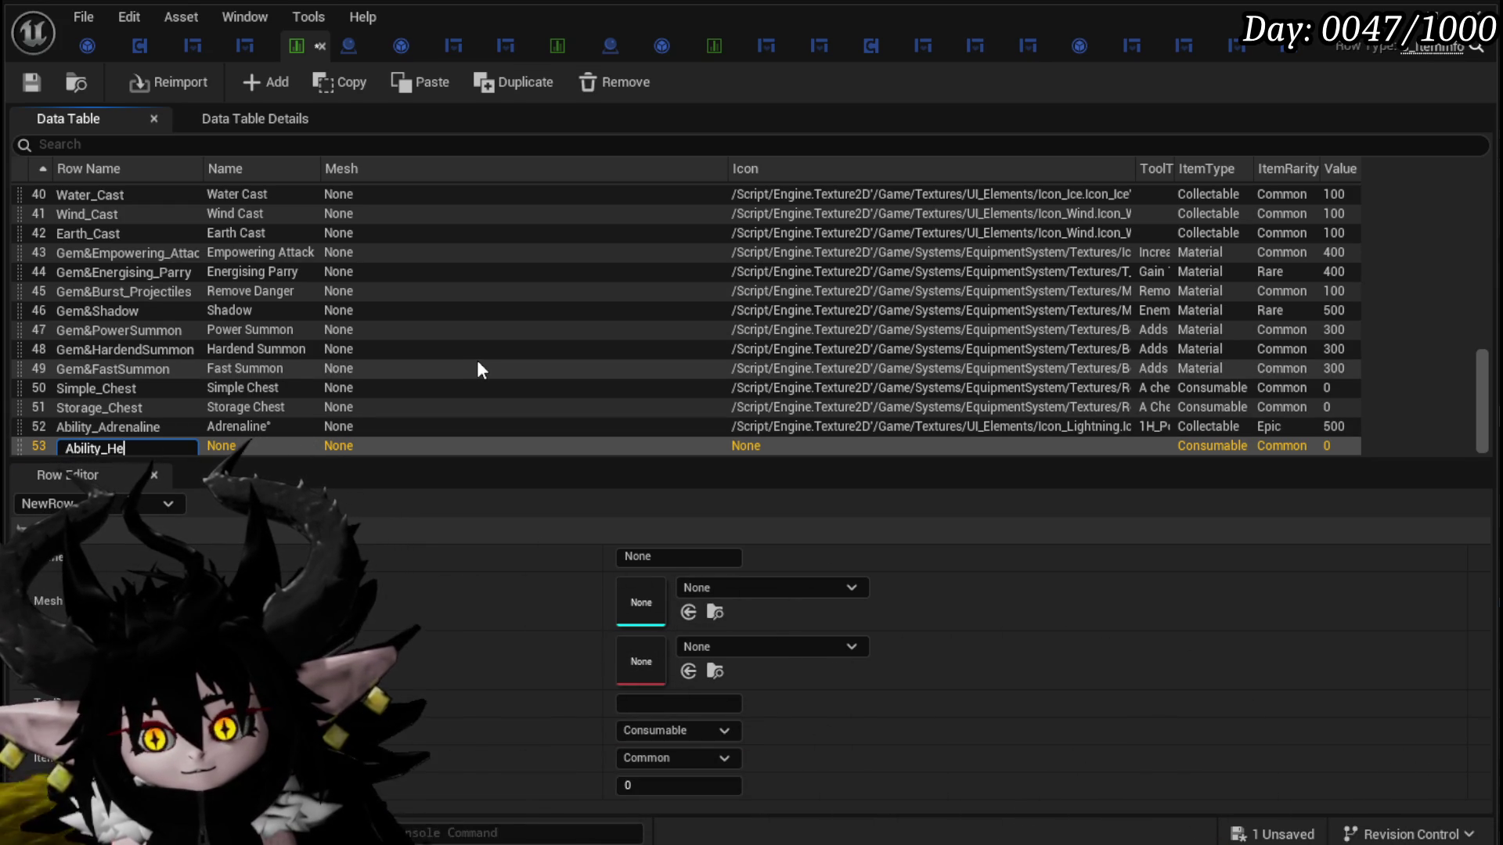
text(B)
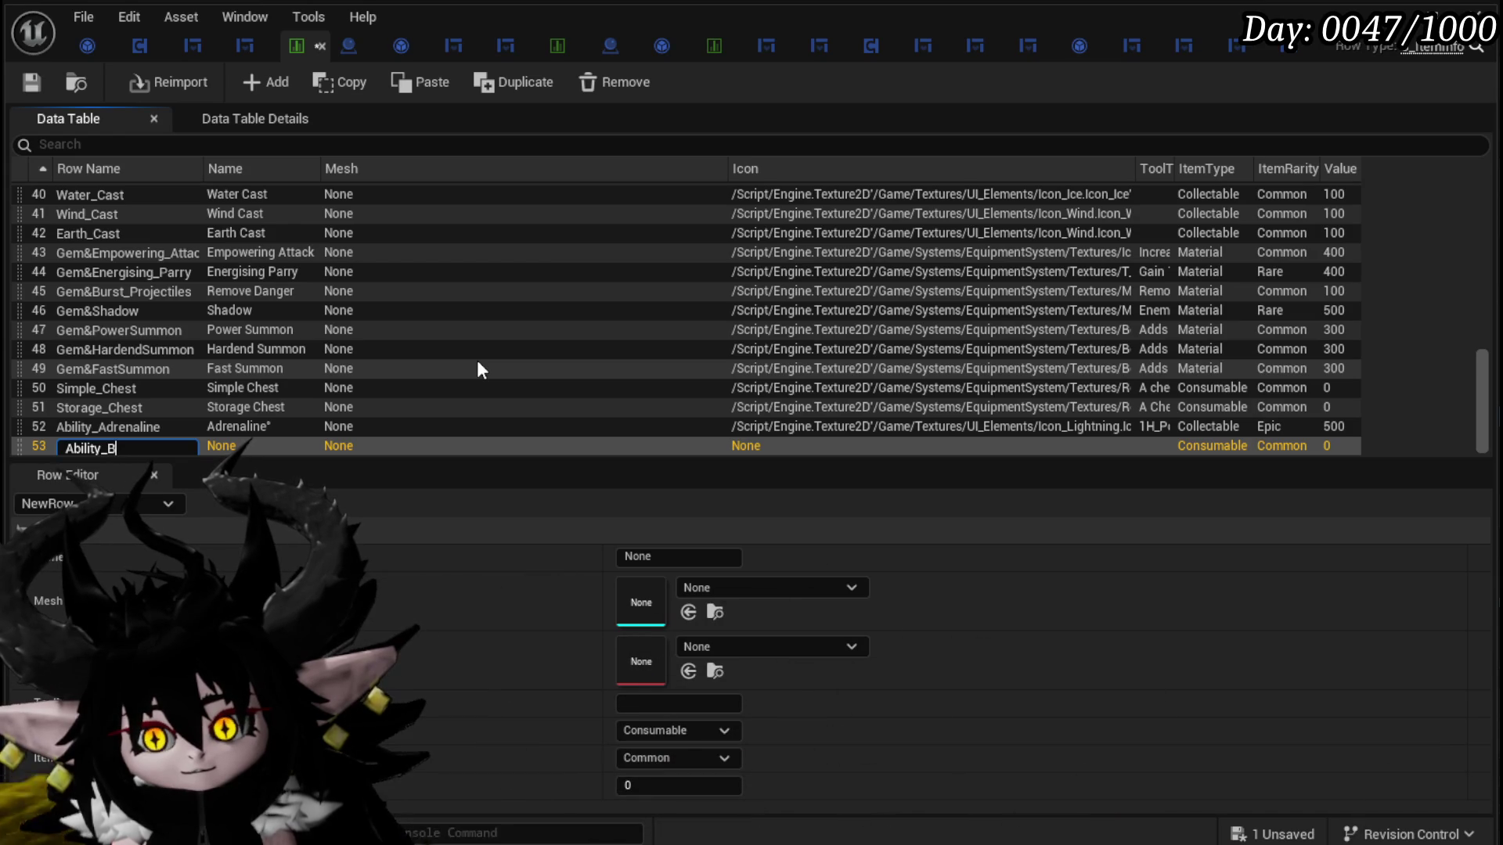
text(uBoooo)
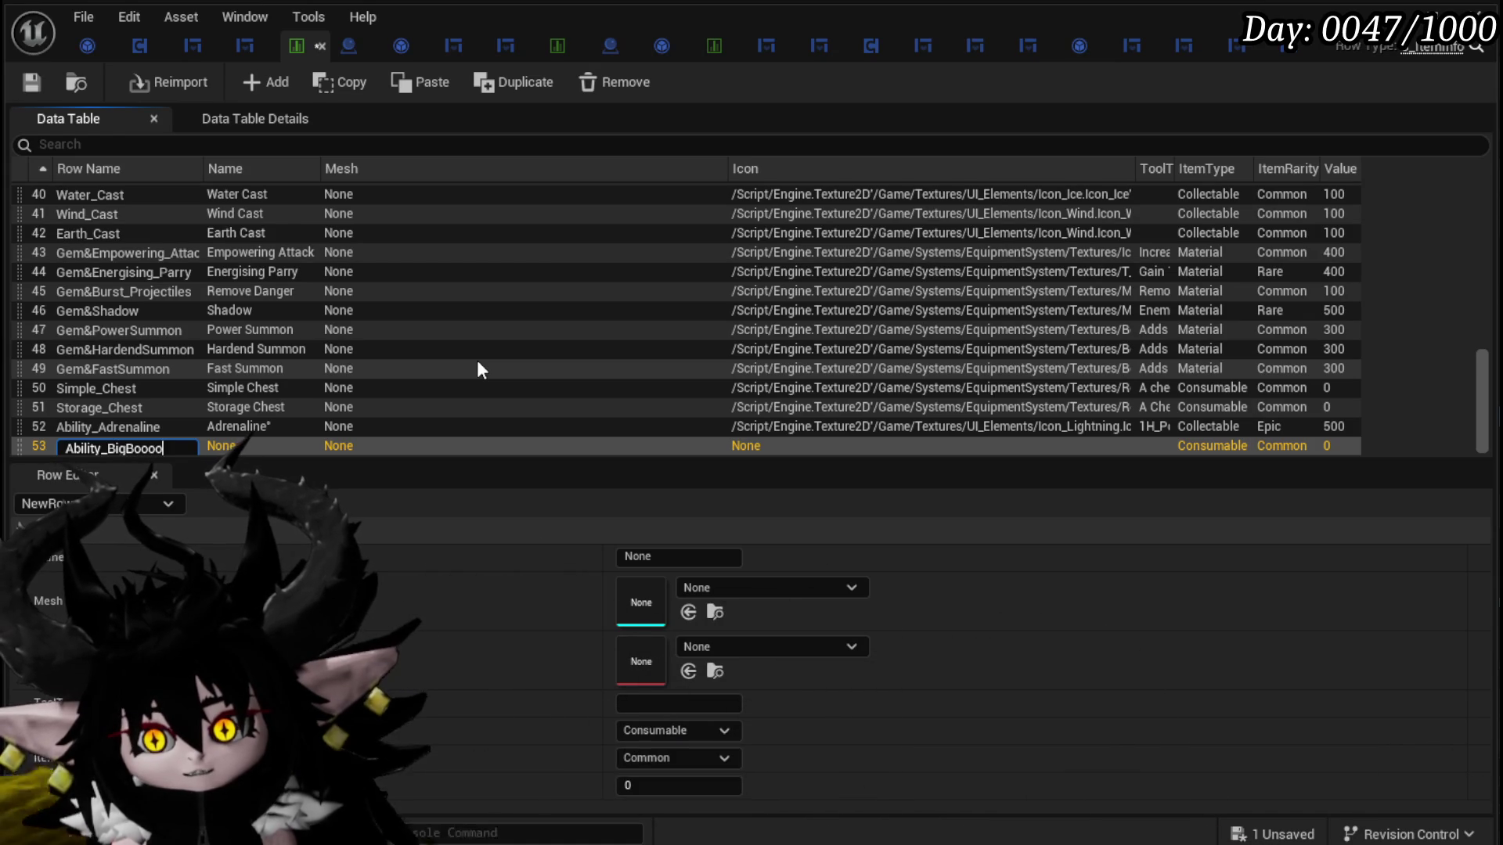
text(om)
key(Return)
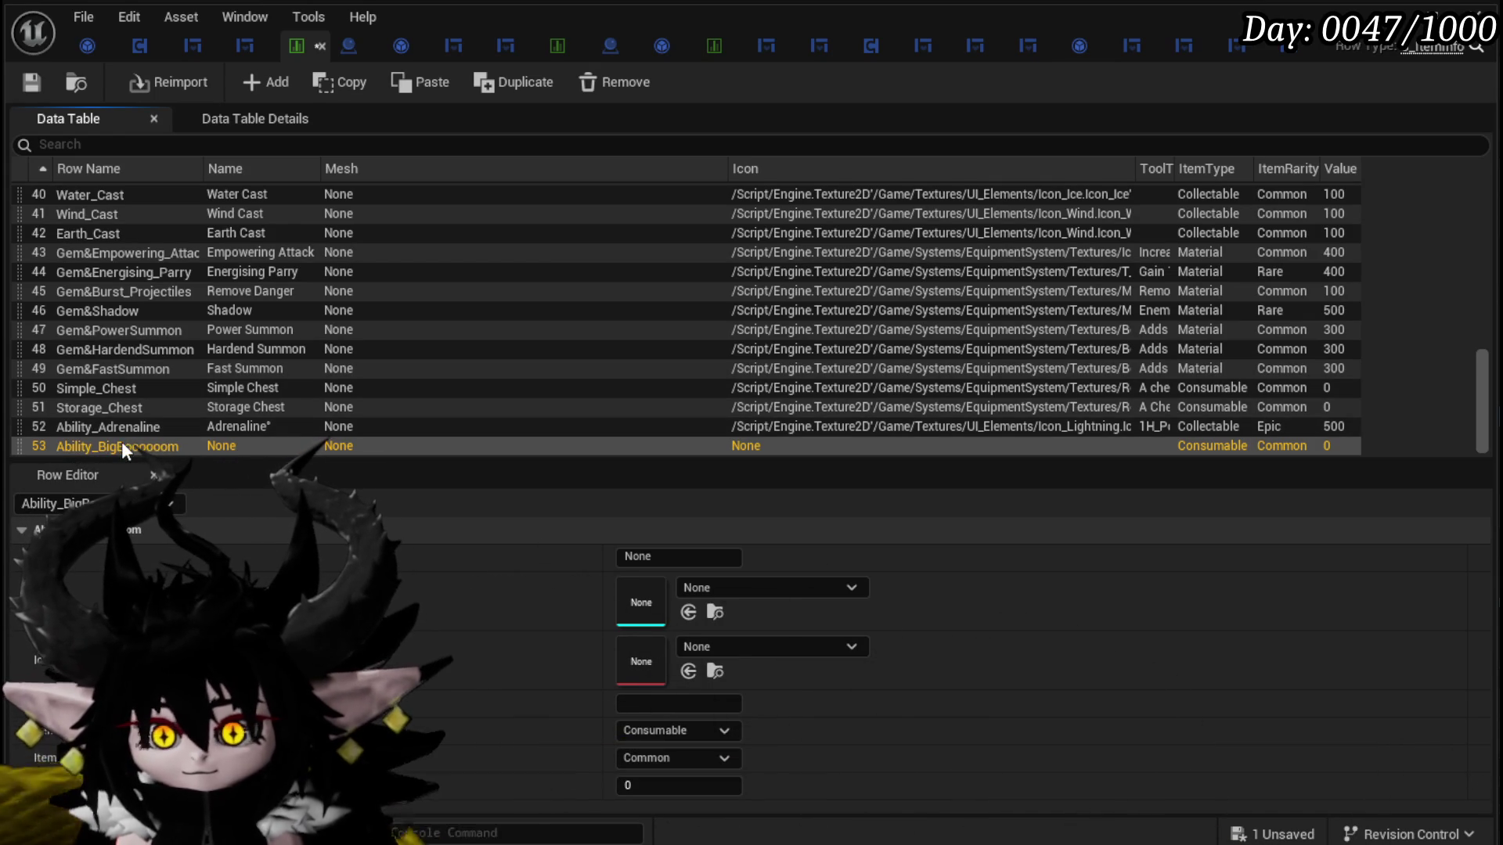
click(105, 449)
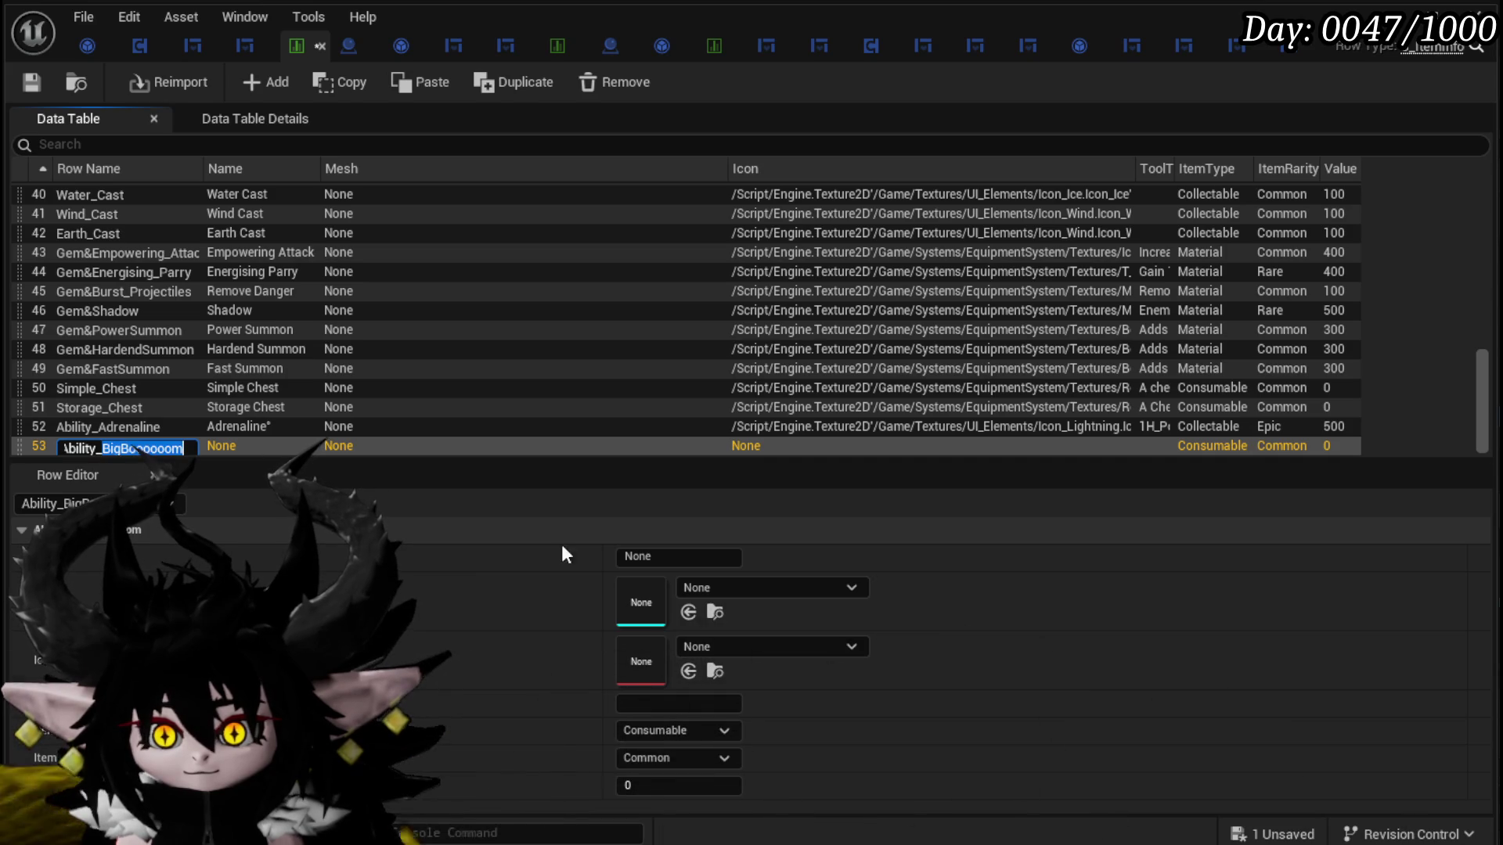
click(661, 557)
text(BigBooooom)
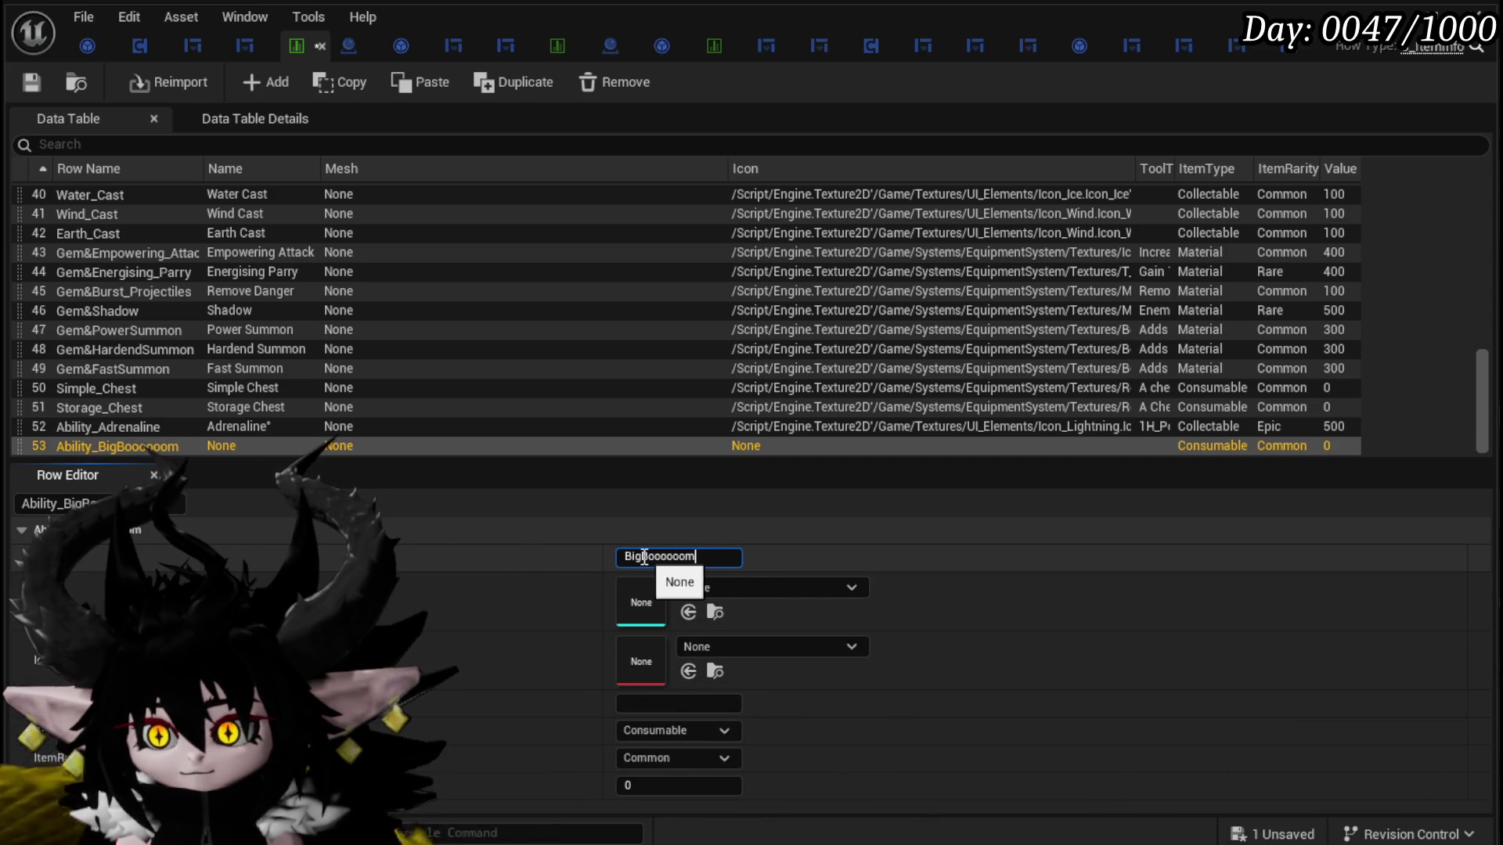
key(Return)
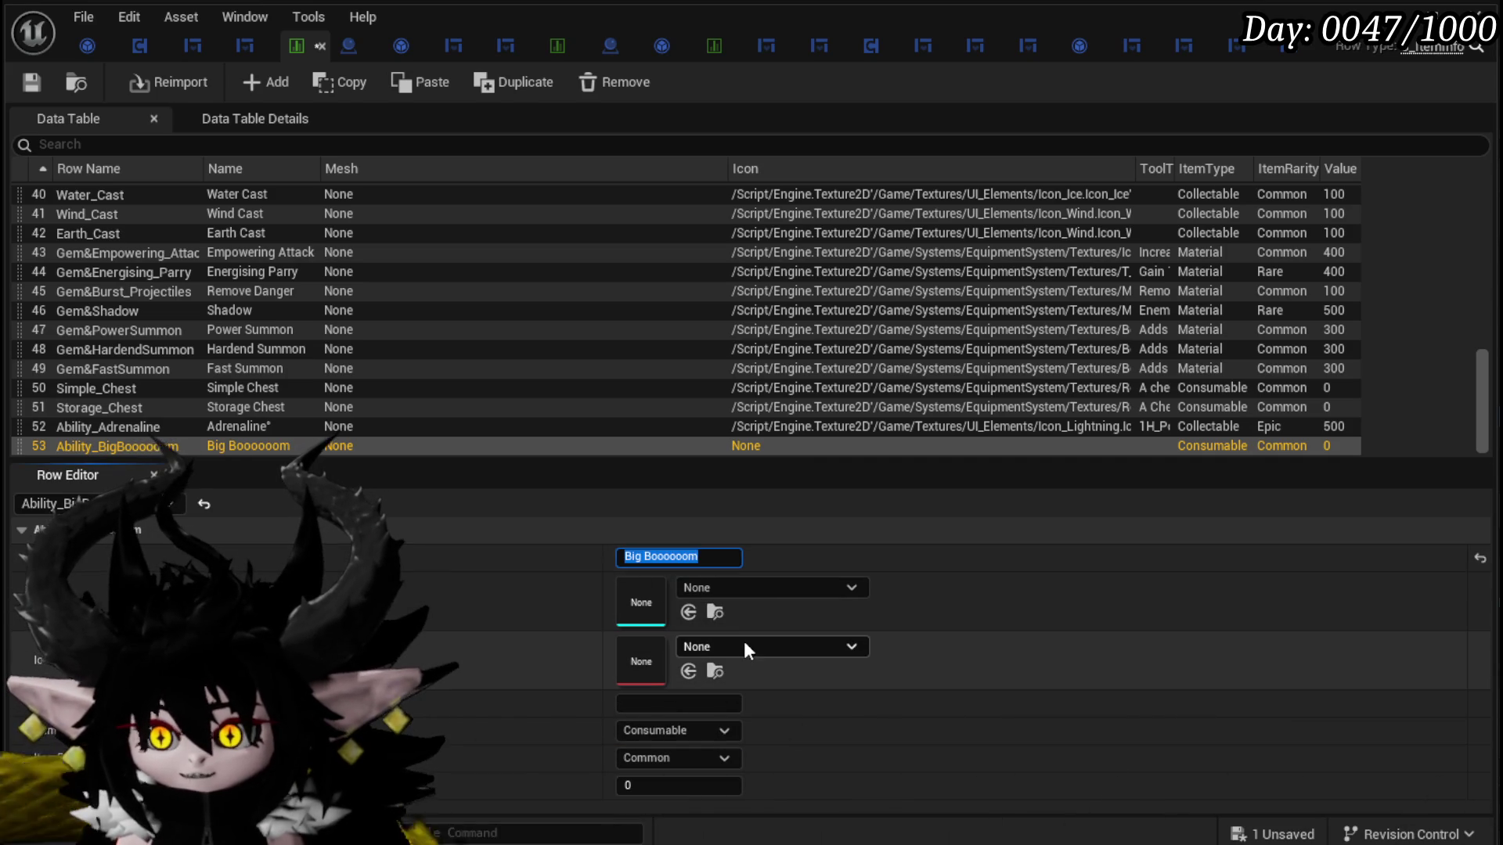
Step: Set the new row's icon to the Relic_Dog texture
click(744, 647)
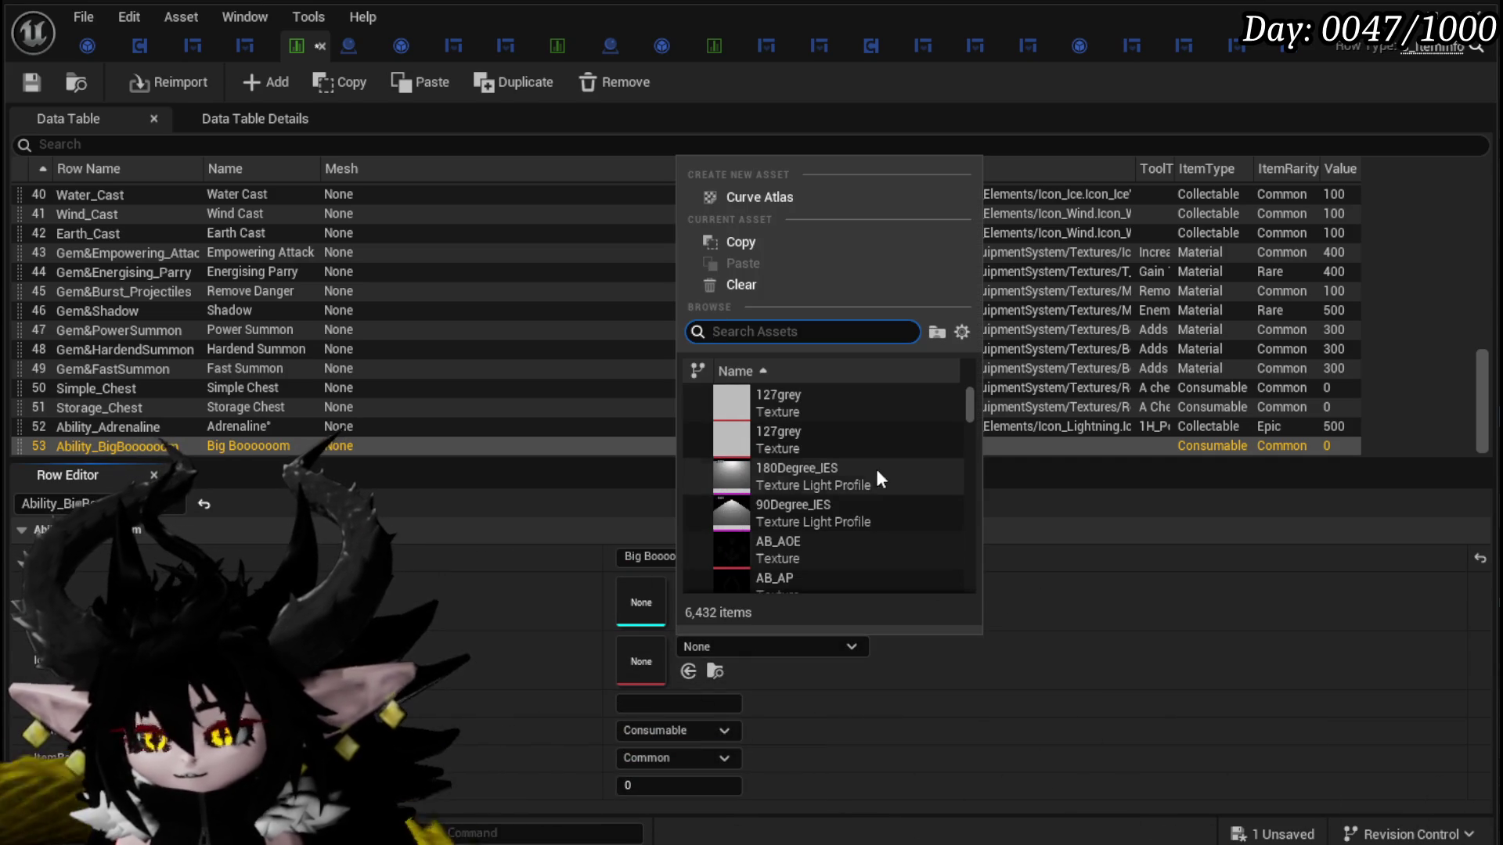
scroll(863, 476, down, 2)
scroll(861, 471, down, 5)
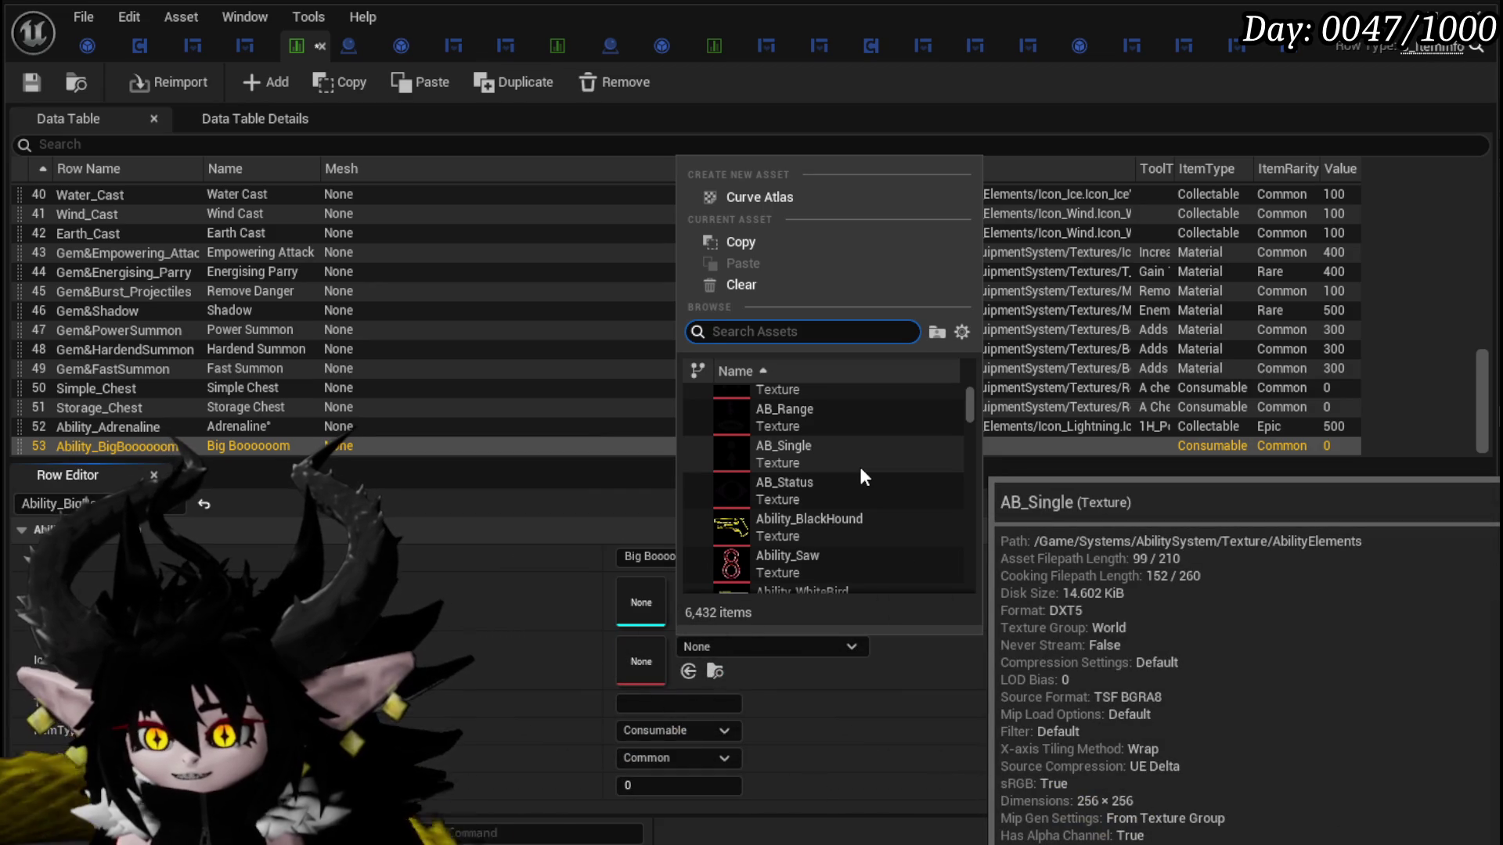
scroll(861, 471, down, 5)
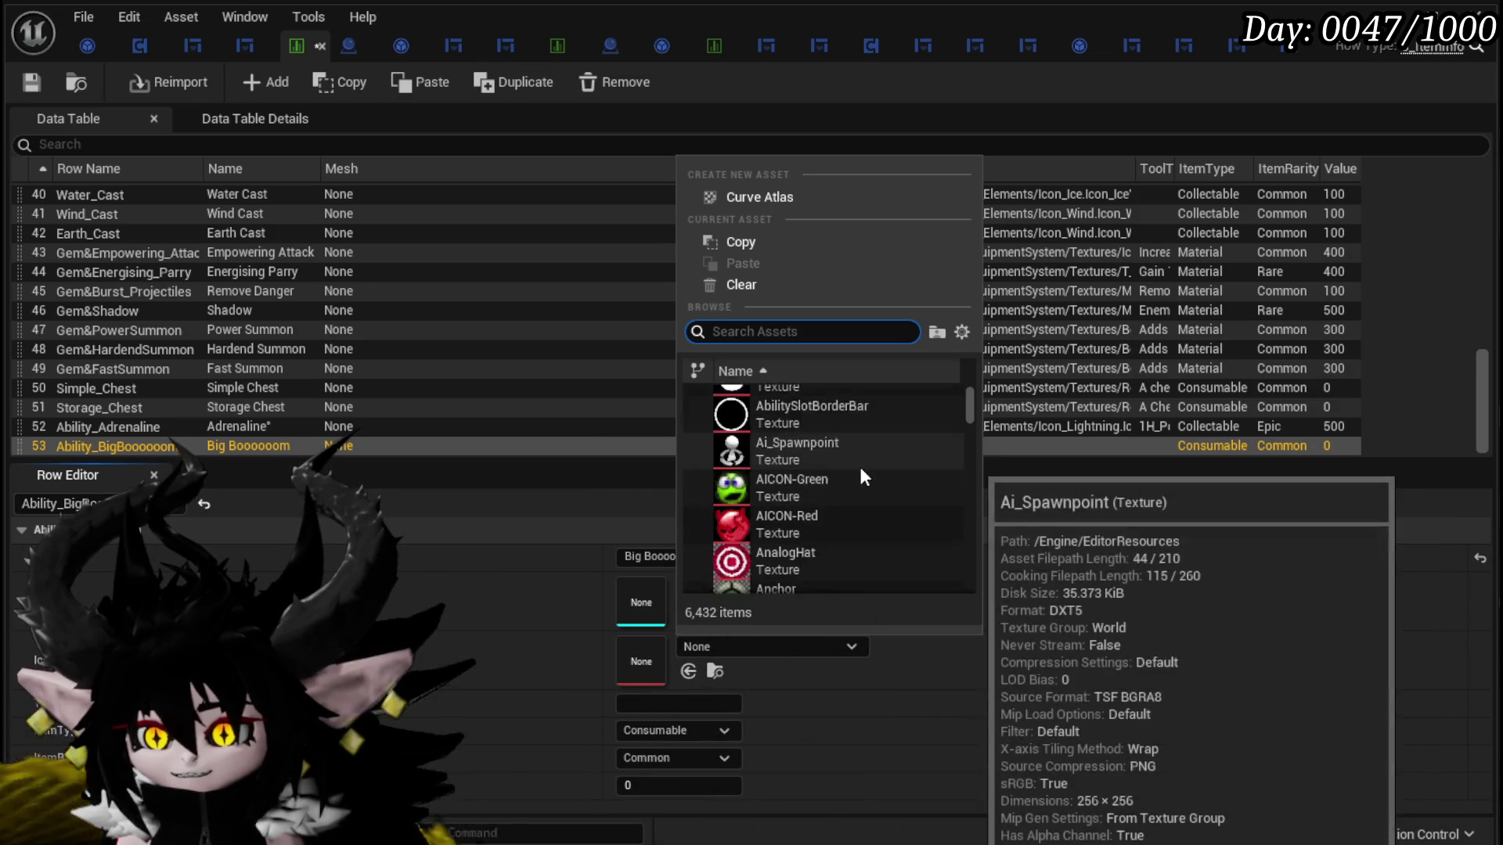
click(768, 331)
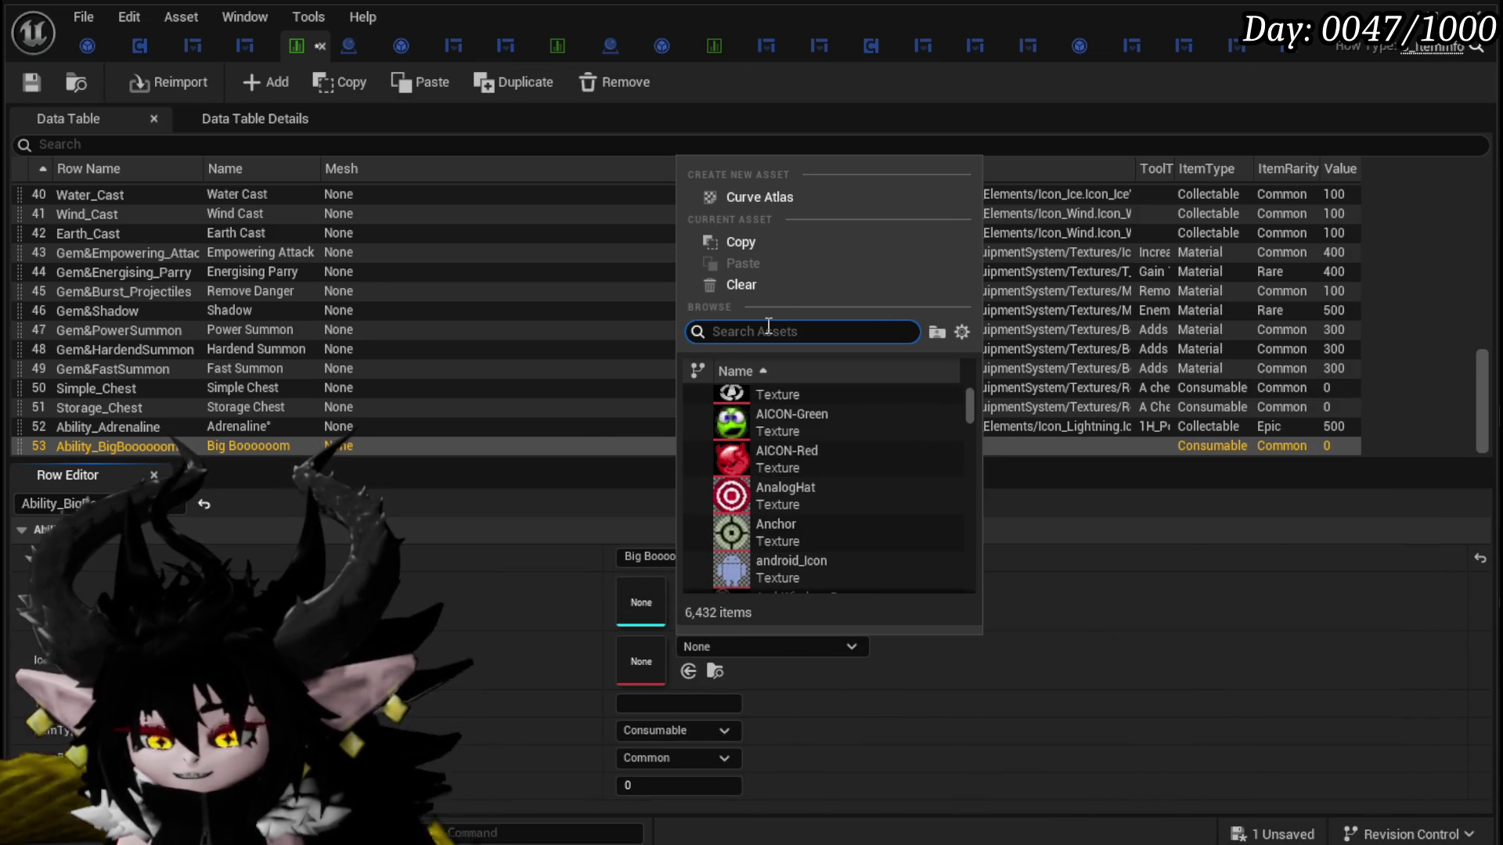
text(dog)
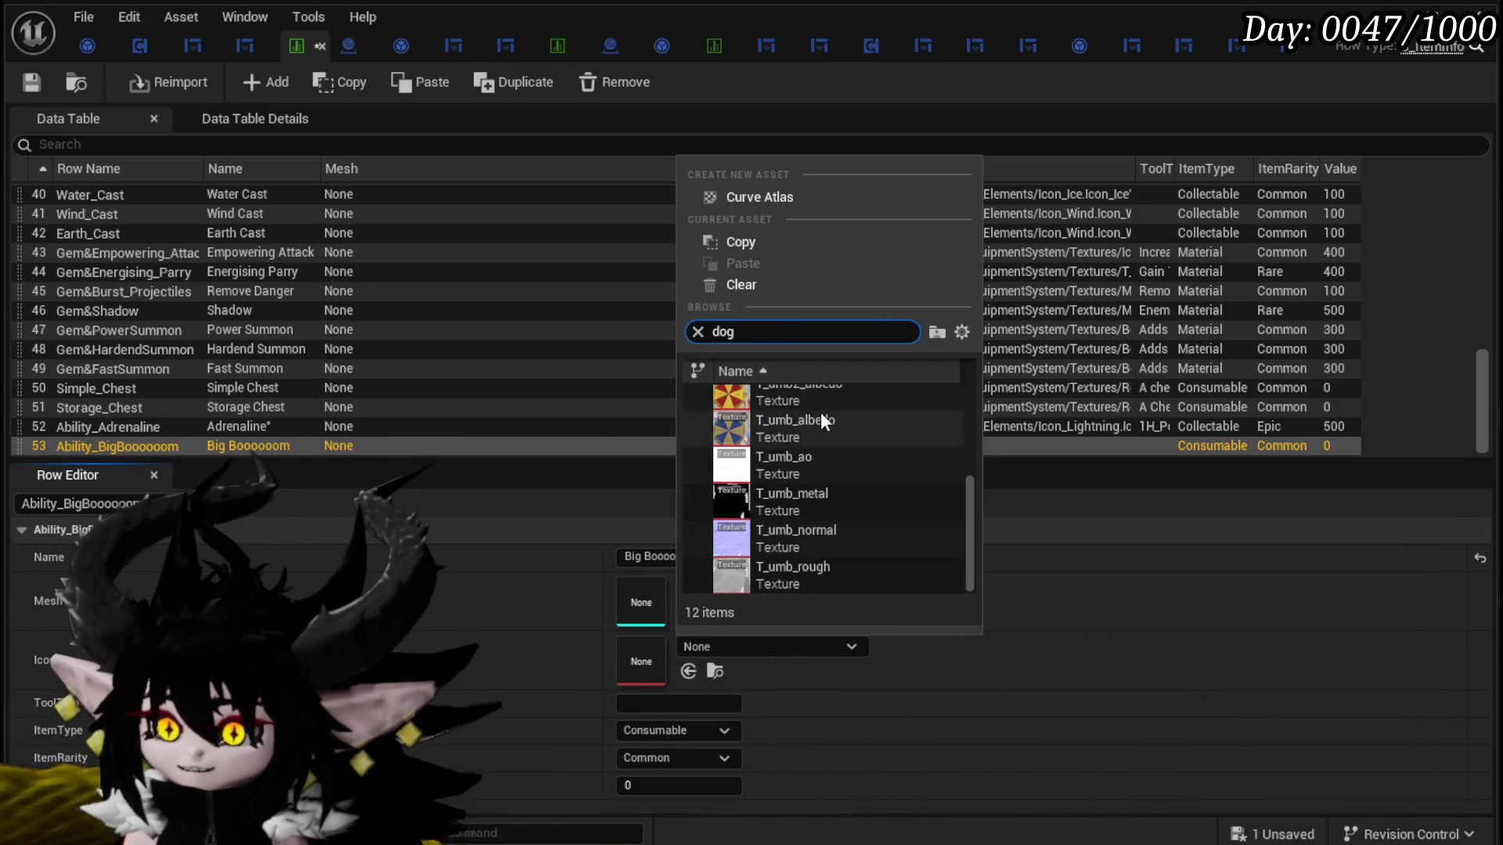
click(814, 407)
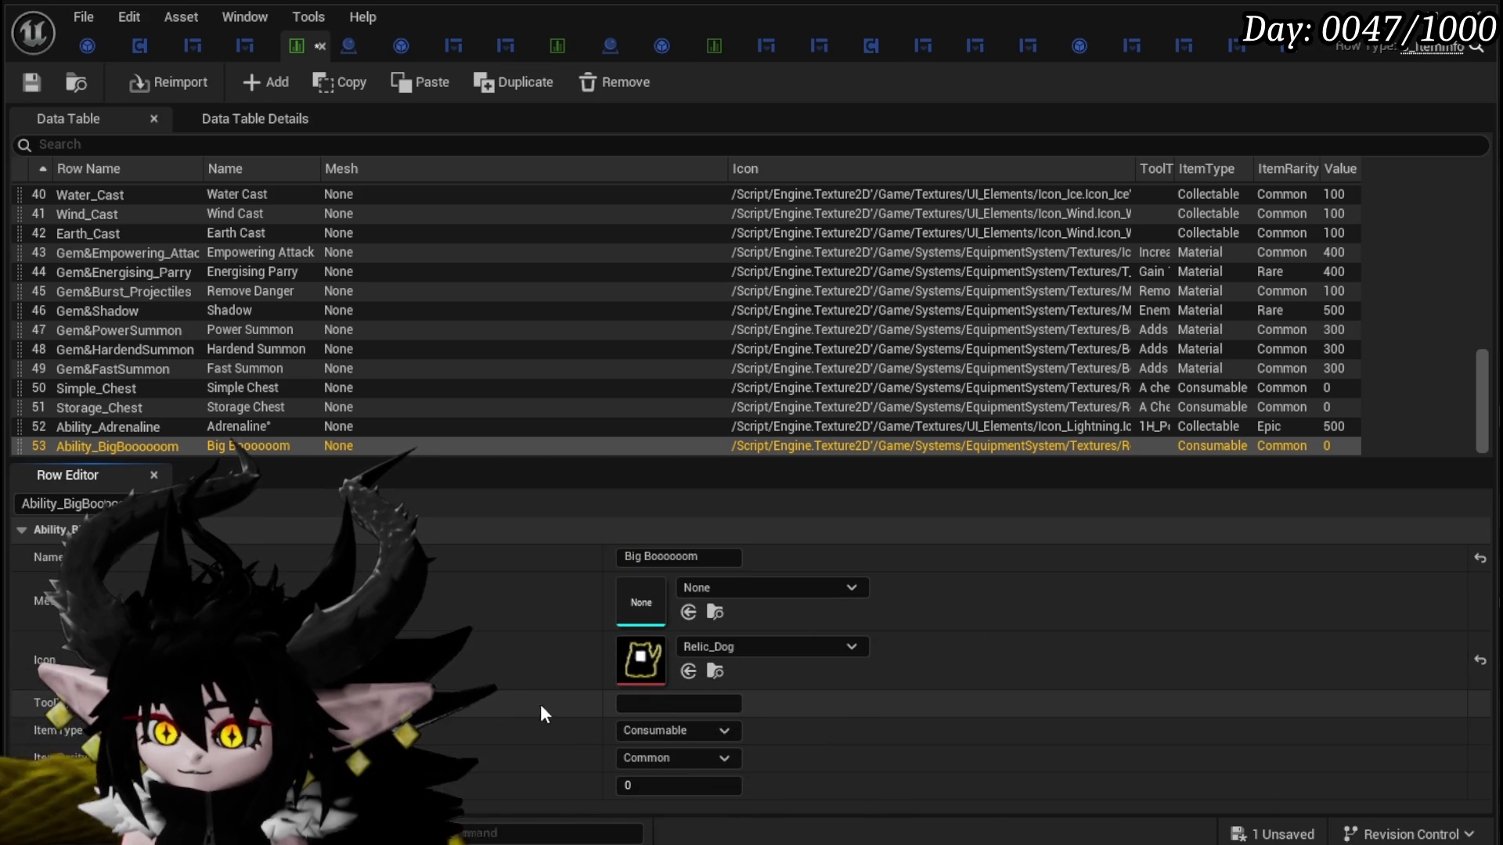
Step: Copy Ability_Adrenaline's tooltip string into row 53's Tooltip field and save the table
click(98, 429)
click(1161, 699)
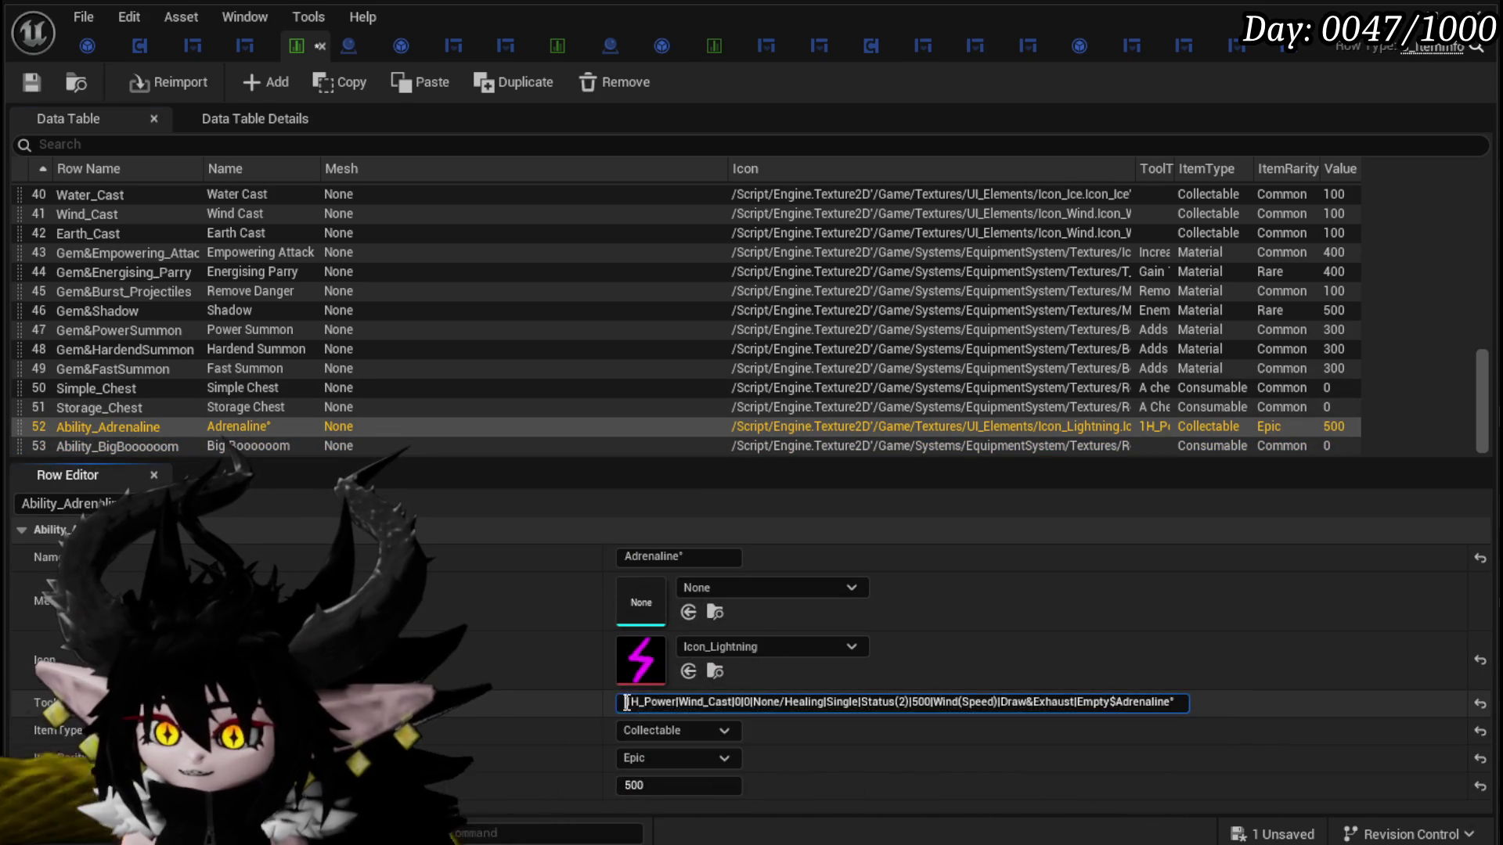
click(158, 445)
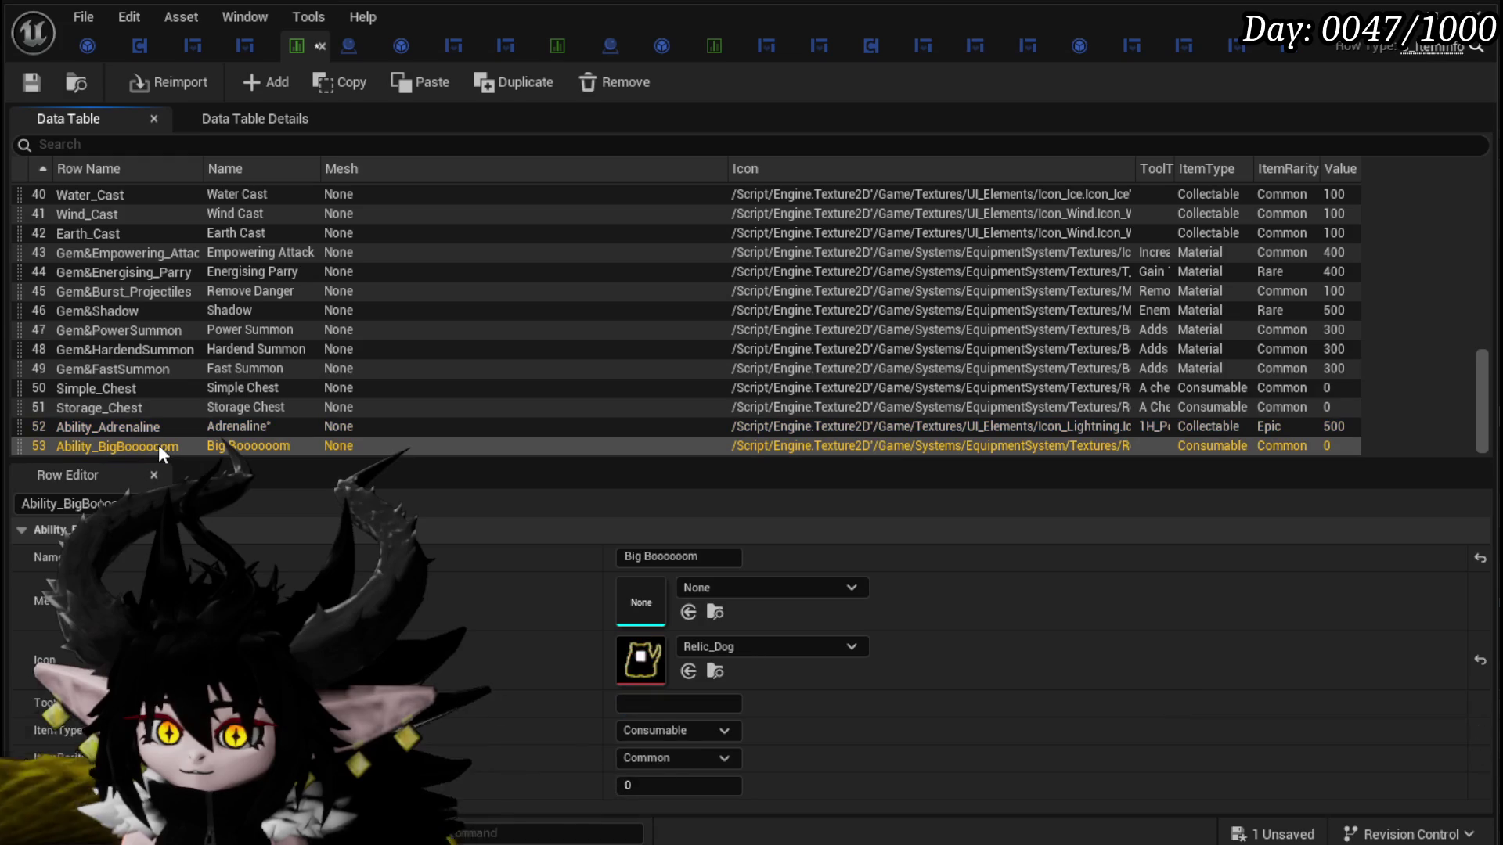
click(689, 703)
text(1H_Power|Wind_Cast|0|0|None/Healing|Single|Status(2)|500|Wind(Speed)|Draw&Exhaust|Empty$Adrenaline*)
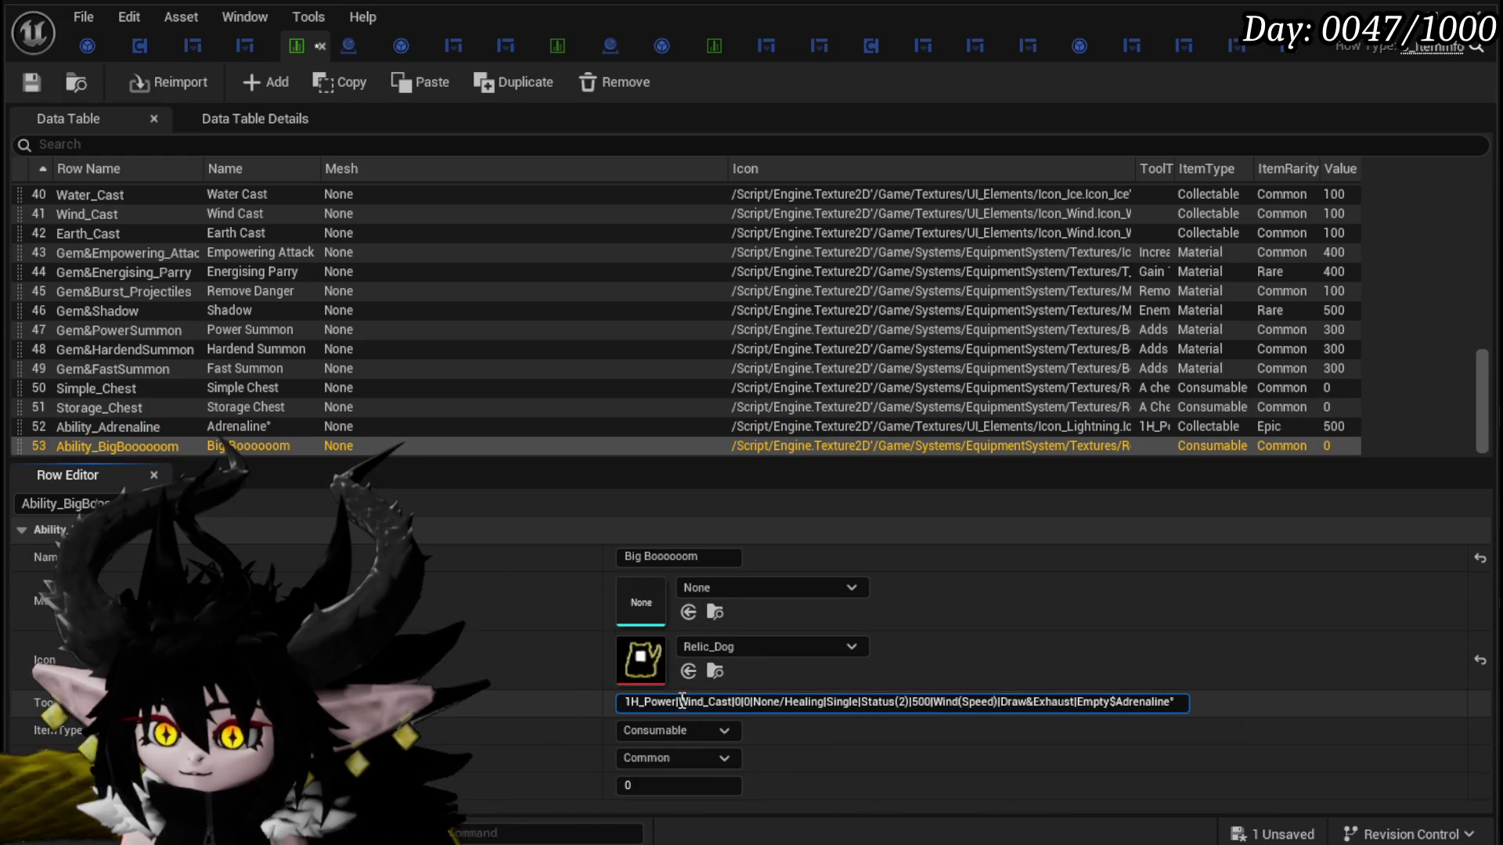
click(31, 83)
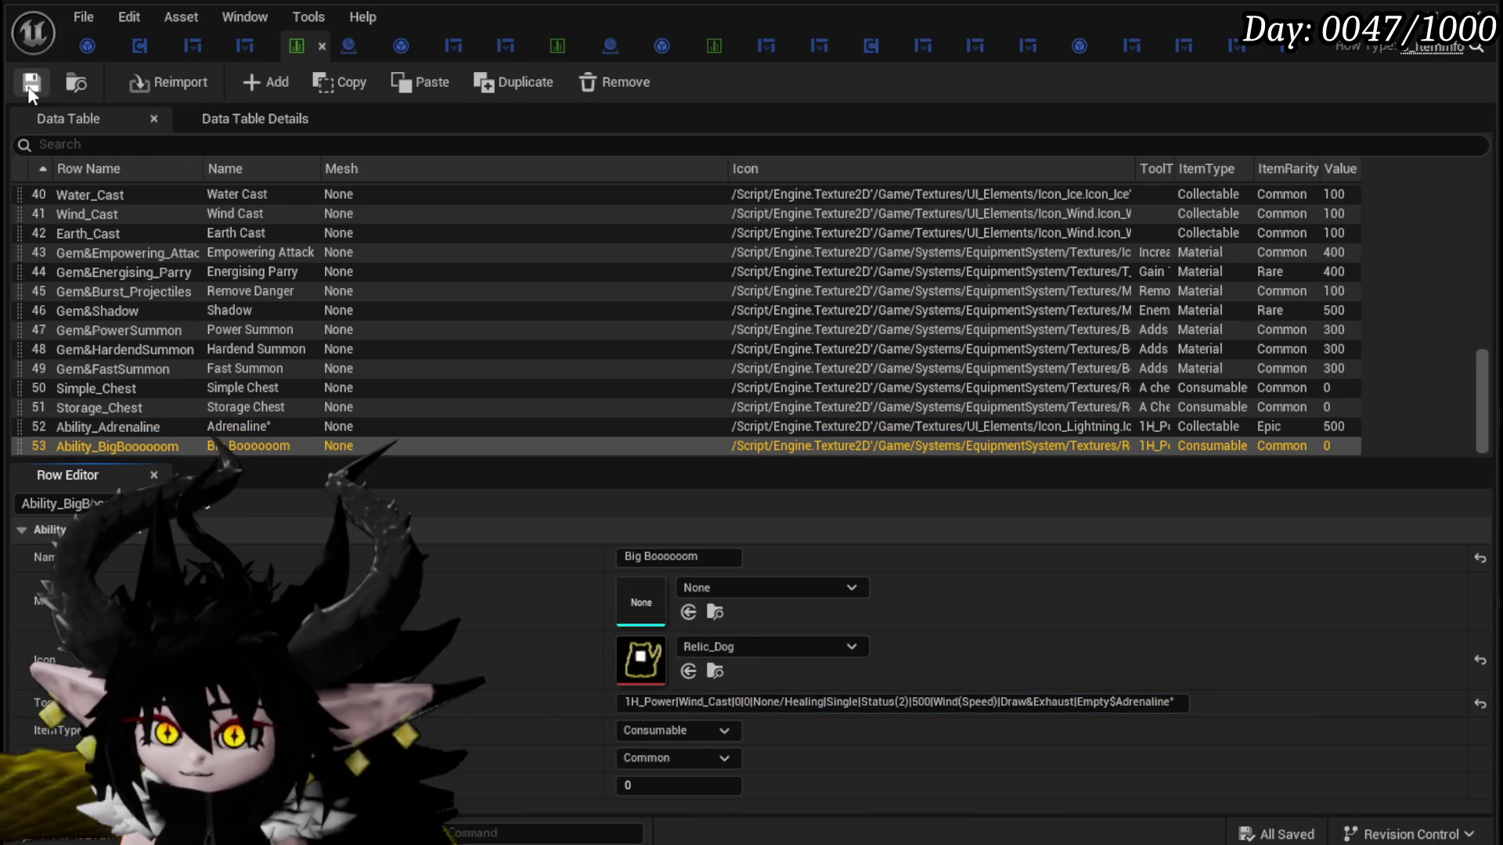
click(548, 55)
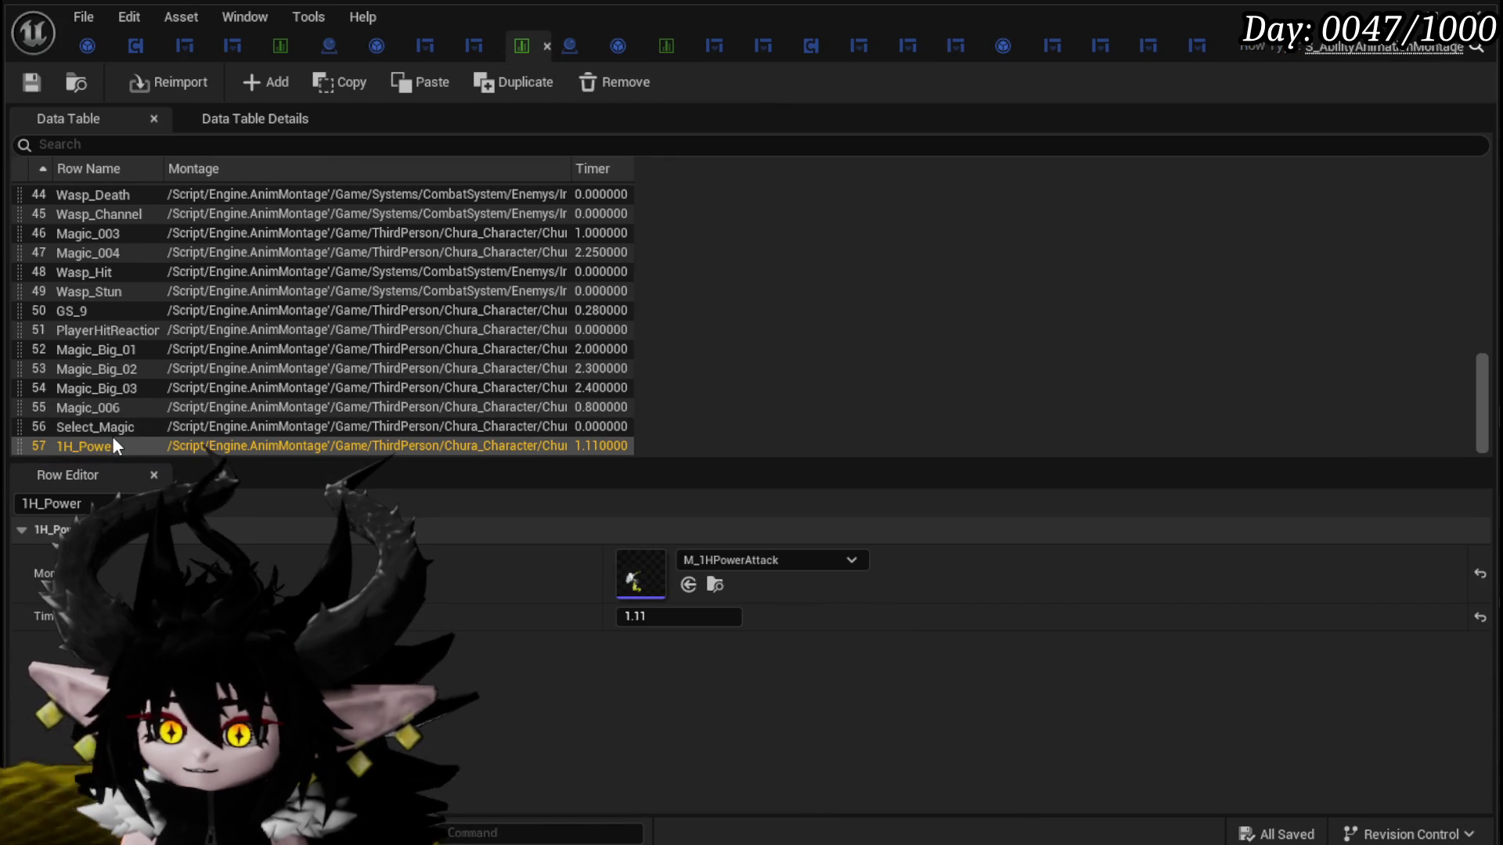
click(144, 425)
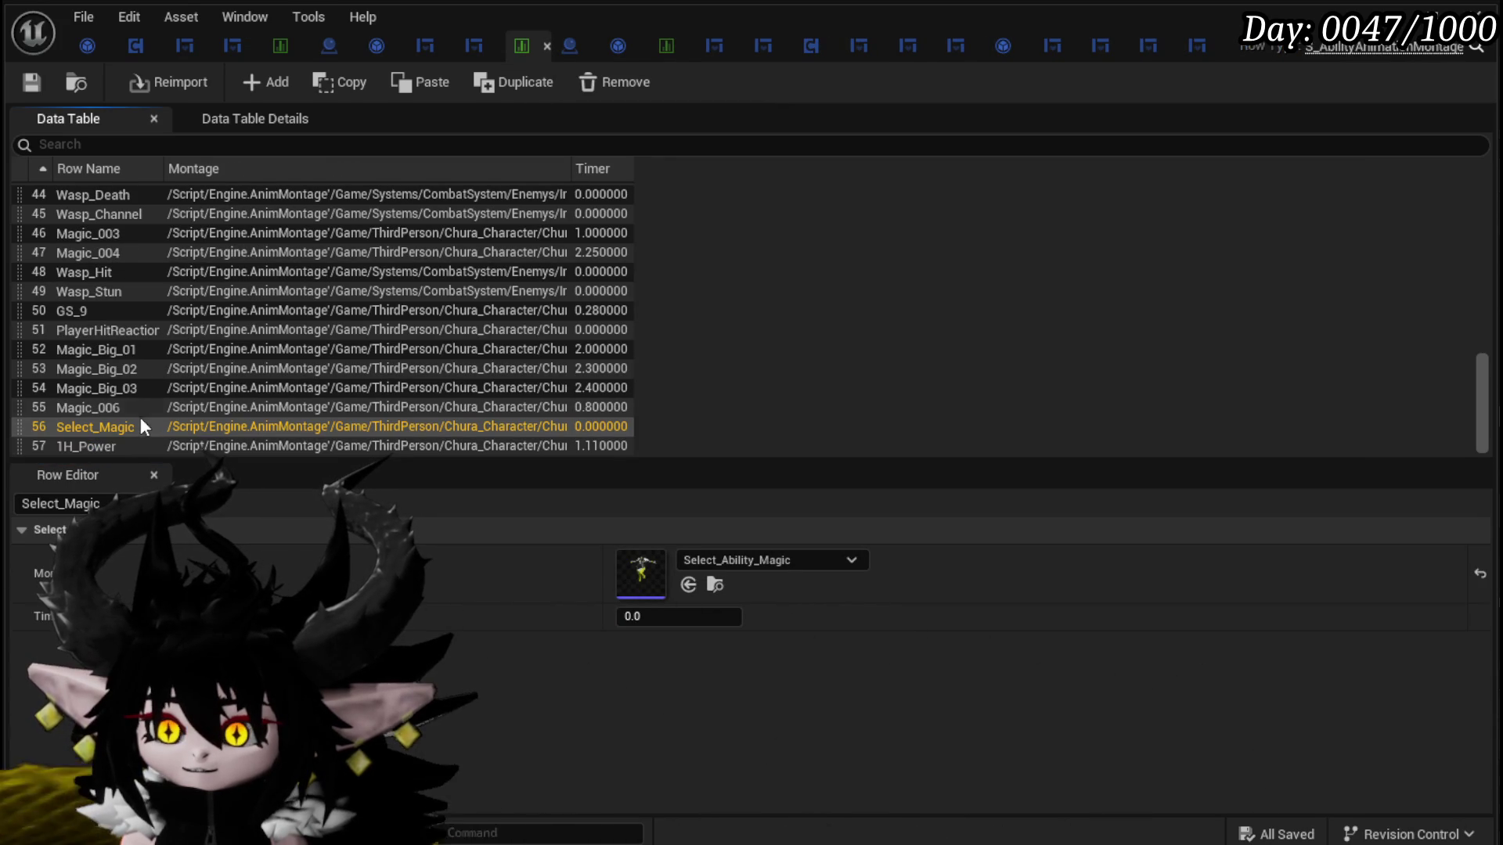
click(137, 407)
click(134, 391)
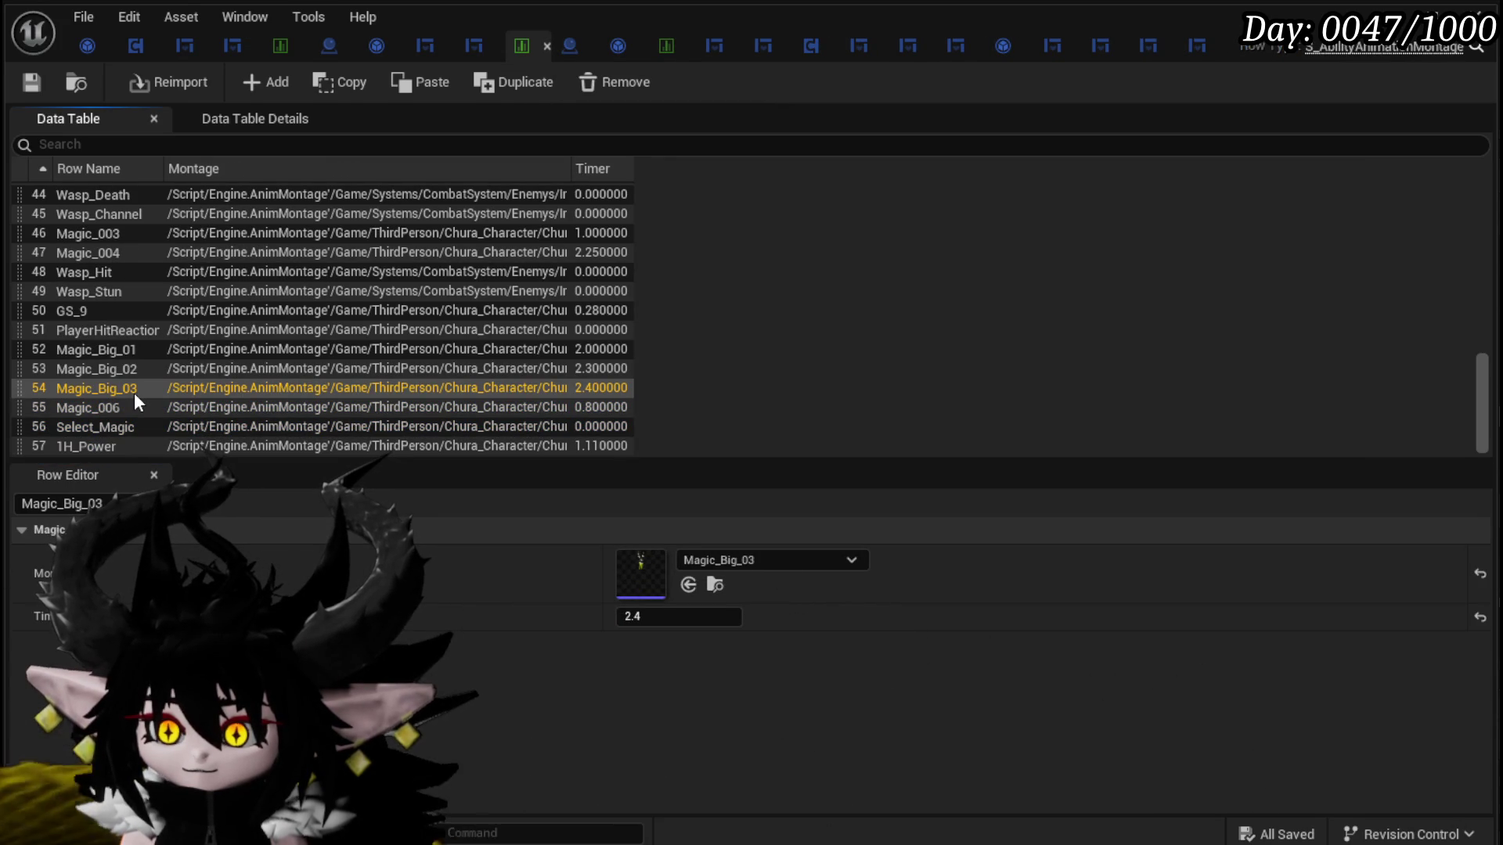
click(133, 374)
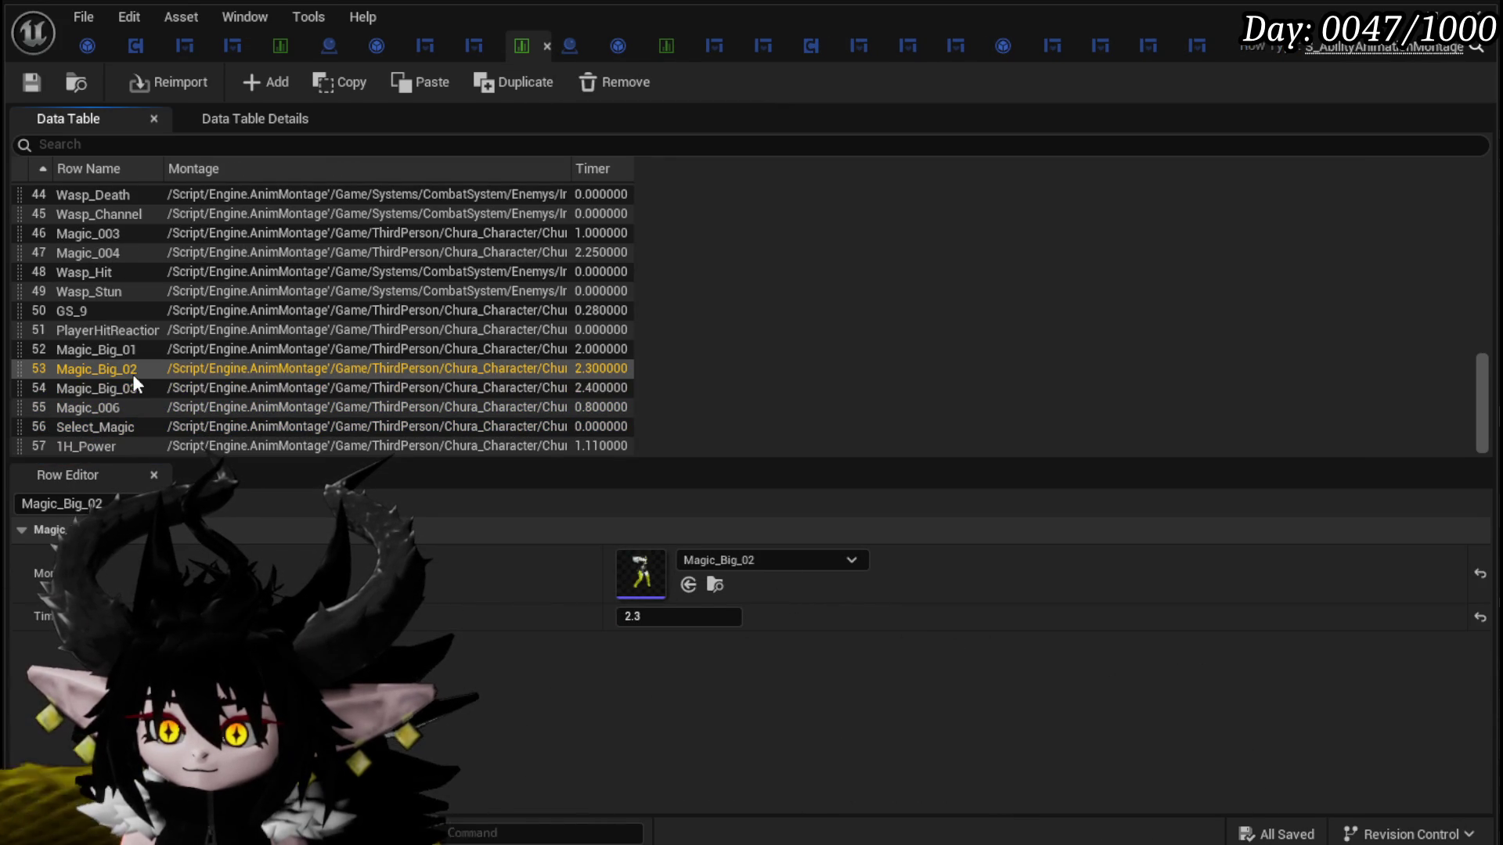
click(134, 356)
click(133, 369)
click(132, 389)
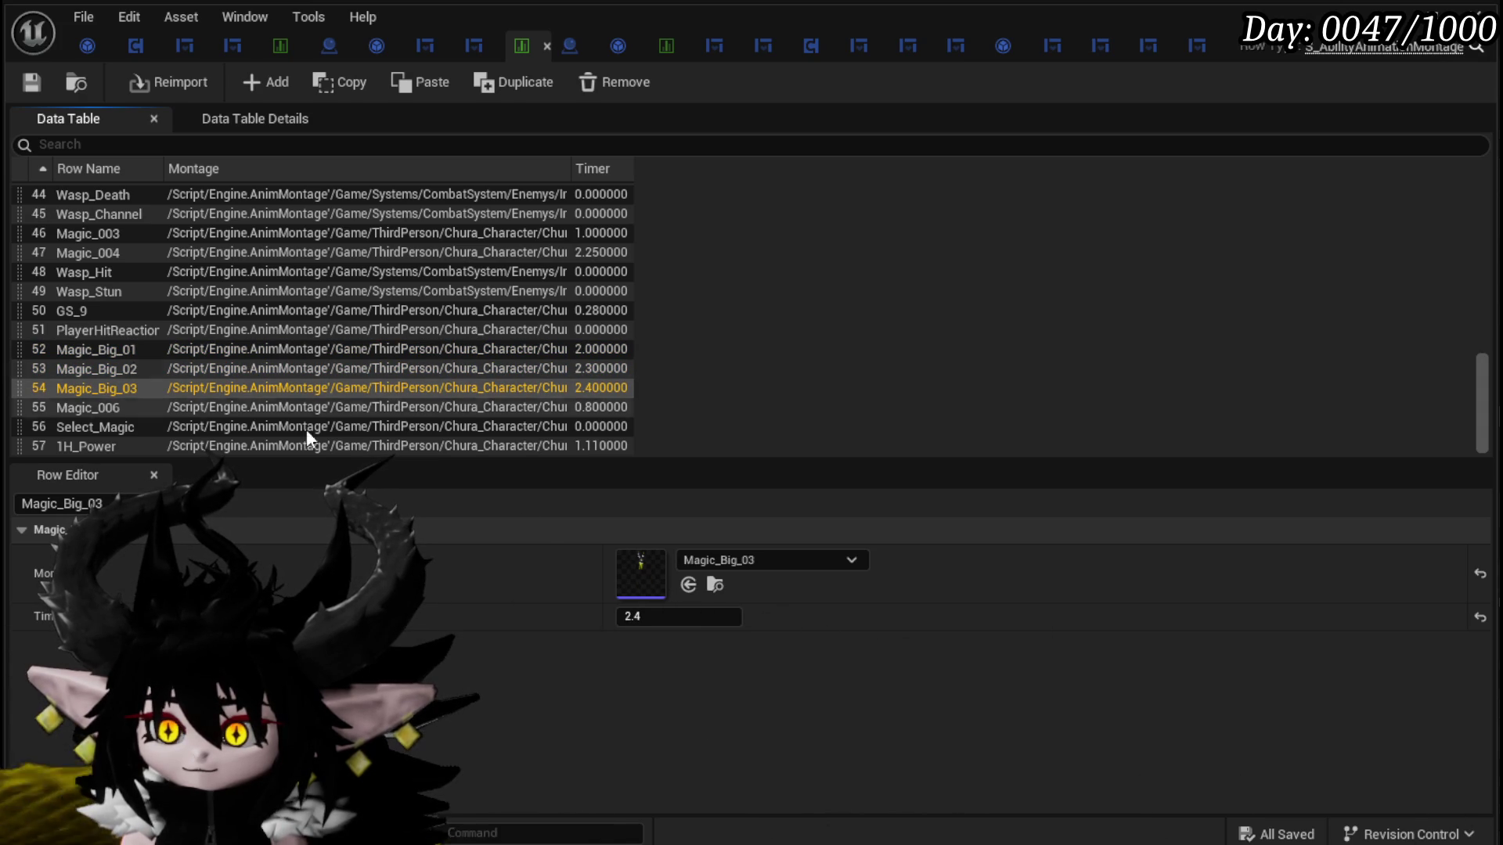
click(642, 574)
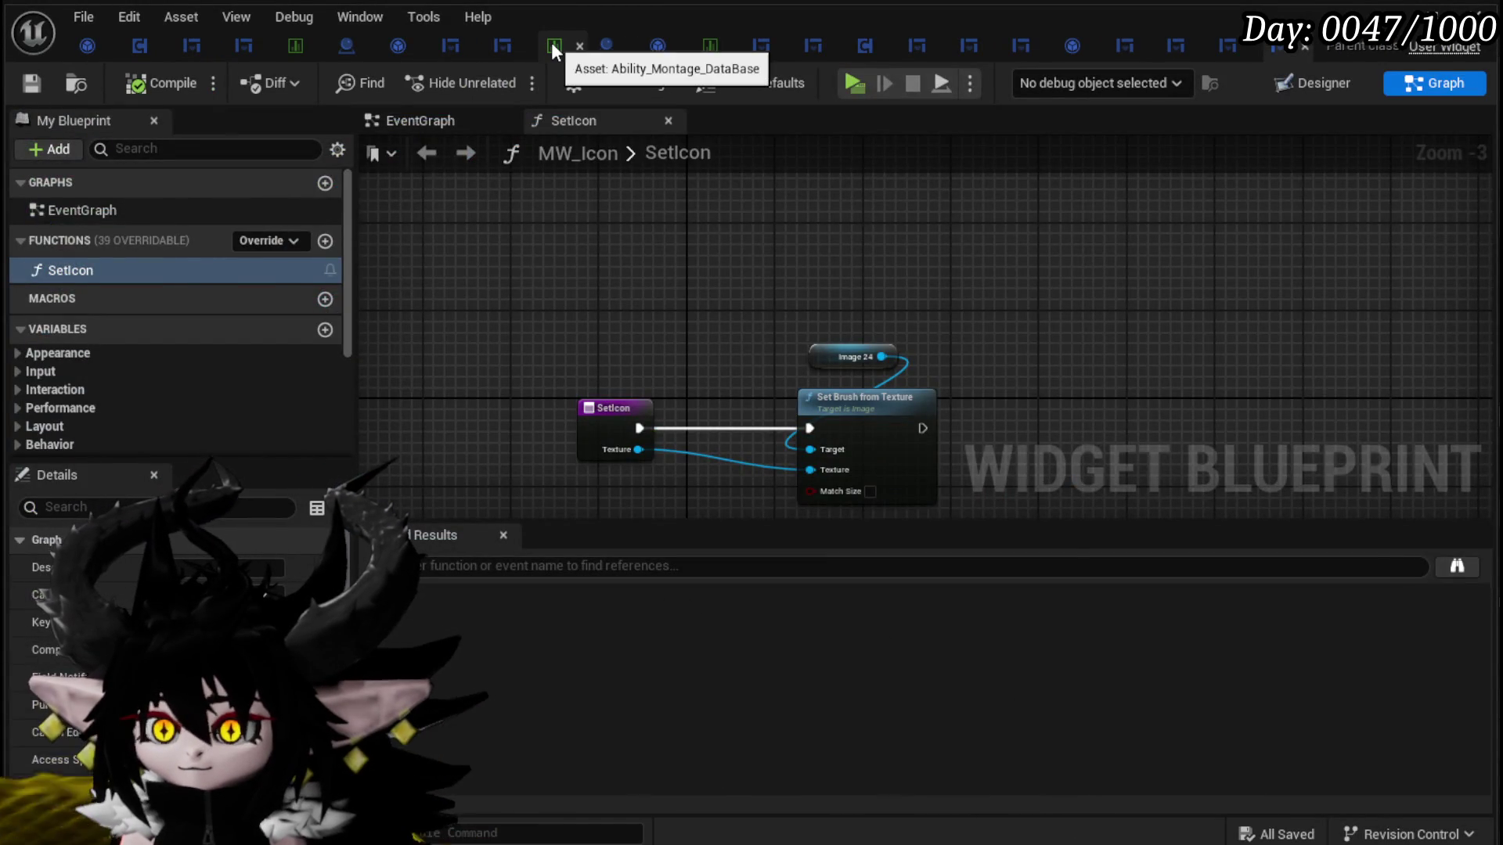
click(551, 43)
click(88, 373)
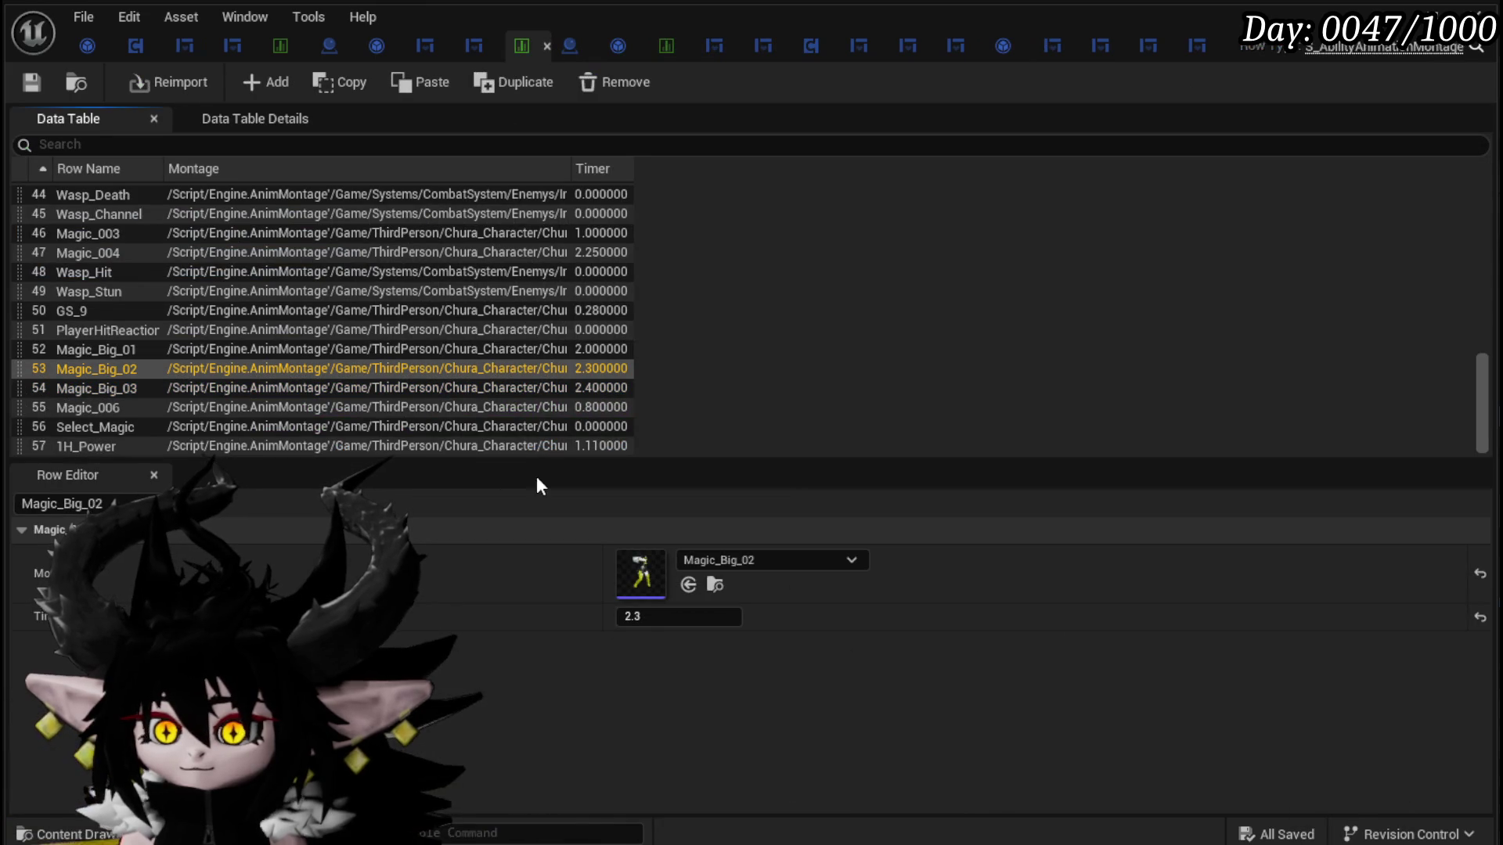
double_click(640, 572)
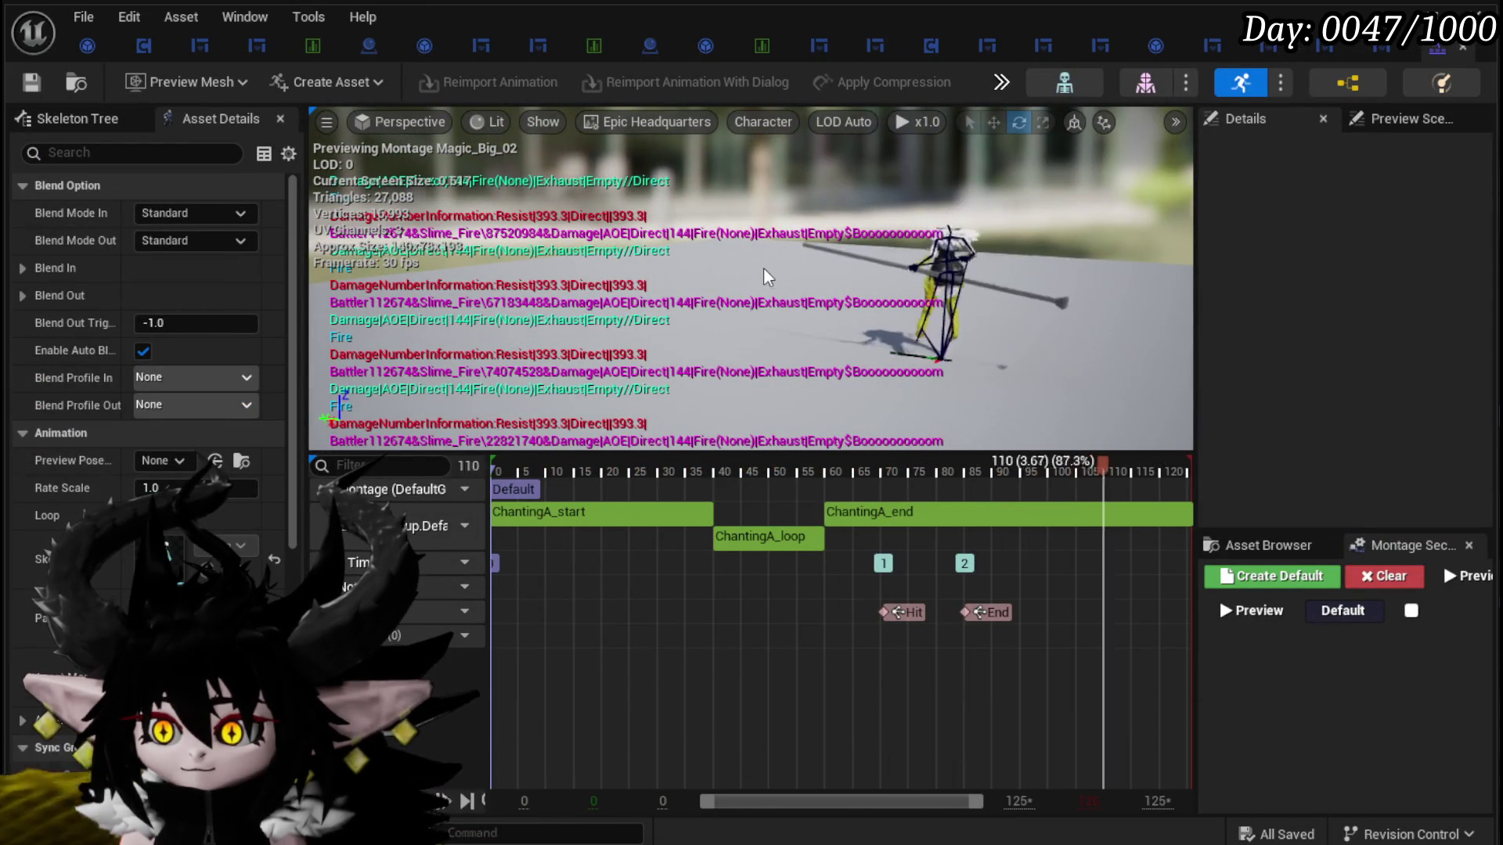
click(595, 45)
click(165, 349)
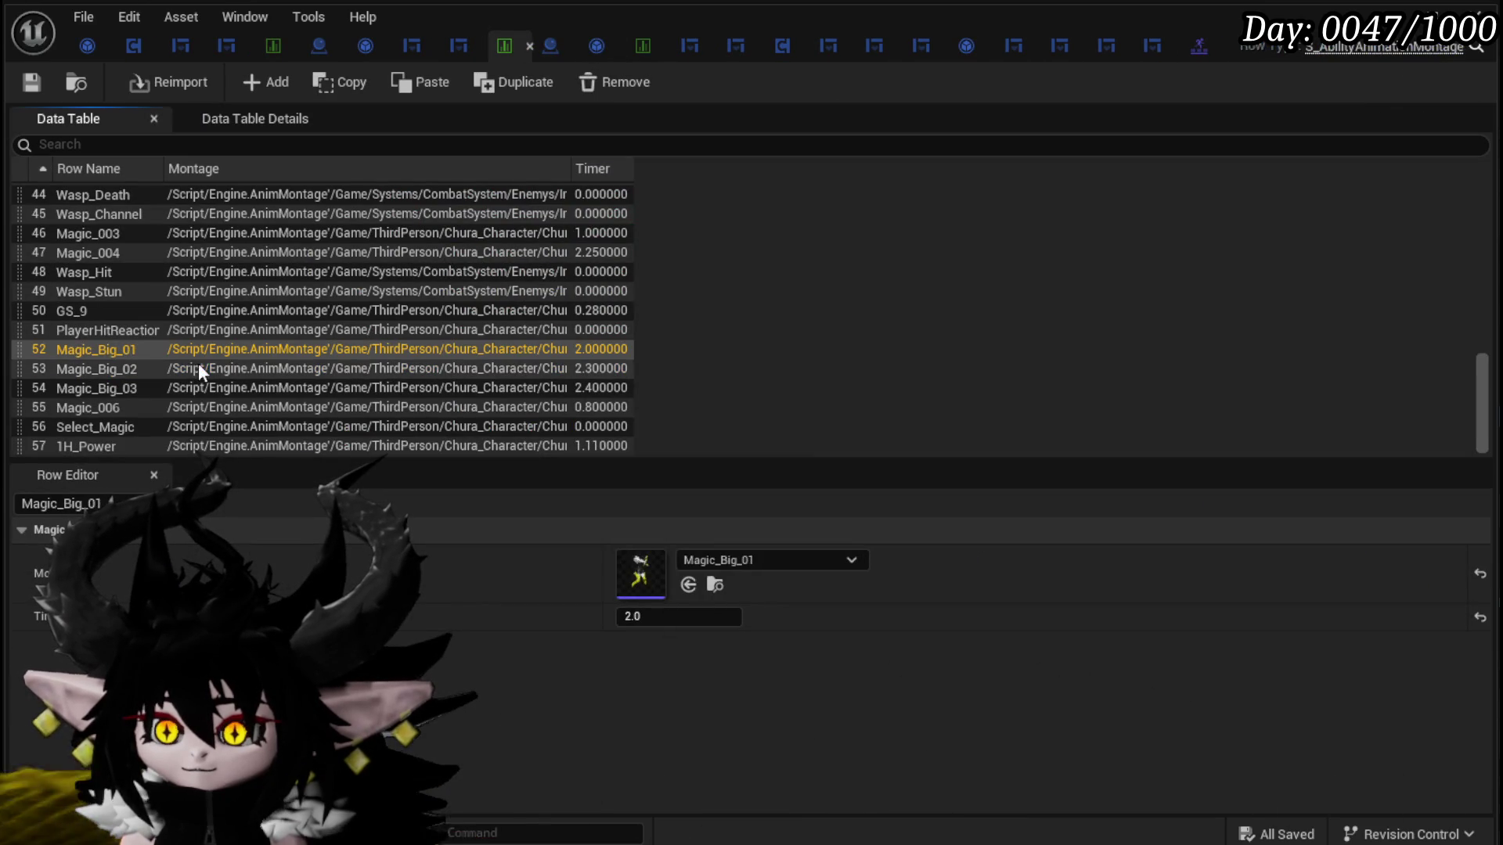
double_click(659, 556)
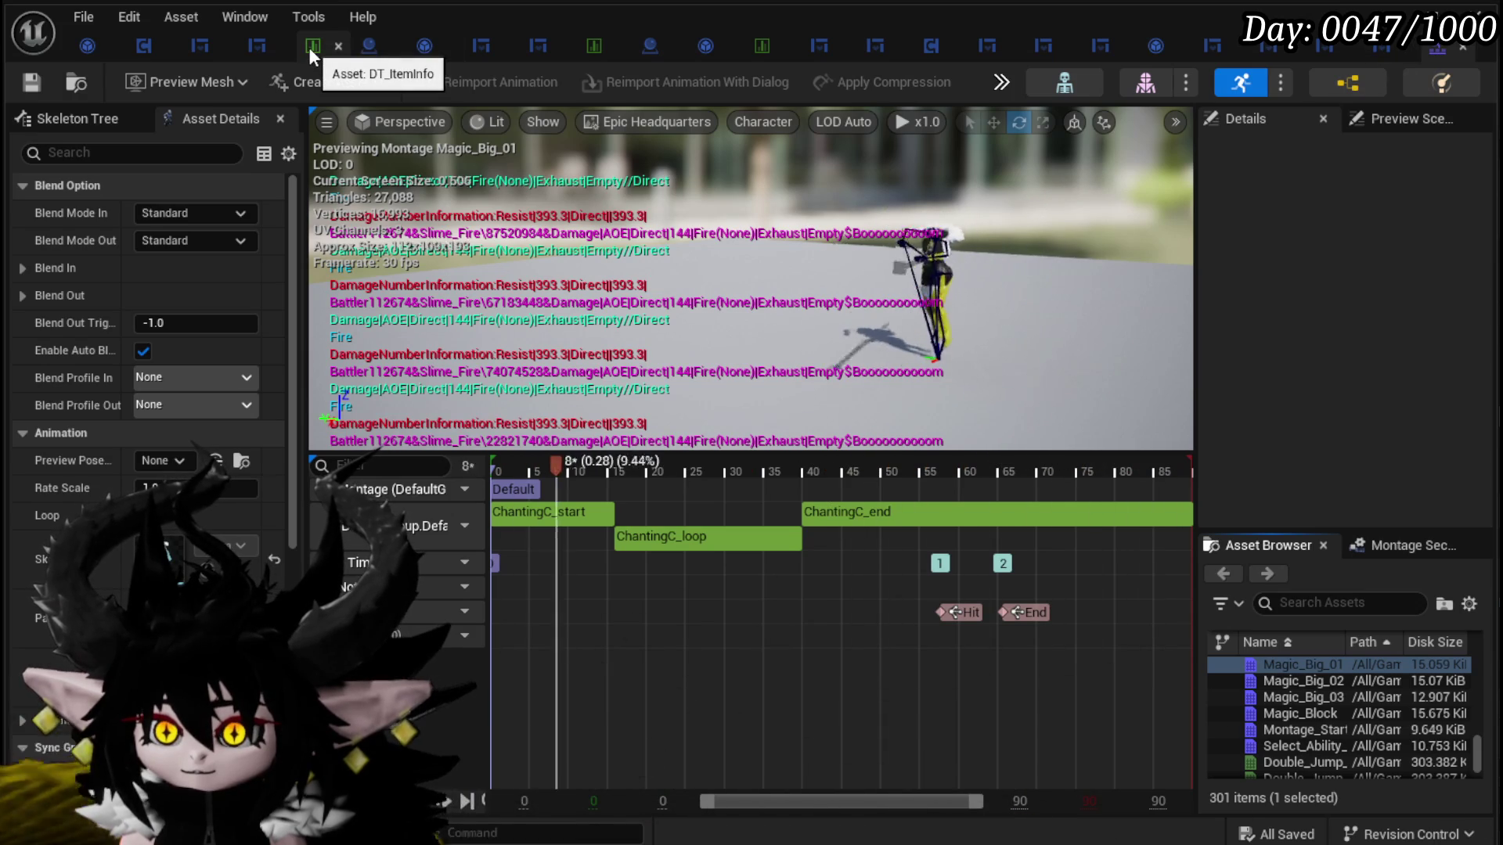
click(587, 60)
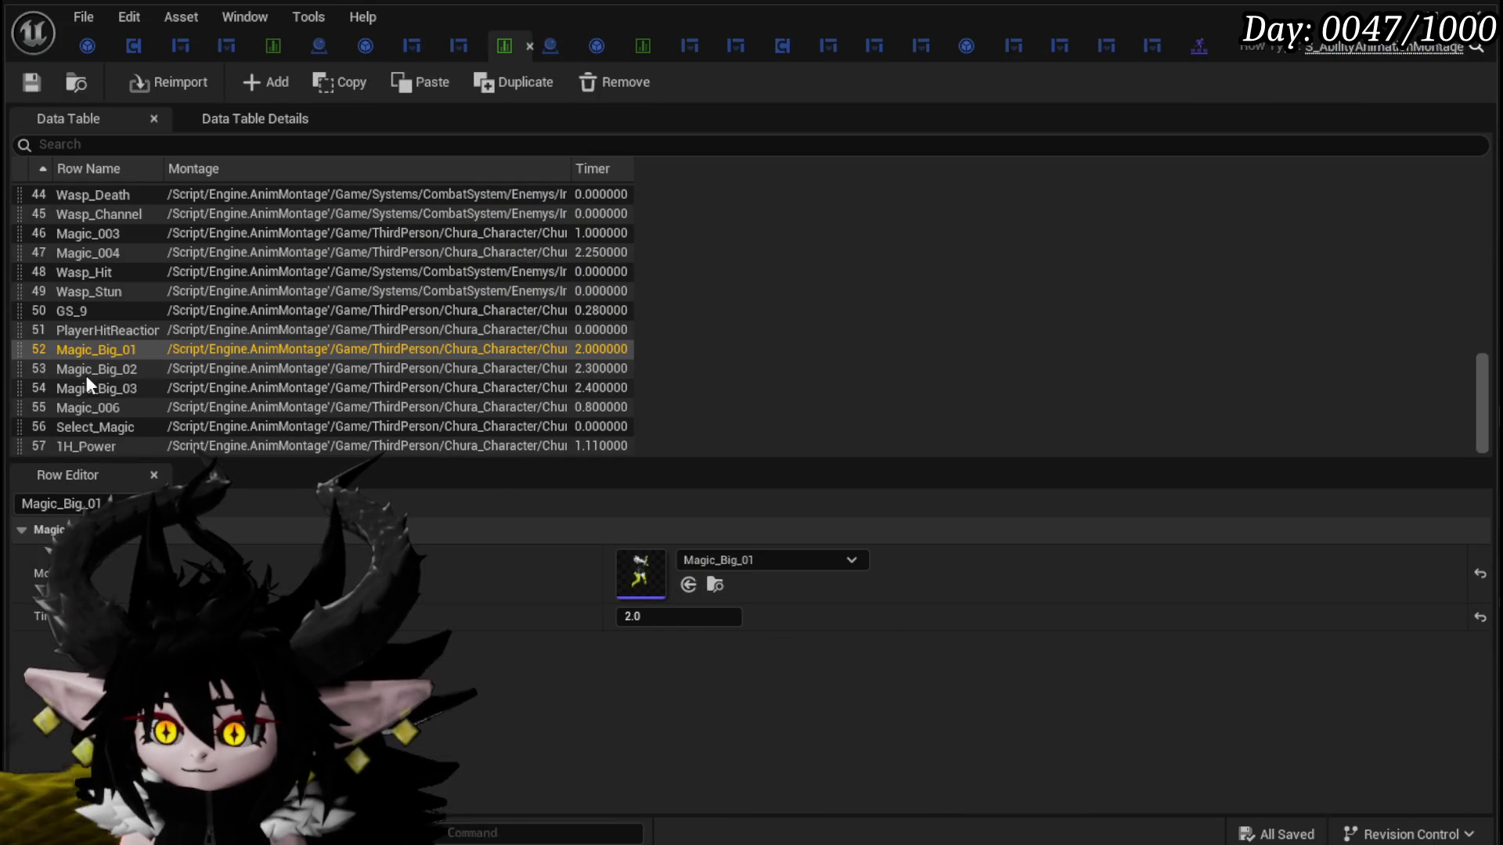
click(99, 352)
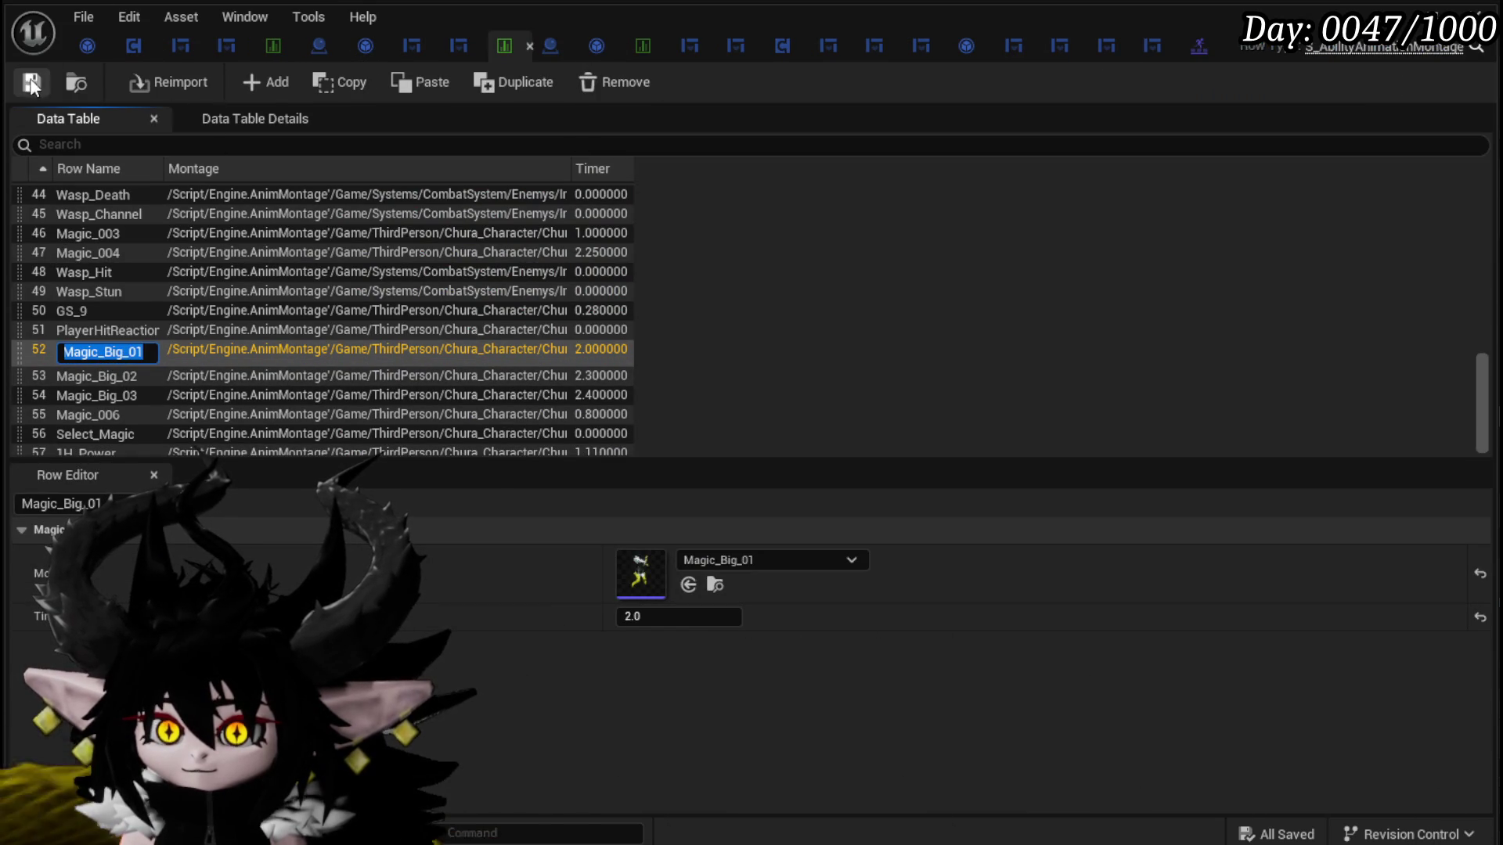
click(280, 44)
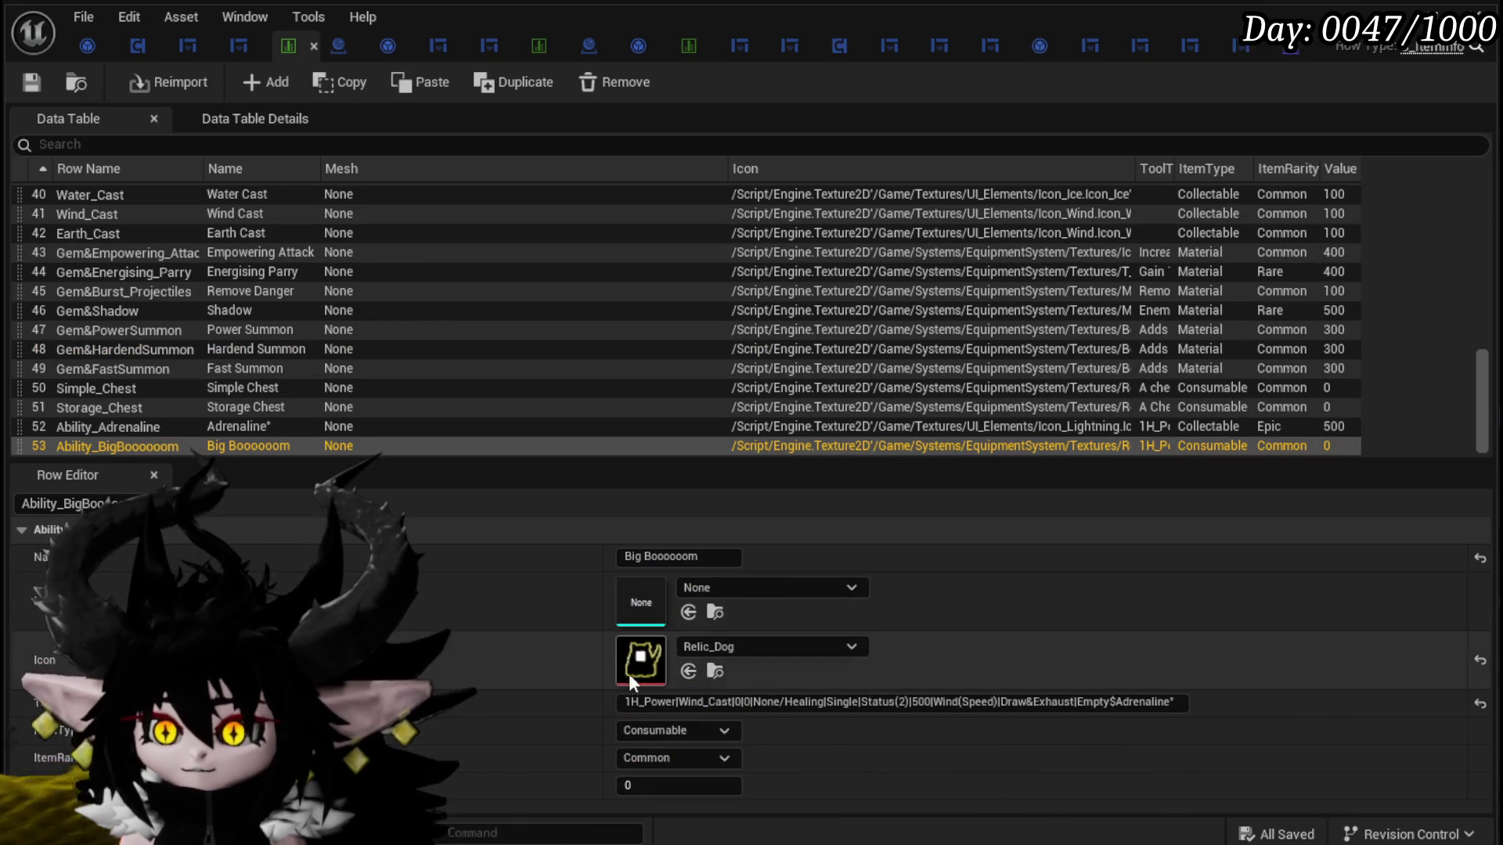
Step: Replace 1H_Power with Magic_Big_01 at the start of row 53's tooltip string
double_click(650, 702)
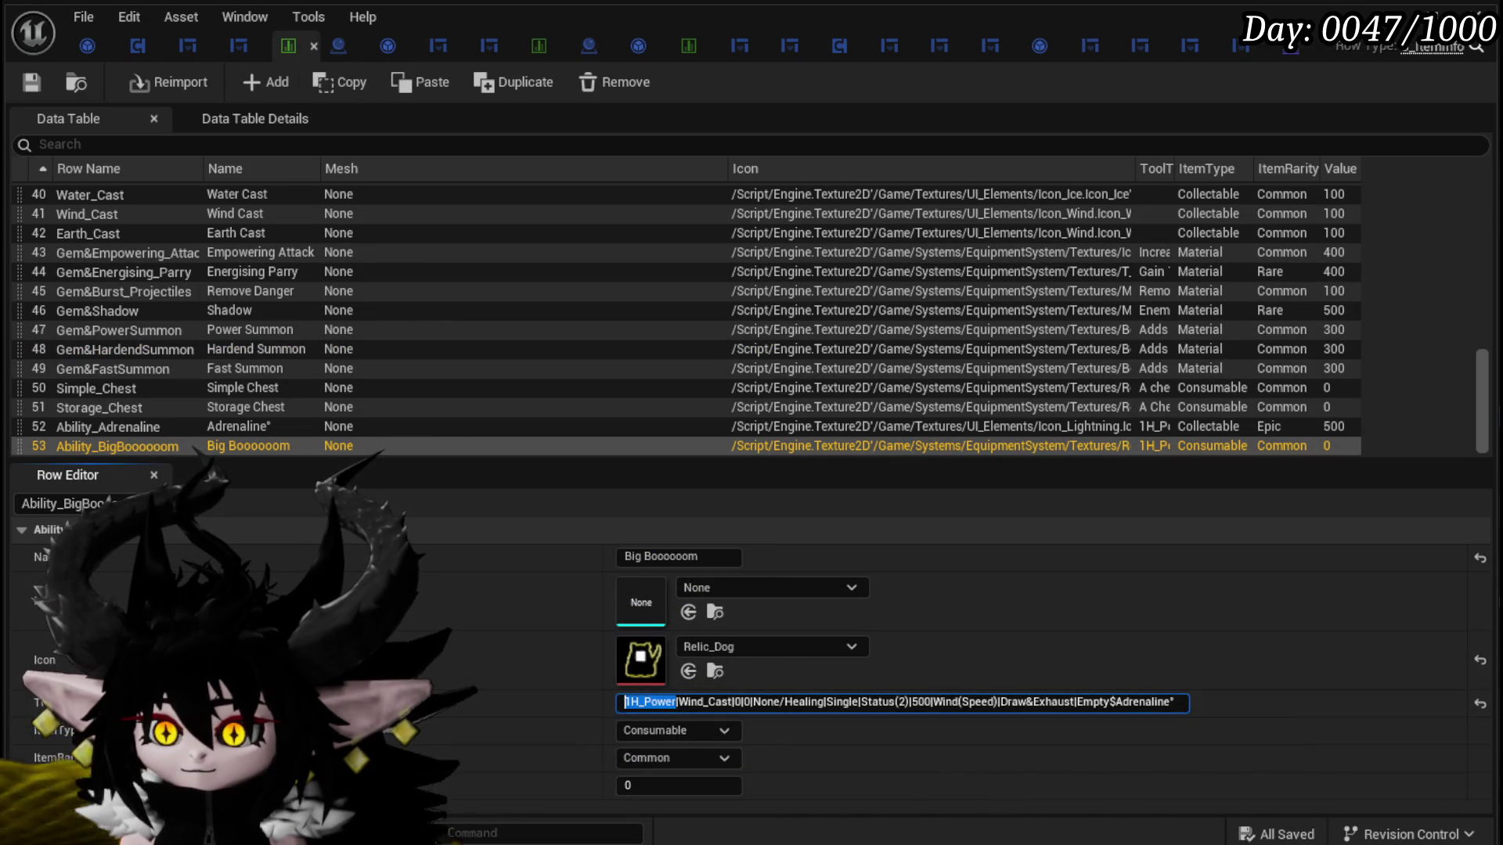
text(Magic_Big_01)
key(Return)
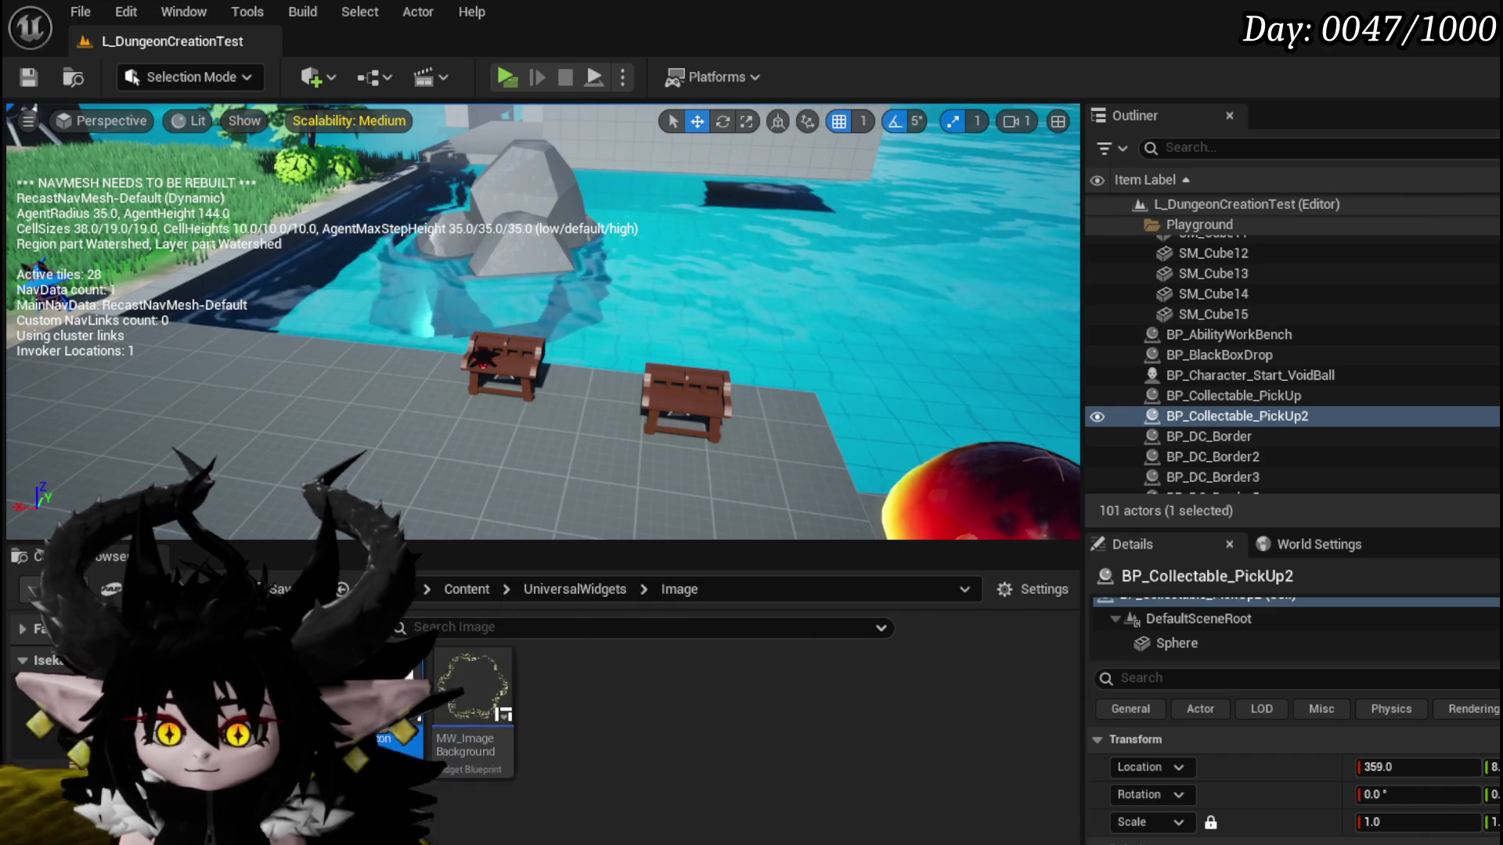
Step: Open the Ability VFX data table and scroll through its effect rows
double_click(435, 659)
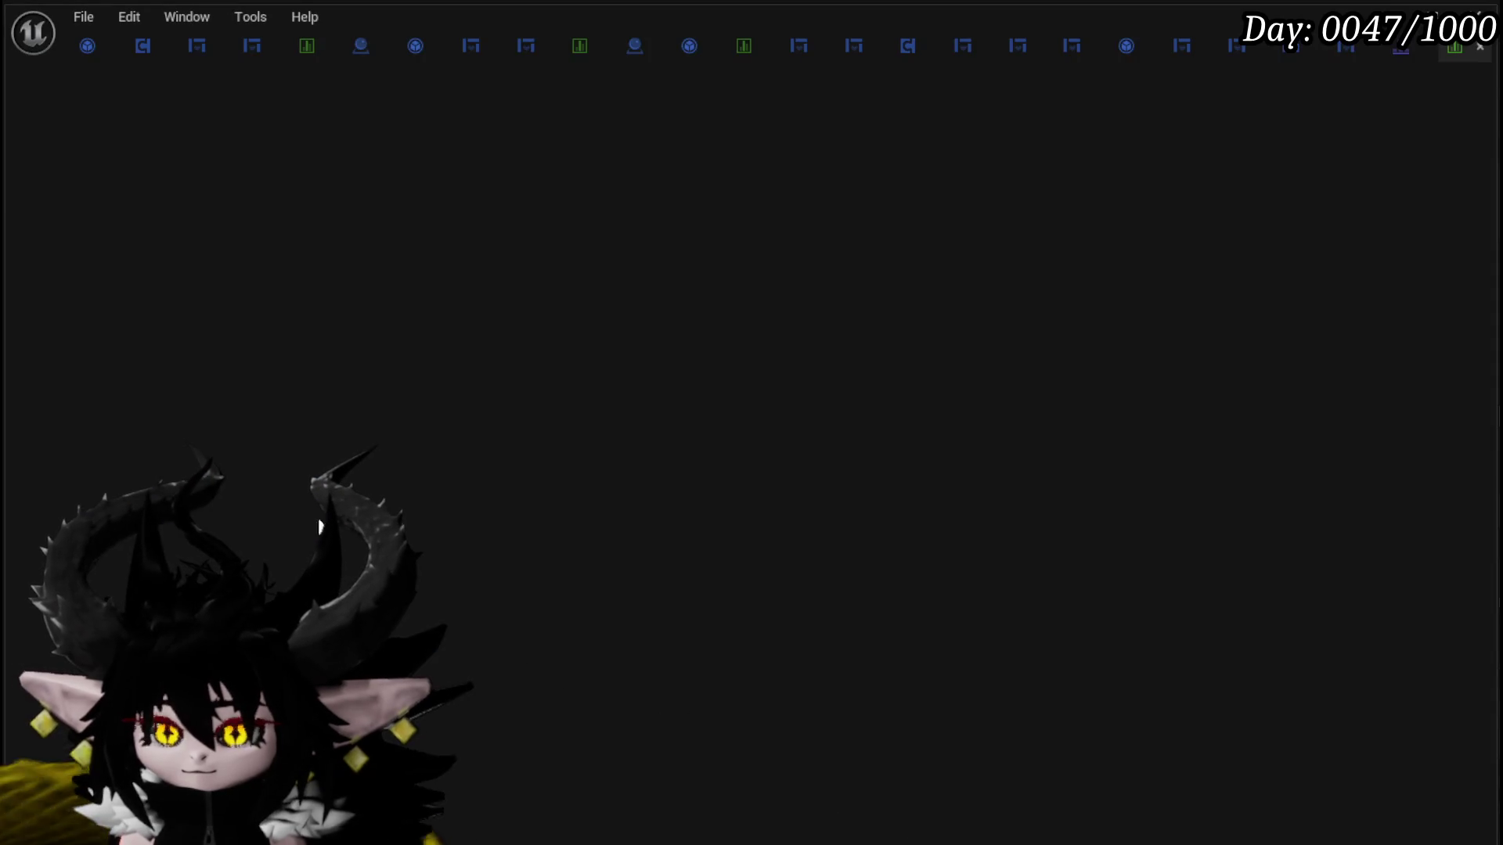
scroll(186, 377, down, 10)
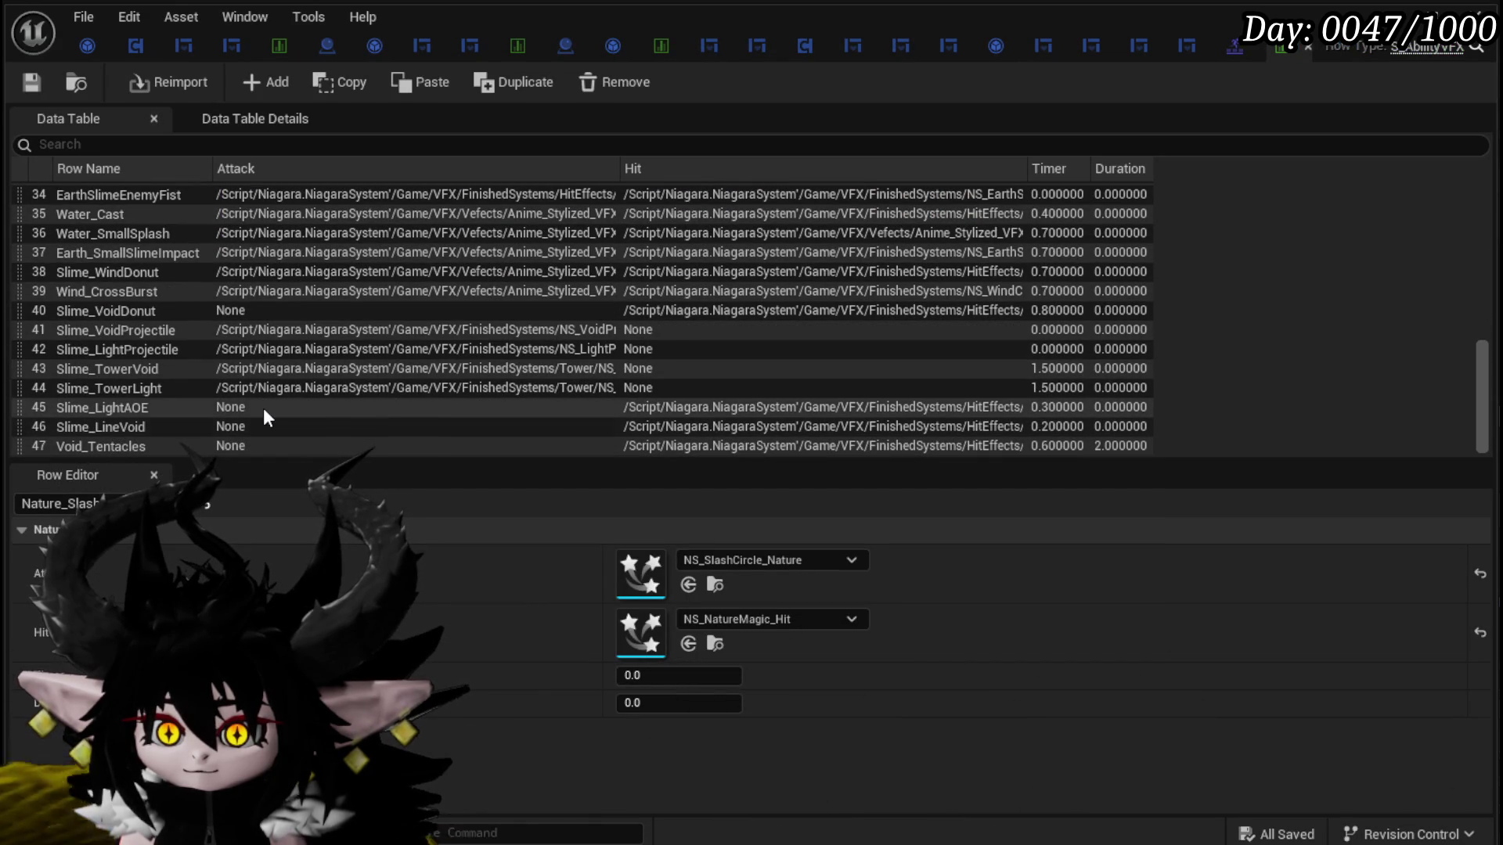
scroll(264, 410, up, 2)
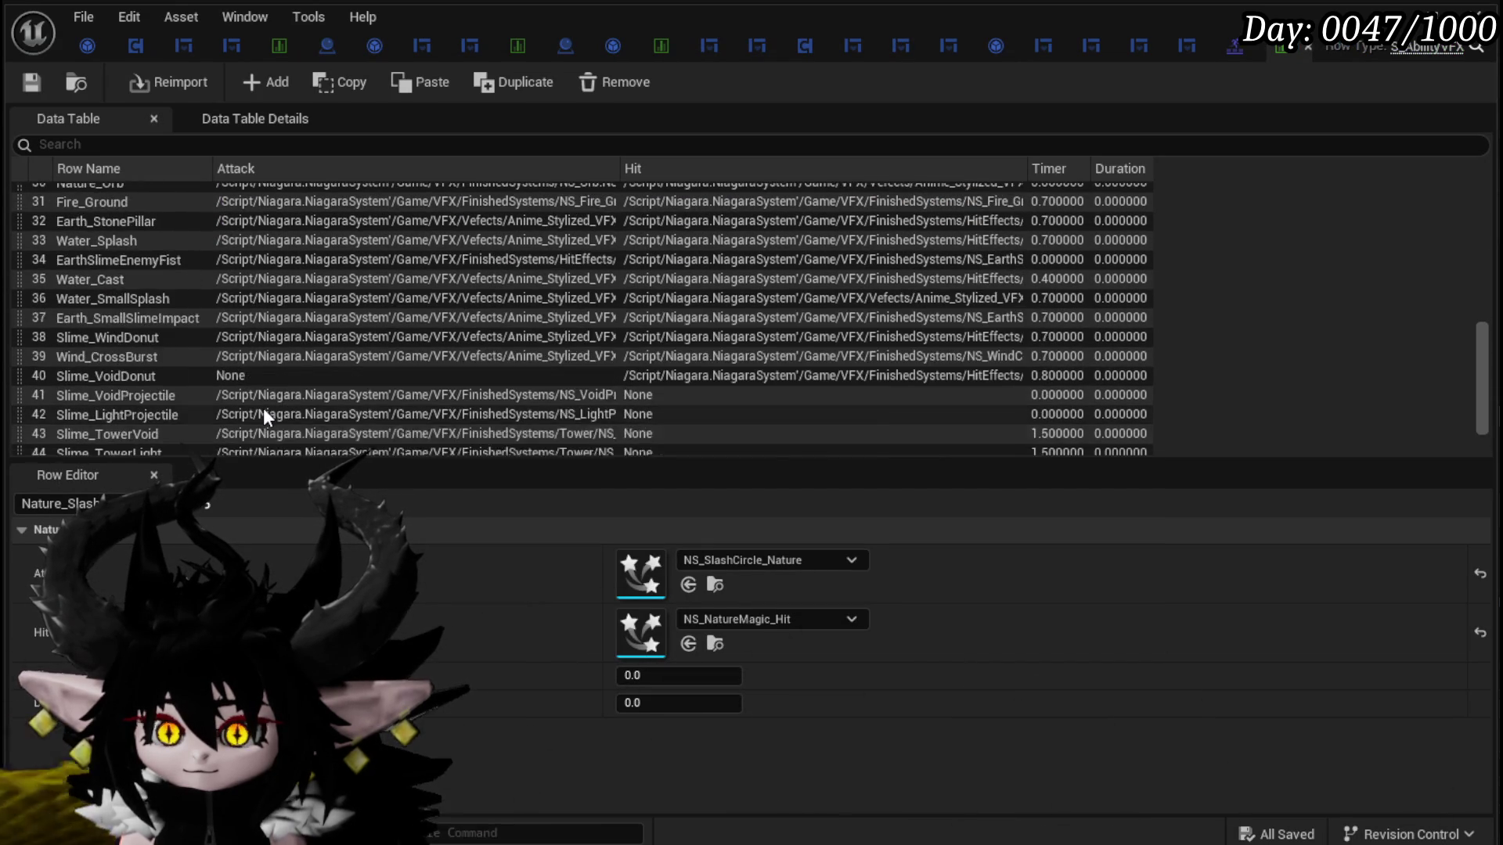
scroll(263, 407, up, 5)
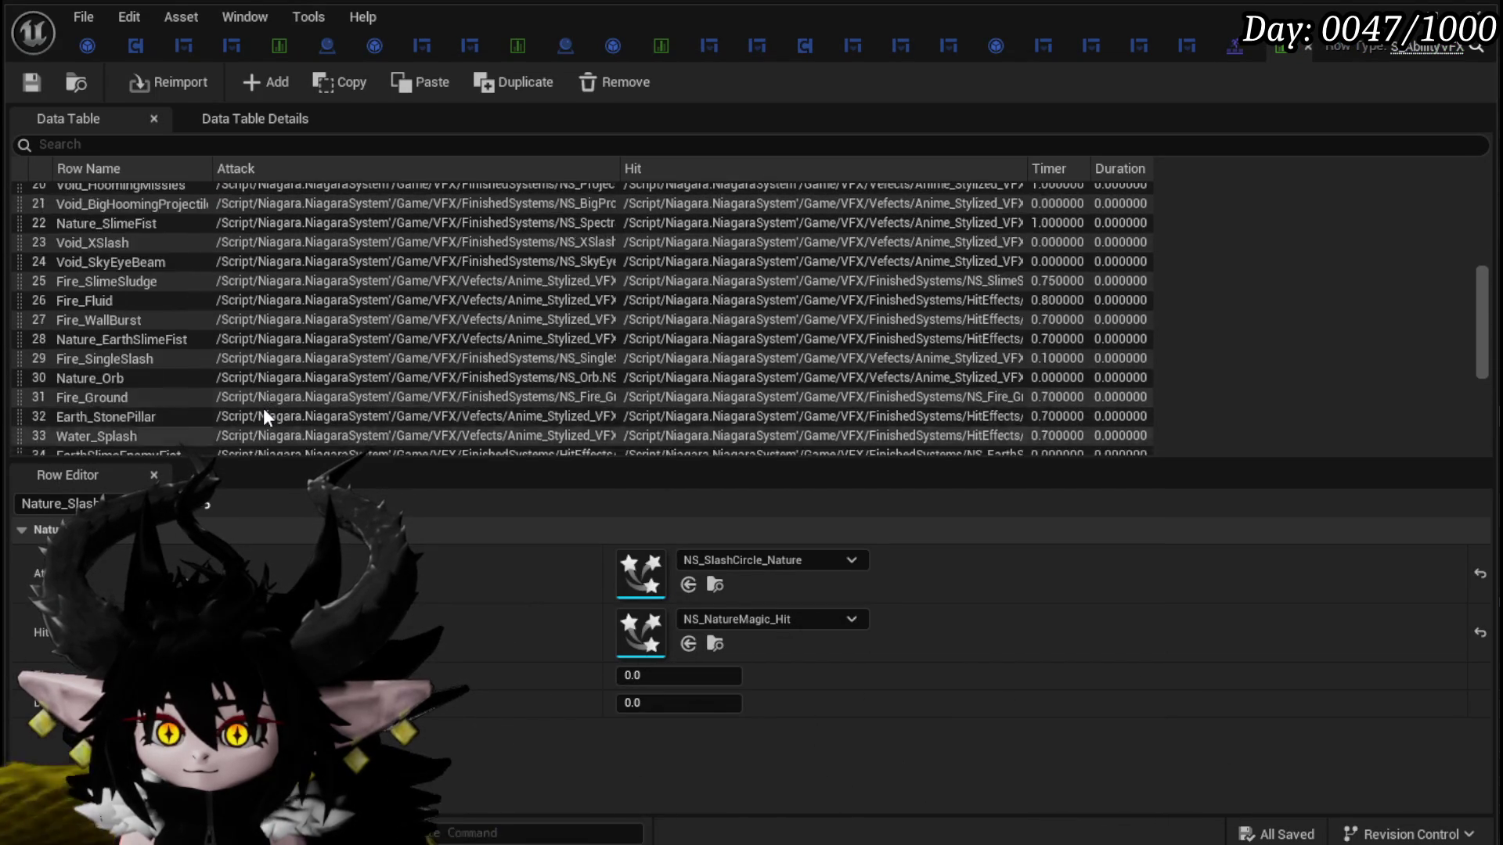
scroll(263, 407, up, 6)
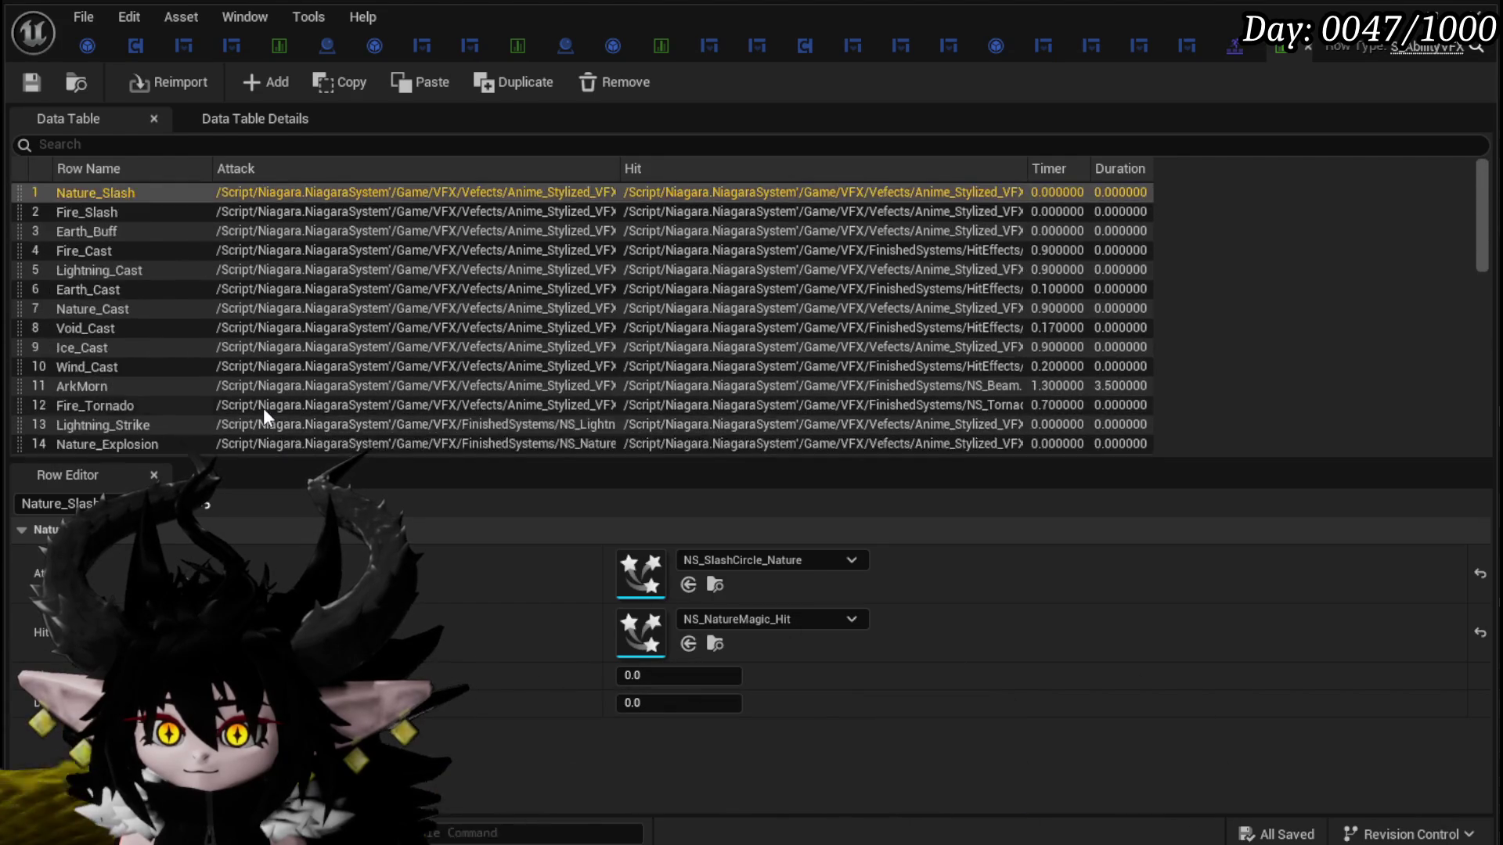
scroll(263, 407, down, 2)
scroll(263, 407, down, 5)
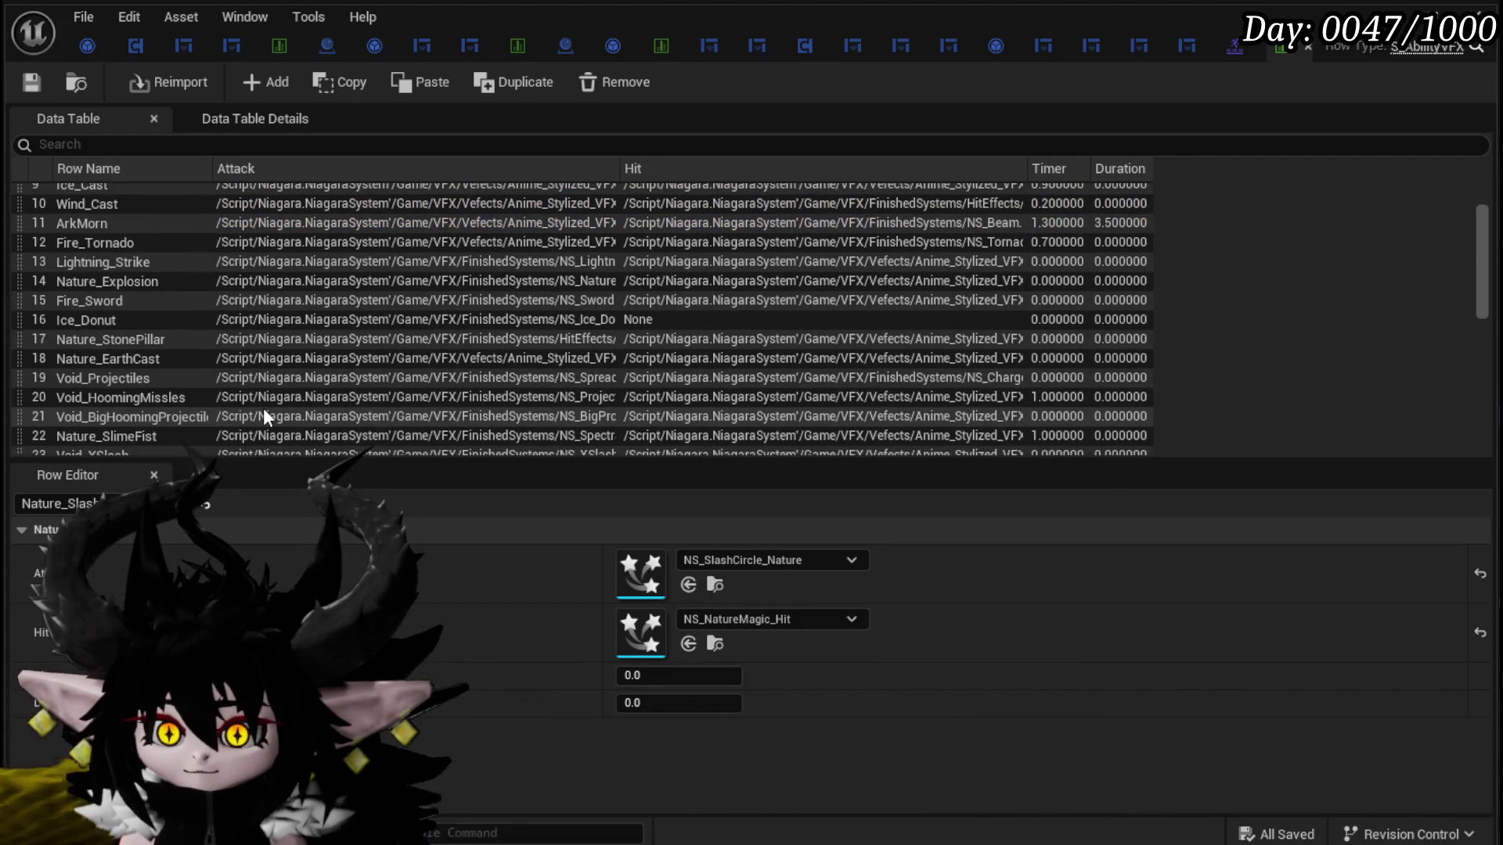
scroll(263, 407, down, 5)
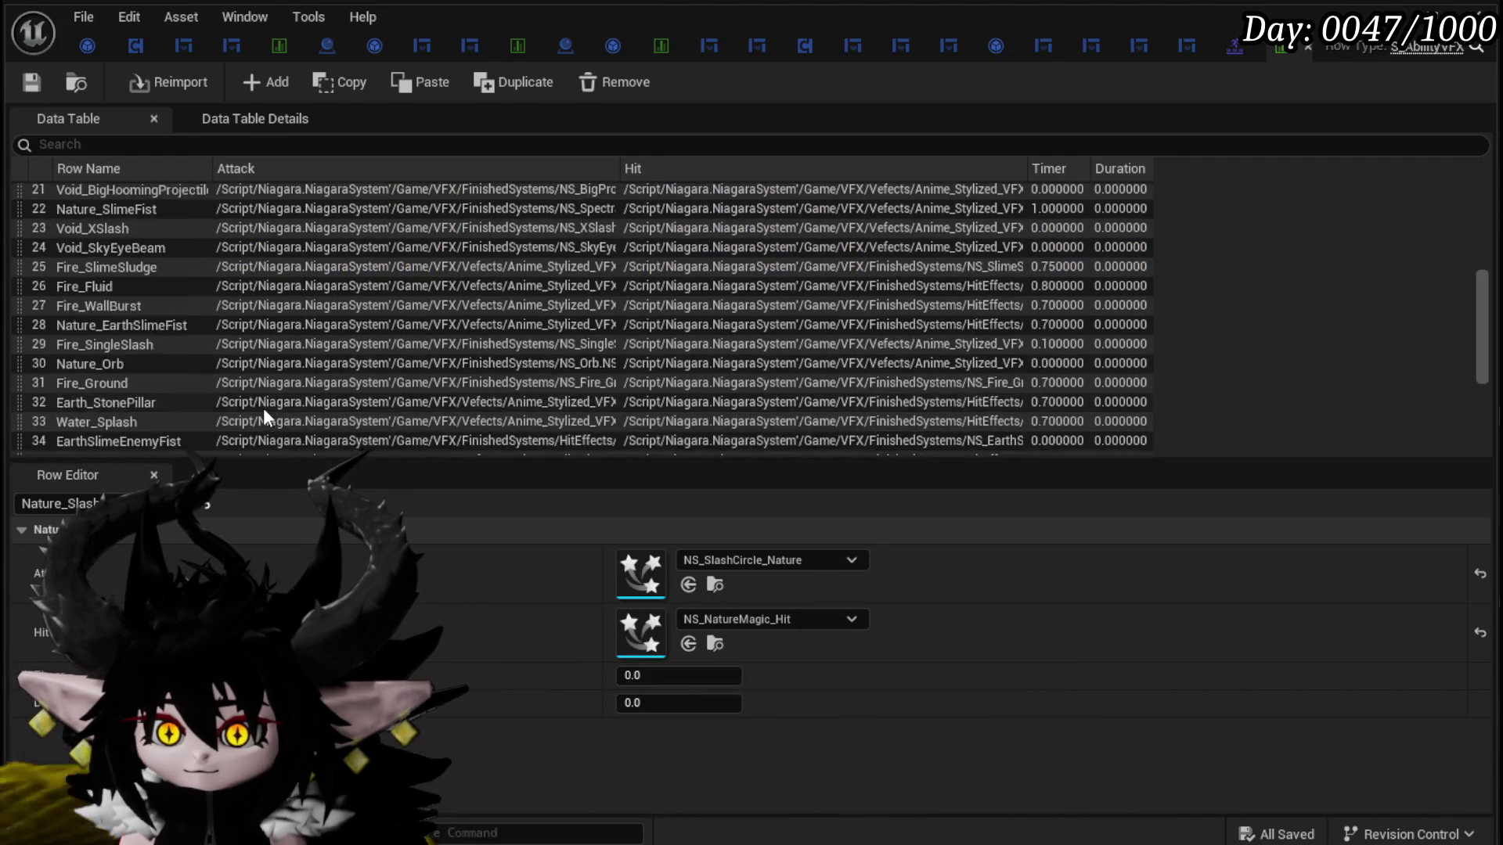
scroll(264, 413, down, 2)
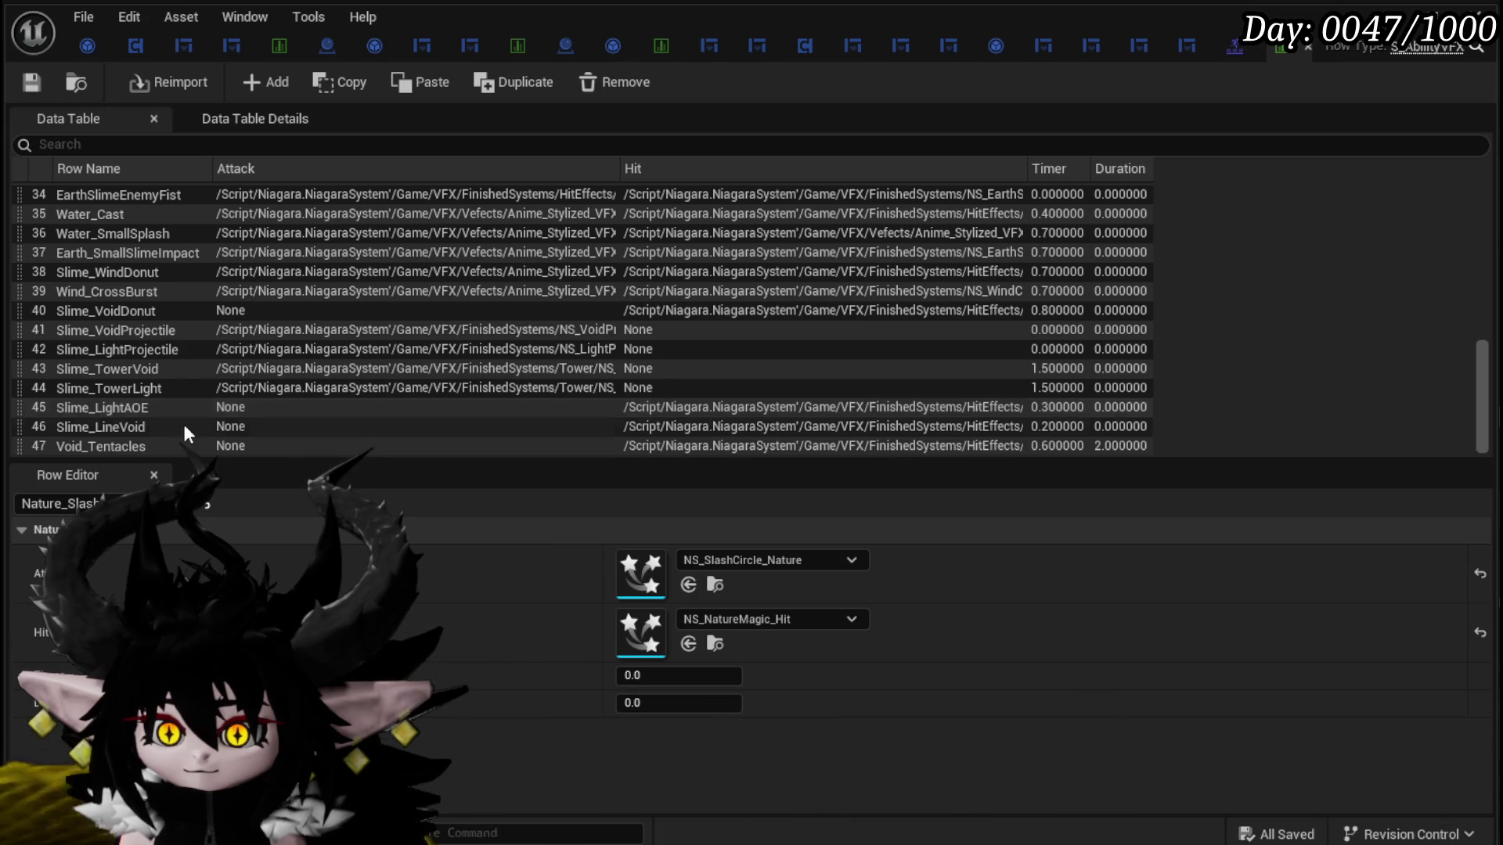
Step: Inspect the Void_Tentacles, Slime_LineVoid, Slime_LightAOE and big homing void projectile rows
click(155, 440)
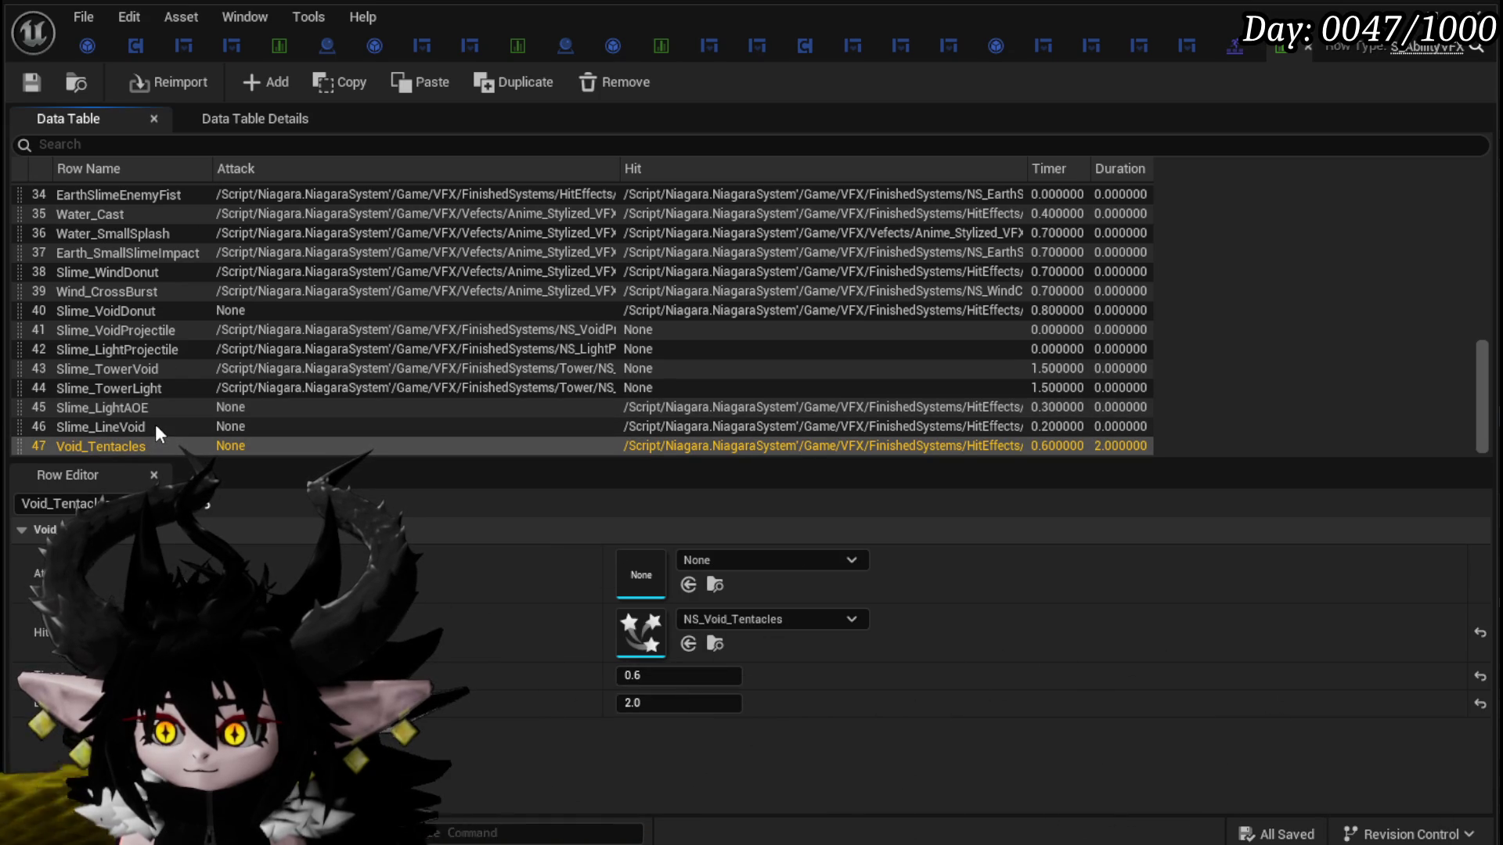
click(155, 427)
click(161, 413)
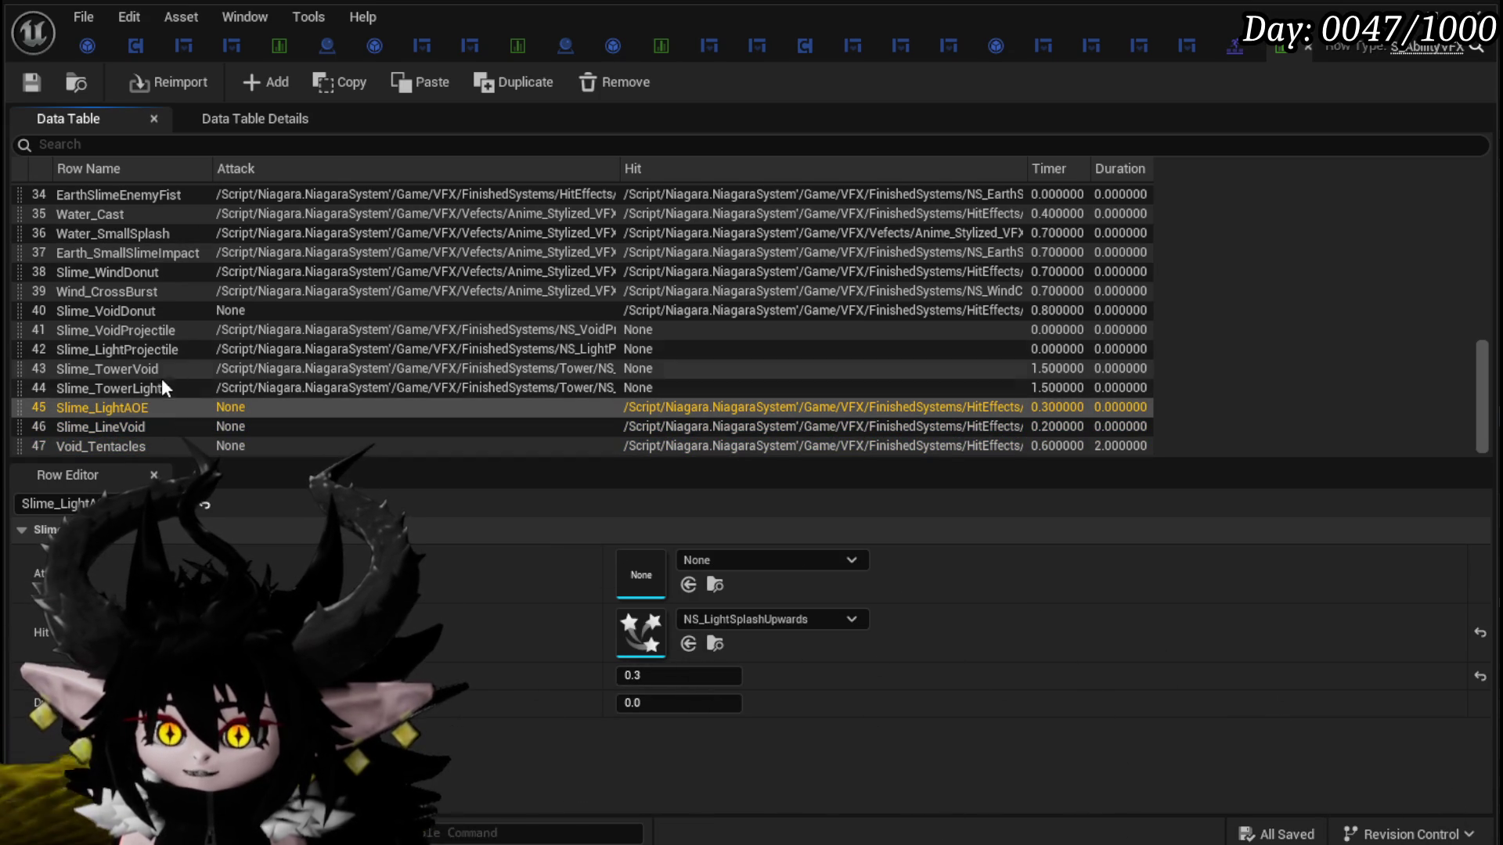
scroll(136, 313, up, 1)
scroll(146, 324, up, 5)
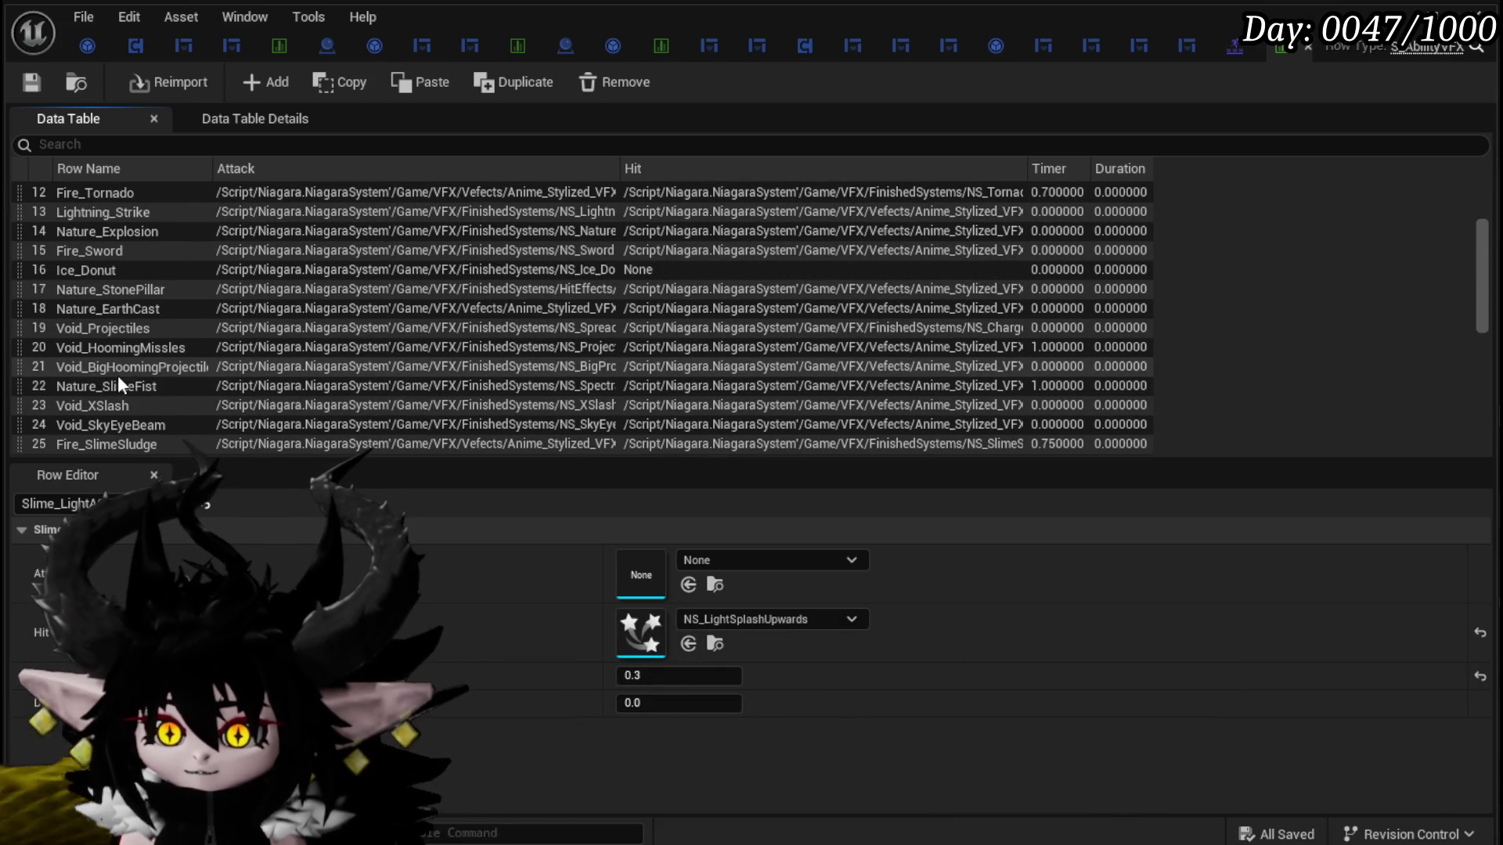
click(121, 366)
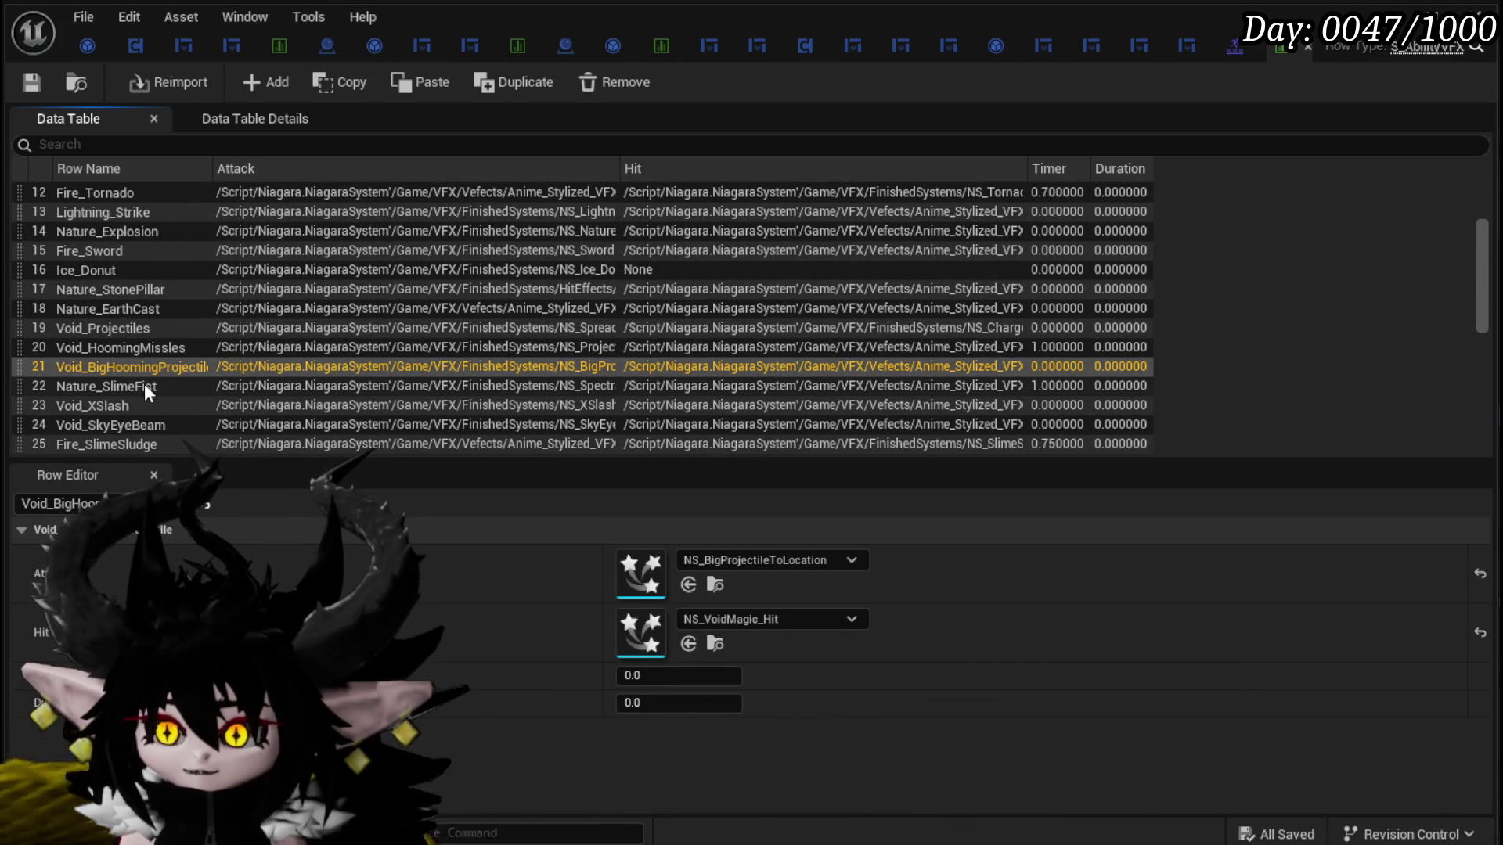
scroll(180, 364, up, 1)
scroll(125, 376, up, 2)
scroll(111, 341, up, 1)
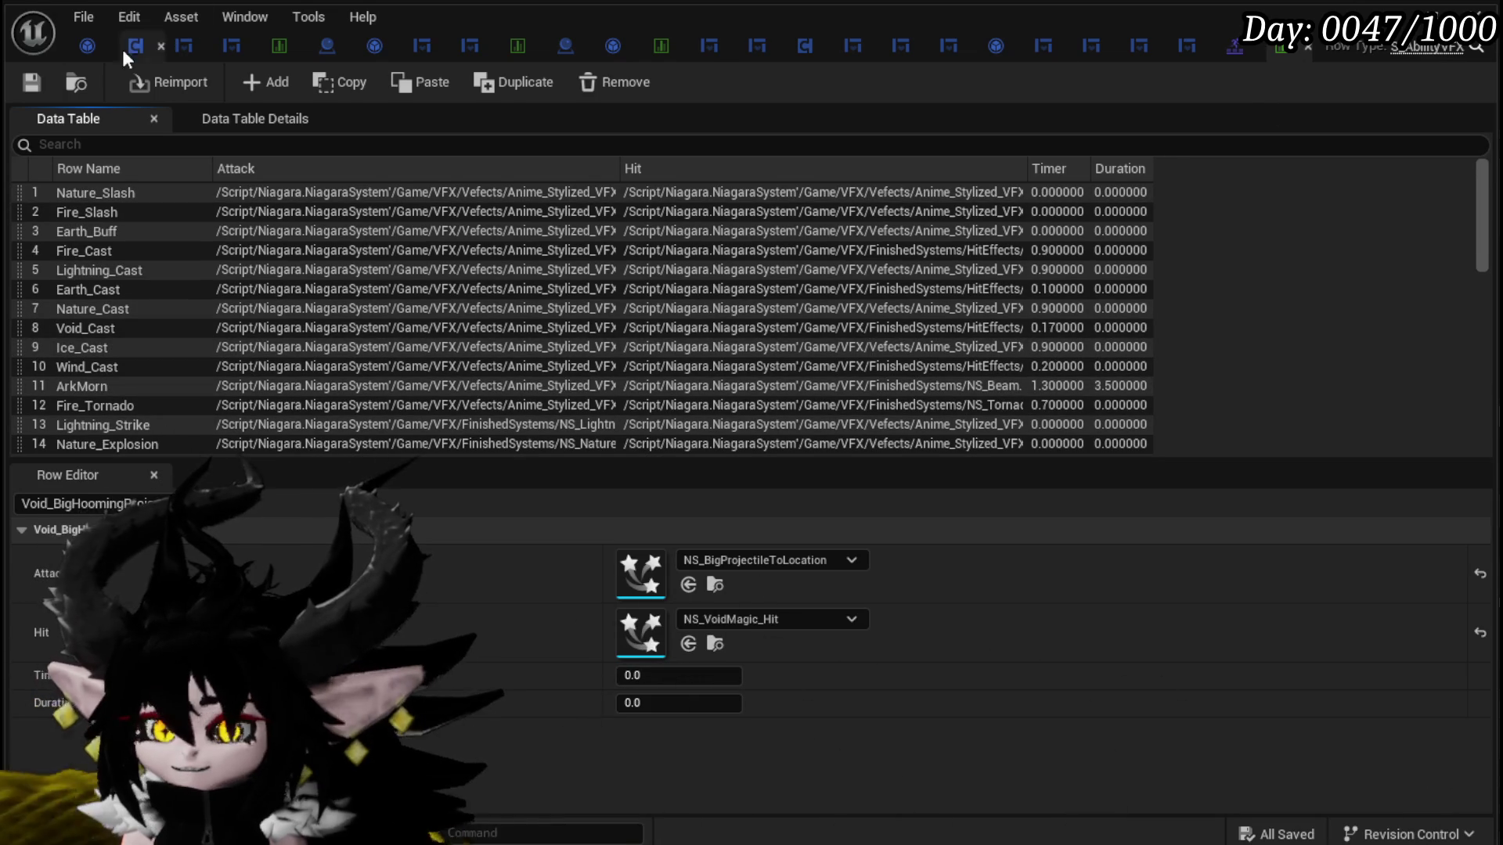
key(alt+Tab)
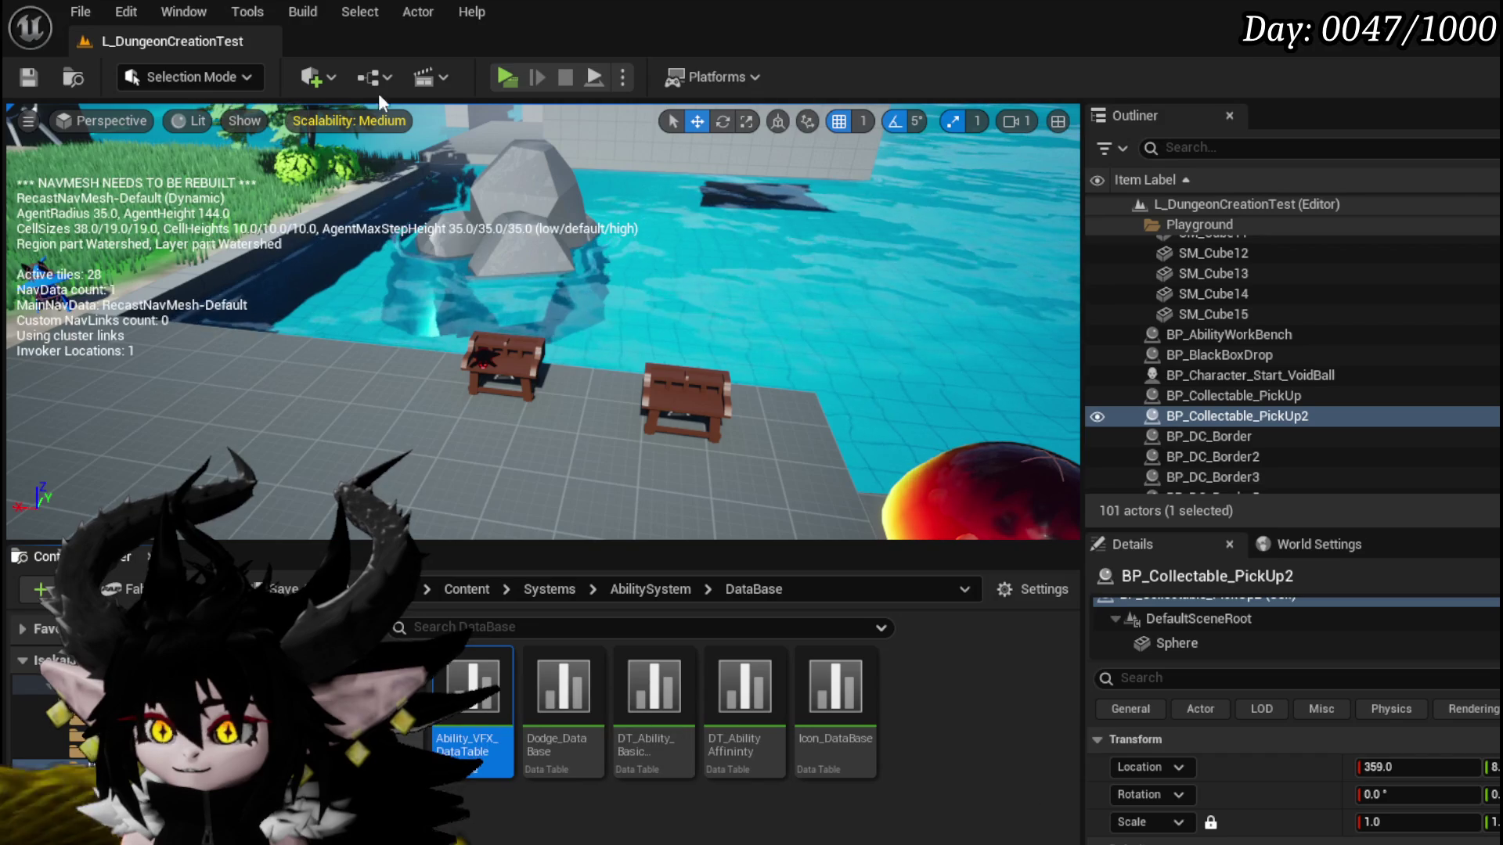
key(alt+p)
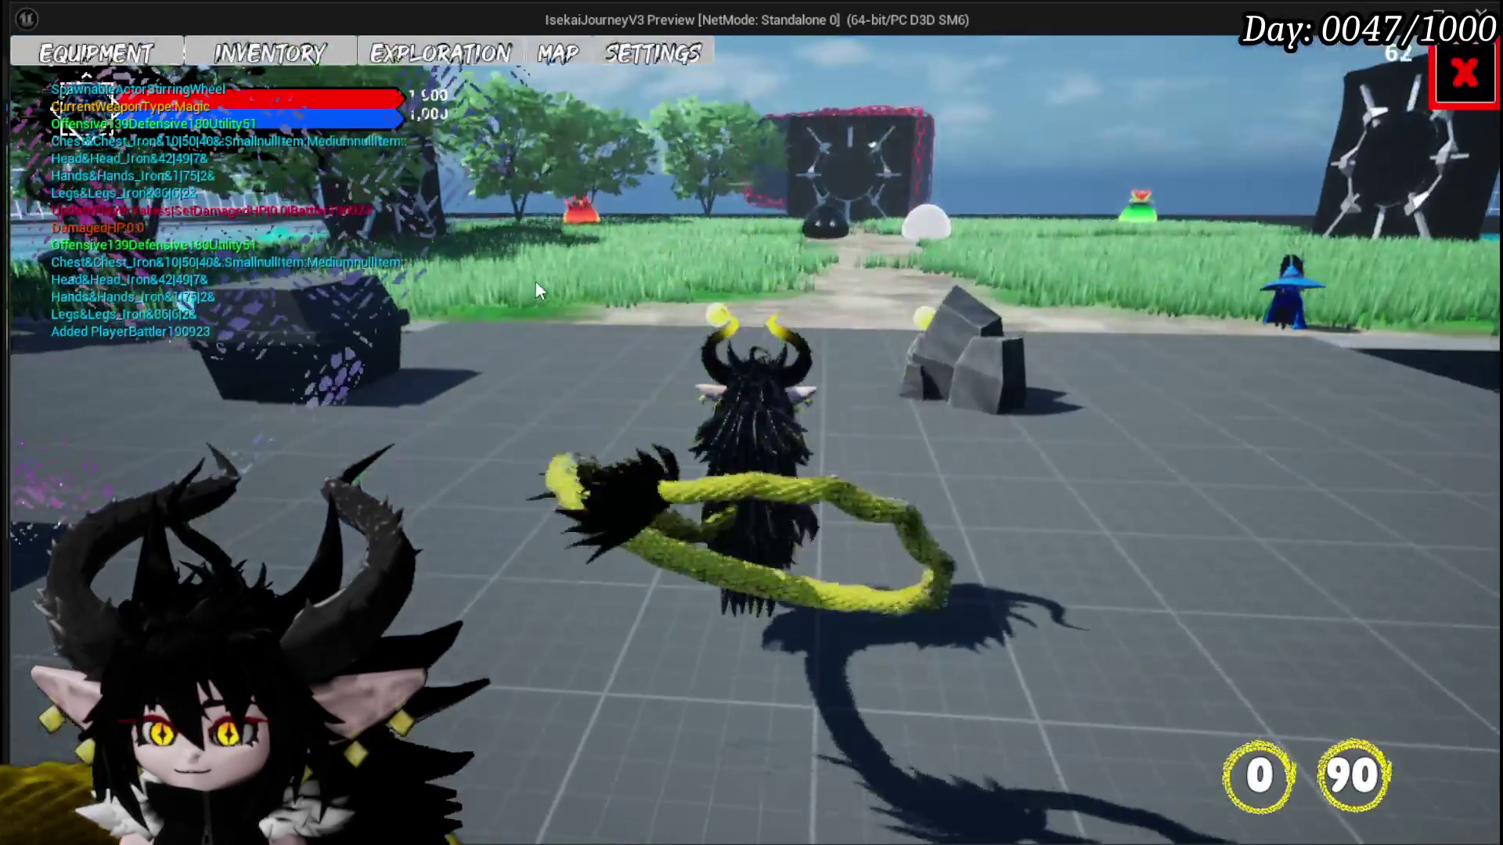
click(135, 63)
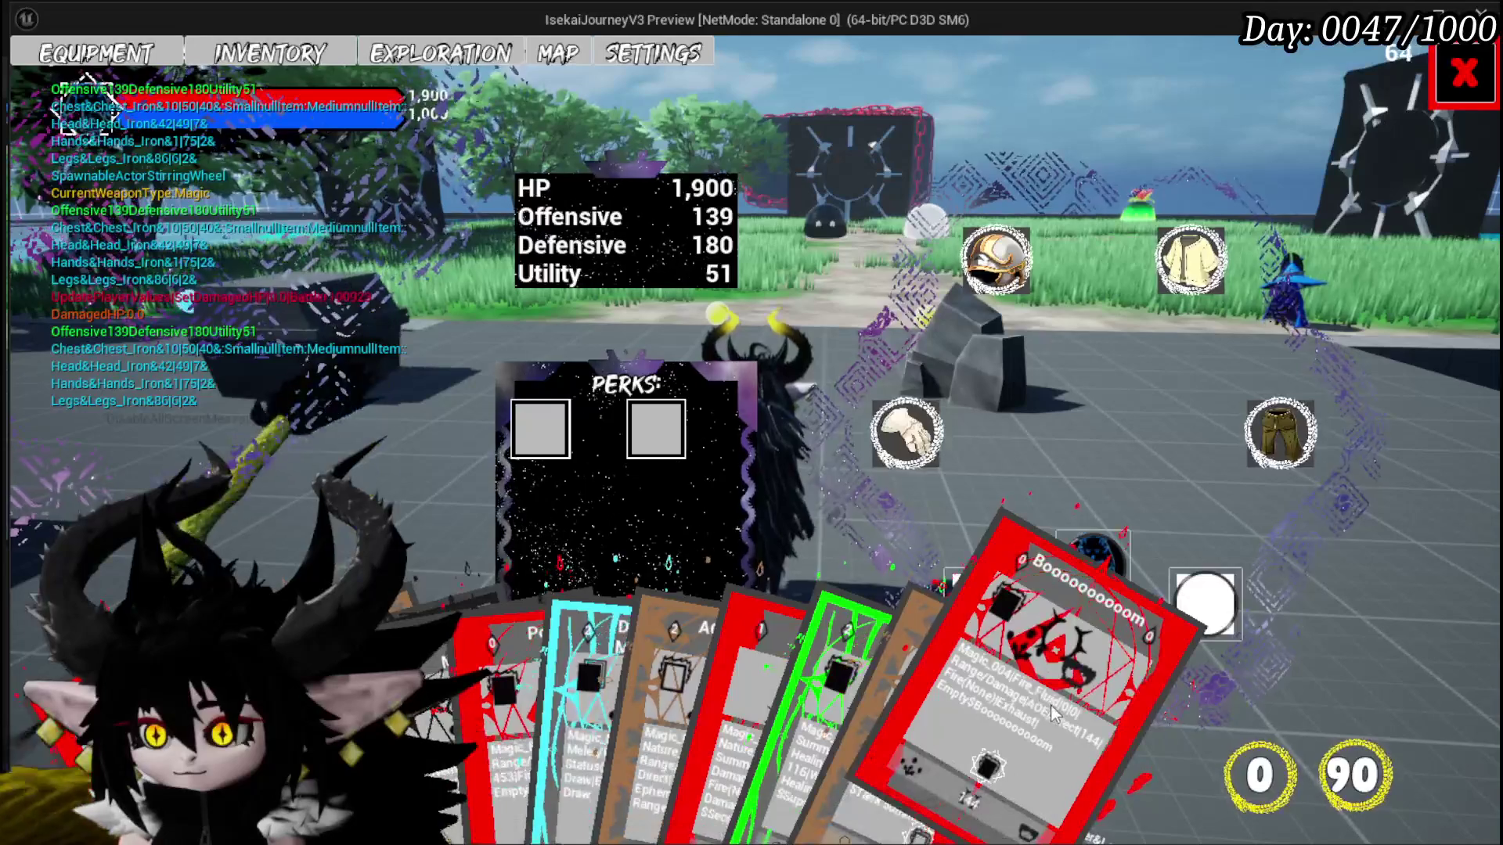
click(1478, 61)
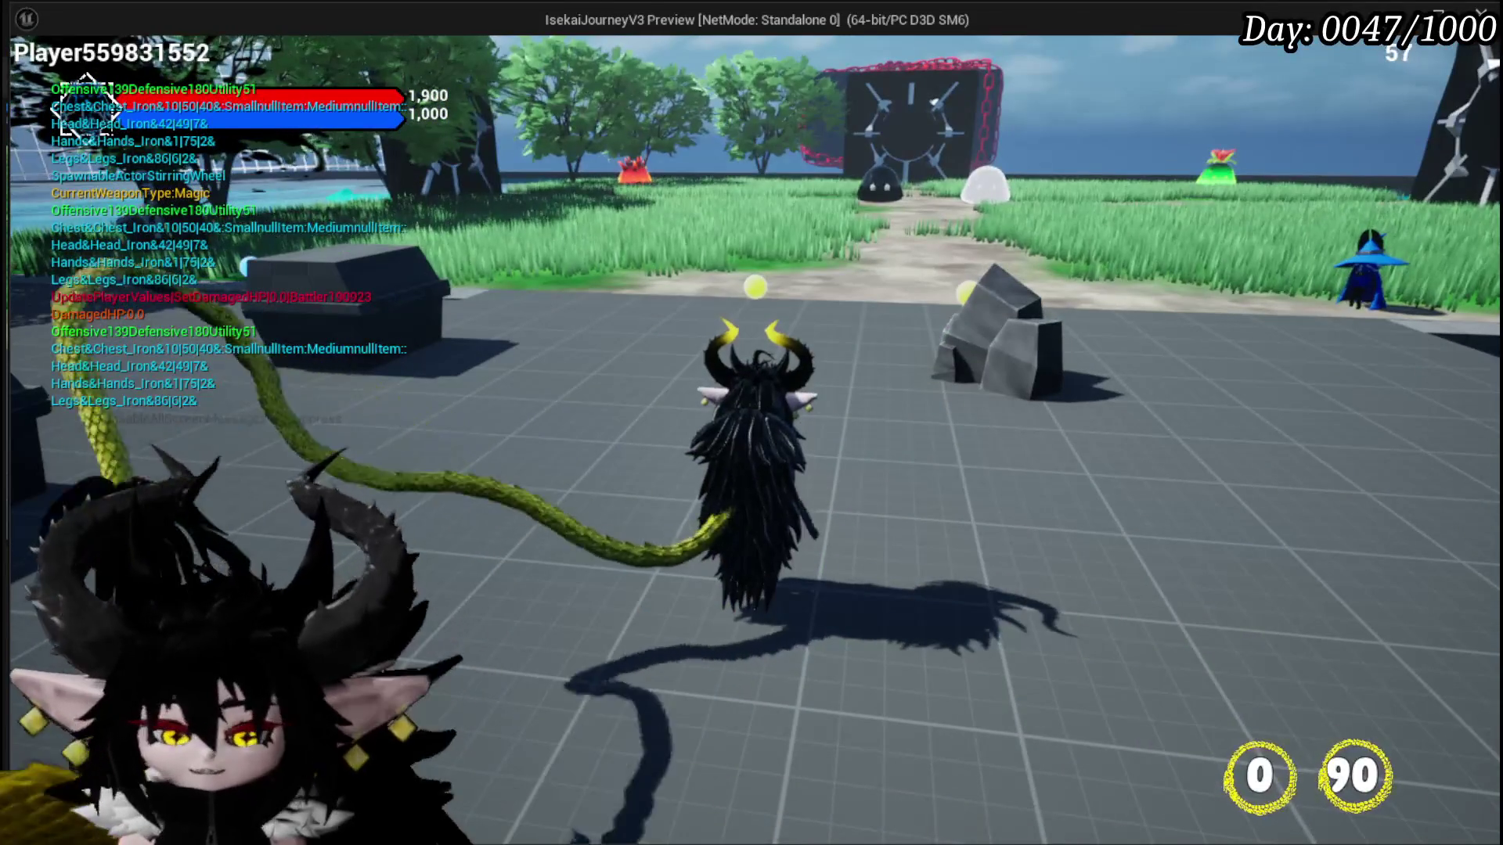
key(Escape)
key(ctrl+s)
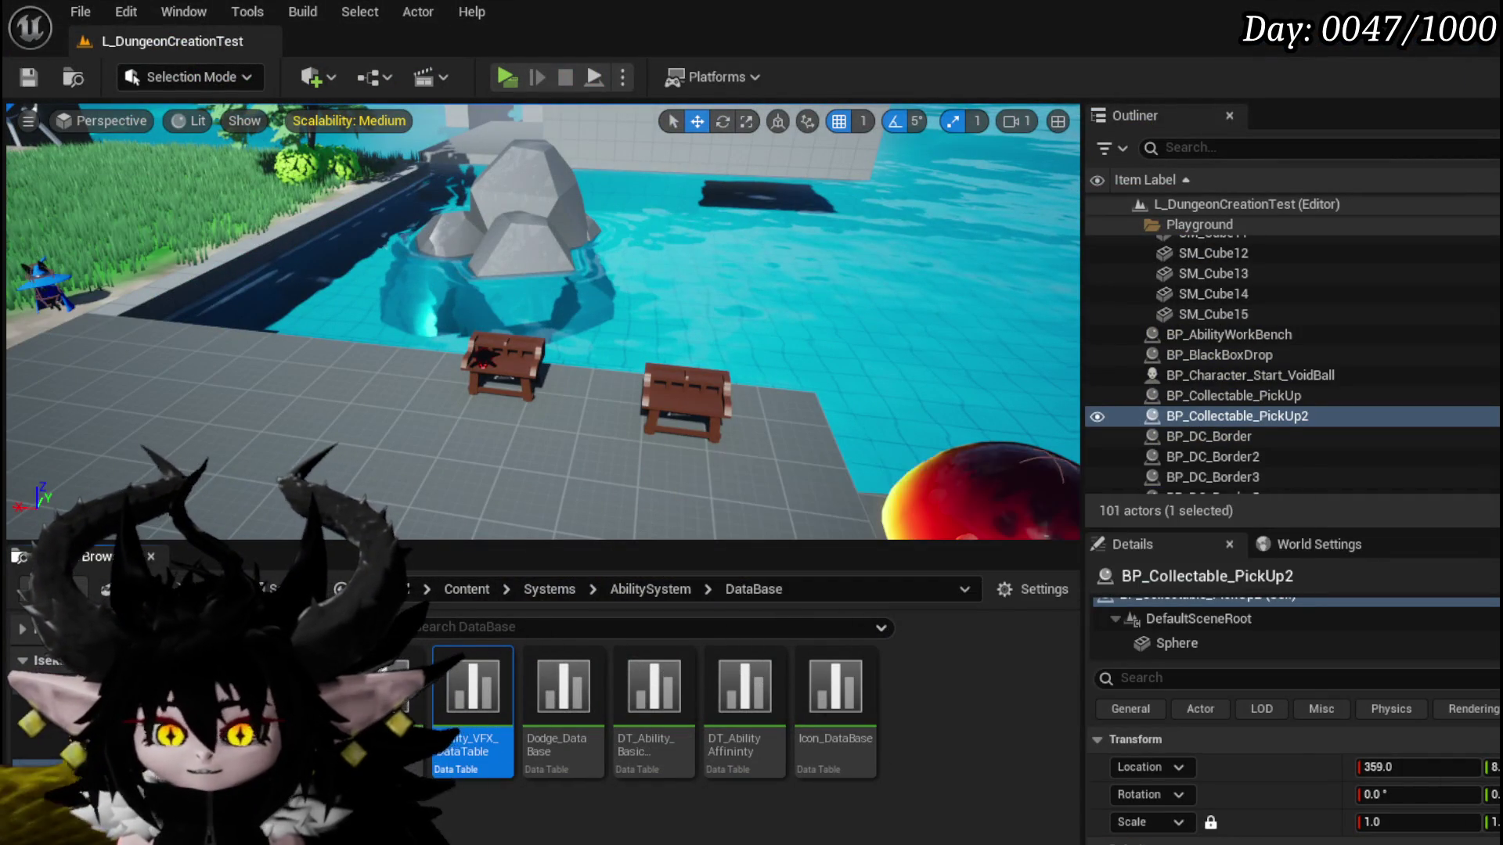
Step: Open Ability_VFX_DataTable and copy the Fire_Fluid row's name from row 26
double_click(472, 685)
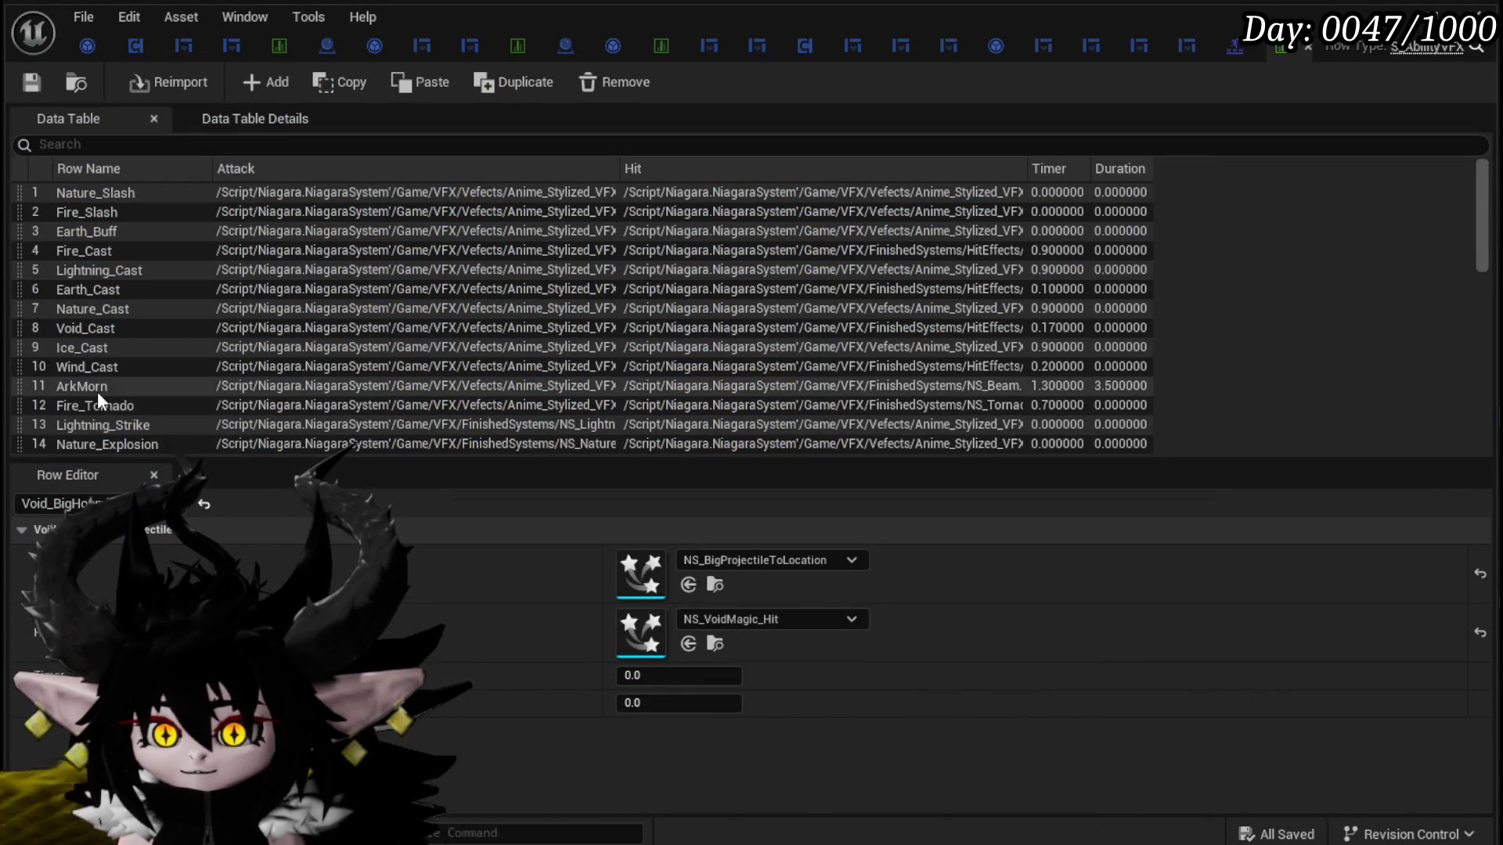
scroll(95, 415, down, 3)
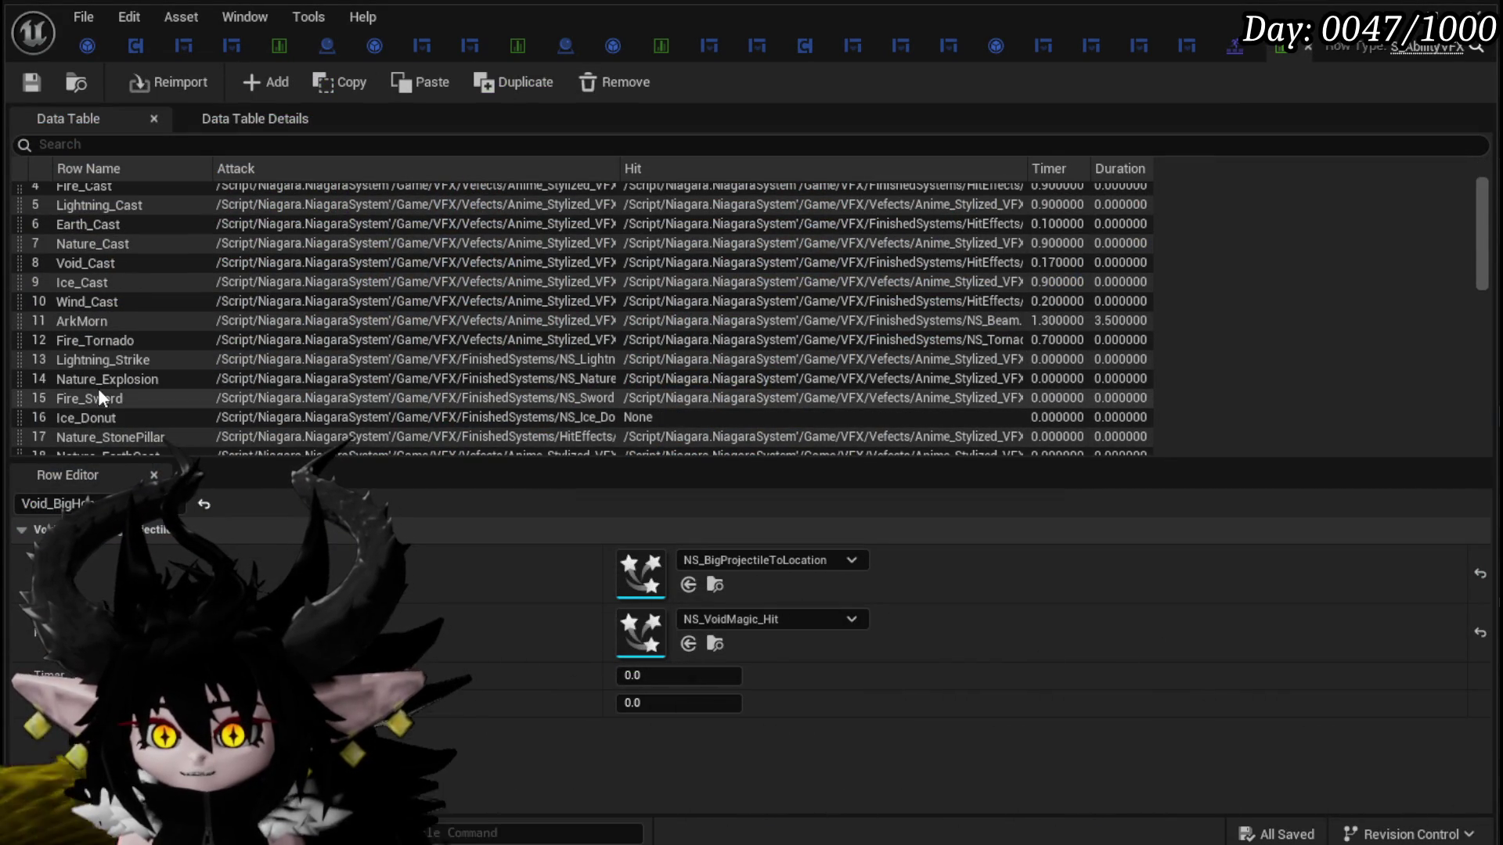
scroll(101, 388, up, 3)
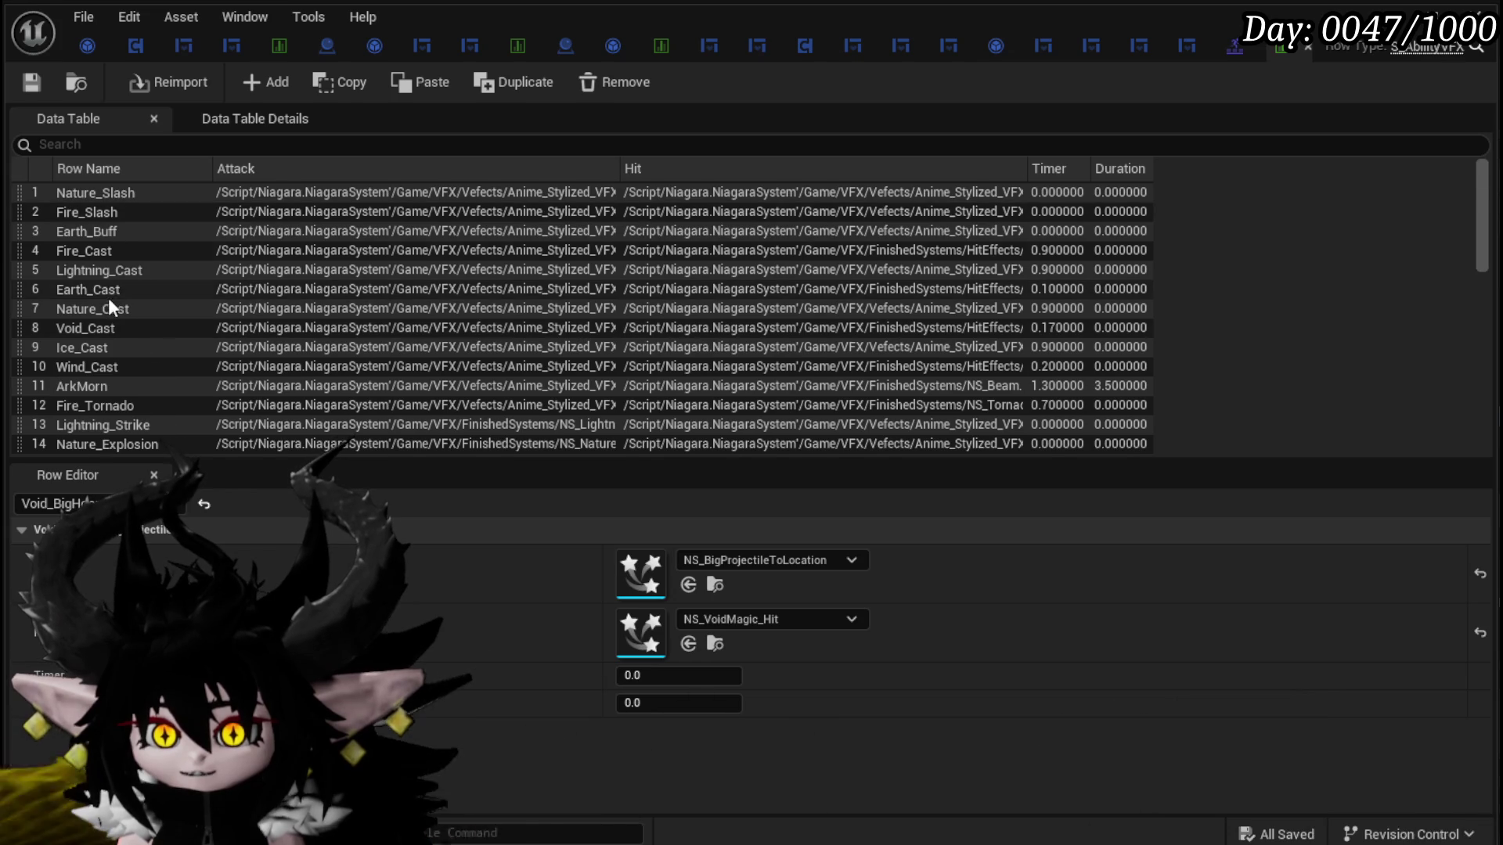
scroll(129, 372, down, 6)
scroll(129, 373, down, 5)
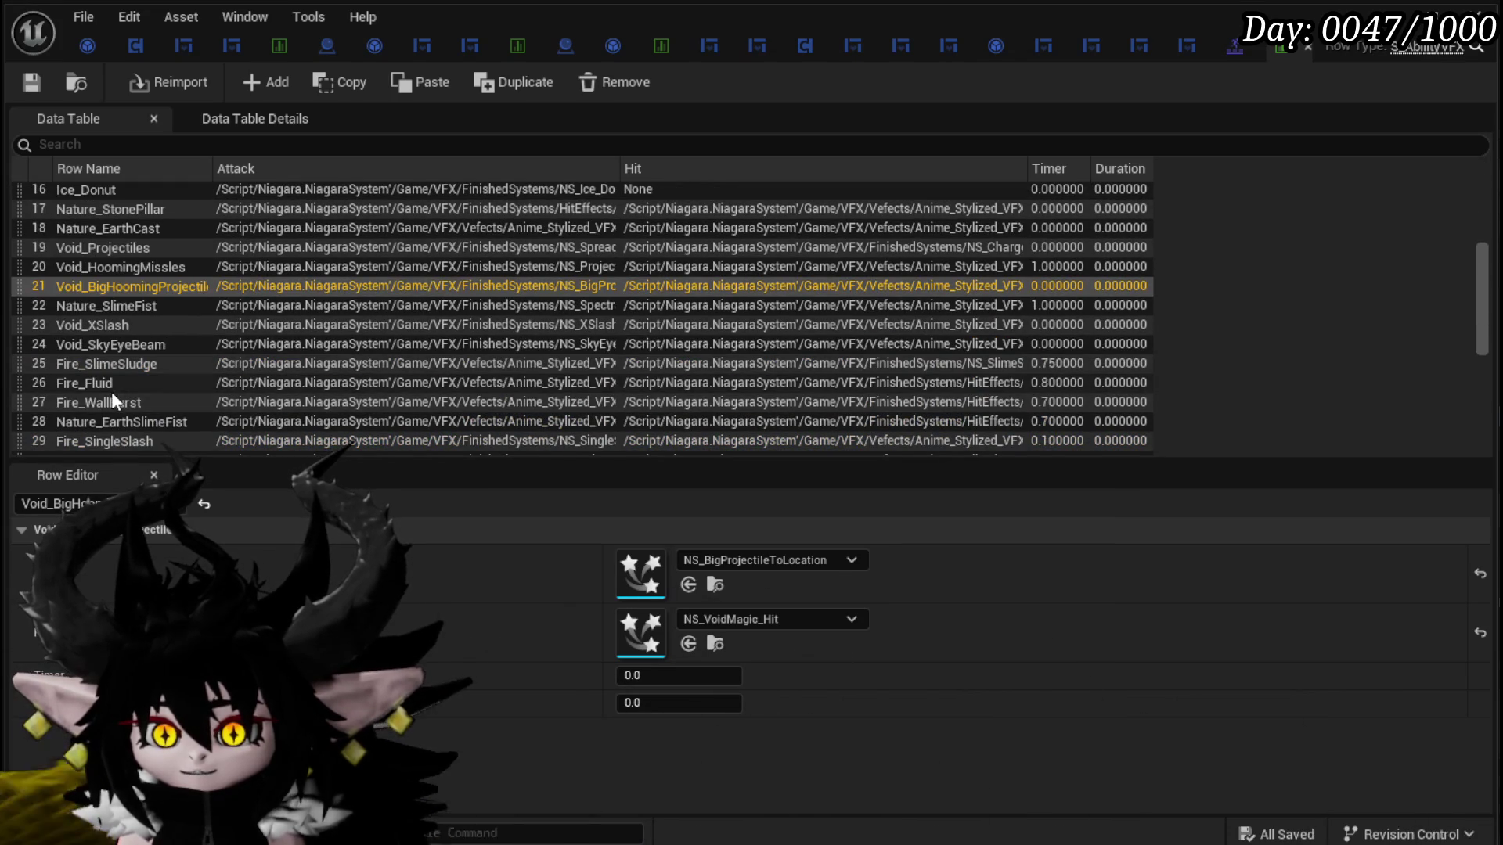
double_click(115, 385)
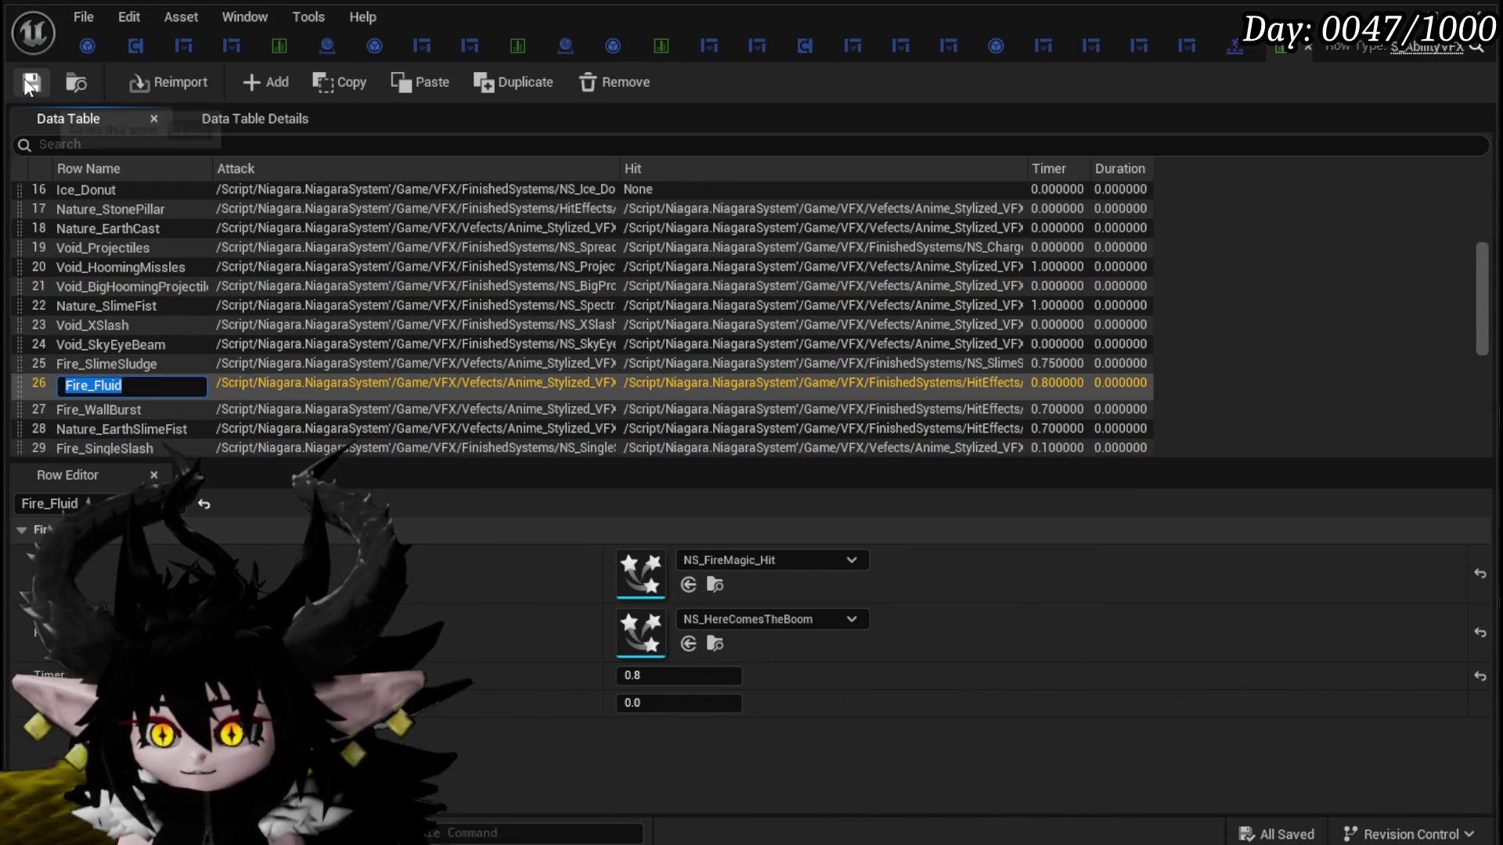
click(630, 381)
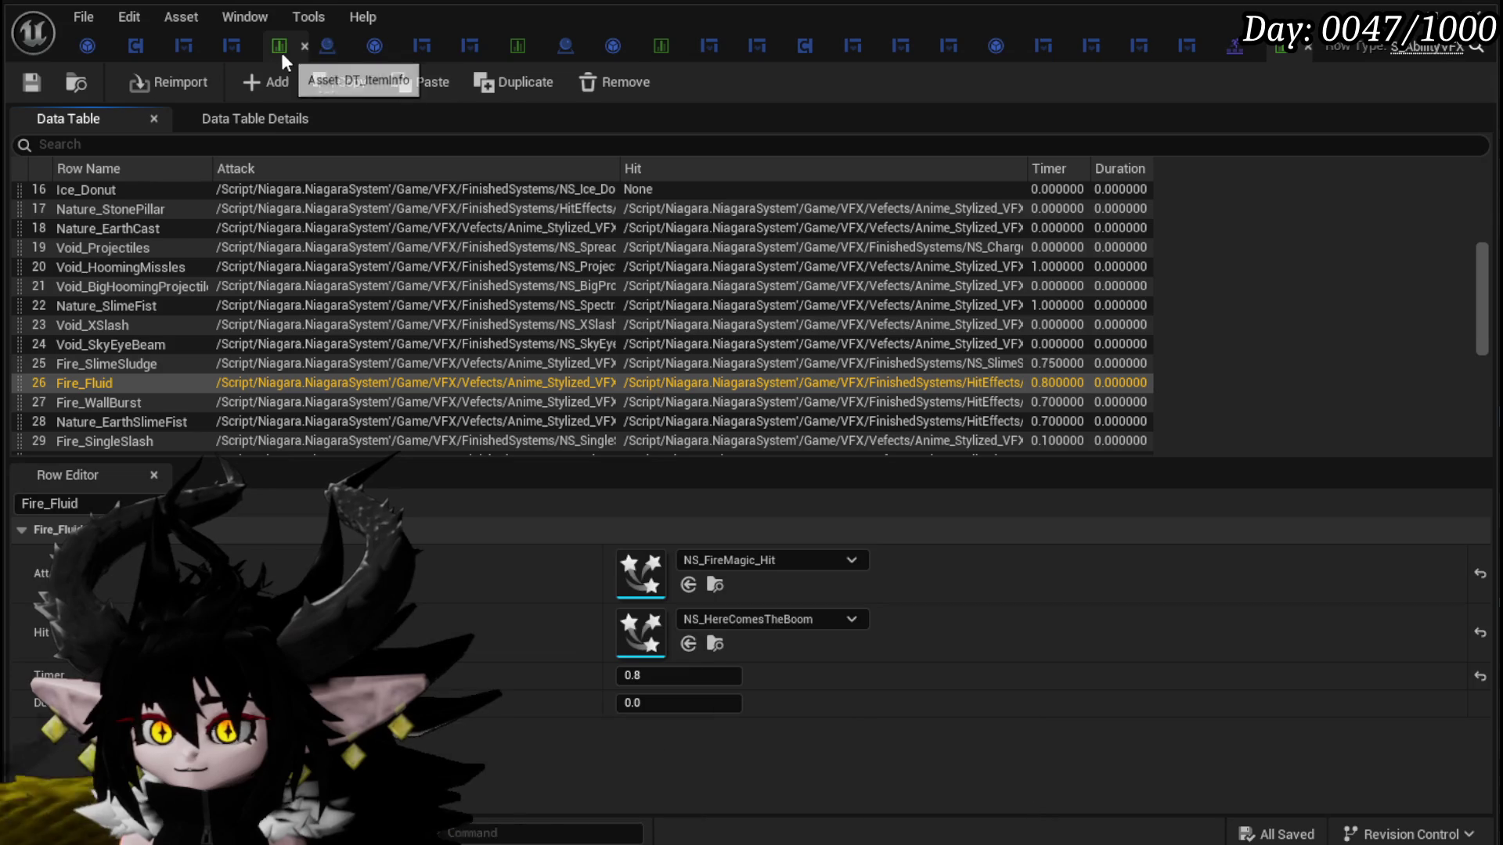
Step: In row 53's tooltip string, change Wind_Cast to Fire_Fluid, Single to AOE and the status to Direct
click(288, 50)
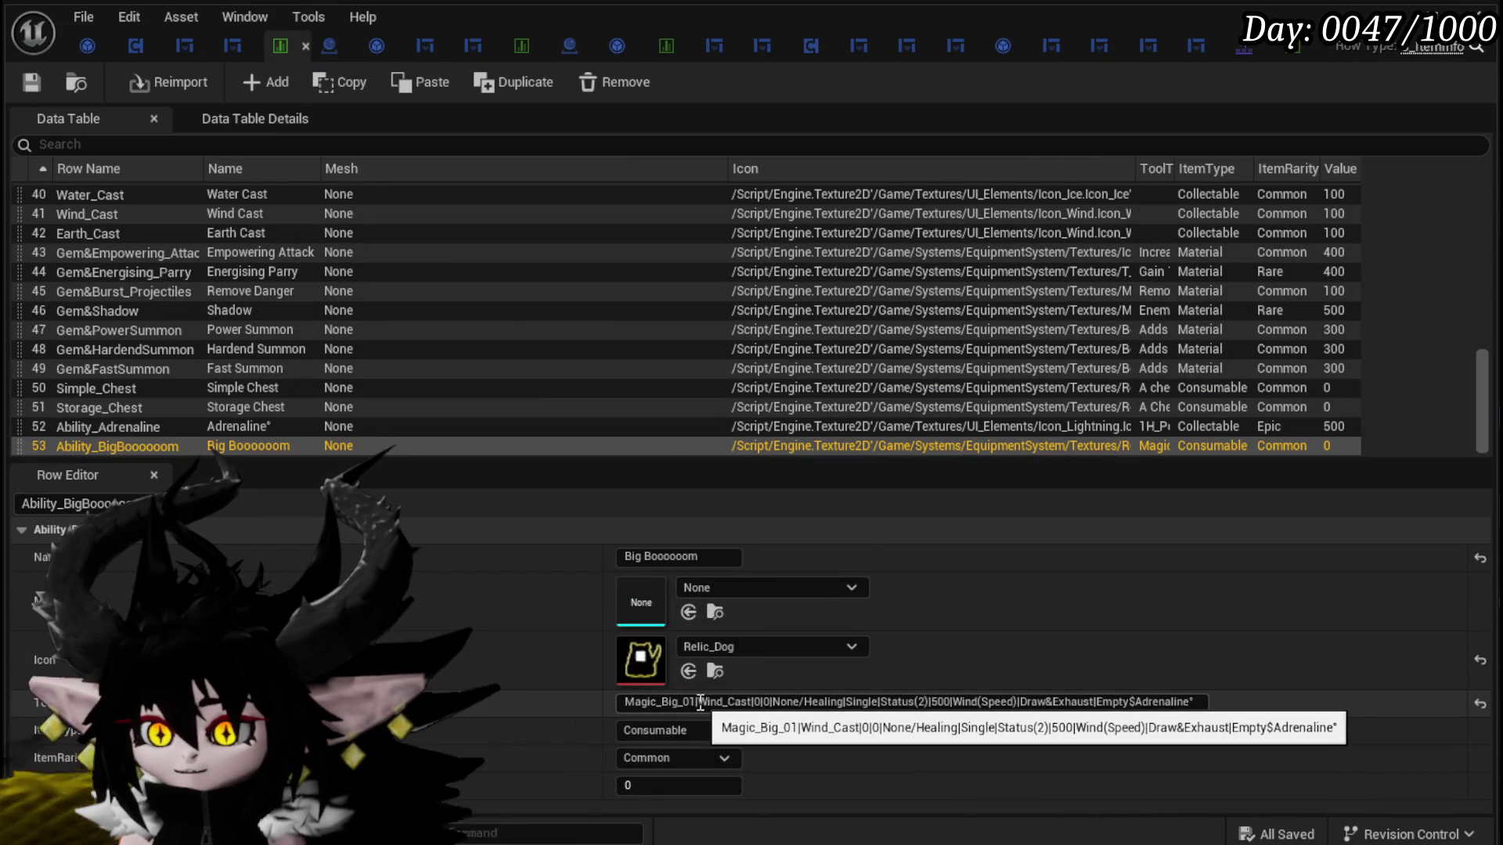
drag(744, 704, 748, 703)
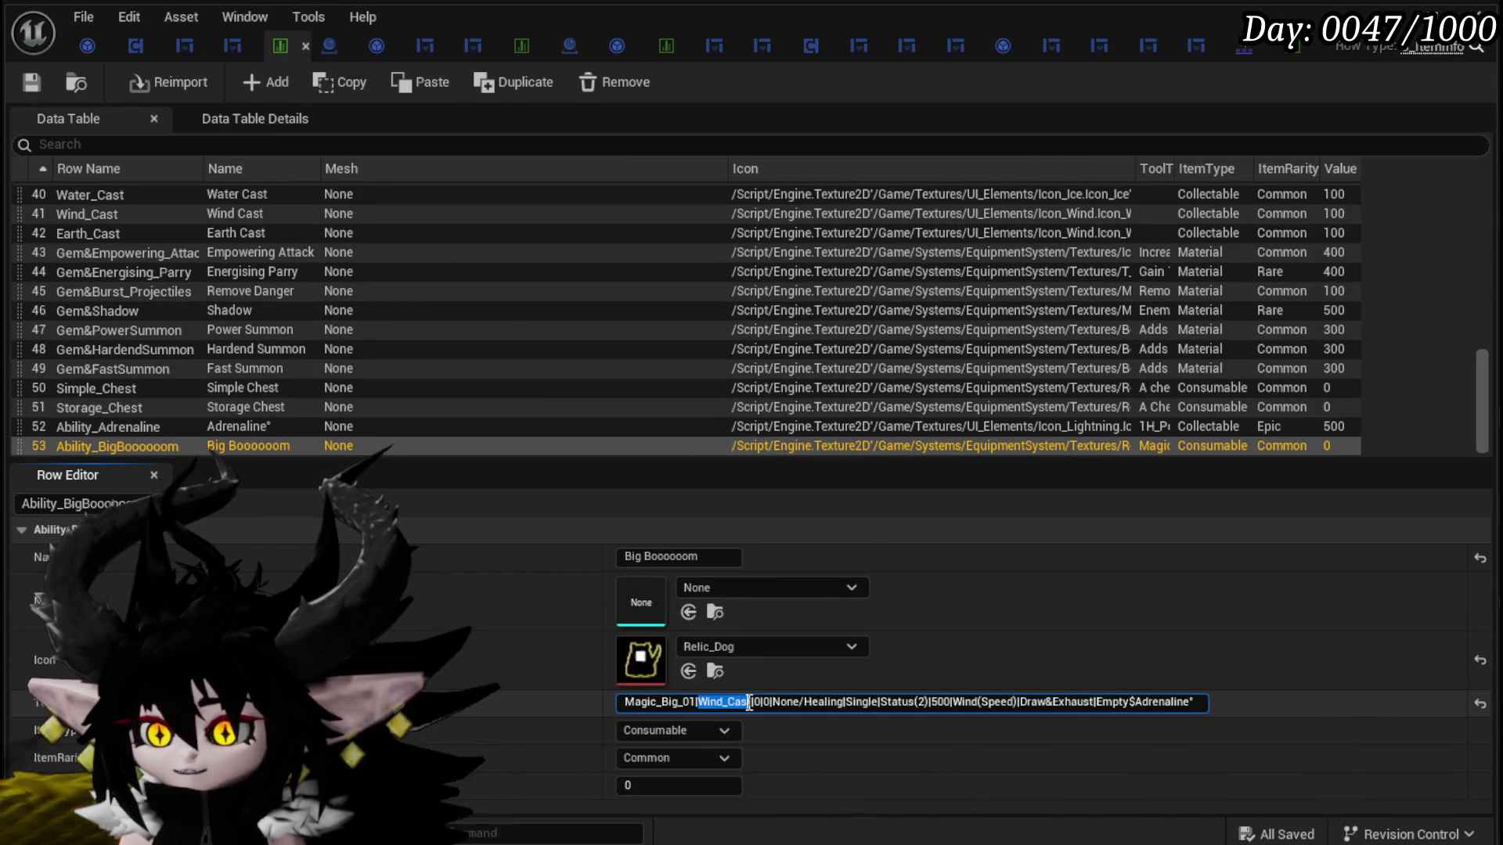
text(Fire_Fluid)
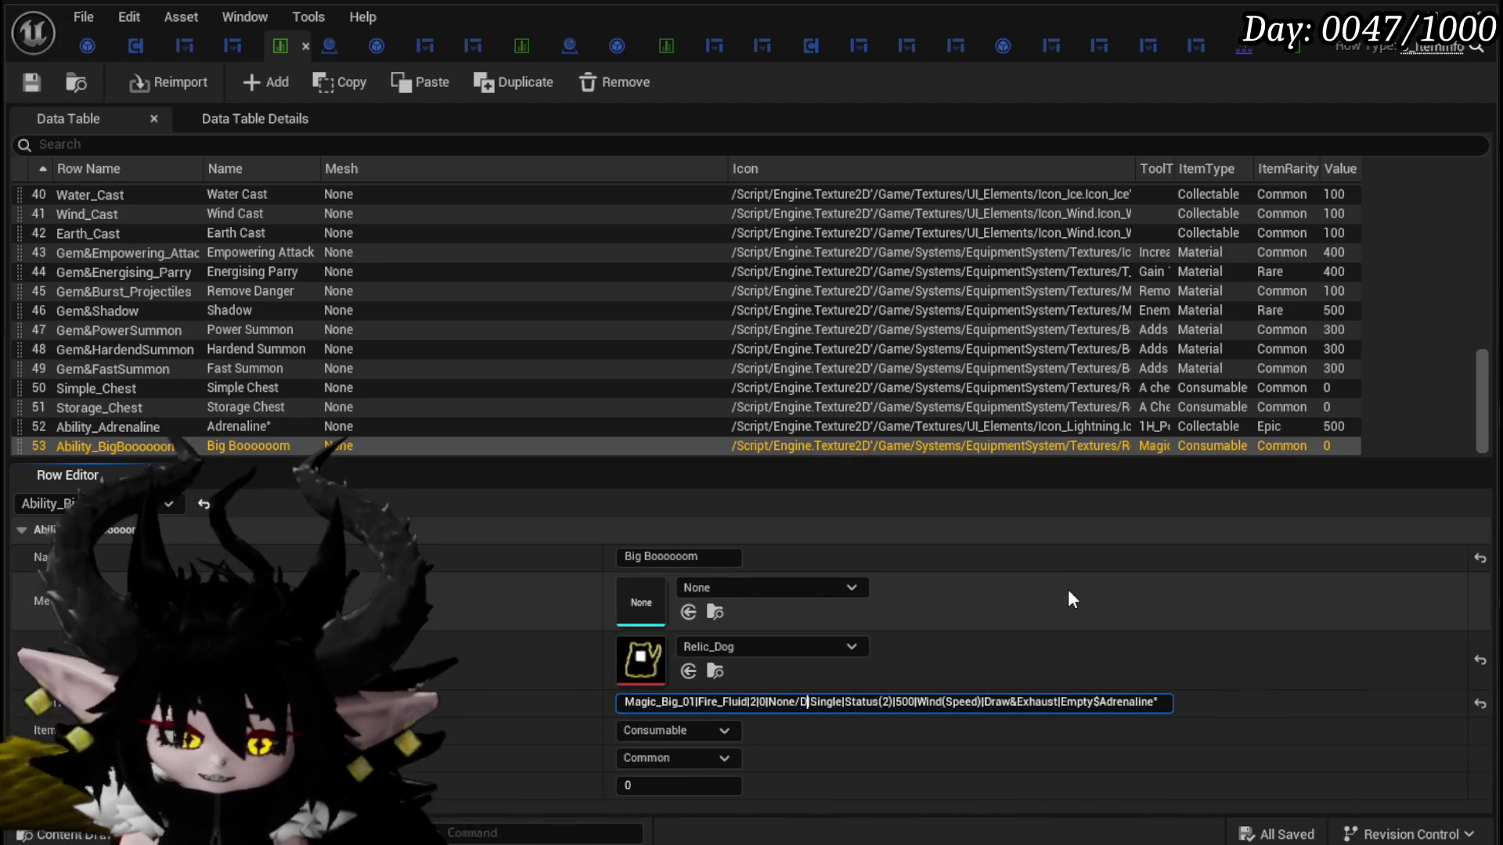
text(Damage)
double_click(860, 702)
text(AOE)
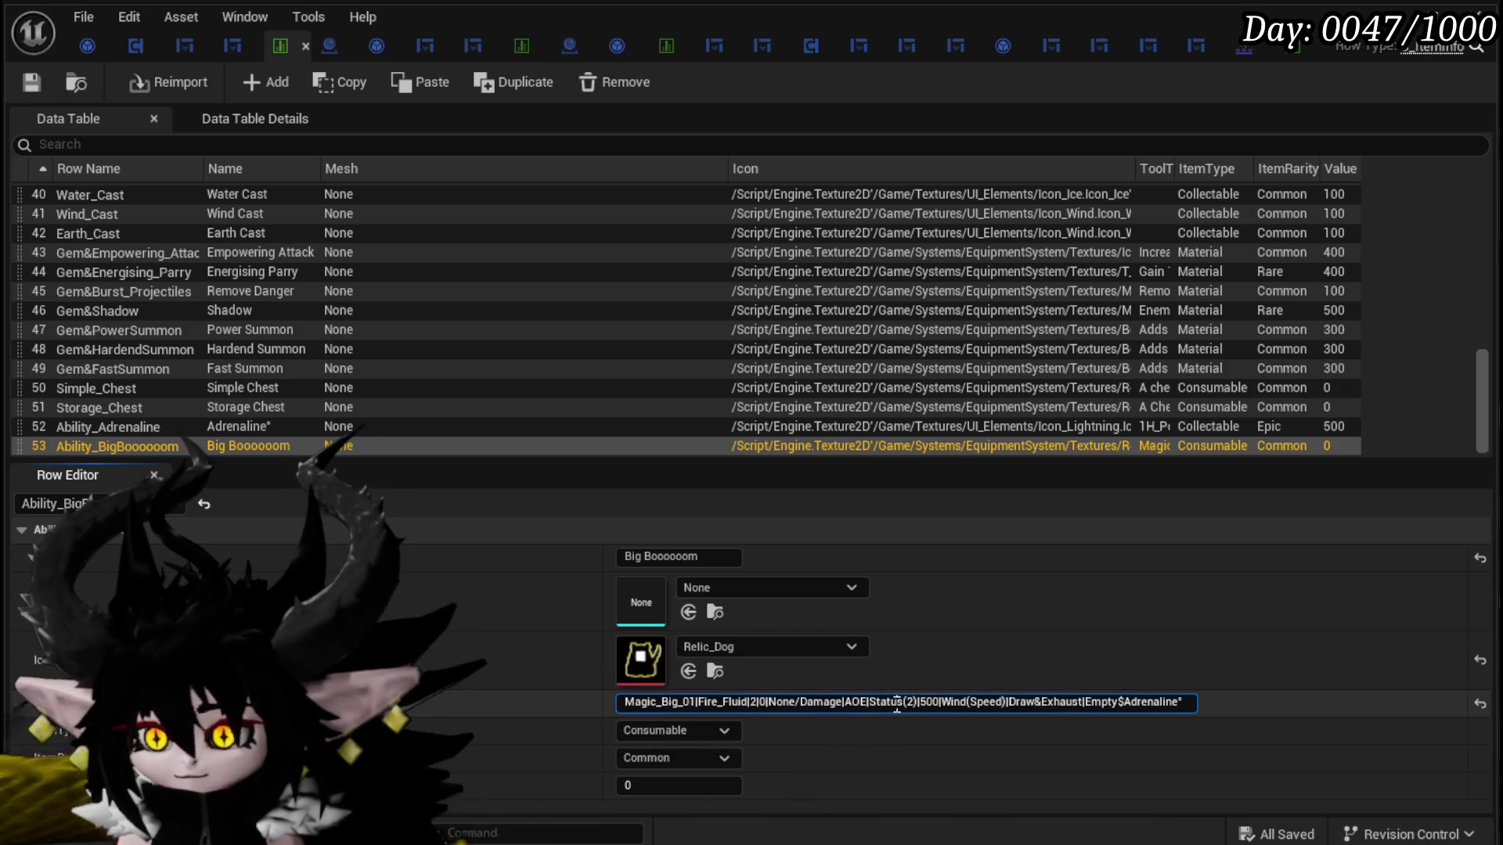
key(BackSpace)
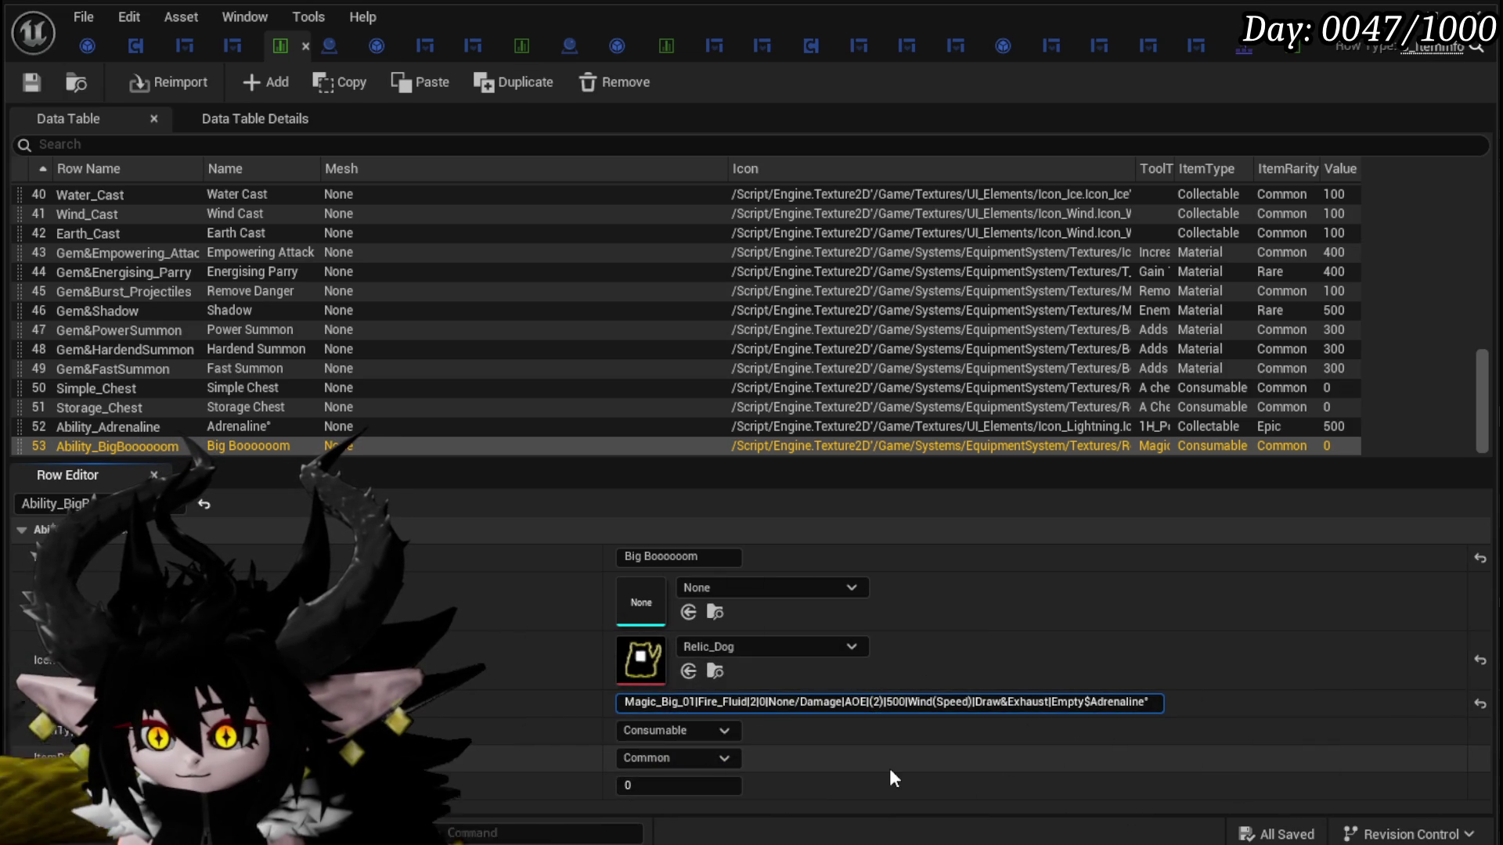
key(BackSpace)
key(BackSpace)
key(BackSpace)
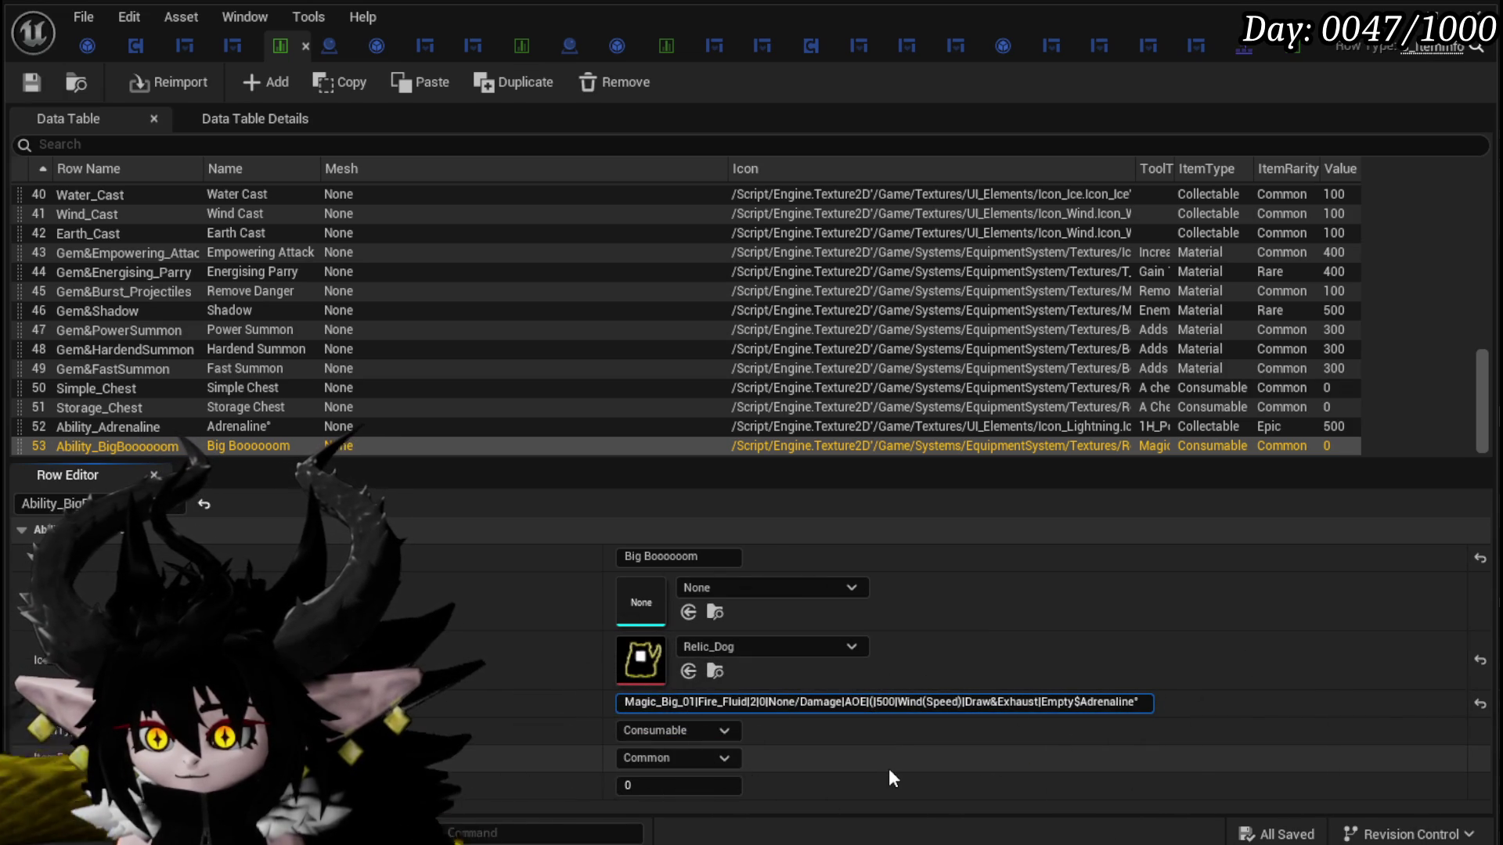
text(Direct)
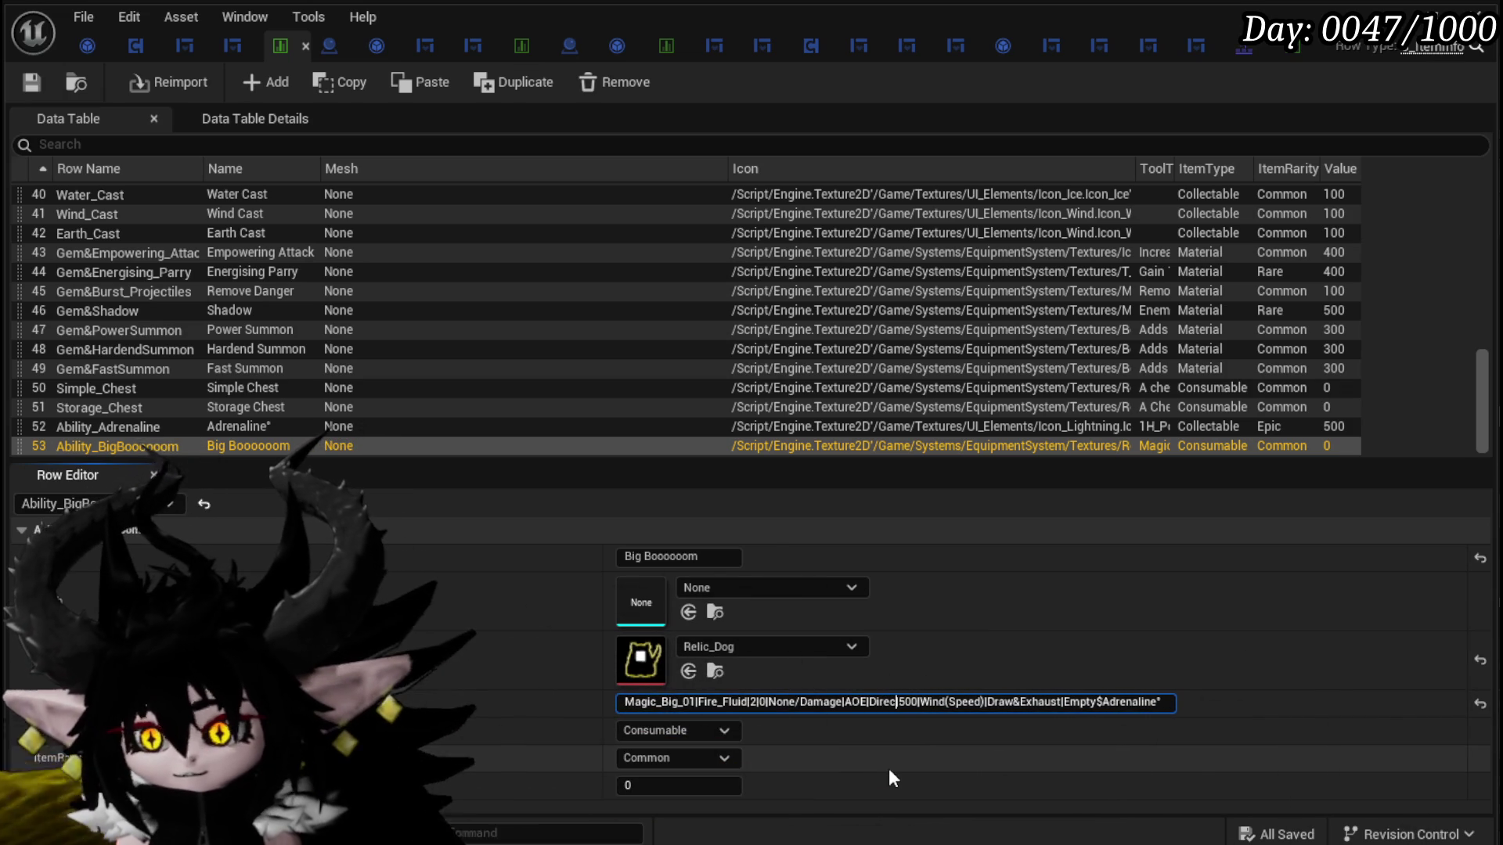
key(Return)
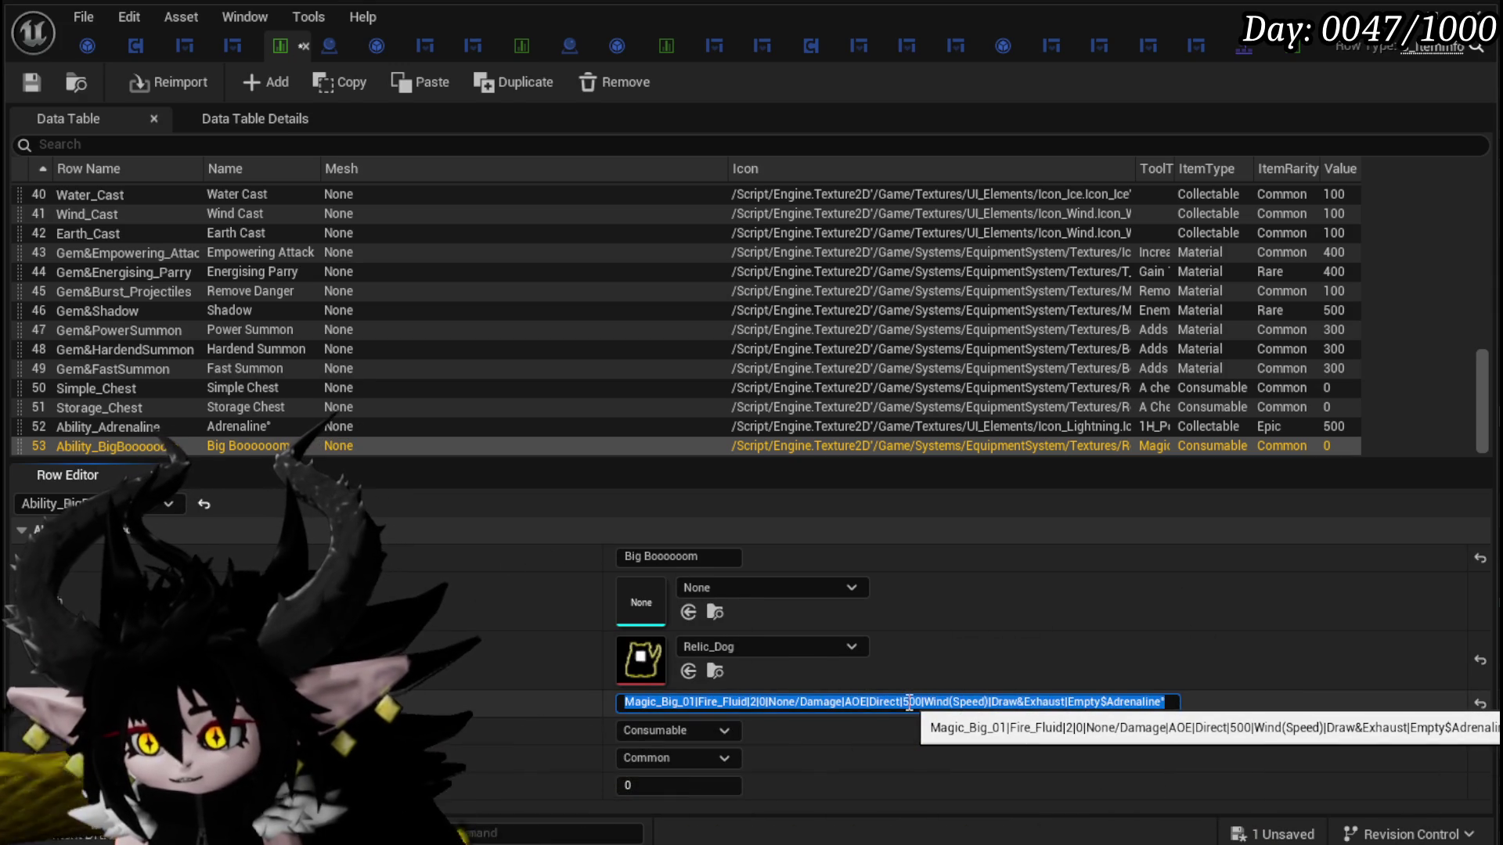
Step: Set the tooltip damage to 777, Wind to Fire, Speed to None and Draw to Ephemeral
text(8)
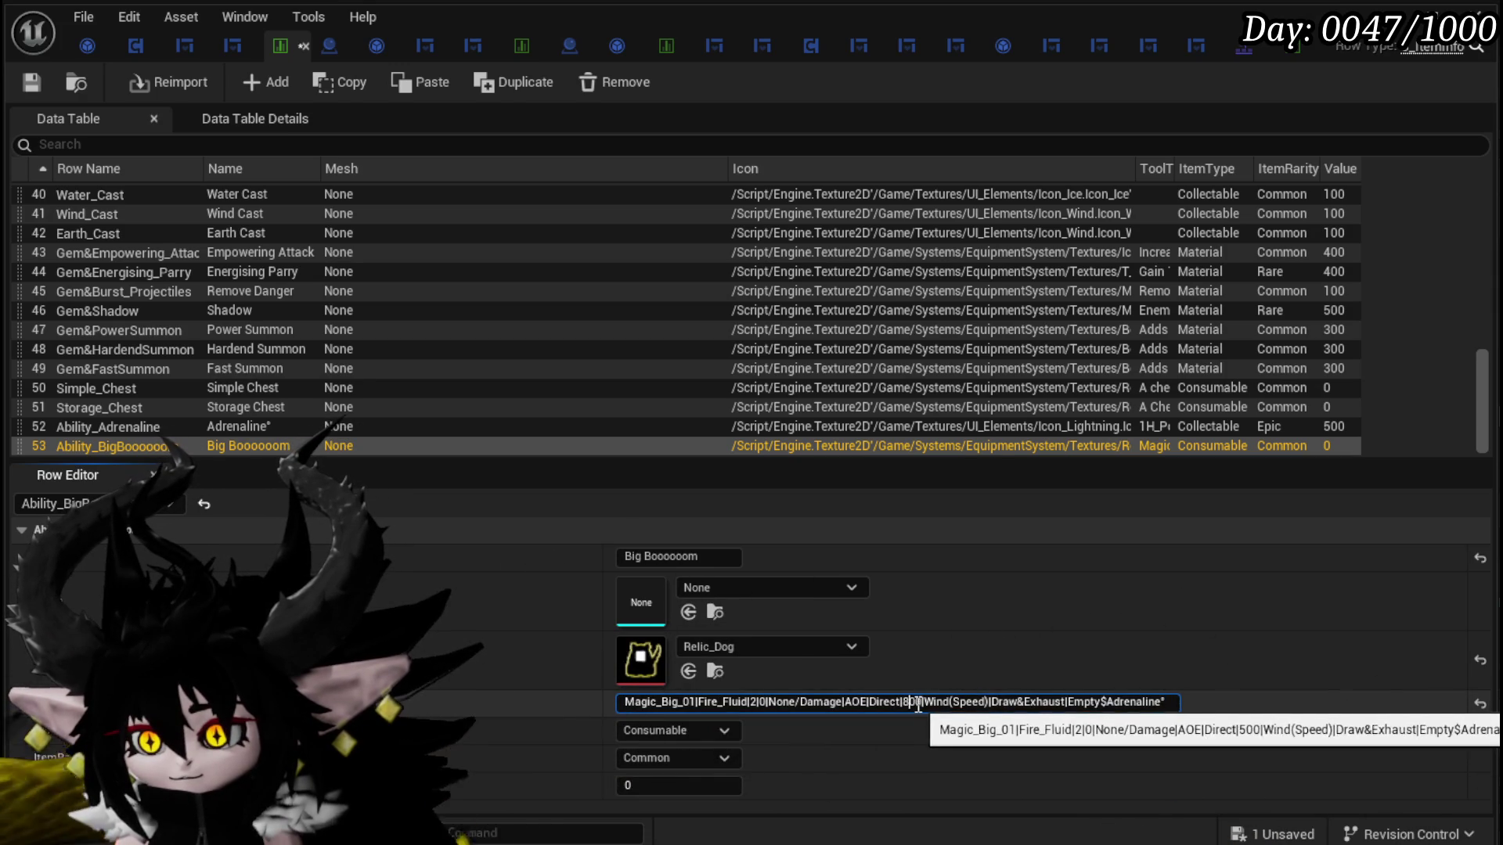
drag(914, 706, 920, 704)
text(777)
double_click(936, 701)
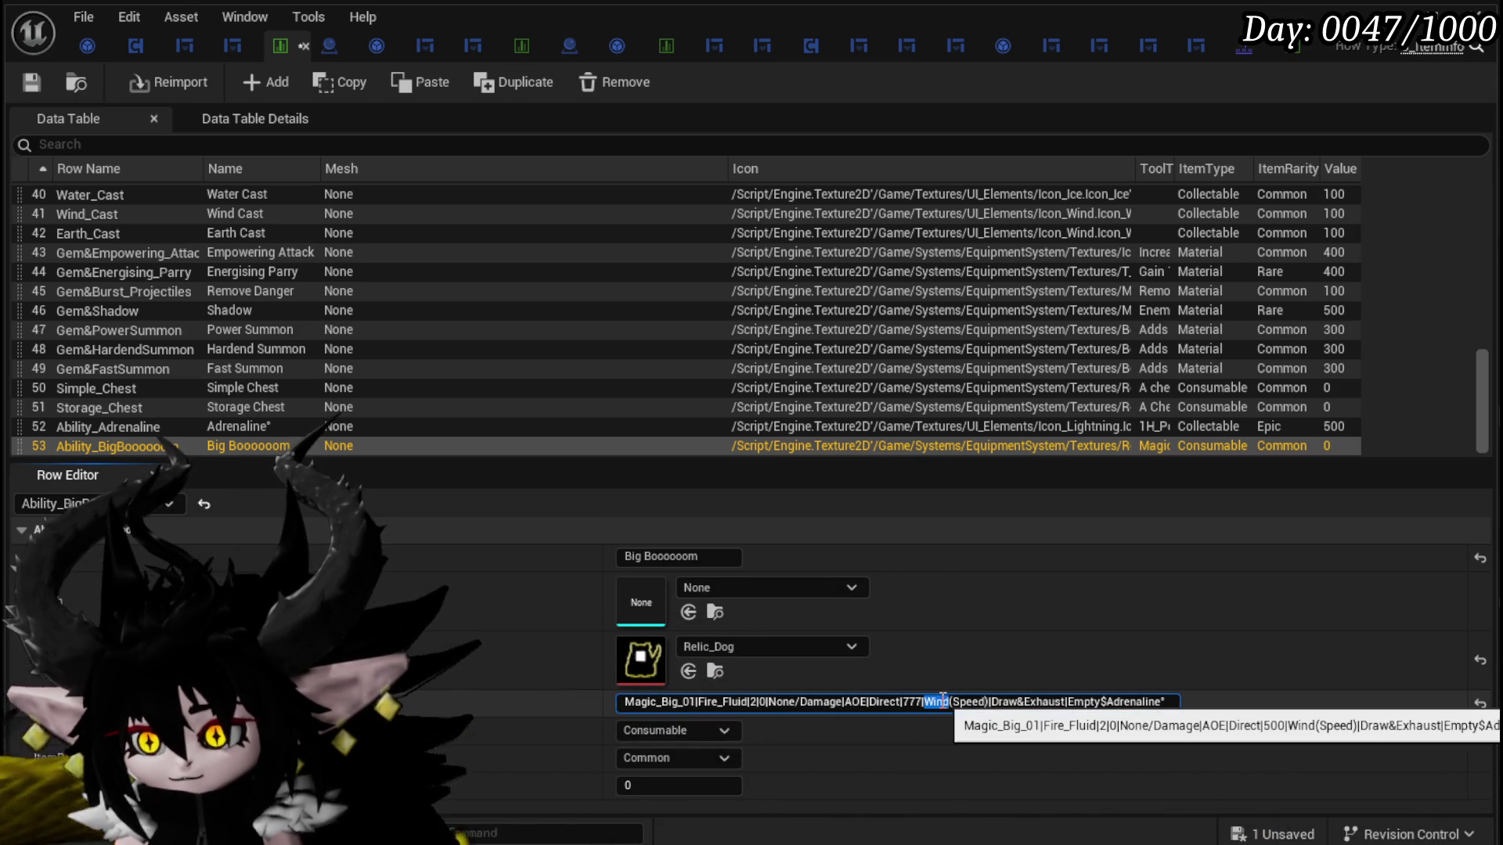
text(Fire)
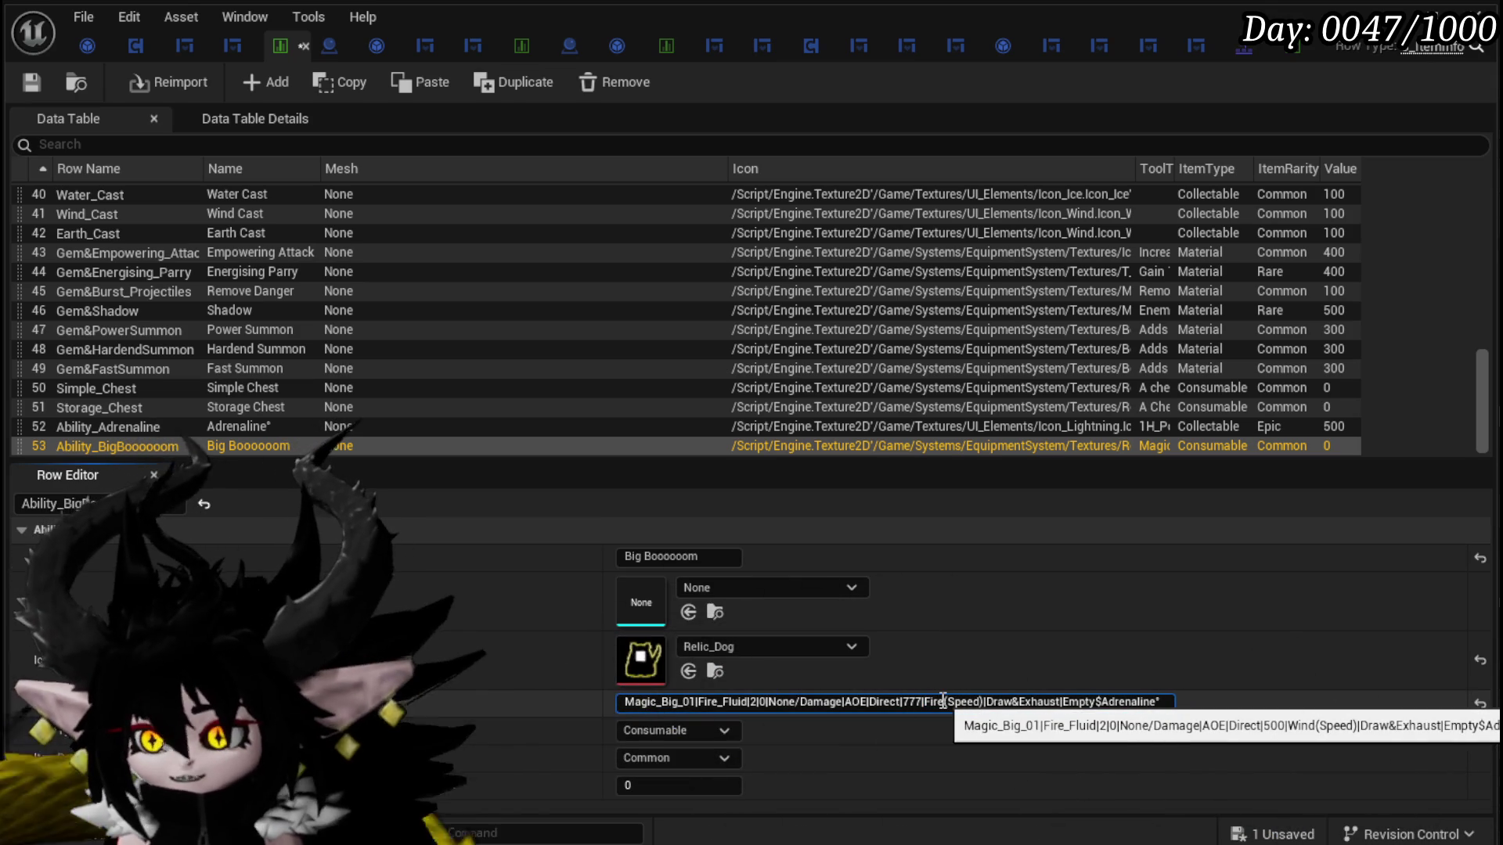
double_click(962, 702)
text(Non)
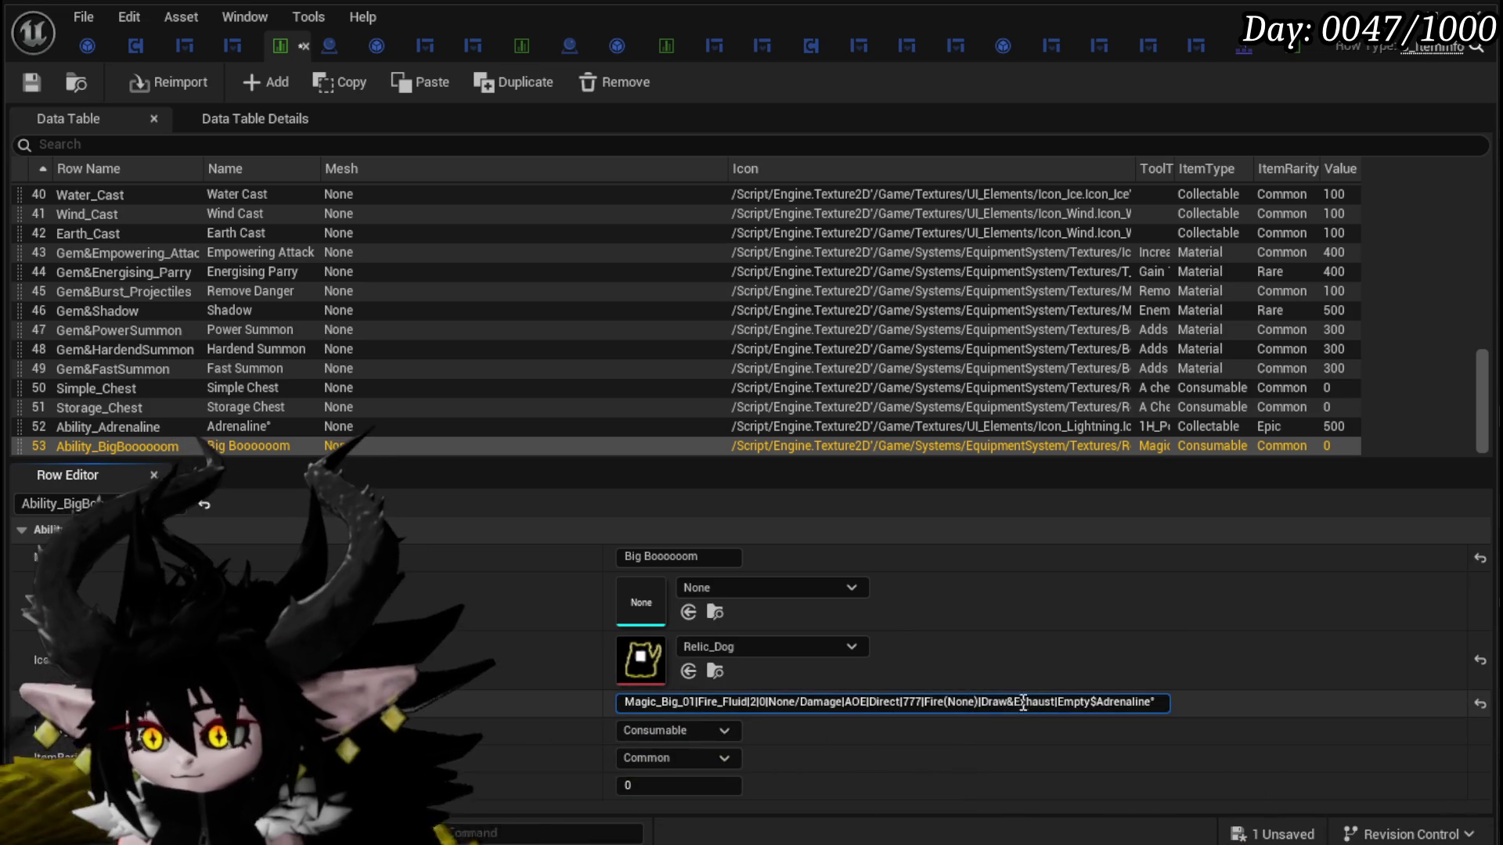
double_click(999, 703)
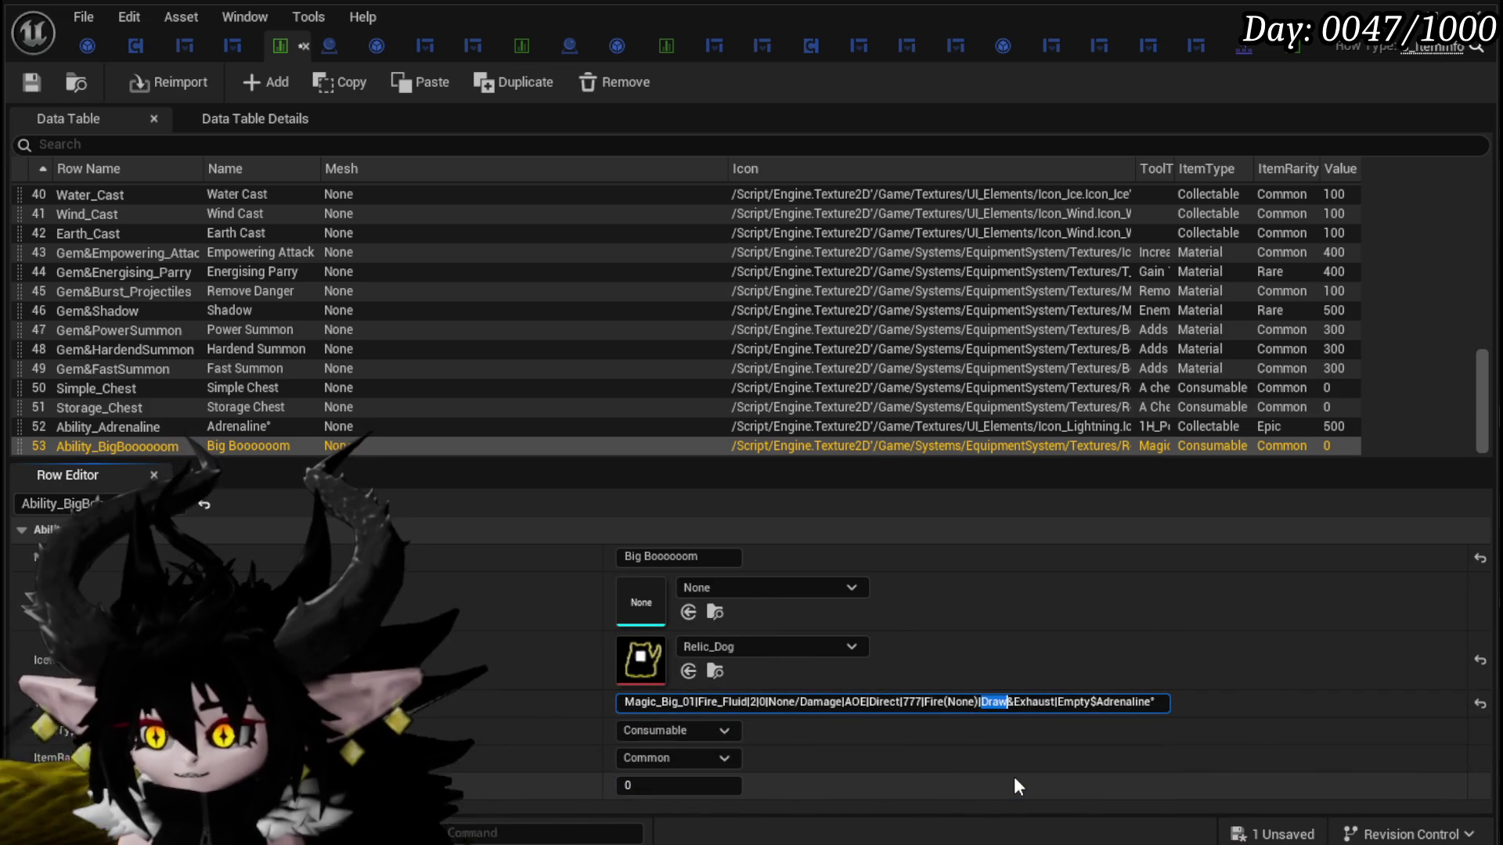
text(Ephe)
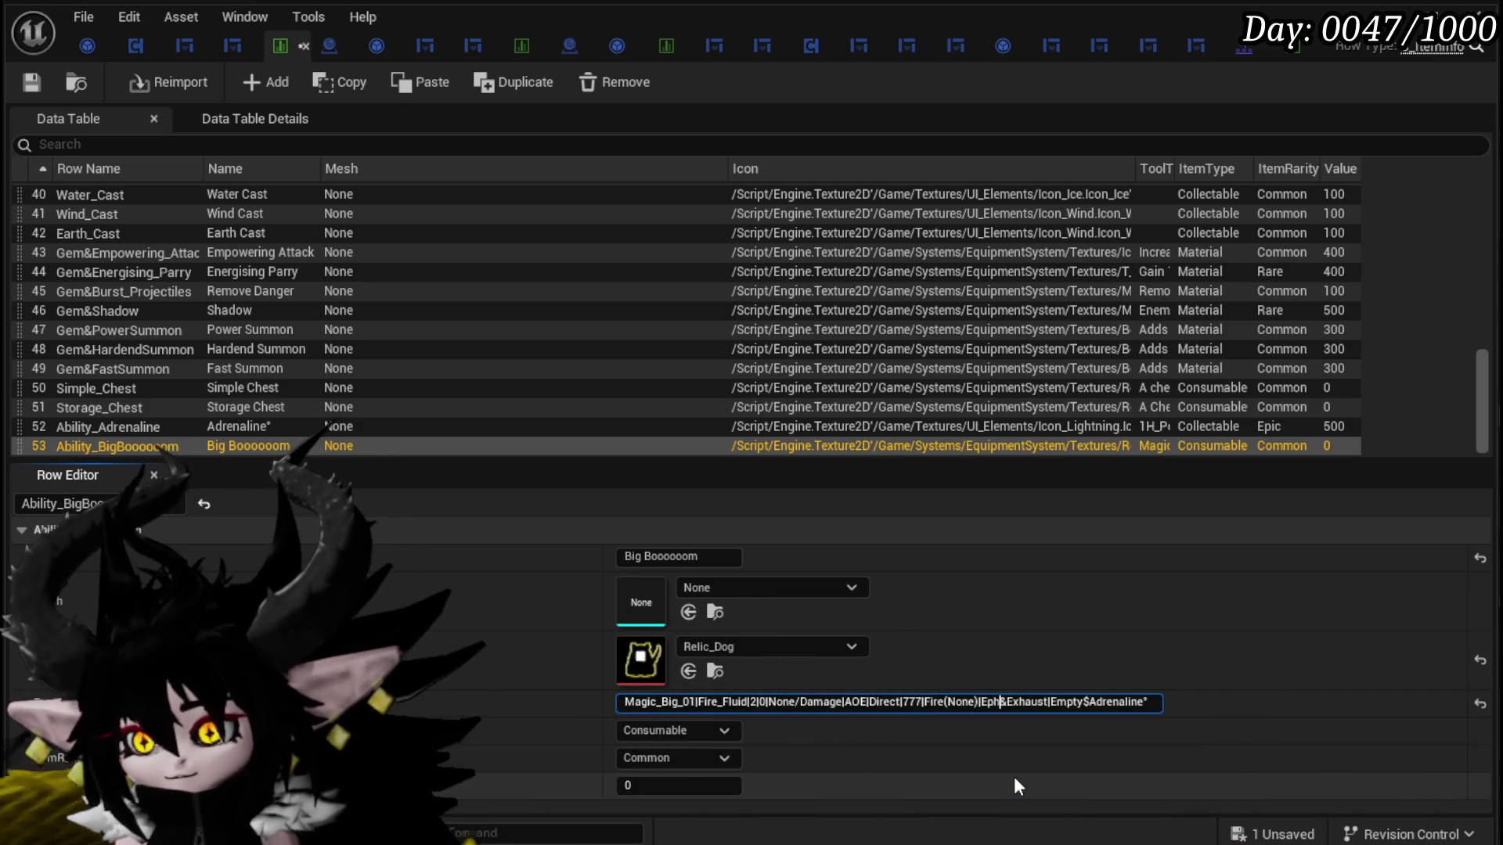
text(meral)
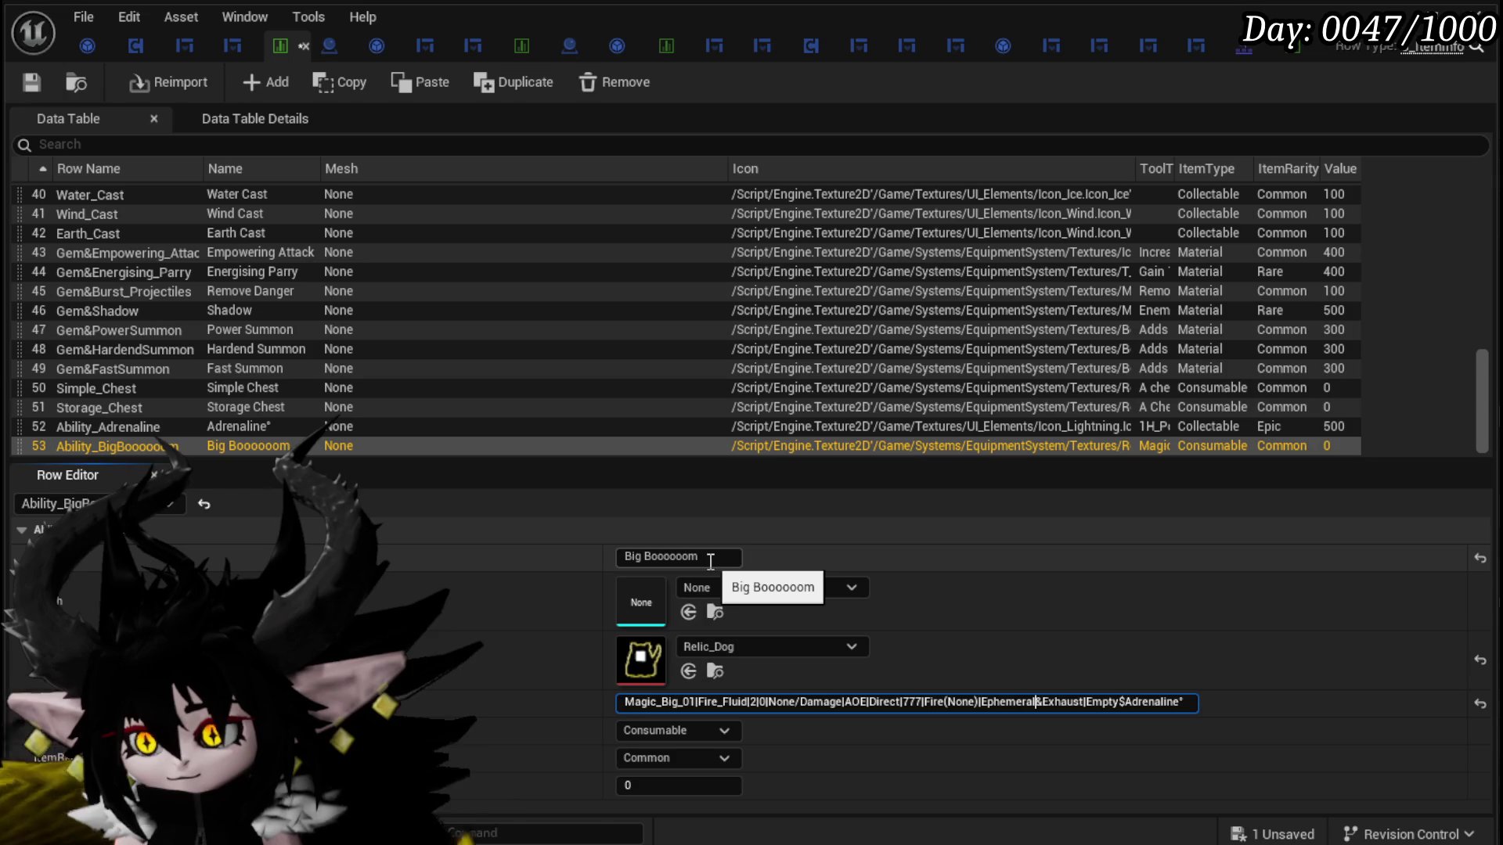
double_click(1150, 702)
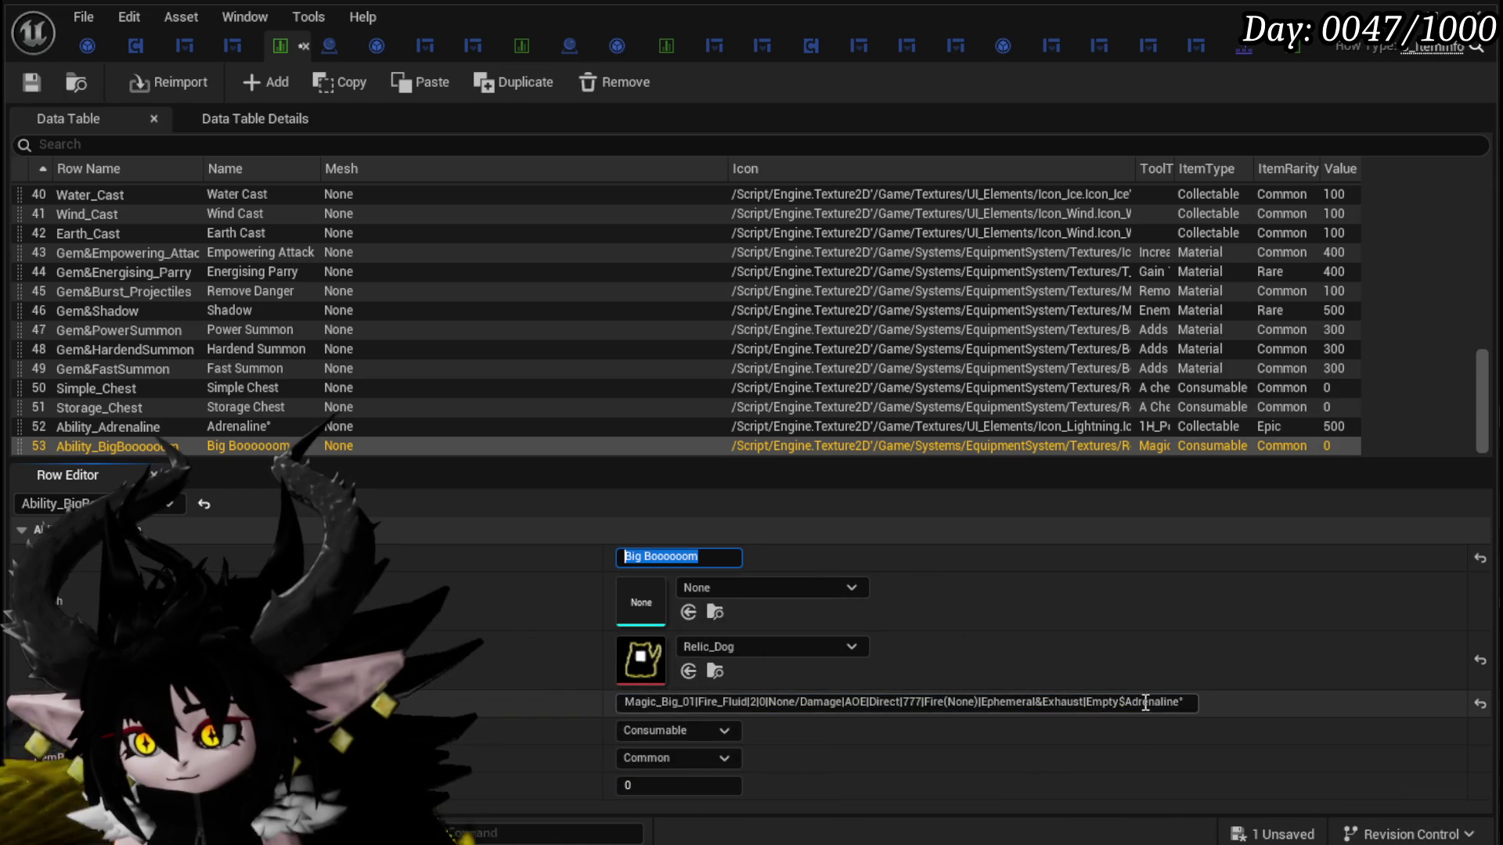
Step: End the tooltip with Big Boooooom, set rarity to Legendary and value to 7777, then save
text(Big Boooooom)
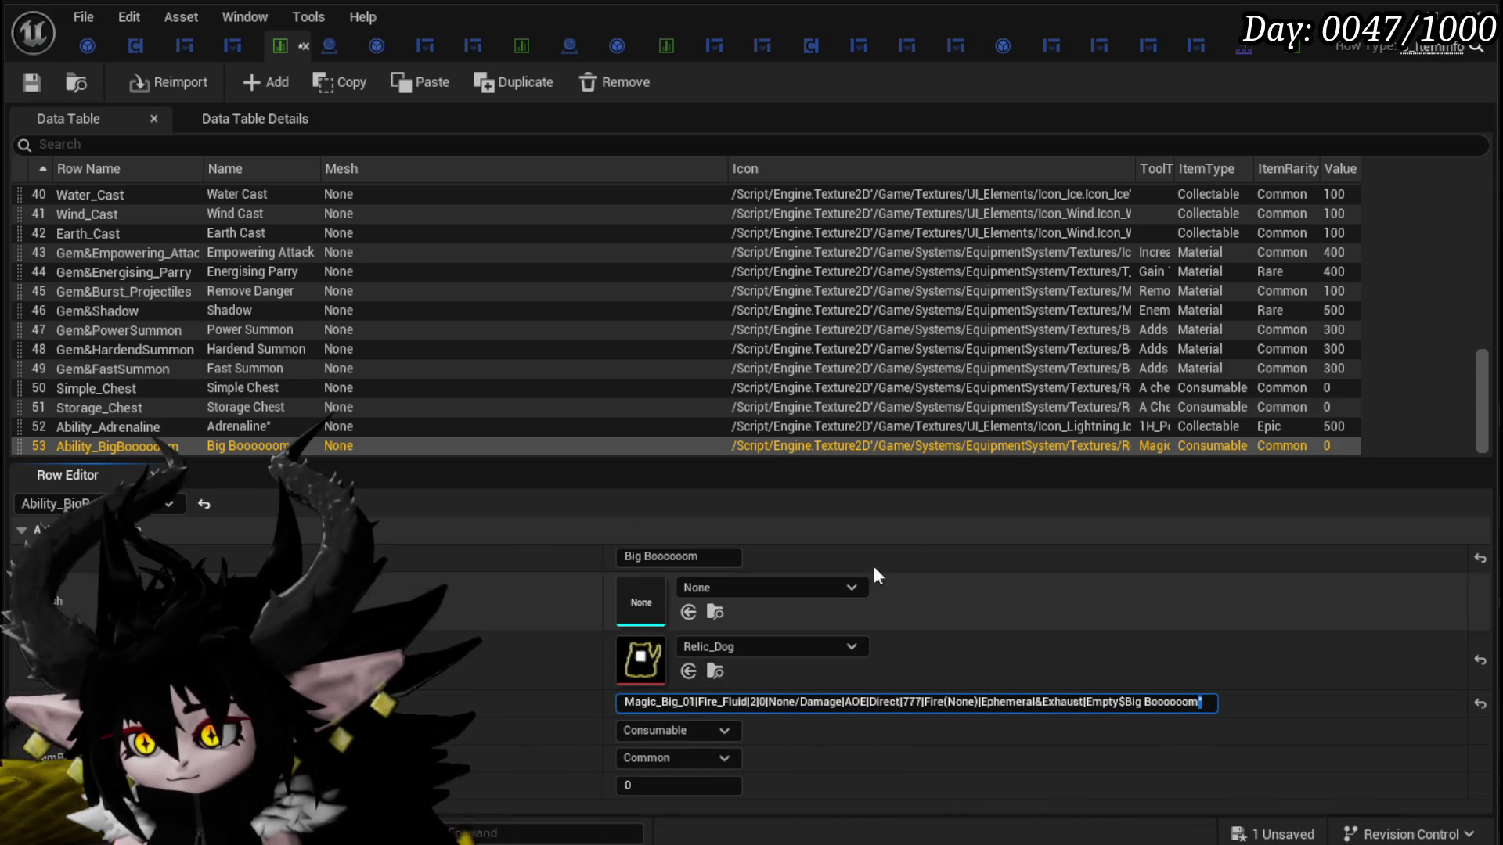
click(718, 556)
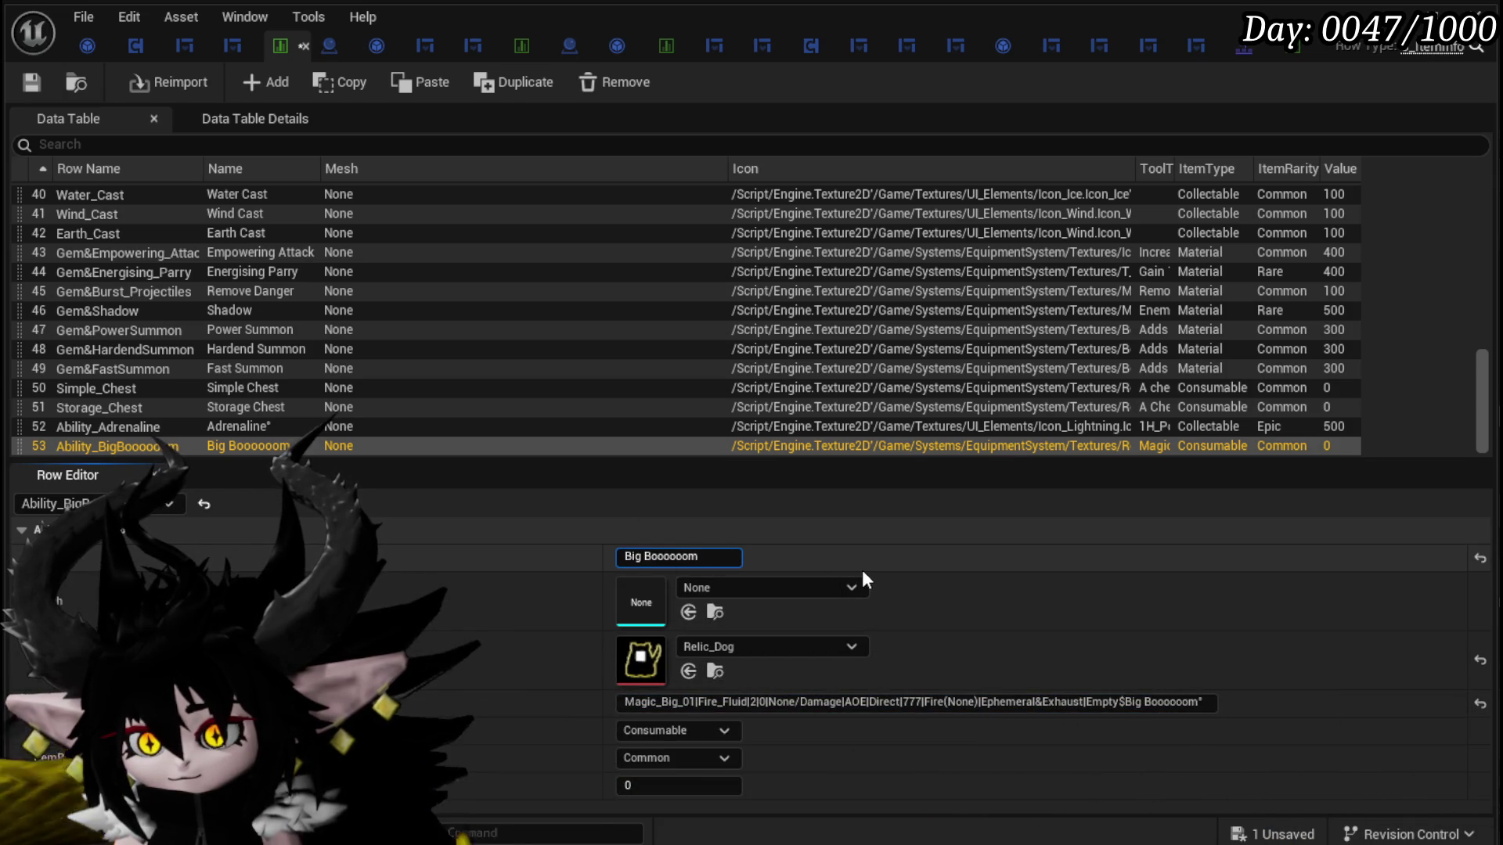
click(677, 757)
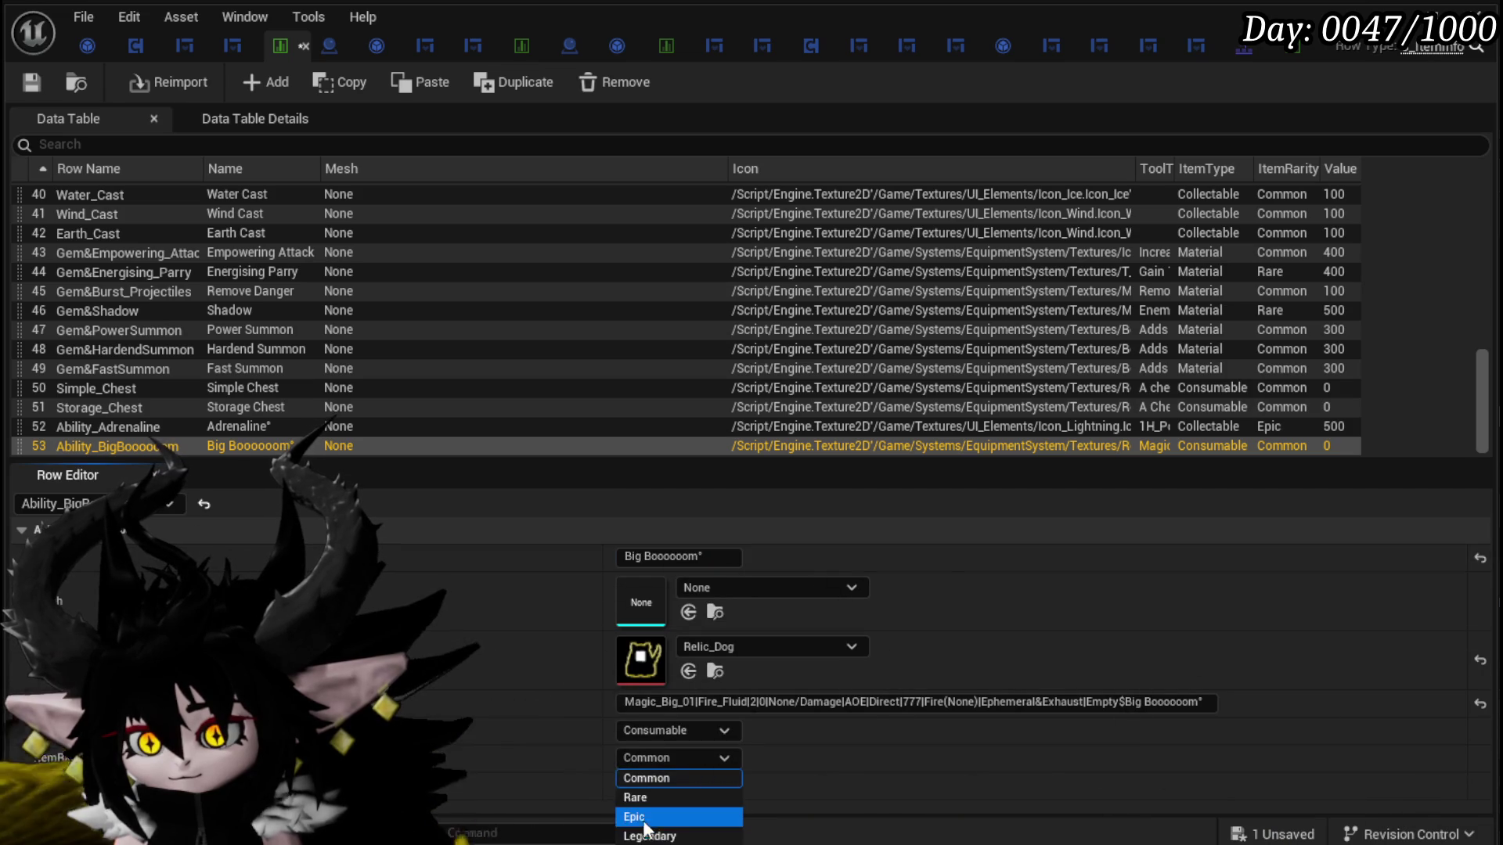
click(677, 836)
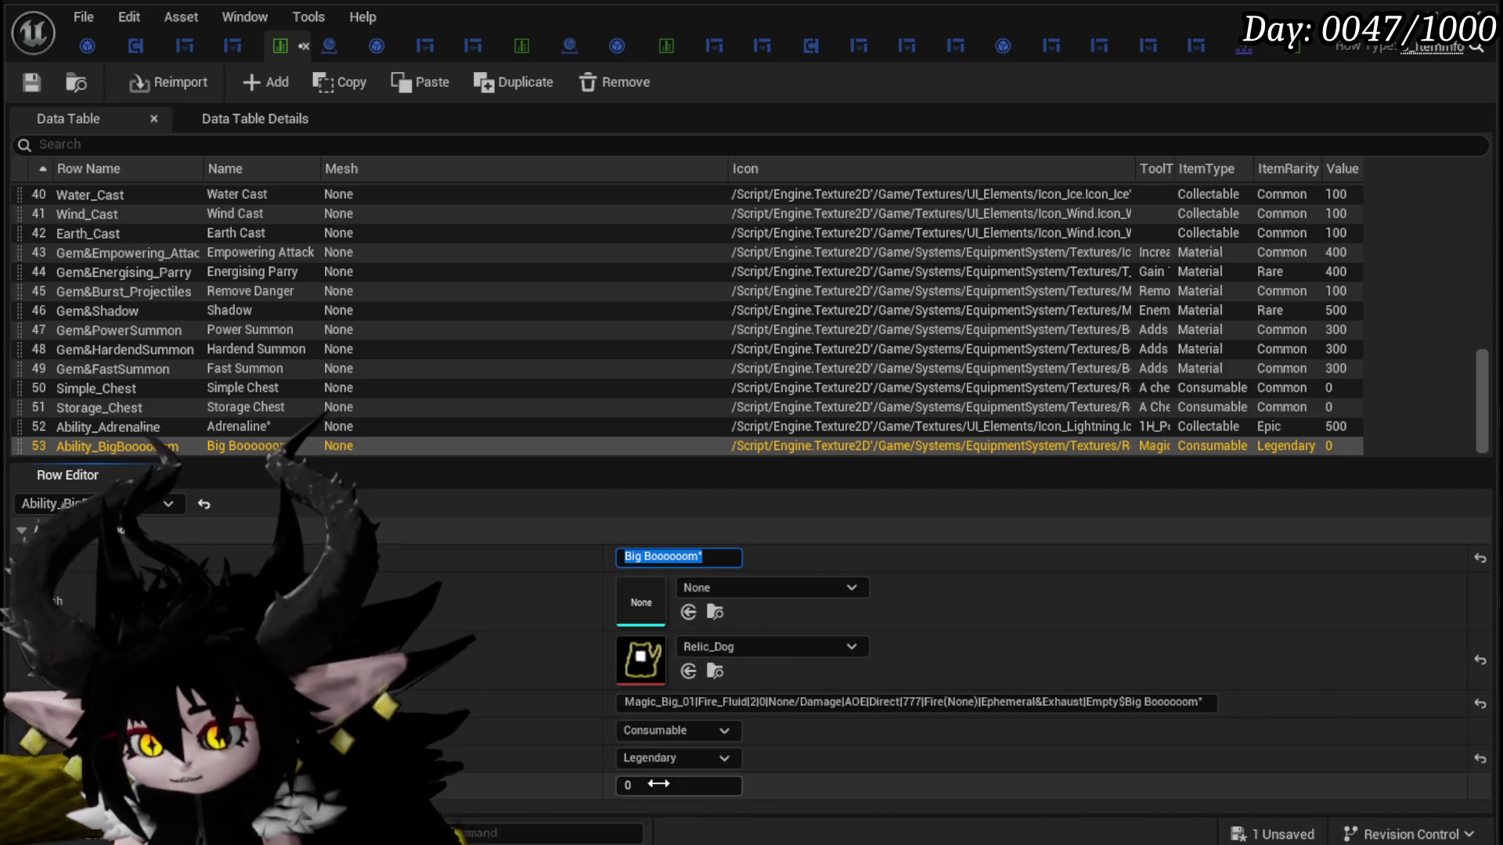
text(777)
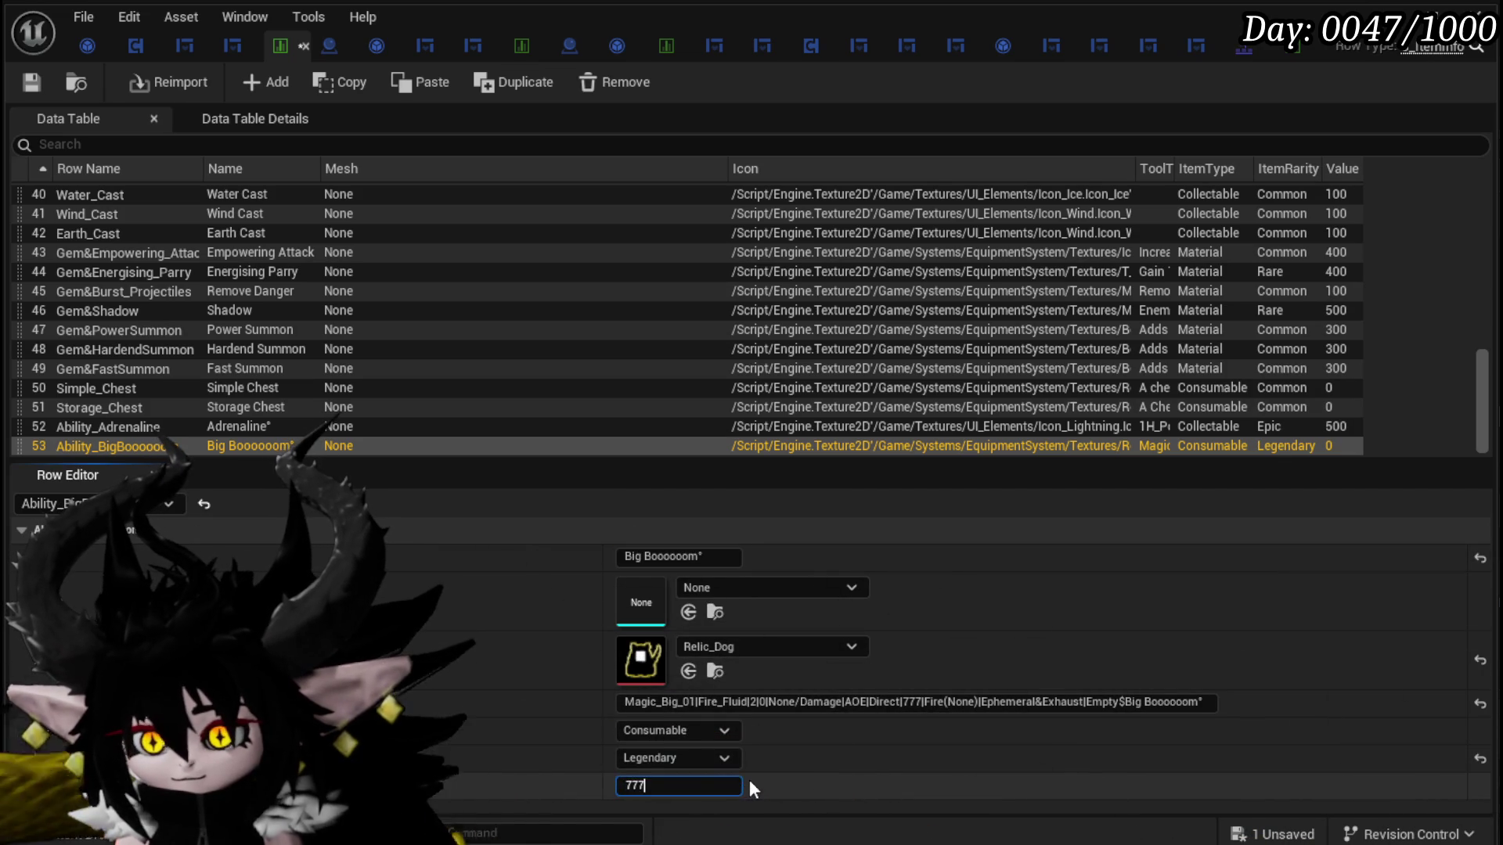
text(7)
key(Return)
click(33, 82)
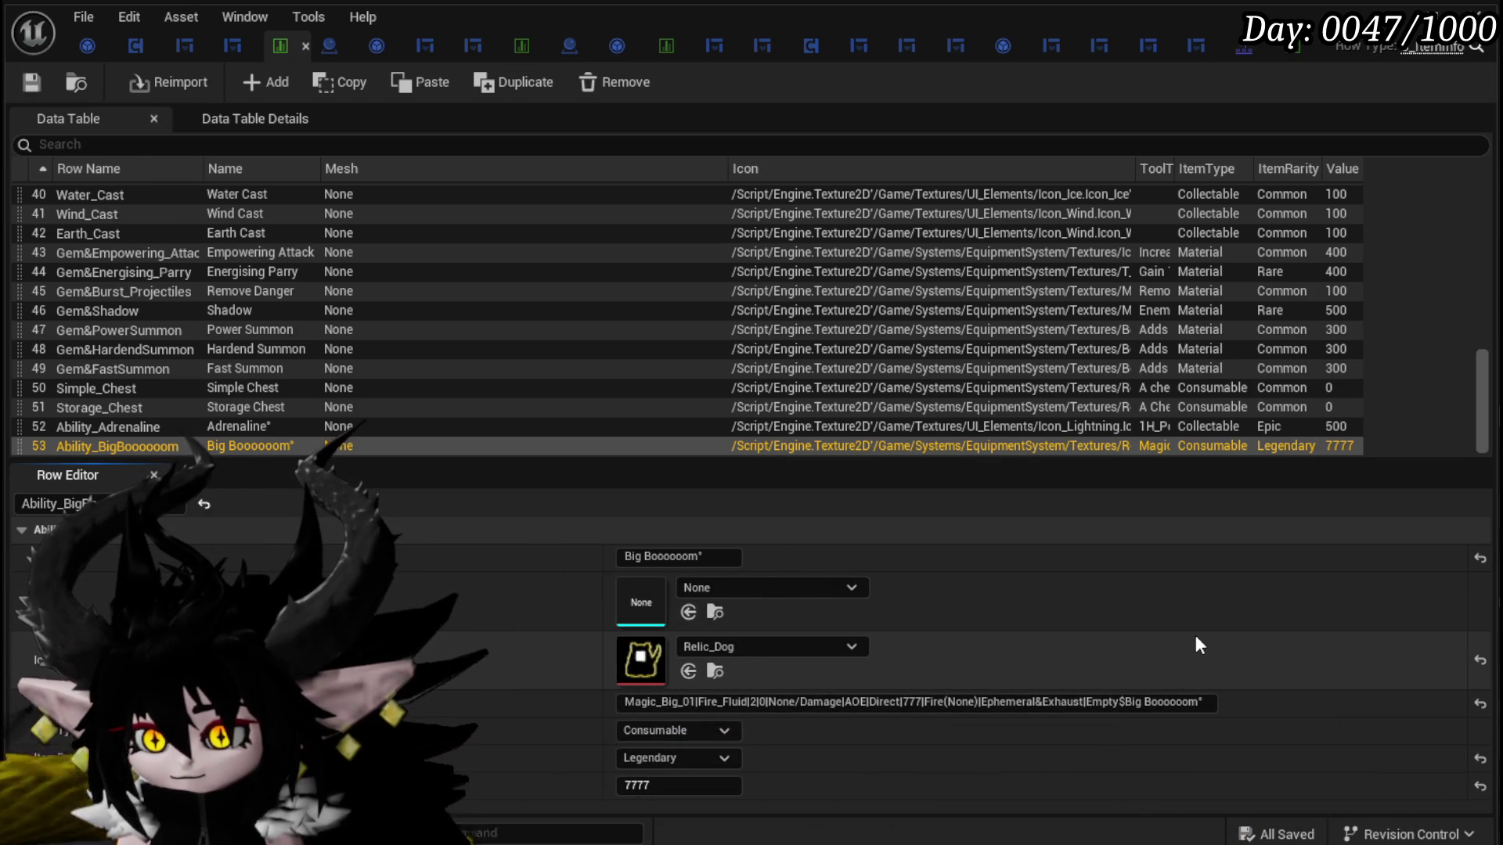
Step: Change Big Boooooom's item type to Collectable
click(712, 730)
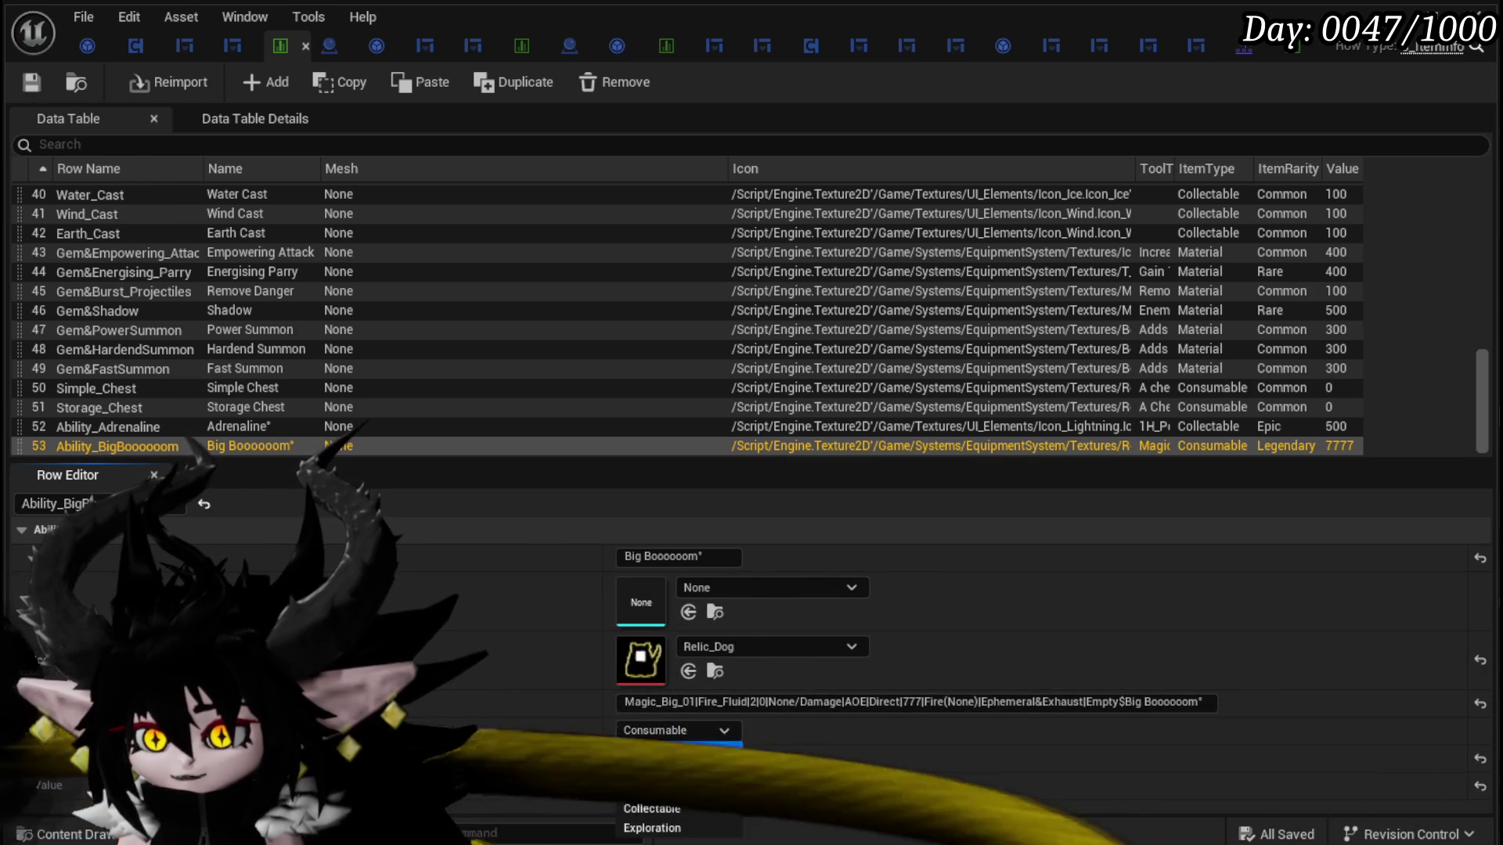
click(660, 814)
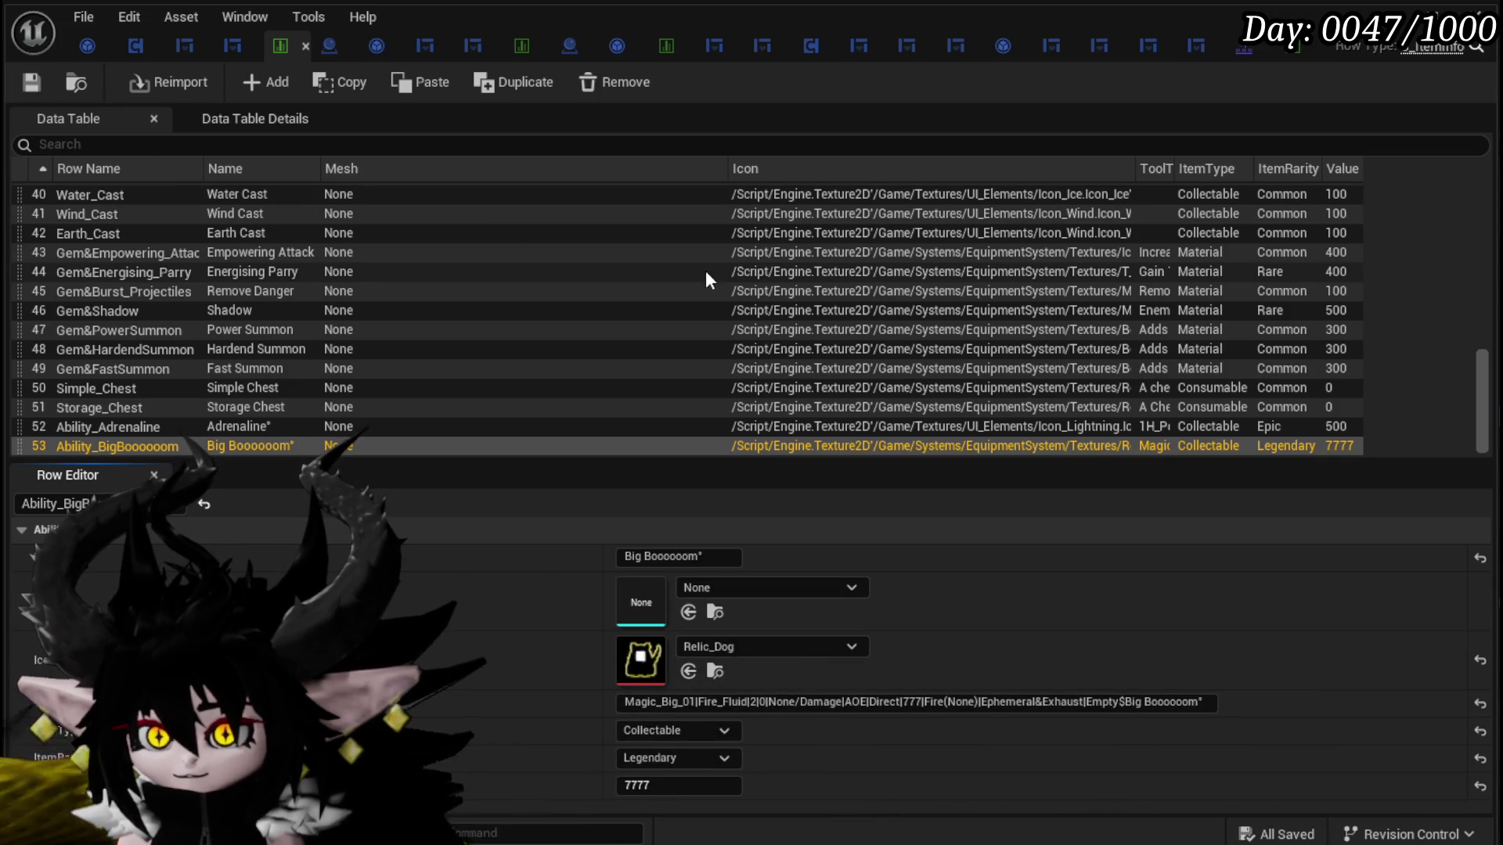
double_click(115, 445)
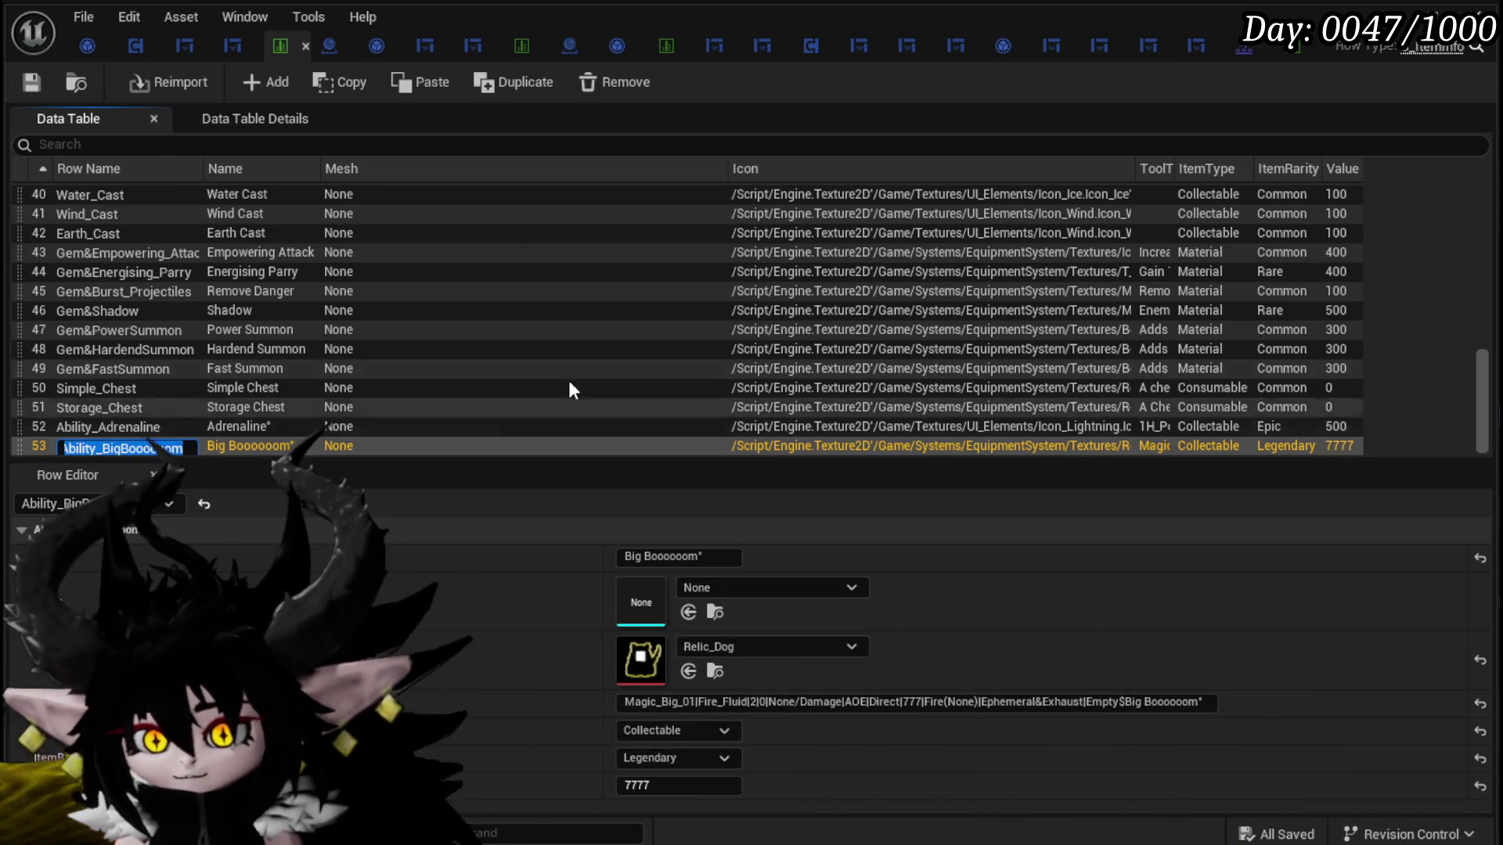
key(alt+Tab)
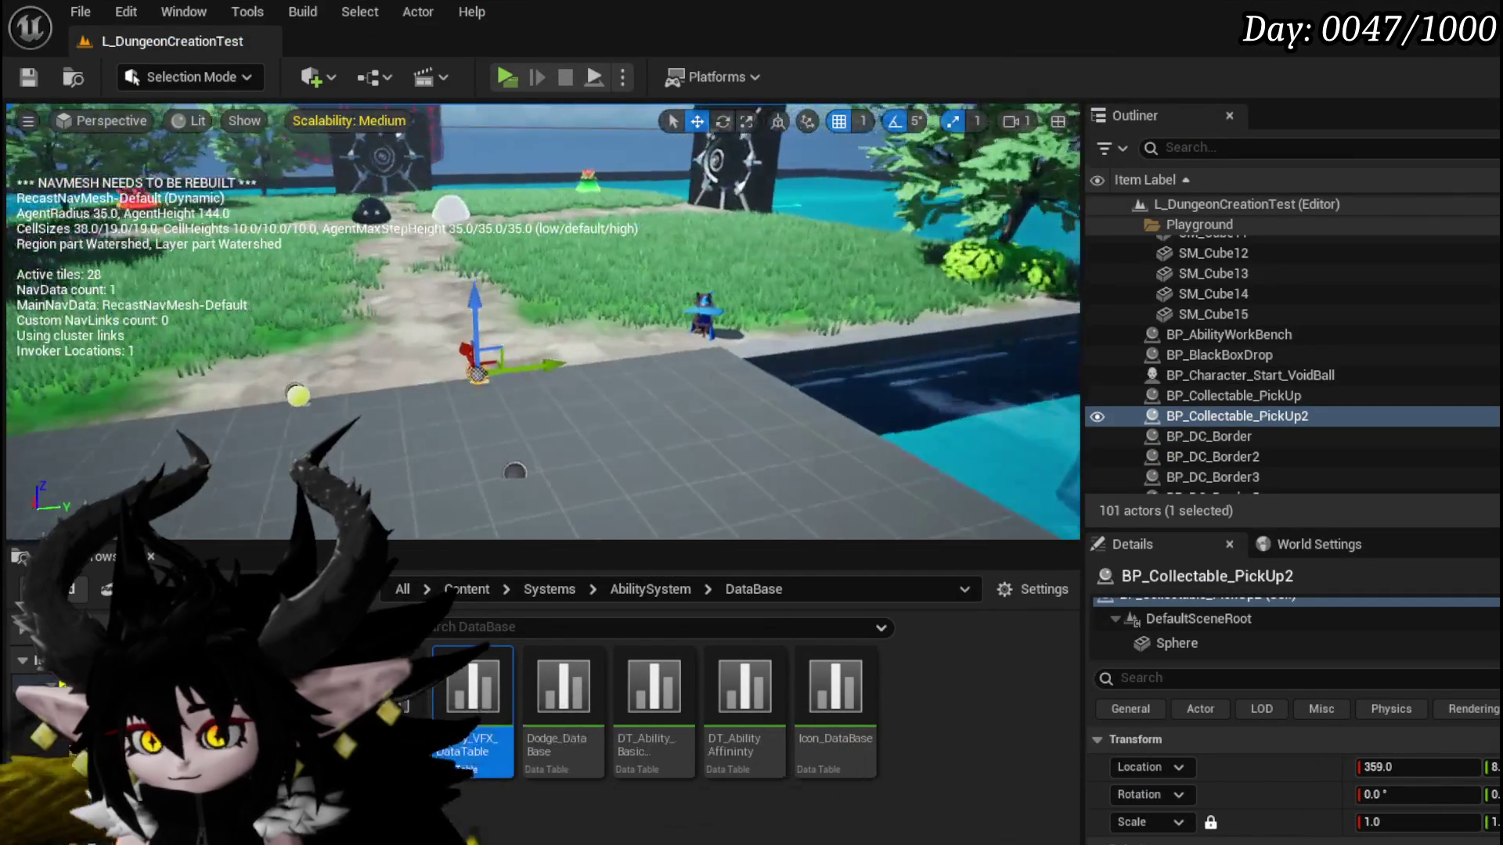
Step: Set BP_Collectable_PickUp2's Item ID to Ability_BigBoooooom, save the level and launch a play preview
scroll(1408, 782, down, 2)
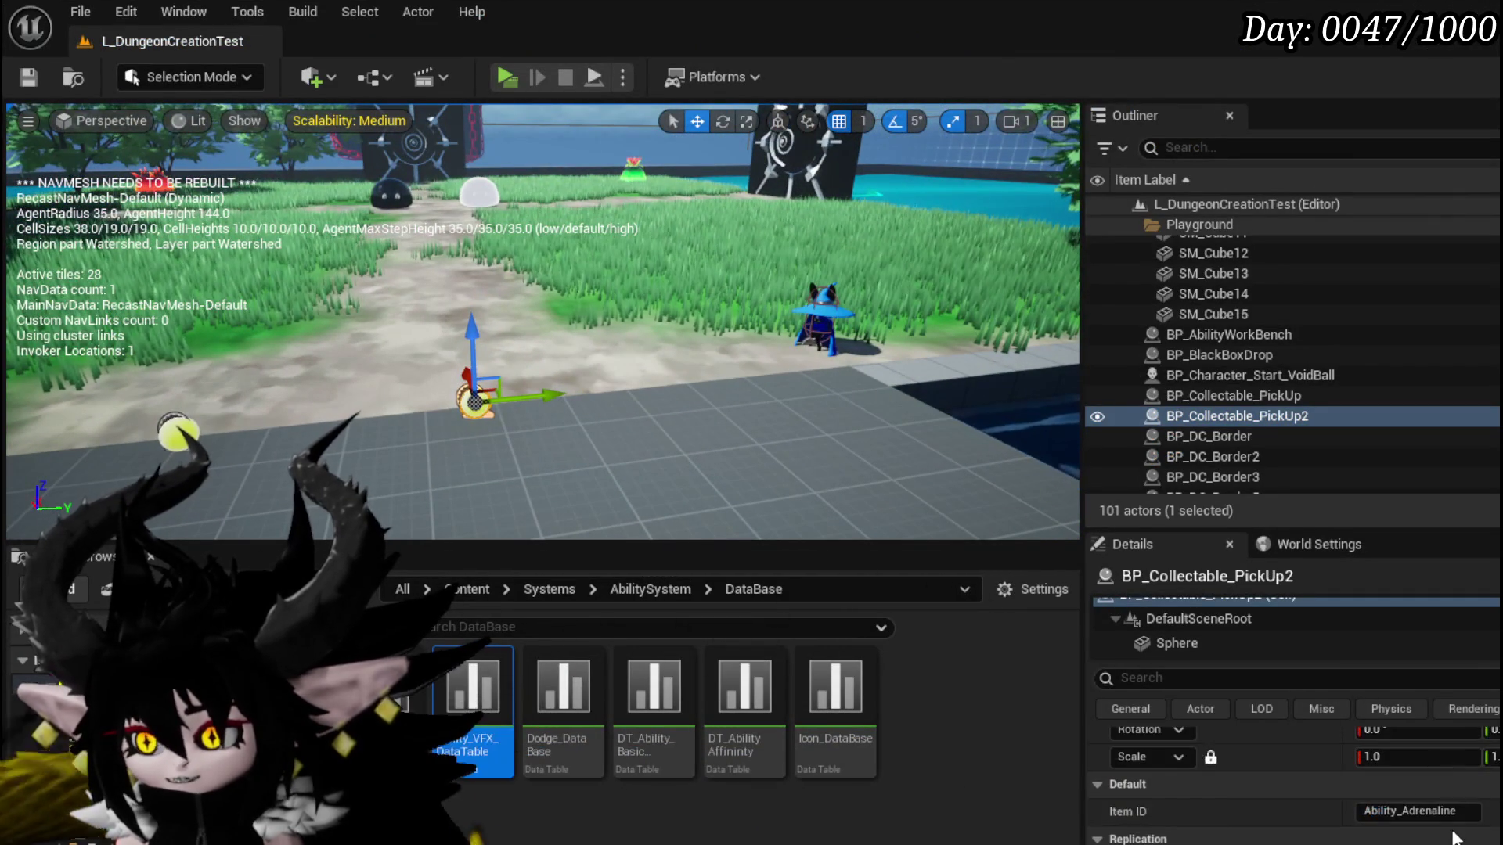
text(BigBoooooom)
key(Return)
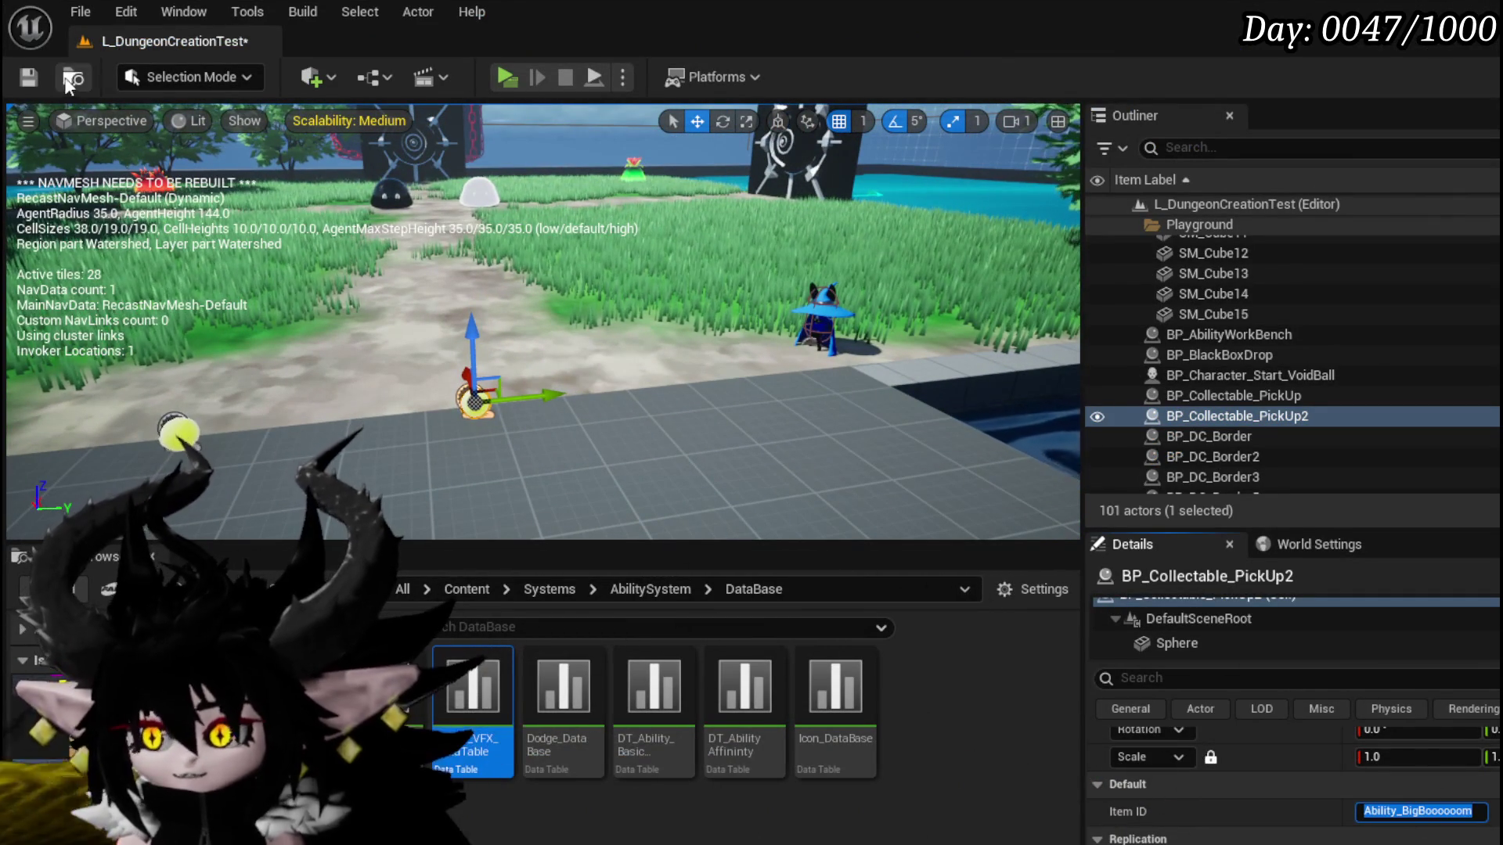
click(31, 88)
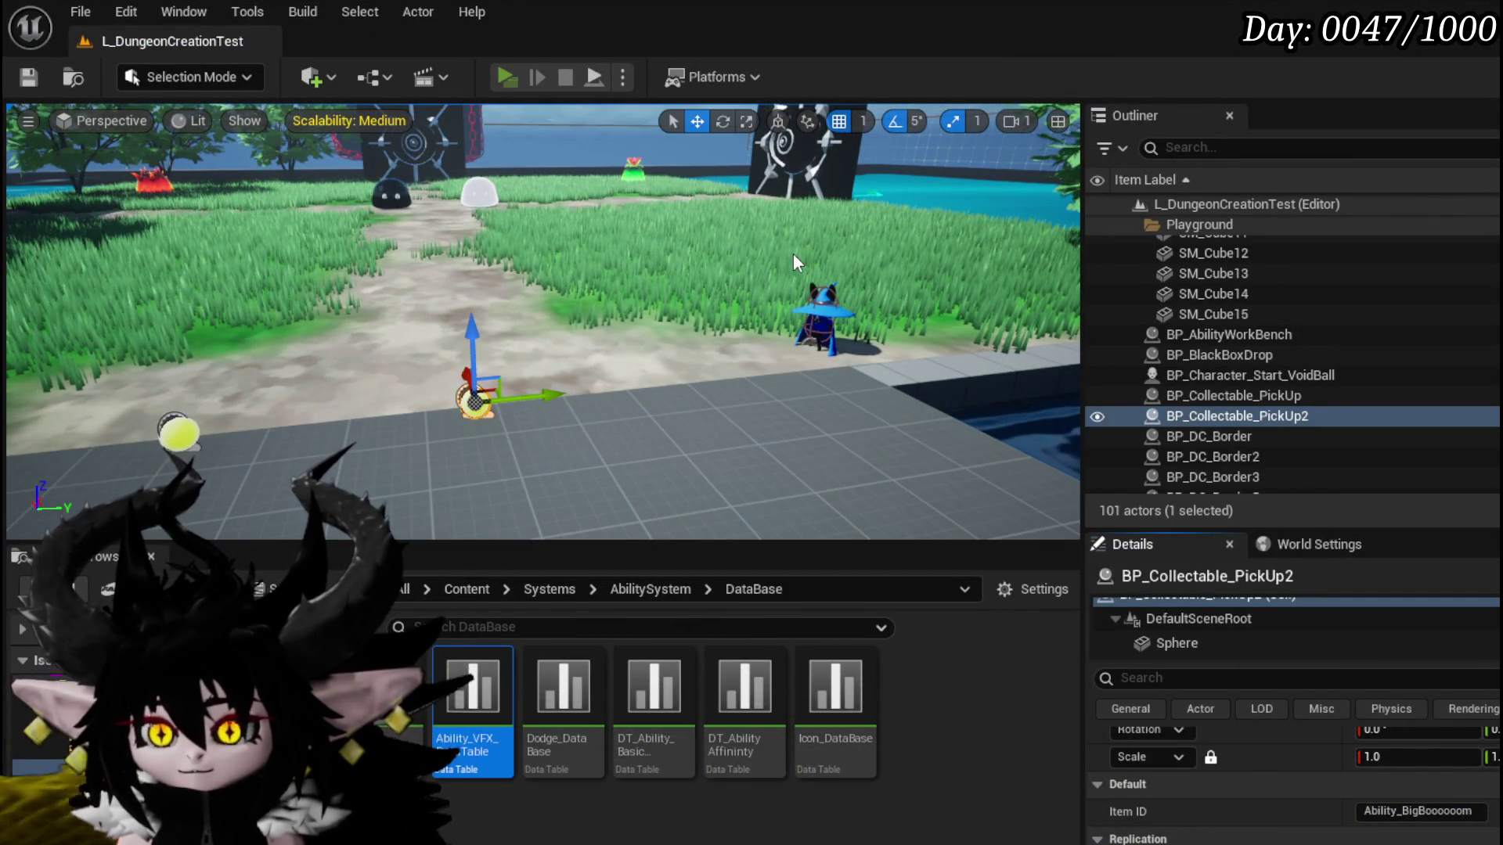
key(alt+p)
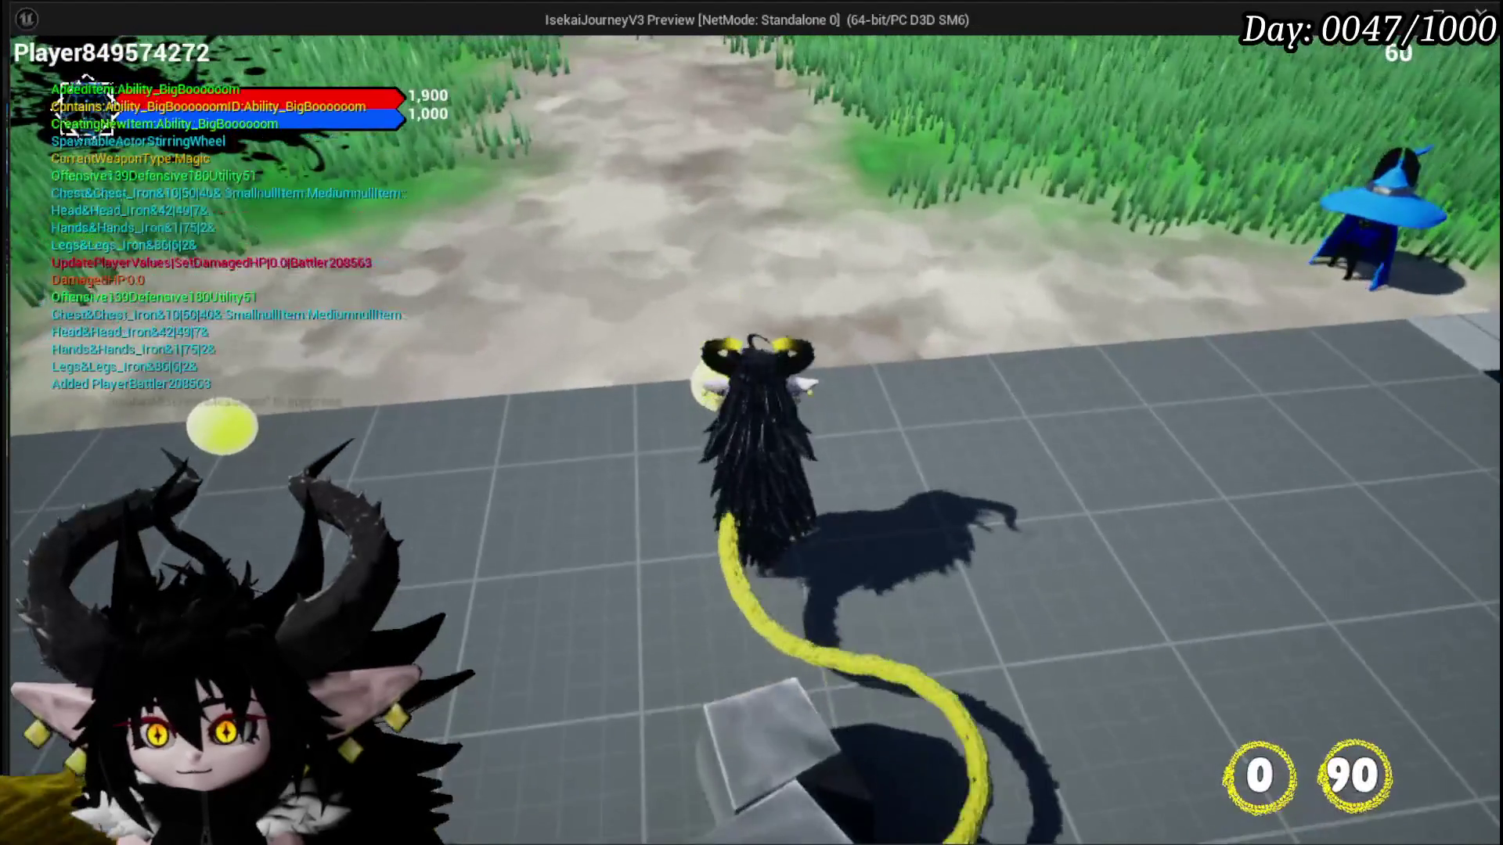
Step: Equip the Big Boooooom ability to the current core's card slot from the inventory, then close the menu
key(Tab)
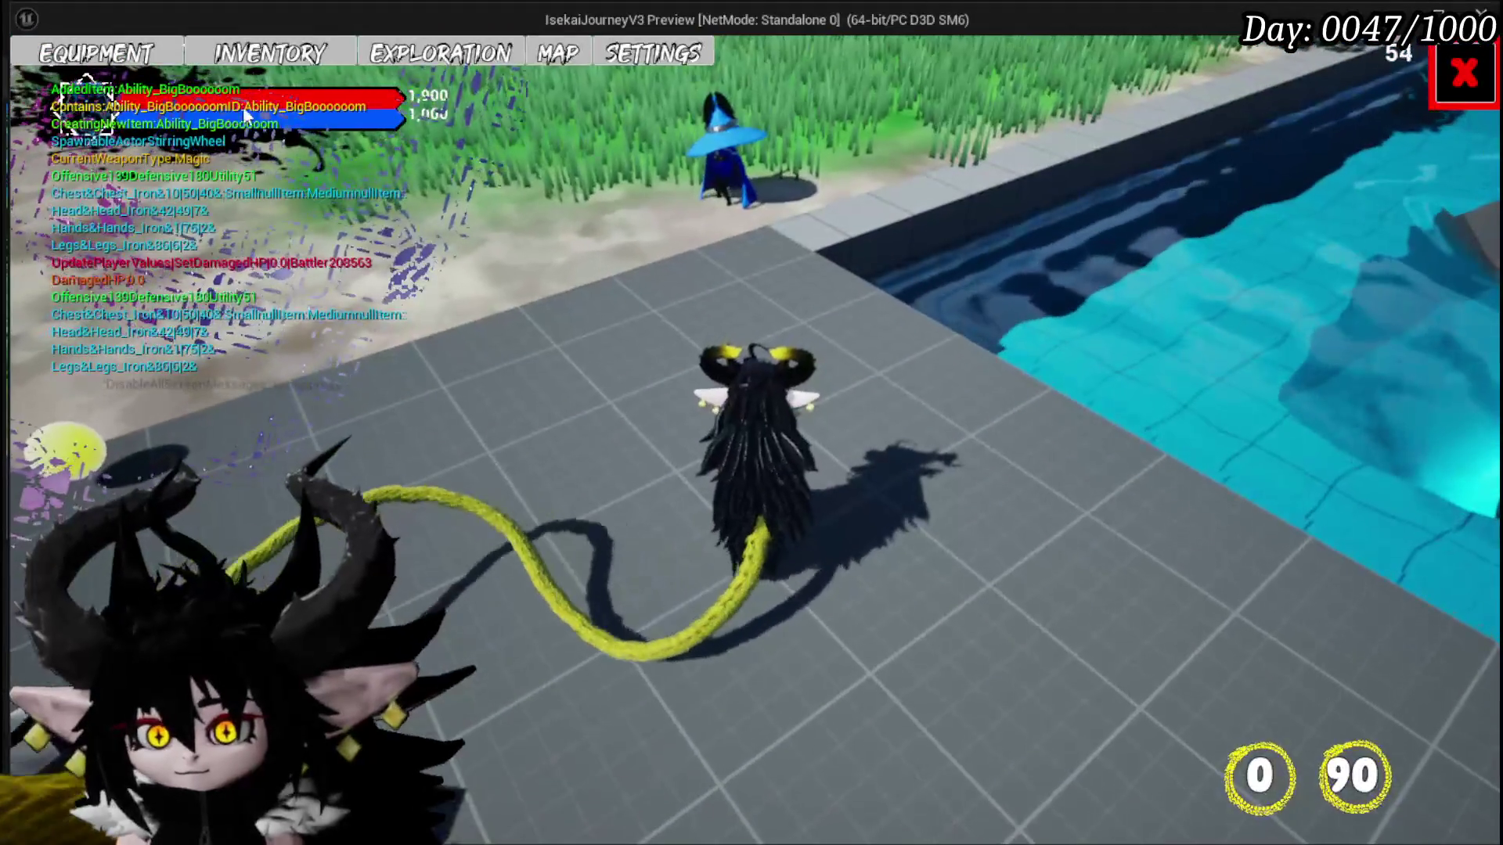
click(270, 53)
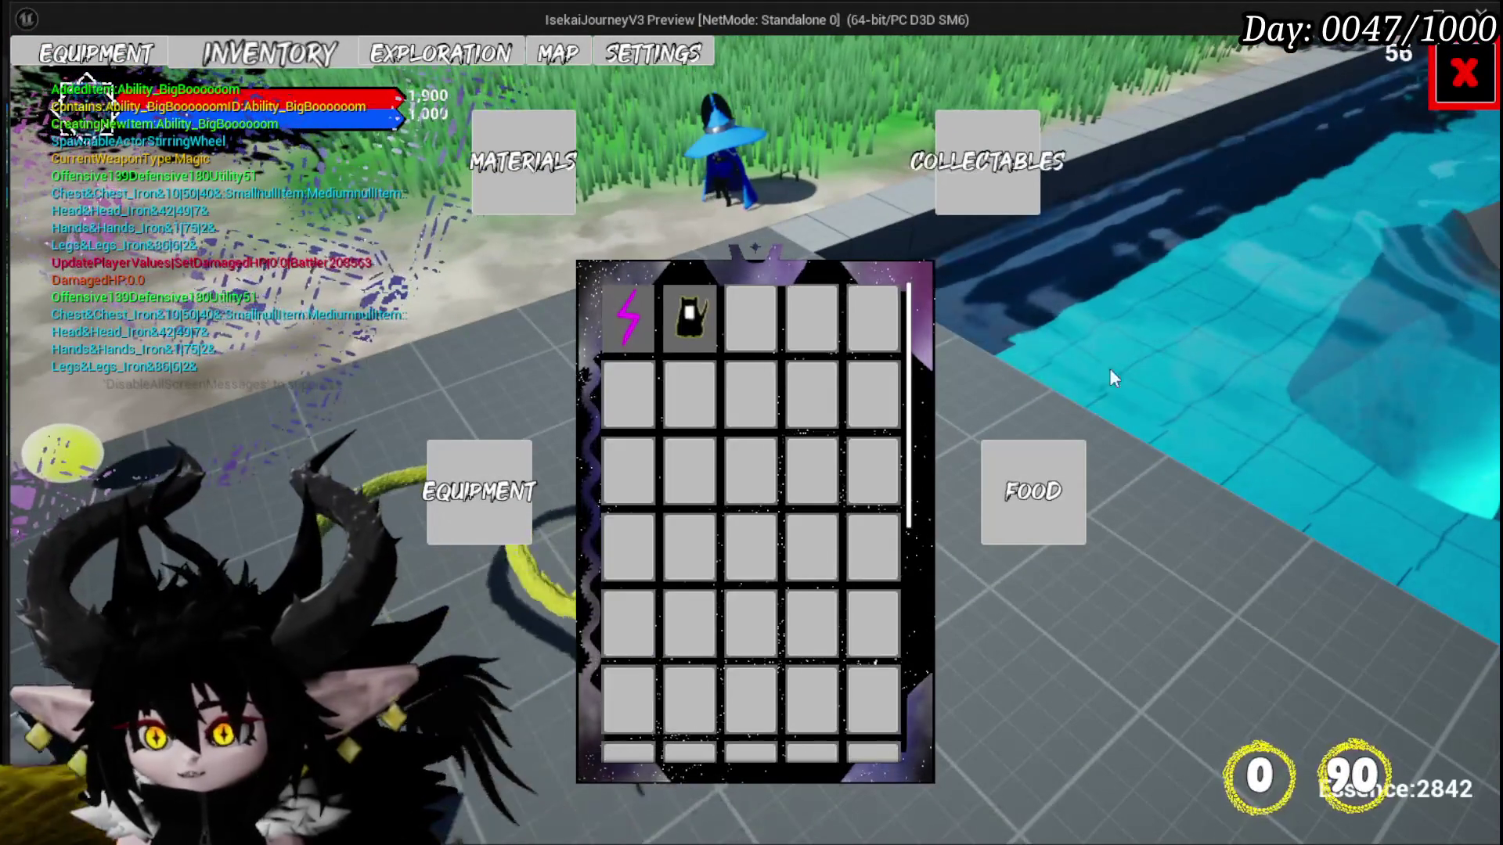
mouse_move(703, 327)
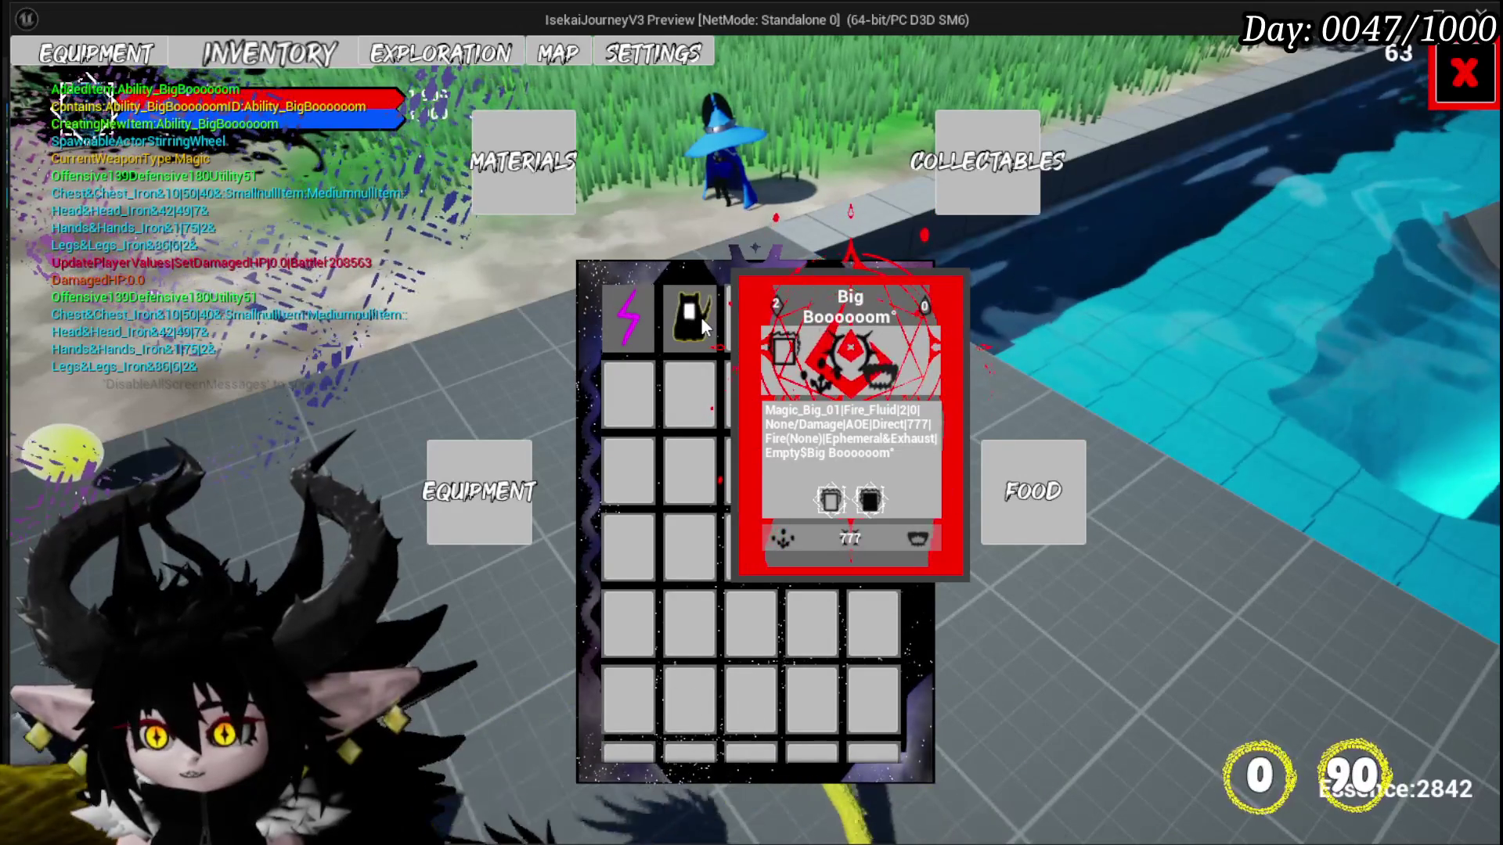
click(701, 317)
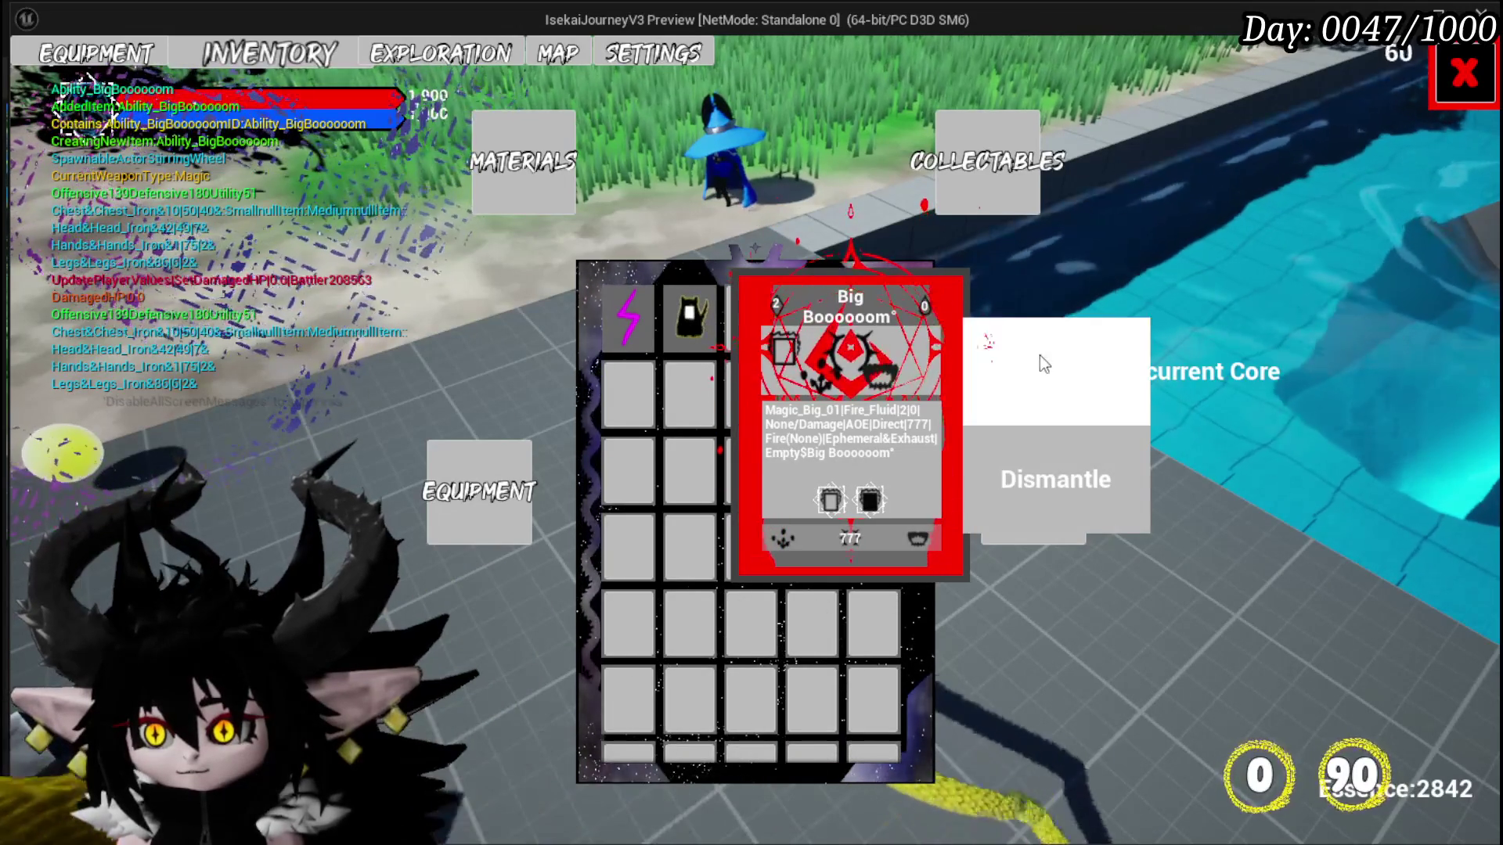
click(1045, 364)
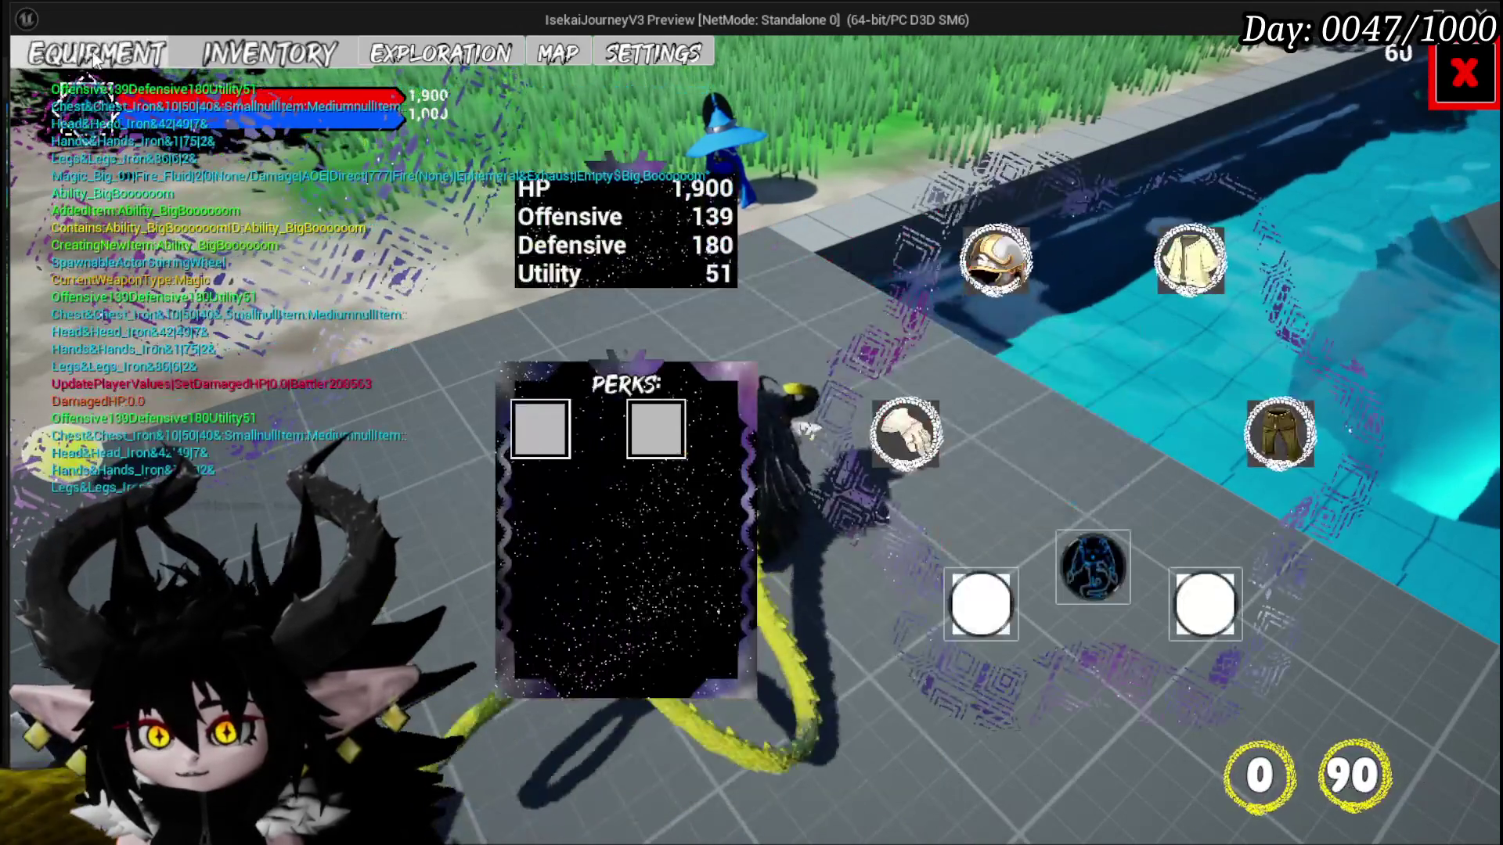
click(1076, 562)
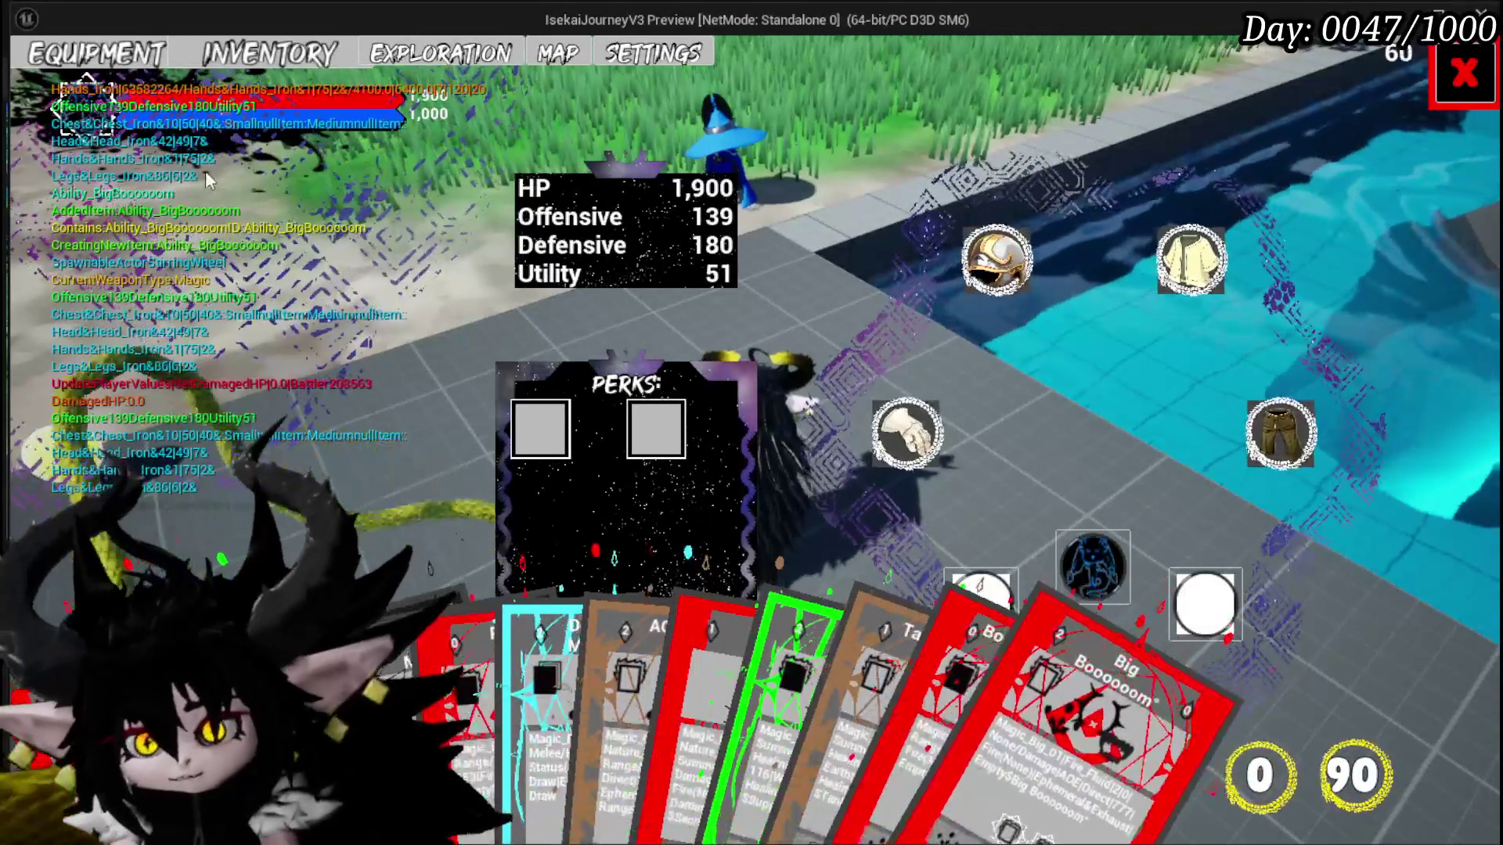
mouse_move(1188, 237)
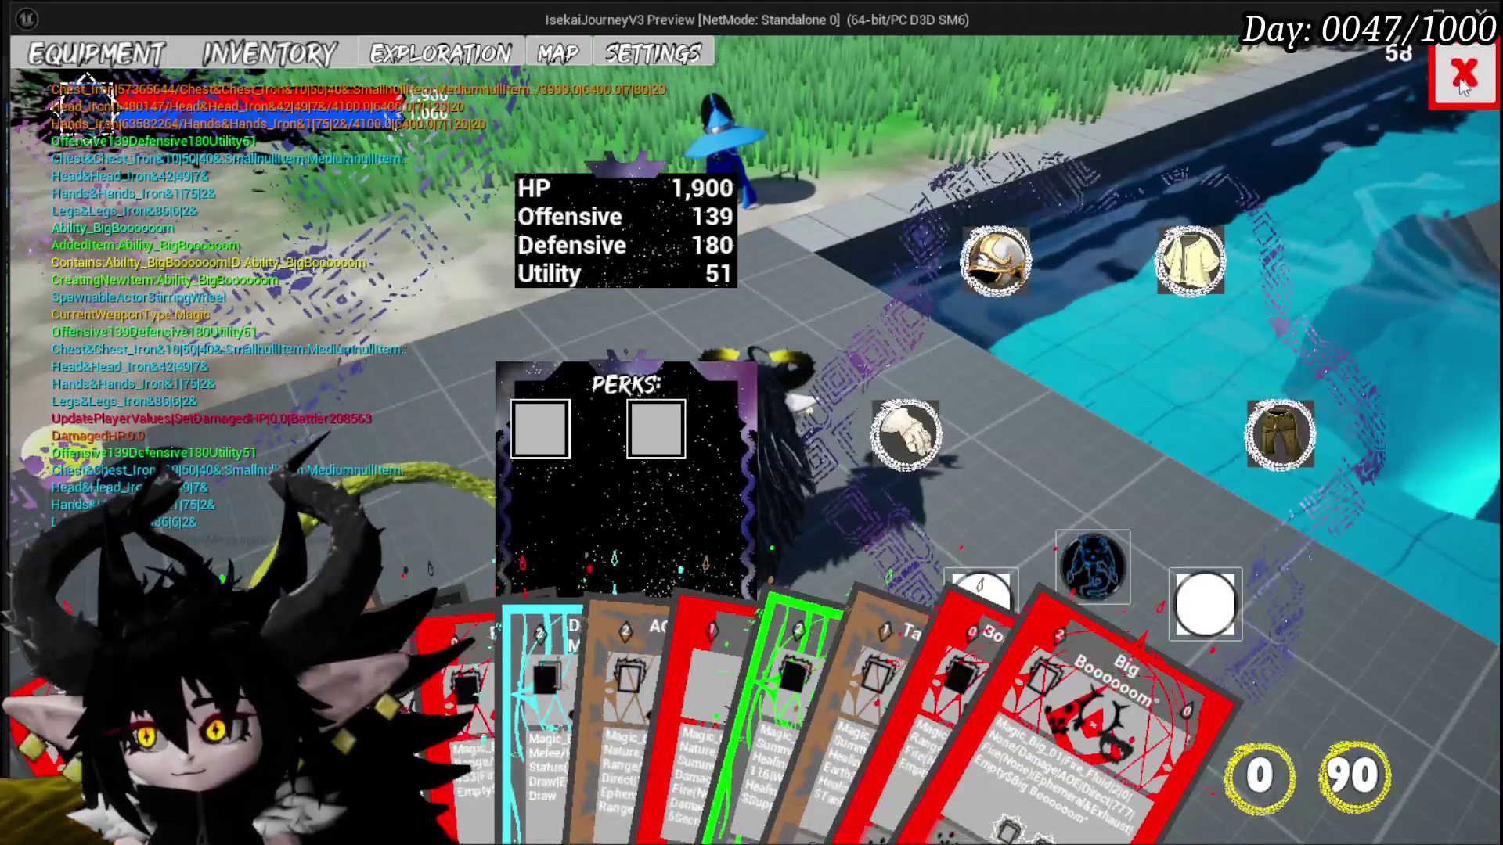
key(Escape)
Step: Run to the fire slimes, attack the spiky one, then cast the Big Booooom ability card
key(w)
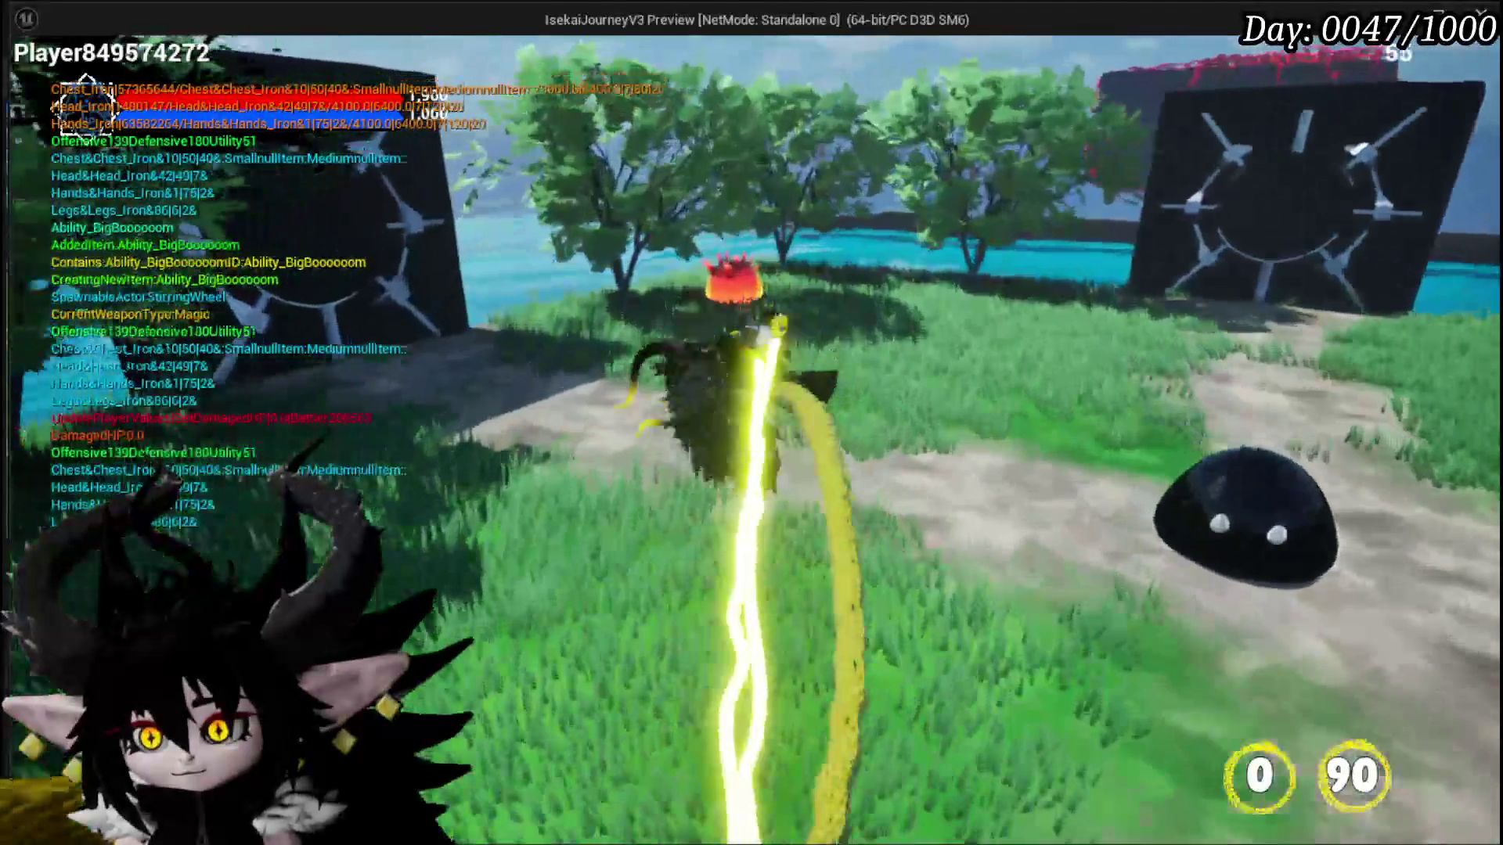
key(w)
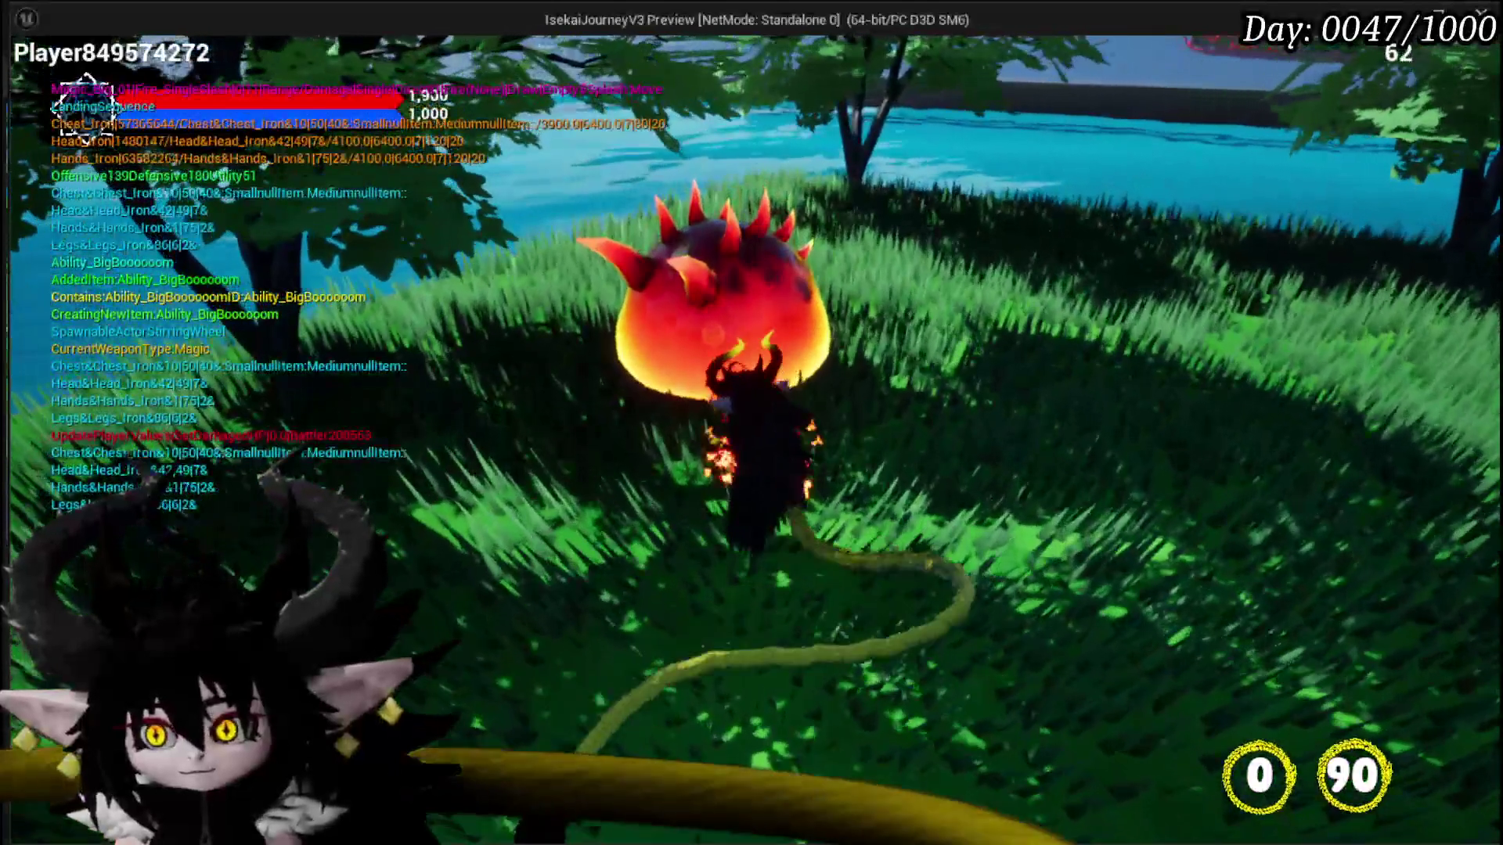
click(751, 423)
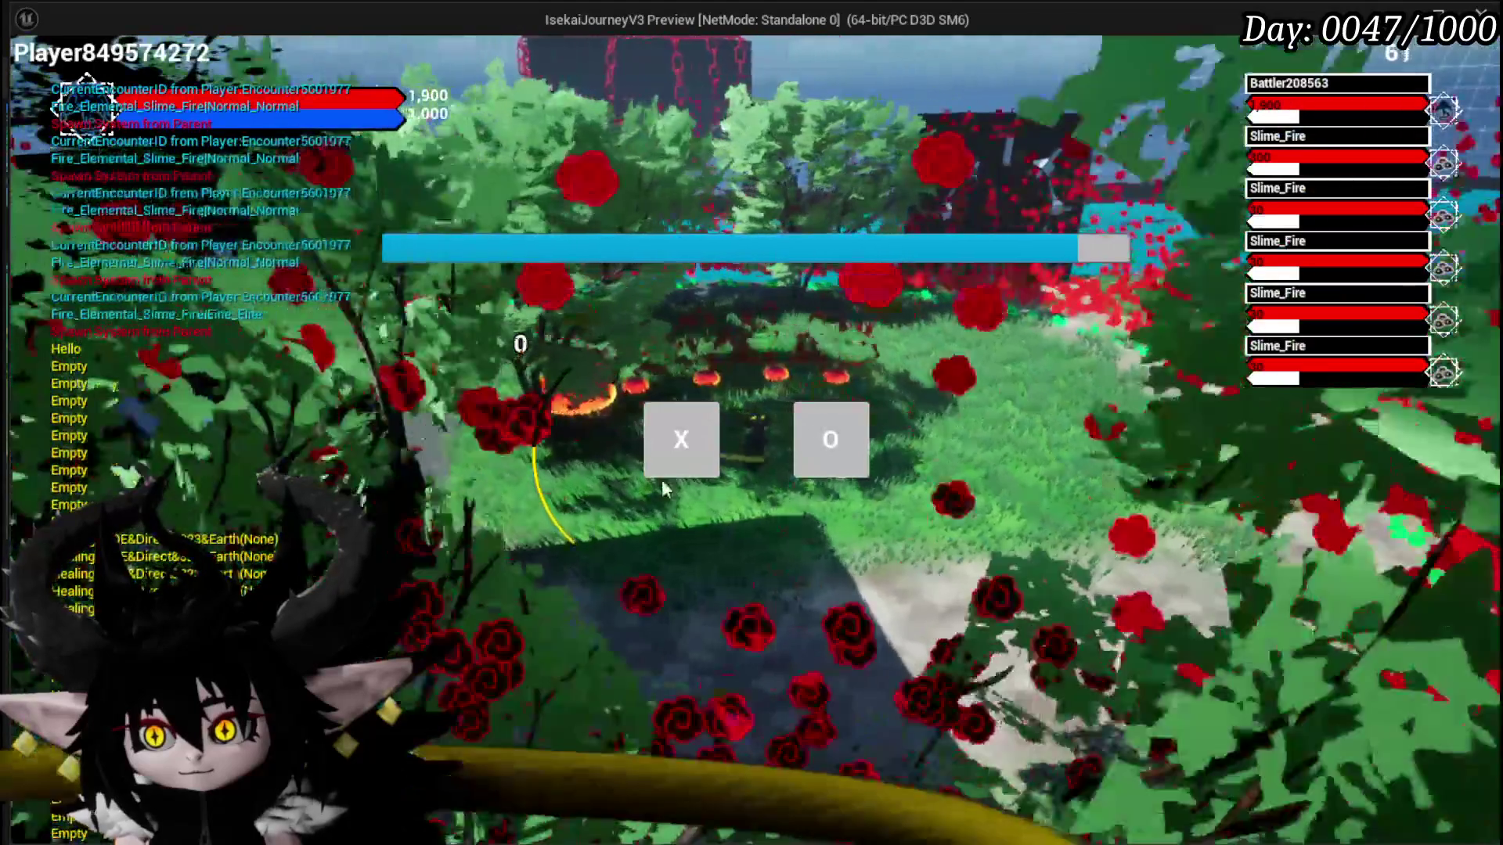
click(671, 458)
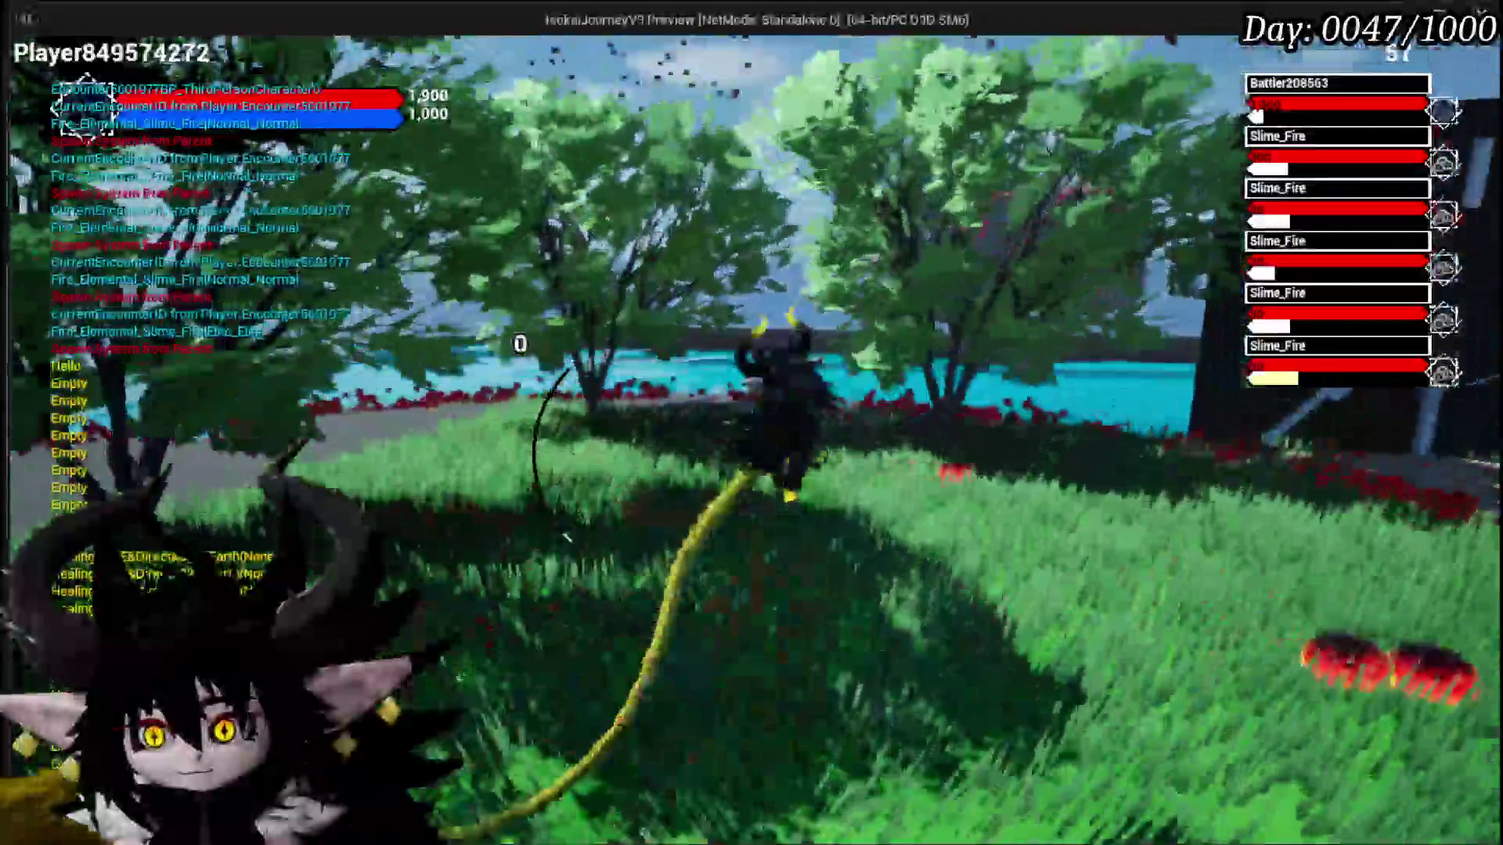
key(w)
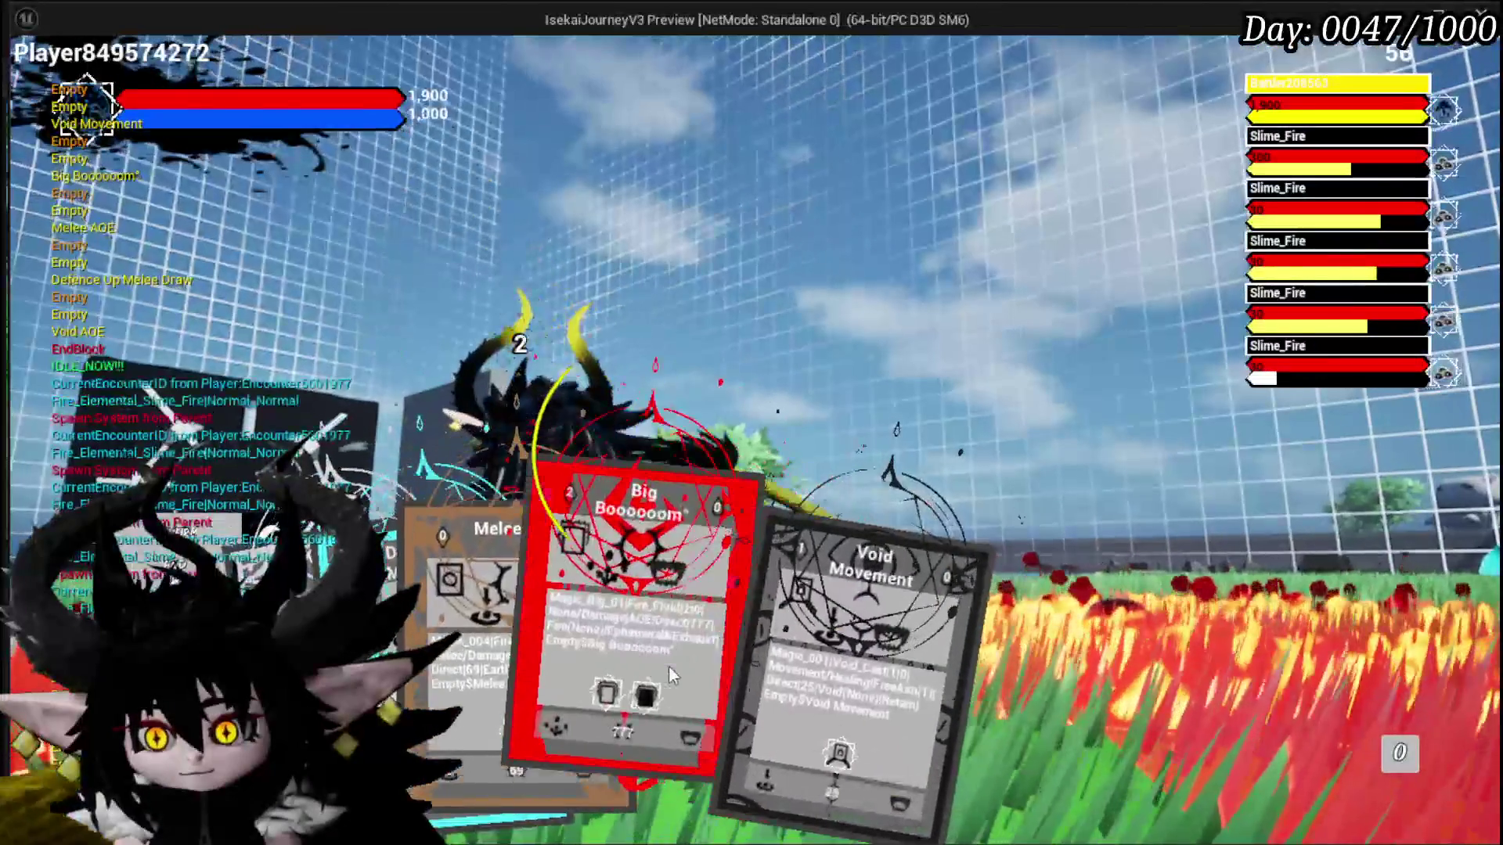
click(555, 683)
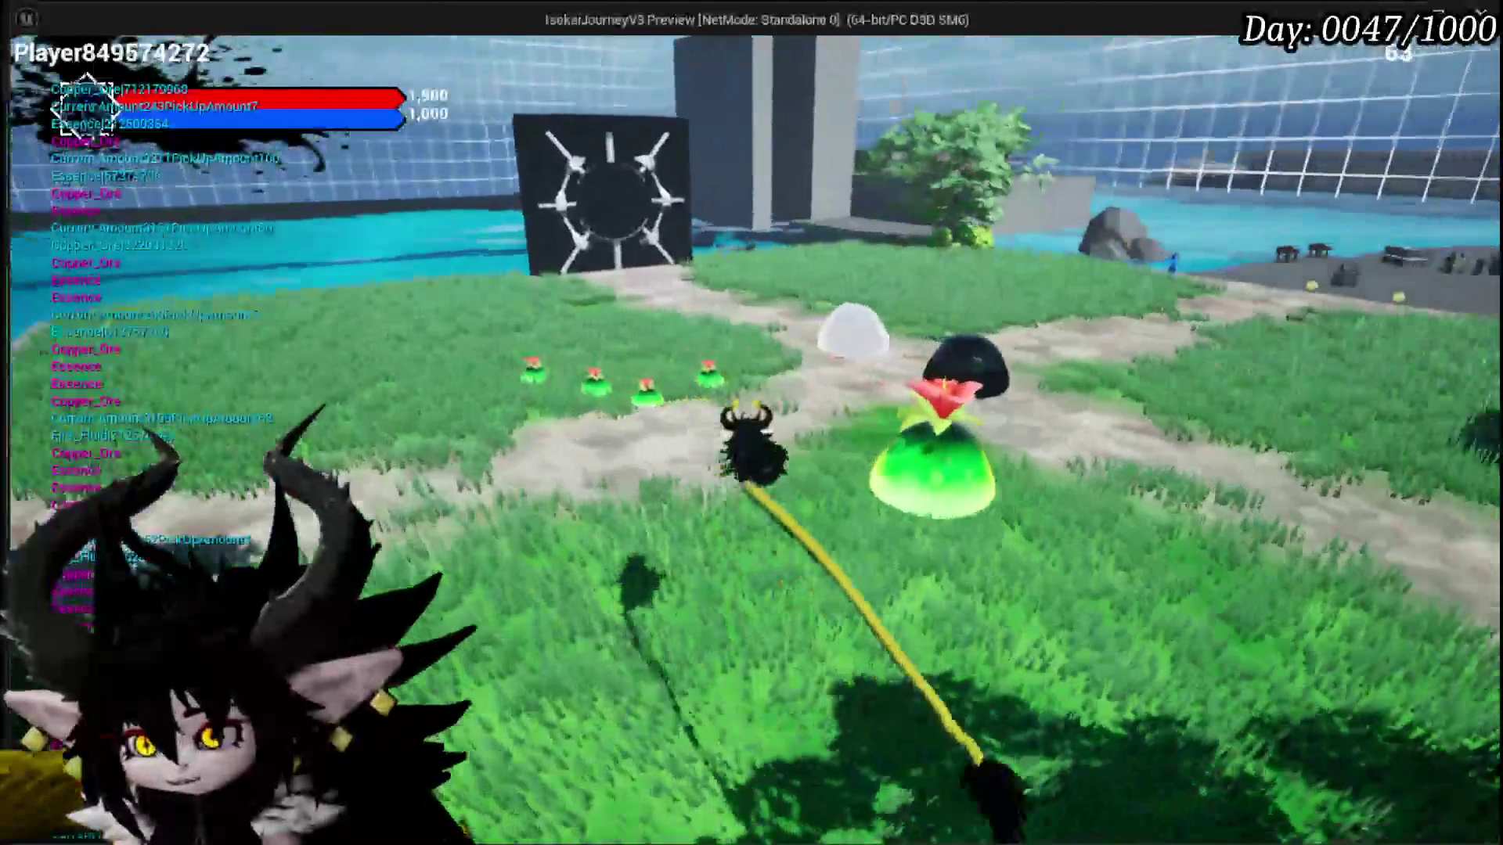
Step: Walk back toward the plaza, then bring up and close the game's settings menu
key(w)
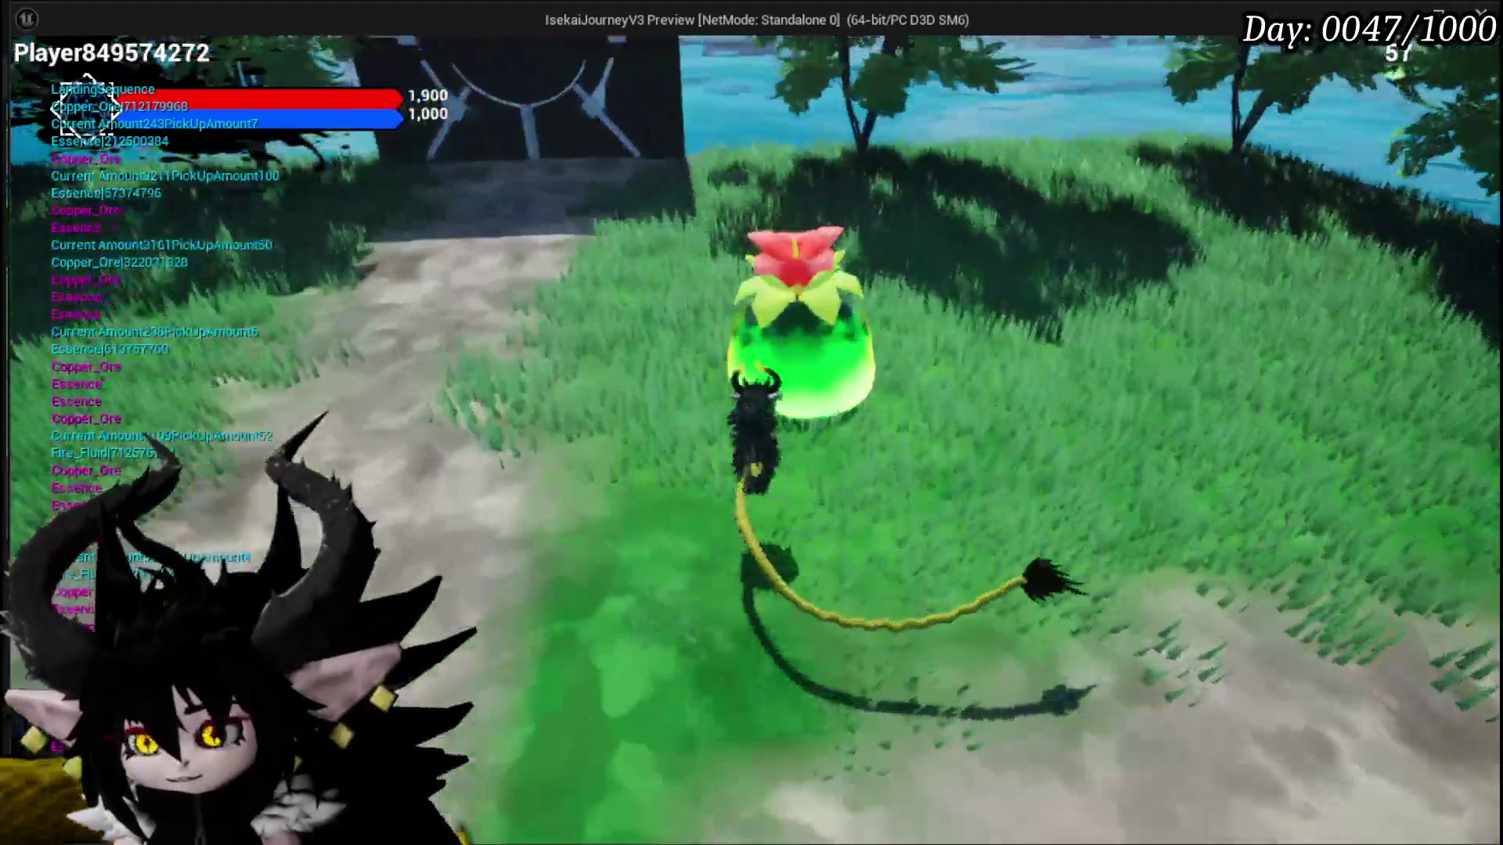
key(w)
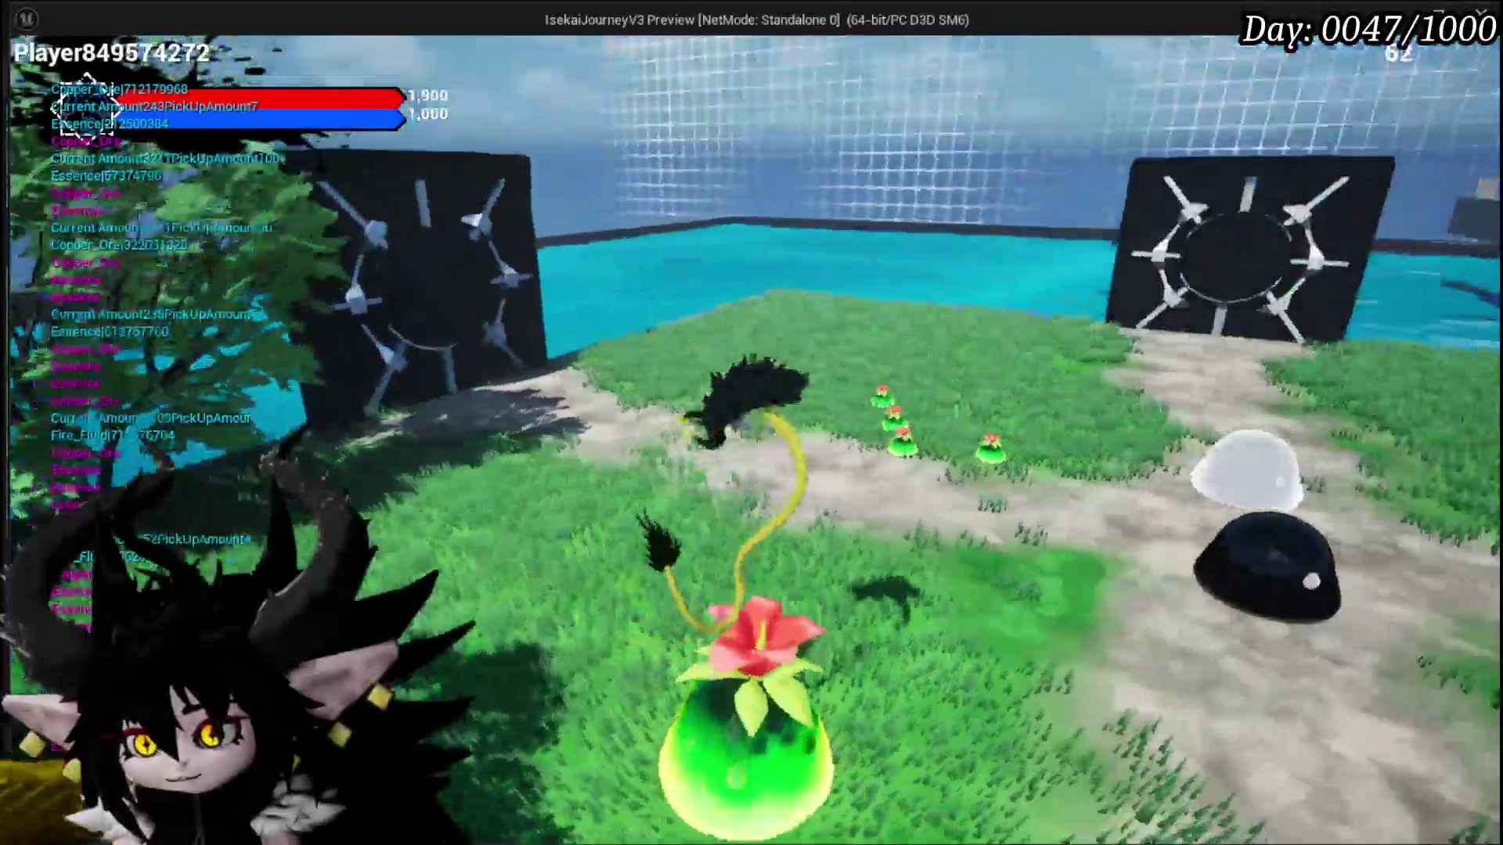
key(Escape)
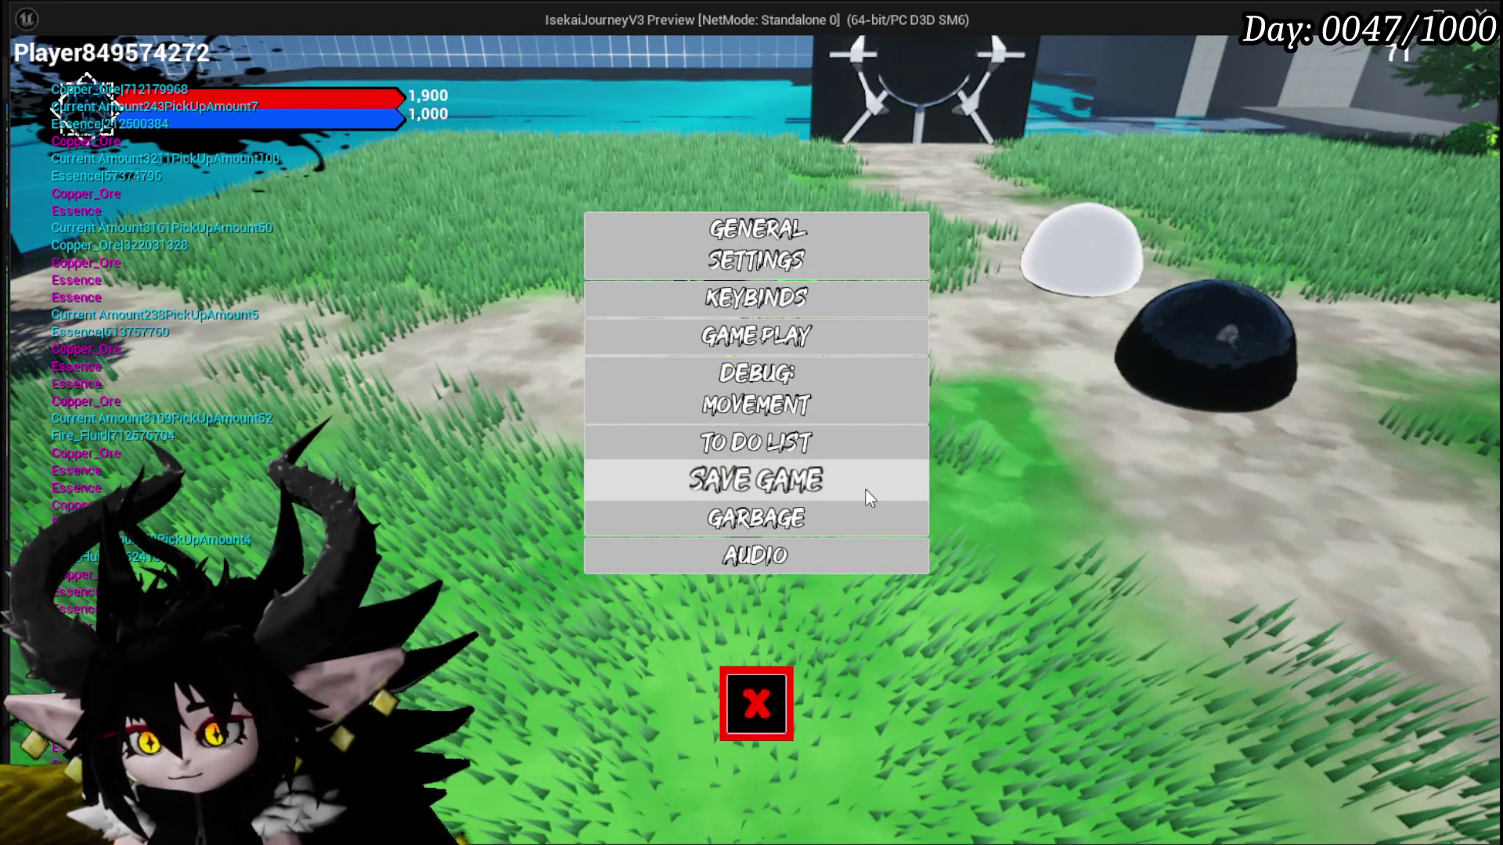
click(728, 724)
key(w)
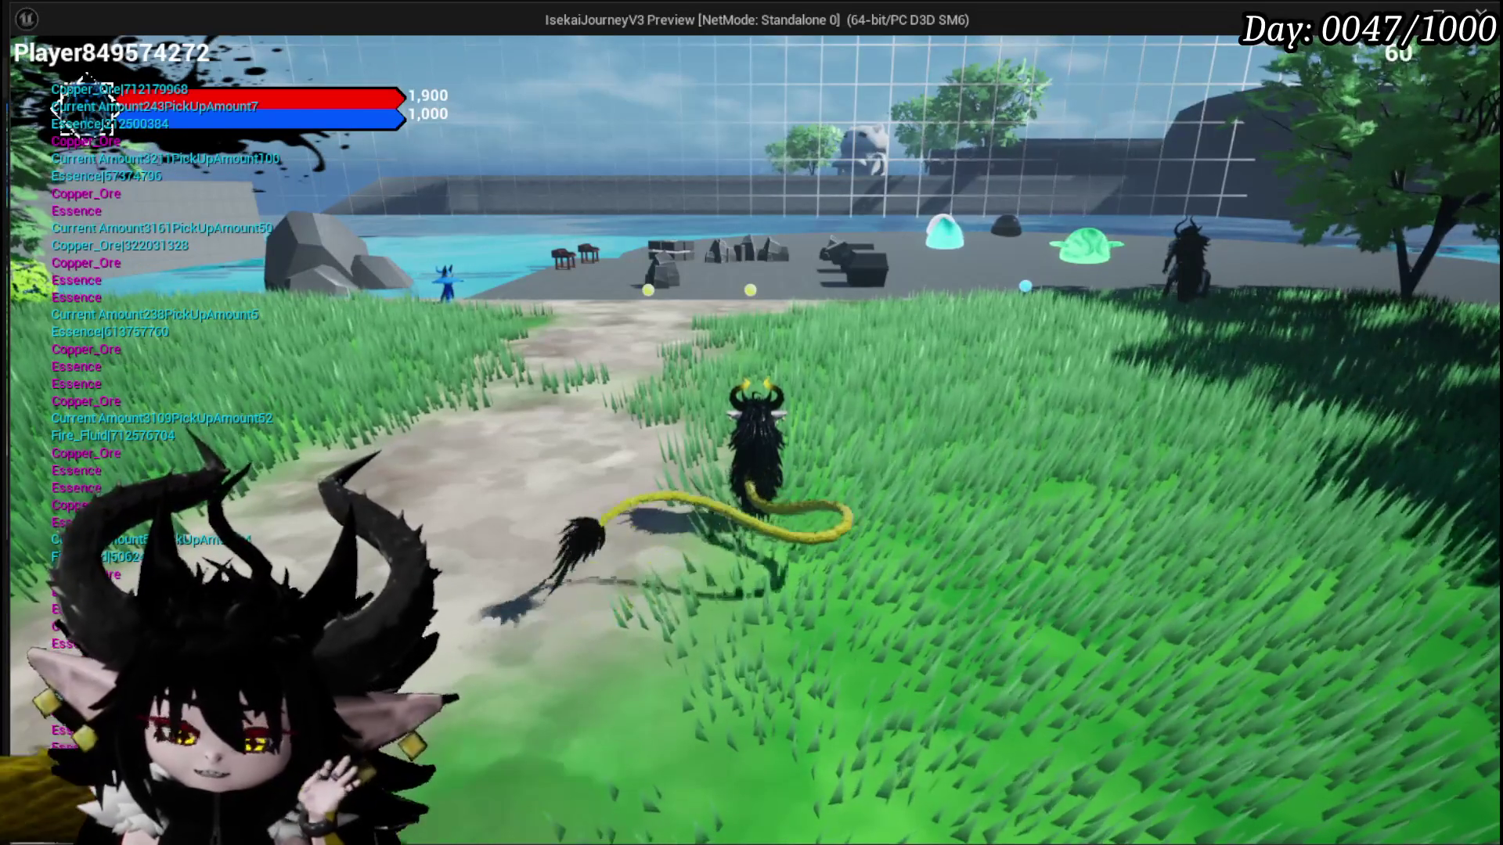
mouse_move(751, 423)
key(w)
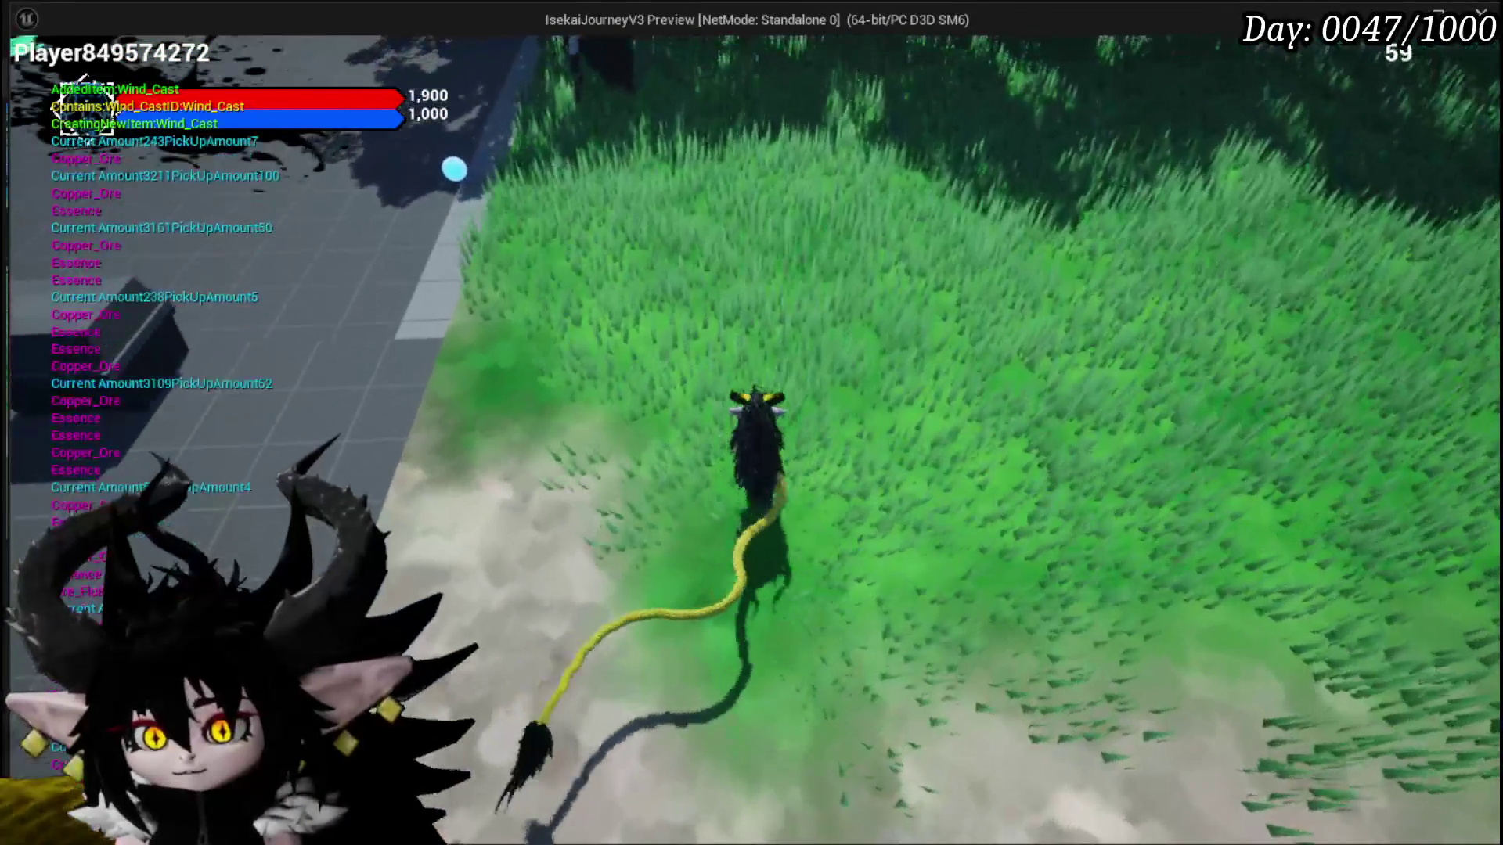
key(Tab)
key(i)
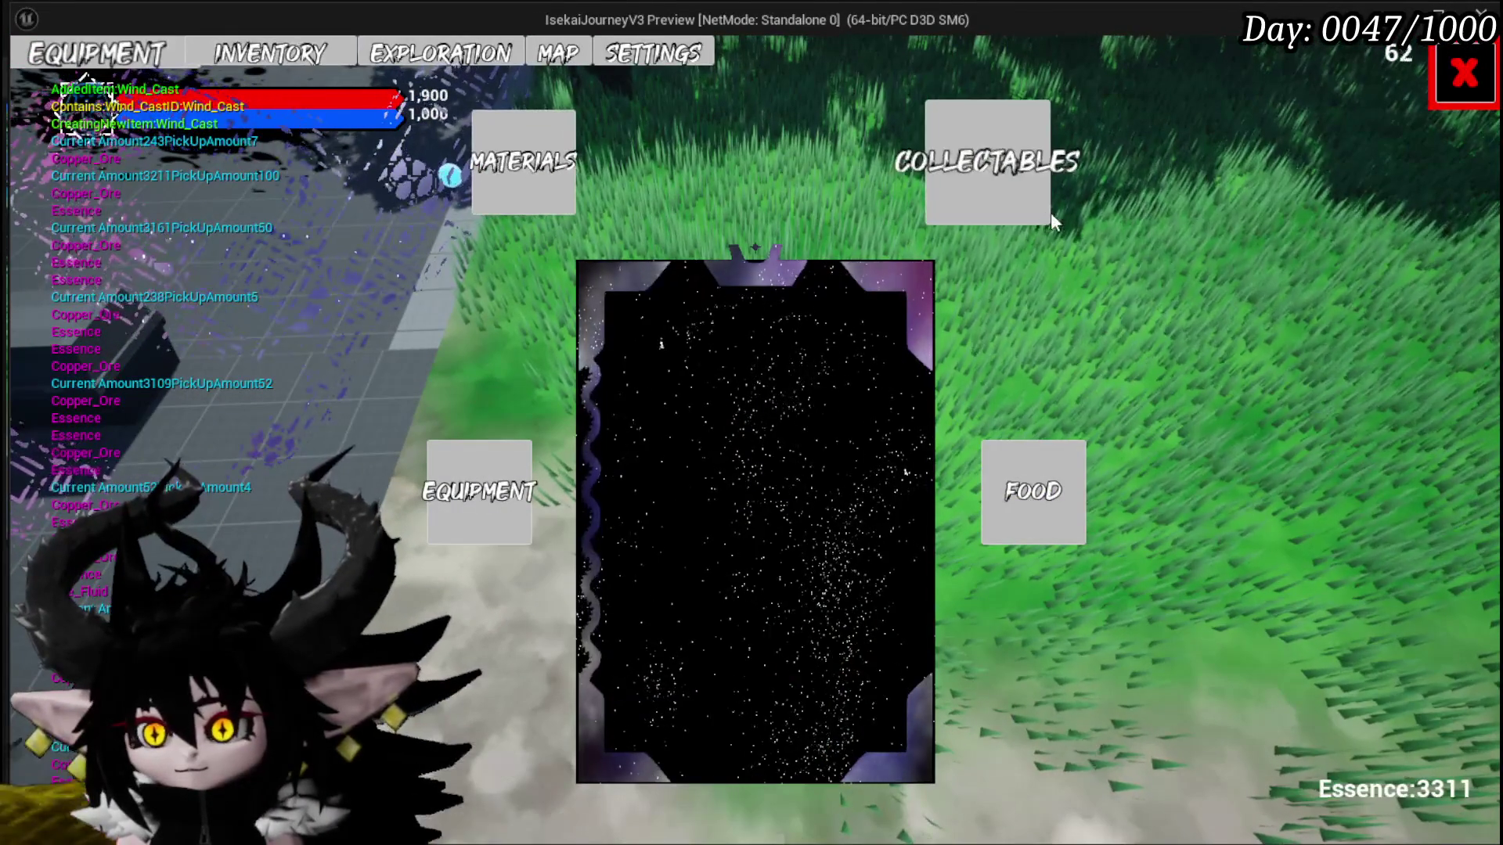
mouse_move(773, 347)
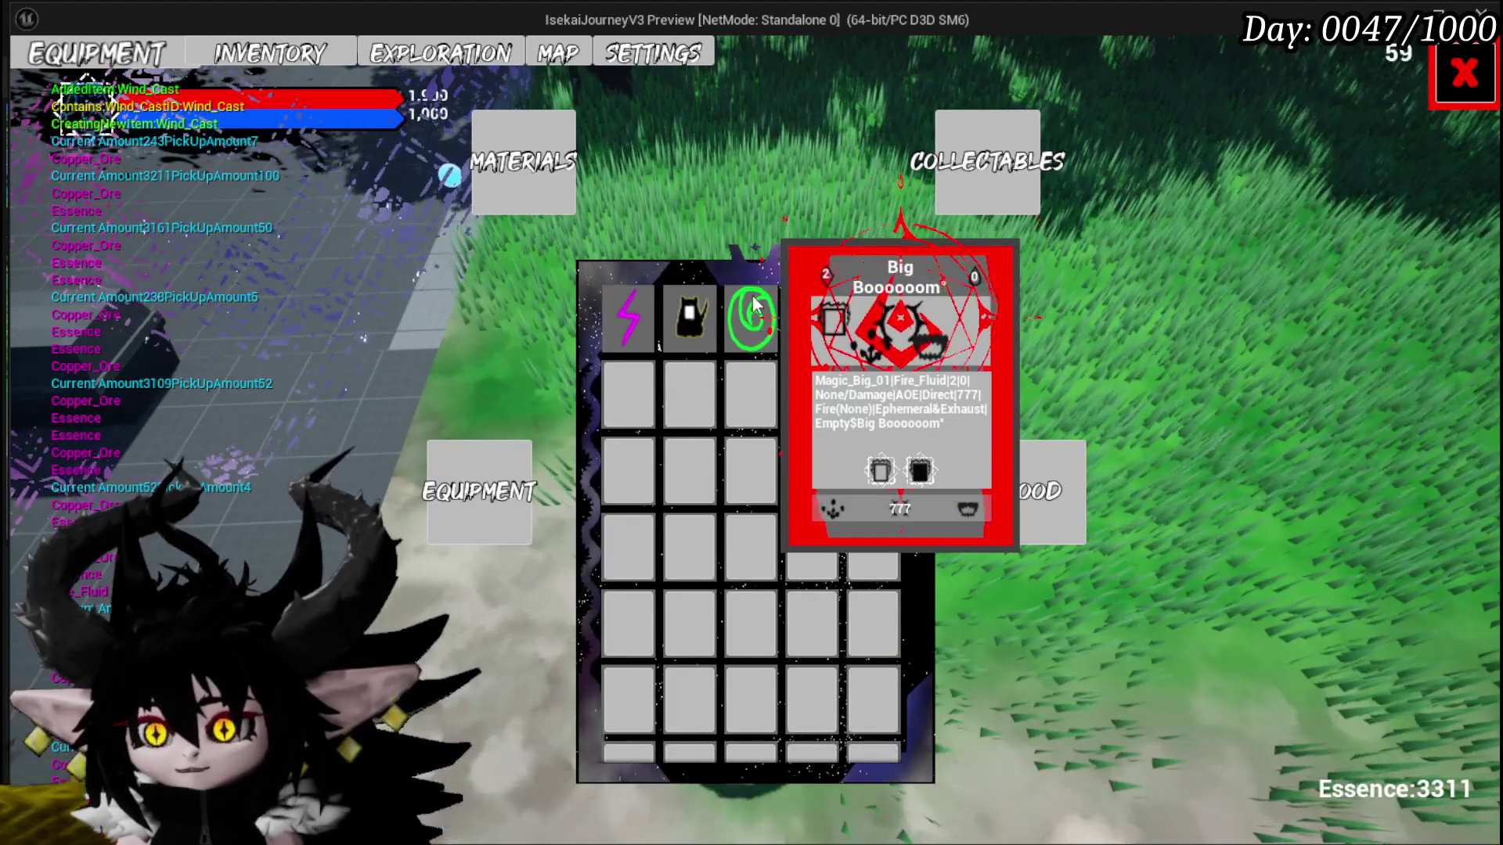
mouse_move(630, 304)
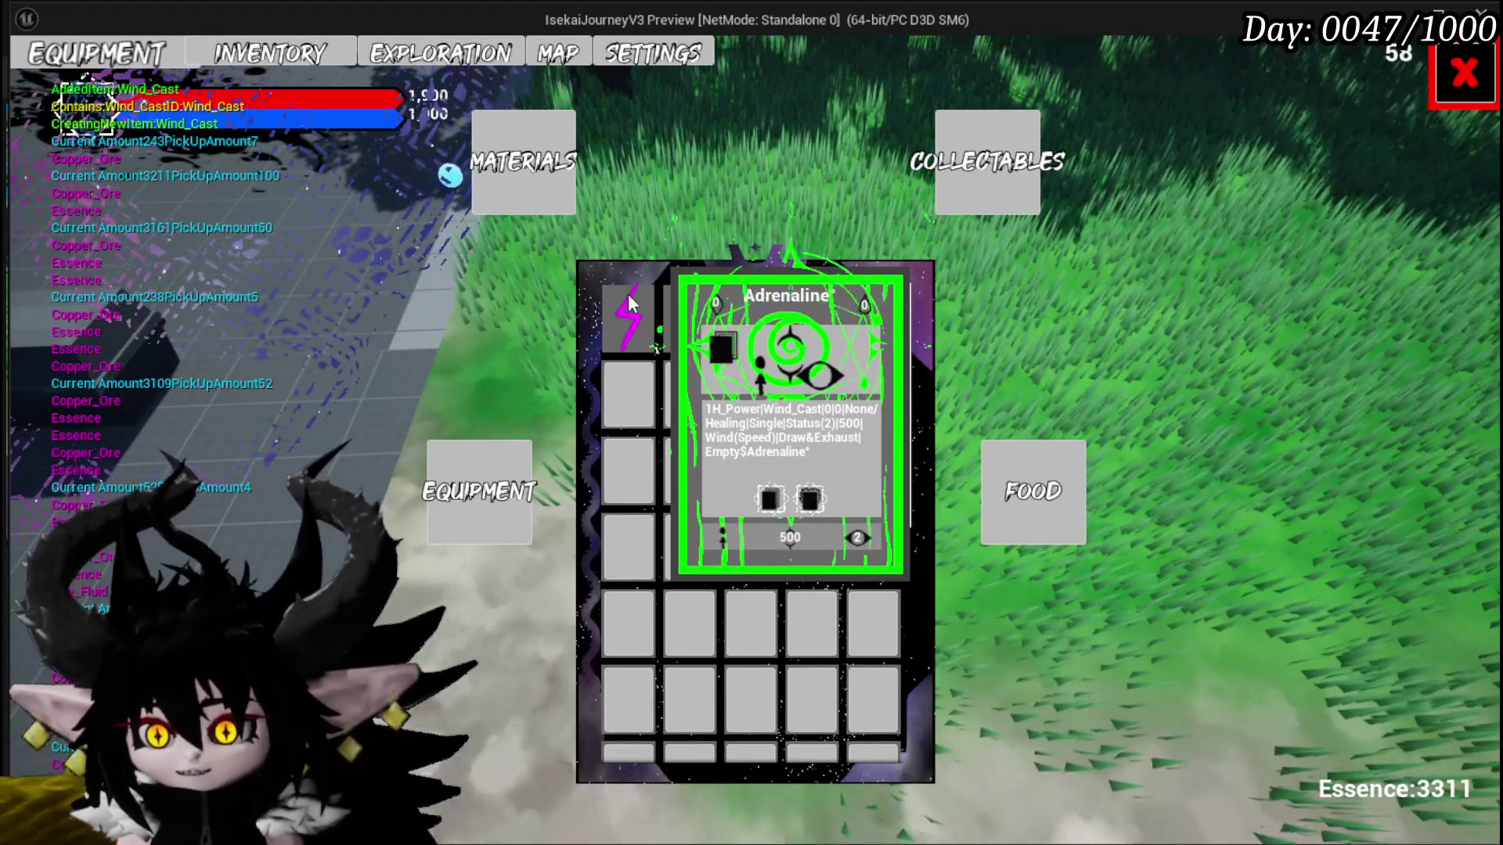
mouse_move(740, 317)
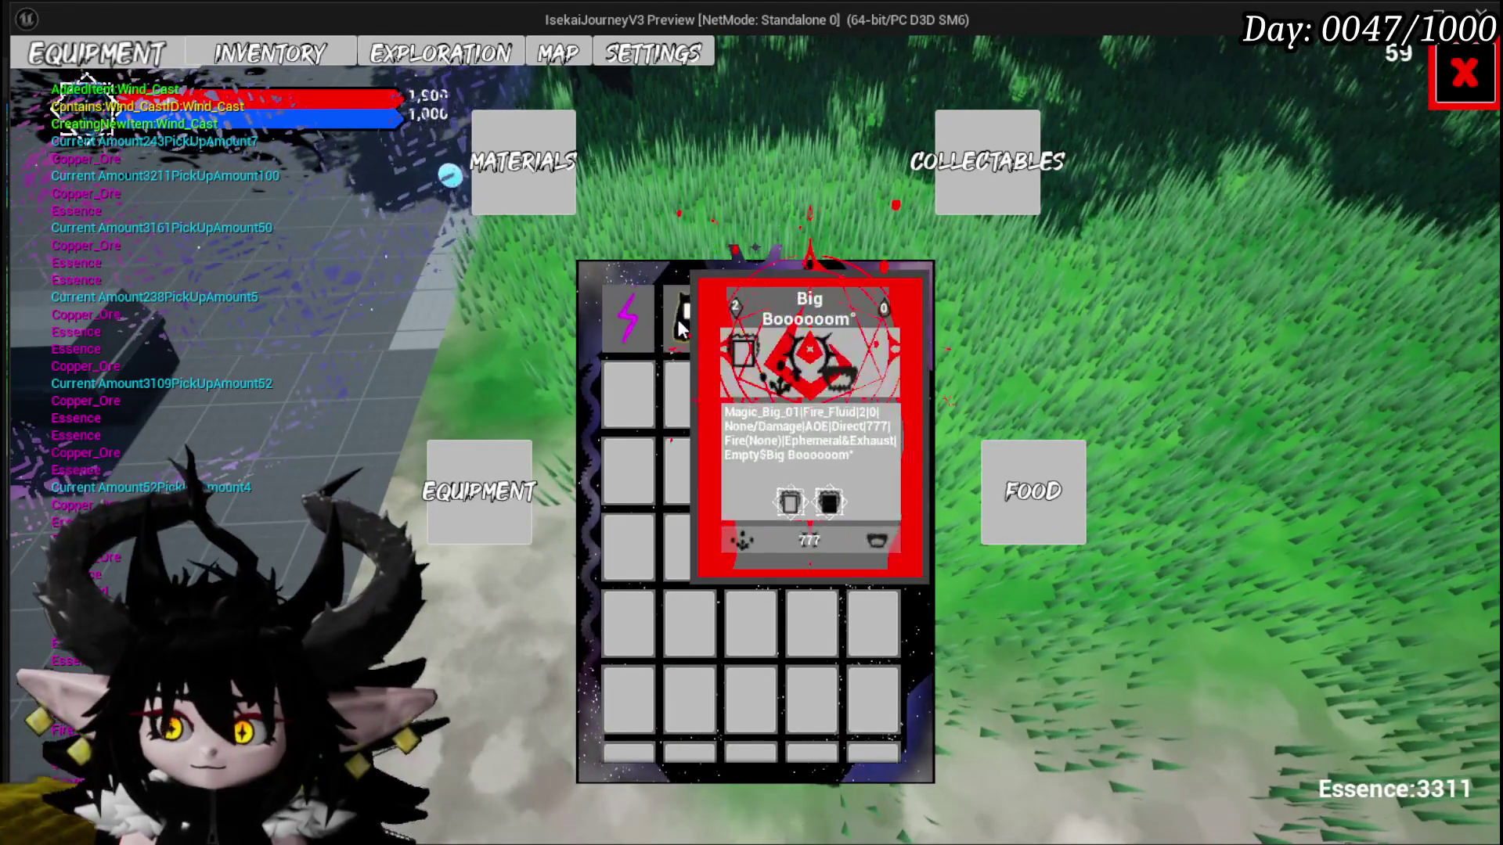
click(1463, 72)
key(Escape)
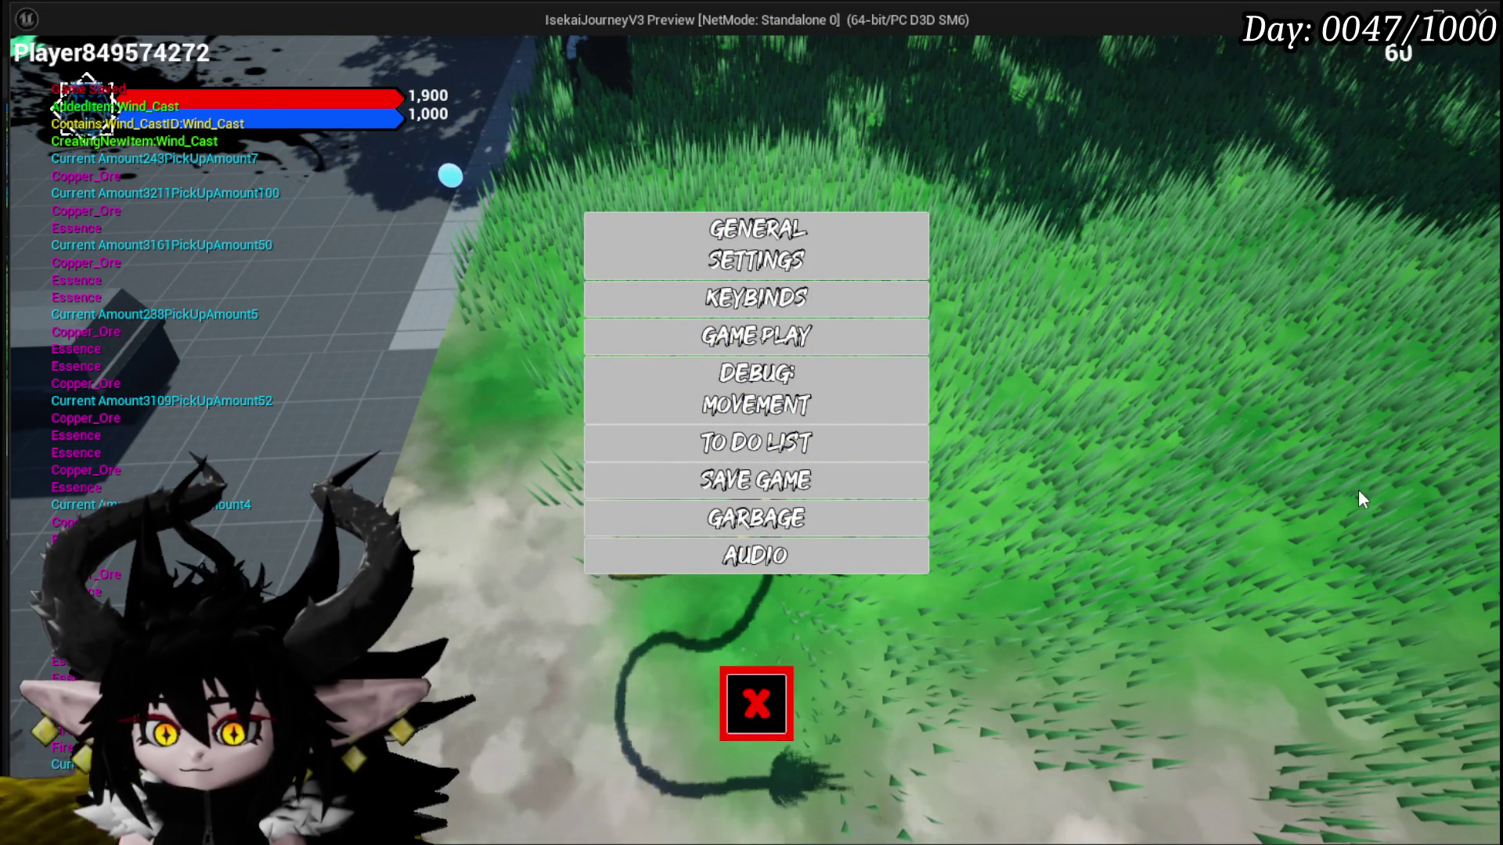
key(Escape)
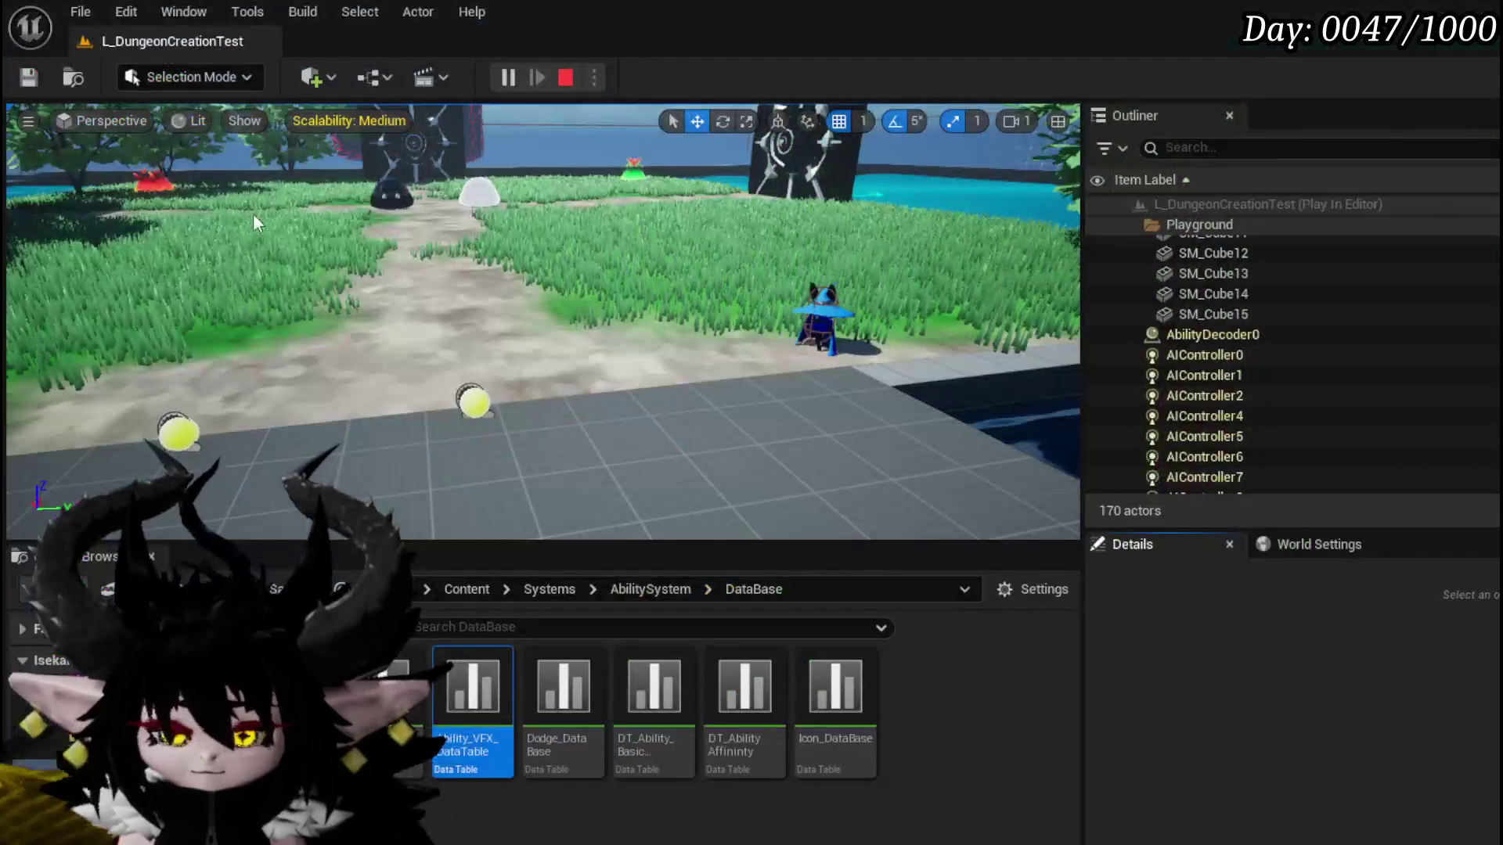
key(Escape)
Step: Save the level and open the DT_ItemInfo data table, showing a row's ItemType choices
click(26, 80)
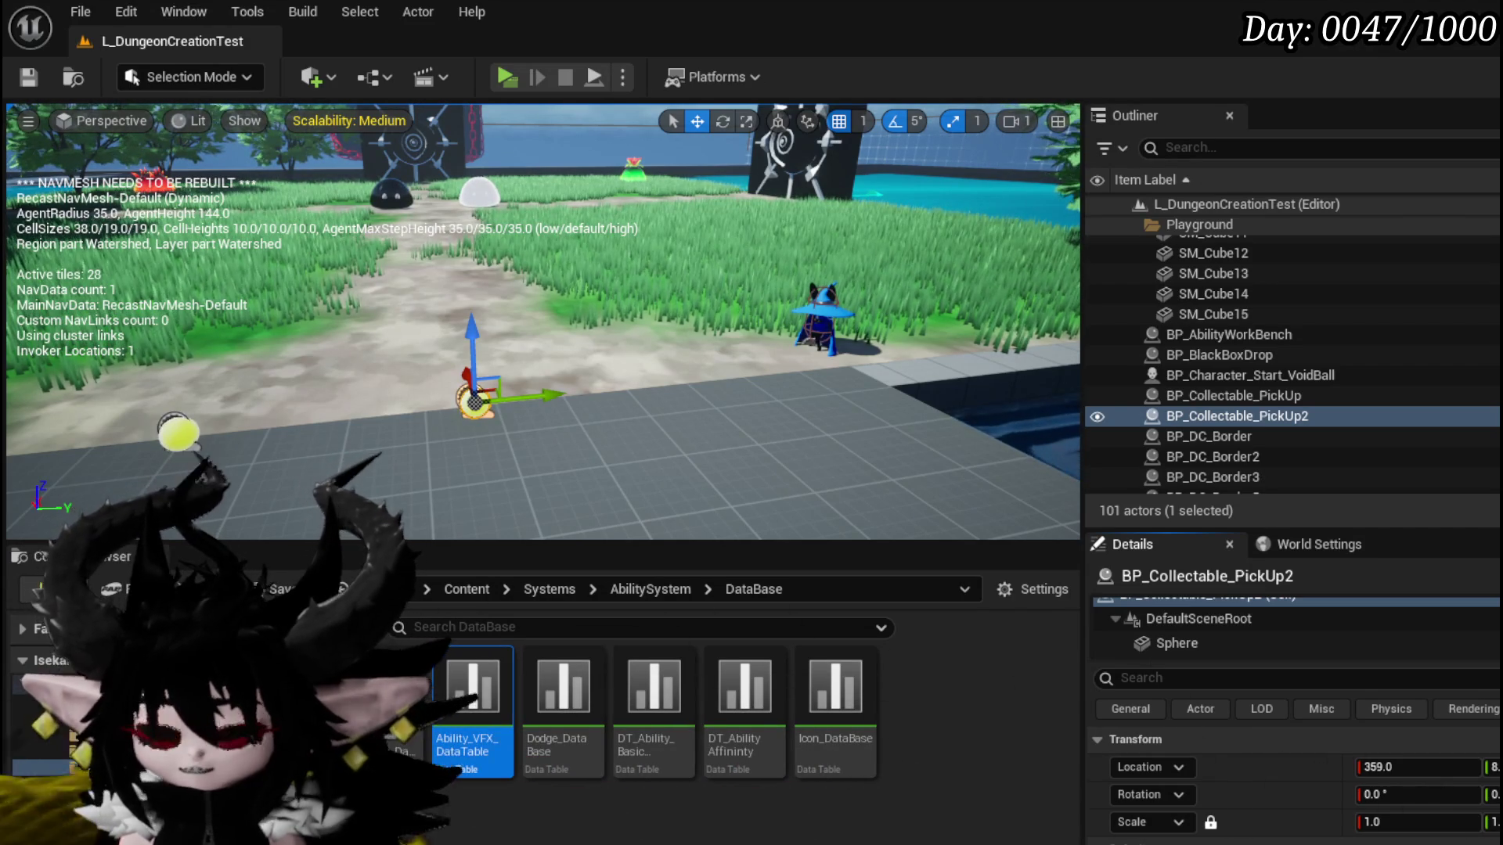
double_click(470, 689)
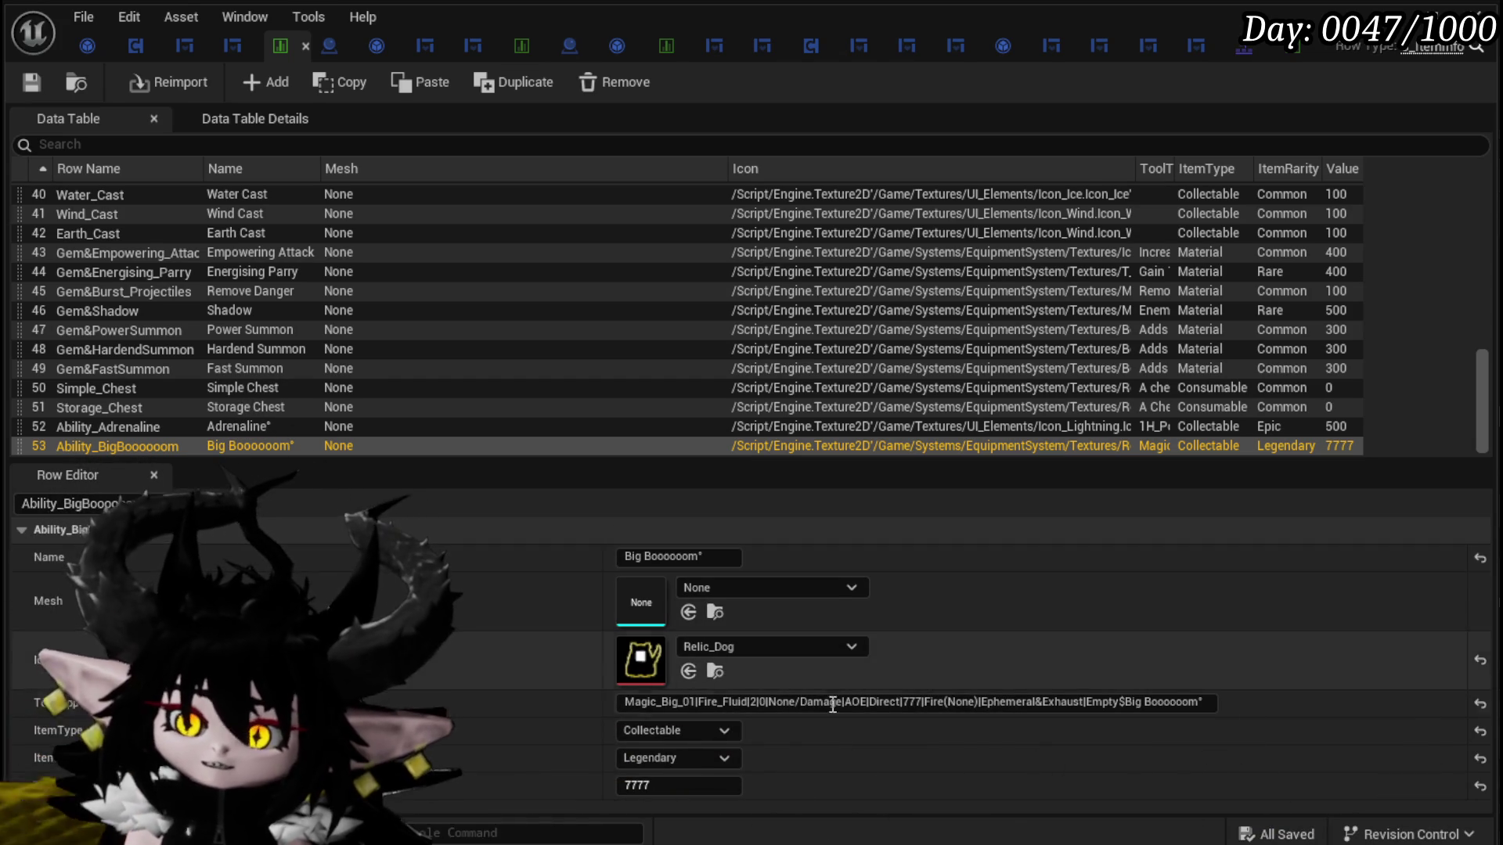
click(682, 728)
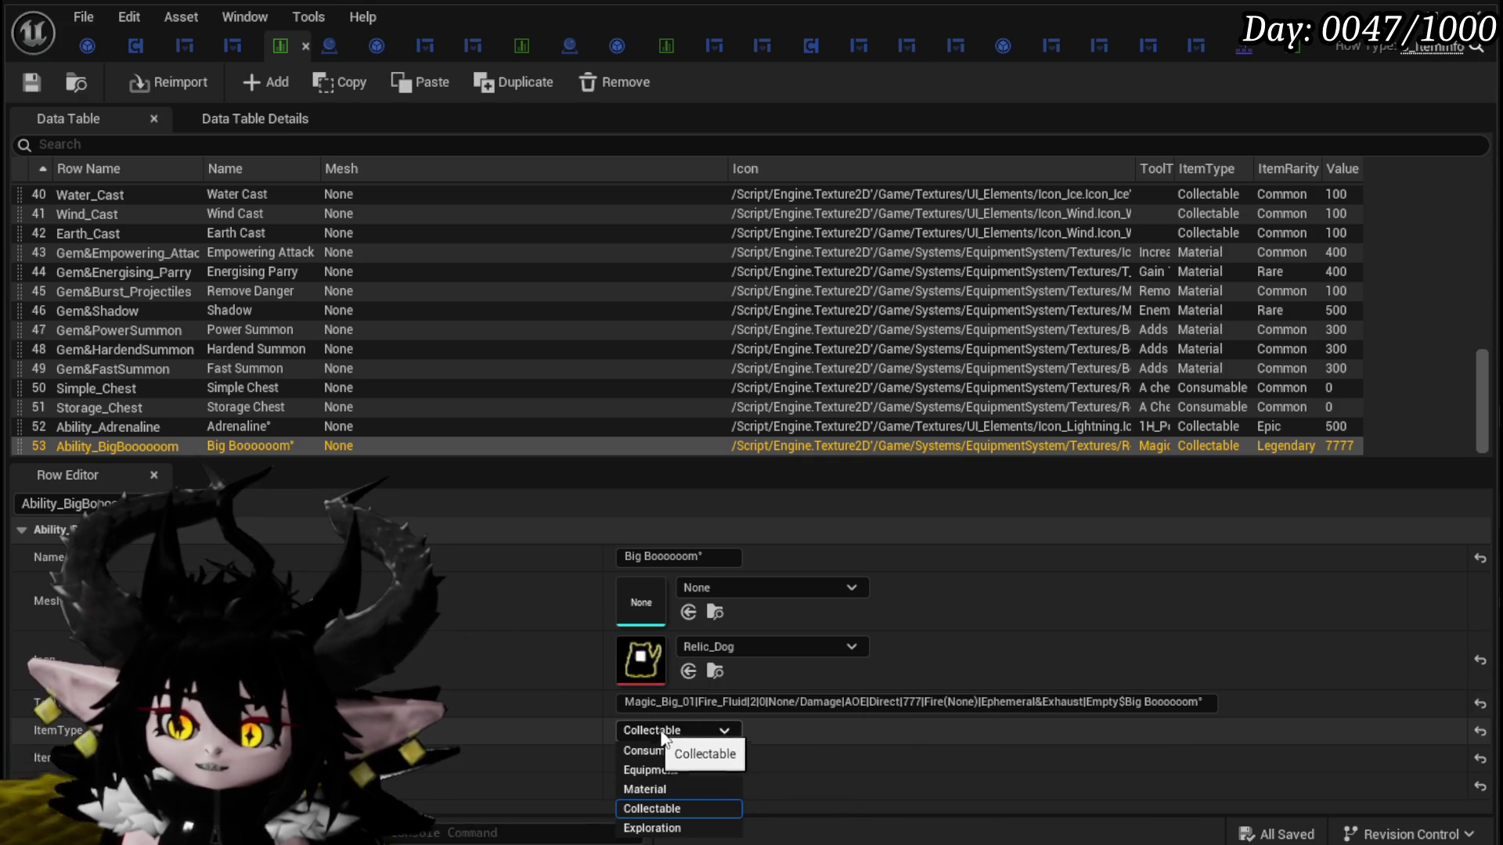
click(692, 729)
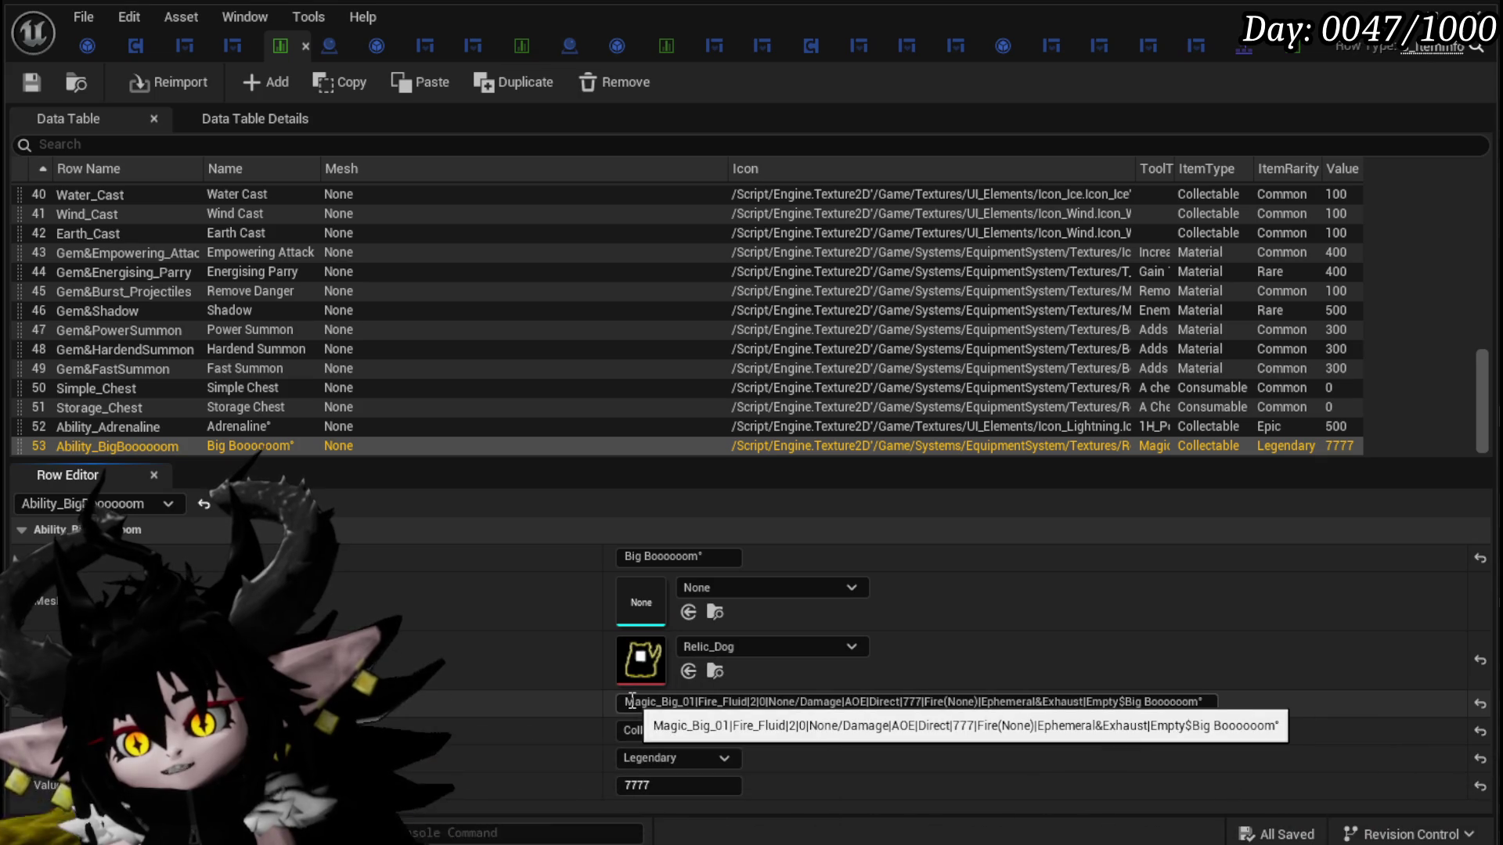
click(732, 702)
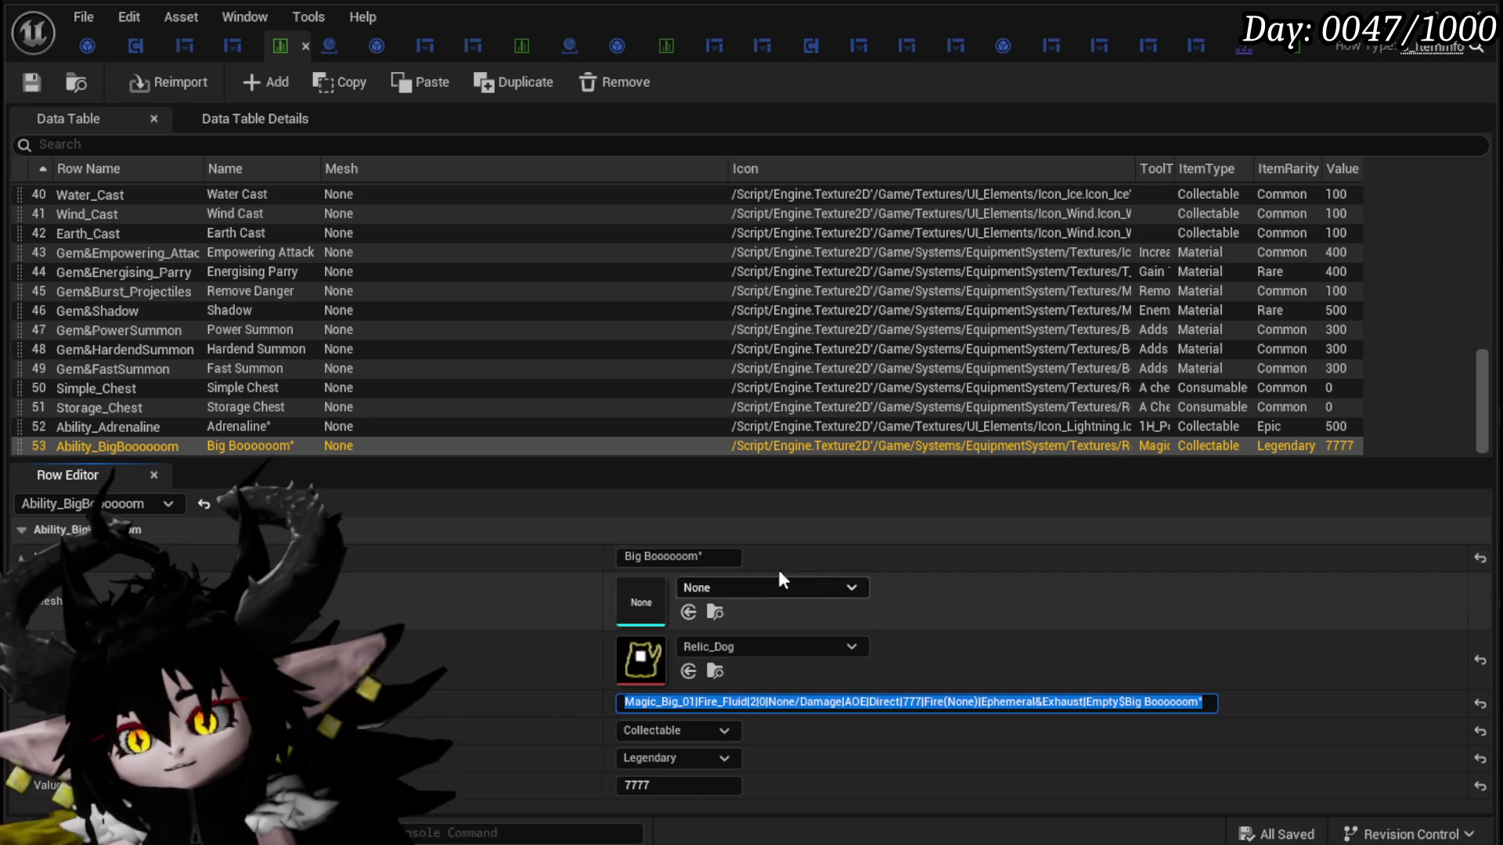
click(704, 555)
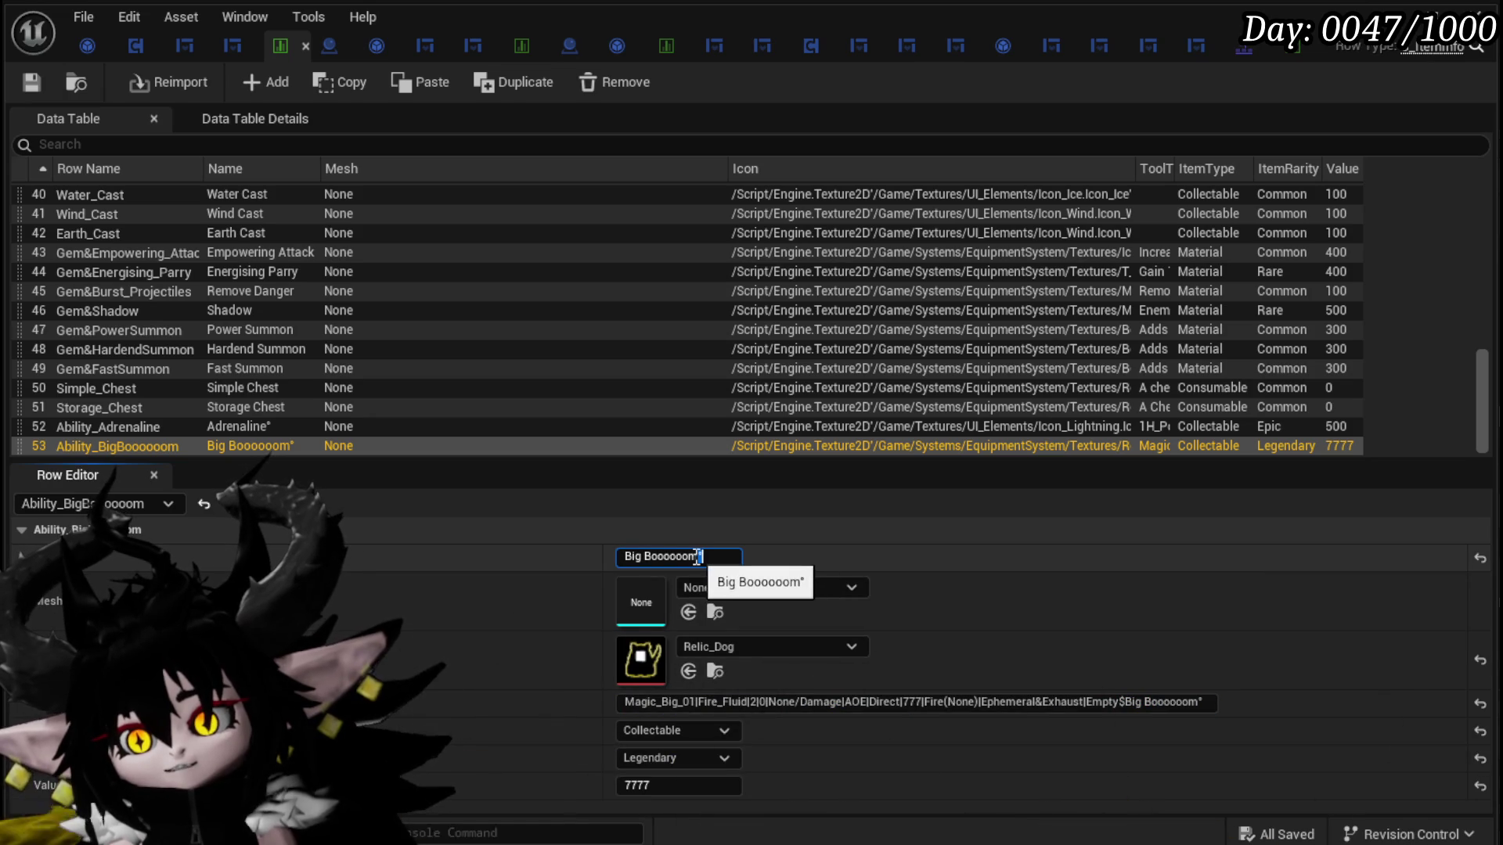
key(shift+Left)
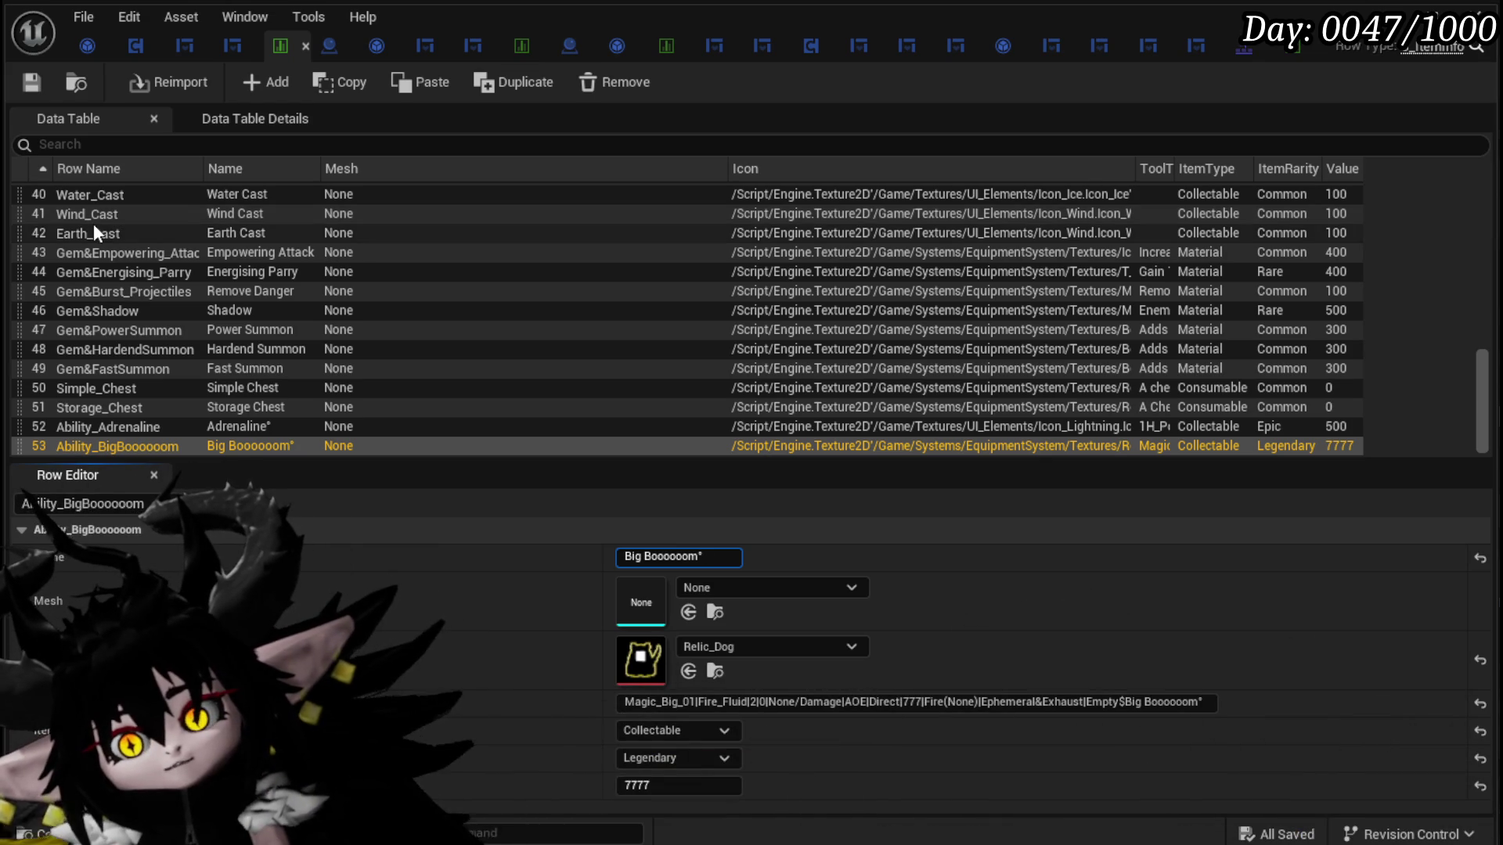
Step: Try a VFX_ prefix on the Wind_Cast row name, then back it out
double_click(91, 219)
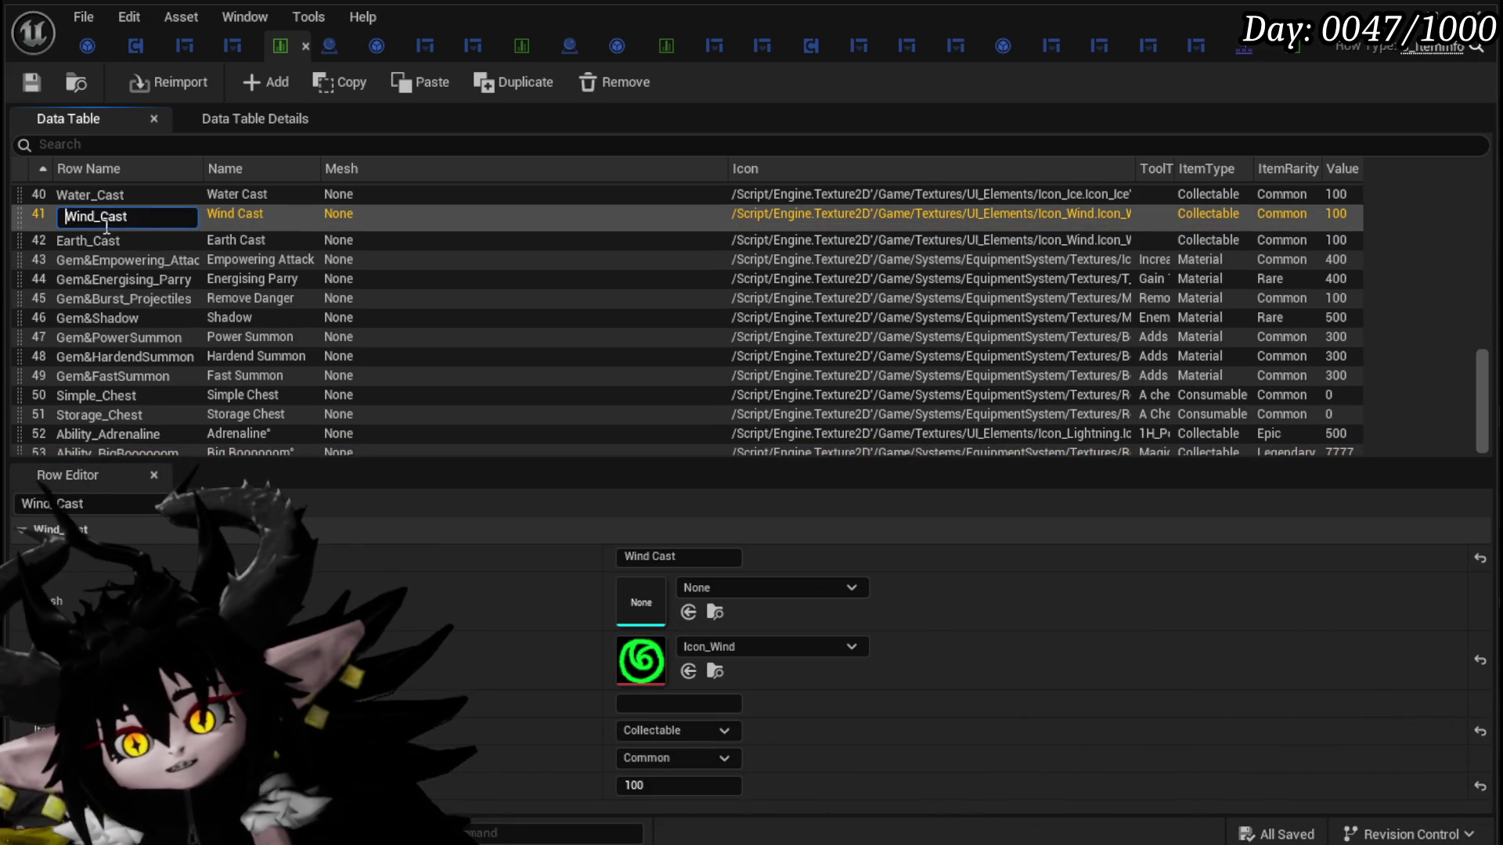
text(VFX)
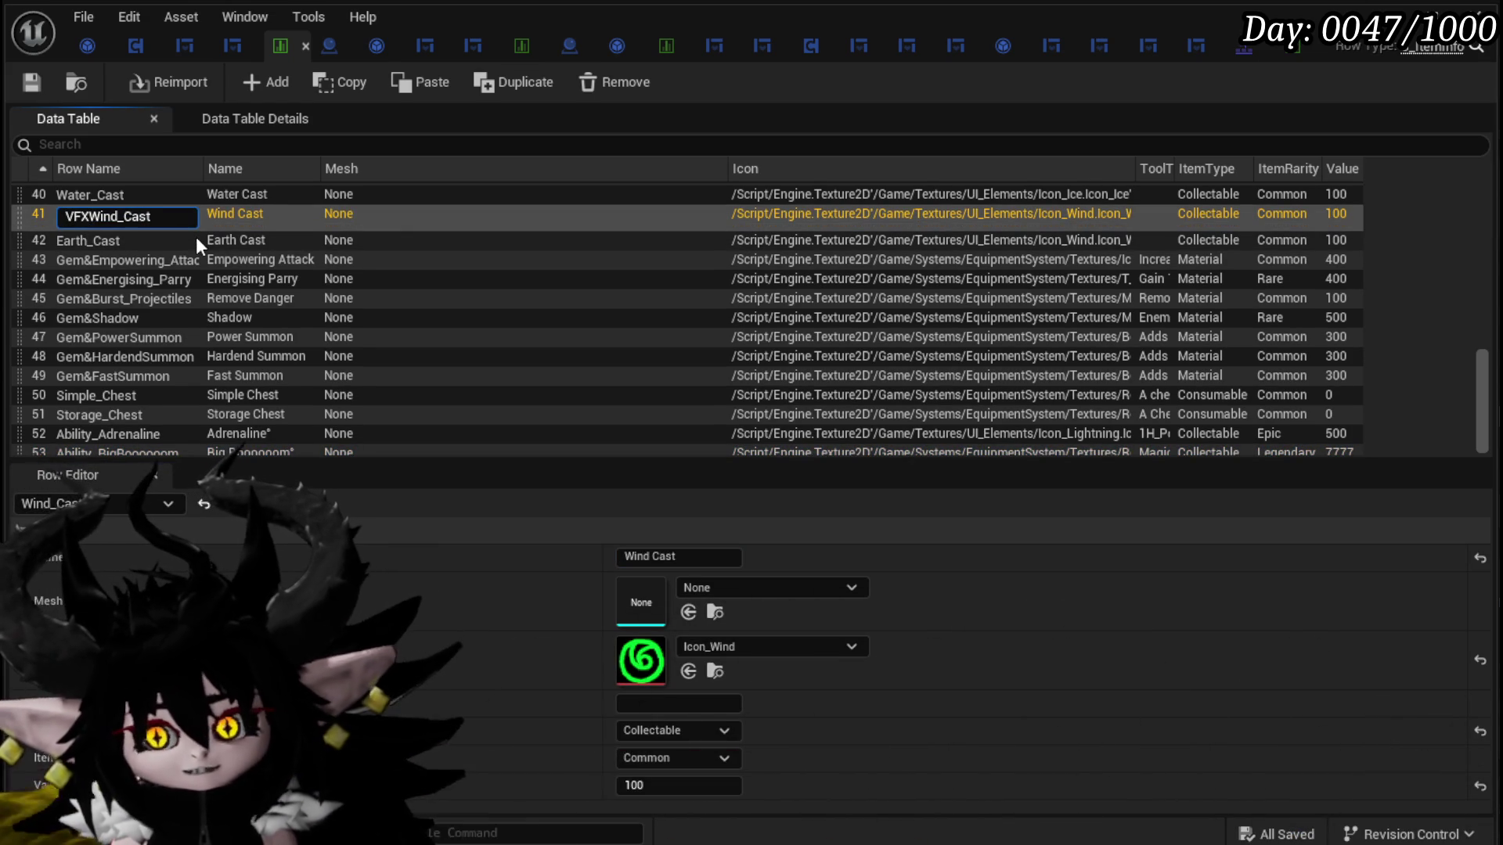
text(_)
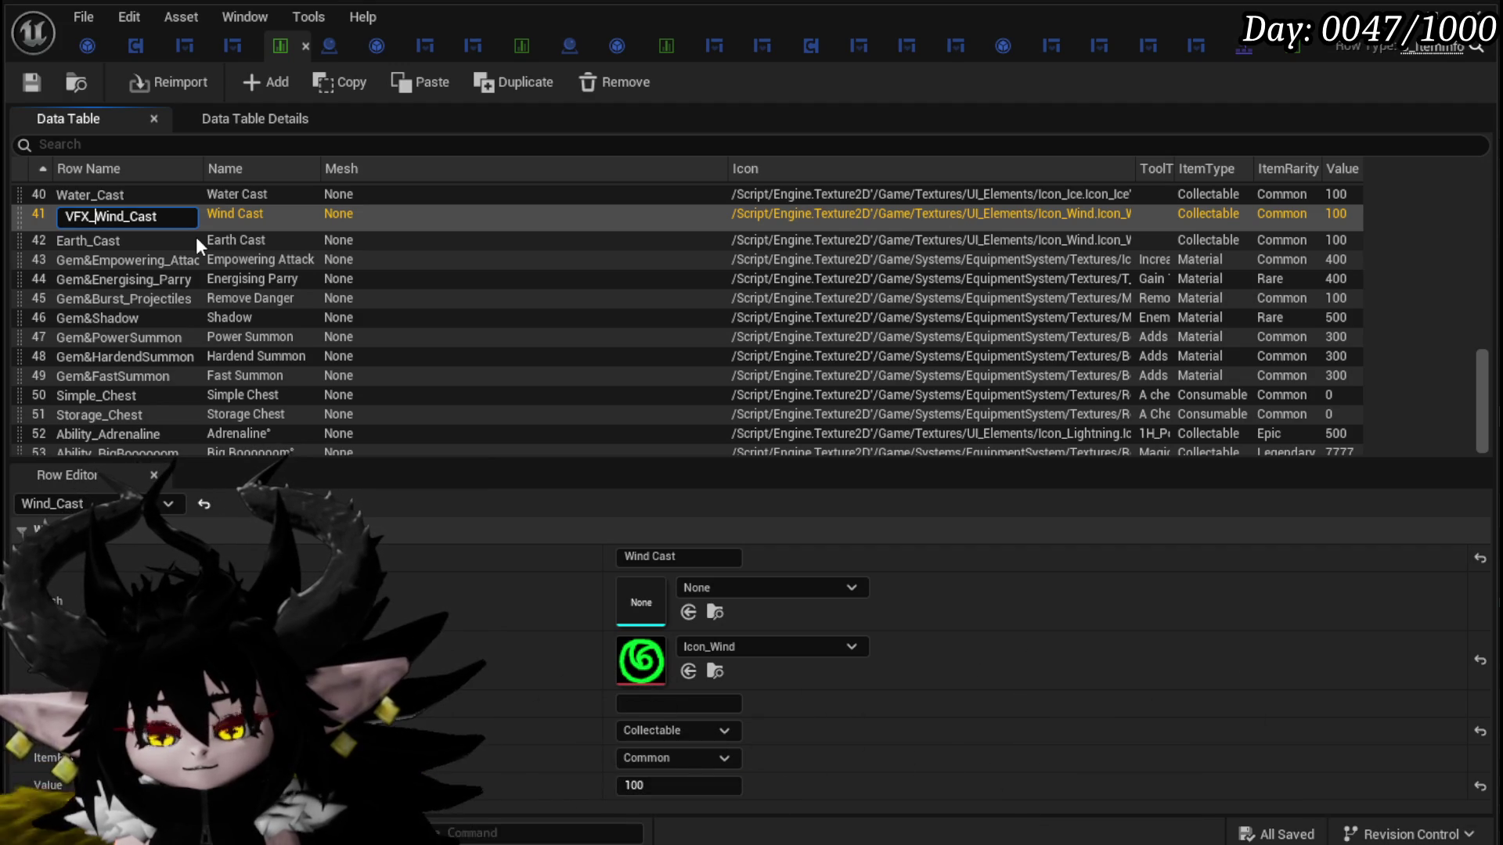
key(BackSpace)
key(BackSpace)
key(BackSpace)
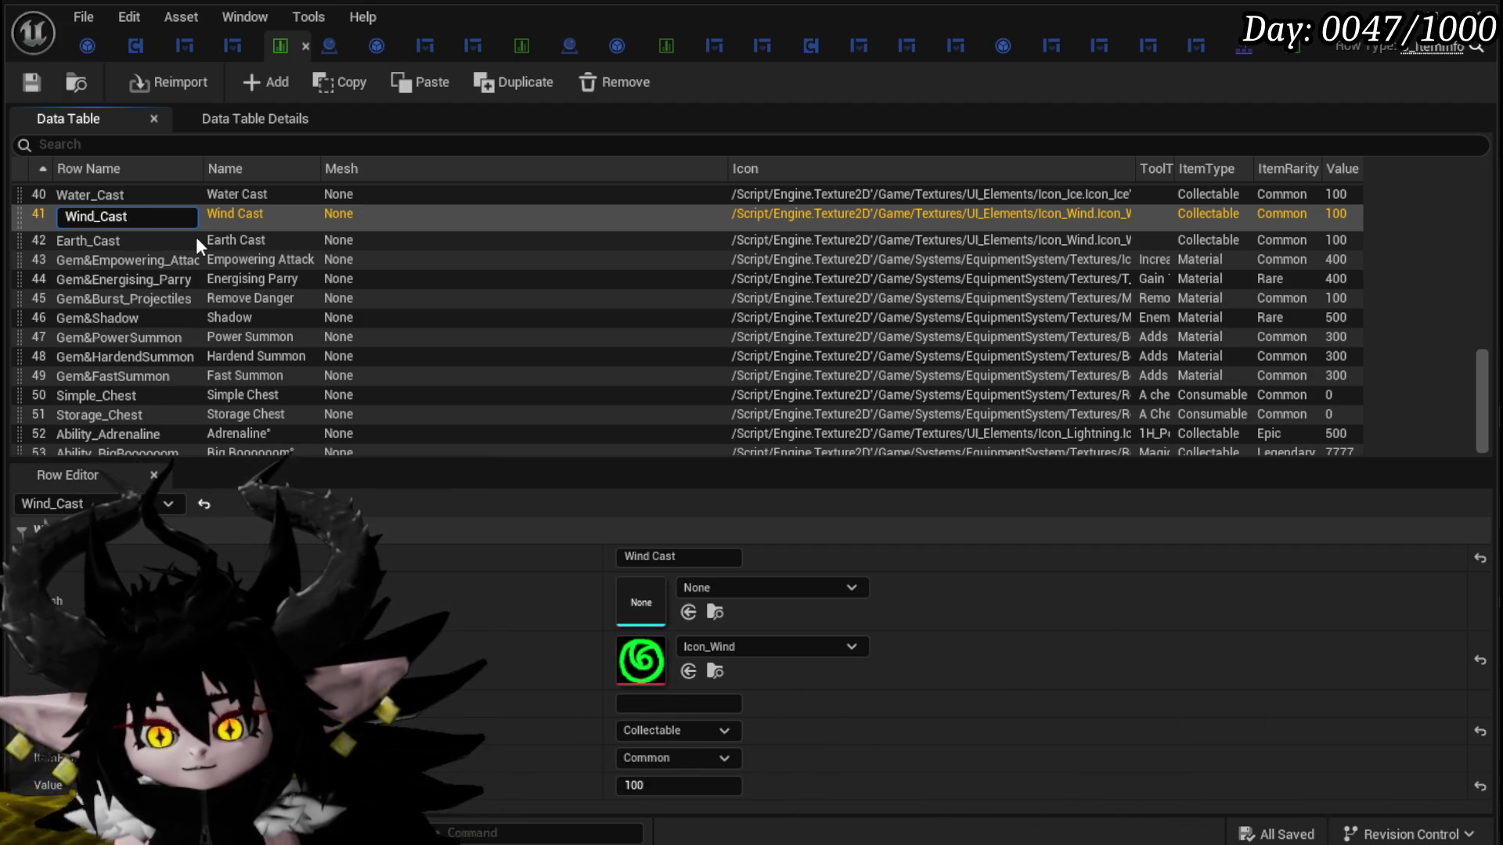
click(256, 242)
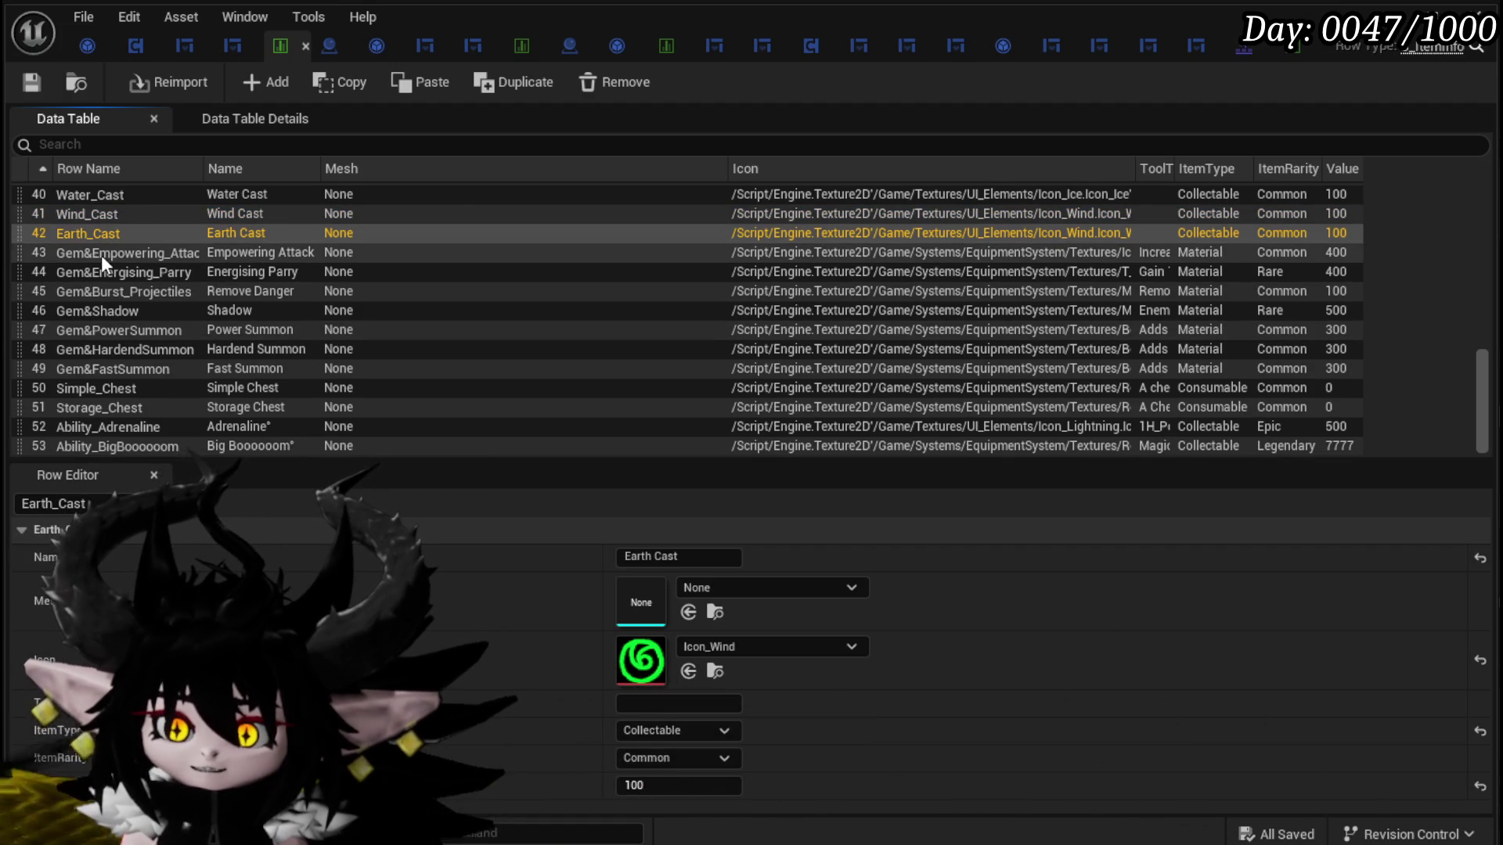
Step: Scroll up the table and select row 37, Nature_EarthSlimeFist, in the Row Editor
scroll(101, 255, up, 2)
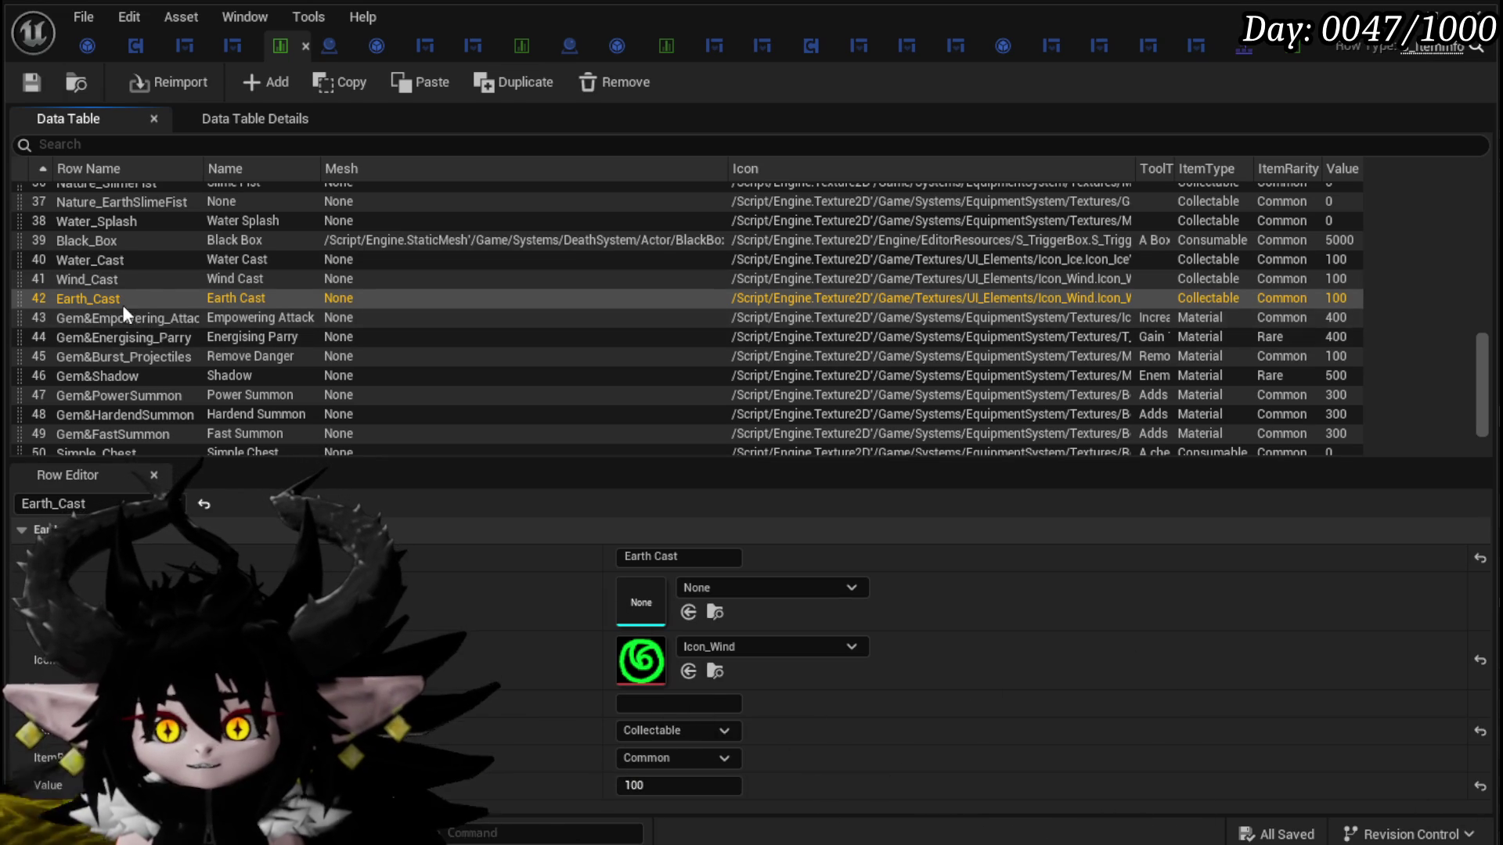
scroll(130, 309, up, 1)
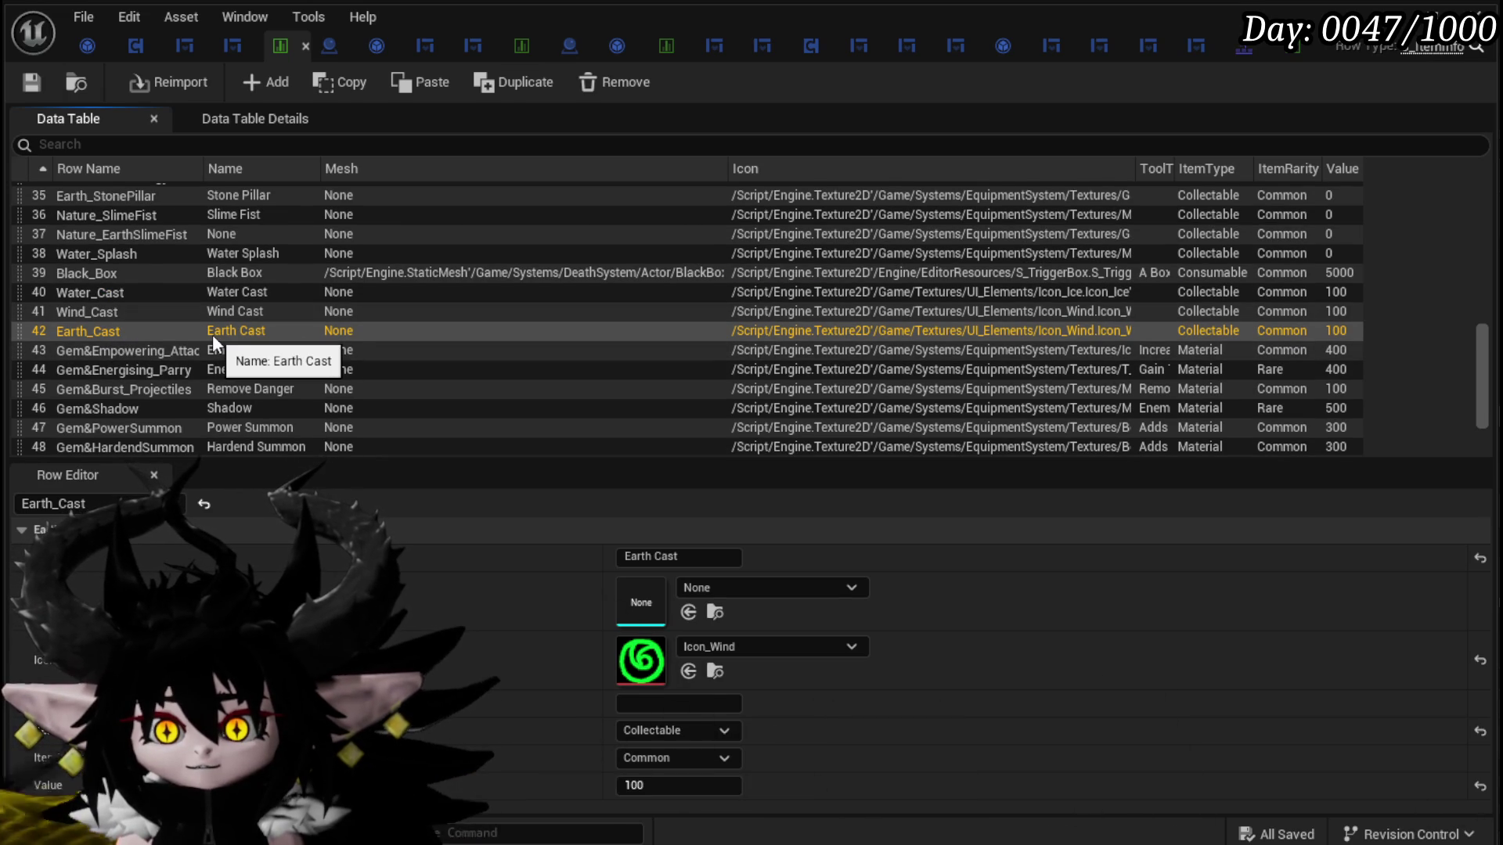
scroll(213, 335, up, 1)
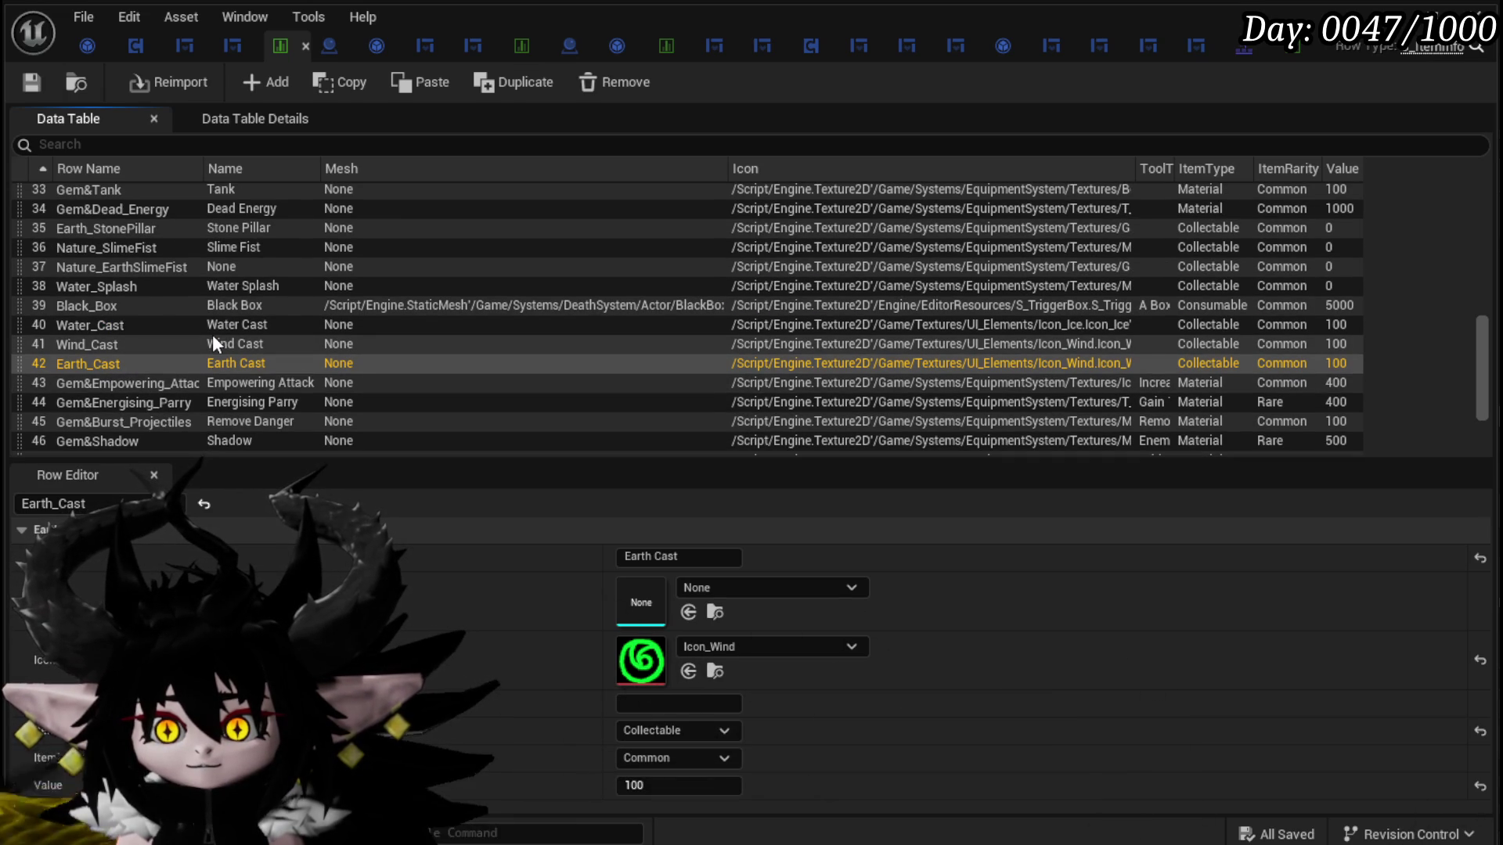
scroll(213, 335, down, 1)
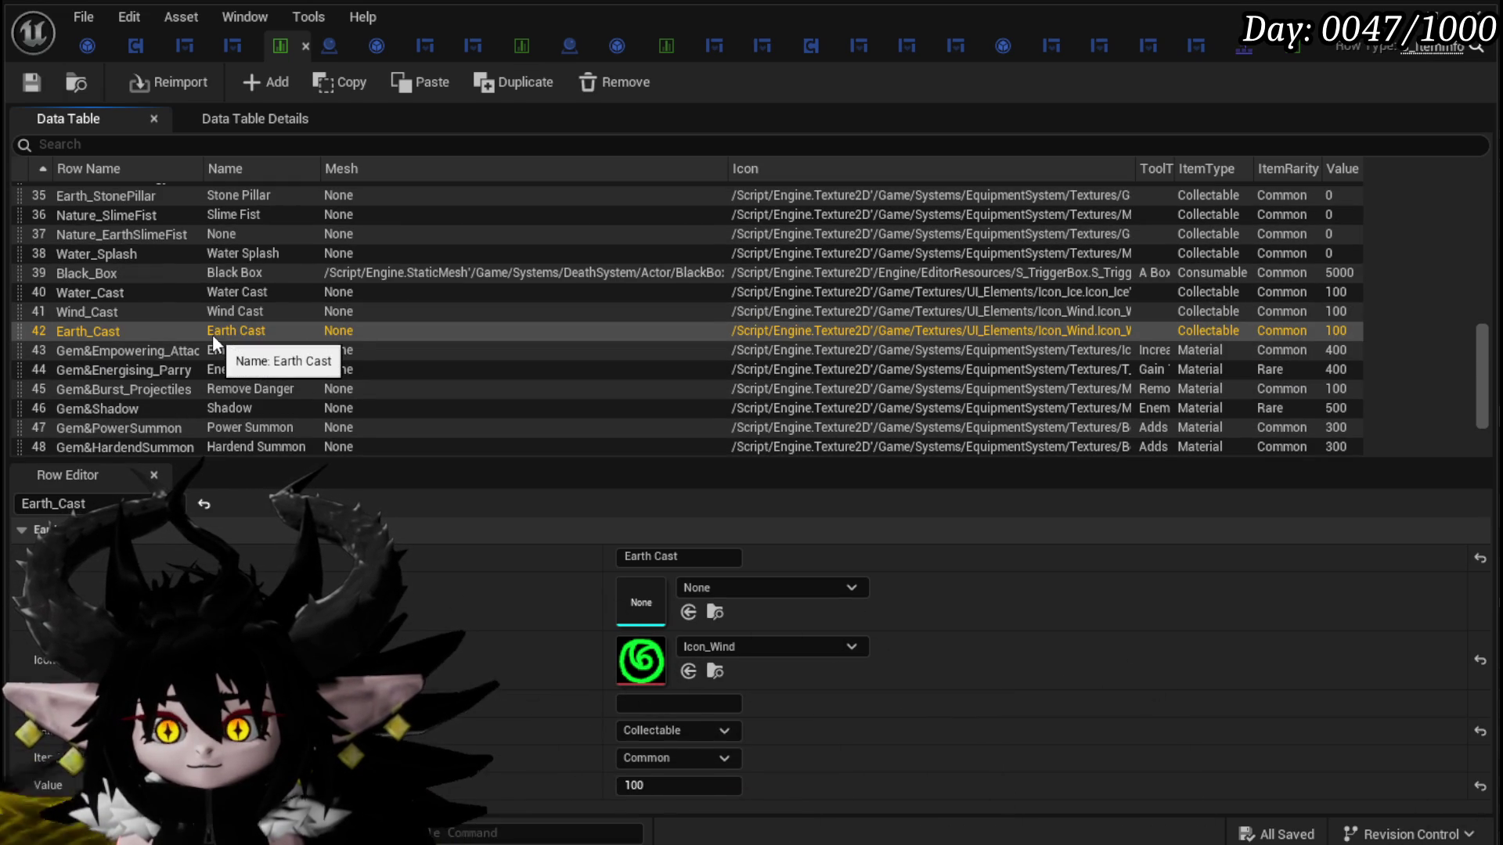
scroll(95, 321, up, 2)
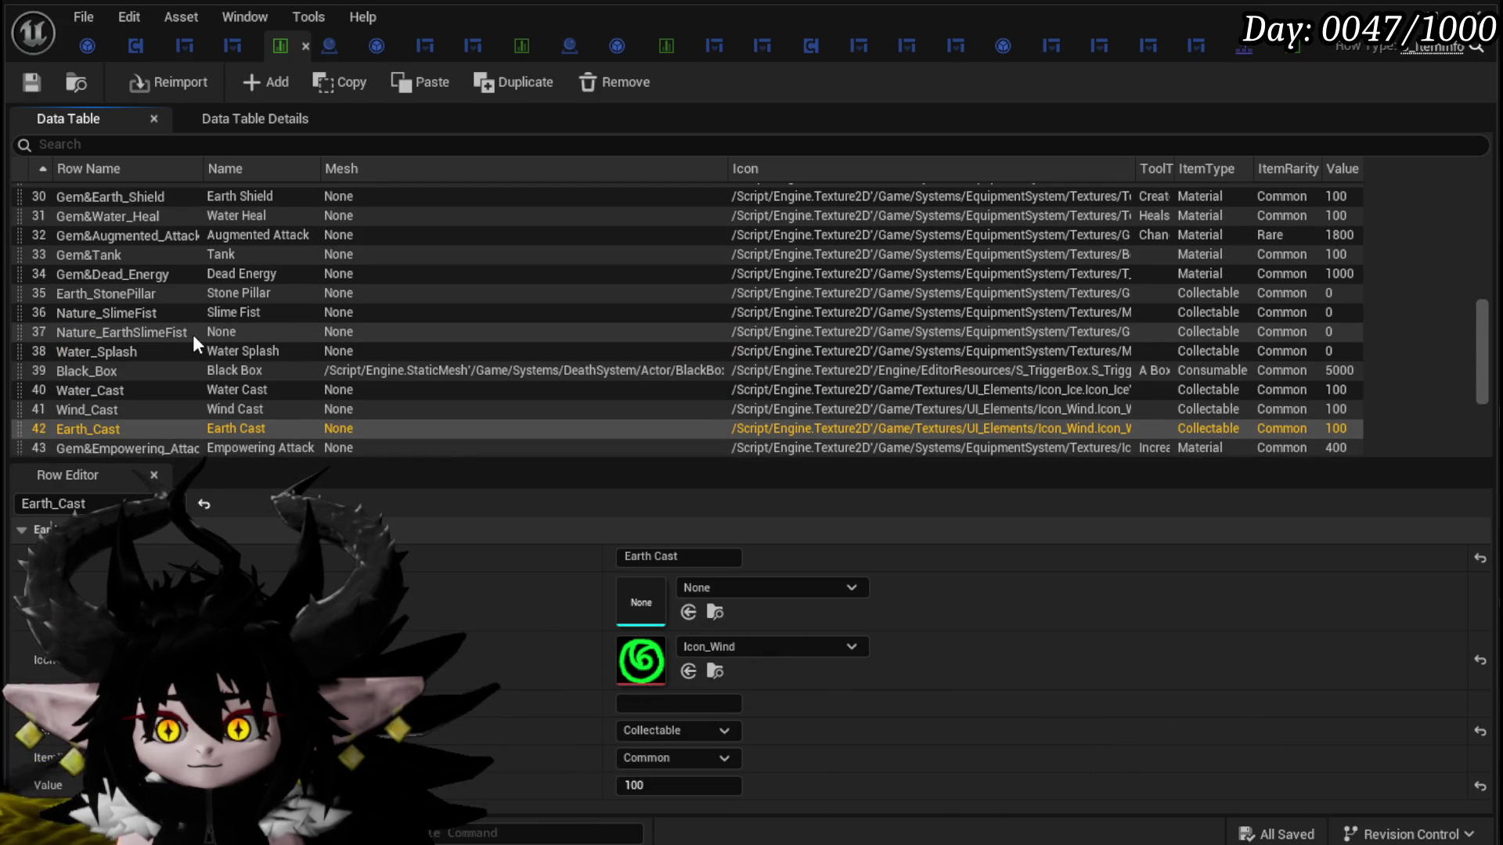
scroll(192, 335, up, 1)
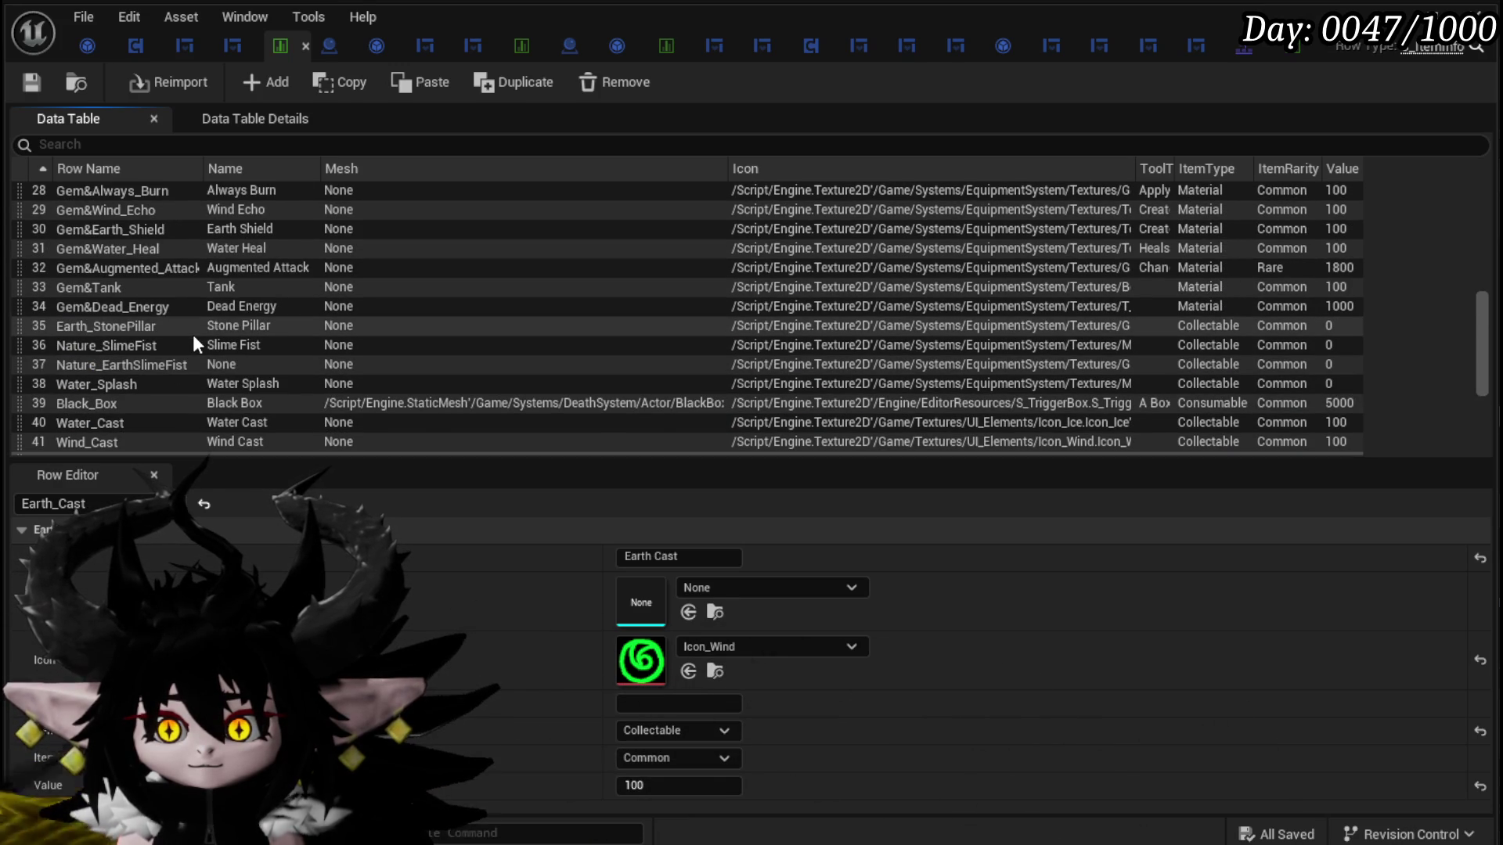
click(166, 344)
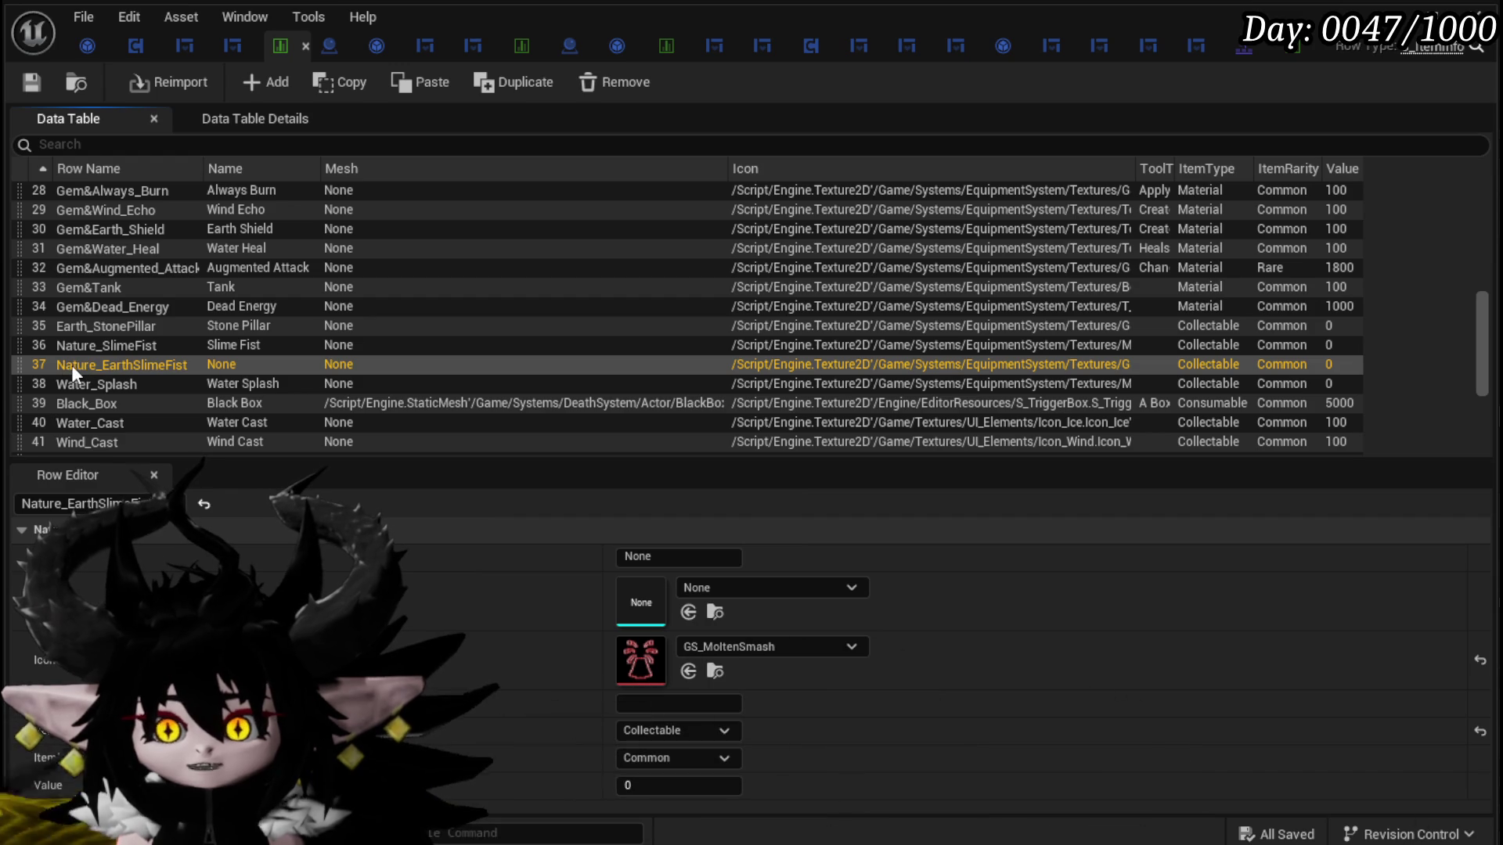
Step: Rename the Nature_EarthSlimeFist row with a VFX_ prefix and save the data table
double_click(73, 364)
click(181, 370)
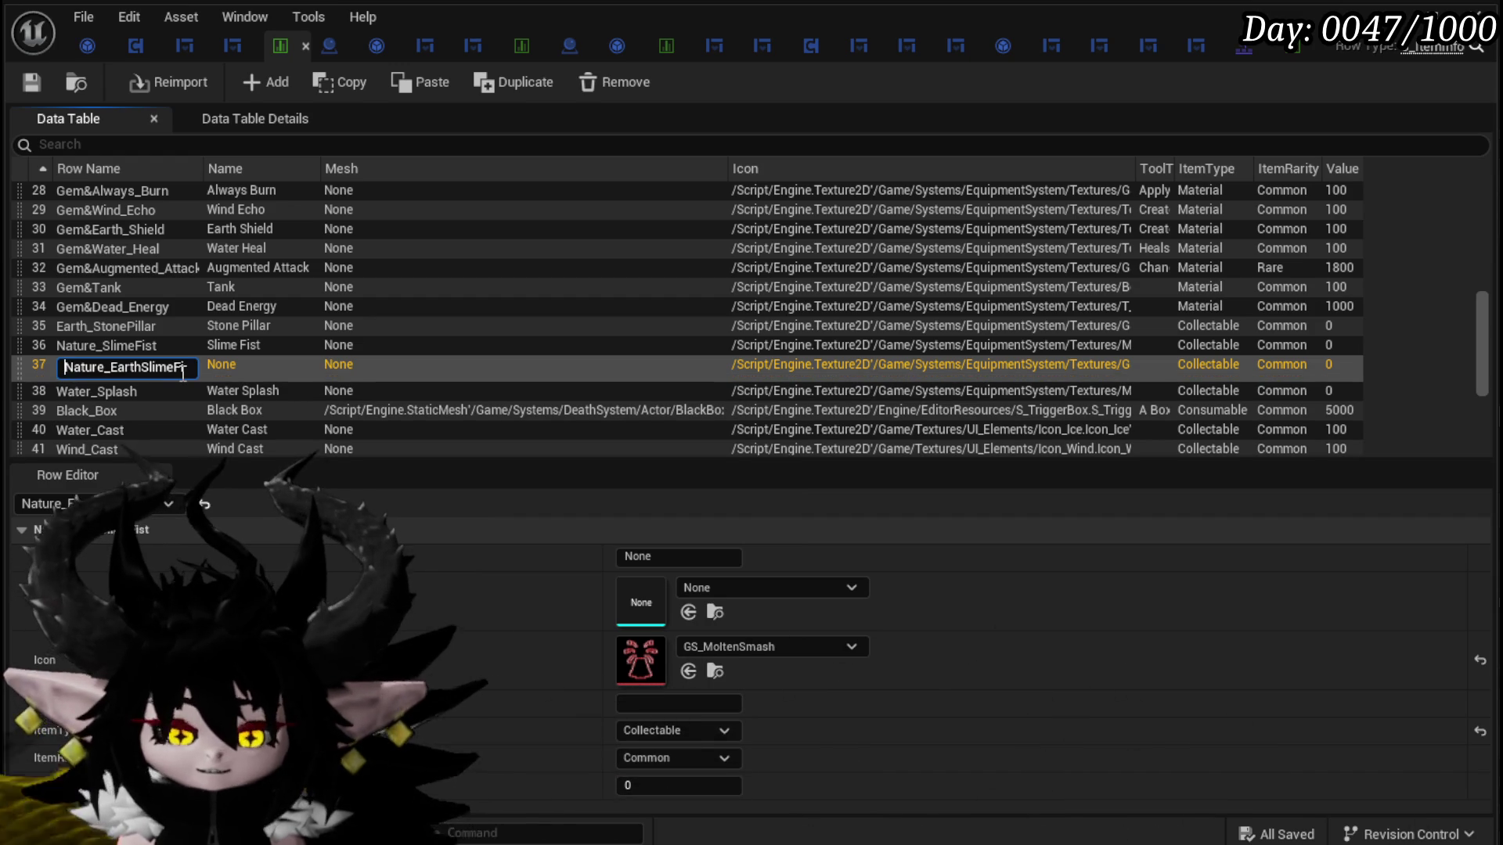
text(VFX_)
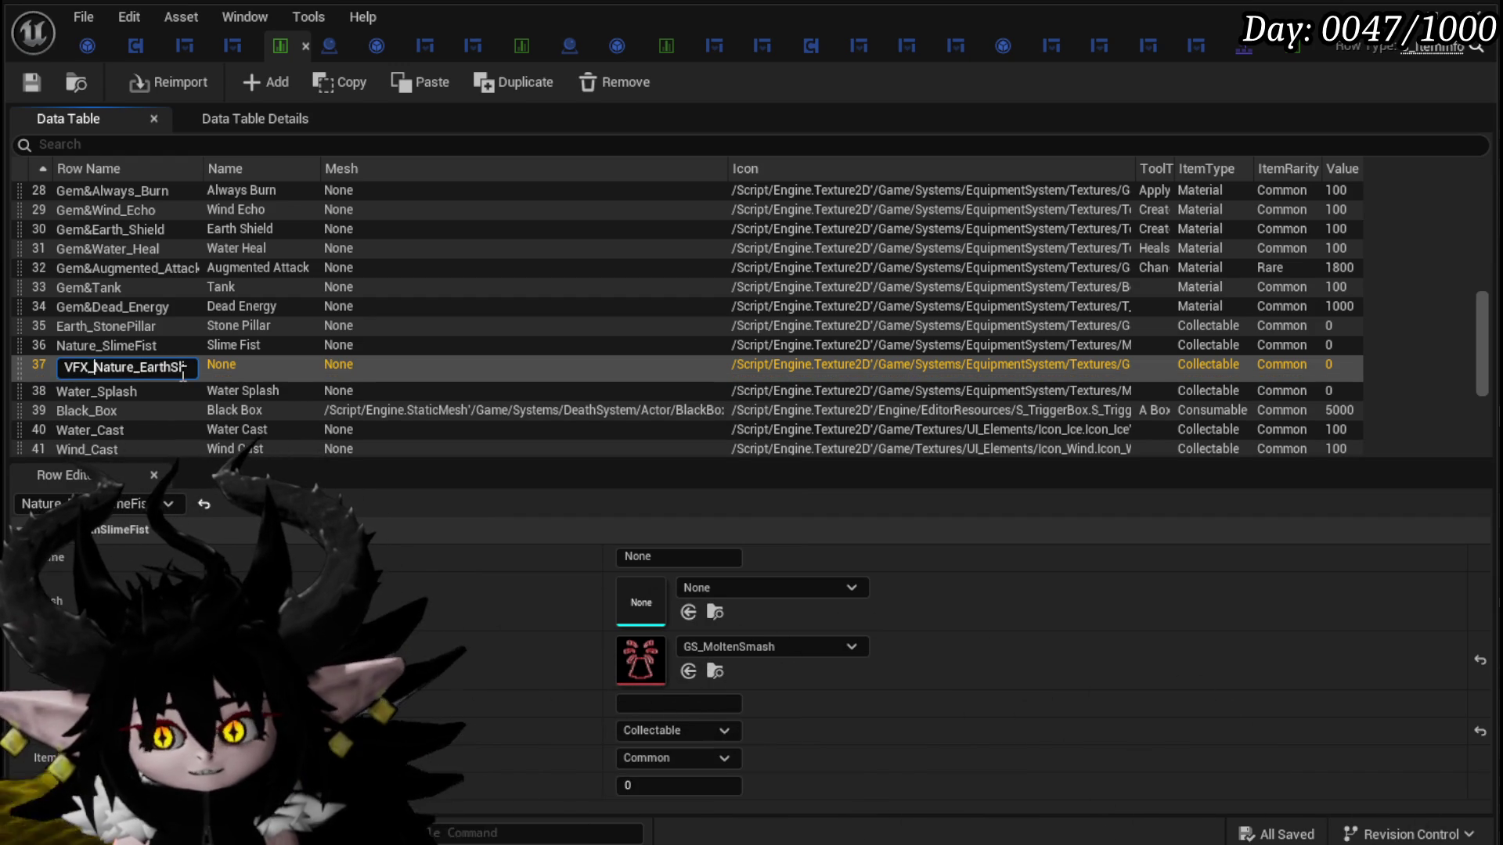
key(Return)
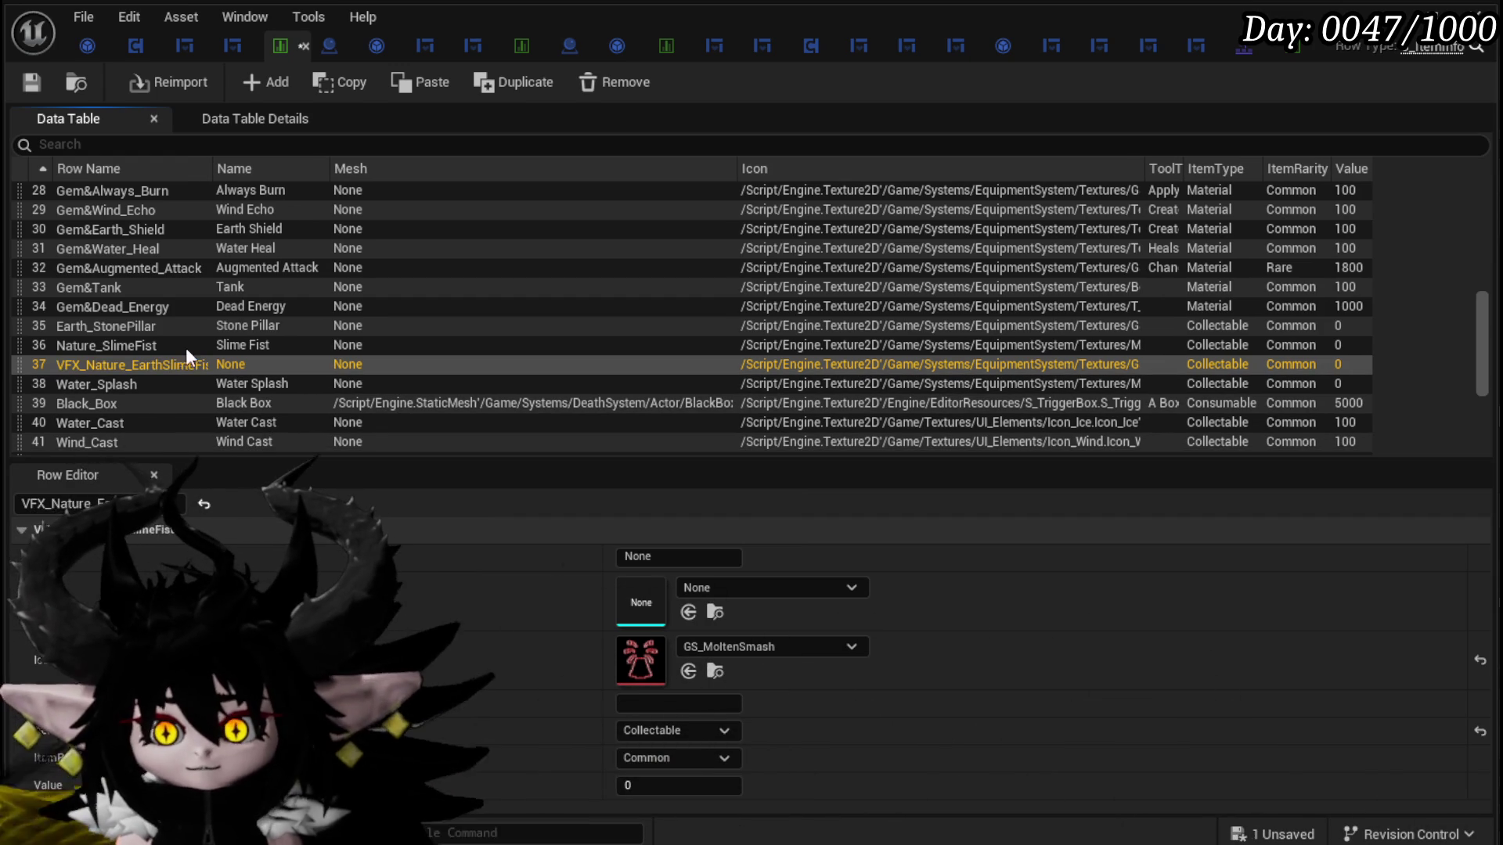
click(169, 368)
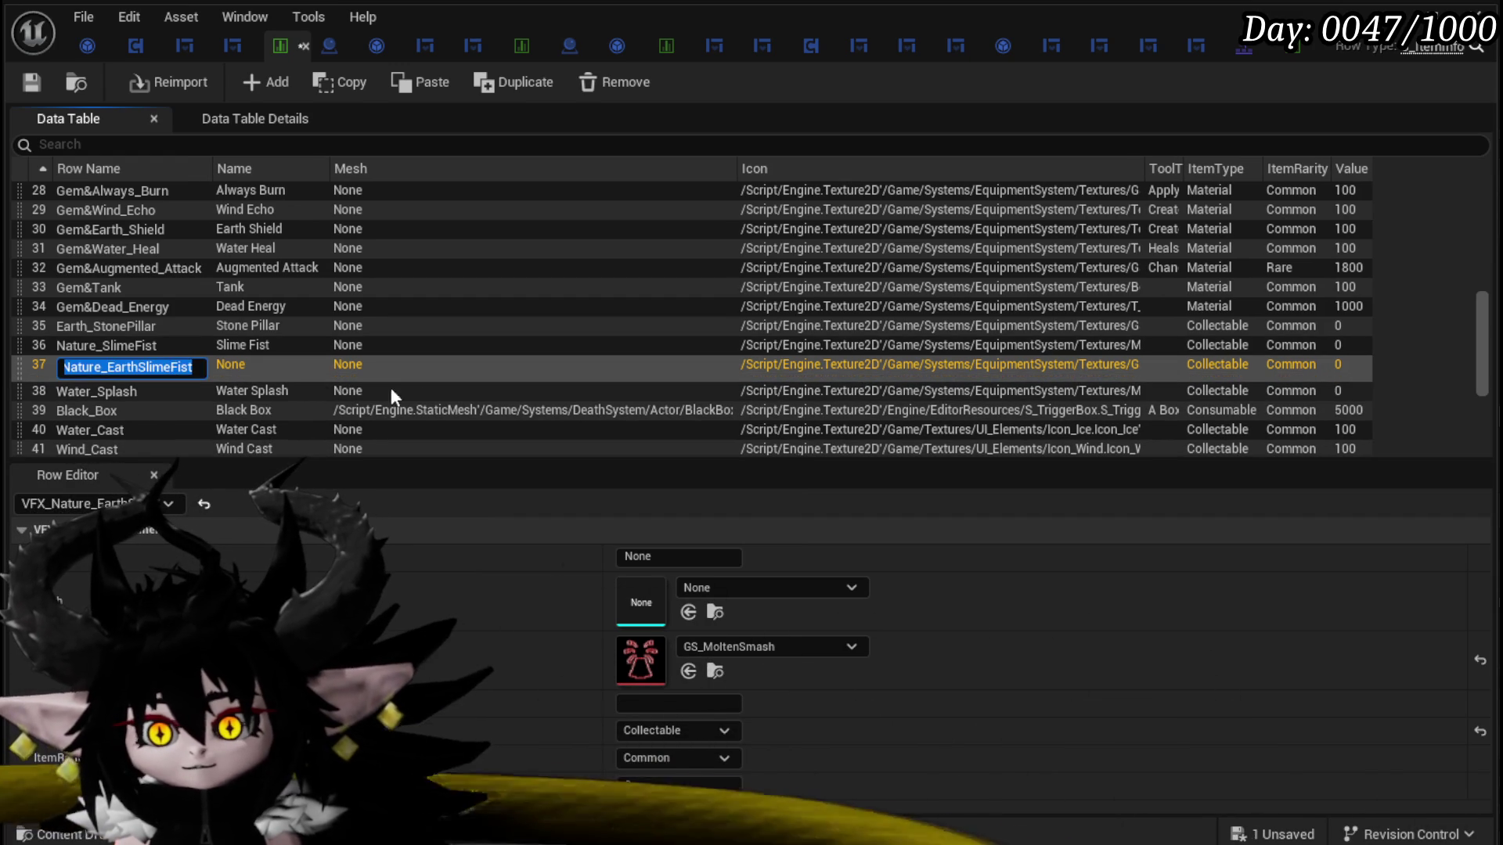
click(30, 96)
click(135, 364)
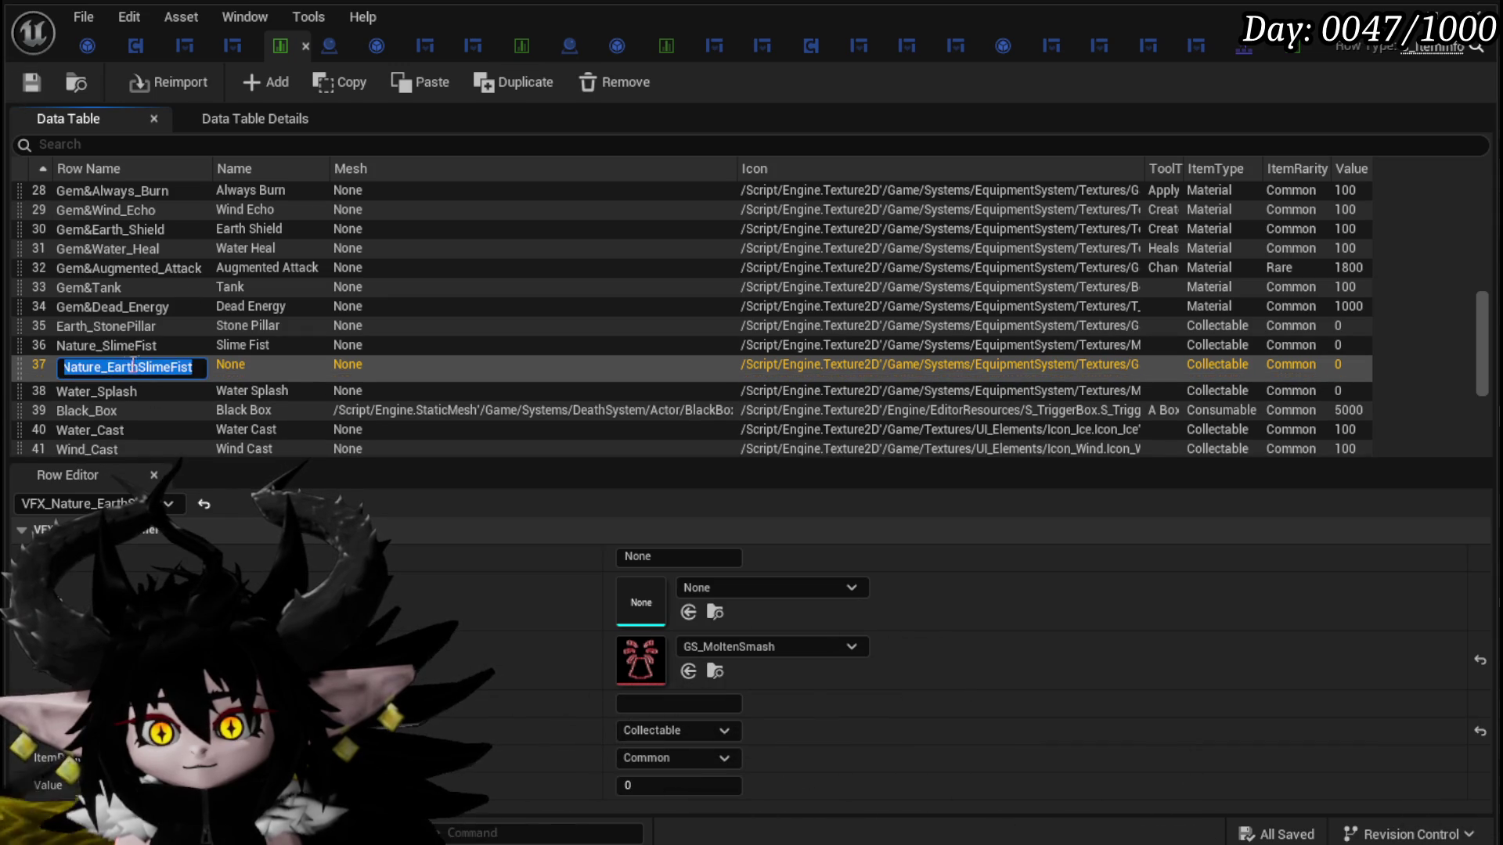
Step: Change the row's display name from None to 'Earth Slime Fist' and save
click(666, 557)
double_click(666, 557)
text(EarthSlimeFist)
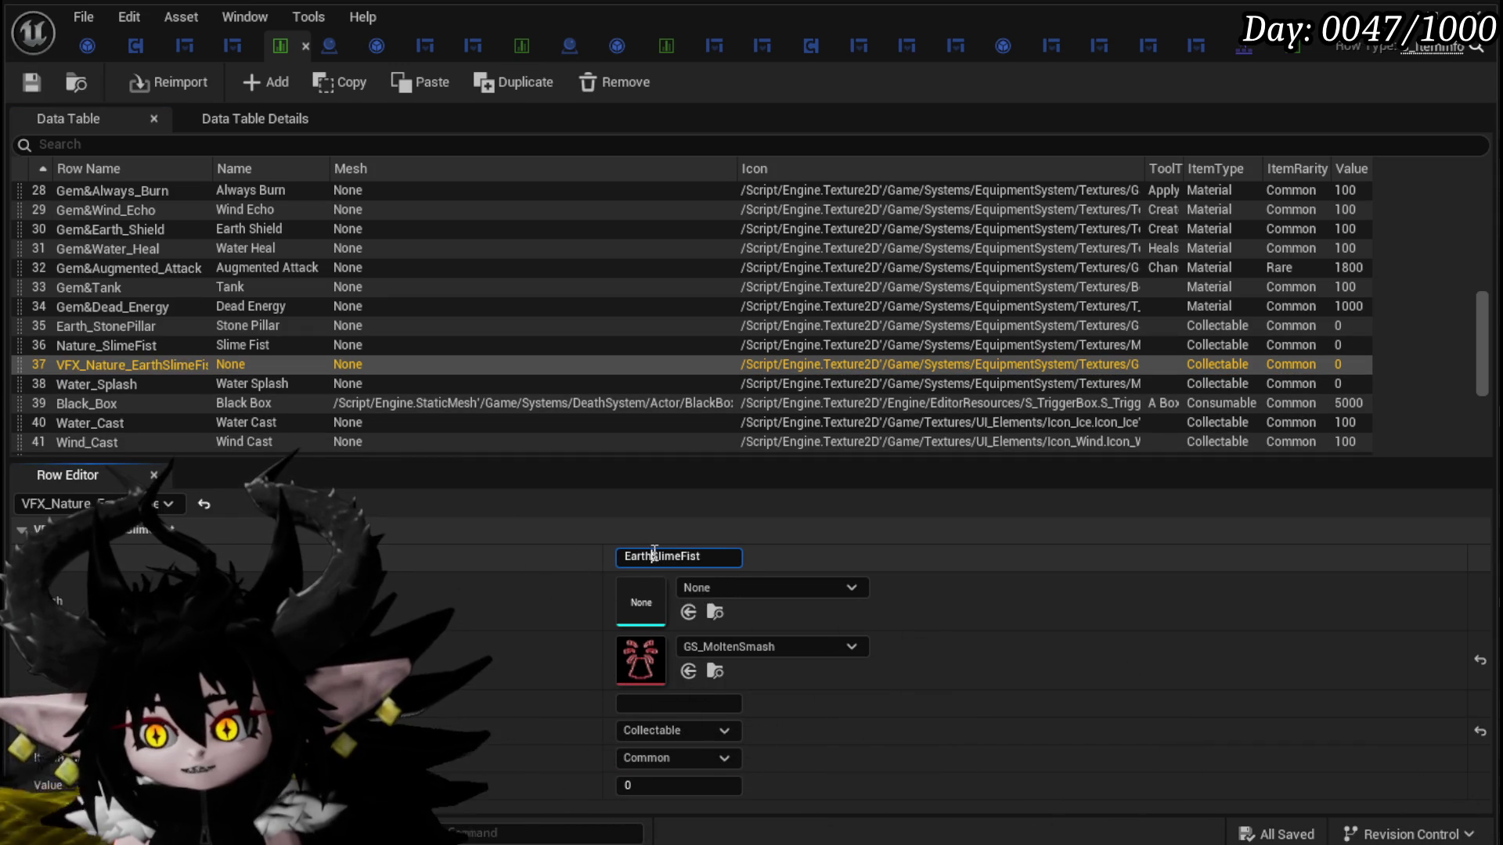
click(688, 557)
key(Return)
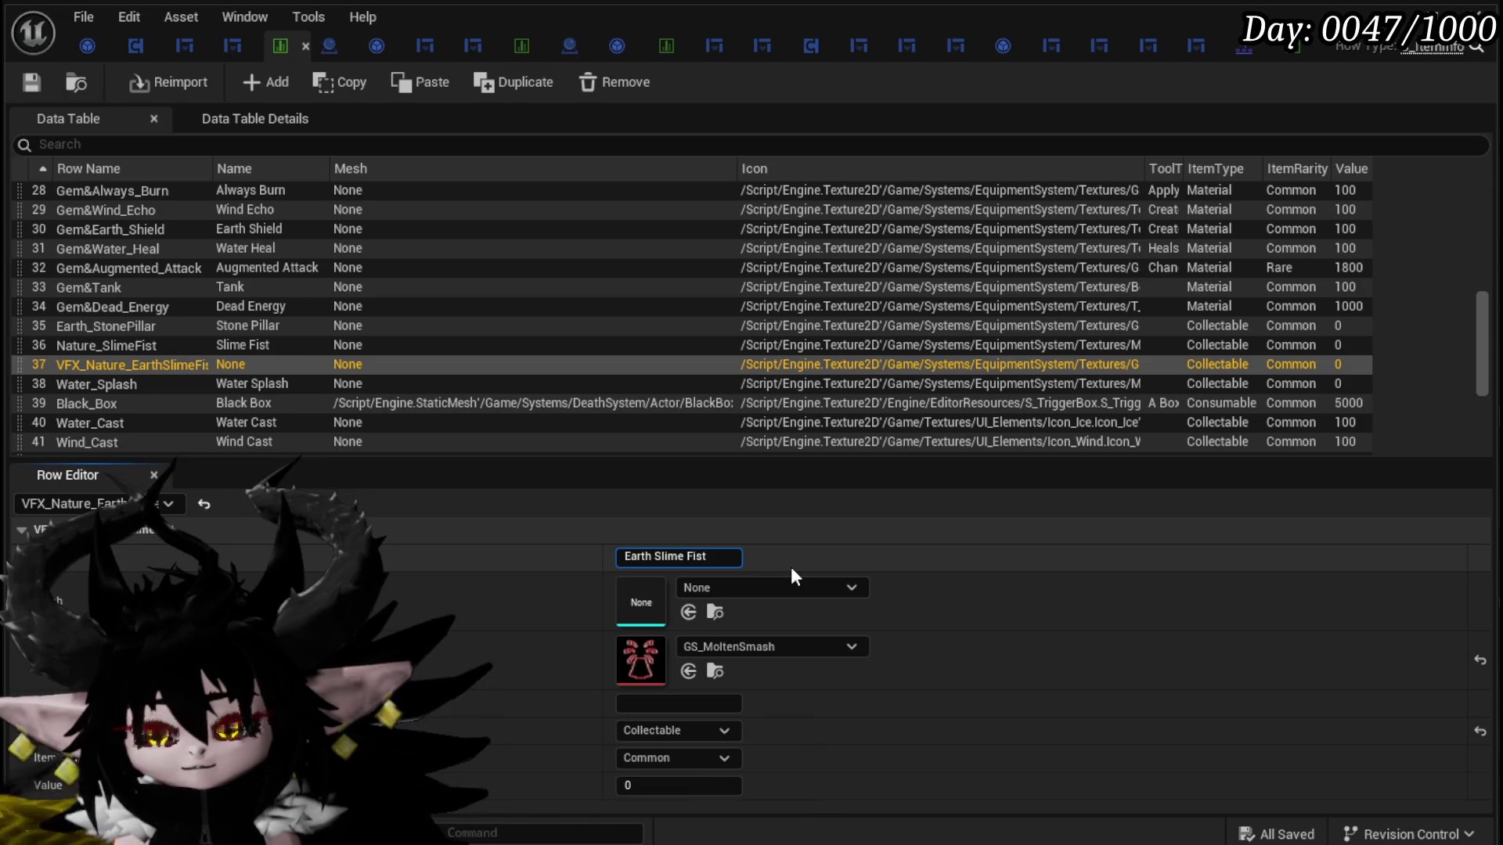
click(30, 82)
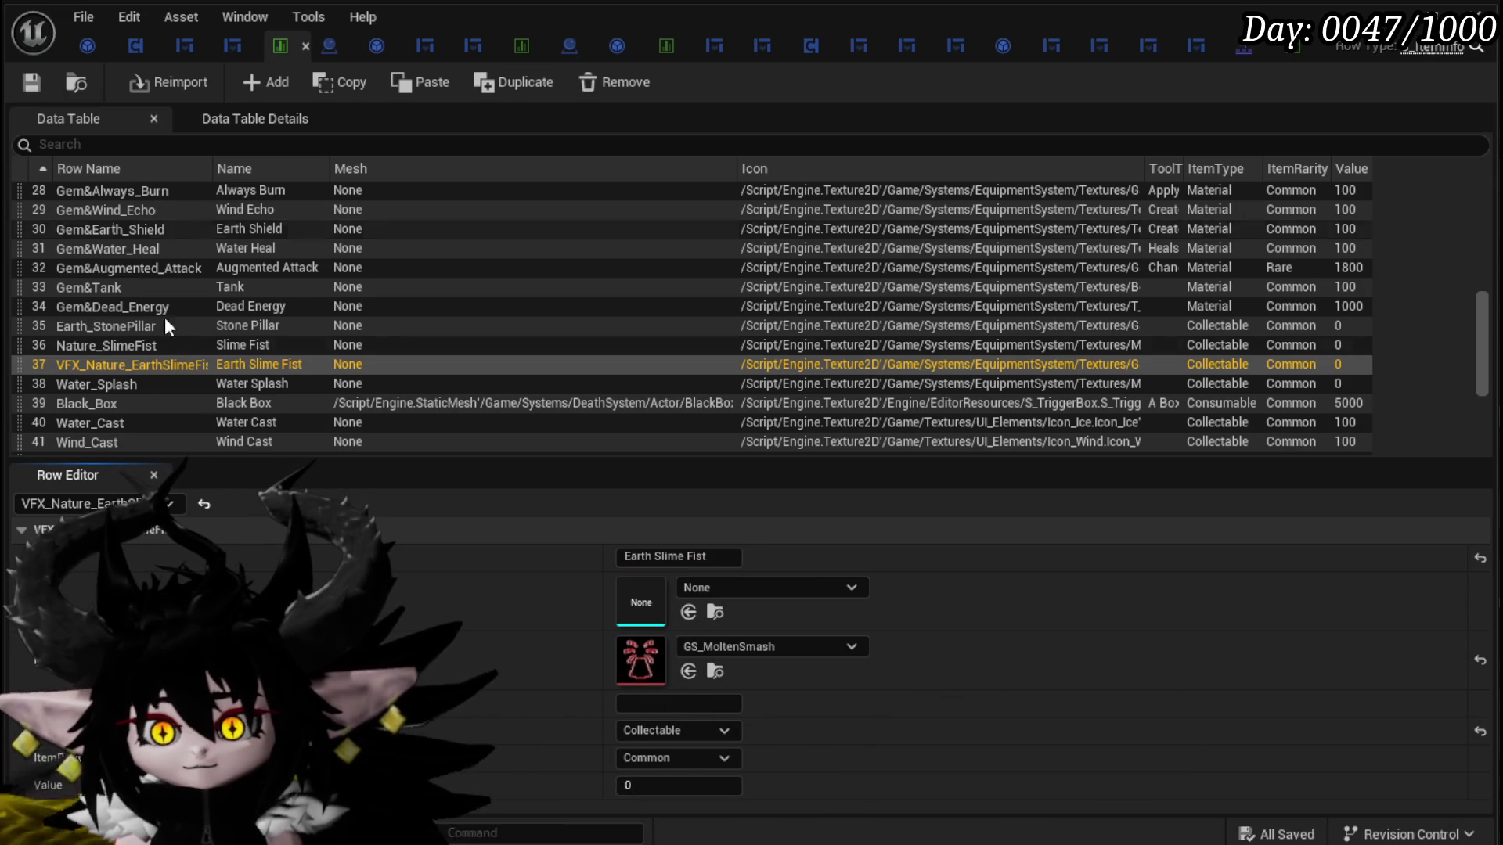
Step: Set the row's Value to 50, save, and keep the VFX_-prefixed row name
double_click(128, 369)
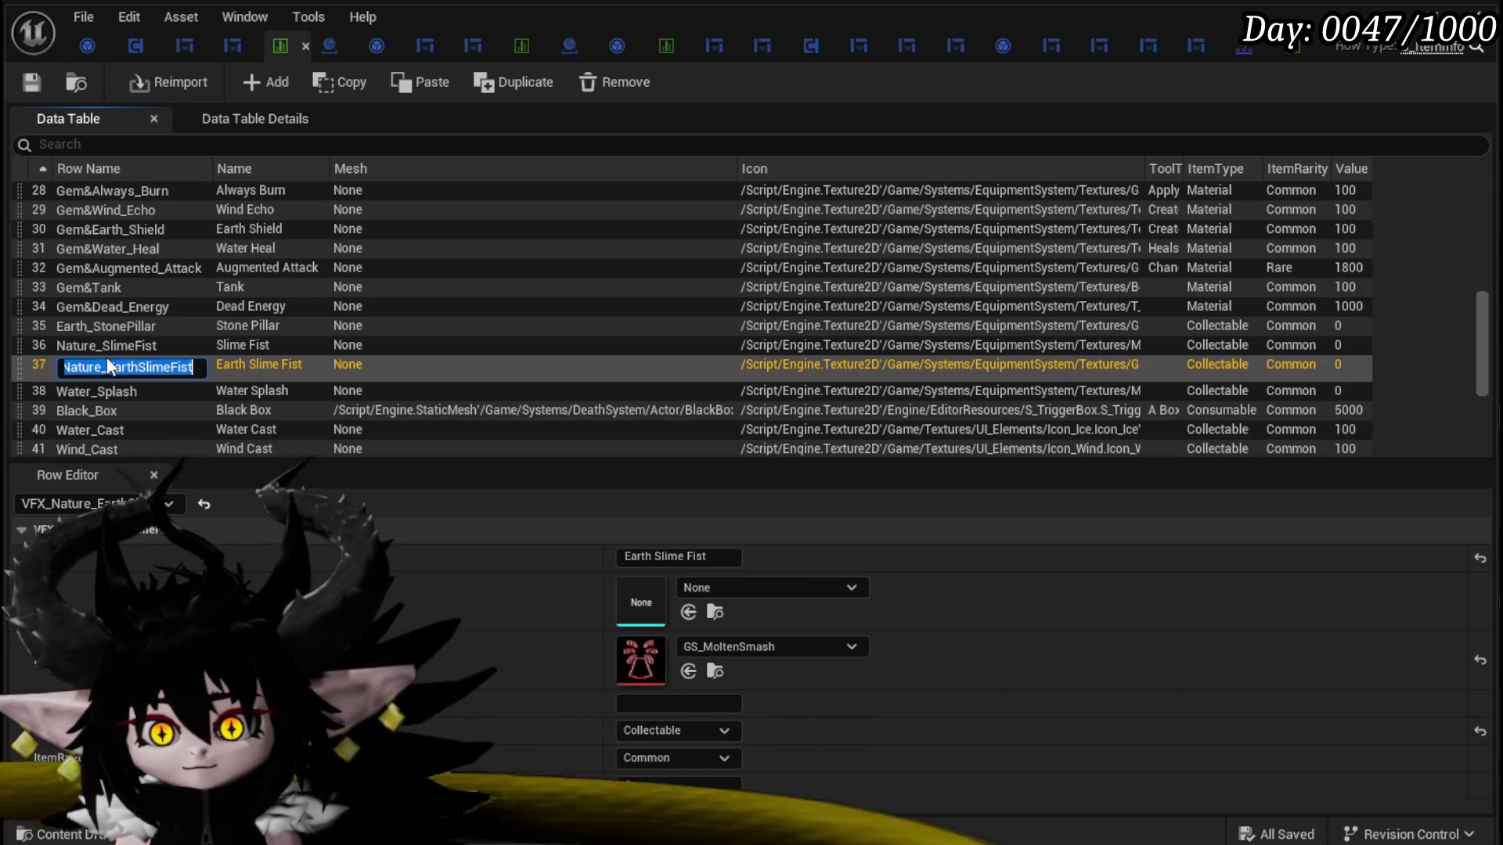
click(29, 84)
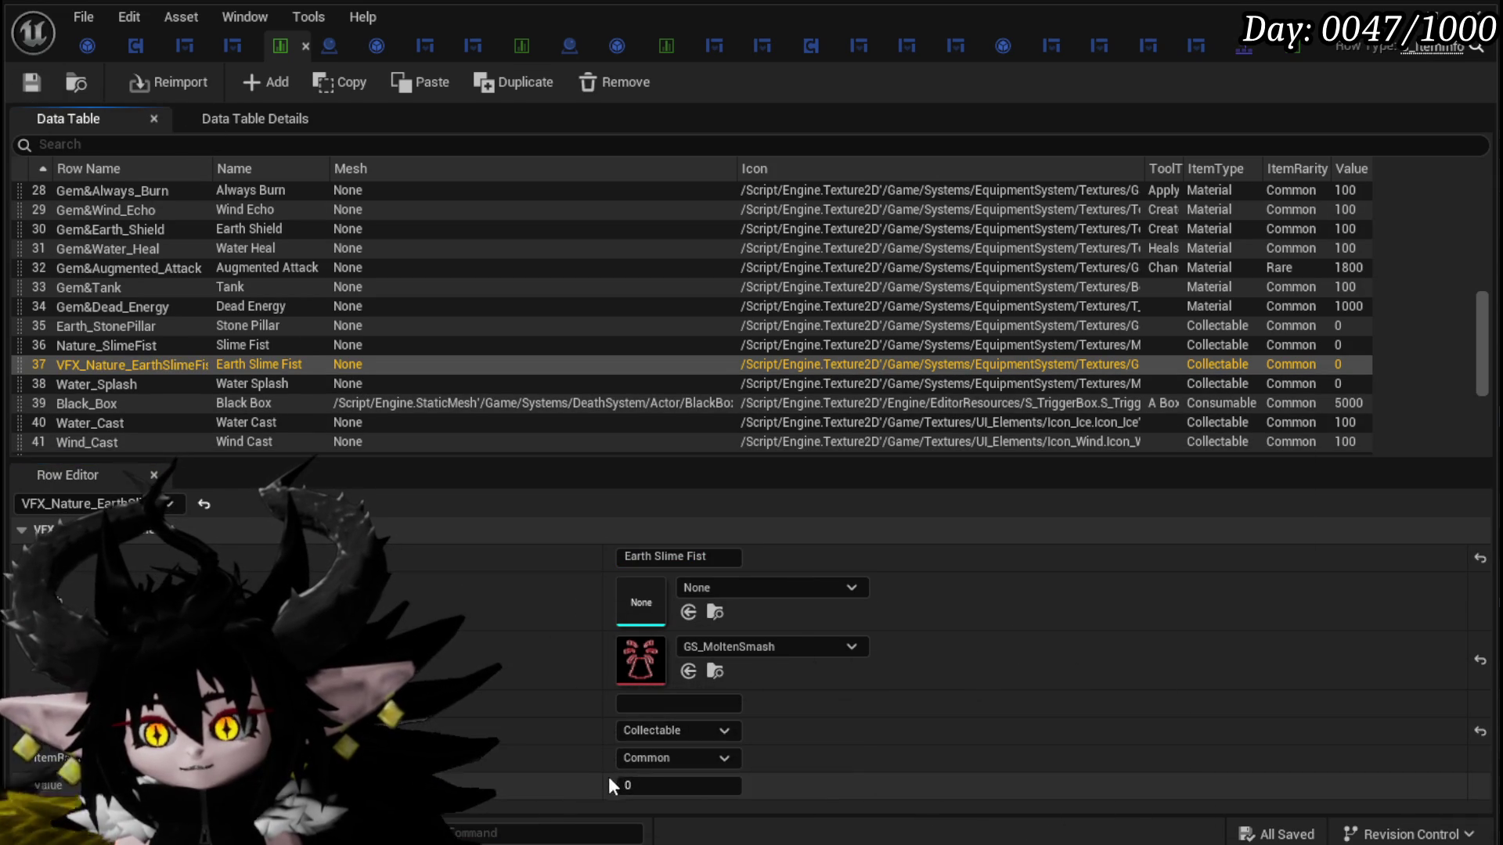
click(652, 783)
text(50)
key(Return)
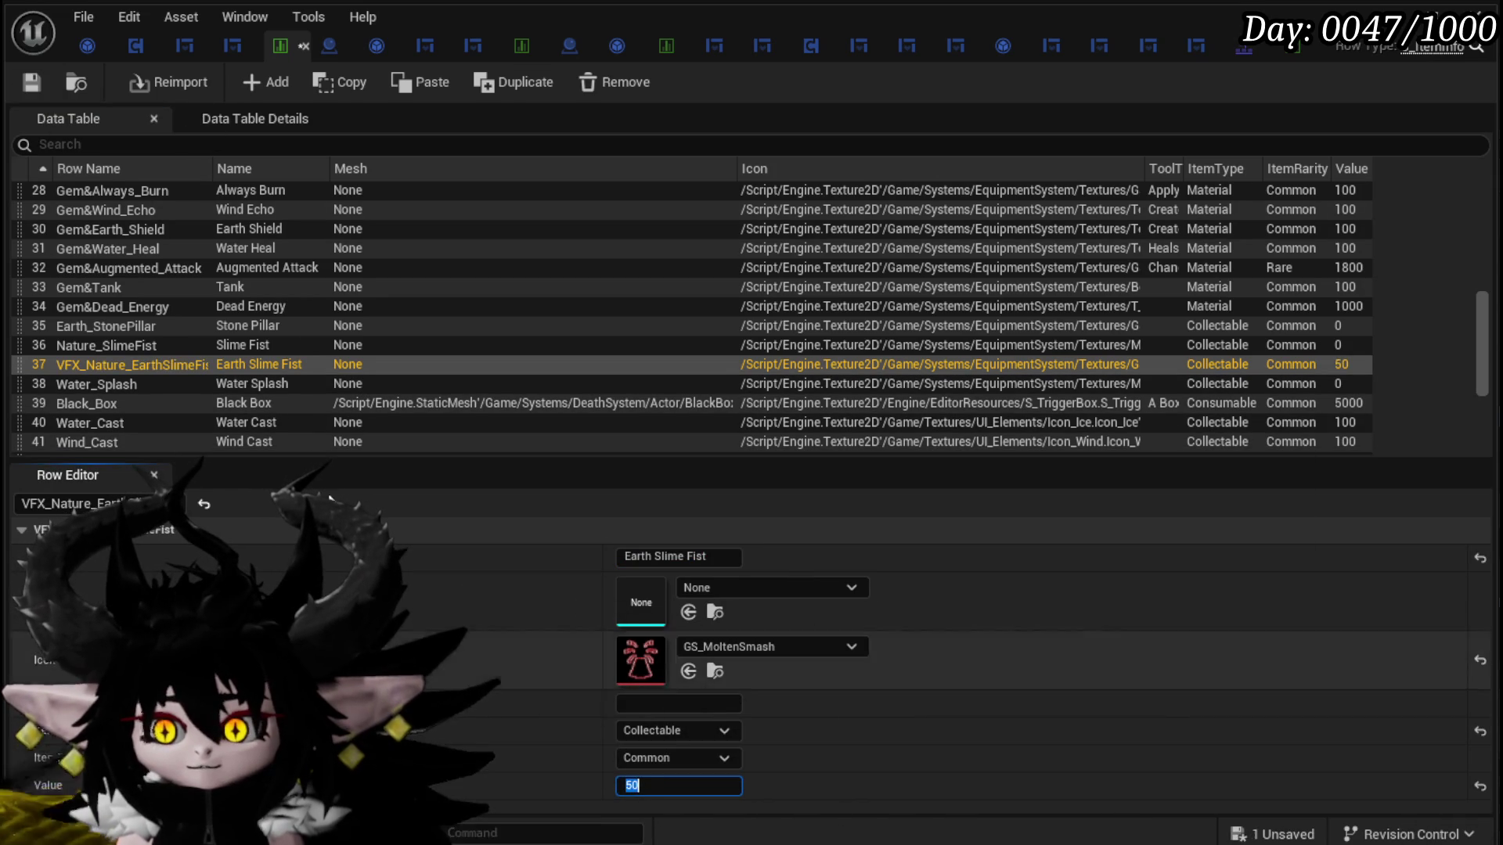
click(38, 87)
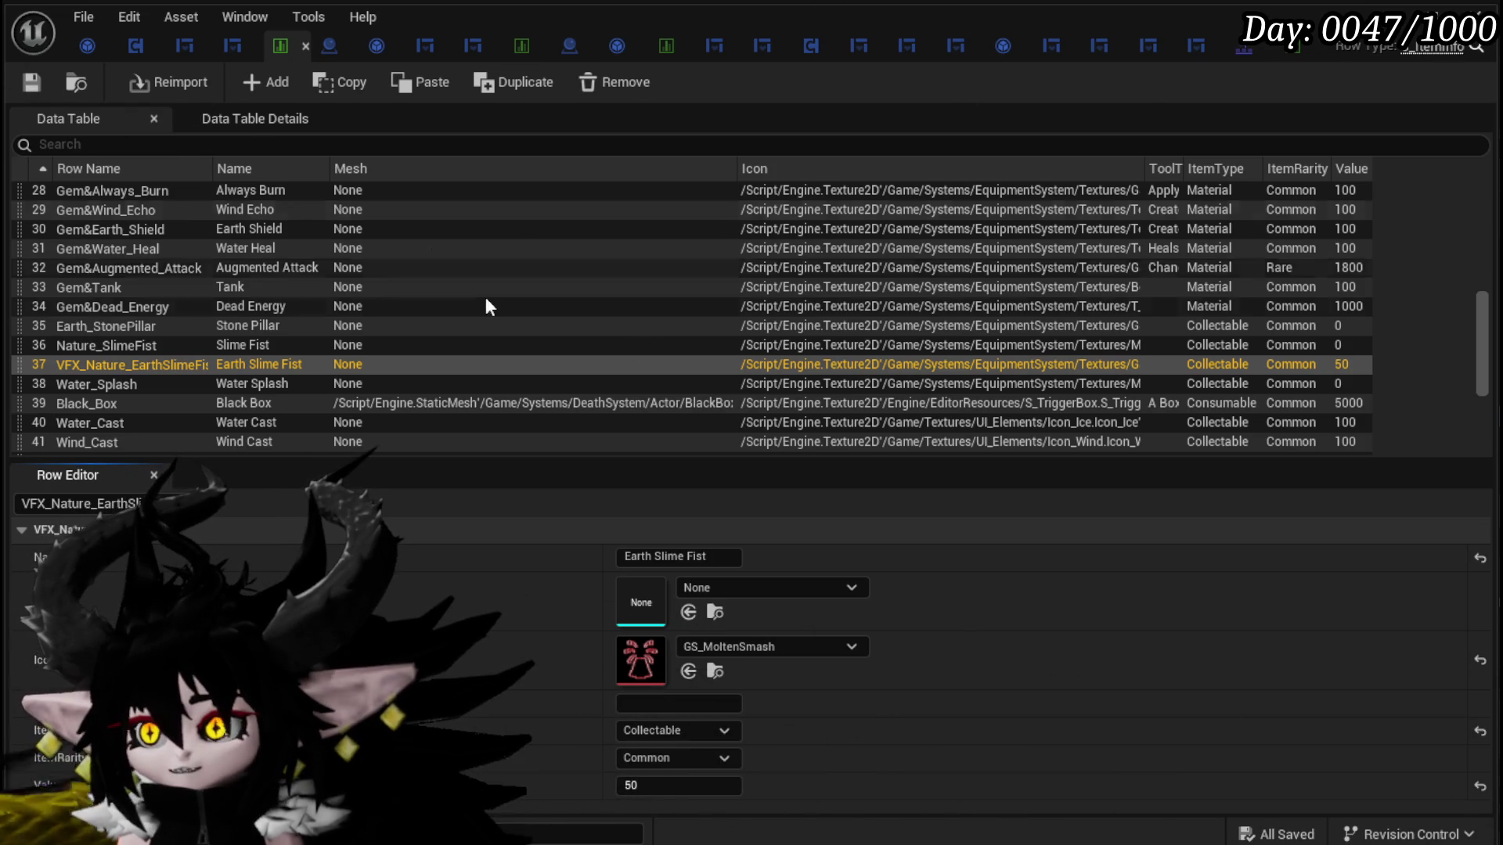
double_click(119, 368)
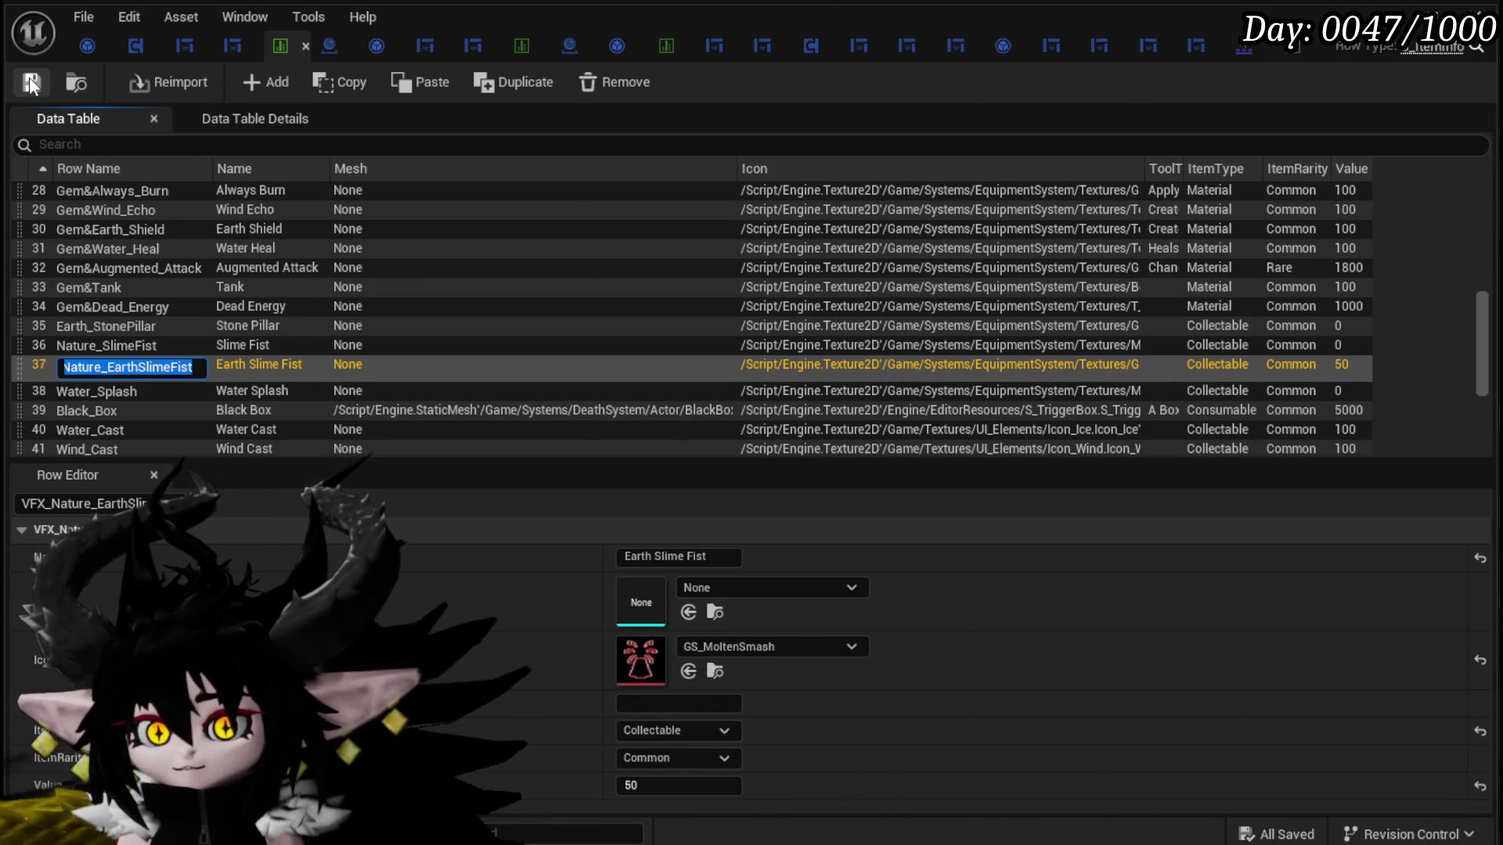
key(Return)
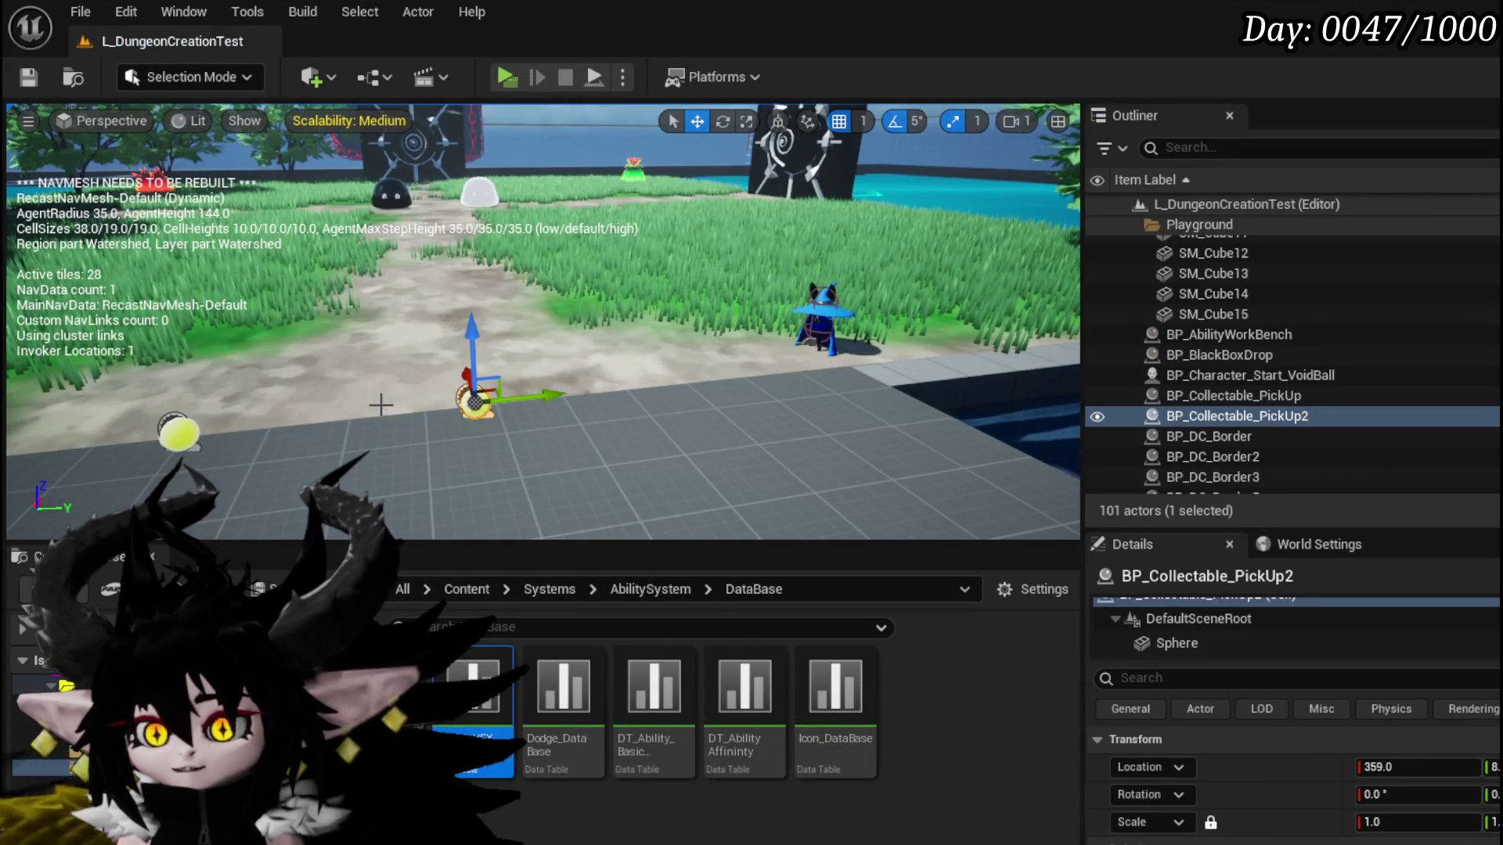
Step: Save L_DungeonCreationTest, then move through BPC_MC_Inventory to W_InventoryHUD's InteractWithSelected graph
click(217, 432)
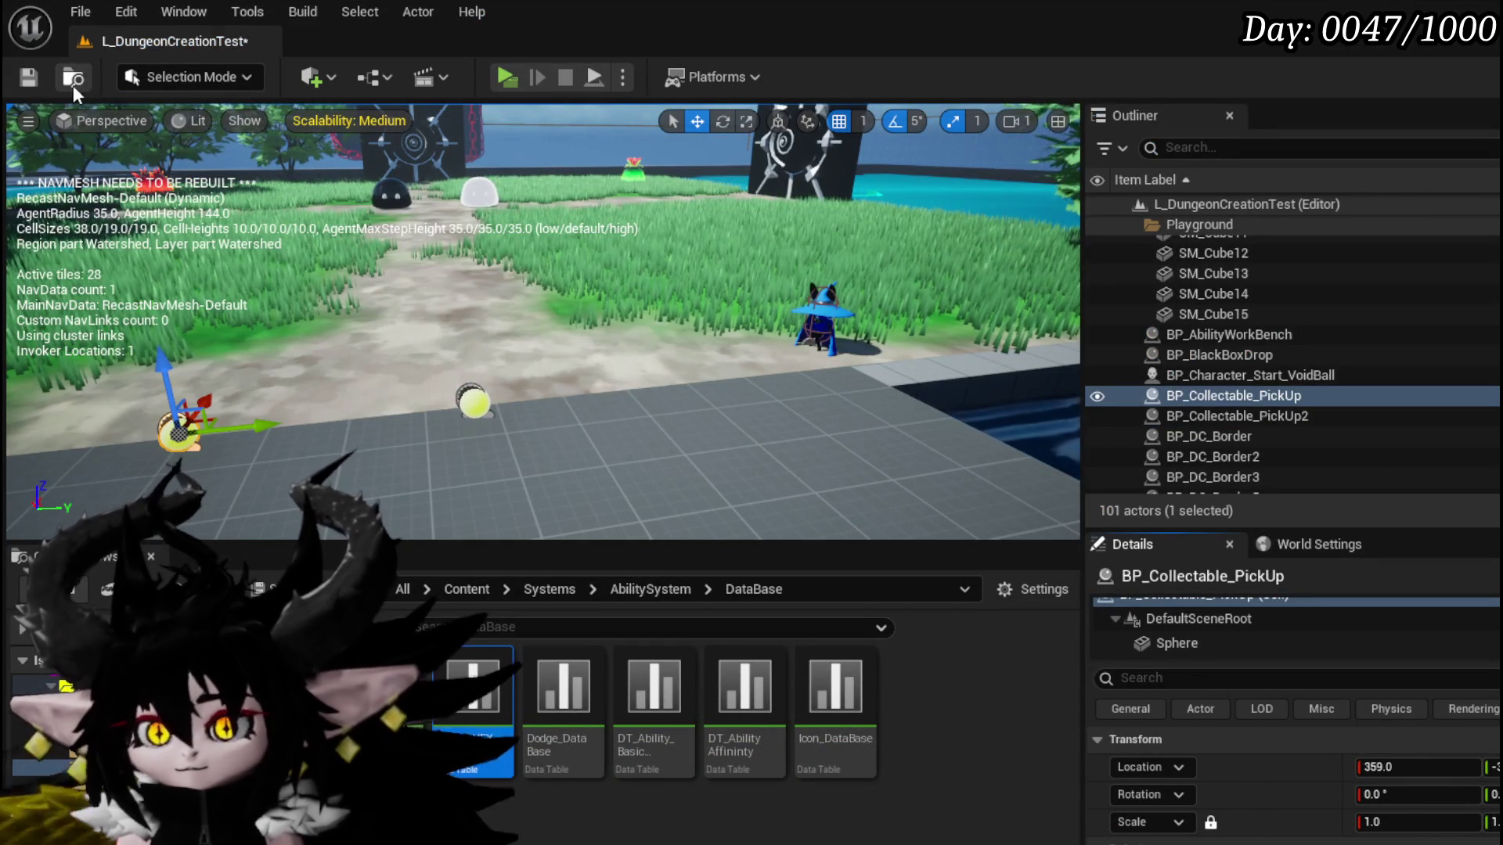
click(31, 77)
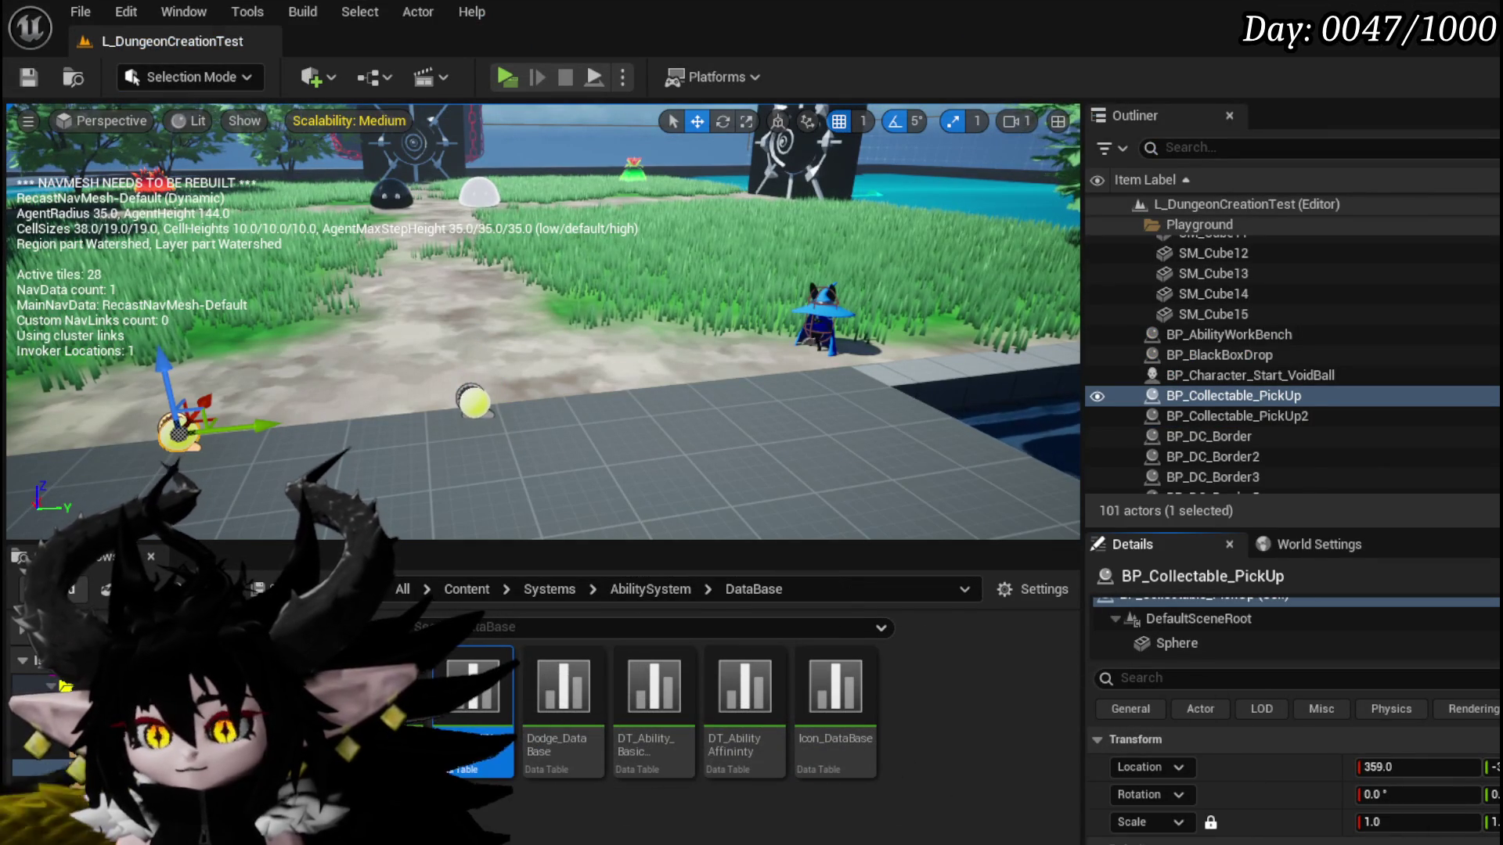
key(alt+Tab)
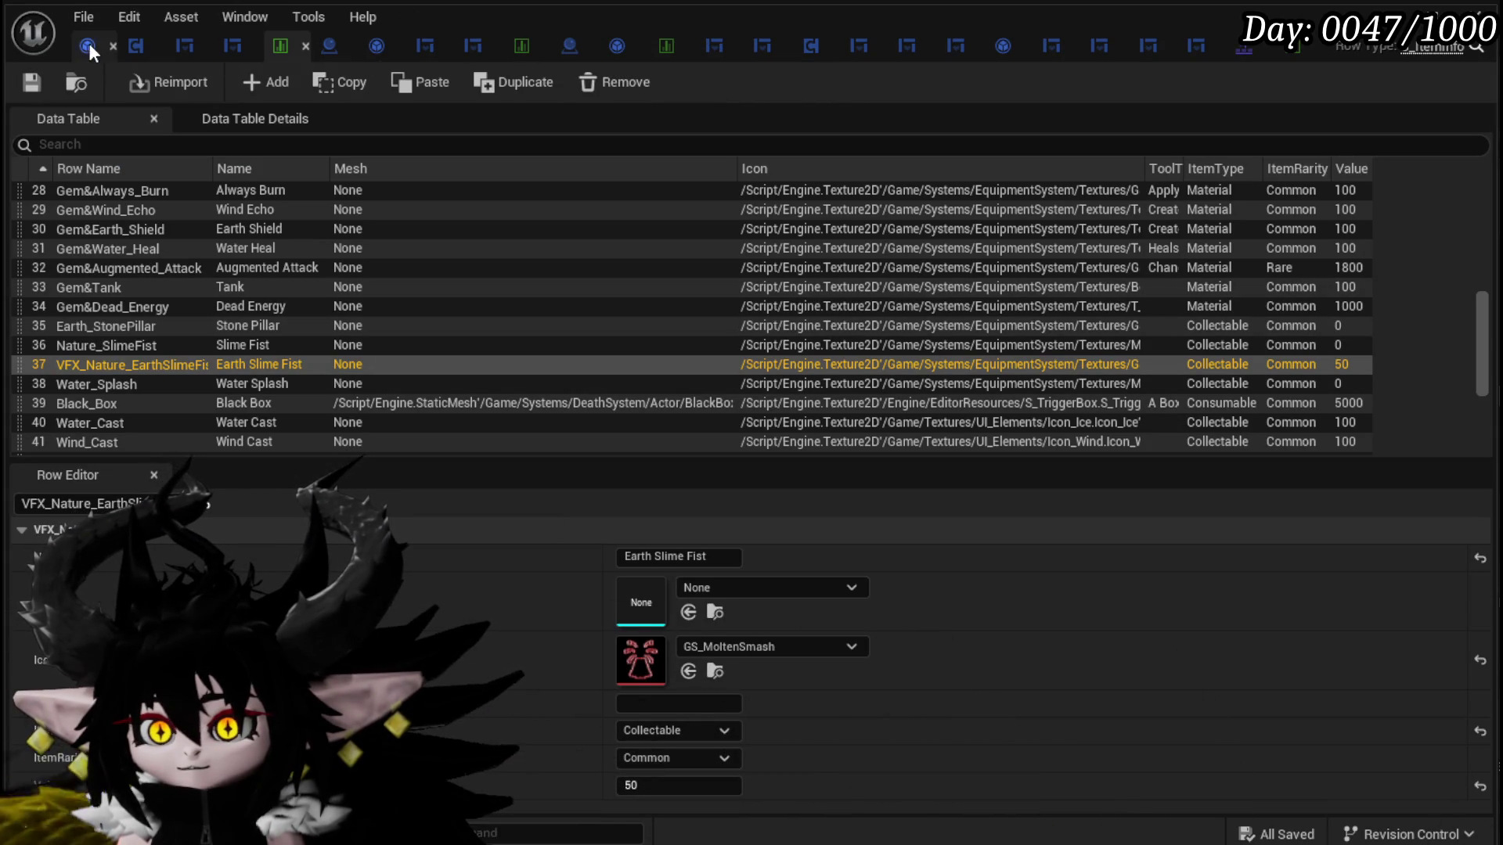
click(137, 50)
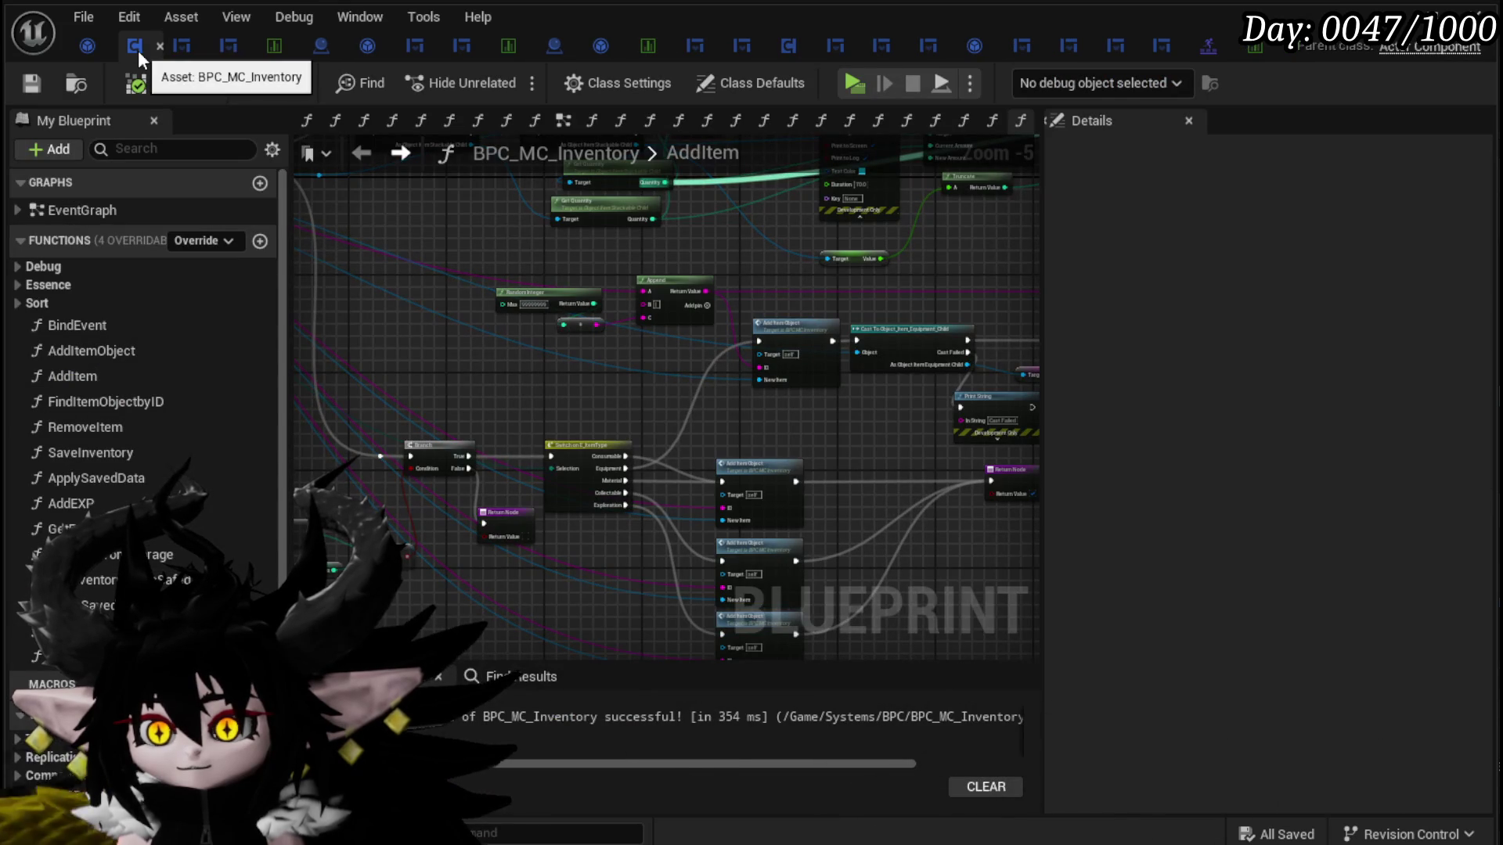
click(182, 50)
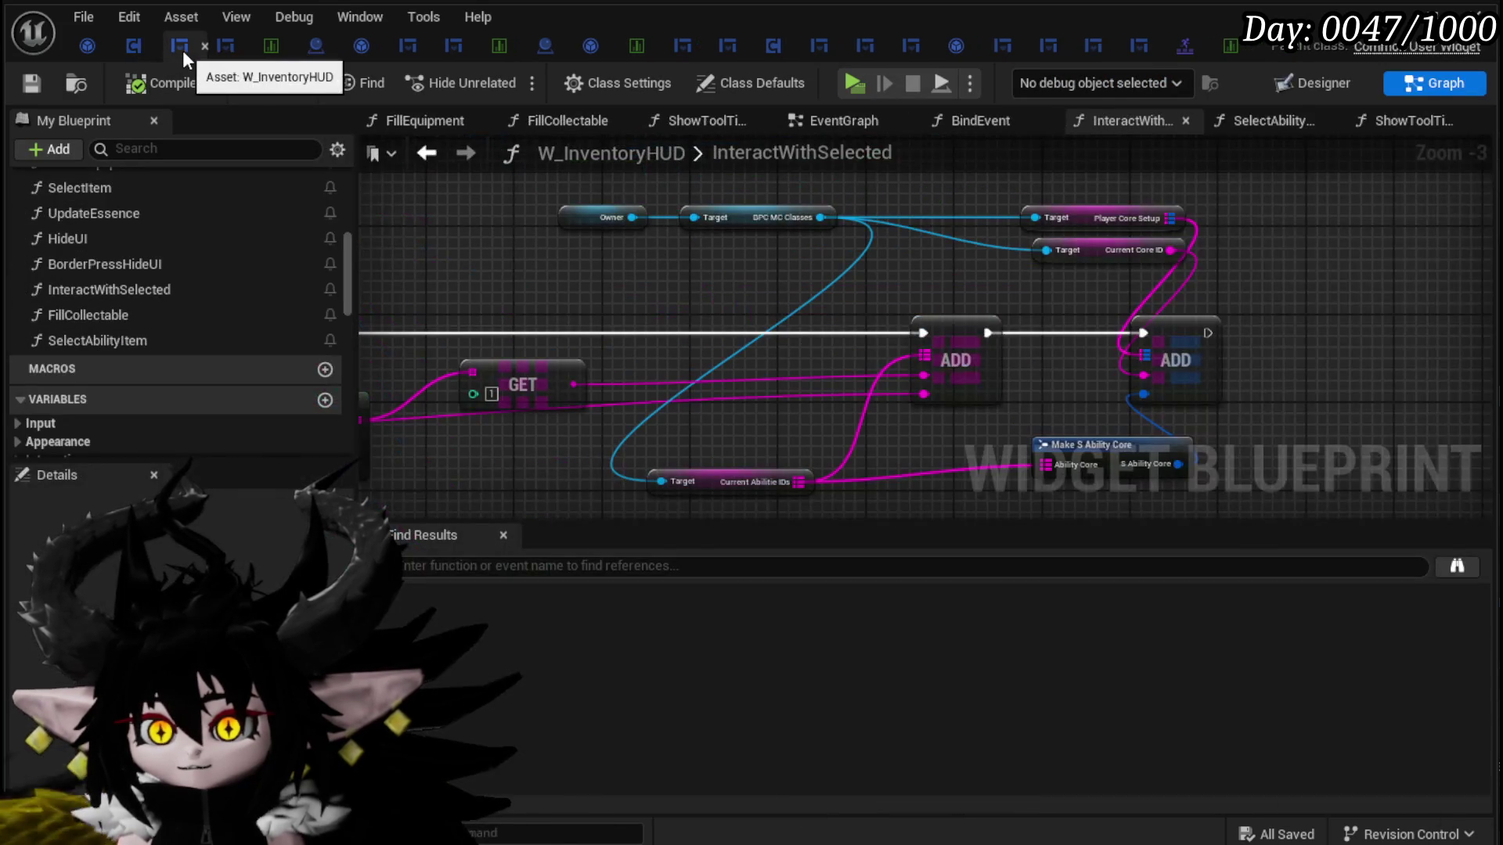
Step: Survey the InteractWithSelected graph's Switch, Get Data Table Row and Print String nodes
mouse_move(734, 297)
mouse_down()
mouse_move(1278, 248)
mouse_move(916, 262)
mouse_move(1341, 218)
mouse_move(755, 296)
mouse_move(1124, 413)
mouse_up()
scroll(865, 386, down, 3)
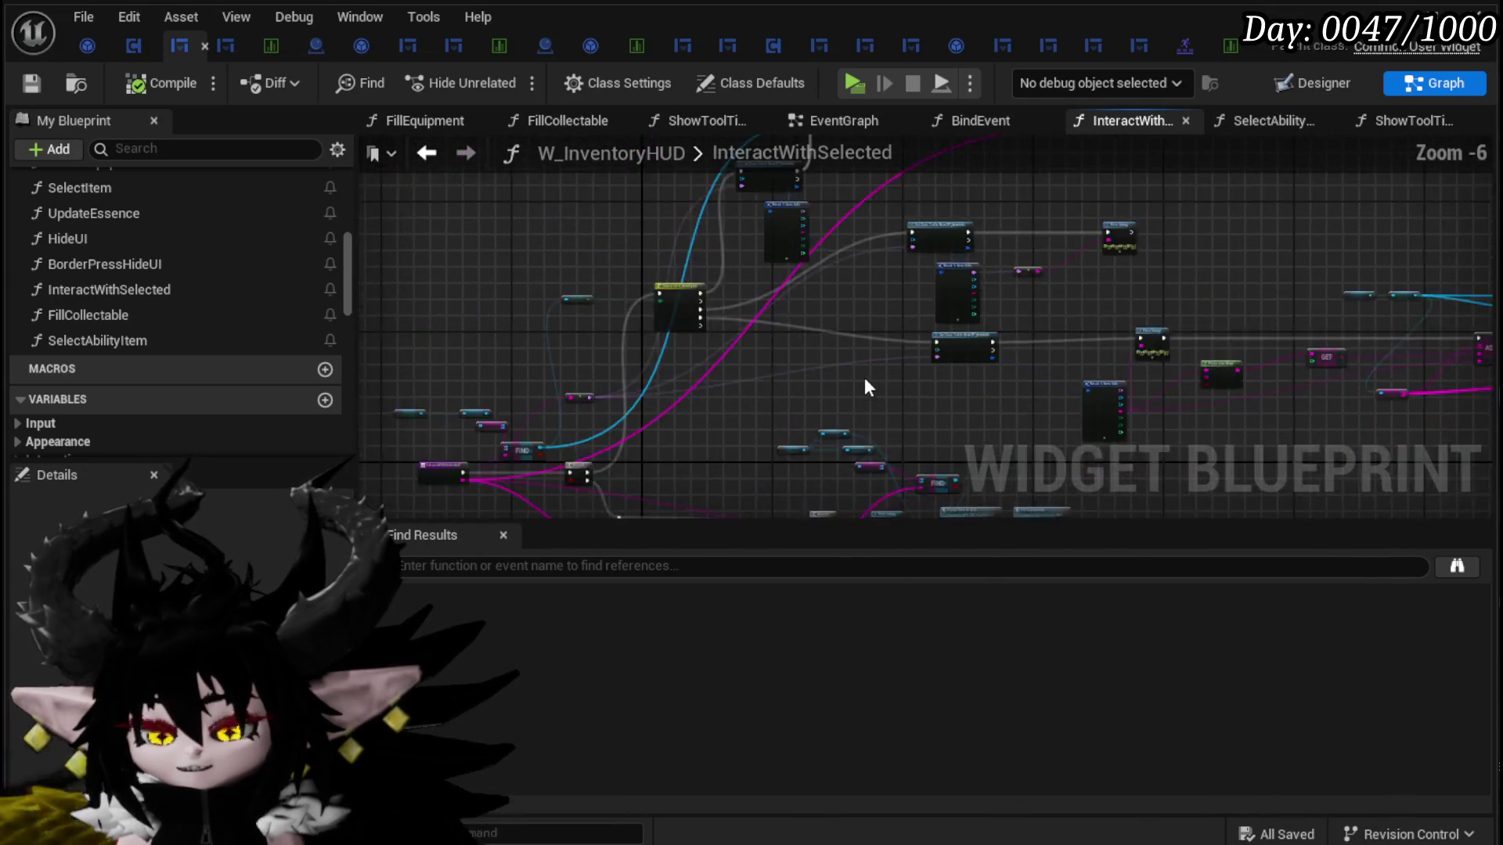
scroll(989, 379, up, 4)
scroll(989, 379, up, 1)
drag(990, 379, 769, 401)
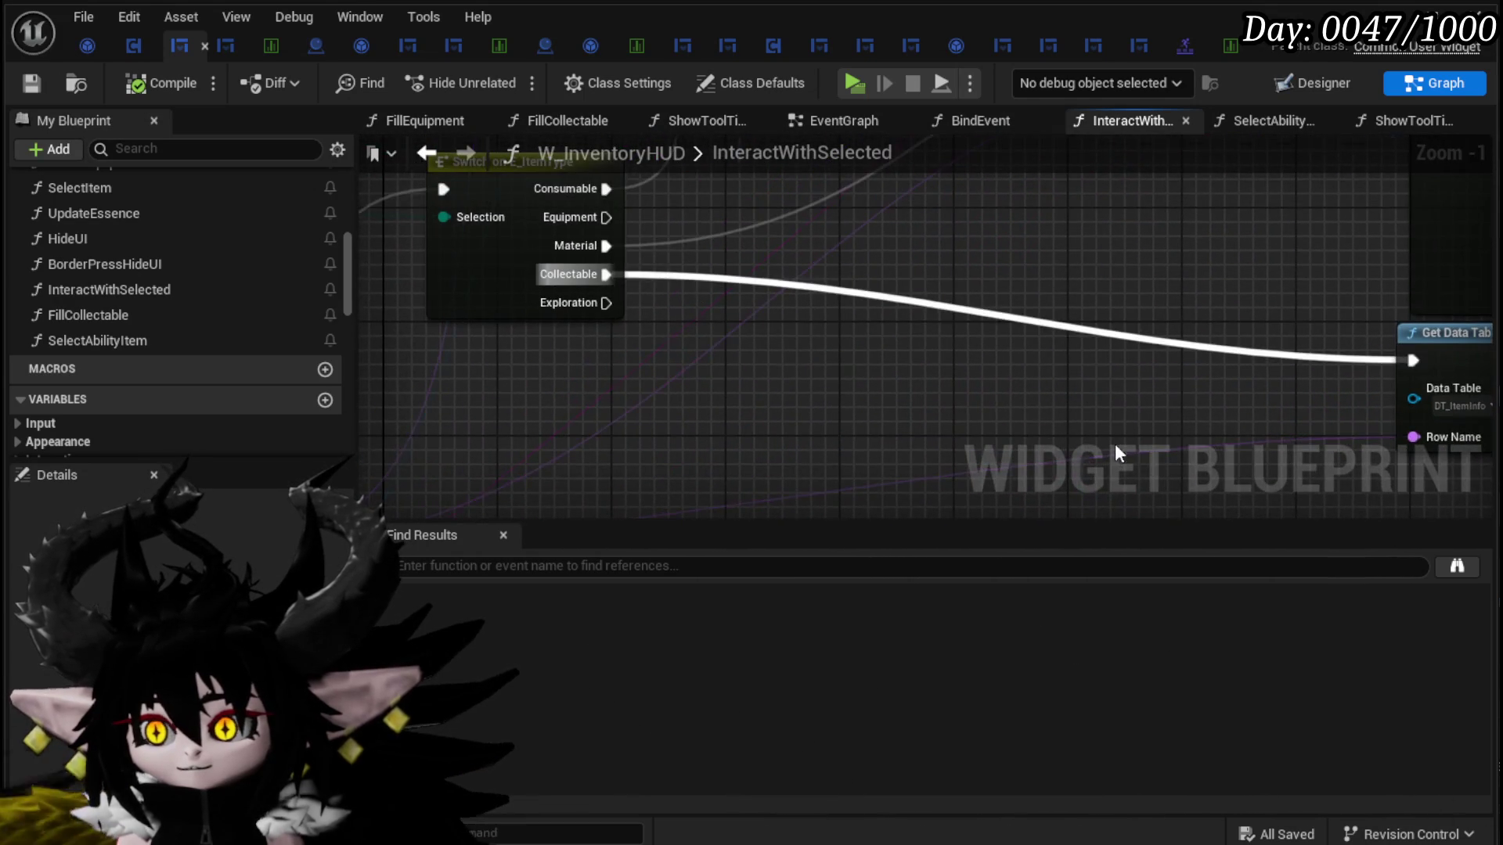
scroll(1115, 443, down, 3)
drag(1114, 443, 929, 324)
scroll(930, 324, up, 1)
click(973, 244)
mouse_move(1050, 261)
mouse_down()
mouse_move(510, 285)
mouse_move(1379, 274)
mouse_up()
scroll(771, 270, down, 3)
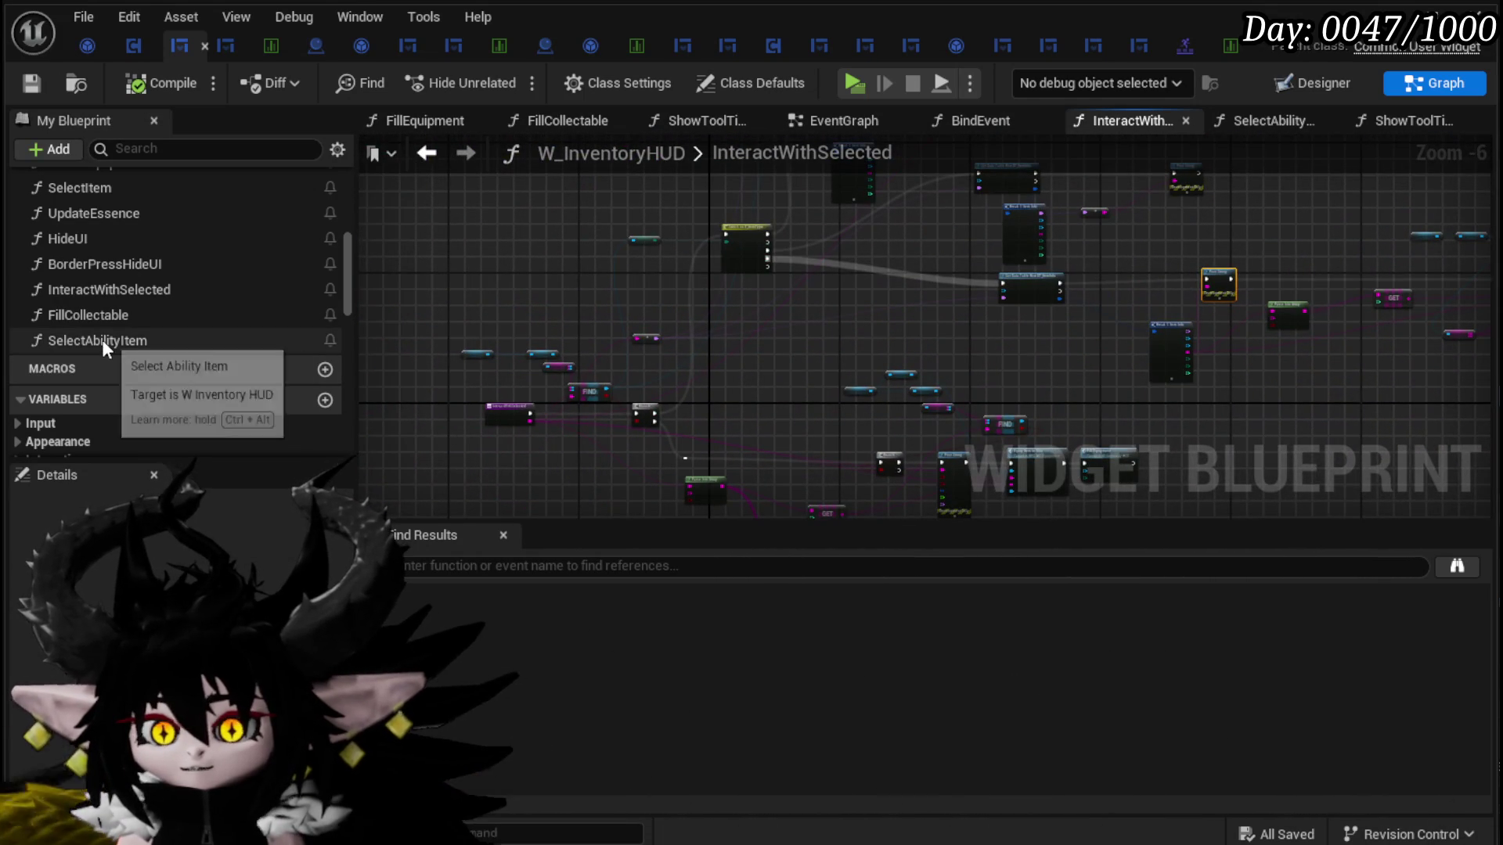
scroll(108, 307, up, 2)
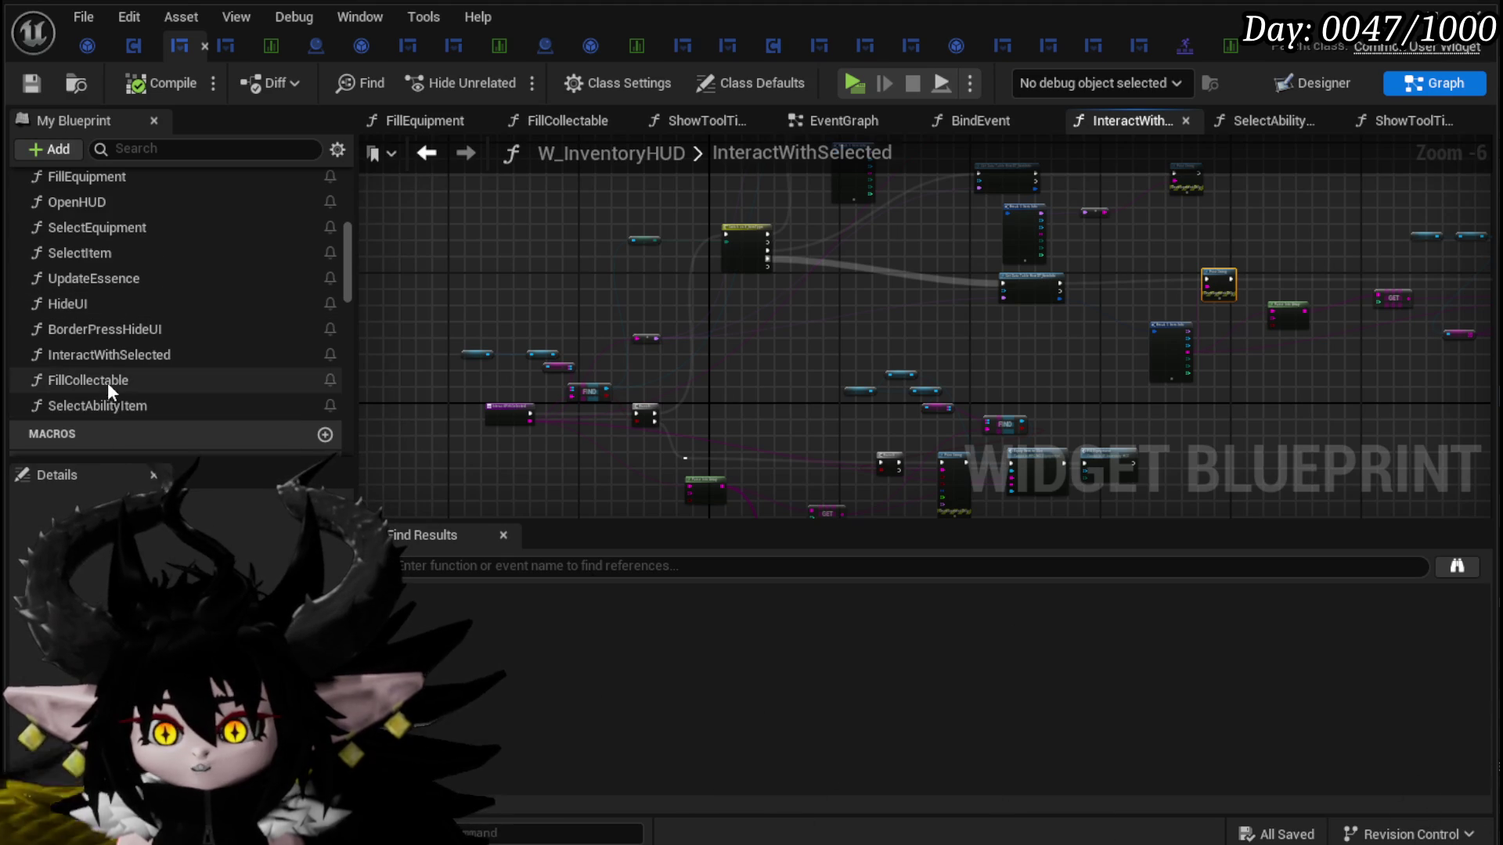
scroll(122, 382, up, 5)
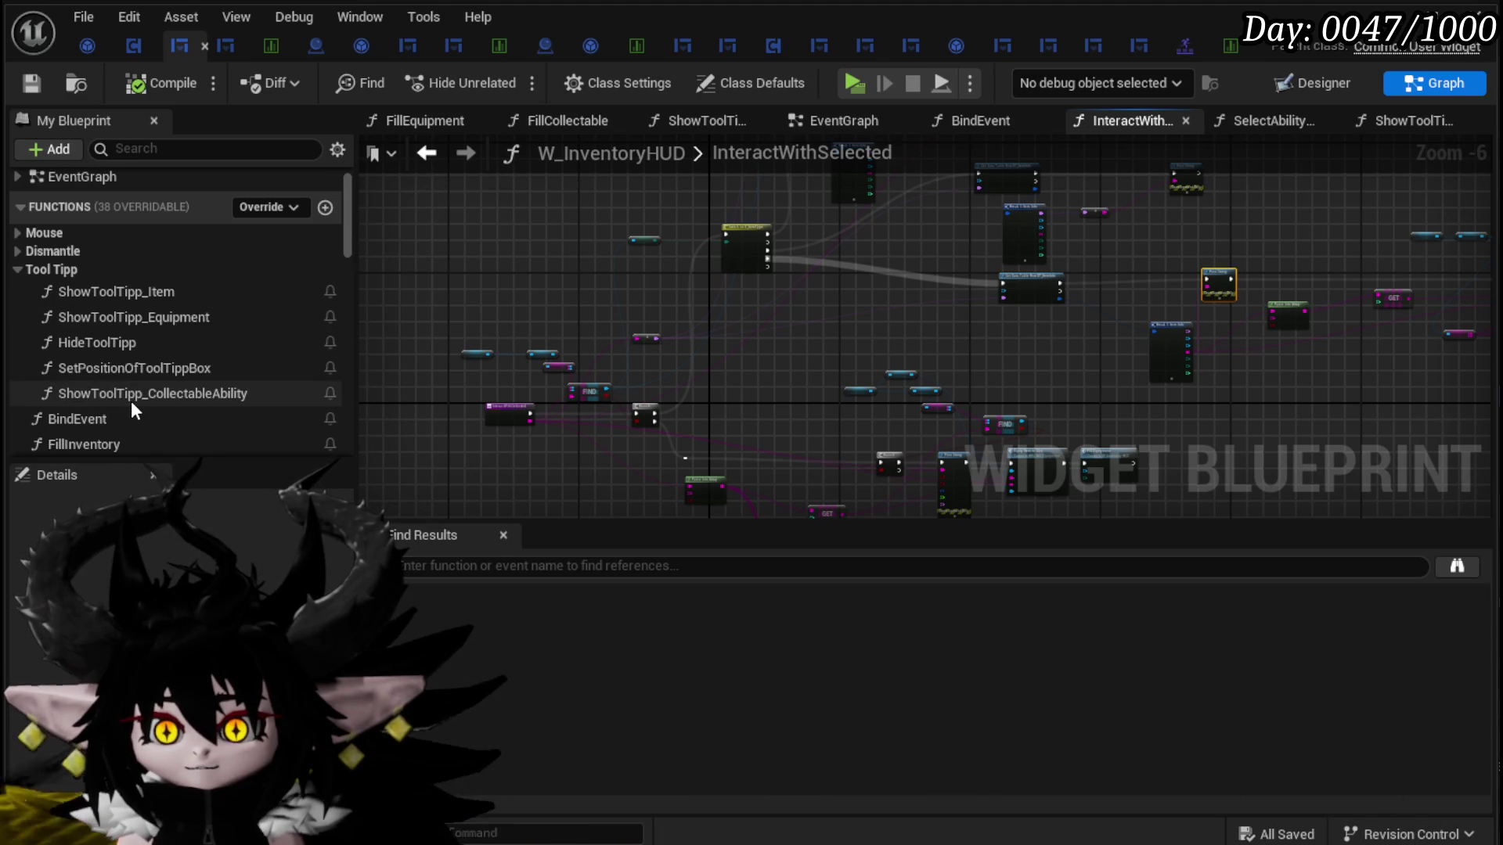
Step: Open ShowToolTipp_CollectableAbility from the Tool Tipp category and look over its nodes
double_click(130, 396)
mouse_move(760, 412)
mouse_down()
mouse_move(778, 402)
mouse_move(496, 368)
mouse_move(660, 298)
mouse_move(393, 312)
mouse_move(421, 293)
mouse_move(668, 426)
mouse_up()
scroll(501, 361, down, 1)
scroll(739, 410, up, 3)
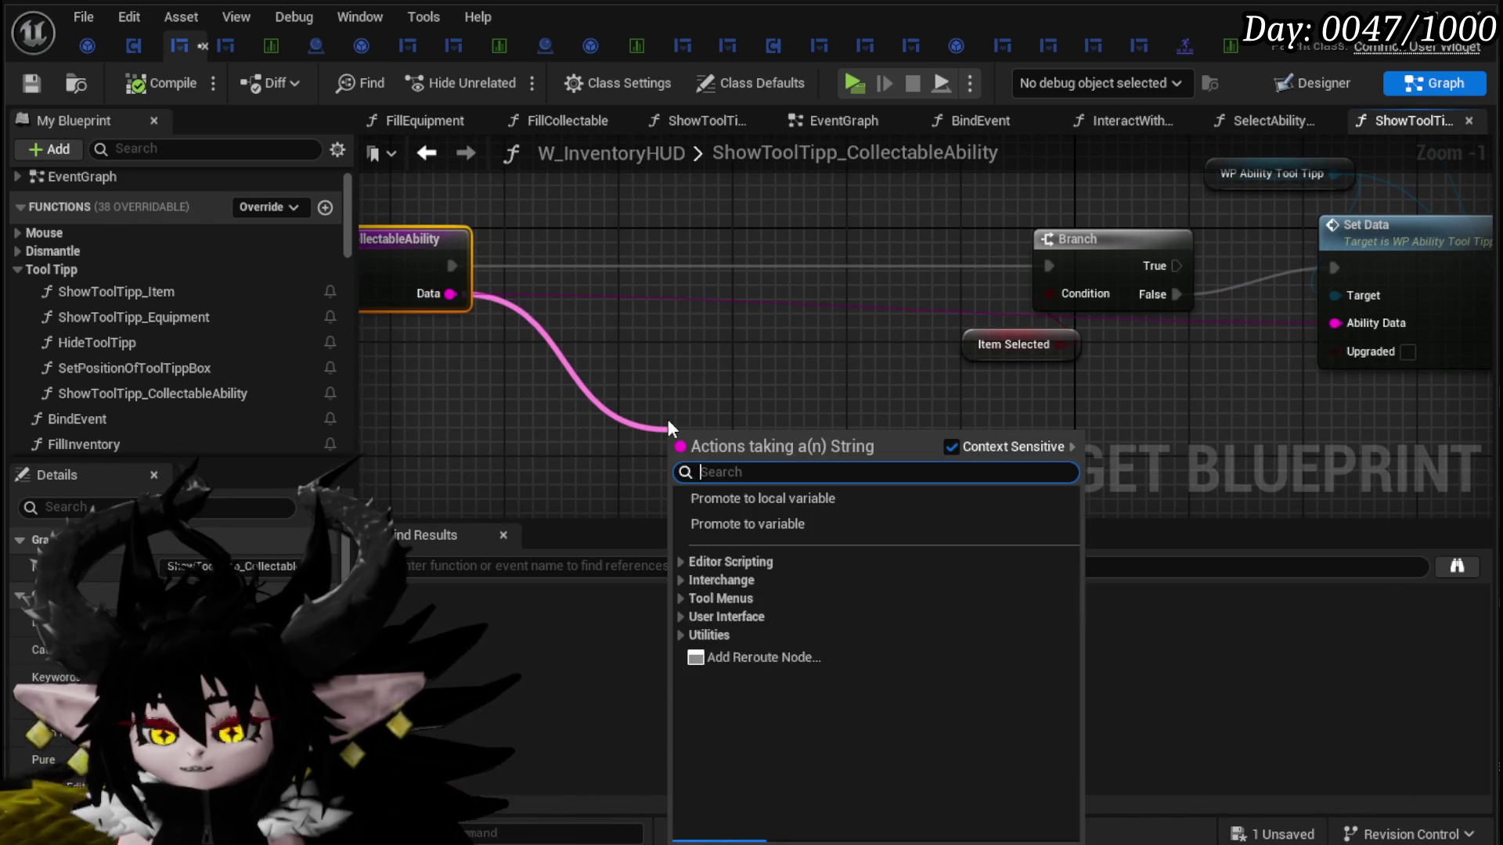
Step: Add a Parse Into Array node on Data with delimiter '_', deleting a stray Gate node
text(parse)
key(Return)
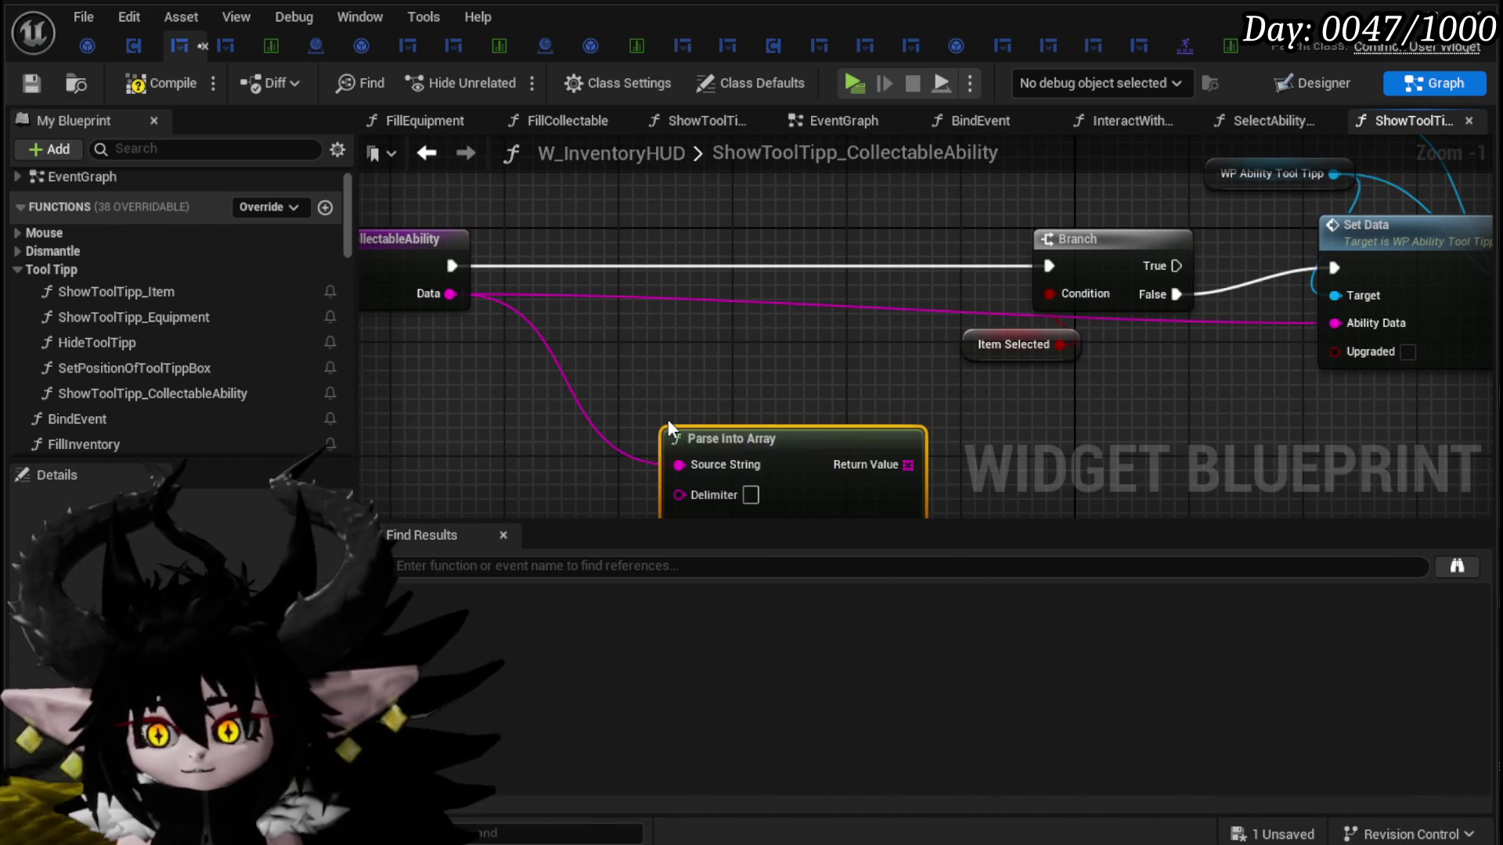
mouse_move(874, 428)
mouse_down()
mouse_move(783, 430)
mouse_move(675, 373)
mouse_move(688, 367)
mouse_up()
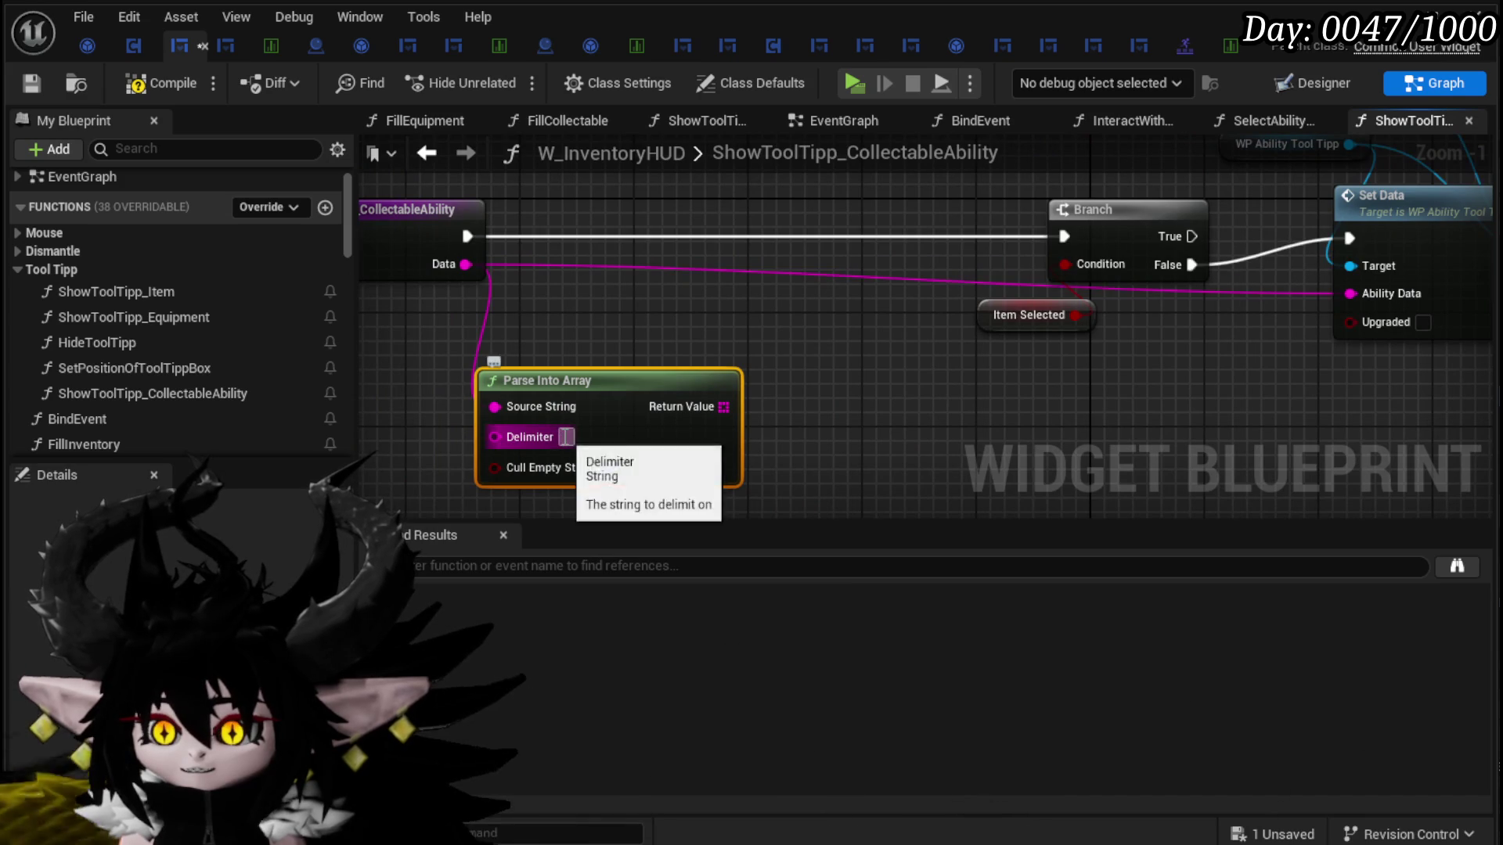
click(566, 437)
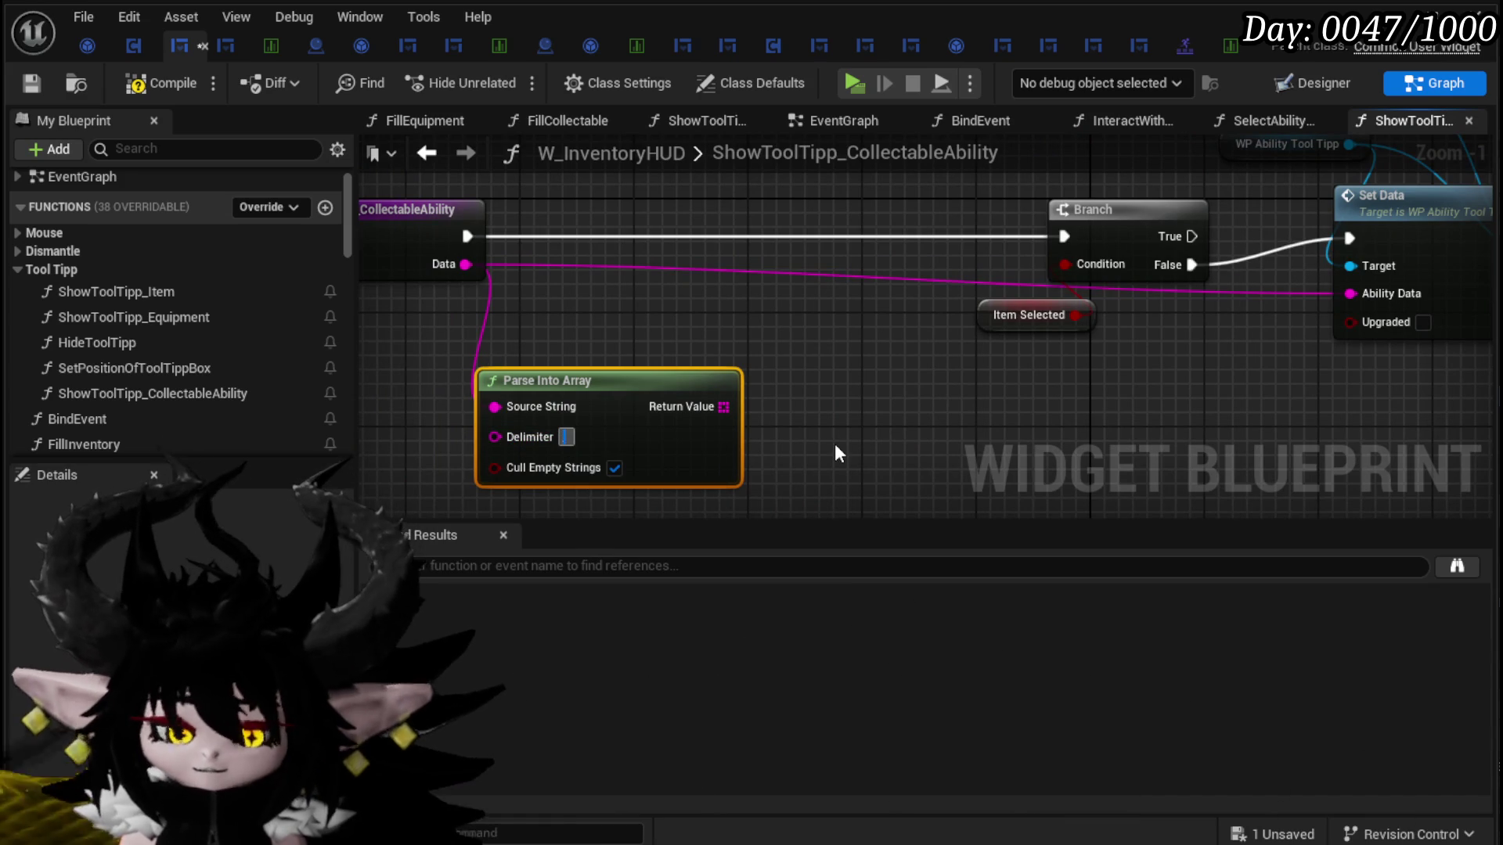
click(799, 374)
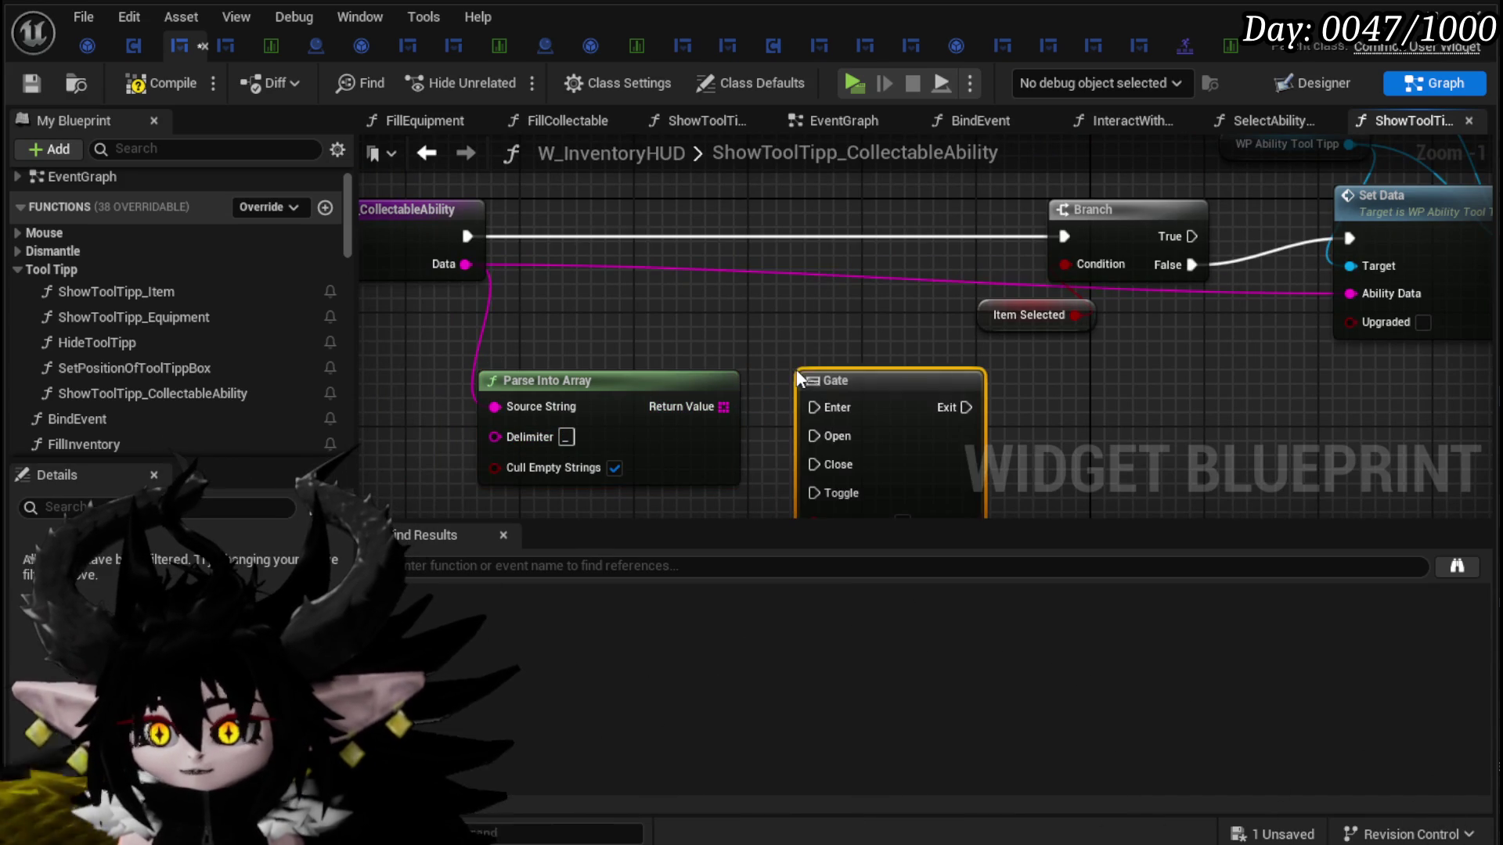
key(Delete)
drag(678, 389, 436, 392)
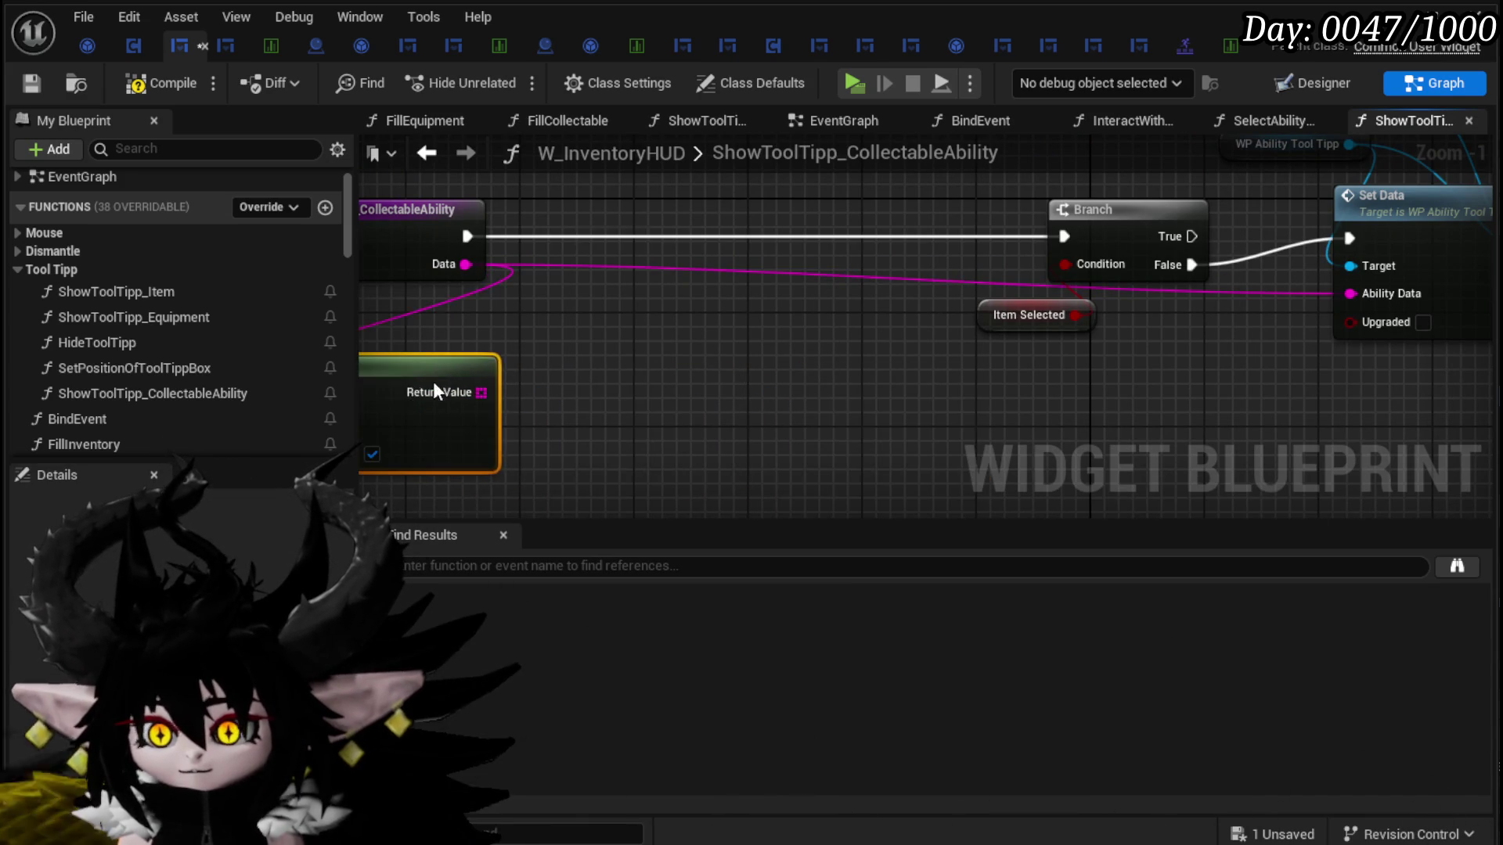
Step: Get element 0 of the parsed array, with Cull Empty Strings turned off
mouse_move(606, 401)
mouse_down()
mouse_move(696, 413)
mouse_move(717, 395)
mouse_up()
text(get)
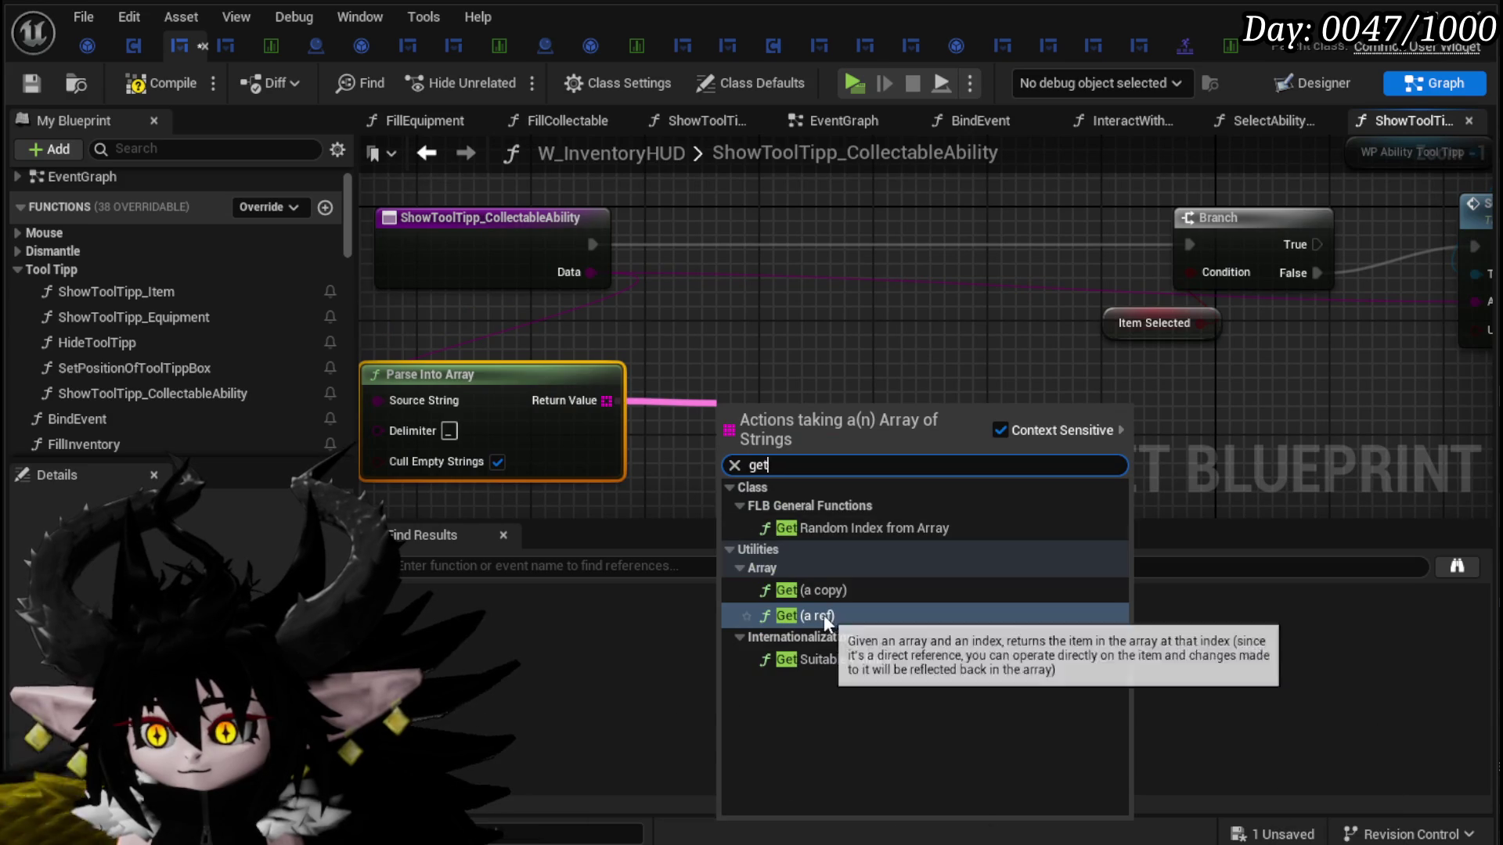
click(822, 615)
click(498, 462)
mouse_move(818, 424)
mouse_down()
mouse_move(761, 367)
mouse_move(880, 374)
mouse_up()
Step: Switch on that string with an Ability case that leads into the Branch
text(switch)
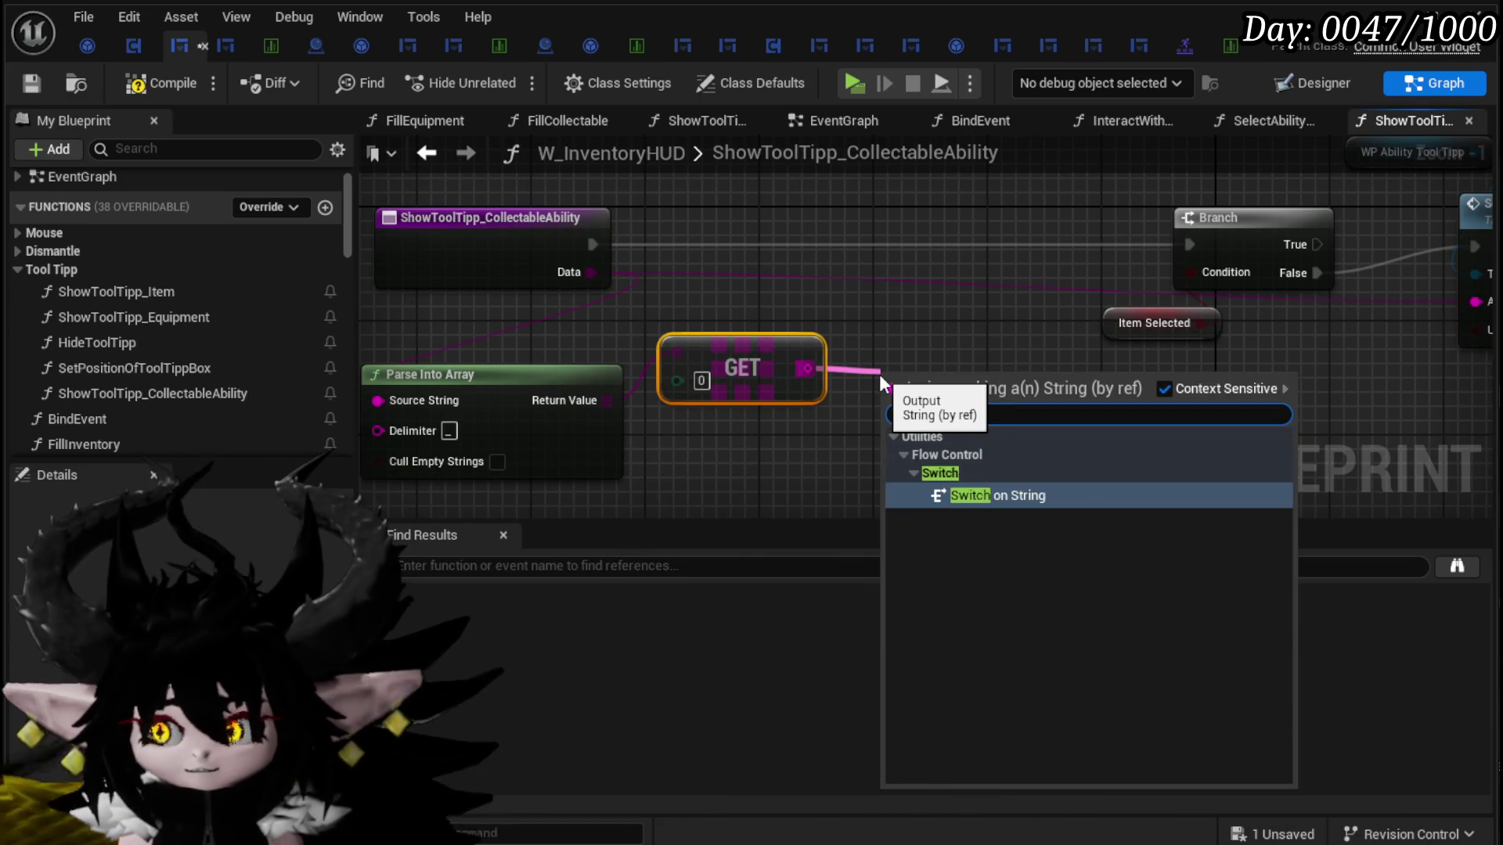
key(Return)
click(1033, 443)
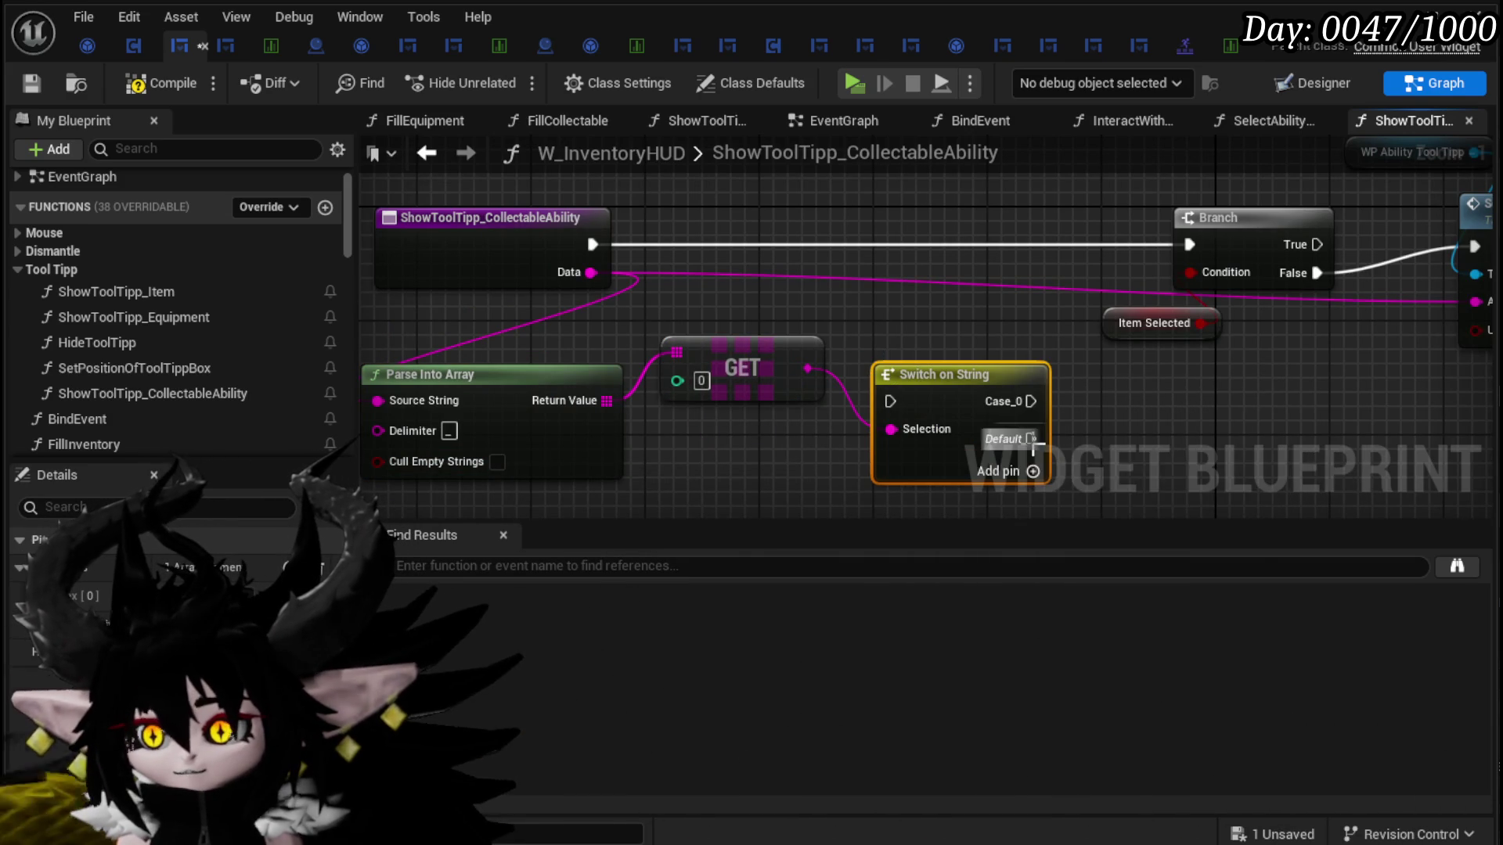
click(1032, 472)
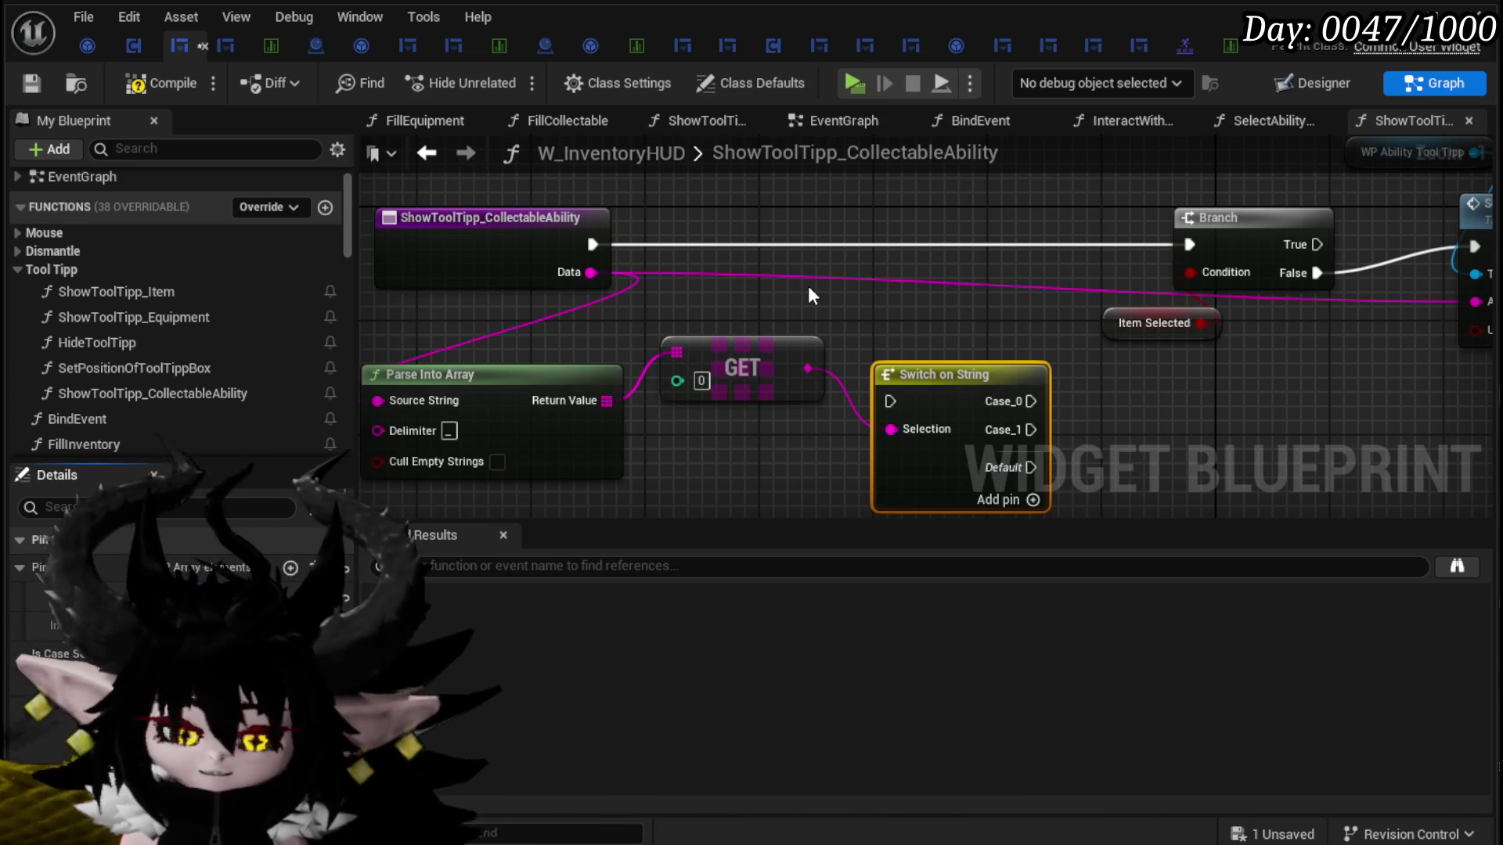
key(Return)
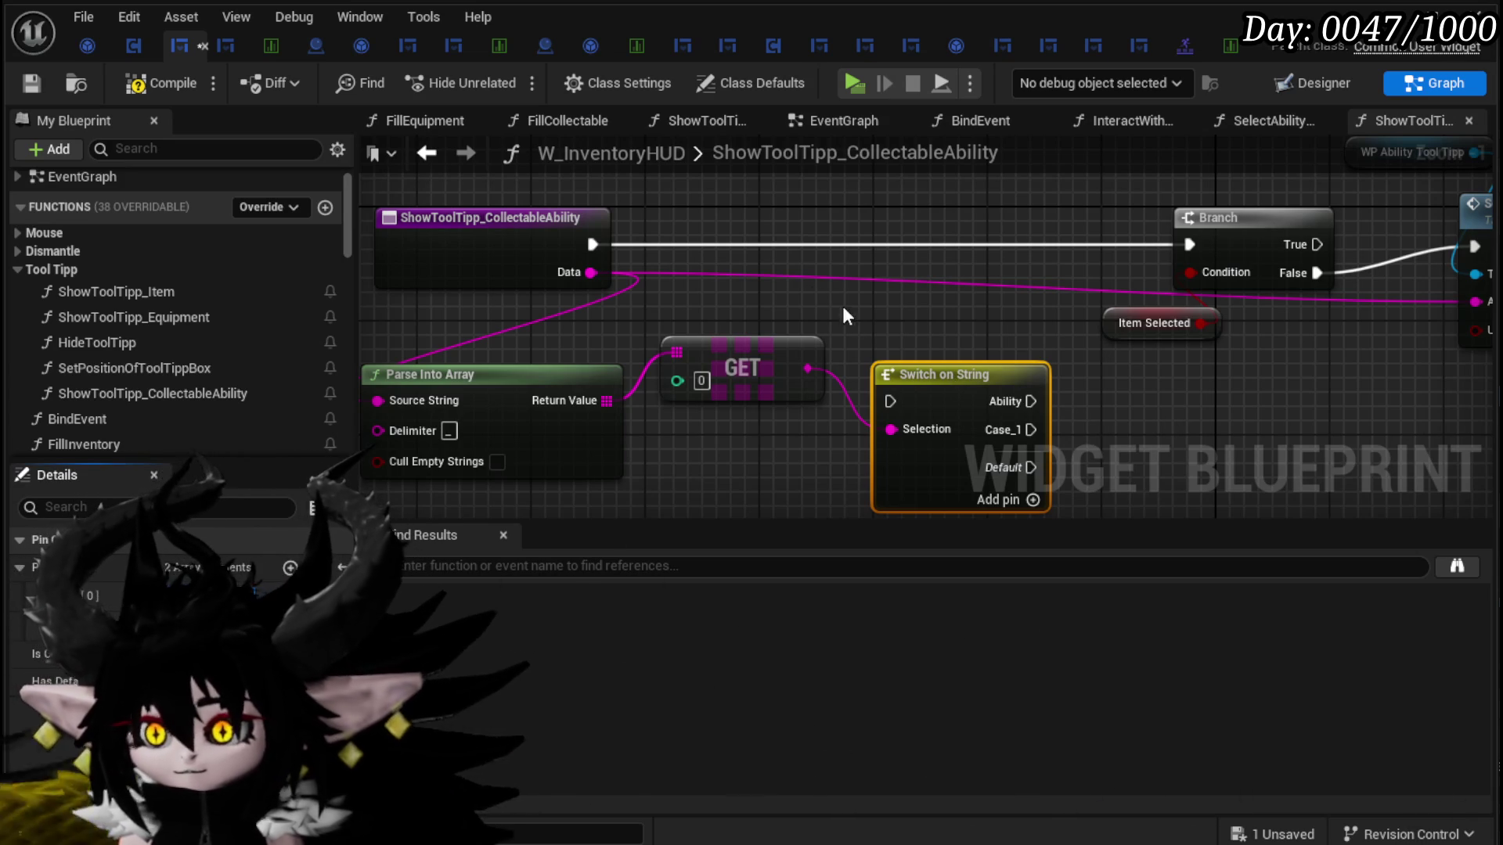
mouse_move(923, 360)
mouse_down()
mouse_move(947, 210)
mouse_move(864, 225)
mouse_up()
drag(613, 245, 875, 245)
mouse_move(1015, 244)
mouse_down()
mouse_move(1088, 258)
mouse_move(1188, 244)
mouse_up()
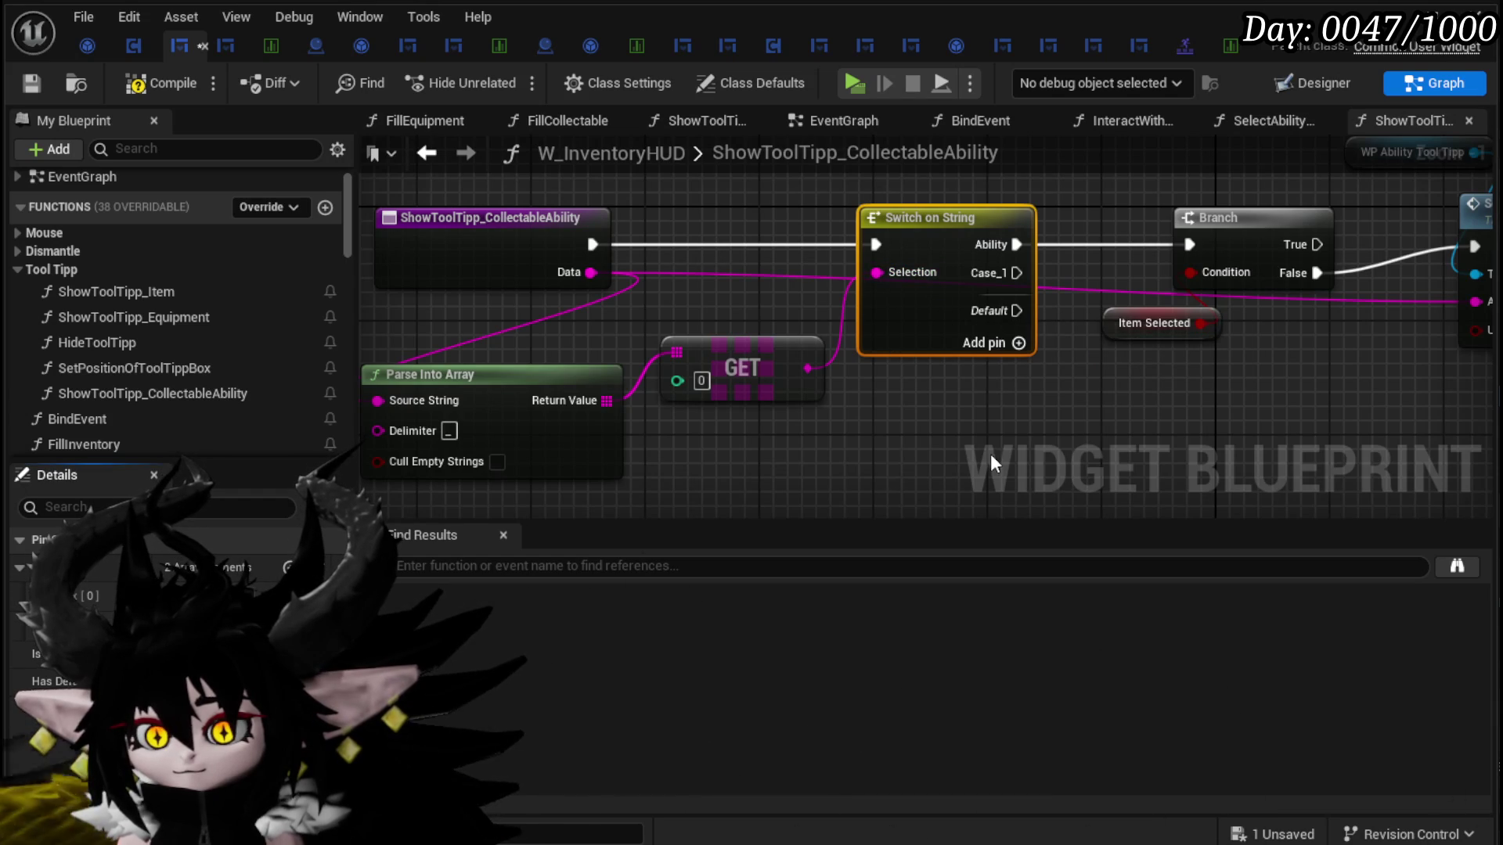
mouse_move(932, 429)
mouse_down()
mouse_move(591, 420)
mouse_move(1307, 208)
mouse_up()
scroll(540, 438, down, 4)
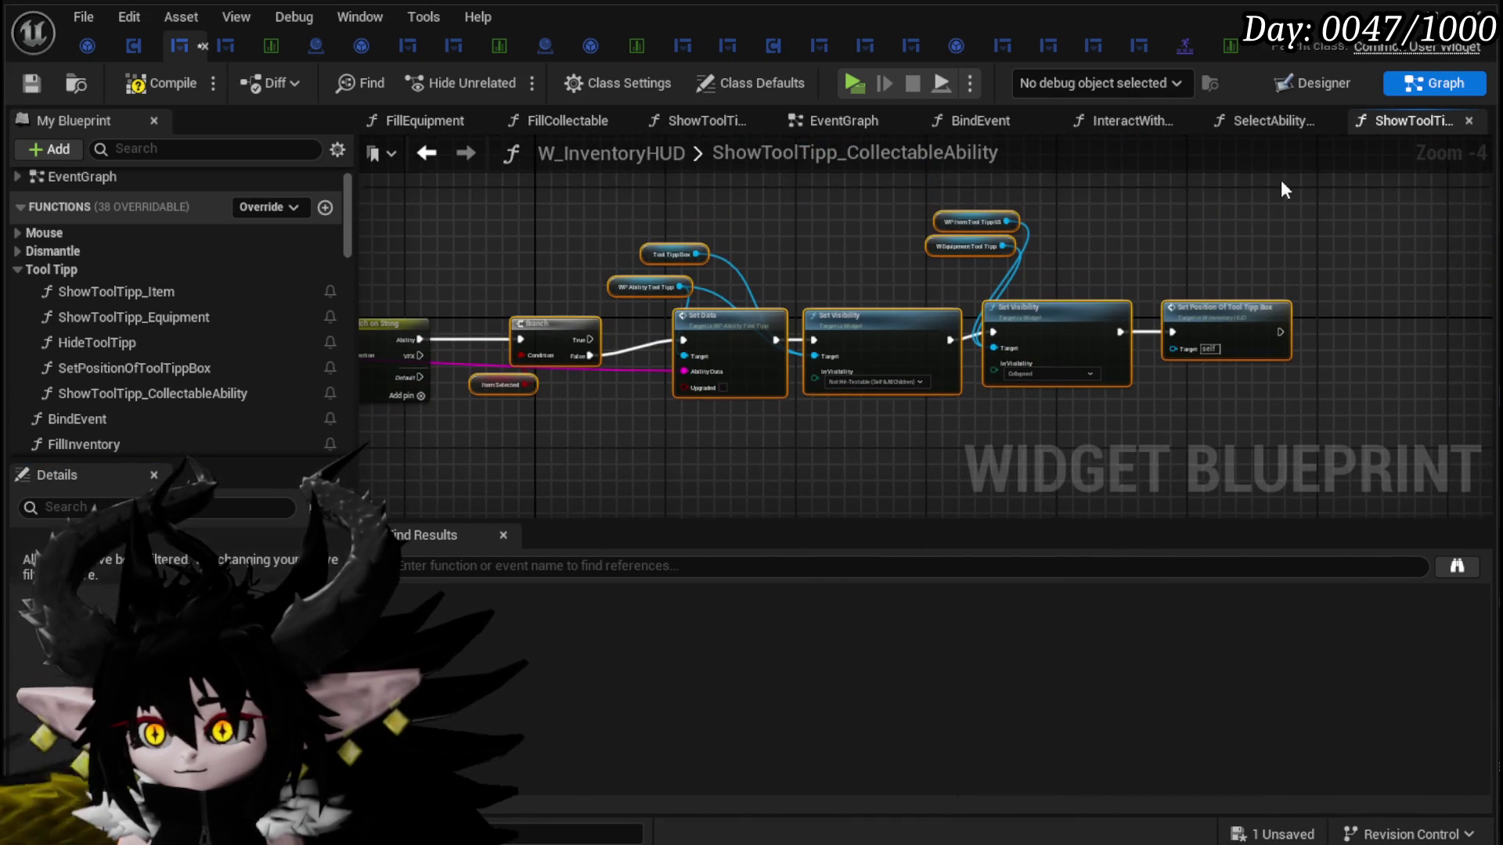
Step: Duplicate the Set Data/Set Visibility chain plus the Branch and Item Selected nodes
drag(785, 415, 808, 309)
scroll(687, 420, up, 2)
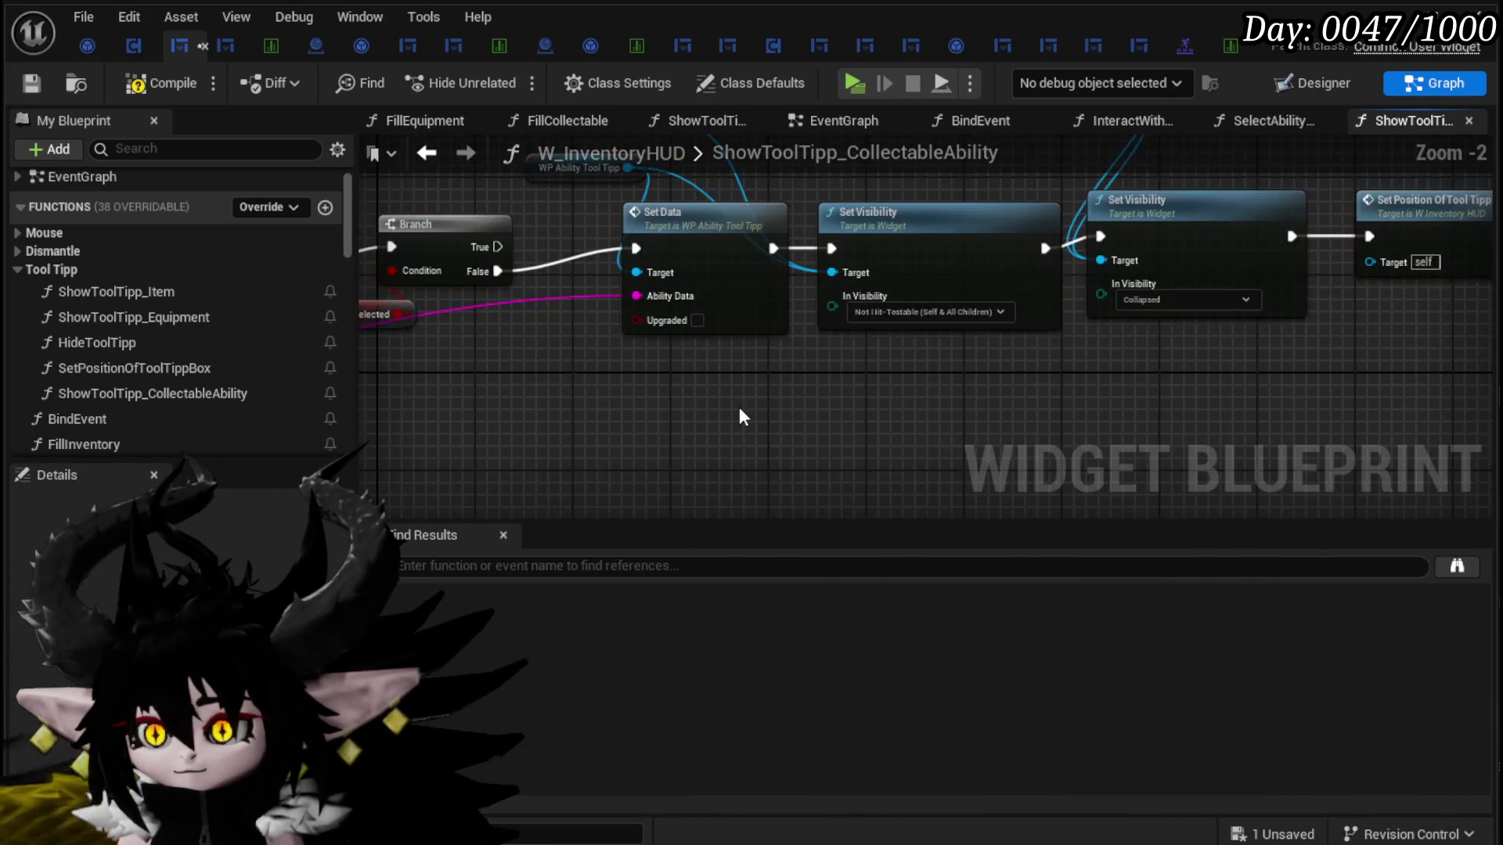
click(678, 489)
drag(557, 223, 580, 283)
scroll(580, 283, down, 1)
mouse_move(610, 475)
mouse_down()
mouse_move(925, 317)
mouse_move(1362, 176)
mouse_up()
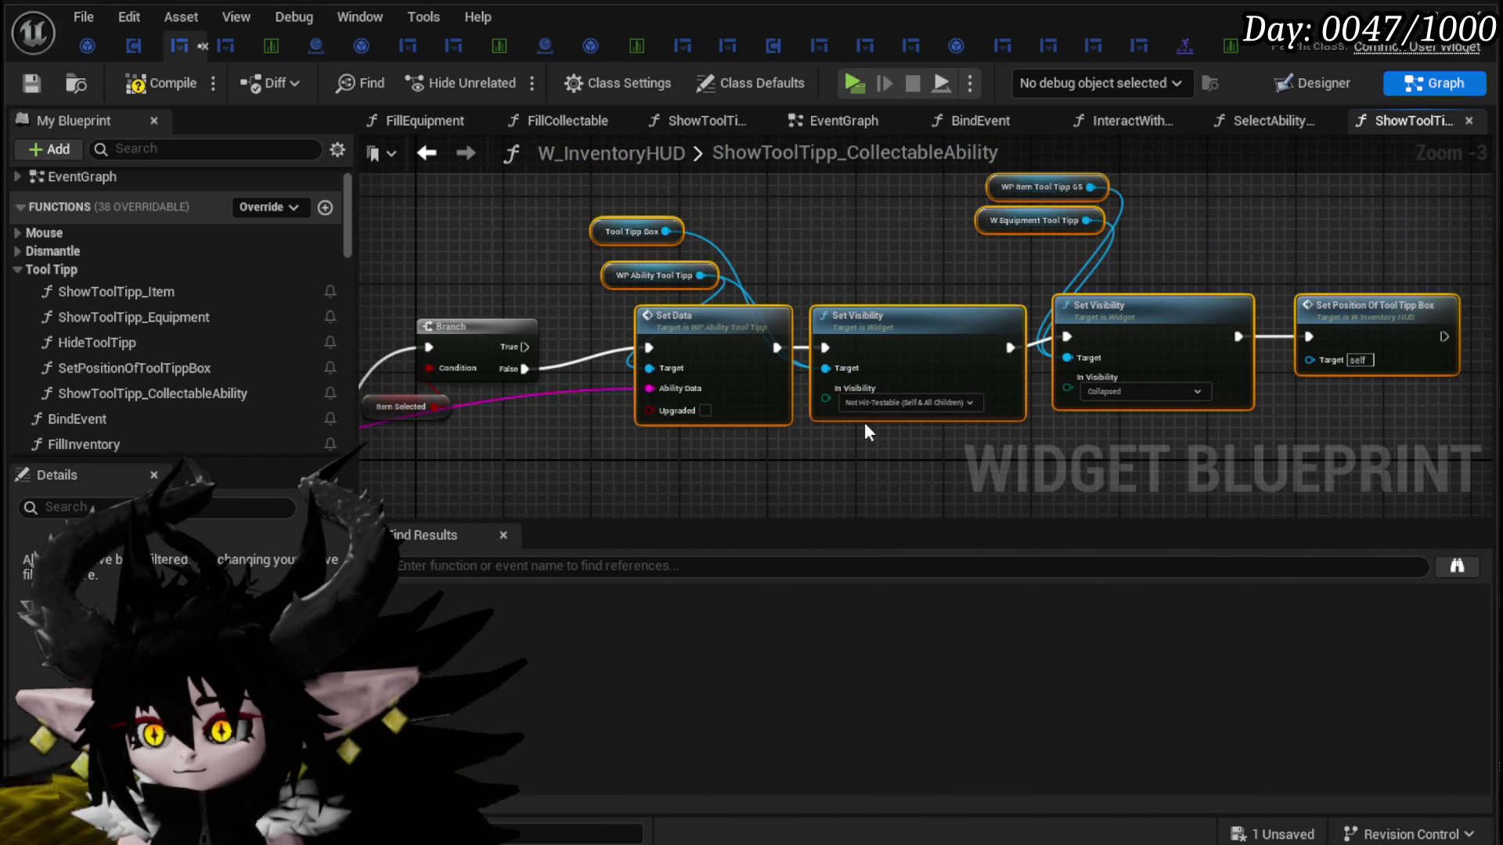
key(ctrl+c)
key(ctrl+v)
click(770, 188)
ctrl+click(707, 266)
key(ctrl+c)
key(ctrl+v)
Step: Rewire: entry into Branch, its False into the string switch, Ability case to ability Set Data
mouse_move(563, 372)
mouse_down()
mouse_move(704, 373)
mouse_move(720, 435)
mouse_up()
scroll(719, 435, up, 1)
click(711, 354)
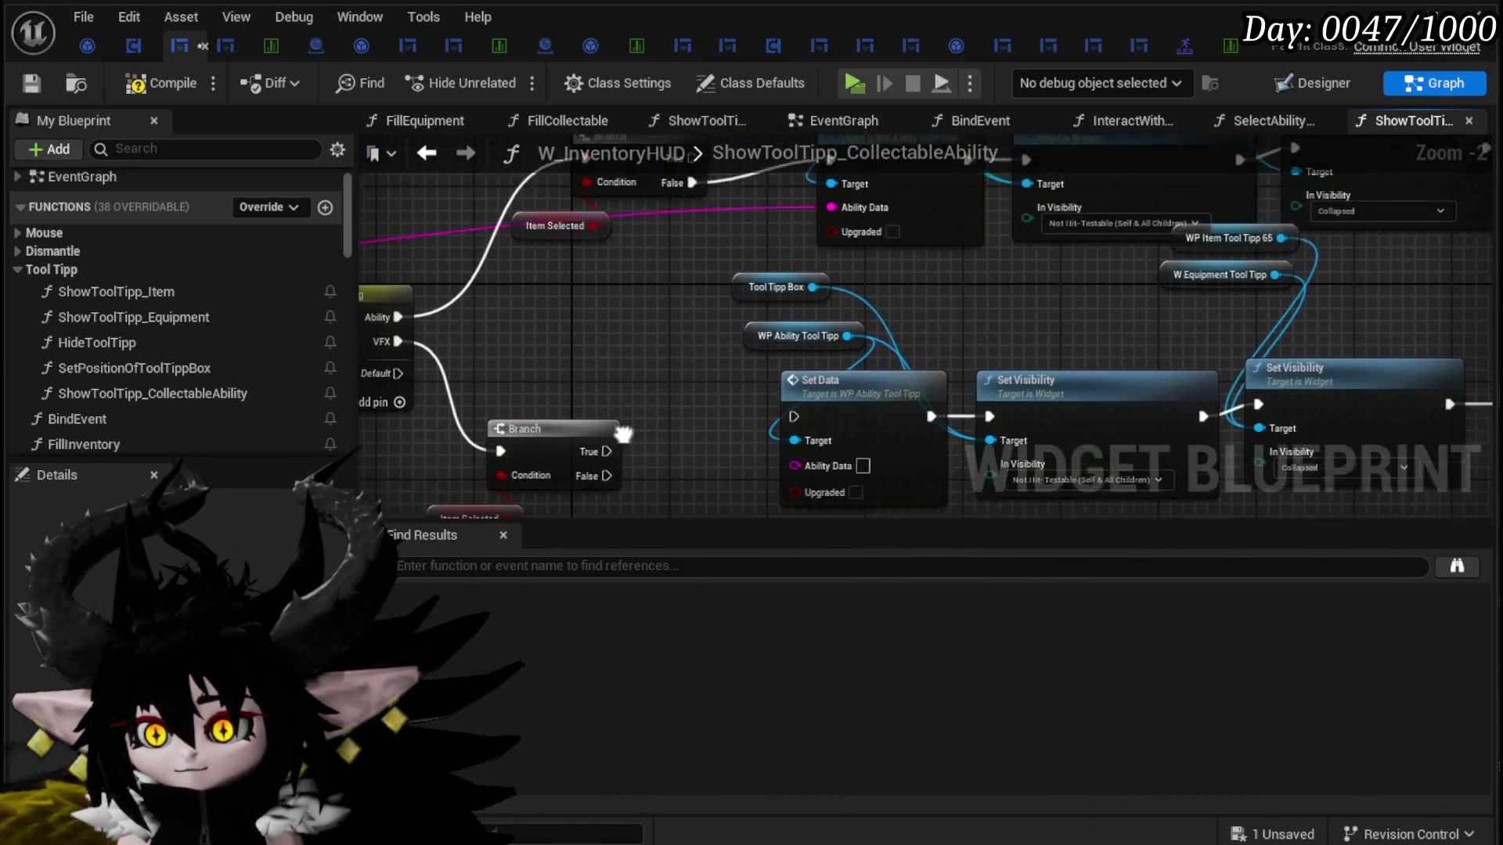
drag(499, 413, 686, 358)
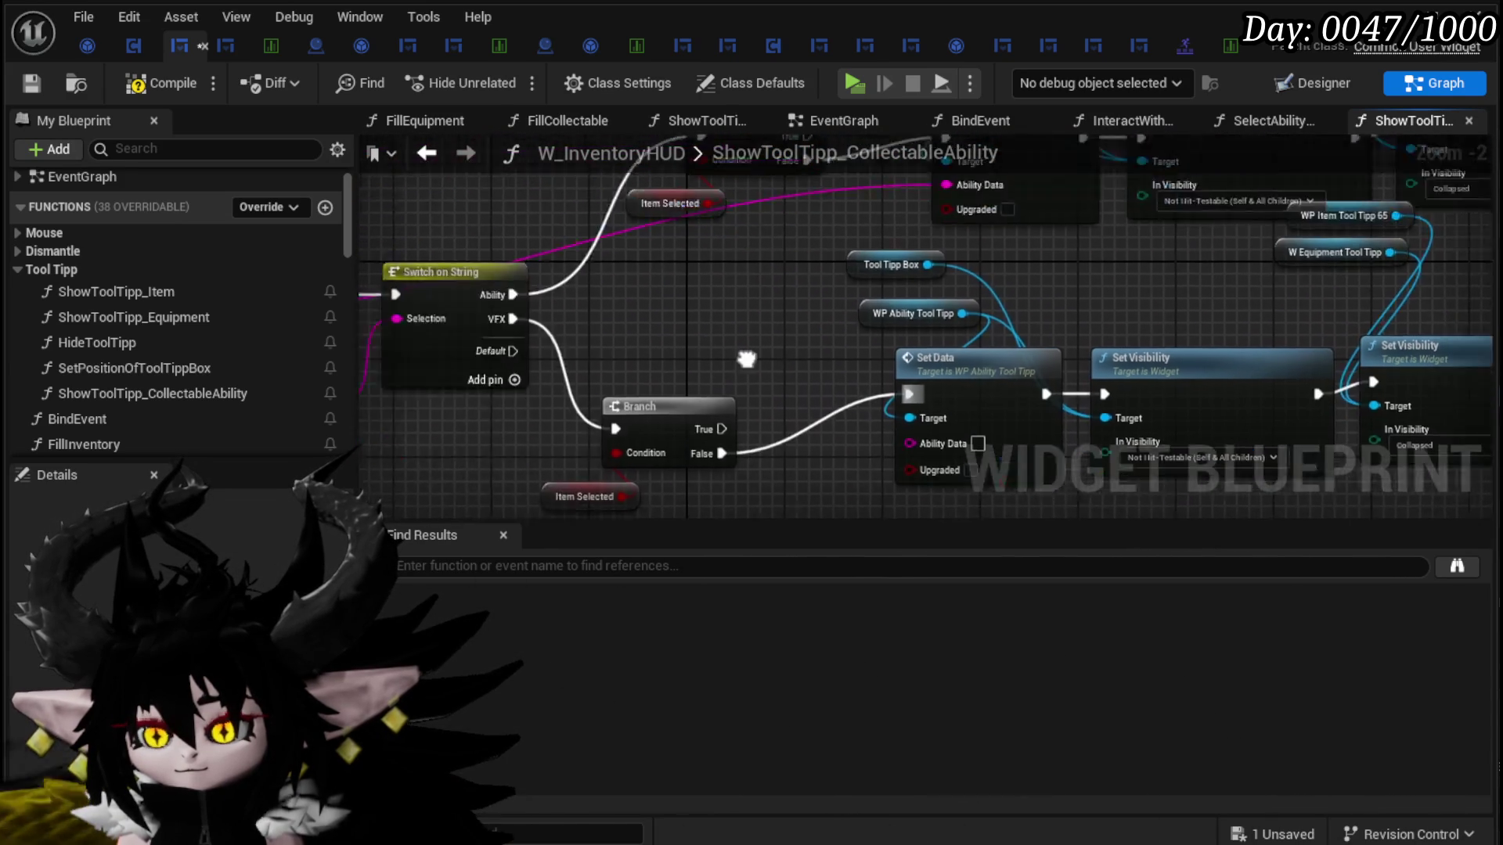
click(524, 323)
ctrl+click(612, 251)
drag(432, 402, 556, 255)
mouse_move(648, 282)
mouse_down()
mouse_move(677, 402)
mouse_move(760, 391)
mouse_move(1216, 194)
mouse_move(1227, 244)
mouse_up()
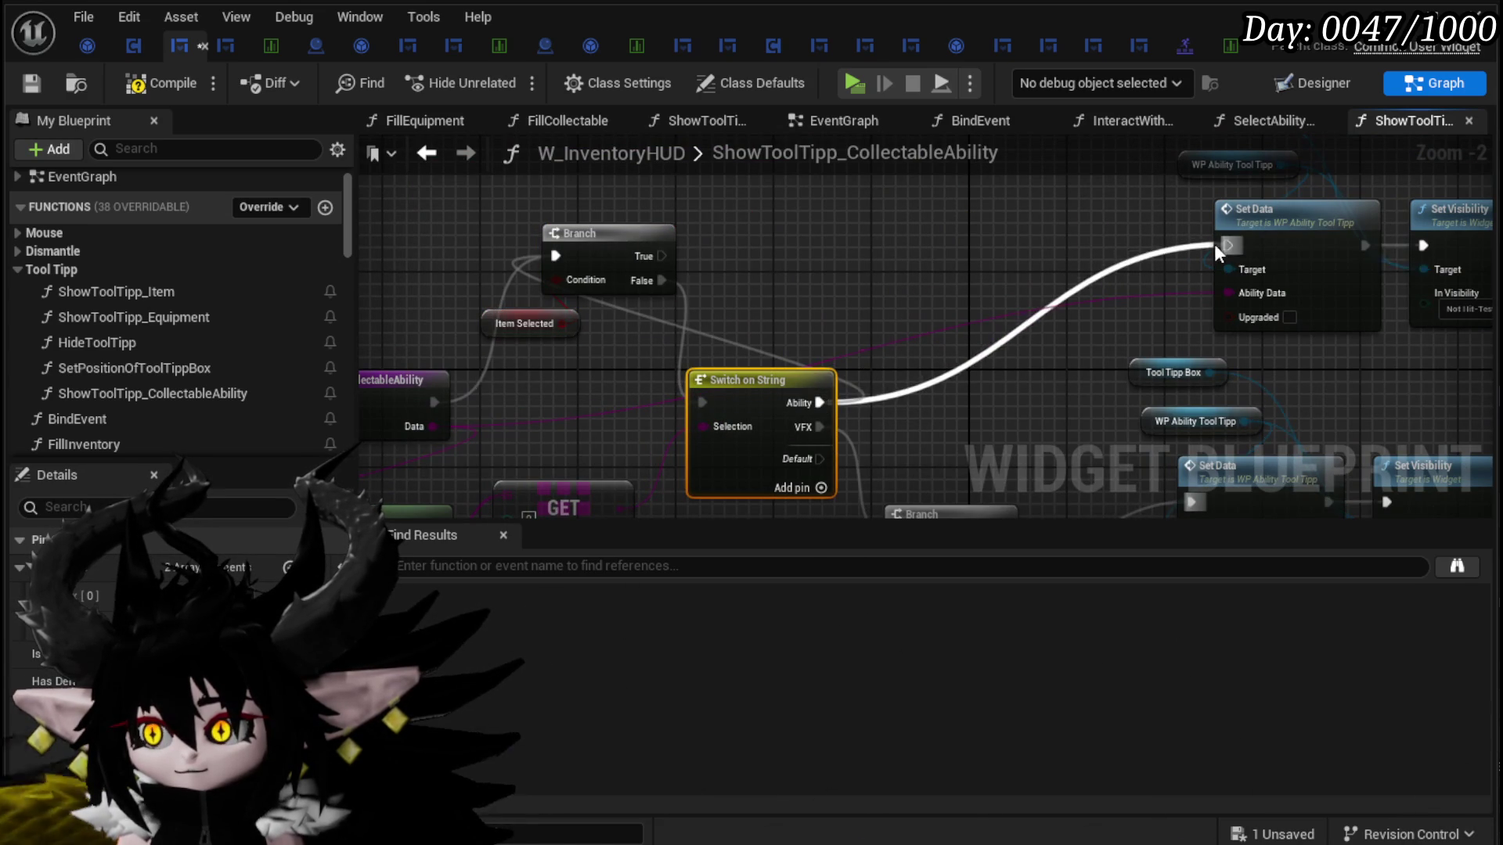
mouse_move(602, 252)
mouse_down()
mouse_move(603, 367)
mouse_move(565, 385)
mouse_move(248, 176)
mouse_up()
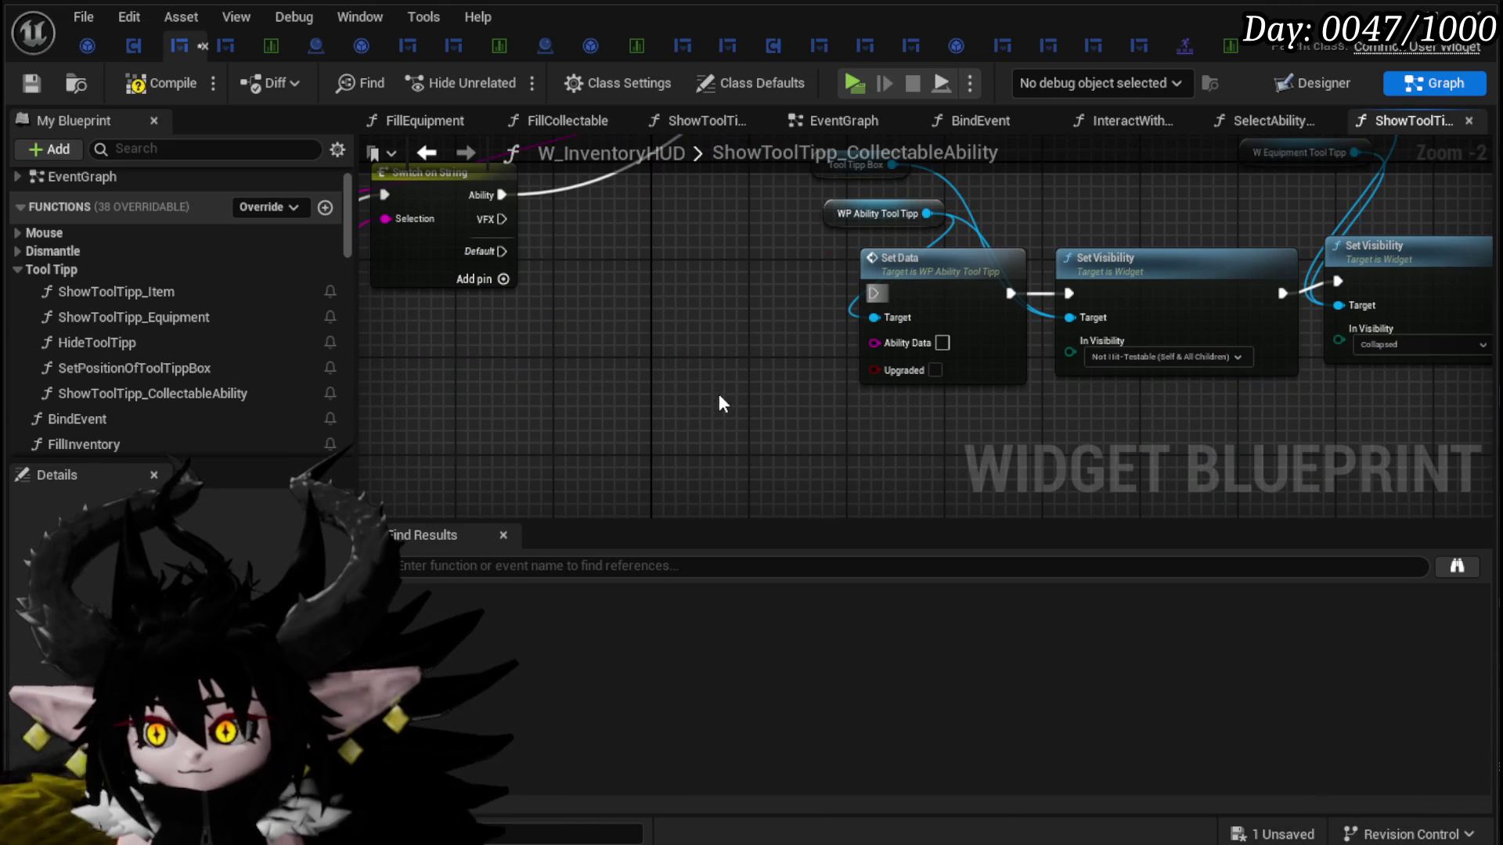
Step: Delete the copied ability Set Data and break the copied WP Ability Tool Tipp's visibility link
drag(718, 392, 900, 368)
key(Delete)
mouse_move(713, 267)
mouse_down()
mouse_move(638, 342)
mouse_move(1061, 250)
mouse_move(1190, 341)
mouse_up()
right_click(1108, 236)
click(1166, 270)
click(1236, 225)
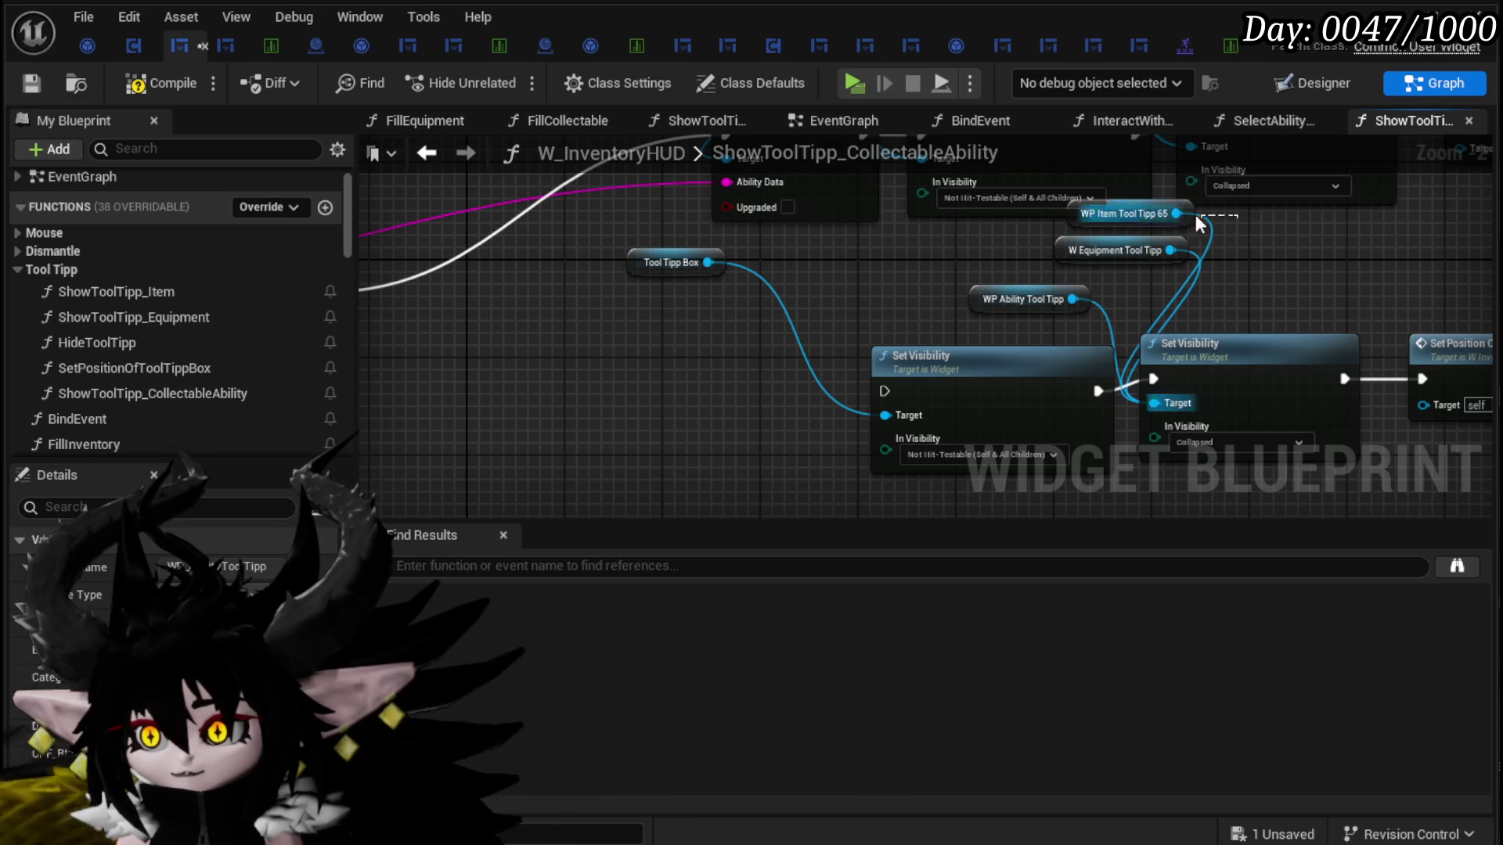
mouse_move(561, 348)
mouse_down()
mouse_move(709, 313)
mouse_move(1033, 380)
mouse_up()
Step: Add WP Item Tool Tipp 65 with a Set Data driven by the VFX case and function Data
key(ctrl+v)
mouse_move(715, 302)
mouse_down()
mouse_move(862, 301)
mouse_move(861, 335)
mouse_move(818, 397)
mouse_up()
text(Set Data)
click(912, 544)
mouse_move(889, 440)
mouse_down()
mouse_move(875, 380)
mouse_move(1050, 377)
mouse_move(1035, 371)
mouse_up()
drag(900, 362, 913, 349)
mouse_move(468, 297)
mouse_down()
mouse_move(829, 383)
mouse_move(392, 378)
mouse_move(1241, 383)
mouse_up()
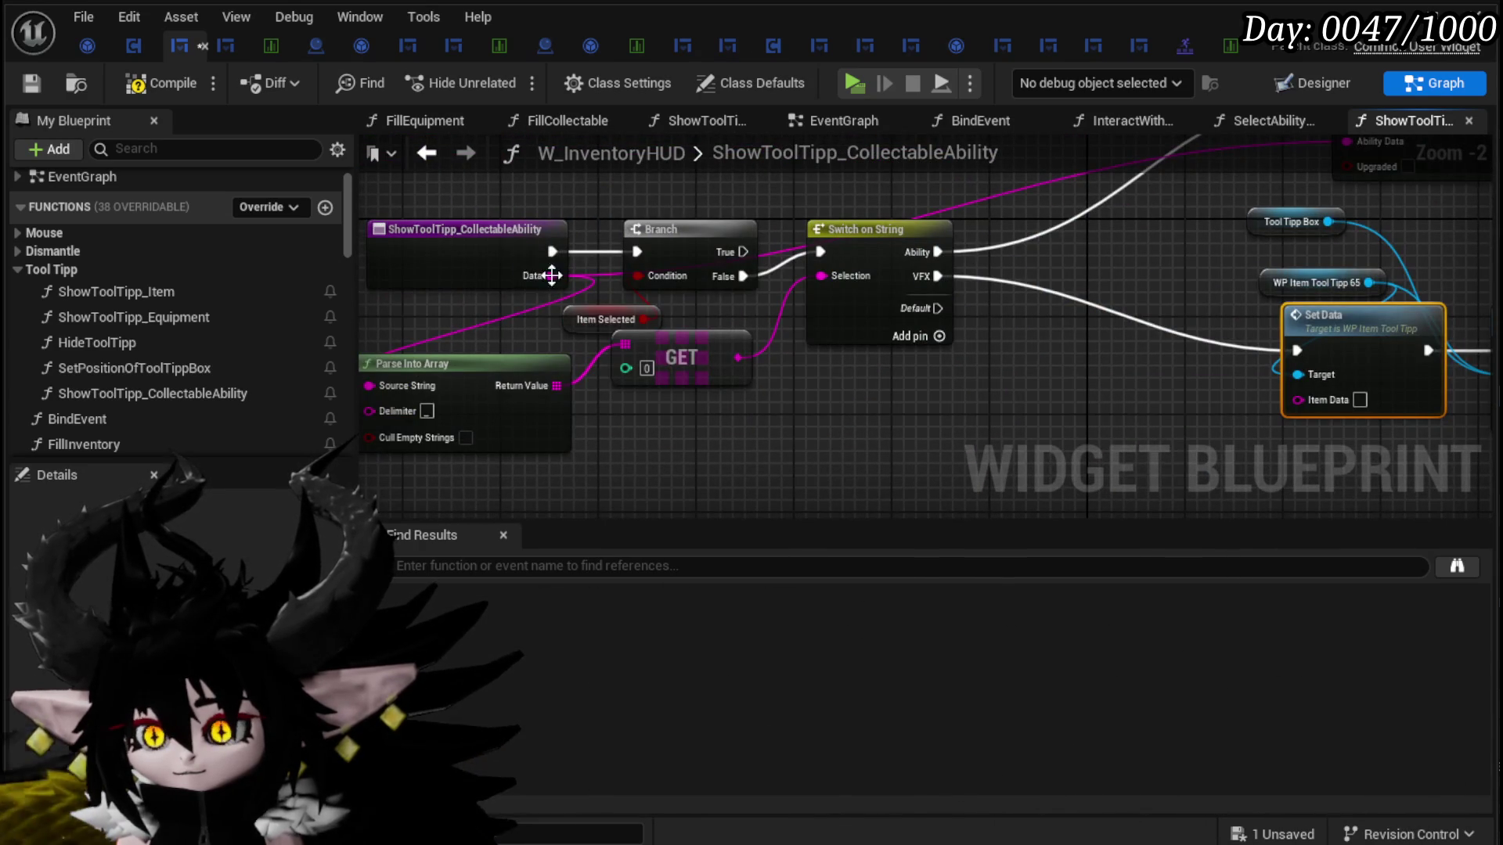
drag(551, 275, 1360, 400)
drag(1171, 409, 540, 362)
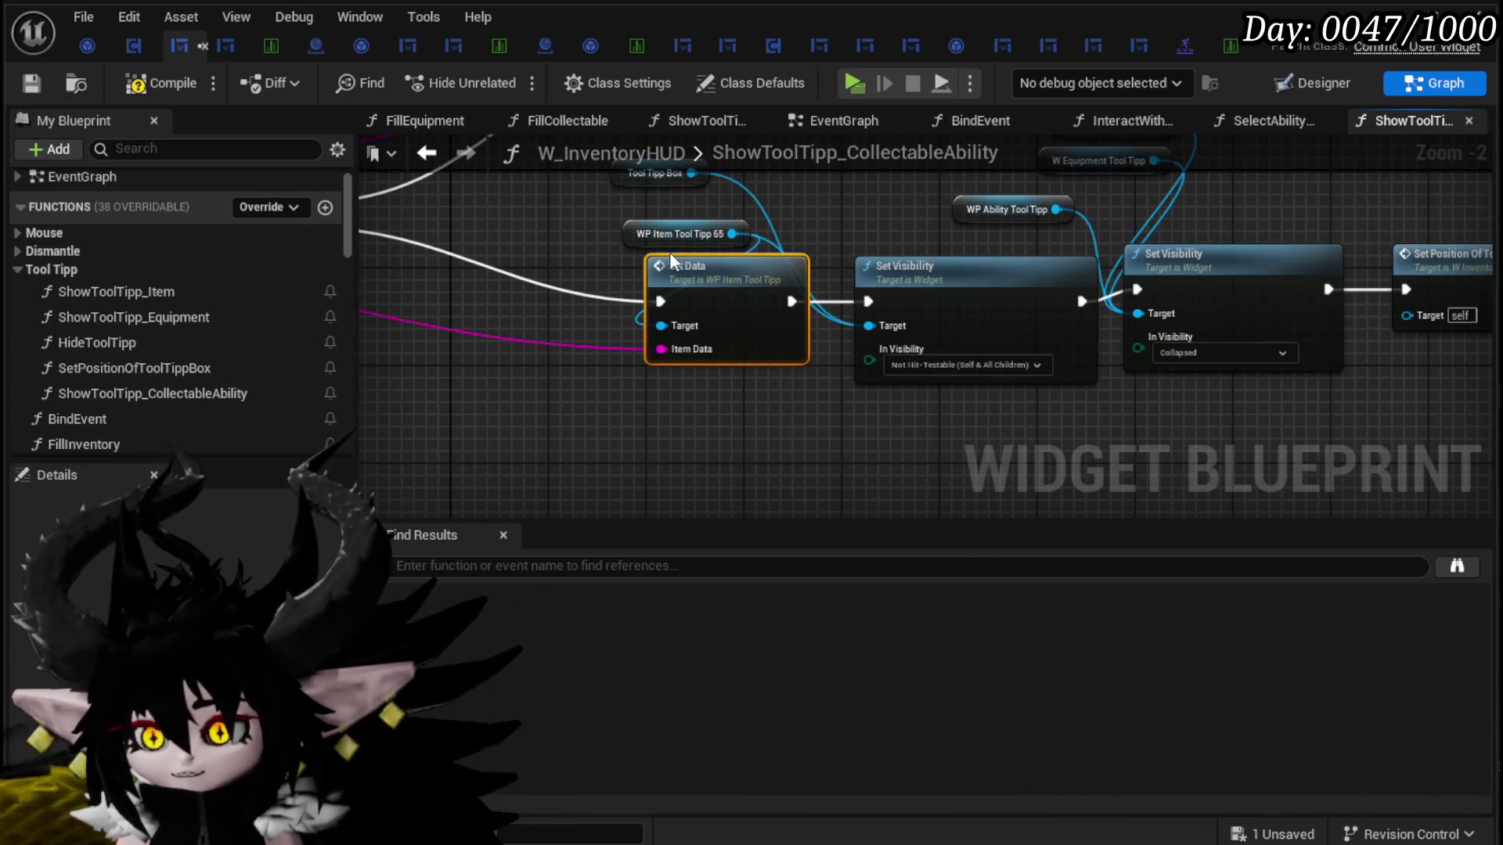
mouse_move(685, 237)
mouse_down()
mouse_move(621, 222)
mouse_move(968, 324)
mouse_up()
scroll(824, 275, down, 1)
mouse_move(470, 534)
mouse_down()
mouse_move(708, 573)
mouse_move(542, 494)
mouse_move(524, 520)
mouse_move(506, 554)
mouse_move(686, 639)
mouse_move(611, 744)
mouse_up()
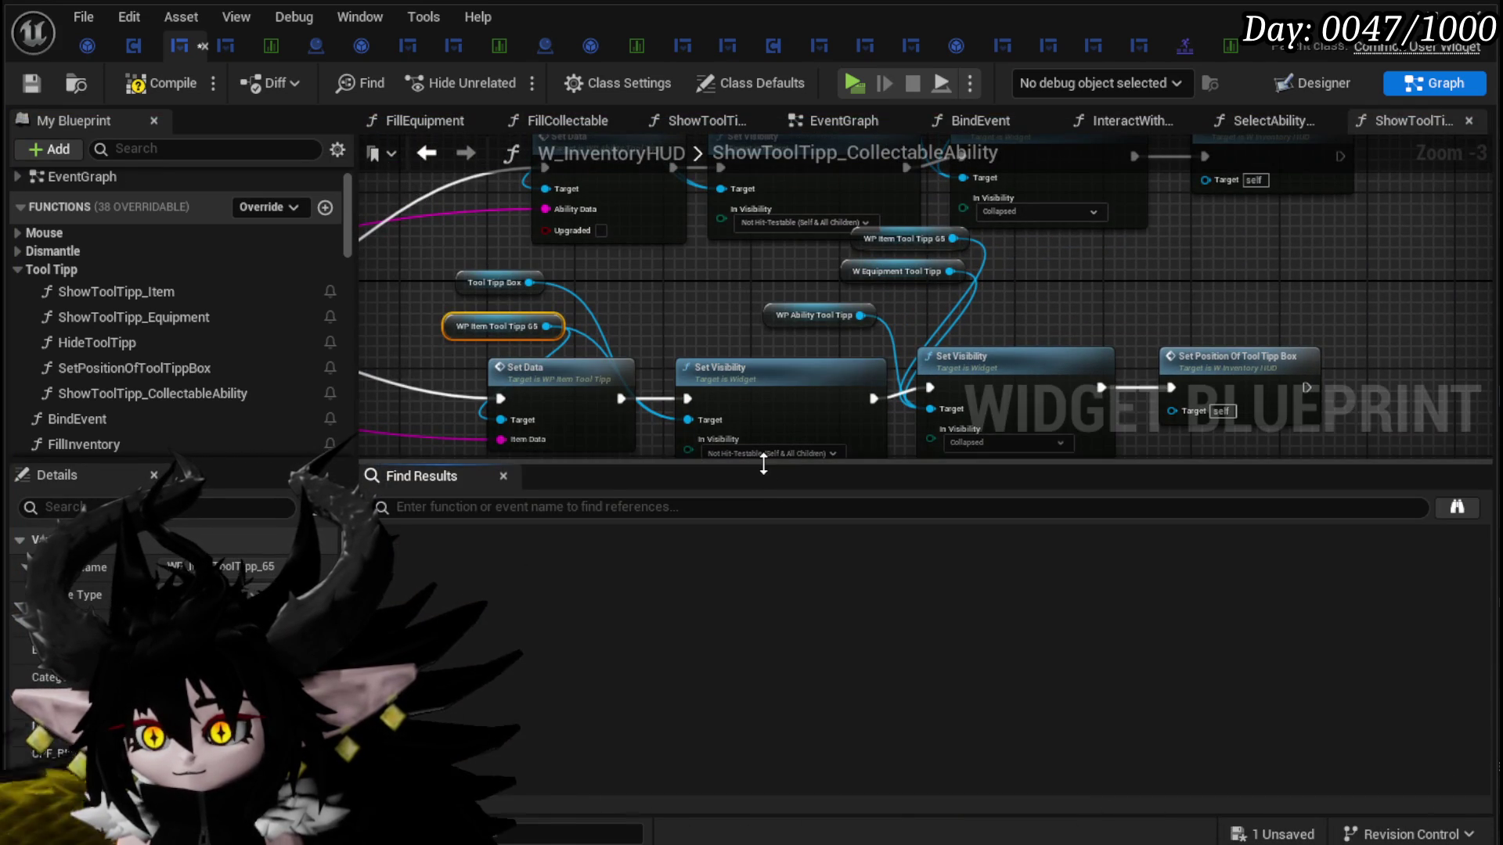